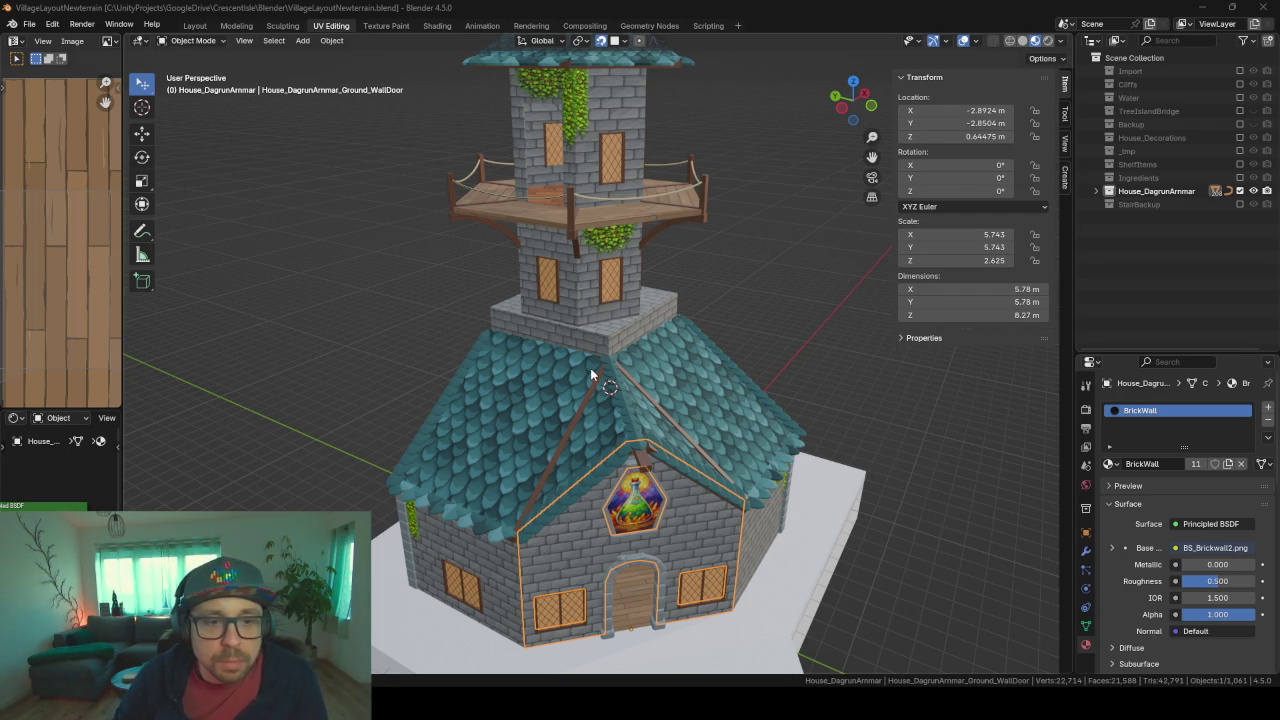
- Zoom in on the potion shop house in Blender's viewport
scroll(548, 376, up, 2)
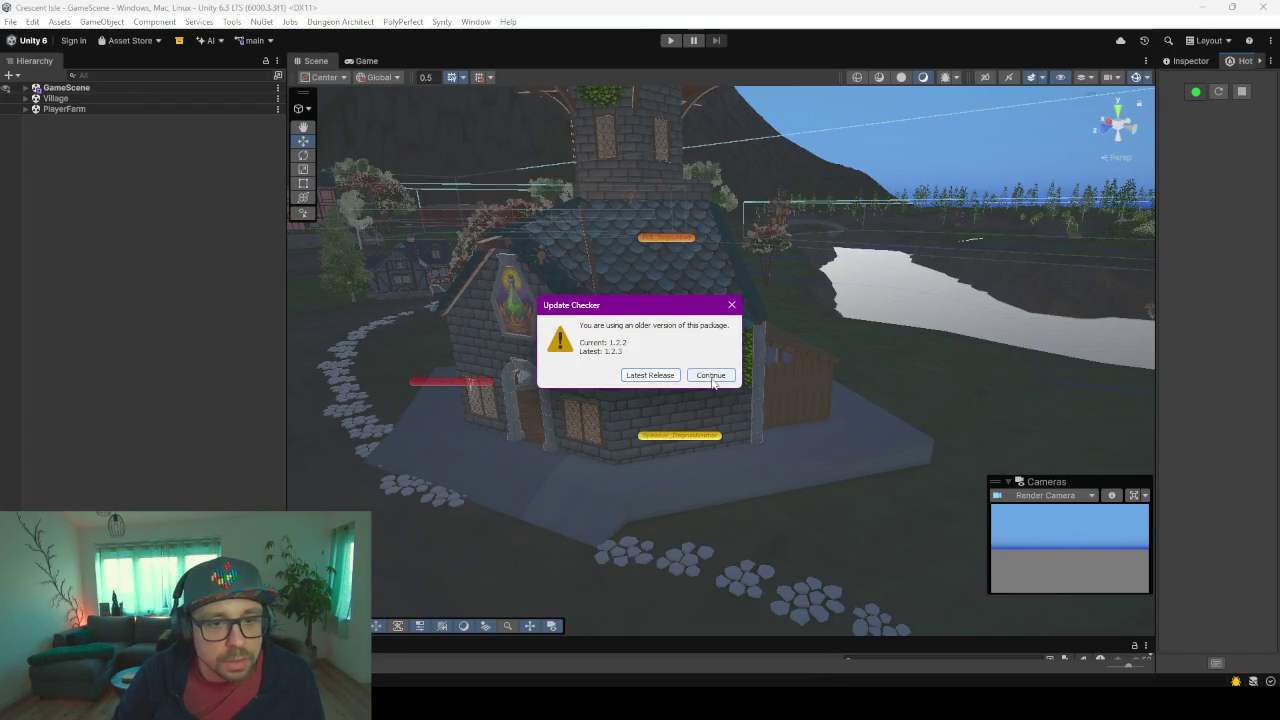
- Dismiss the outdated package 1.2.2 notice, look over the scene, and start Play mode
click(710, 375)
mouse_move(570, 296)
alt+mouse_down()
mouse_move(560, 326)
mouse_move(657, 334)
mouse_move(780, 415)
alt+mouse_up()
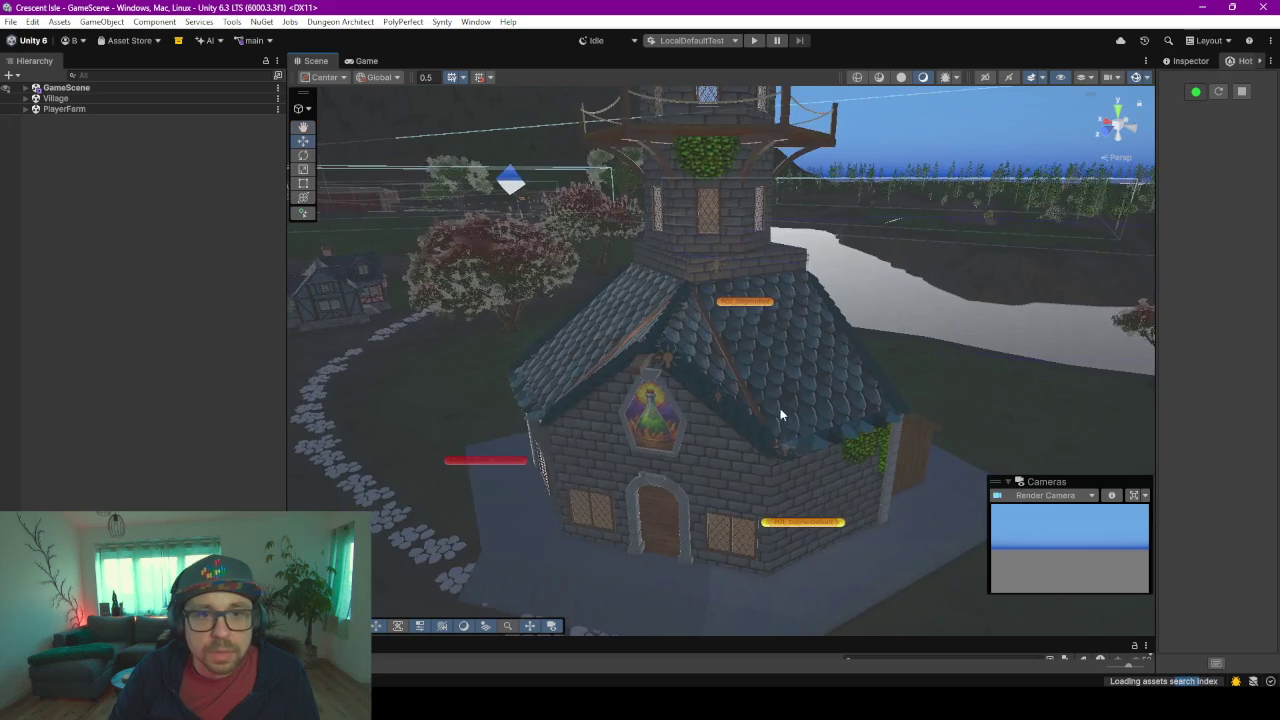
scroll(780, 410, down, 2)
scroll(772, 405, down, 2)
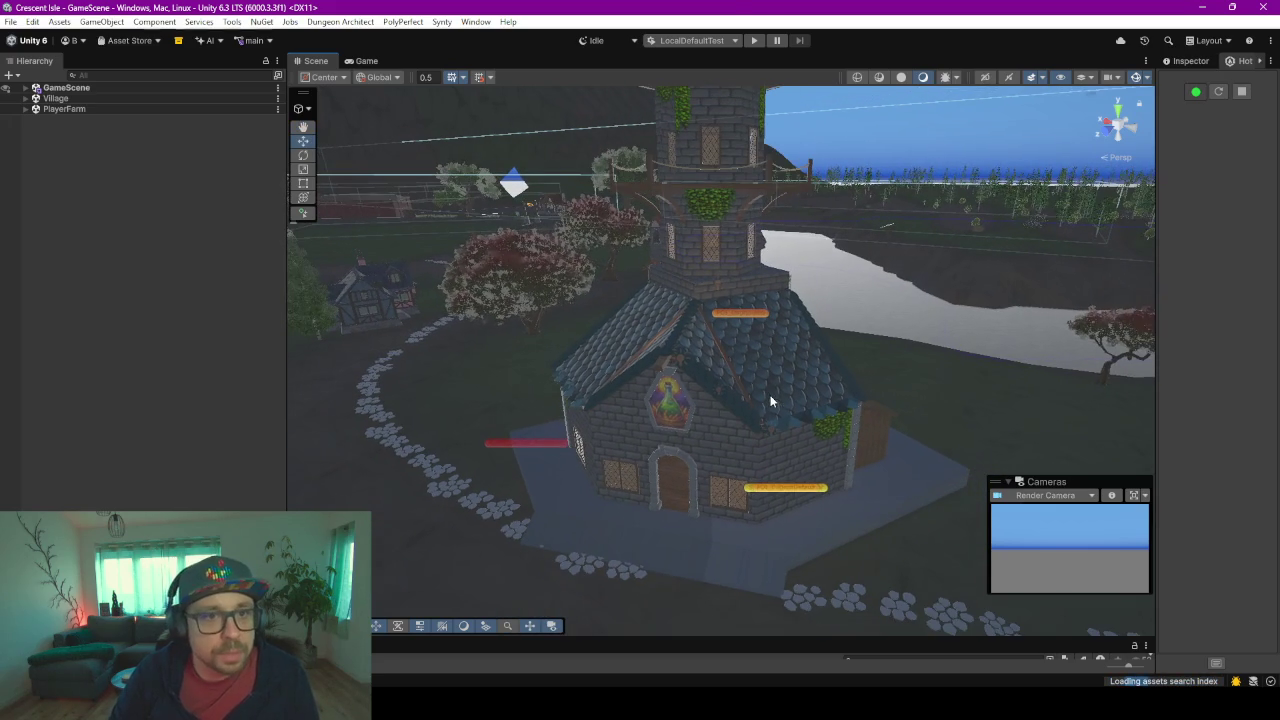
click(754, 40)
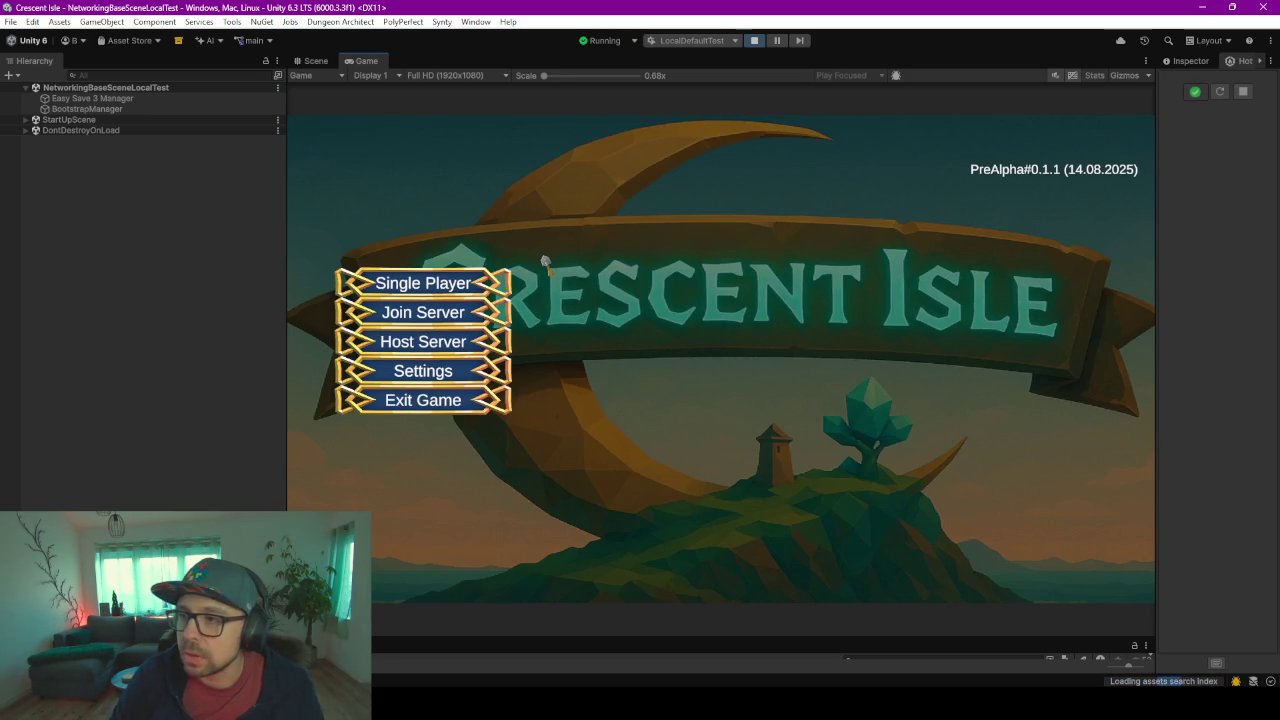
- Start a single-player game from the existing save slot with the saved character
click(425, 290)
click(684, 212)
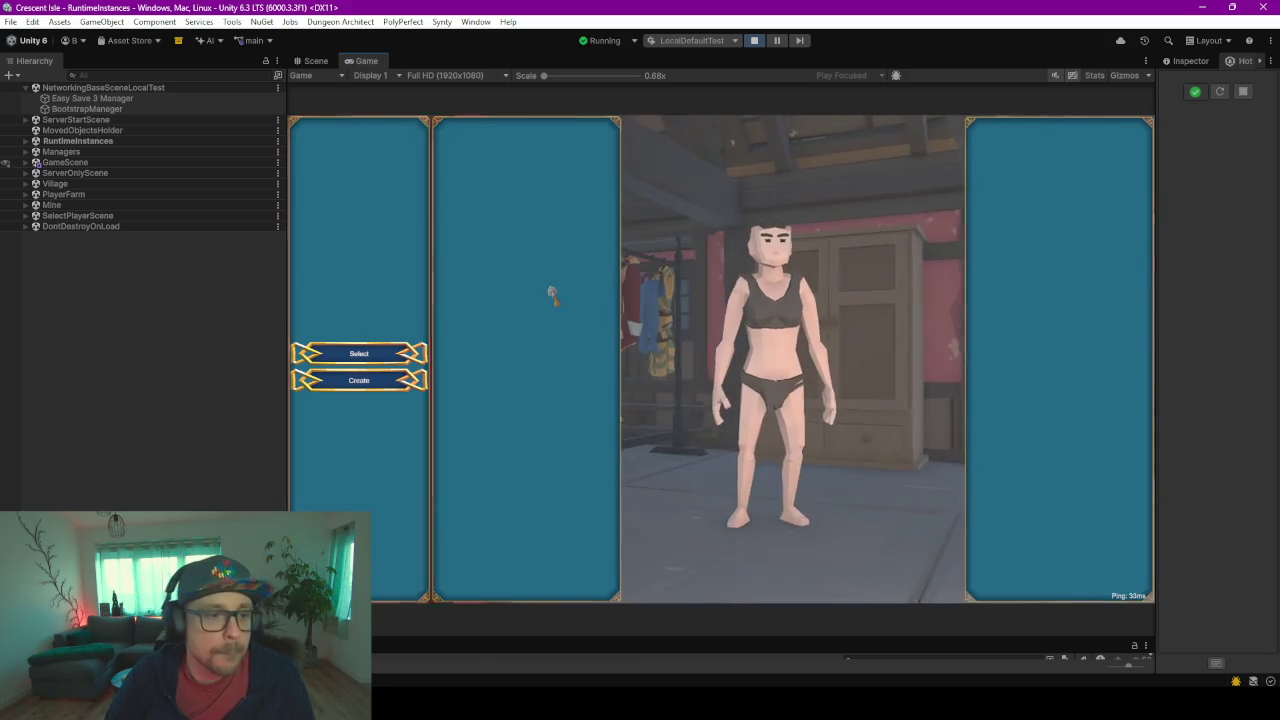
click(540, 358)
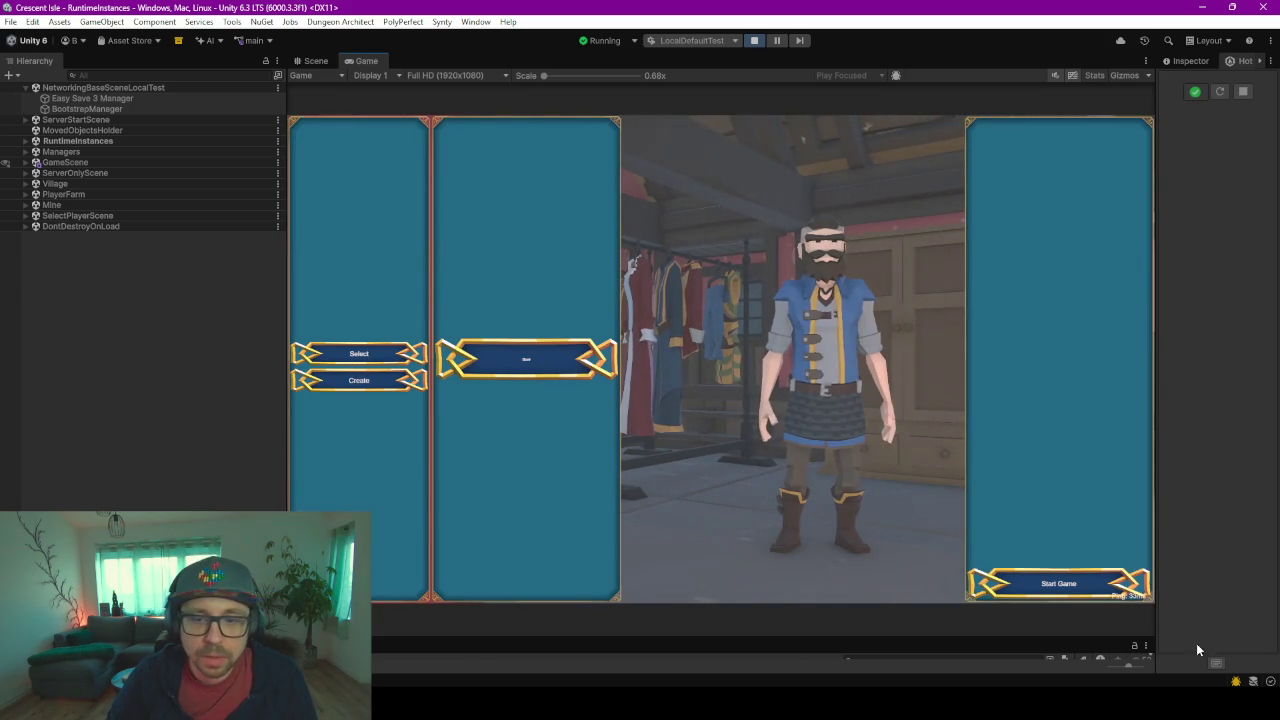
click(1080, 597)
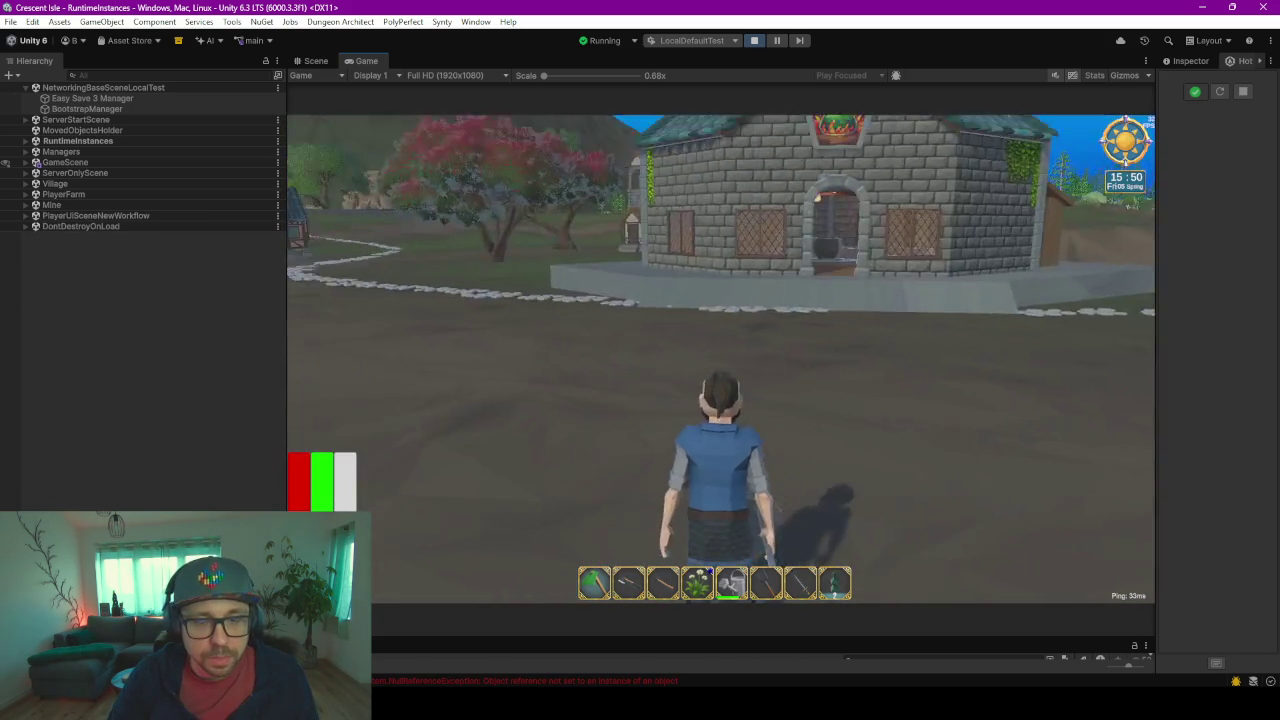
- Walk the character around the stone potion shop and up to its arched front doorway
key(w)
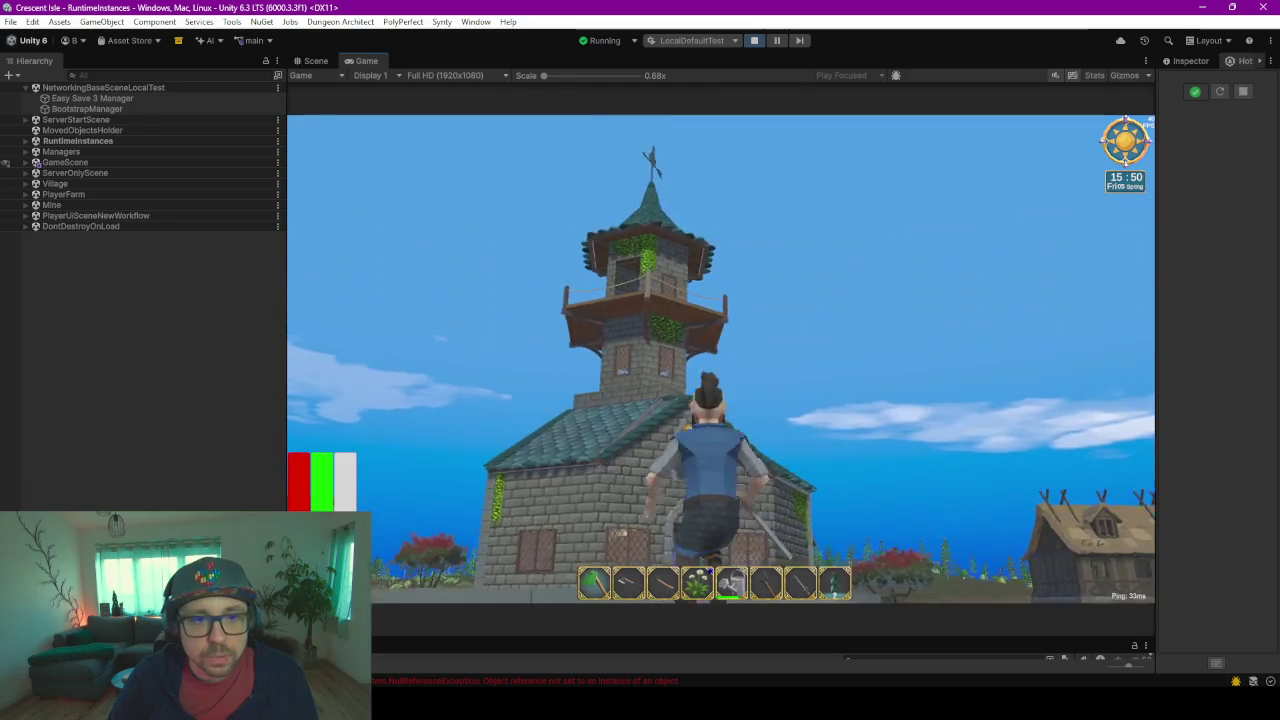
key(w)
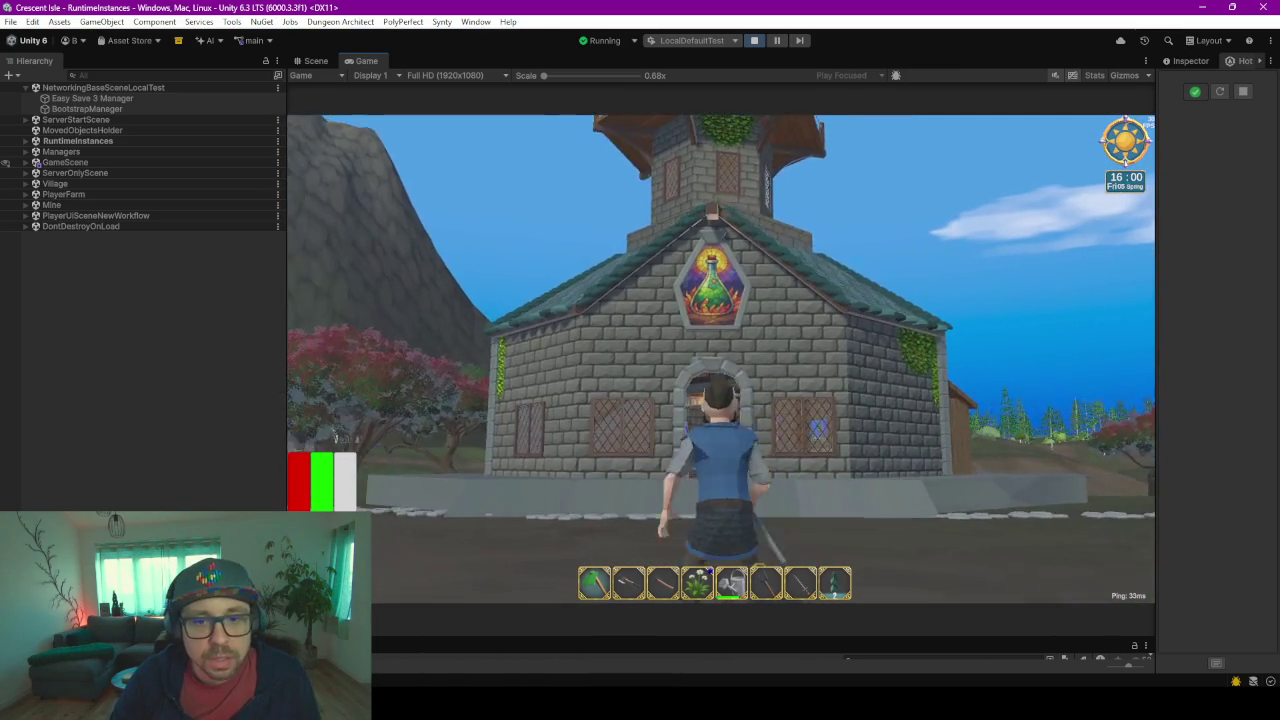
key(alt+Tab)
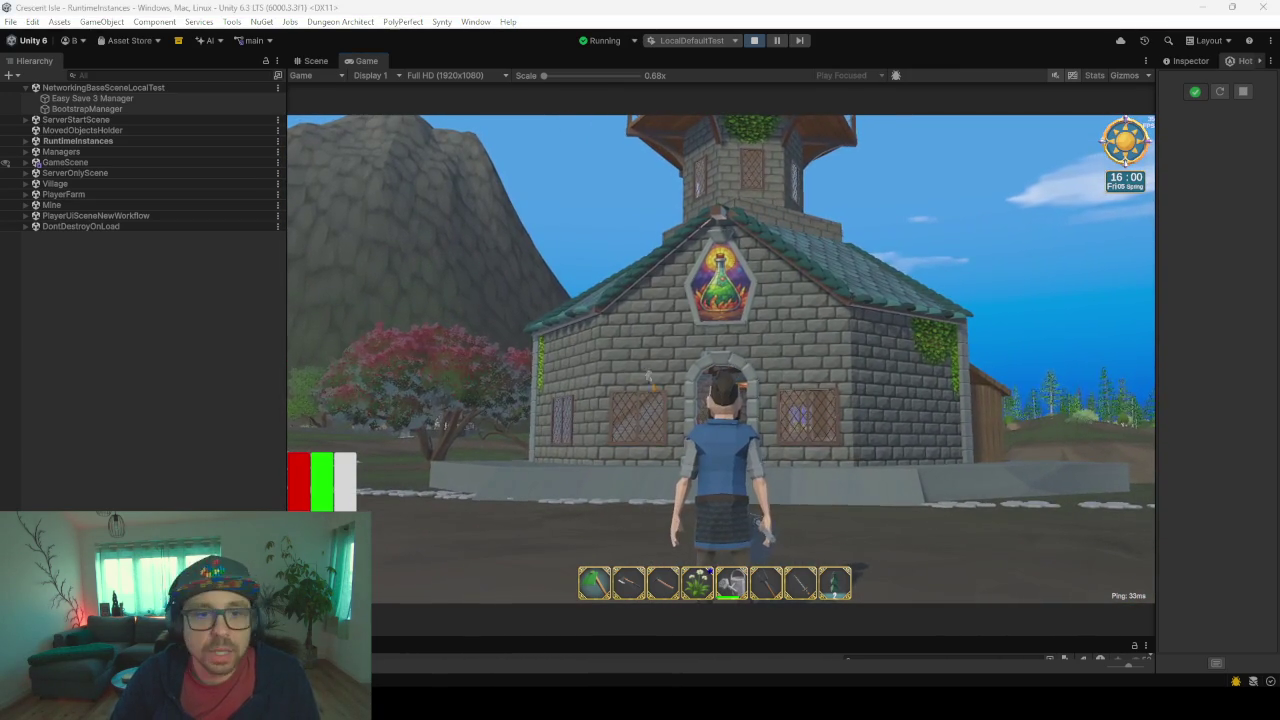
key(alt+Tab)
key(w)
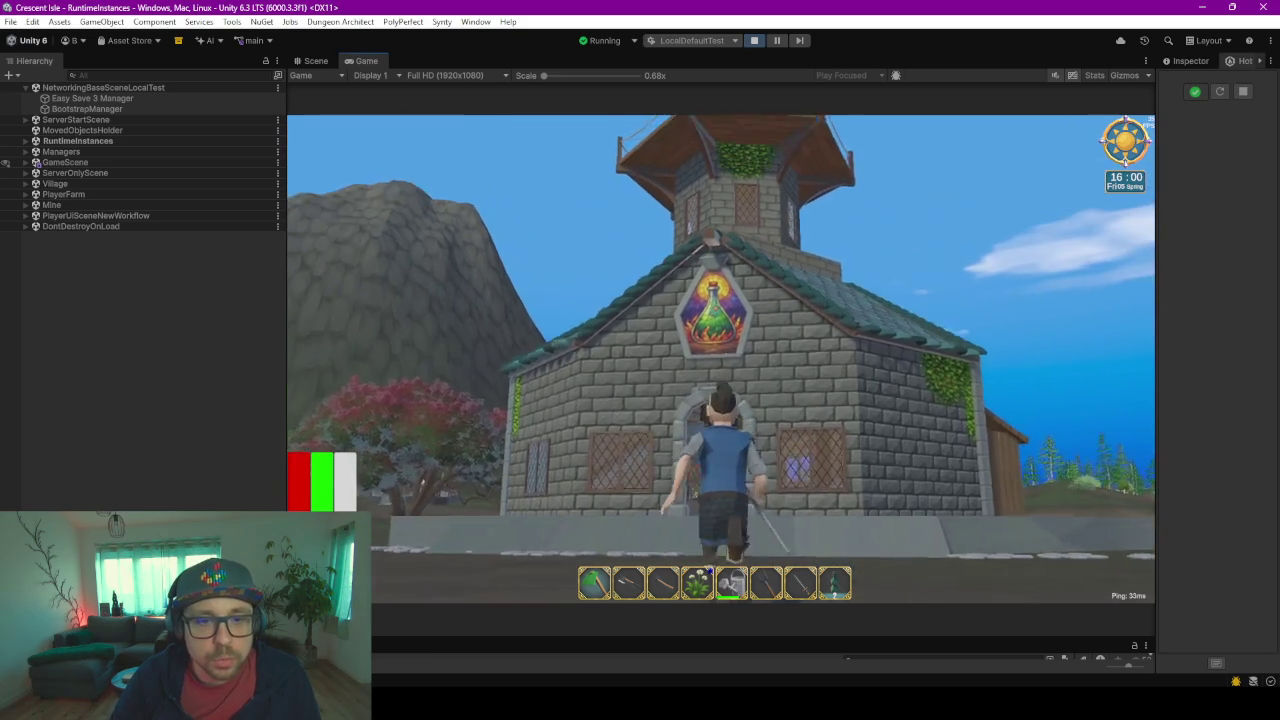
key(alt+Tab)
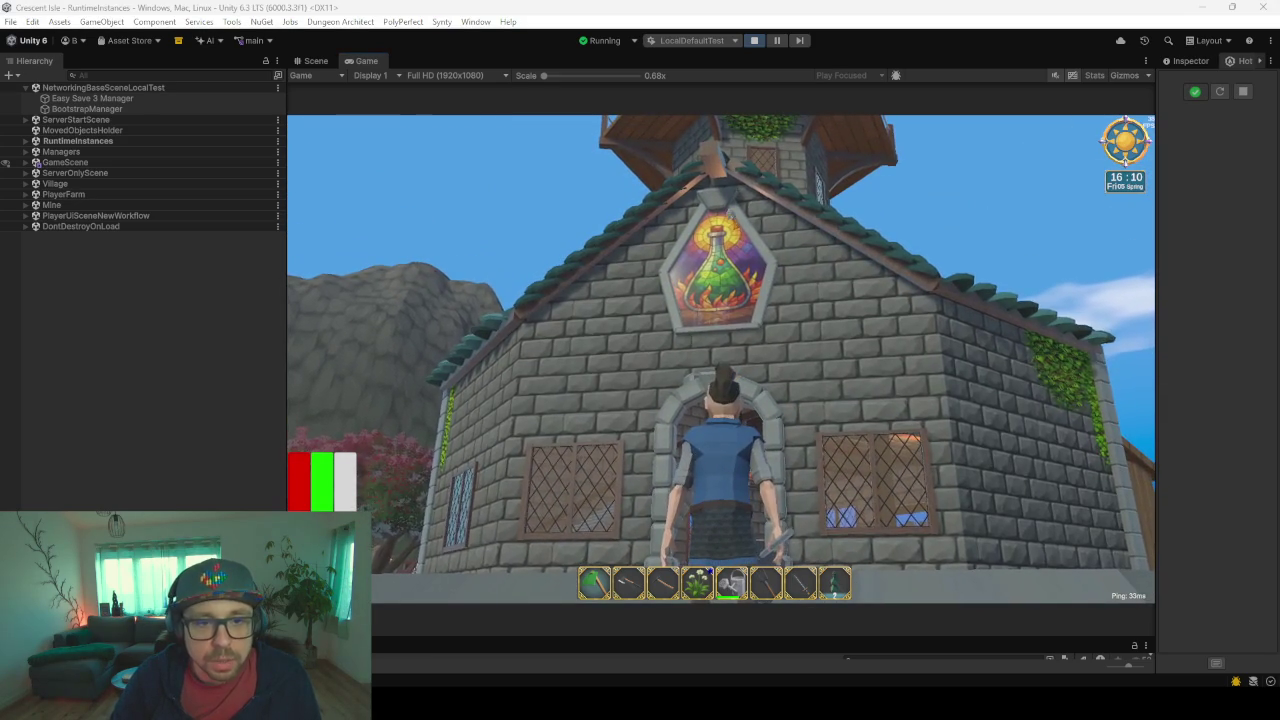
key(alt+Tab)
key(w)
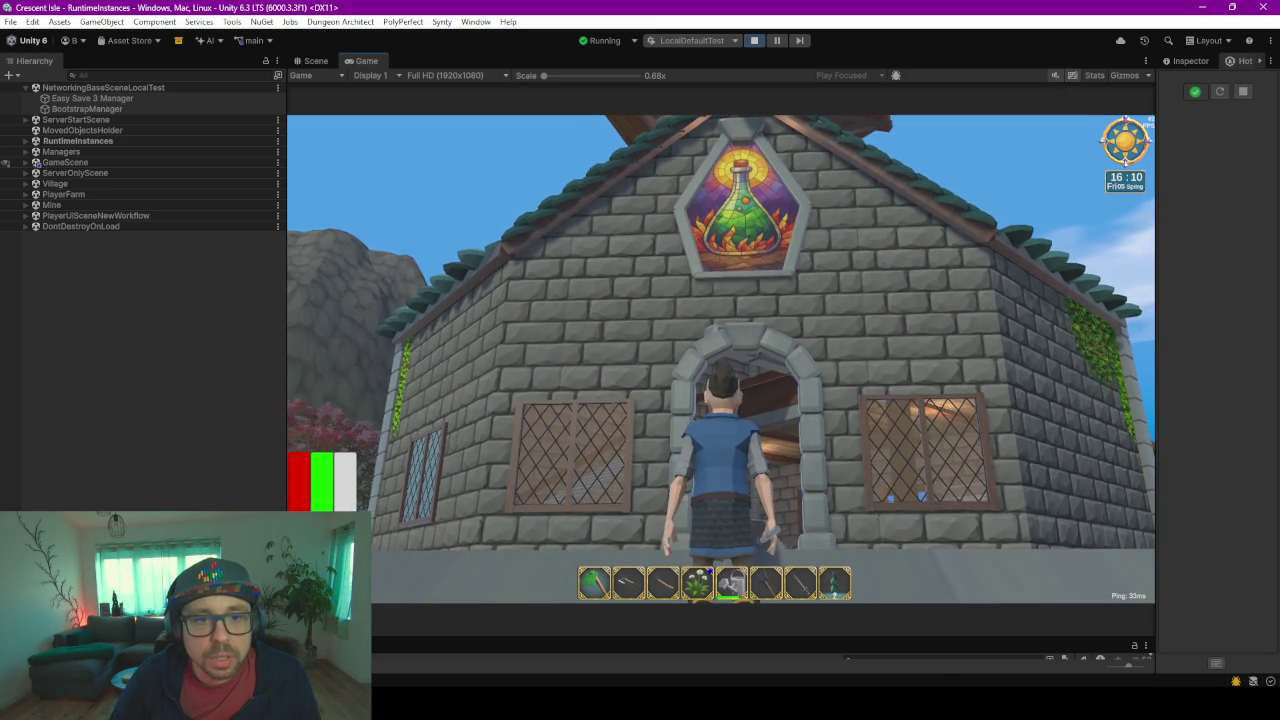
key(alt+Tab)
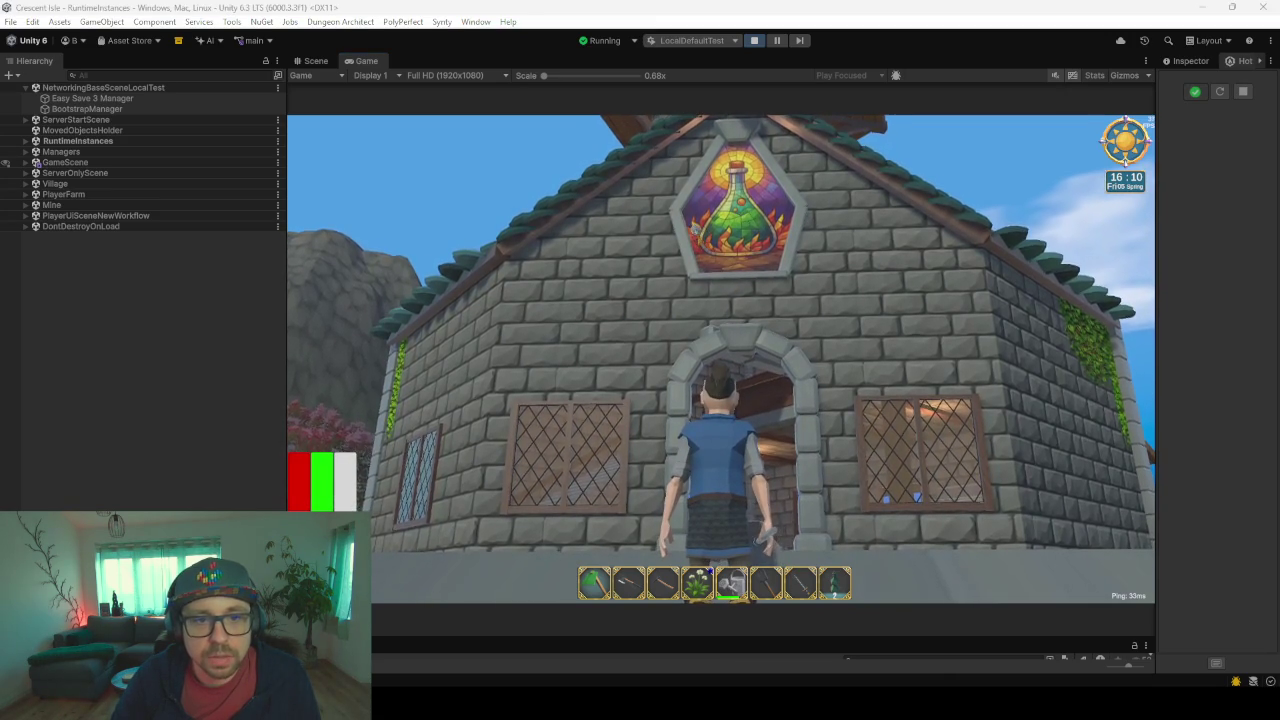
key(alt+Tab)
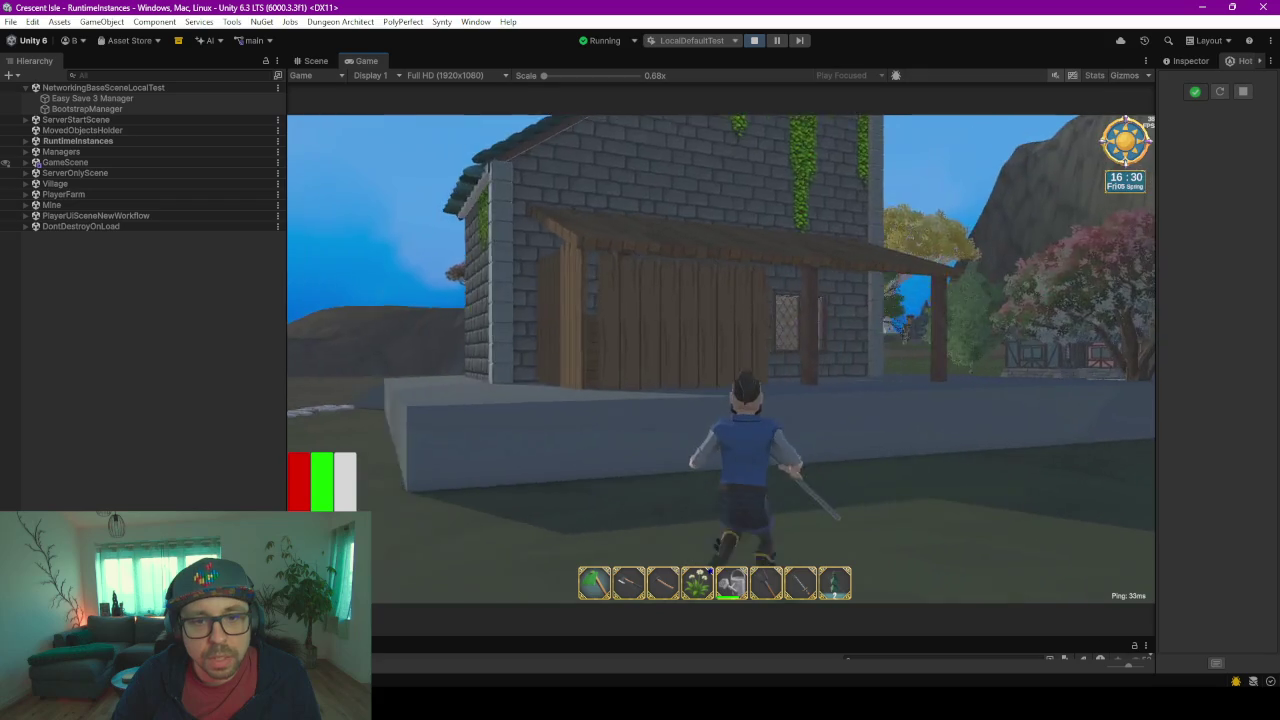
- Walk along the house wall under the beams into the fenced yard to inspect the crates
key(w)
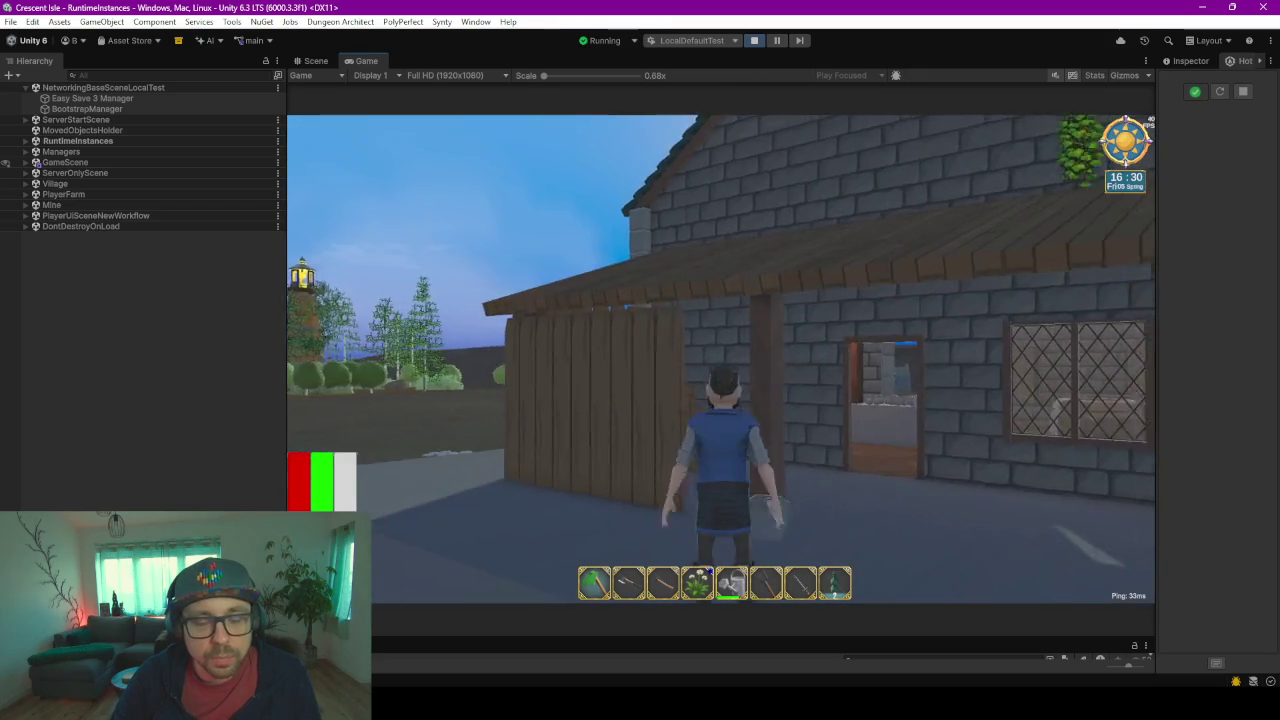
key(w)
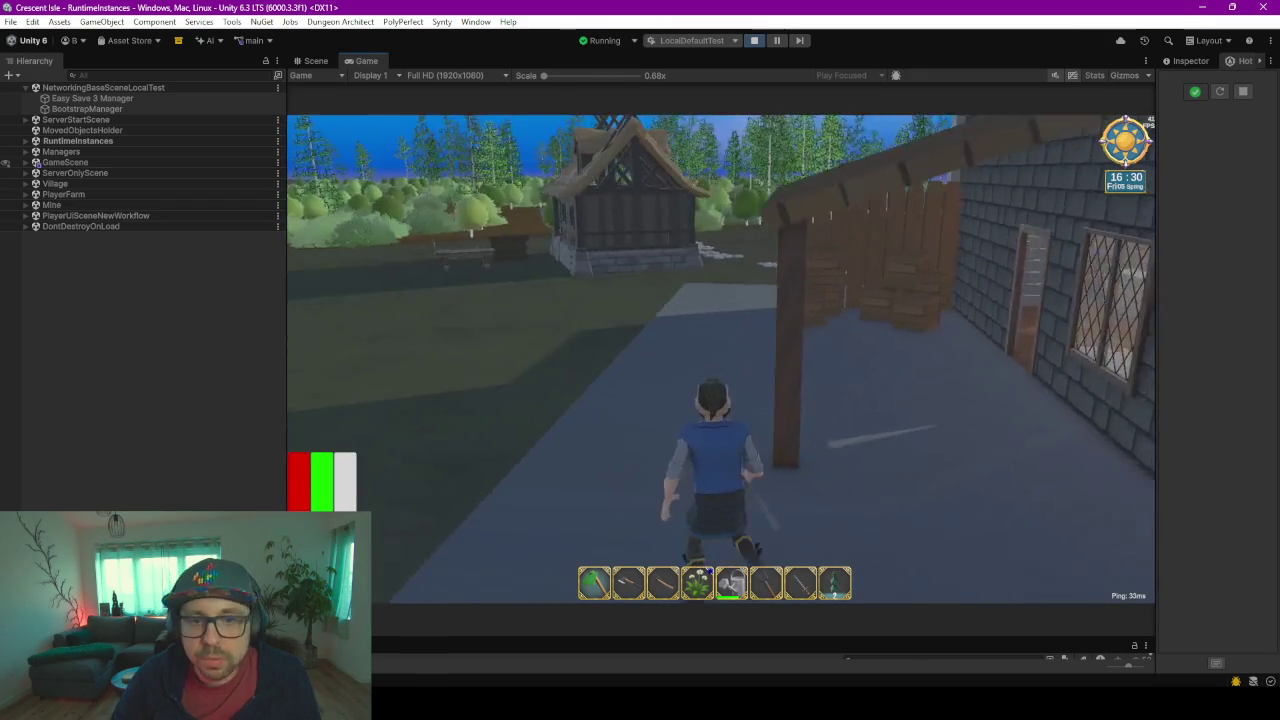
key(w)
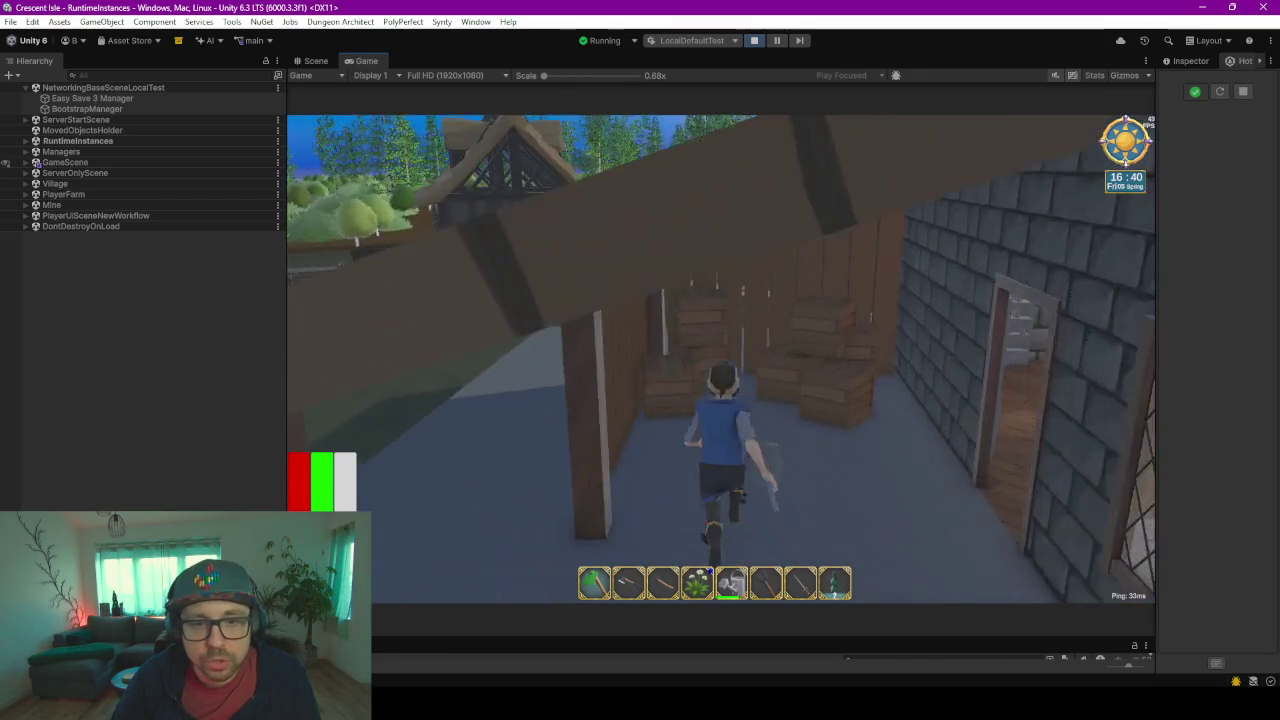
key(w)
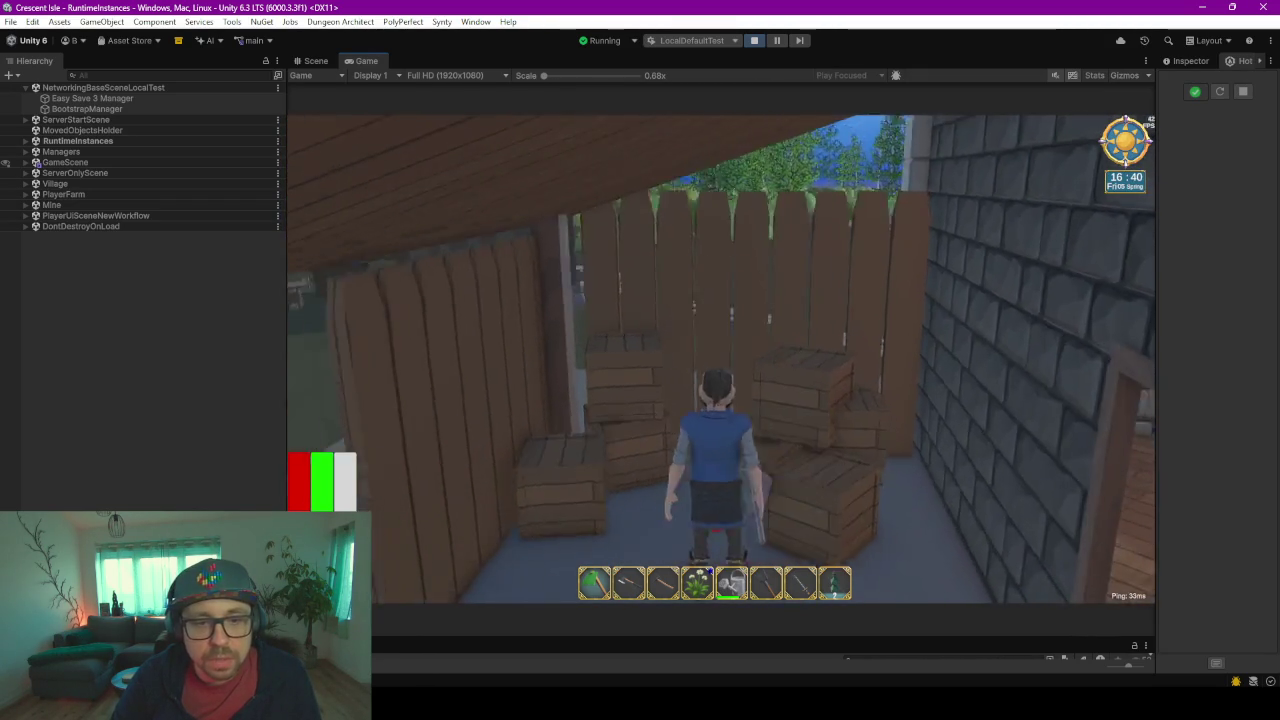
key(s)
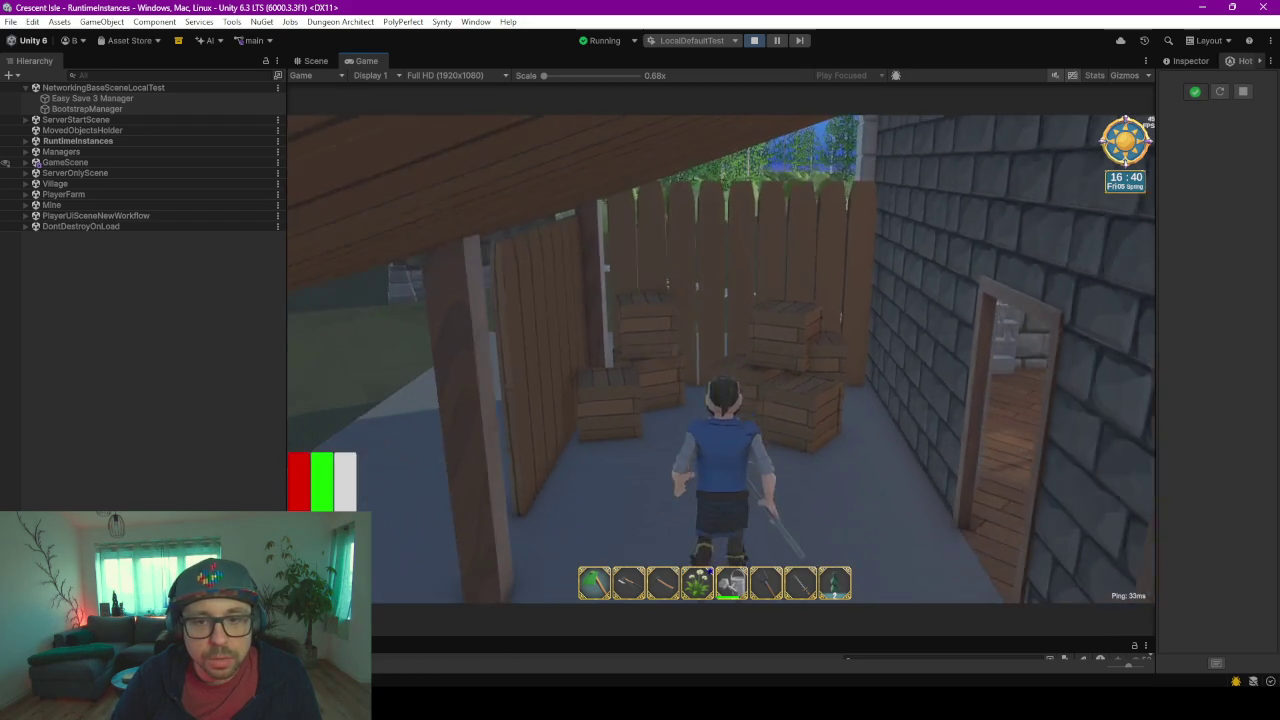
- Circle past the tower and front overhang, then enter through the archway to the shopkeeper
key(w)
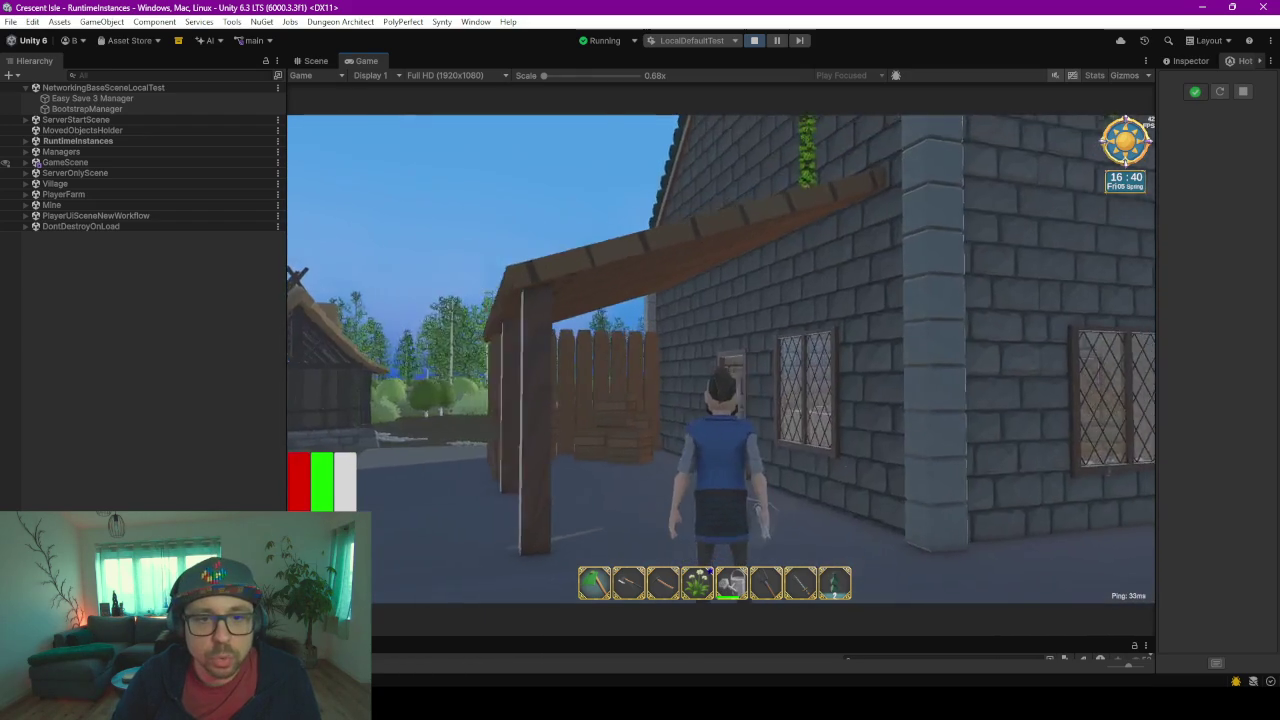
key(w)
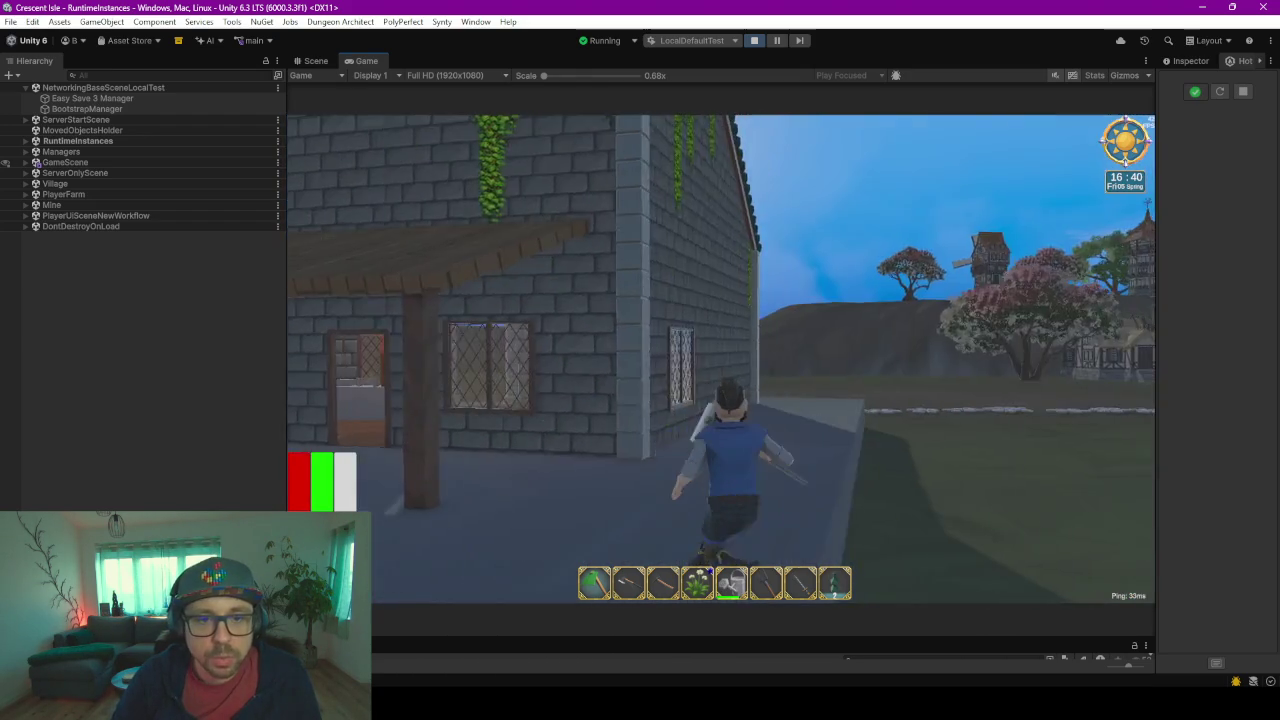
key(w)
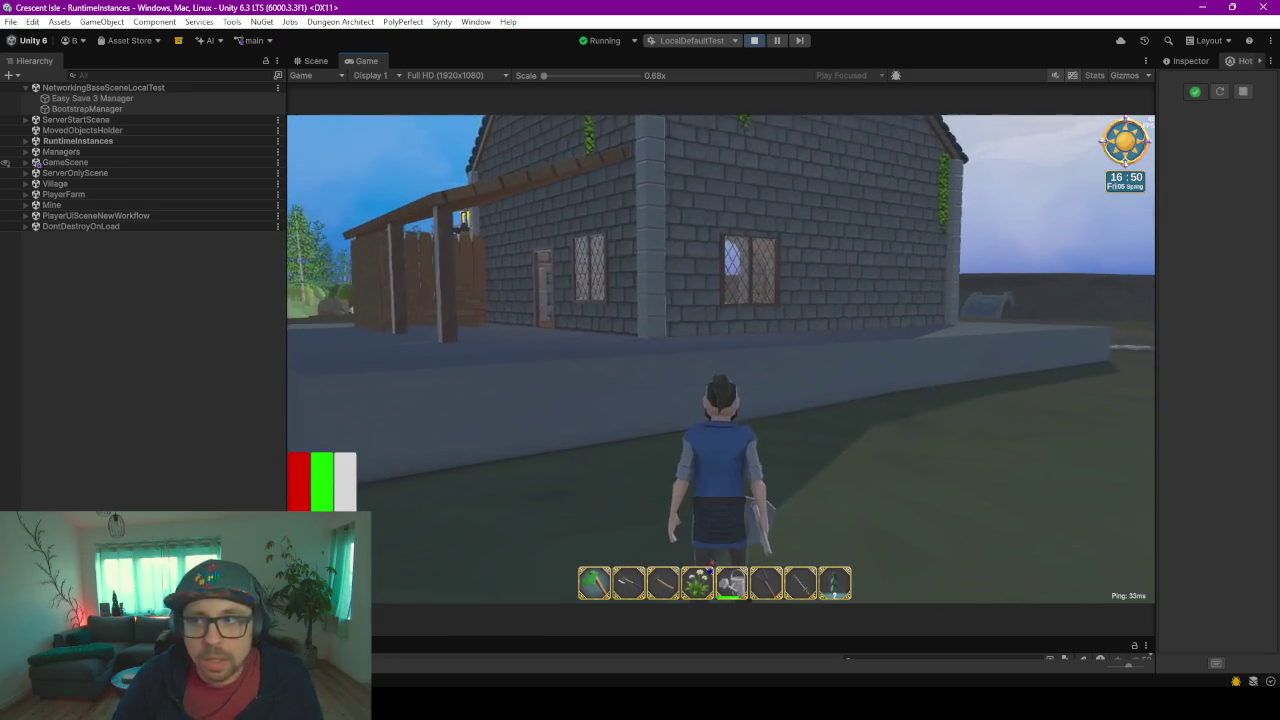
key(w)
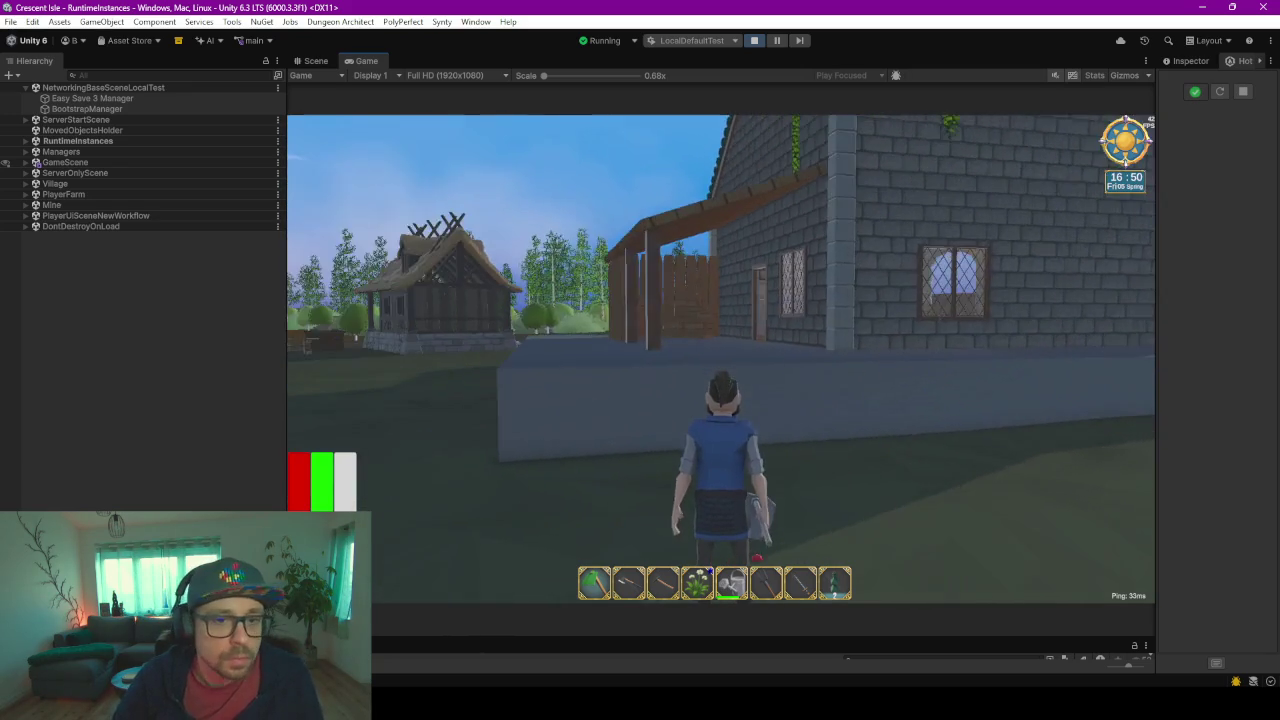
key(w)
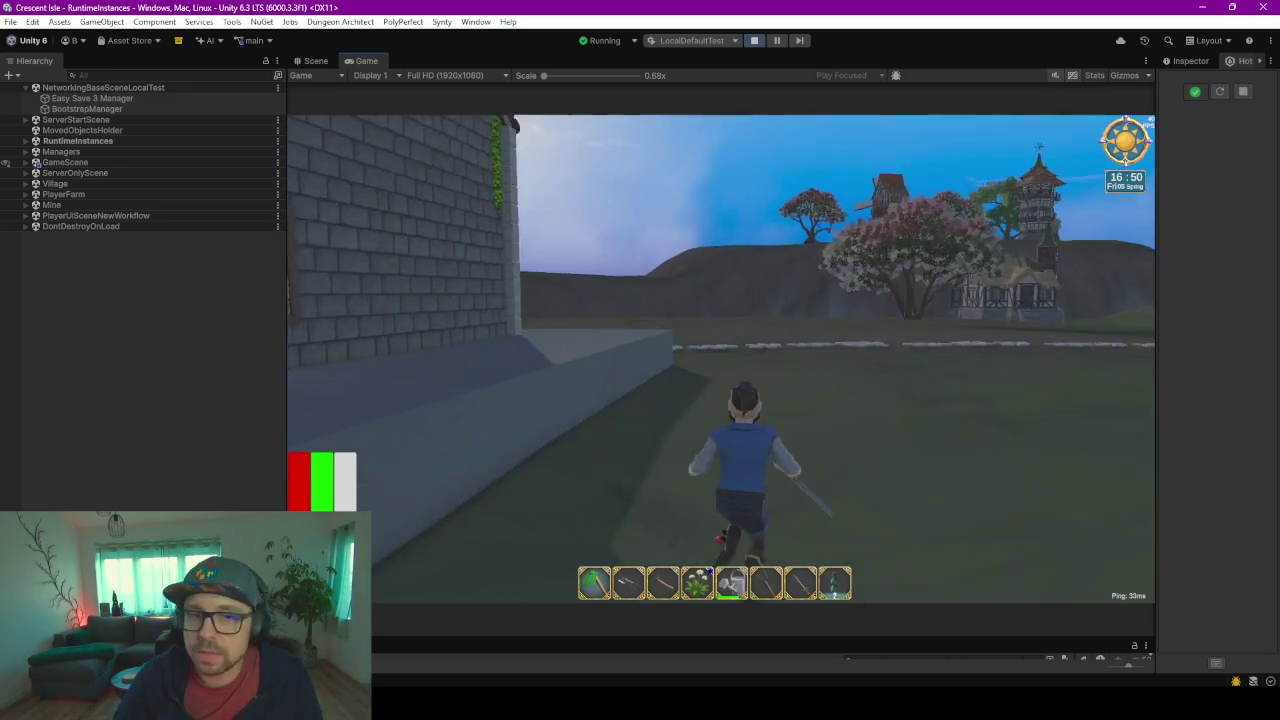
key(w)
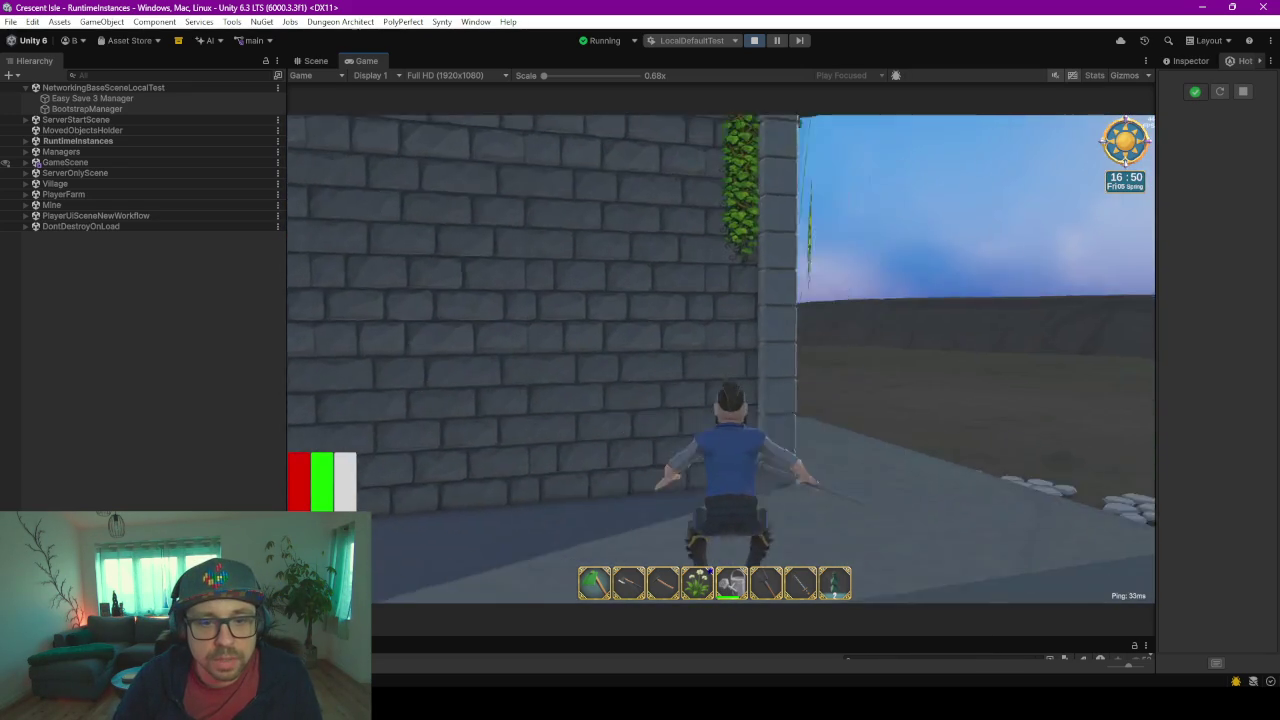
key(w)
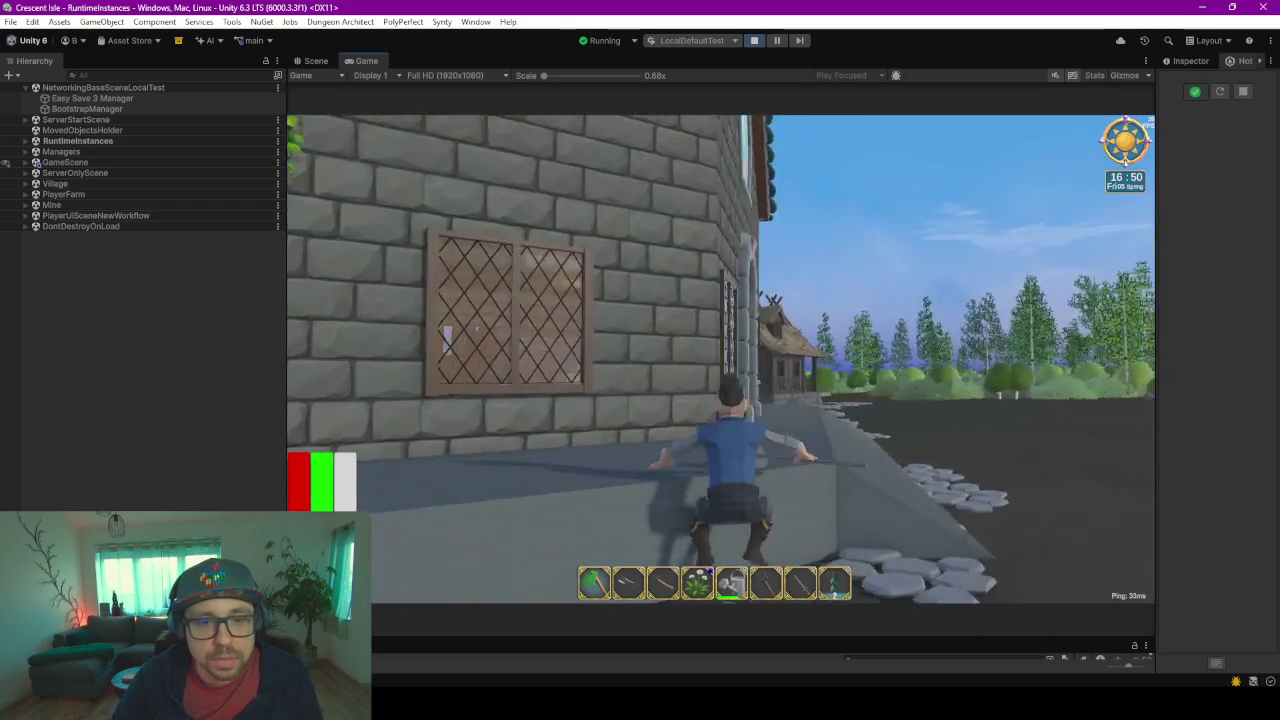
key(w)
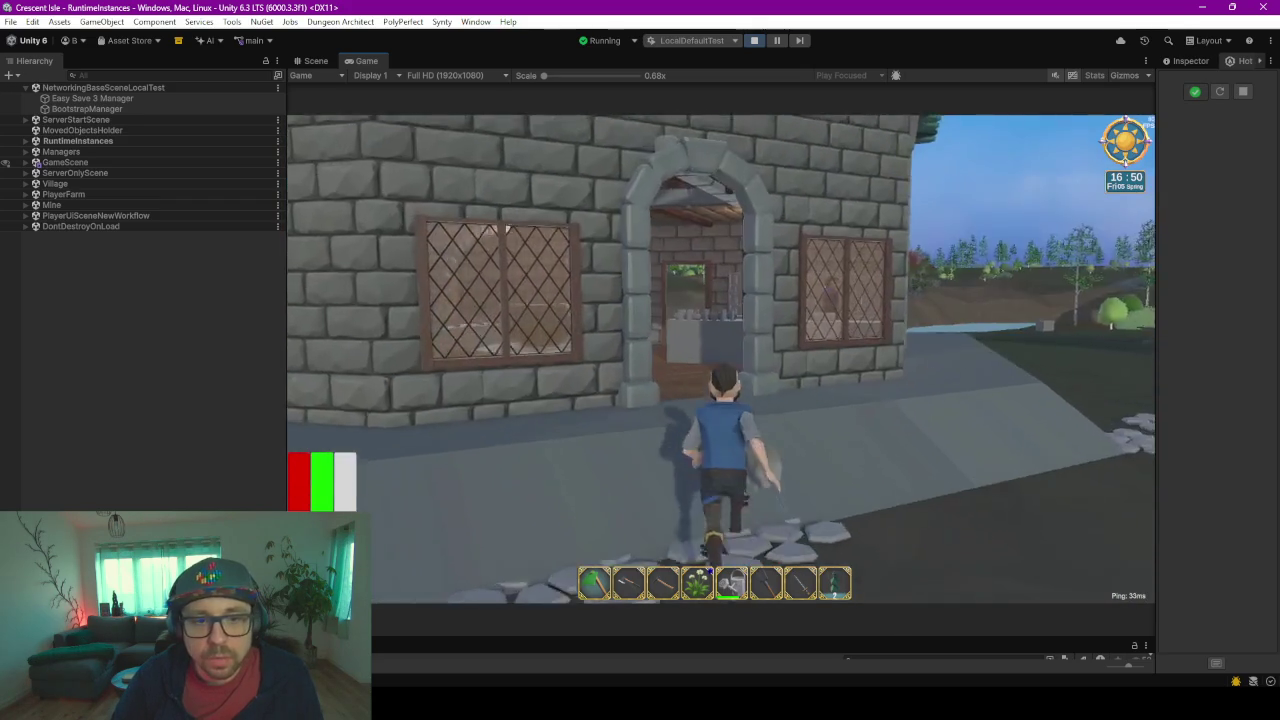
key(w)
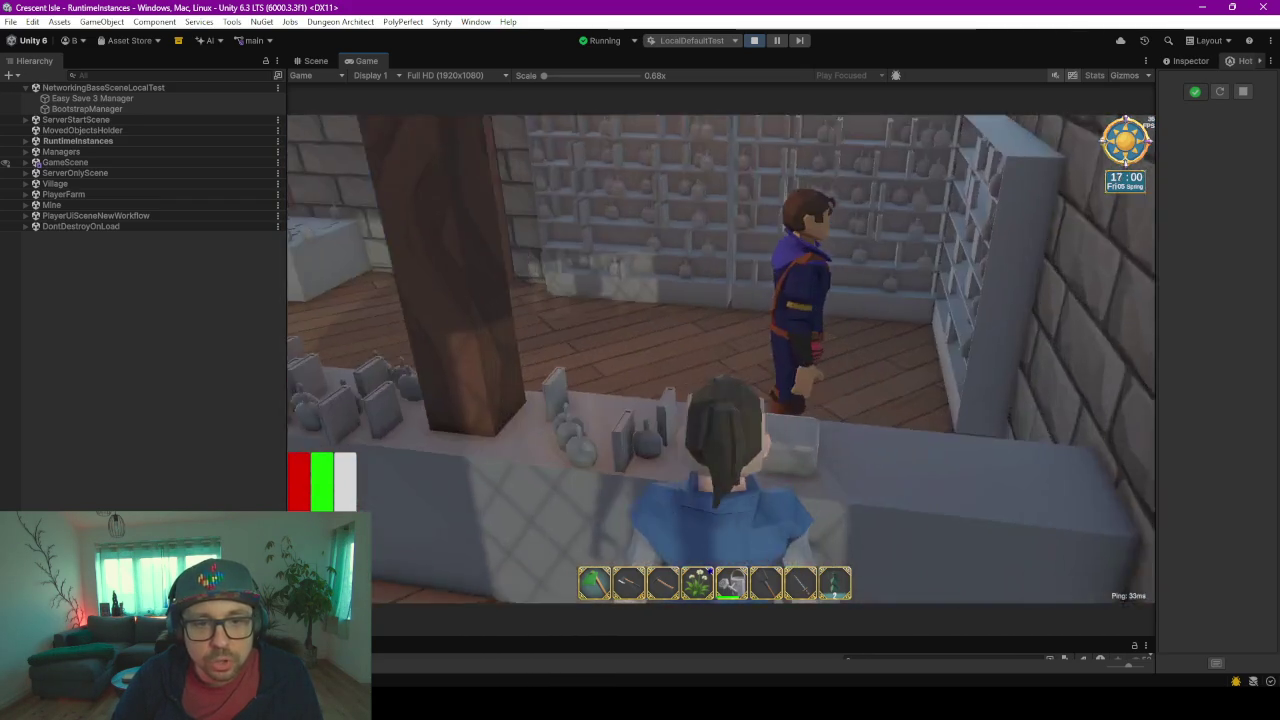
- Walk past the counter to the back-wall shelves, then turn toward the cauldron
key(w)
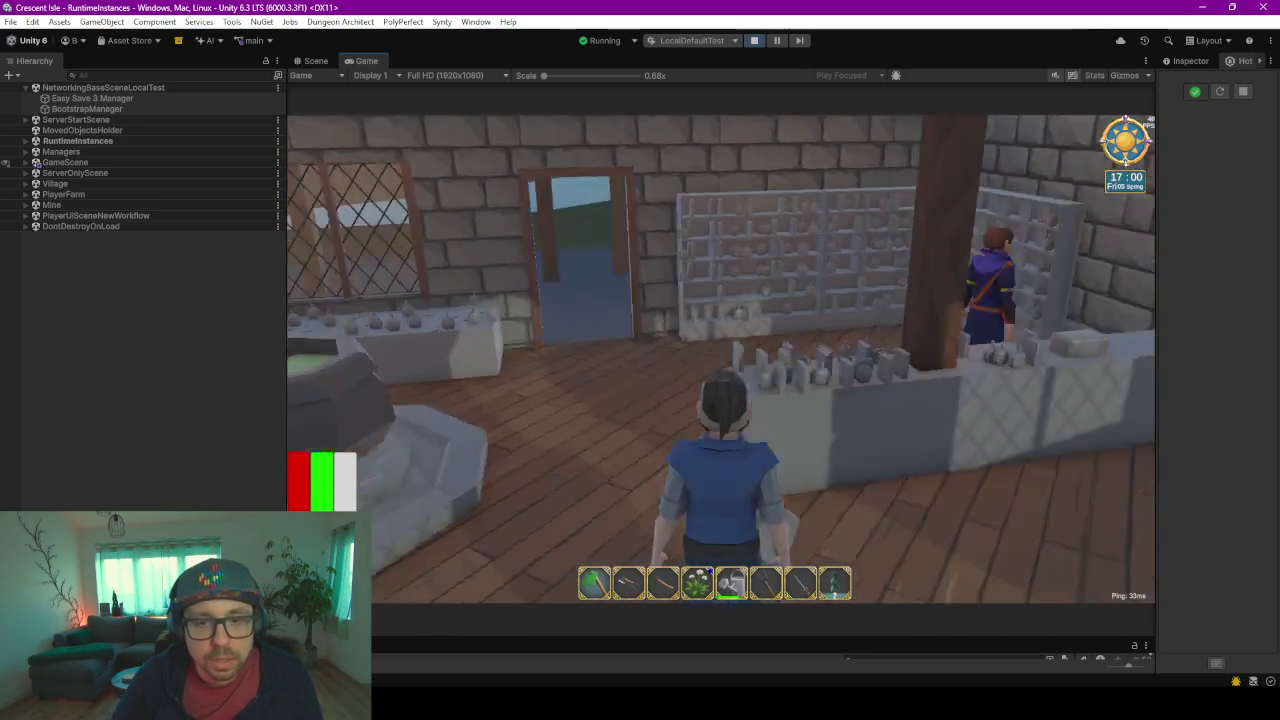
key(w)
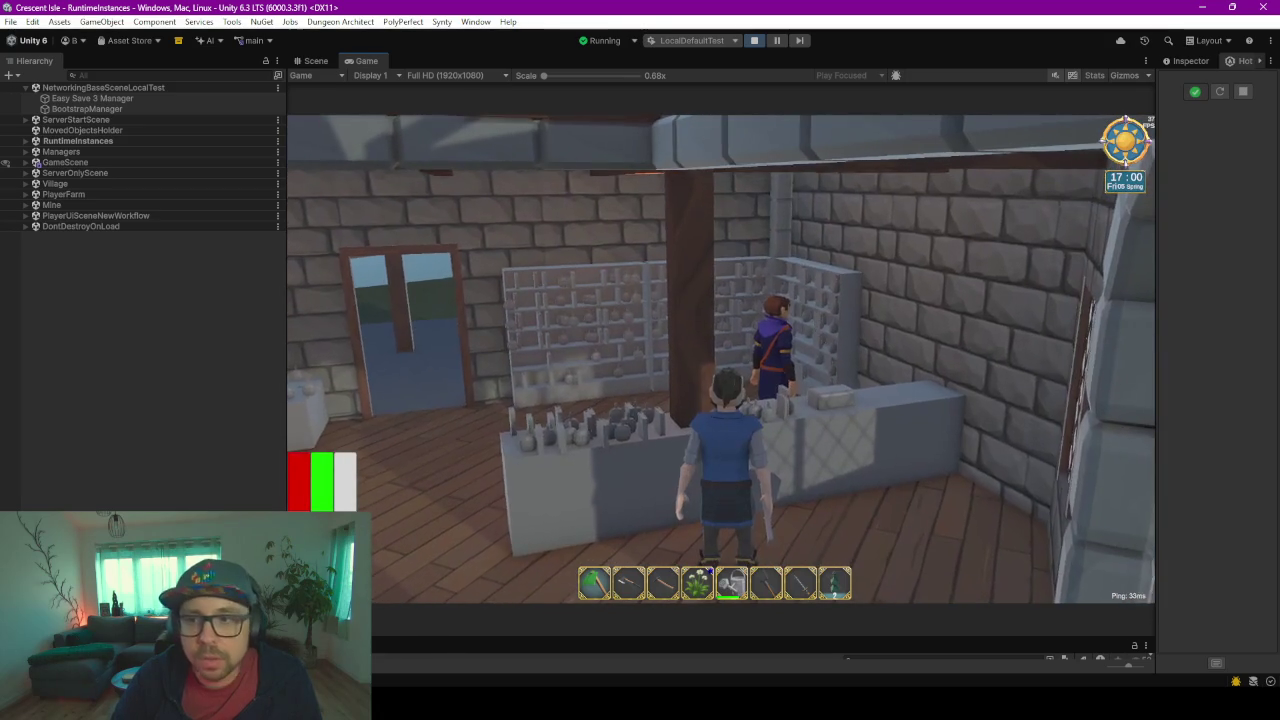
key(w)
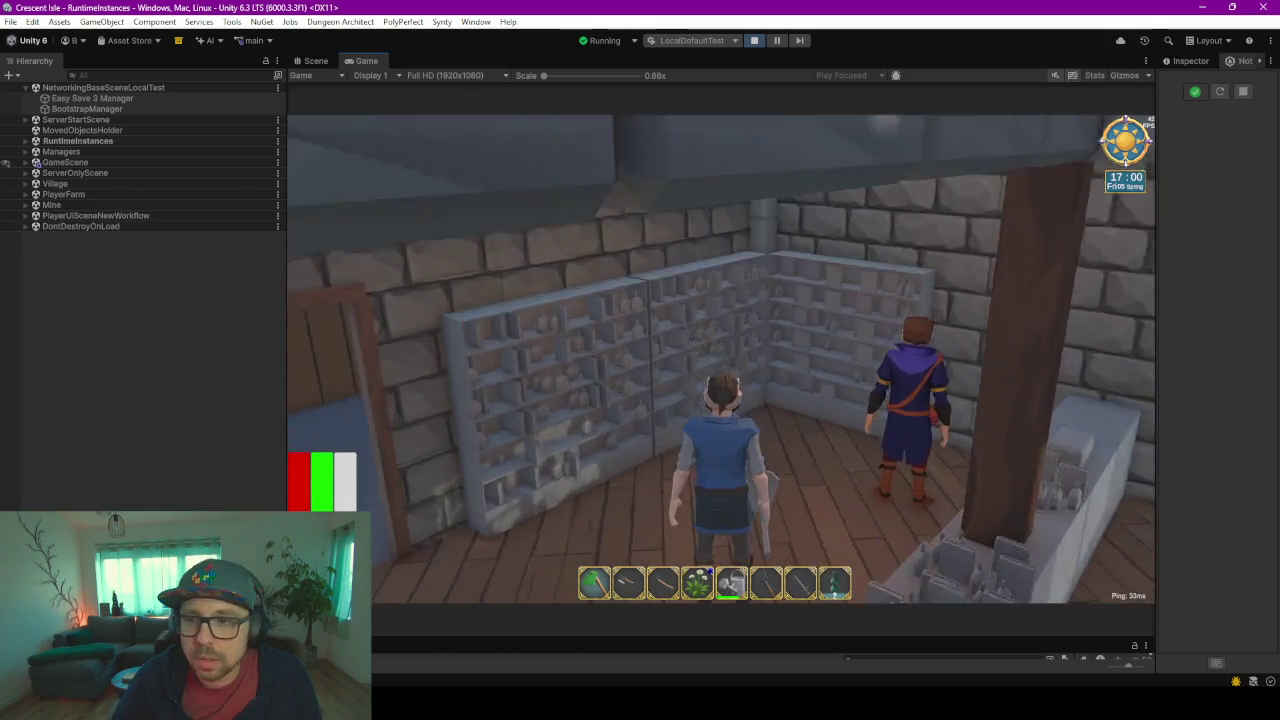
key(d)
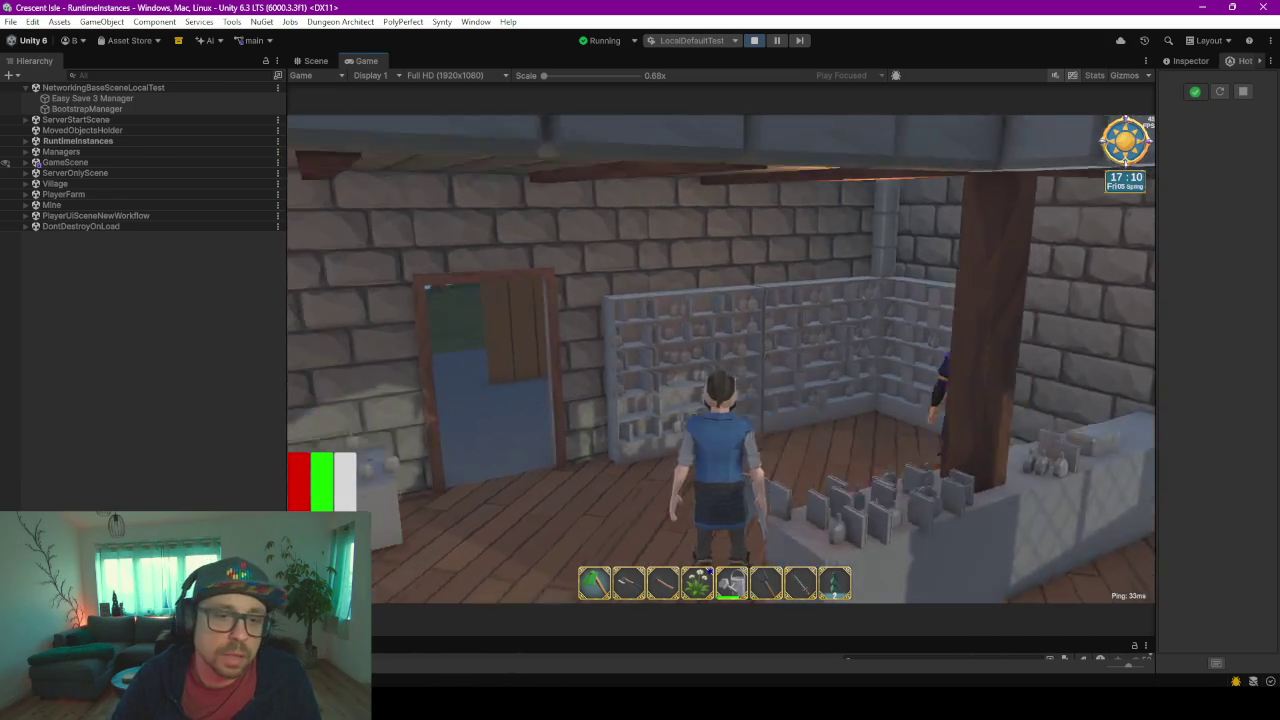
key(a)
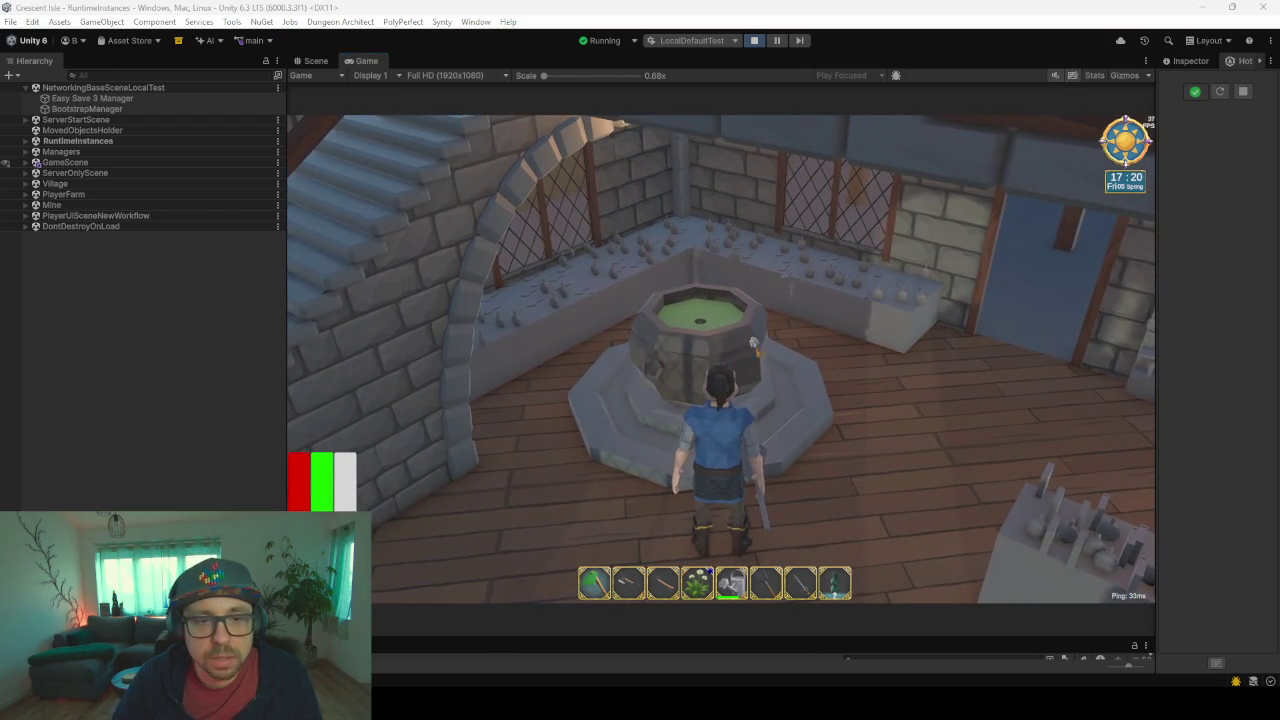
- Turn the game camera to face the shop's stained-glass window and tower
key(alt+Tab)
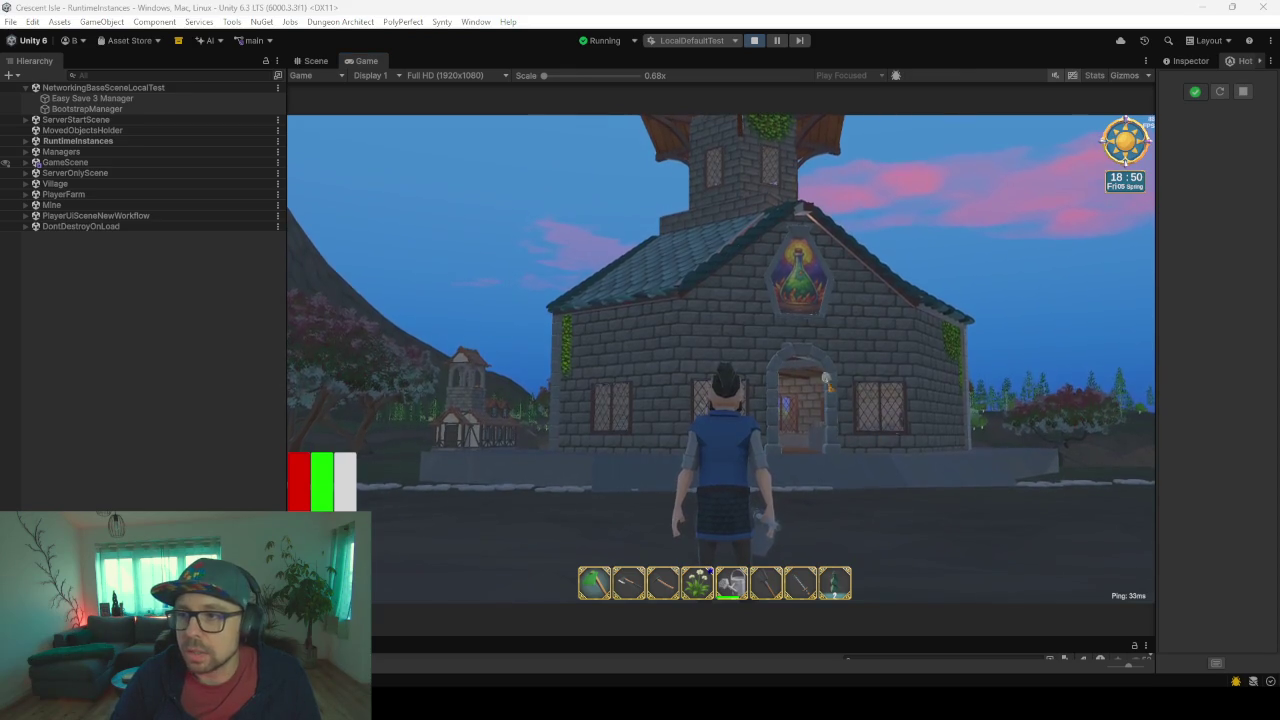
- Walk in and out through the arched doorway twice, then look up at the tower and run past
click(848, 420)
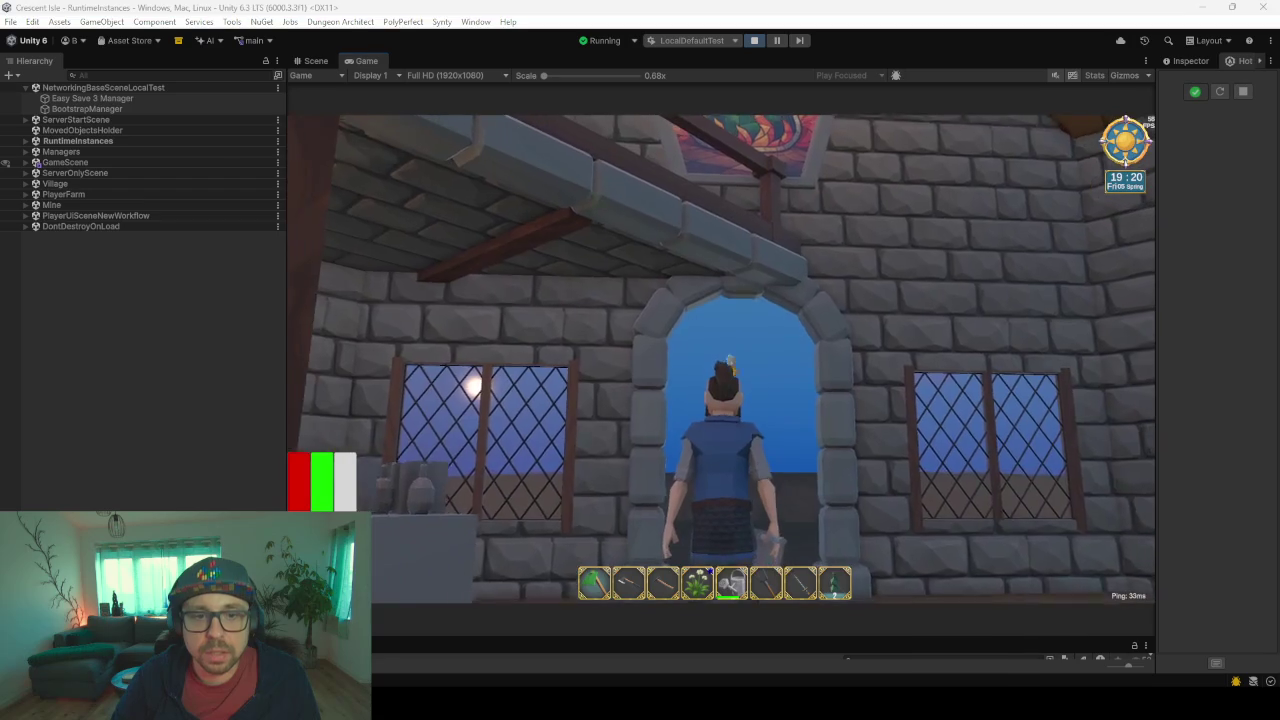
click(766, 298)
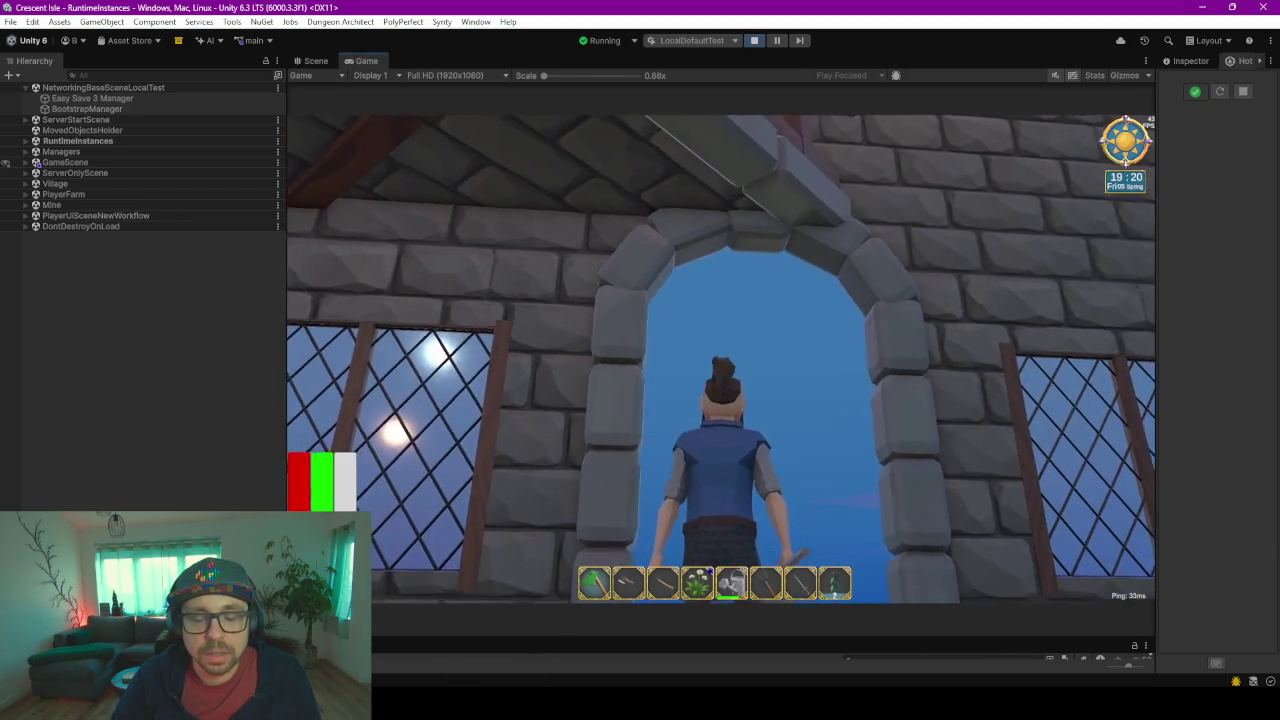
key(w)
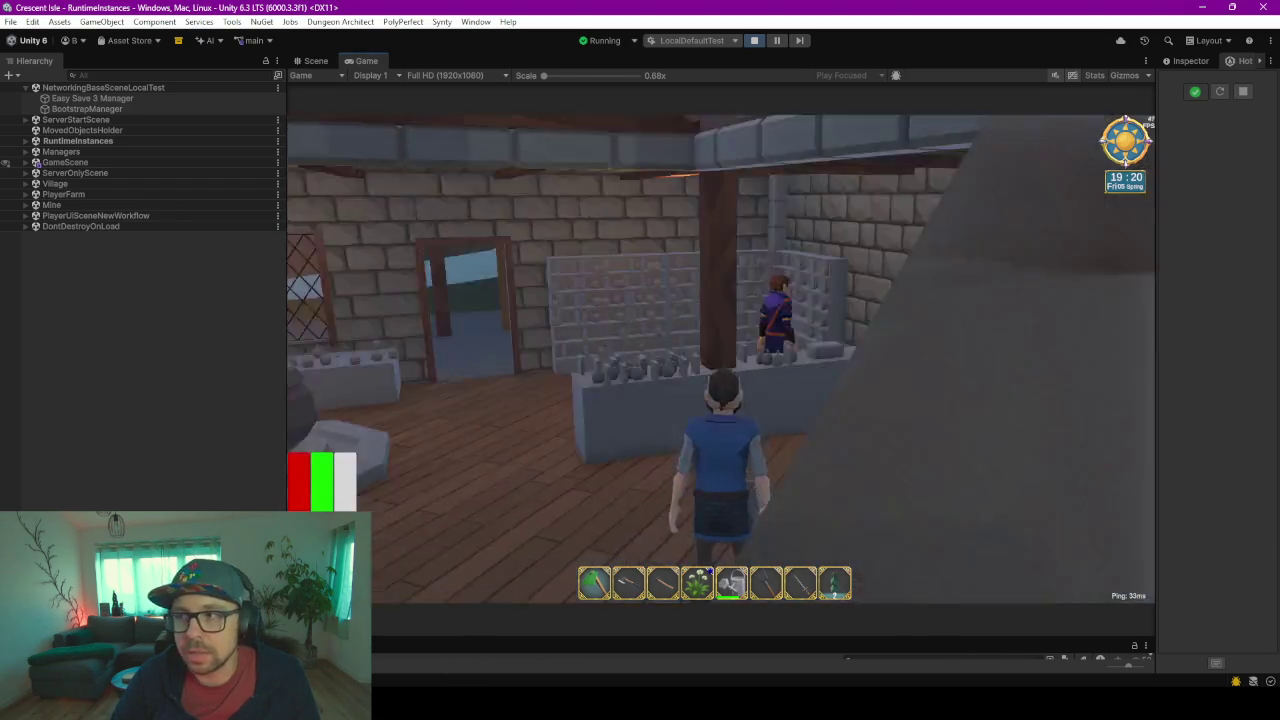
key(w)
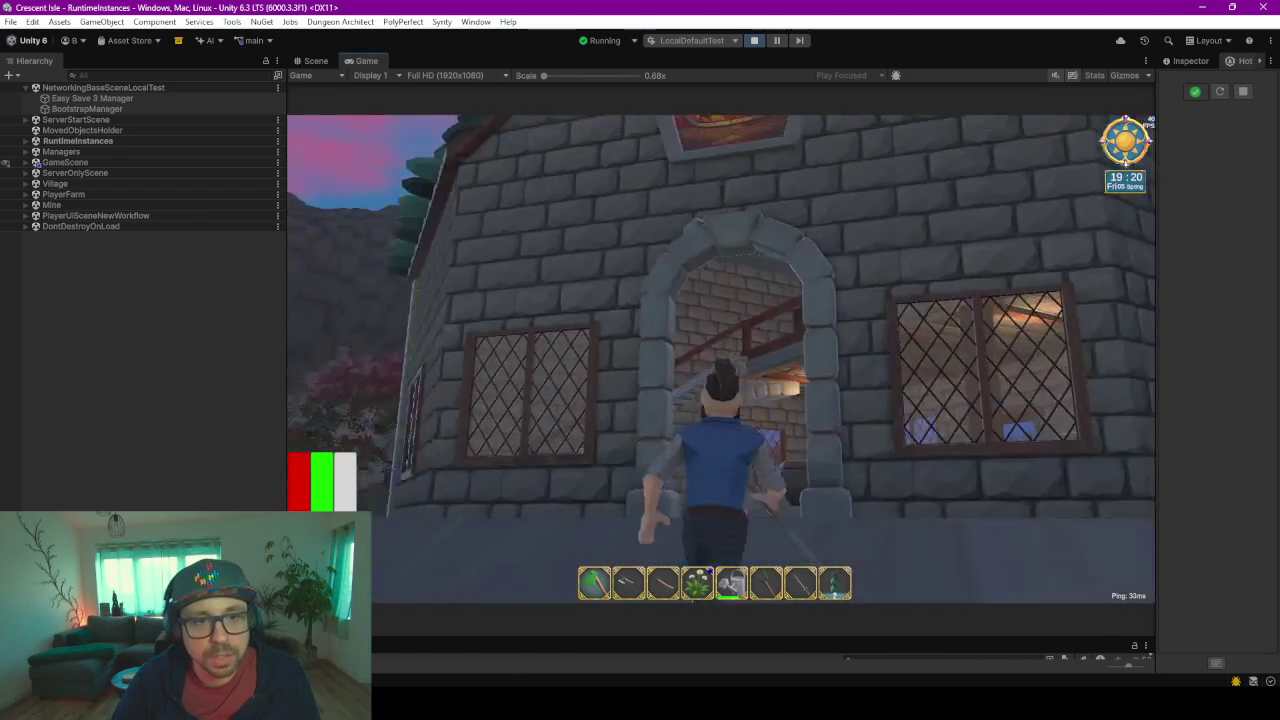
click(705, 251)
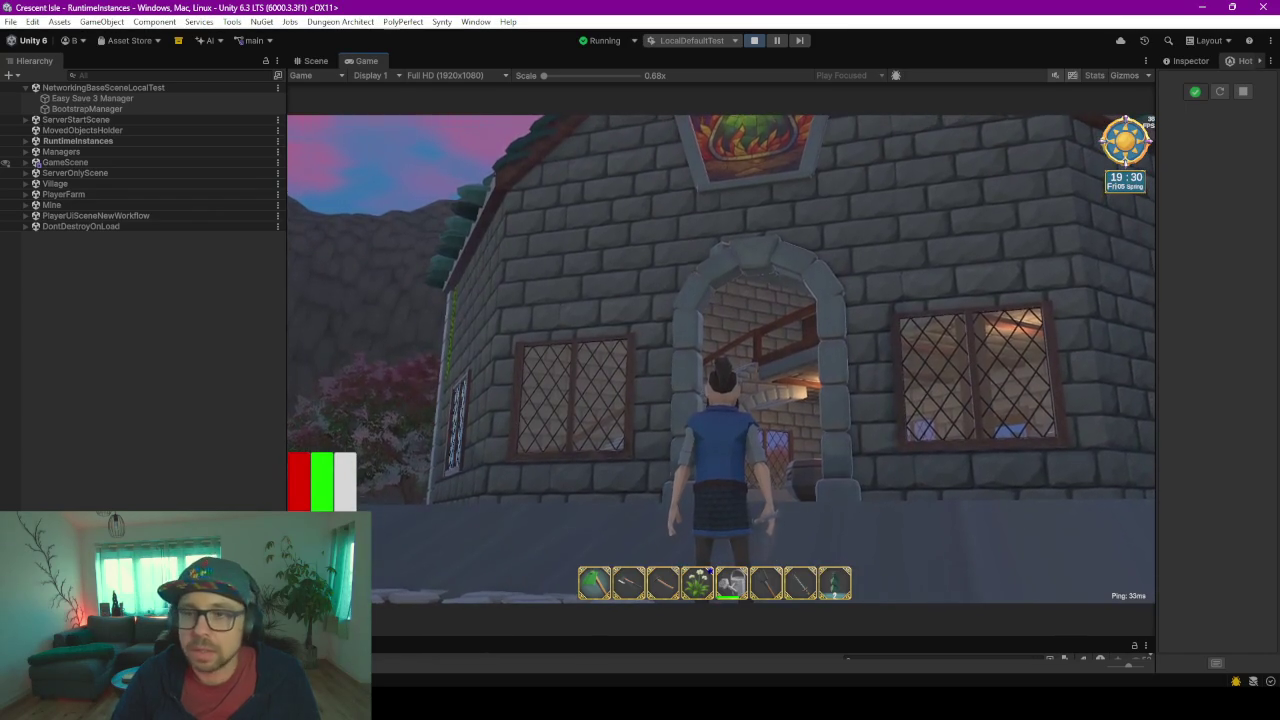
key(w)
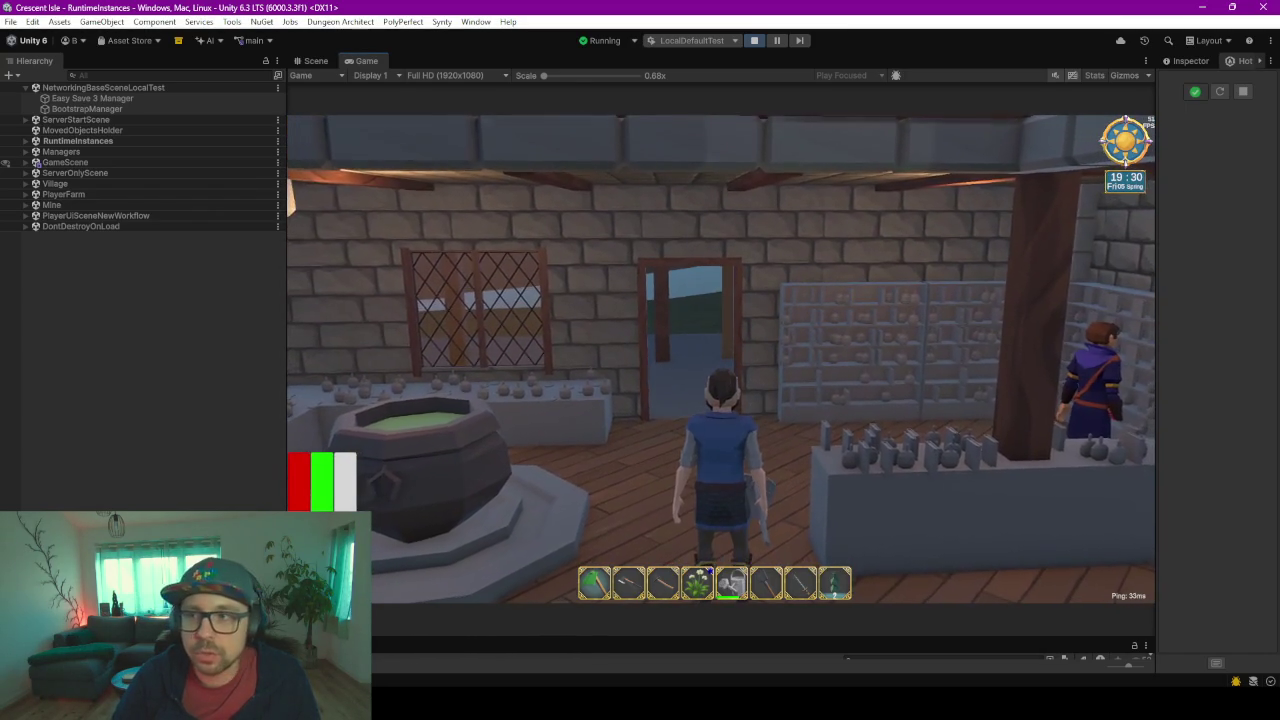
key(w)
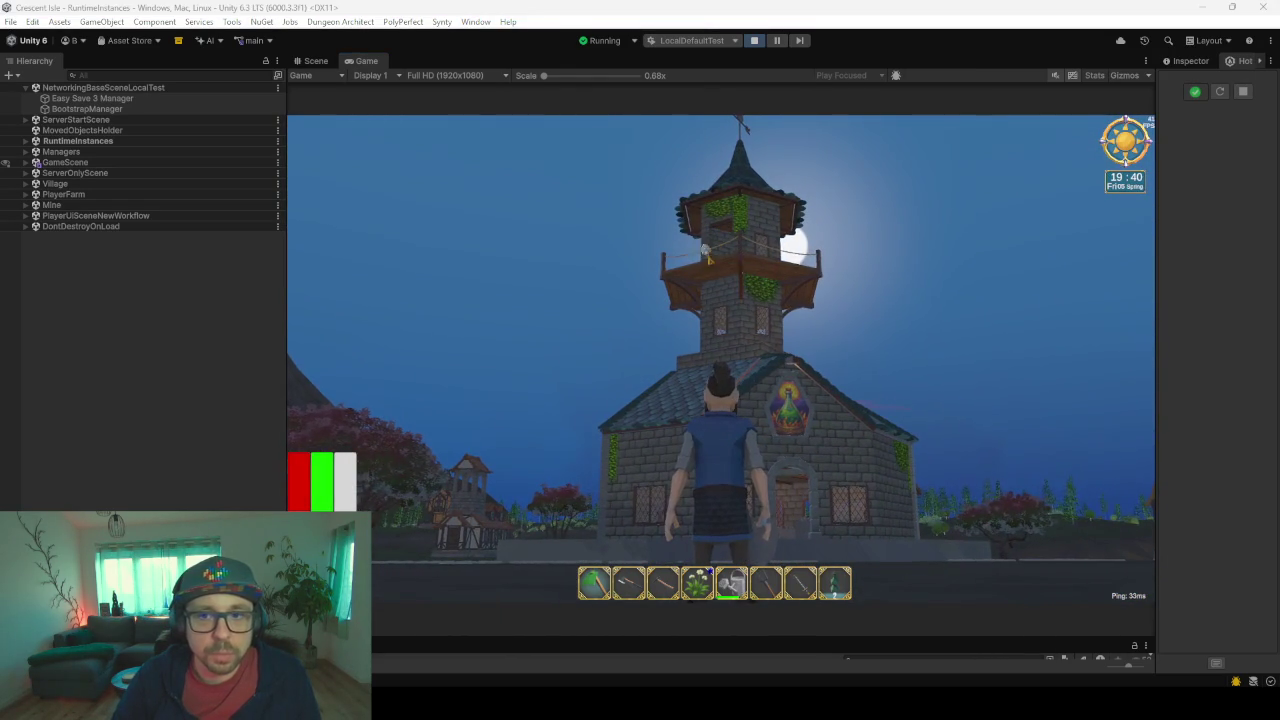
key(alt+Tab)
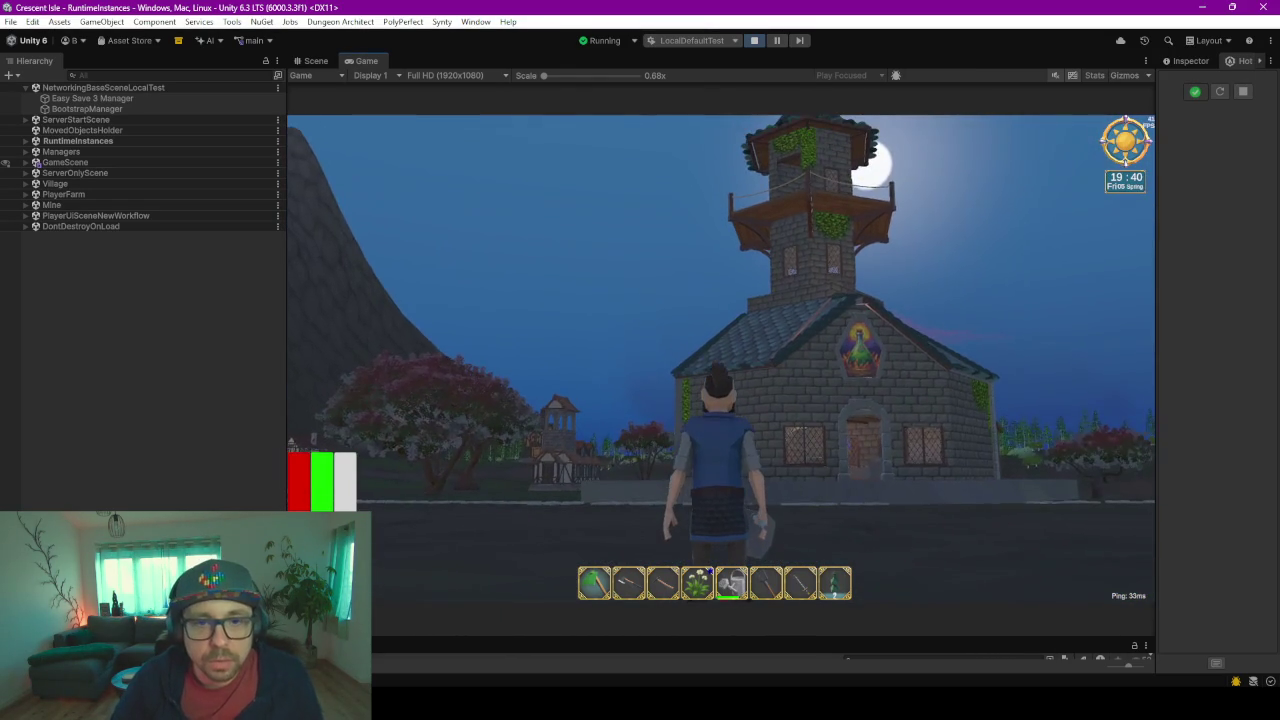
key(w)
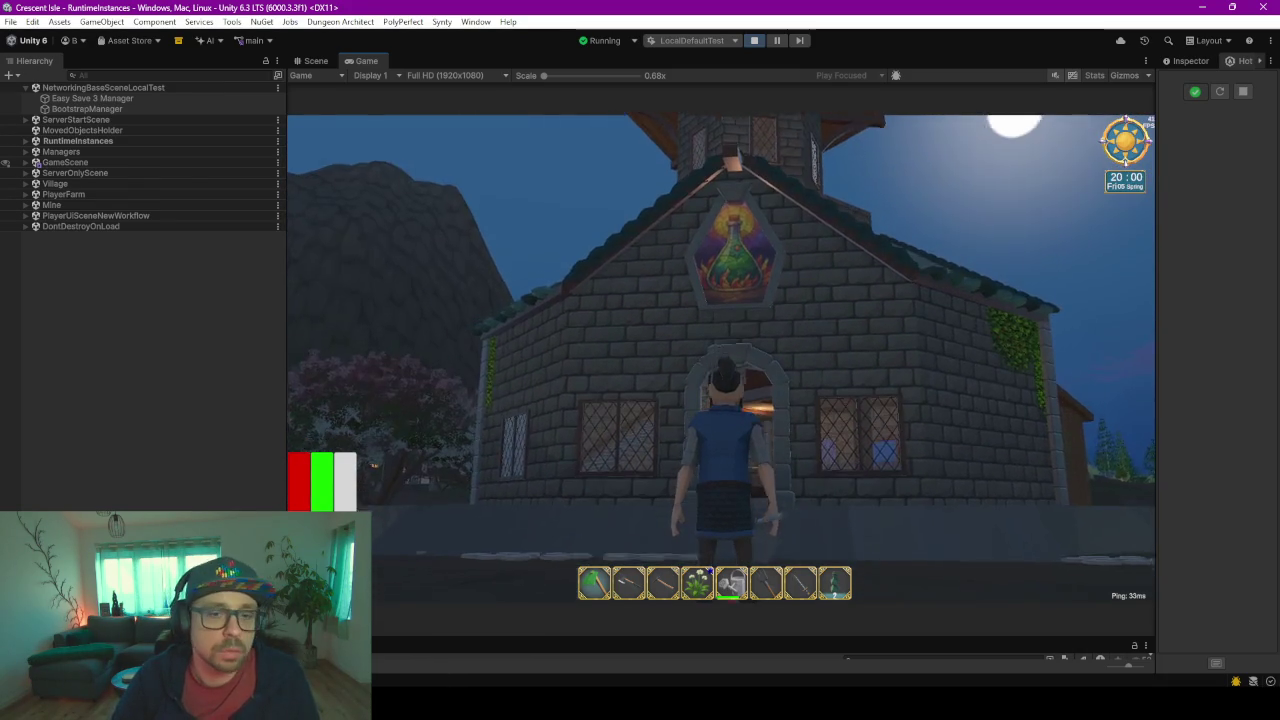
- Choose Exit Game from the Esc menu to stop Play mode
key(Escape)
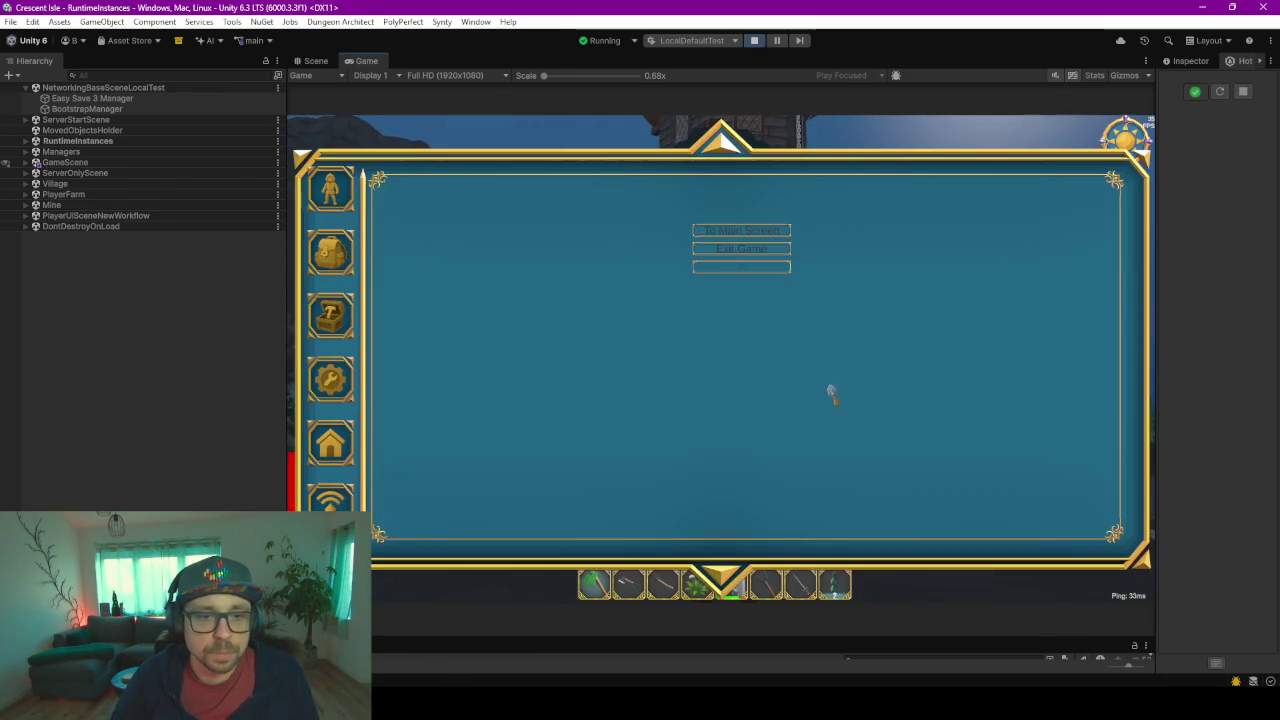
click(771, 249)
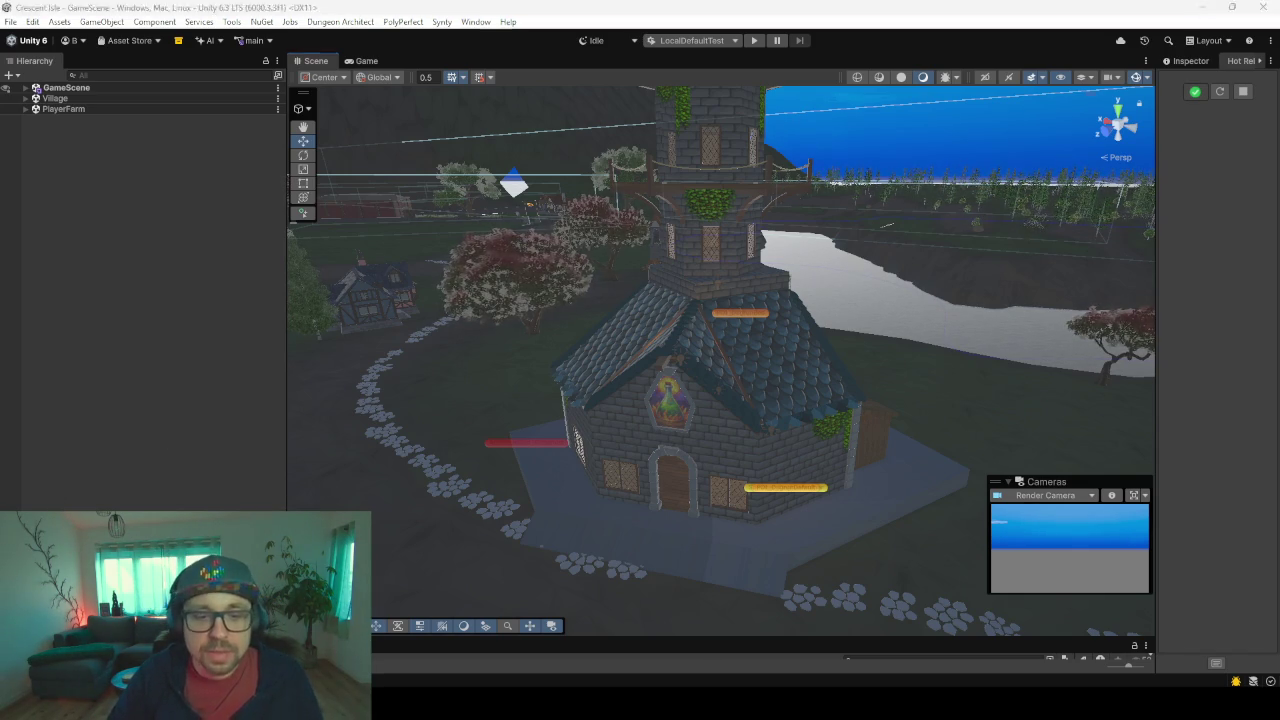
- Back in Blender, select the front door arch and frame it in the viewport
key(alt+Tab)
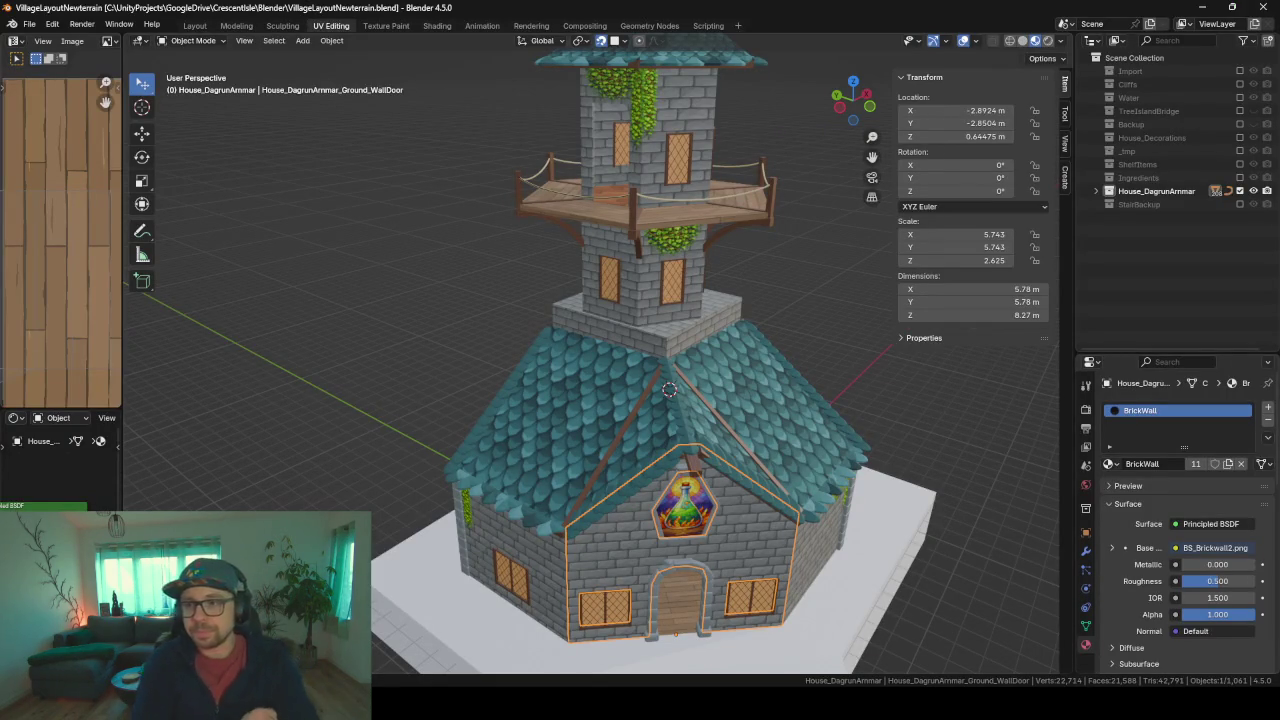
click(697, 574)
key(KP_Decimal)
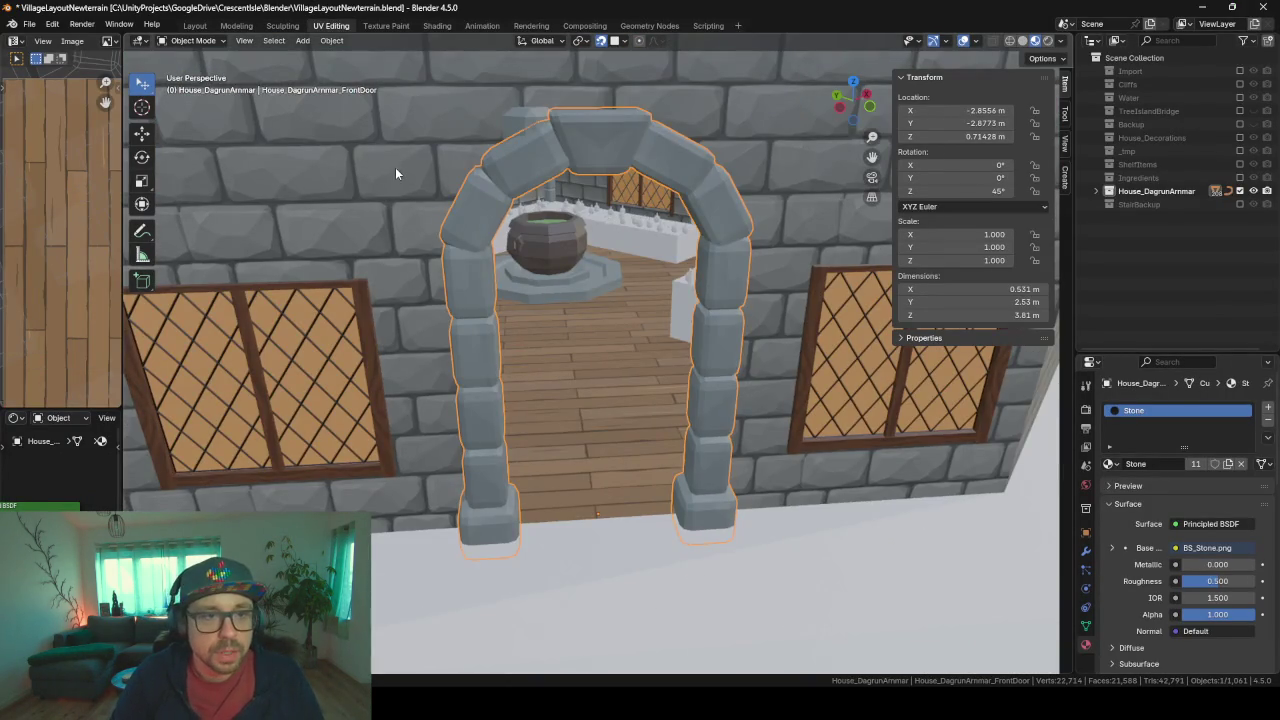
middle_drag(395, 173, 561, 192)
- Orbit around the interior and select the Cube.011 stone beam, widening the properties panel
click(594, 206)
mouse_move(650, 237)
middle_down()
mouse_move(512, 243)
mouse_move(546, 202)
mouse_move(628, 219)
mouse_move(766, 377)
mouse_move(734, 380)
mouse_move(674, 434)
mouse_move(703, 423)
mouse_move(628, 434)
mouse_move(762, 457)
mouse_move(692, 519)
middle_up()
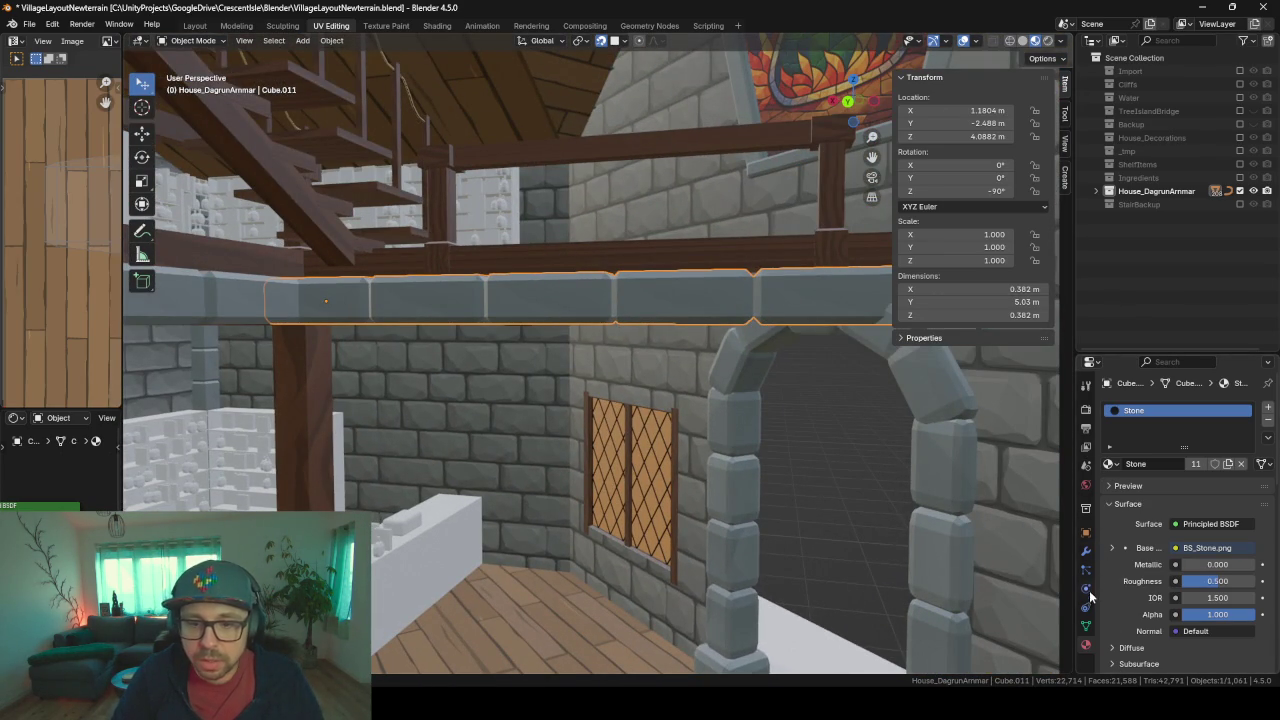
mouse_move(897, 390)
middle_down()
mouse_move(846, 407)
mouse_move(580, 398)
middle_up()
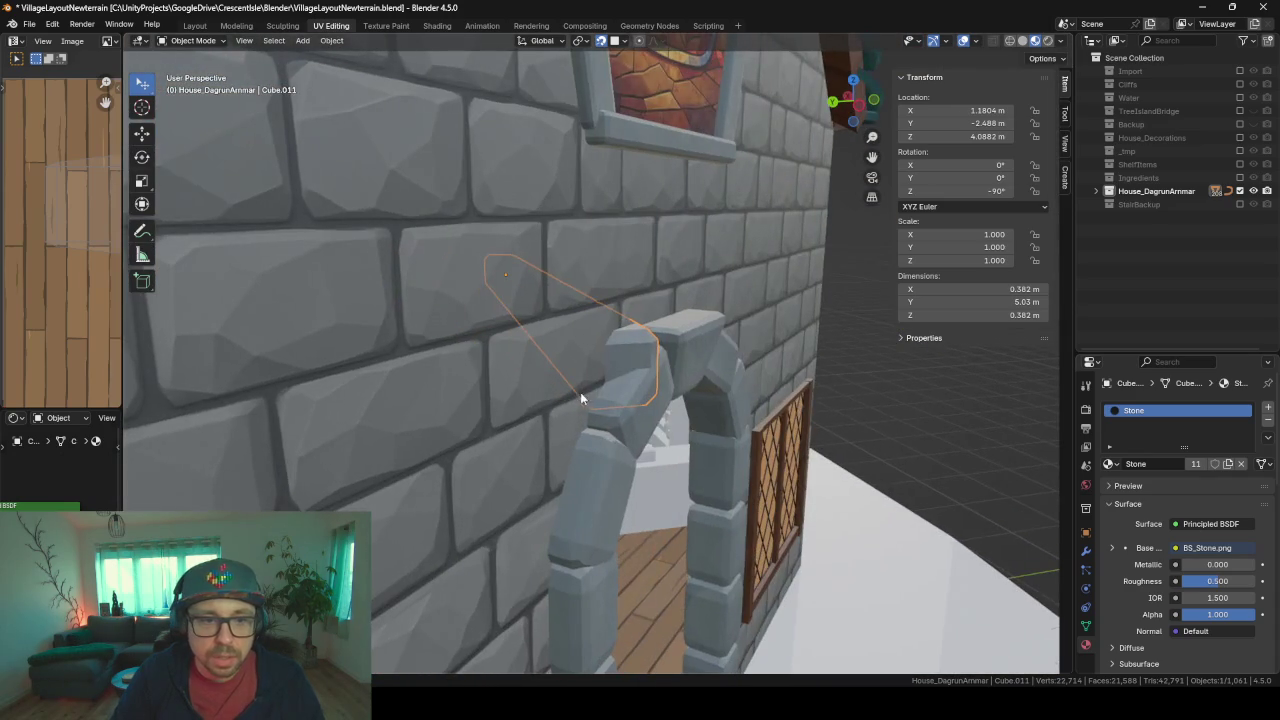
middle_drag(670, 335, 669, 370)
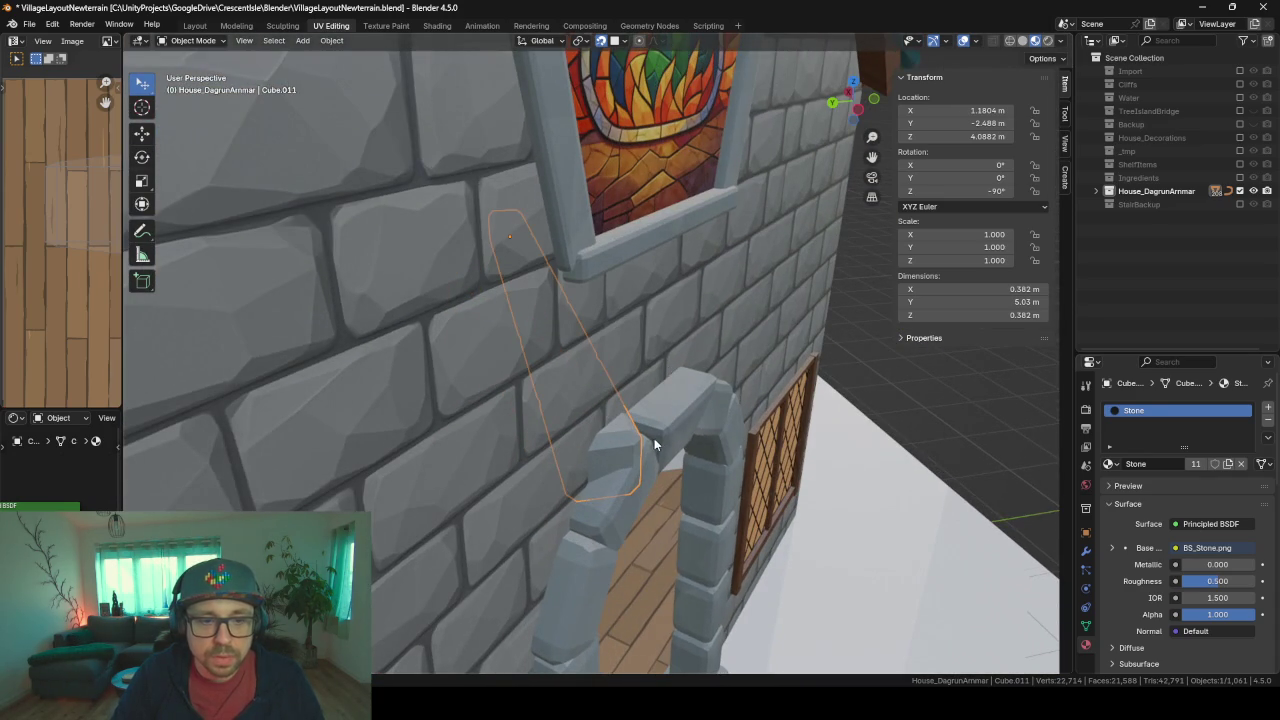
mouse_move(654, 438)
middle_down()
mouse_move(712, 441)
mouse_move(666, 442)
middle_up()
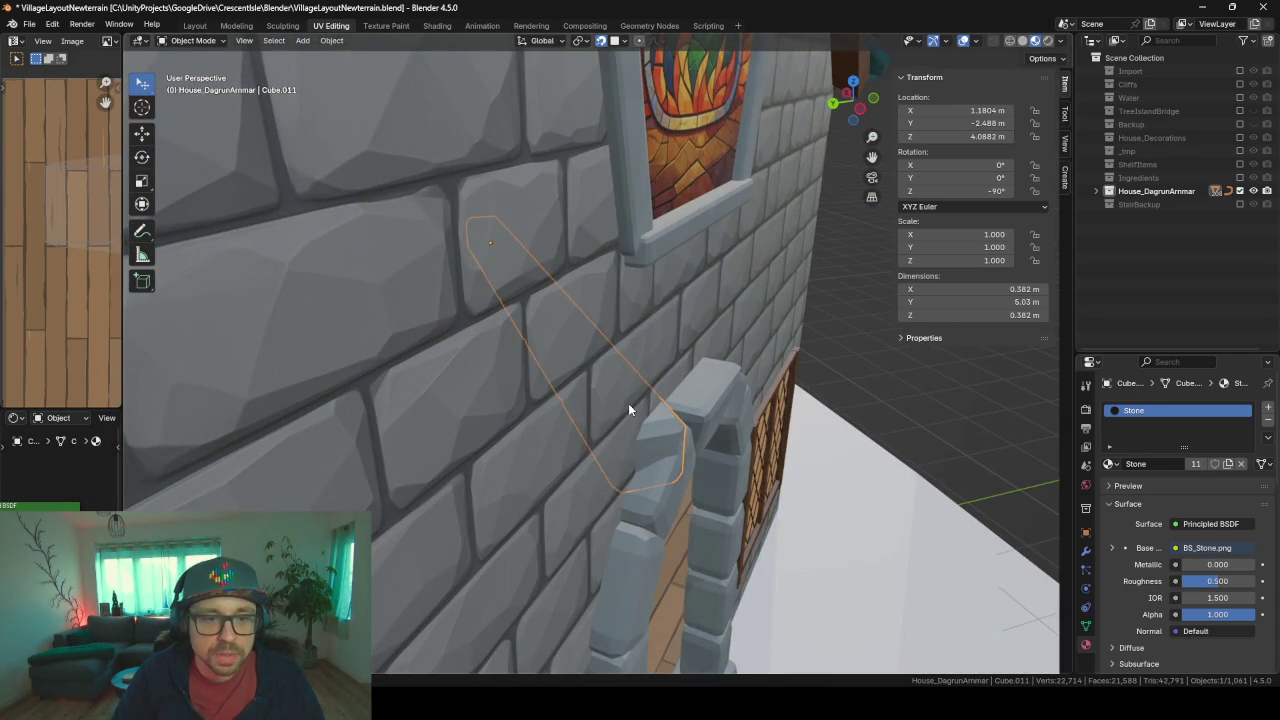
click(629, 406)
middle_drag(574, 454, 626, 455)
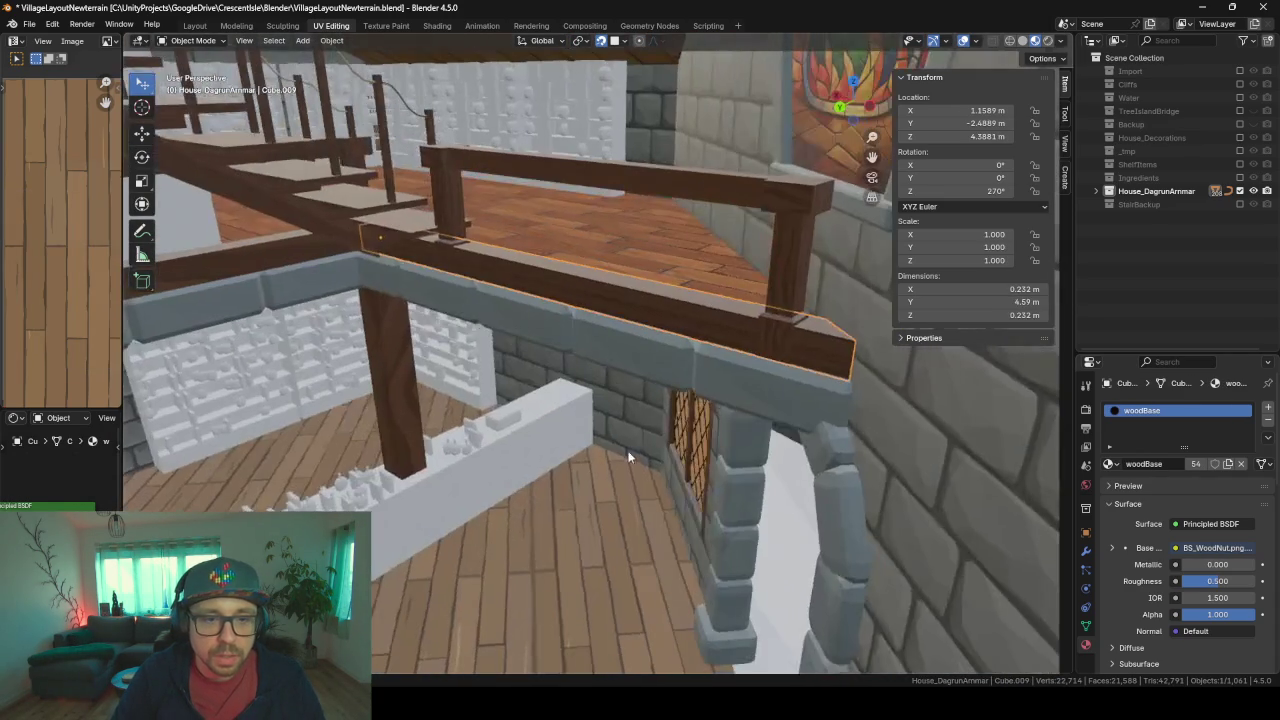
click(714, 397)
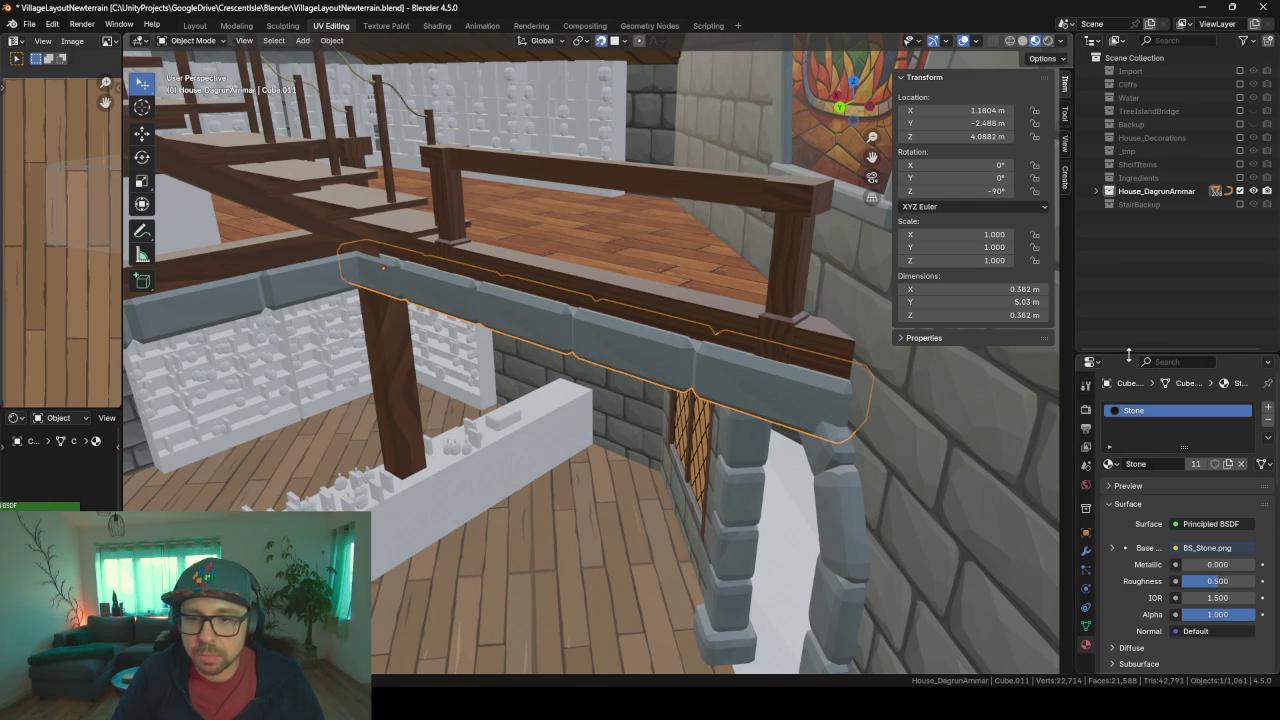
drag(1128, 355, 1138, 305)
- Add a Boolean modifier to stone beam Cube.011 with the house object as its cutter
click(1086, 500)
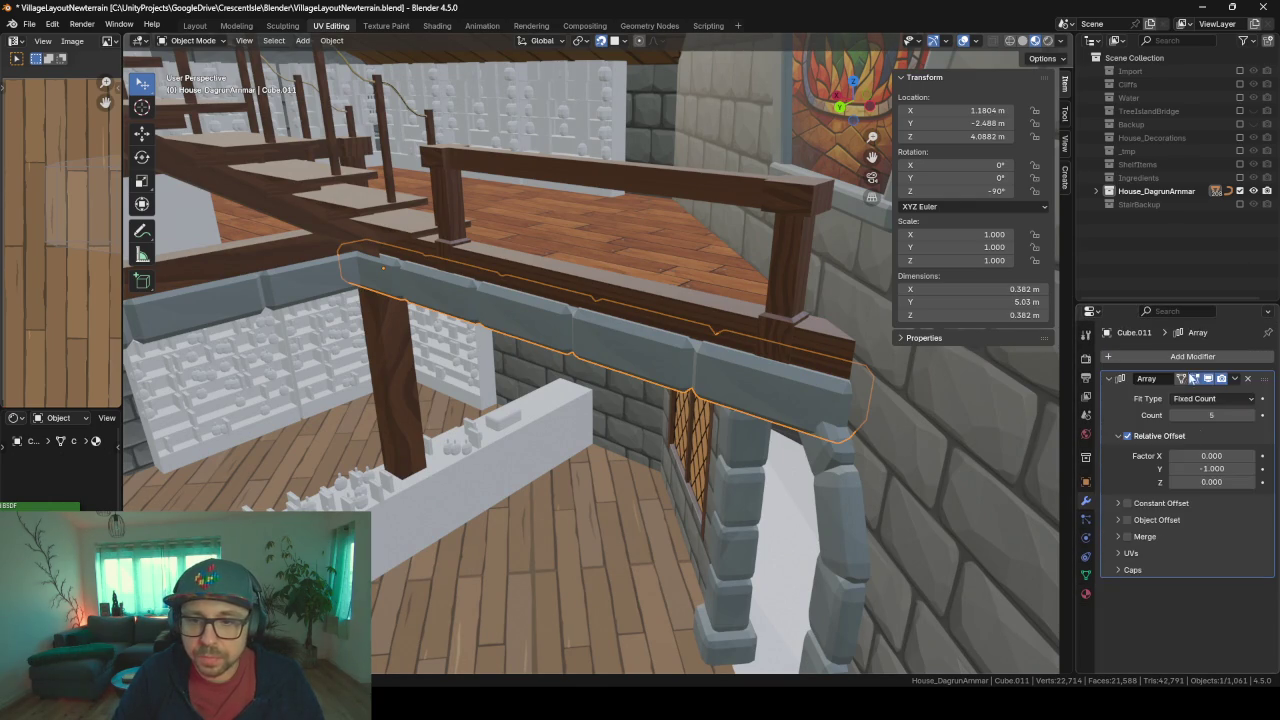
click(1108, 378)
click(1142, 356)
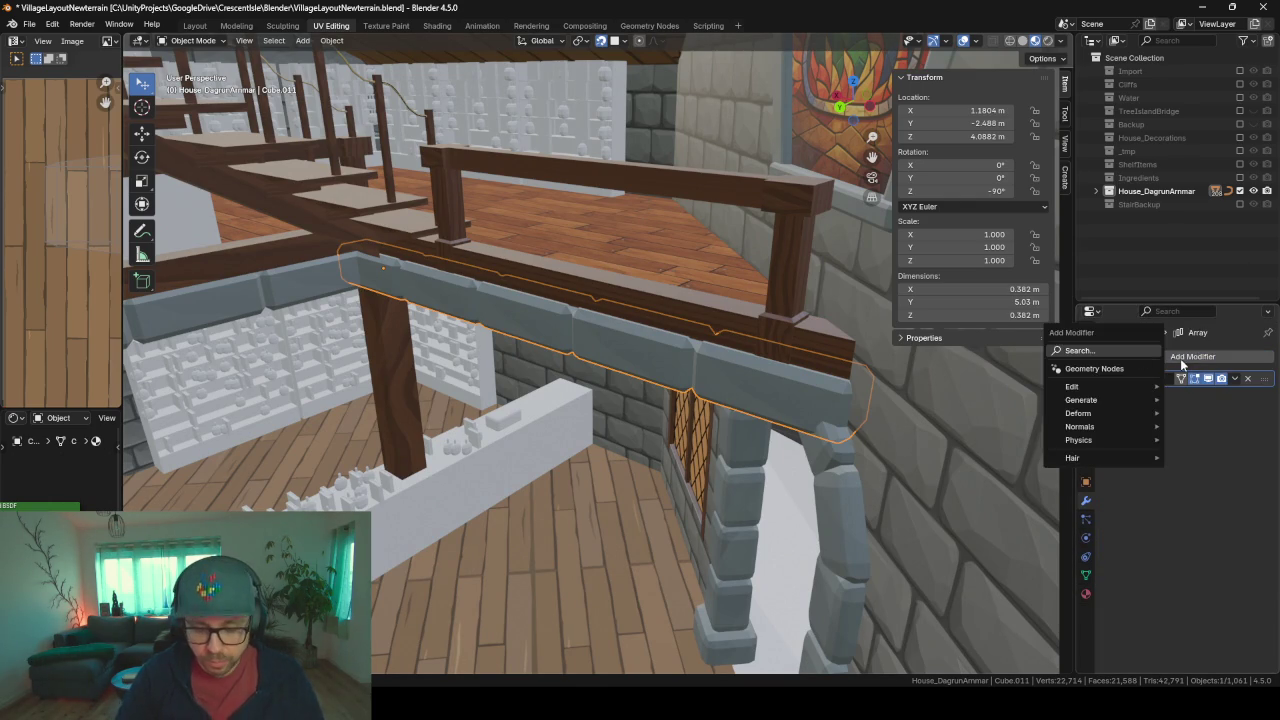
text(bool)
key(Return)
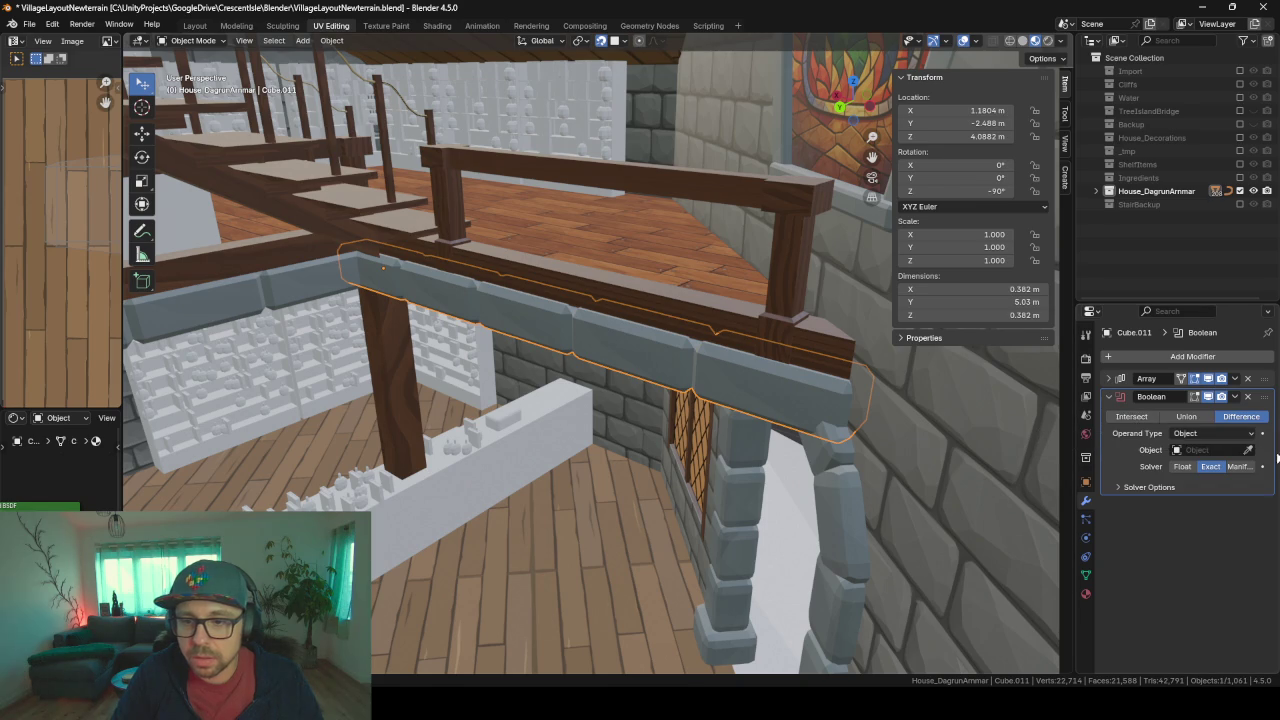
click(1247, 453)
click(984, 459)
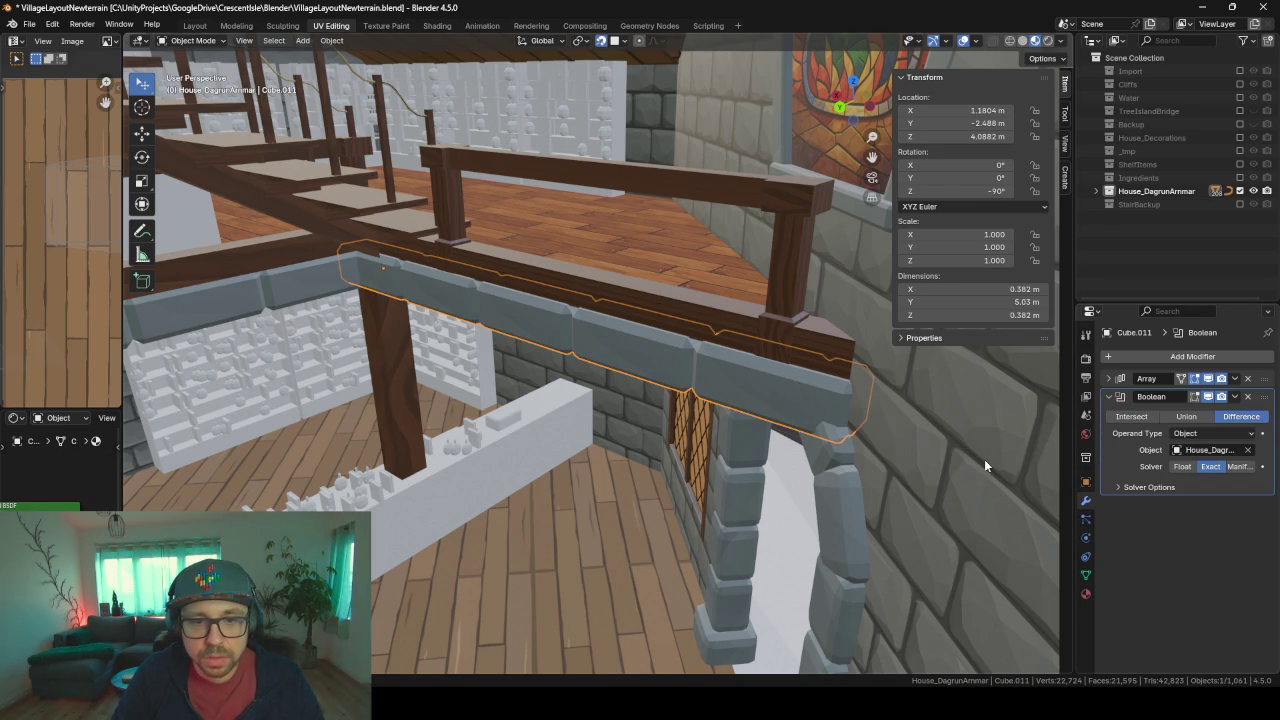
- Include the _tmp collection in the view layer so DoorCutter shows
scroll(960, 456, up, 5)
scroll(950, 456, down, 4)
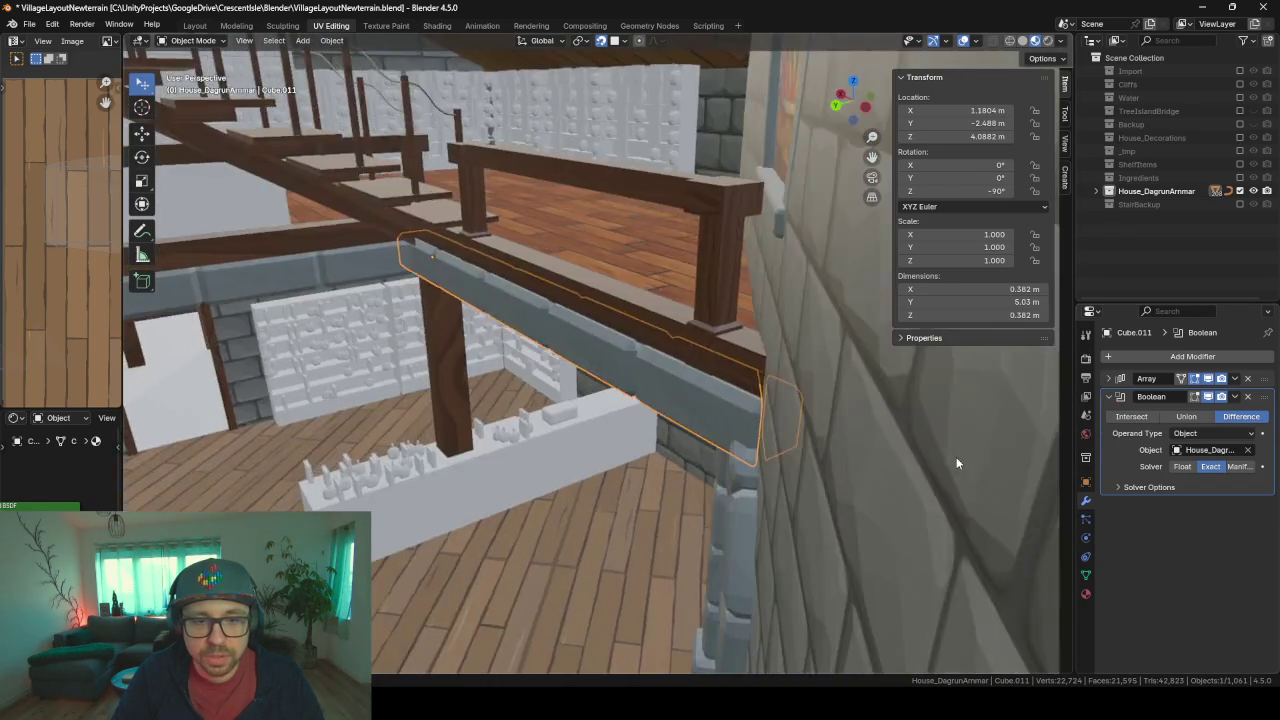
scroll(900, 450, up, 4)
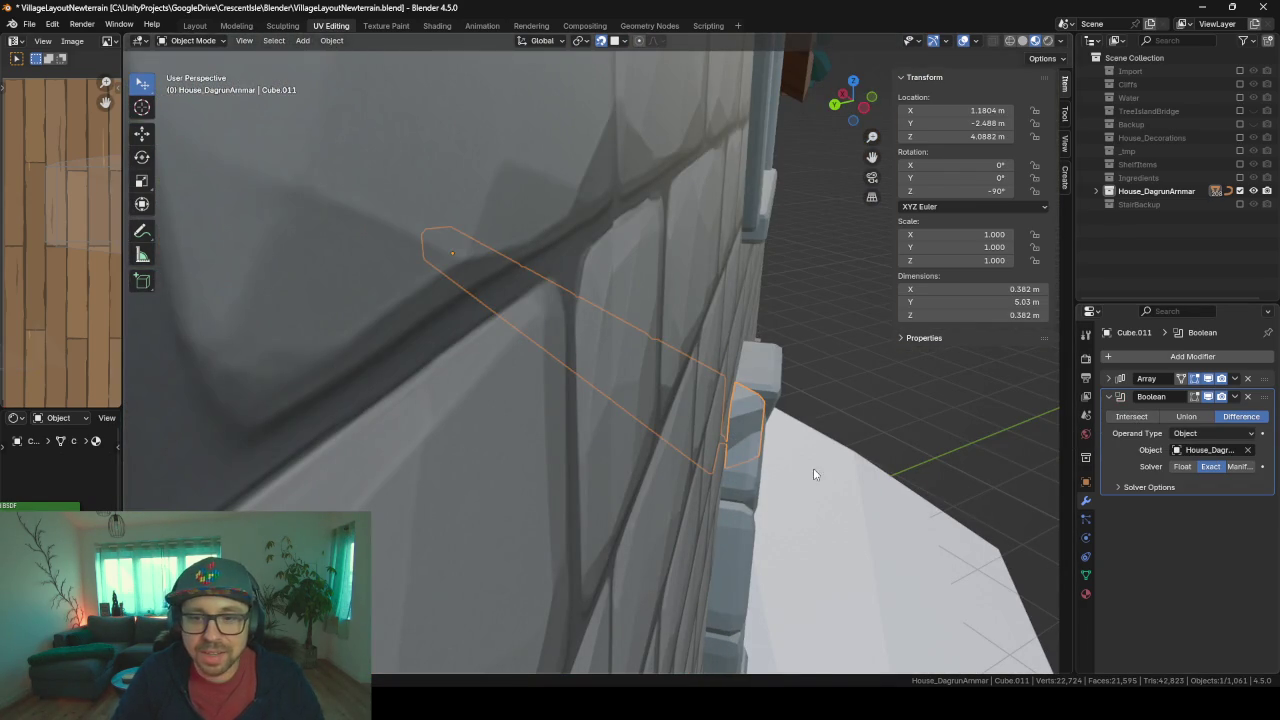
scroll(780, 465, down, 3)
scroll(733, 458, up, 3)
scroll(688, 447, down, 3)
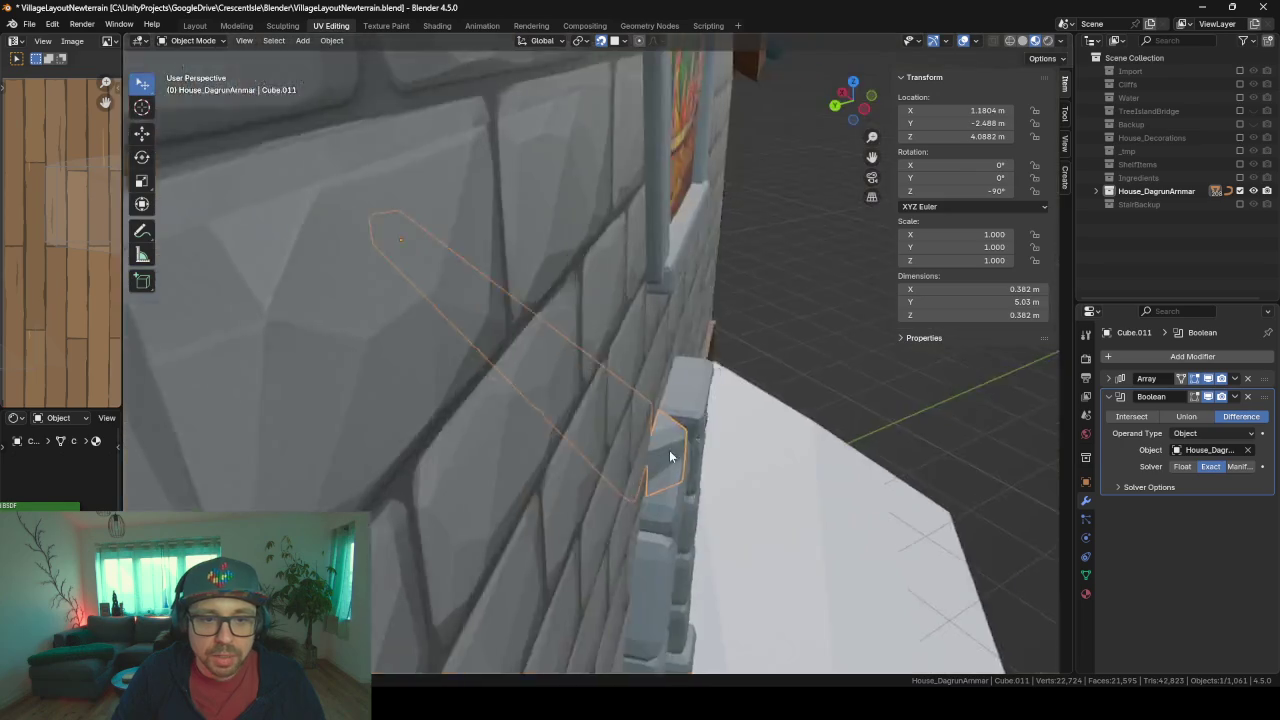
scroll(685, 465, down, 3)
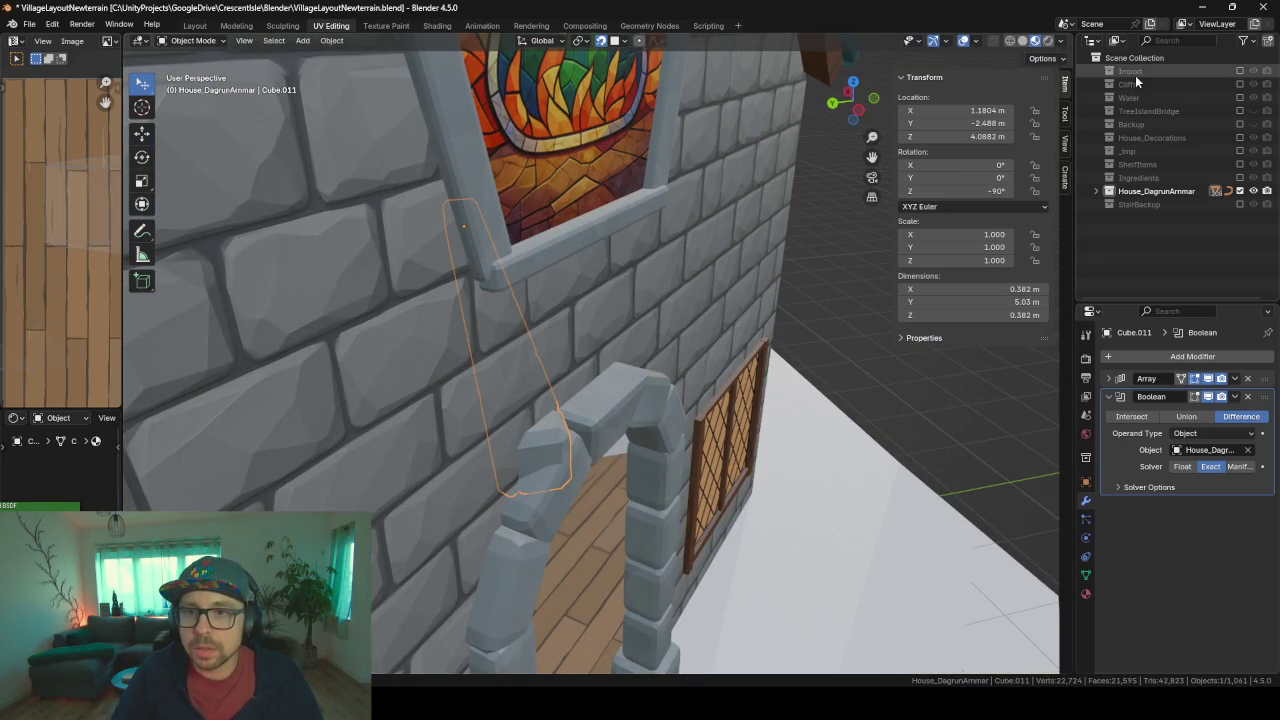
click(1153, 150)
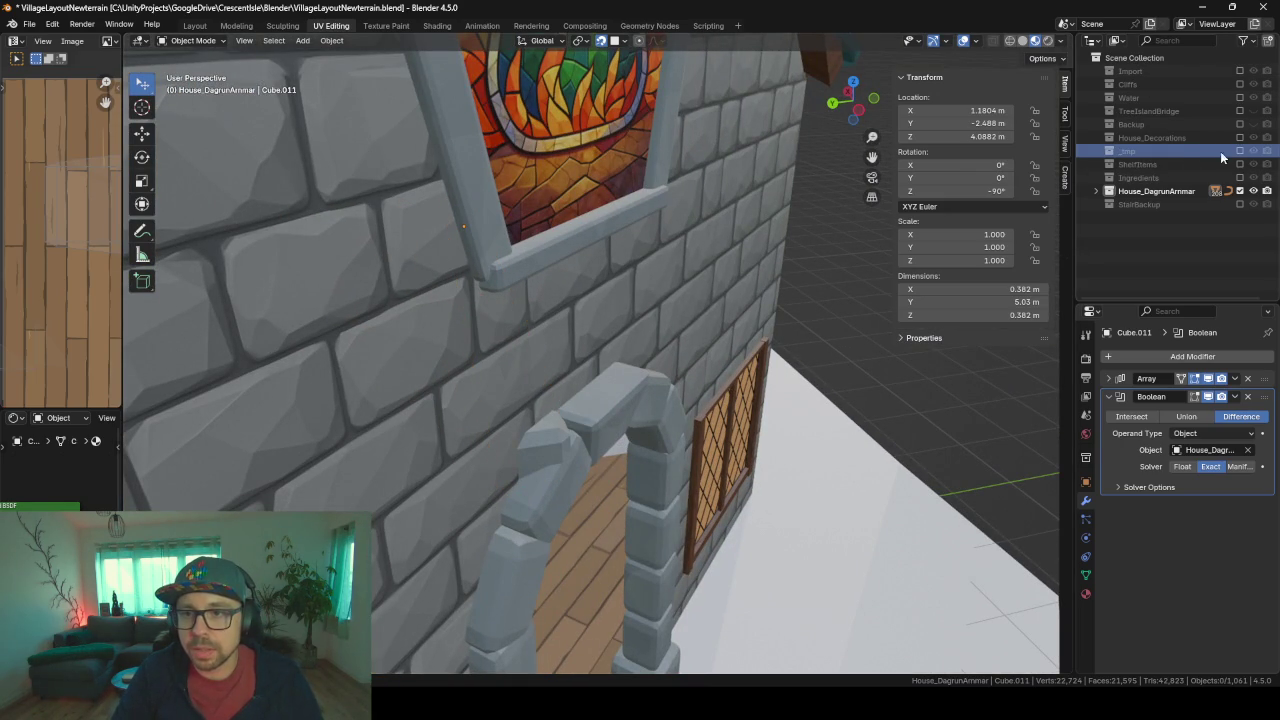
click(1240, 150)
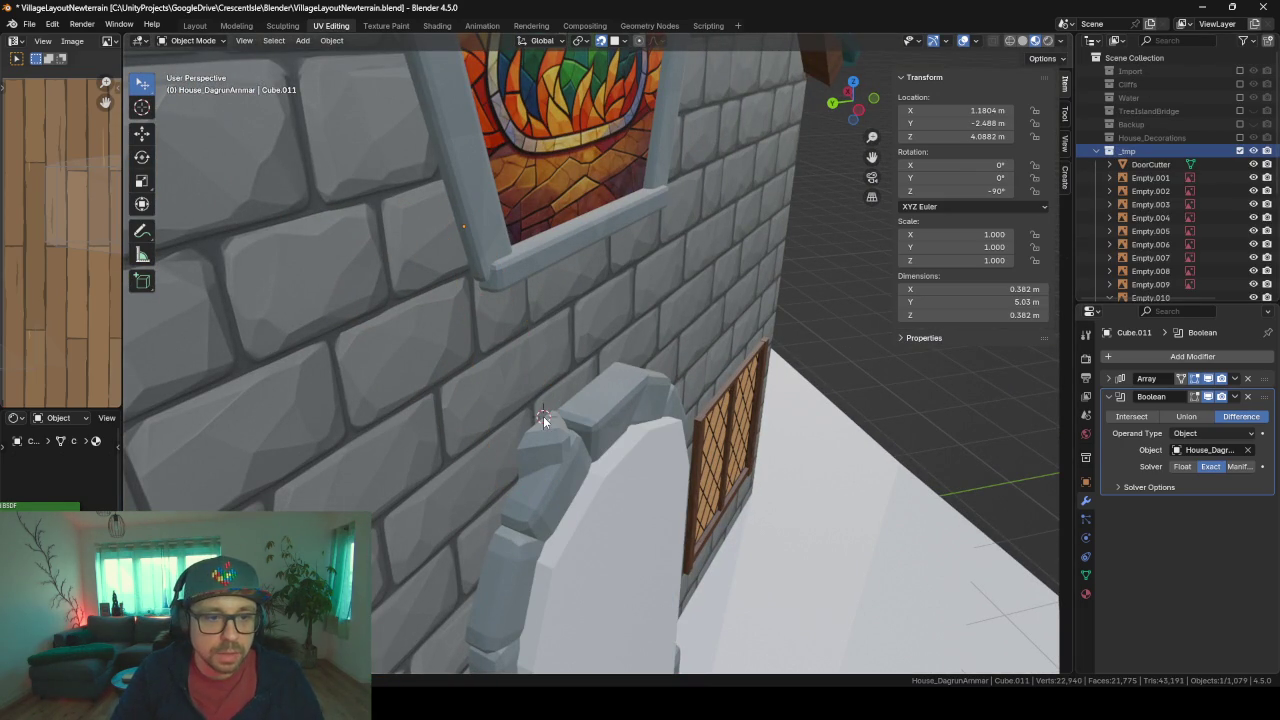
- Add a cube rotated 45° around Z and slide it along its local X axis
key(shift+a)
click(625, 429)
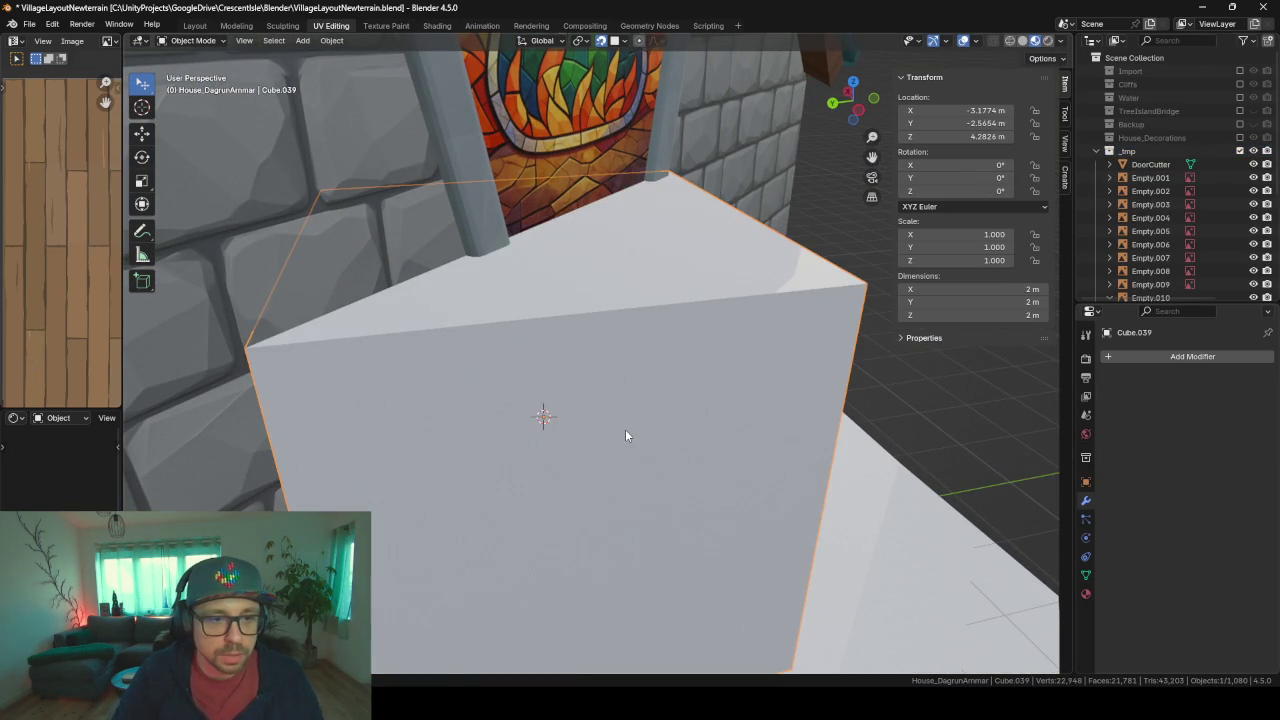
text(r4)
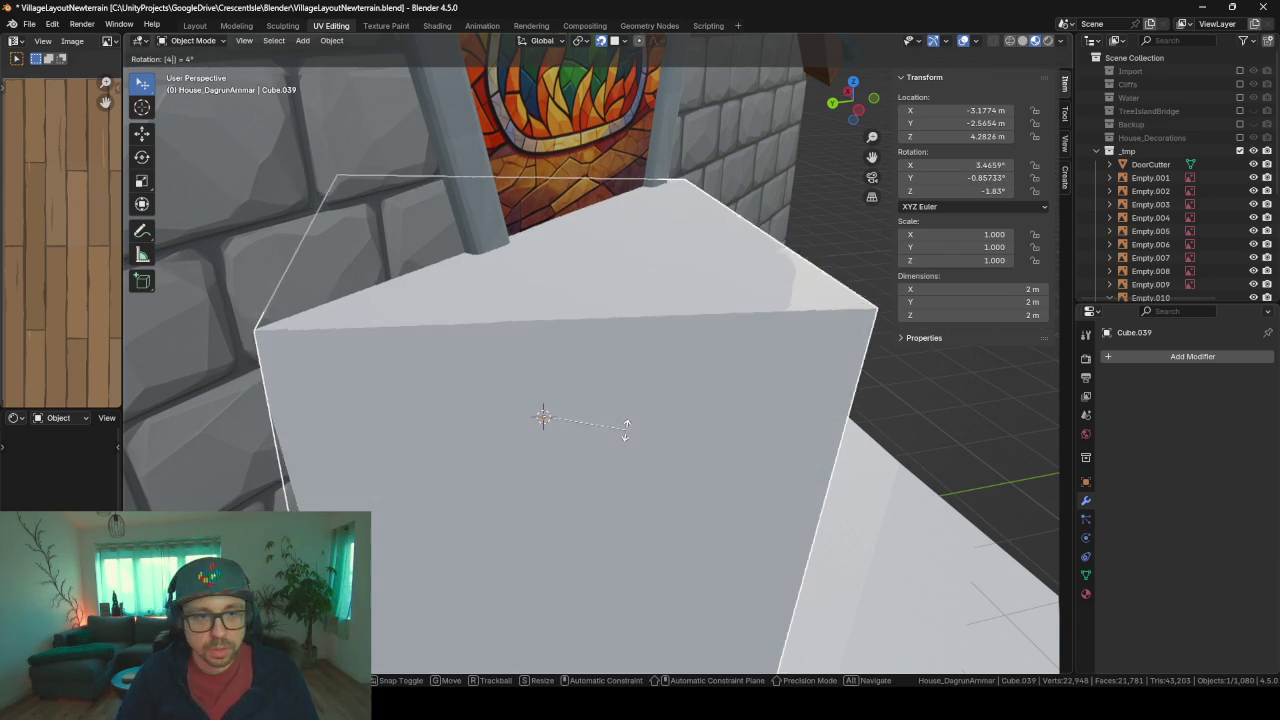
text(5z)
key(Return)
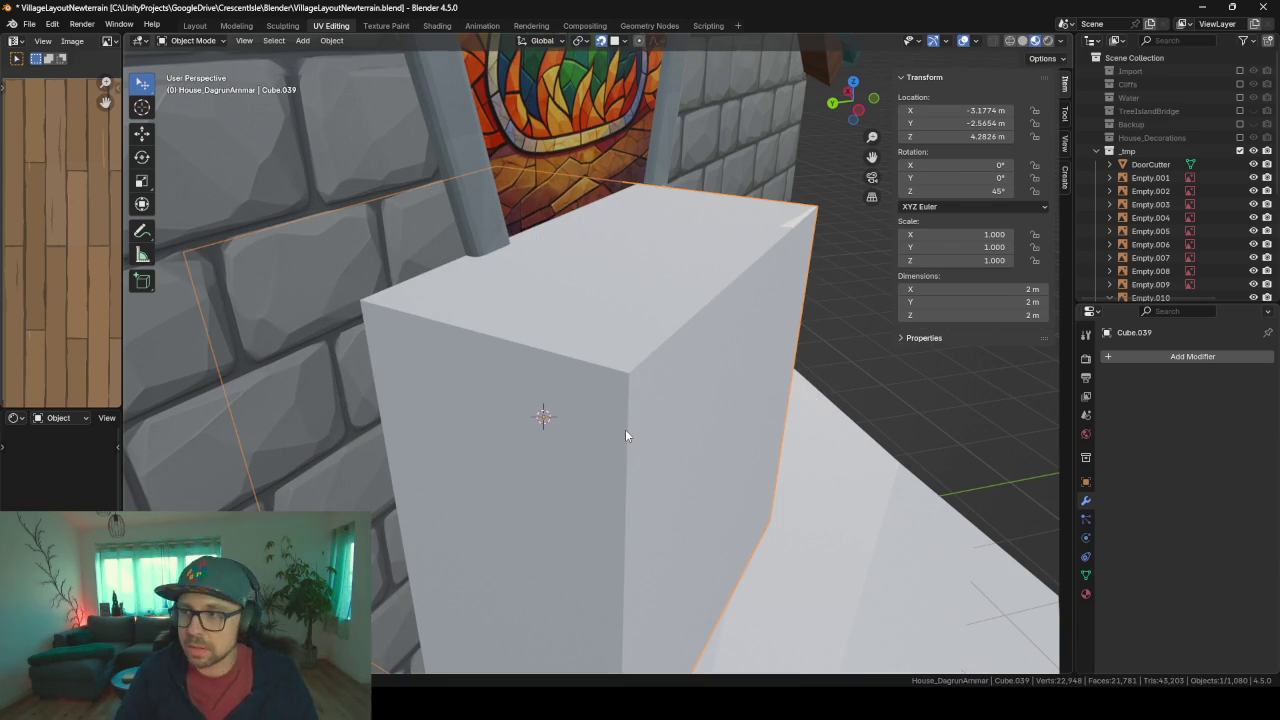
key(g)
key(x)
key(x)
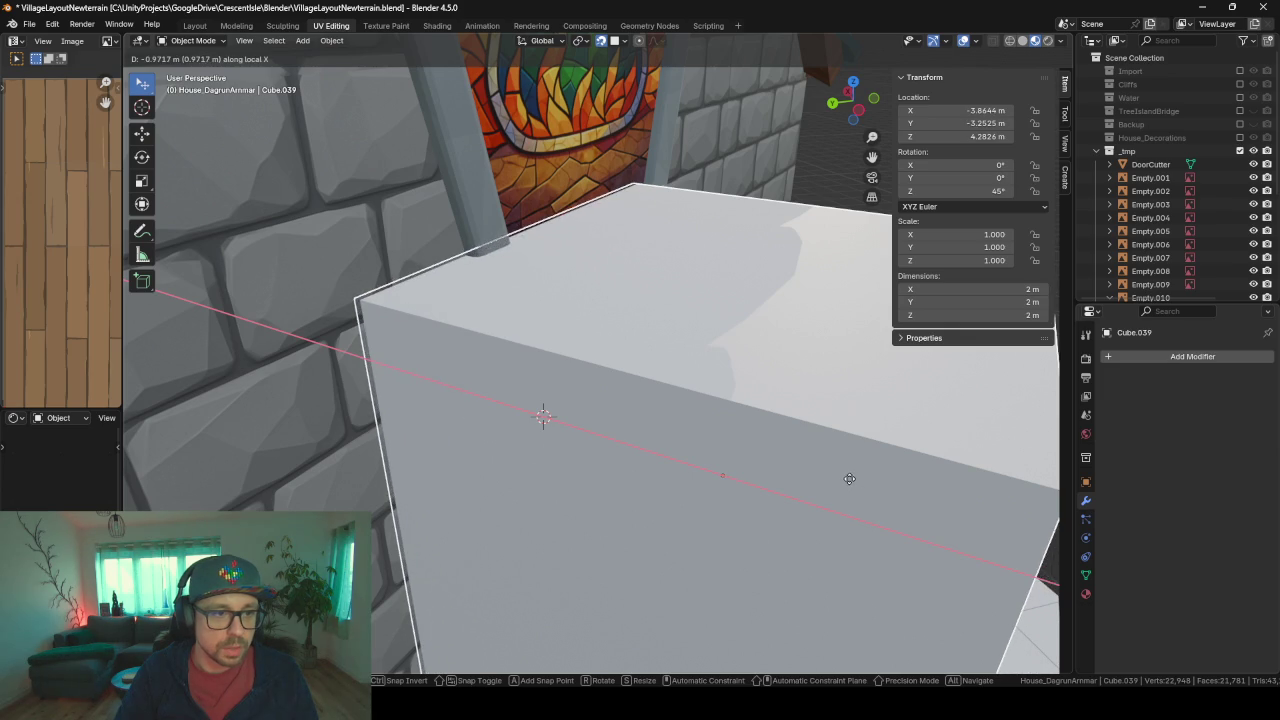
click(849, 477)
- Set the Boolean cutter of beam Cube.011 to the new Cube.039
mouse_move(849, 477)
middle_down()
mouse_move(550, 420)
mouse_move(737, 498)
middle_up()
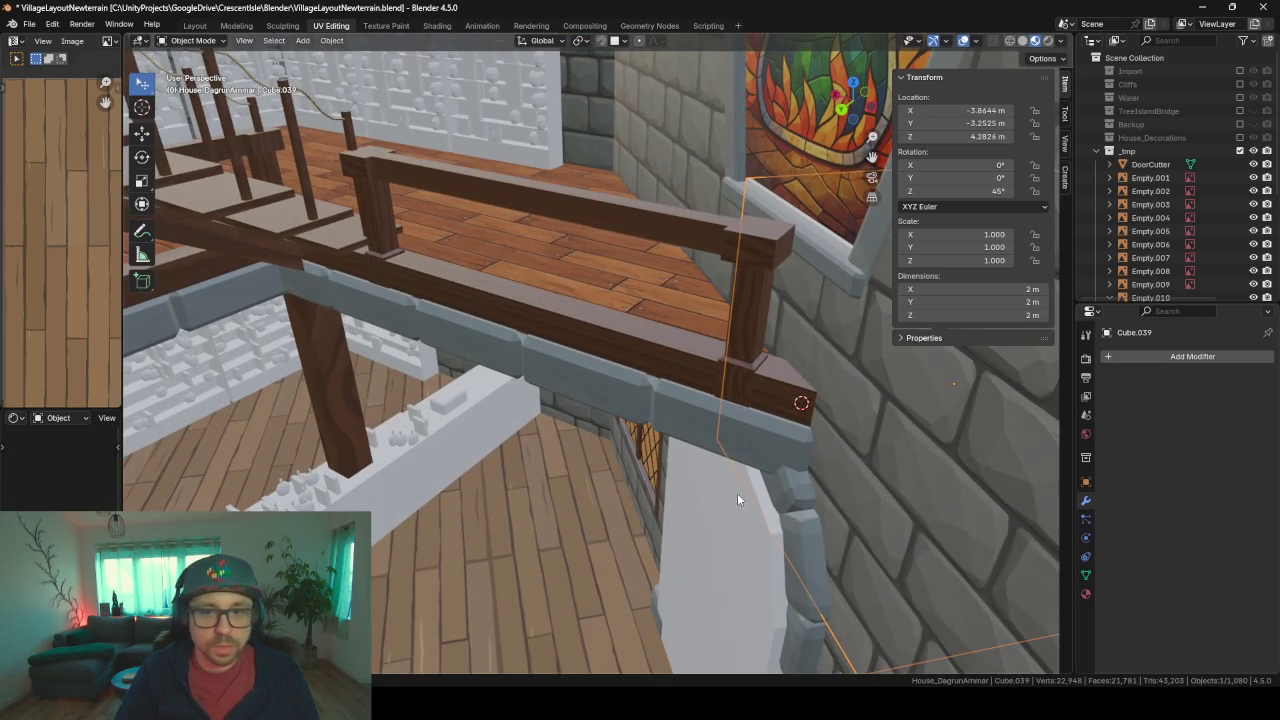
click(676, 425)
mouse_move(780, 458)
middle_down()
mouse_move(675, 452)
mouse_move(650, 419)
middle_up()
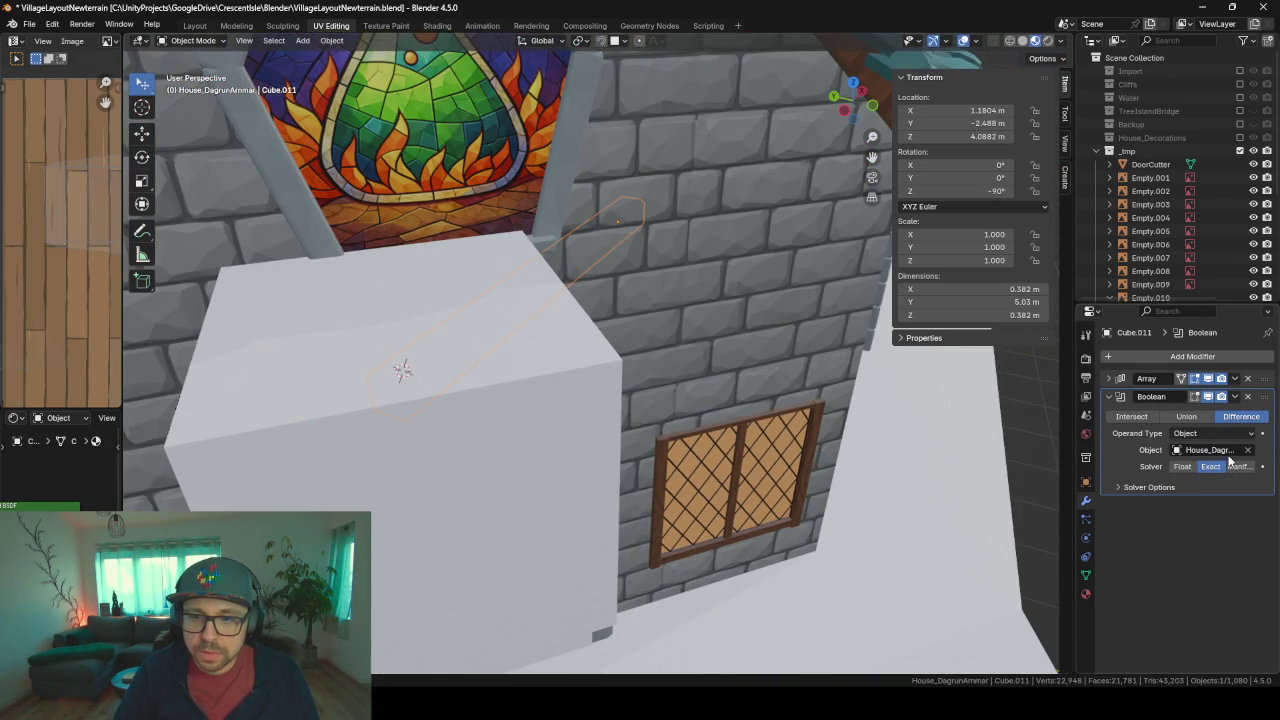
click(1179, 452)
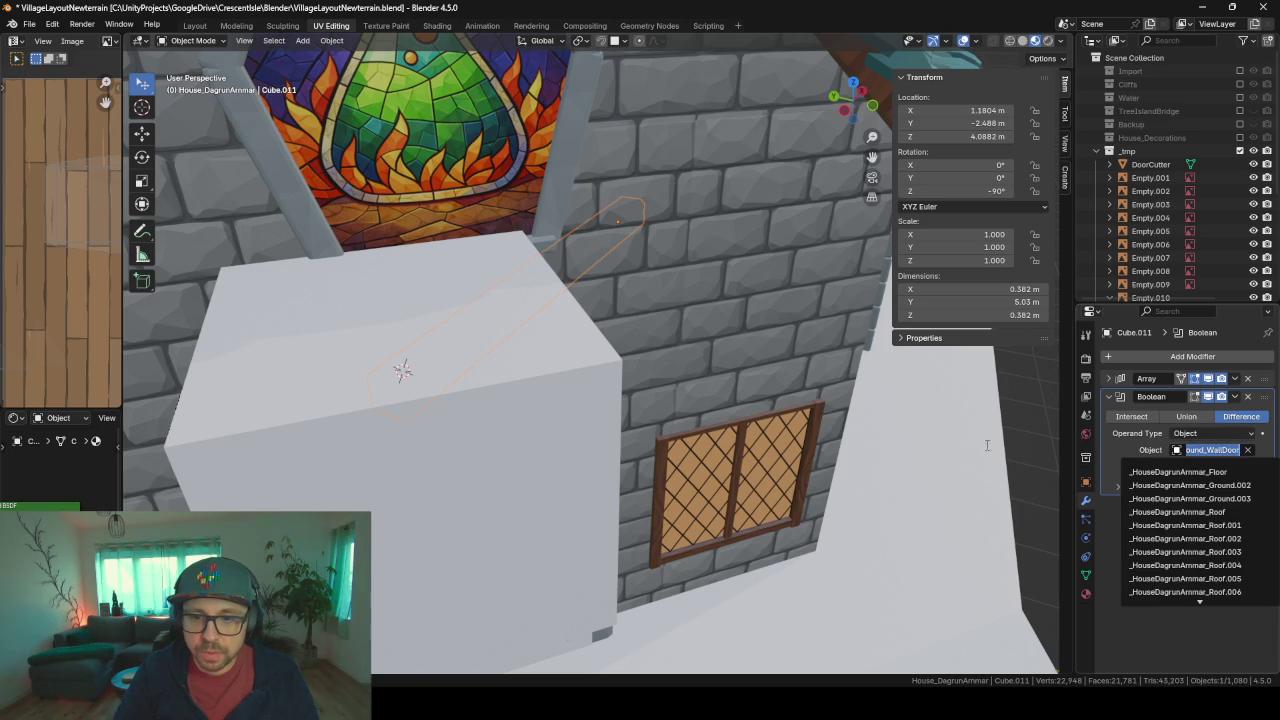
key(Escape)
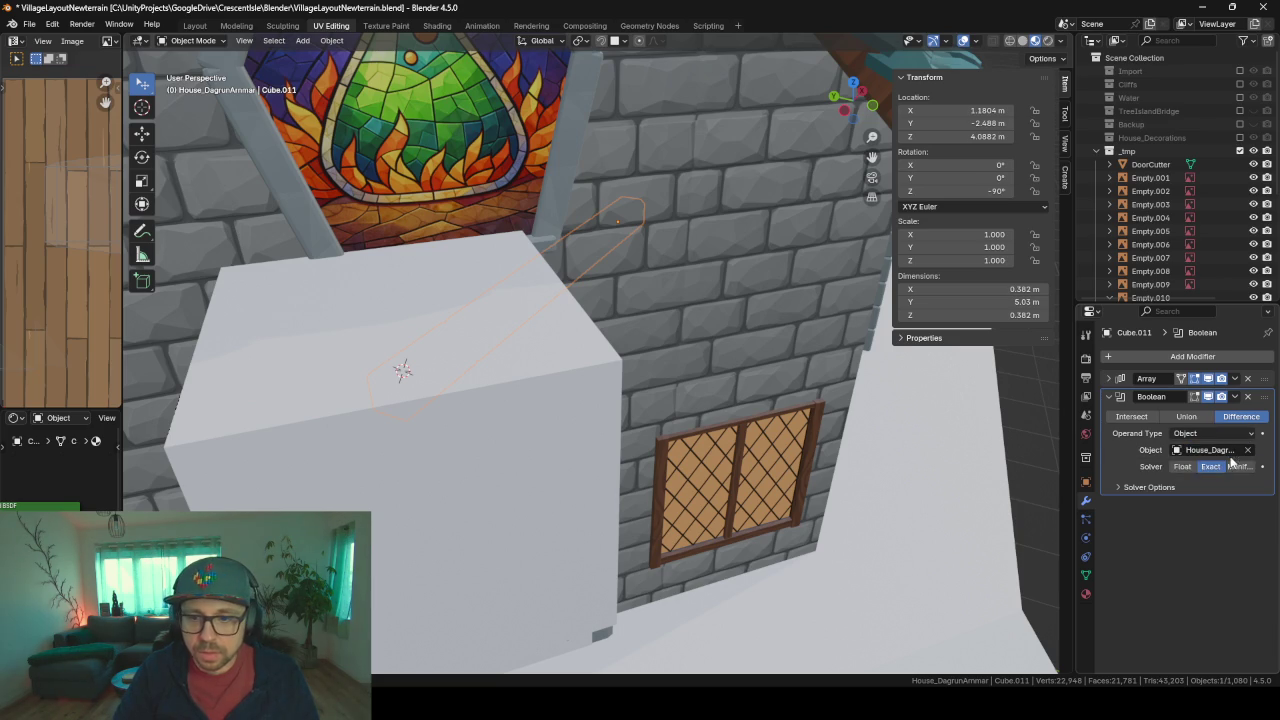
click(1248, 450)
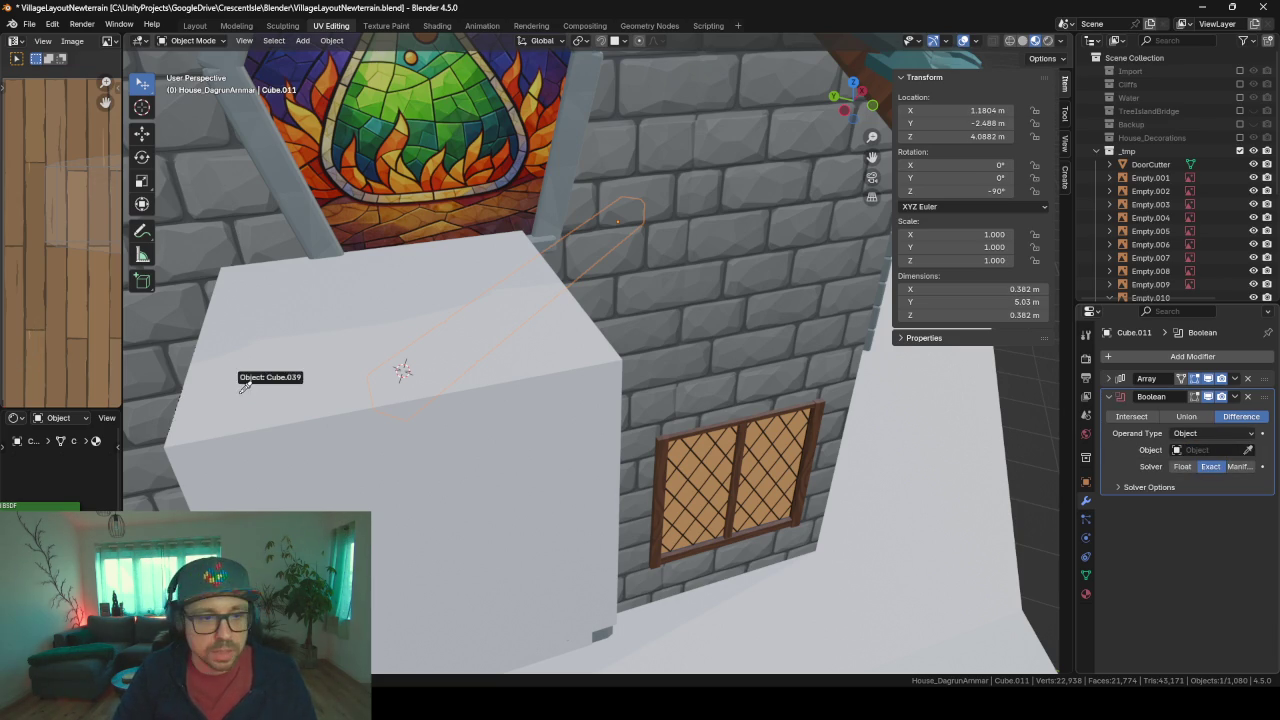
click(385, 400)
- Hide the cutter cube Cube.039 to reveal the trimmed beam
key(KP_Decimal)
scroll(391, 437, down, 4)
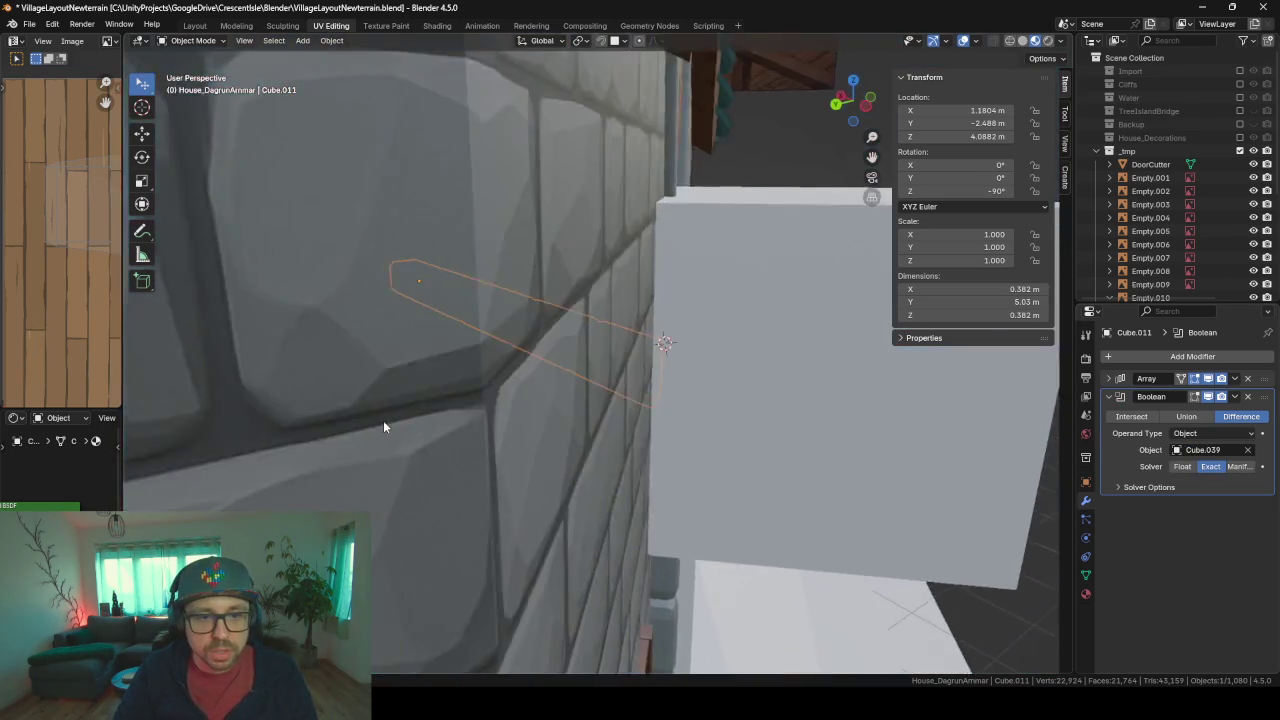
click(824, 401)
key(h)
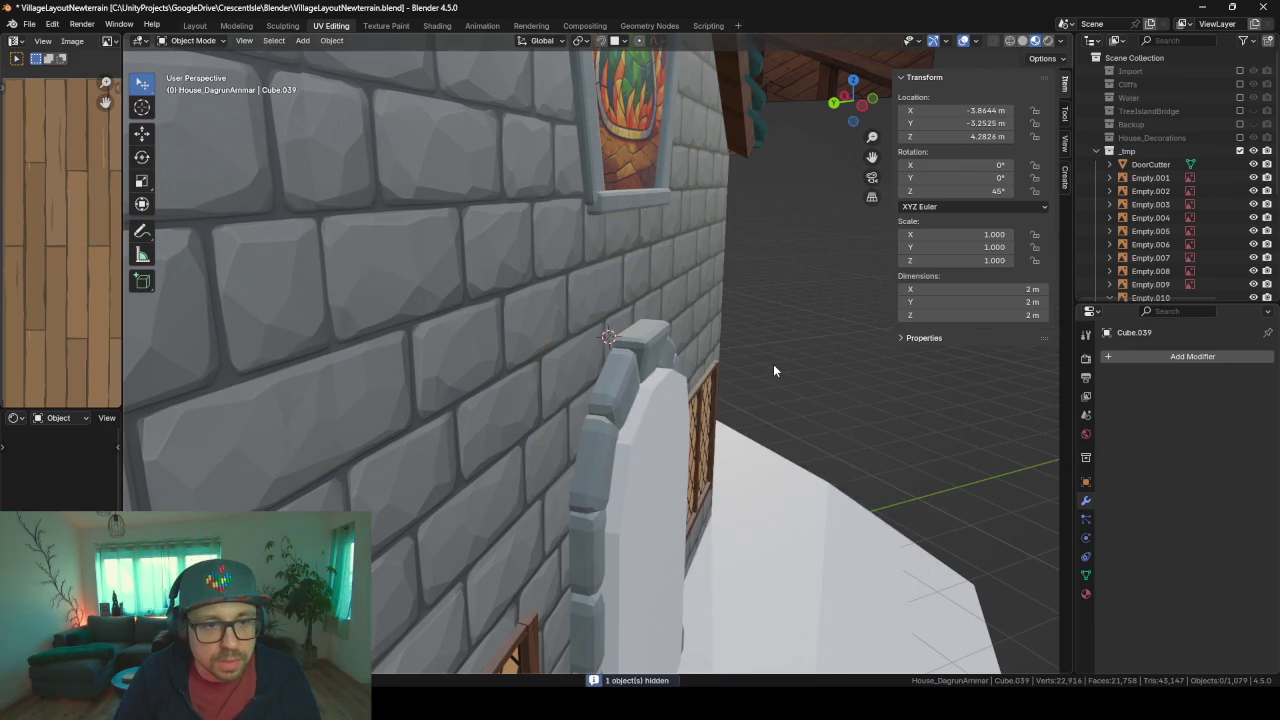
mouse_move(773, 364)
middle_down()
mouse_move(720, 373)
mouse_move(822, 369)
mouse_move(743, 354)
mouse_move(715, 392)
mouse_move(615, 393)
mouse_move(624, 400)
middle_up()
scroll(717, 392, up, 4)
- Frame beam Cube.011 in the view and enter its Edit Mode
click(644, 429)
key(KP_Decimal)
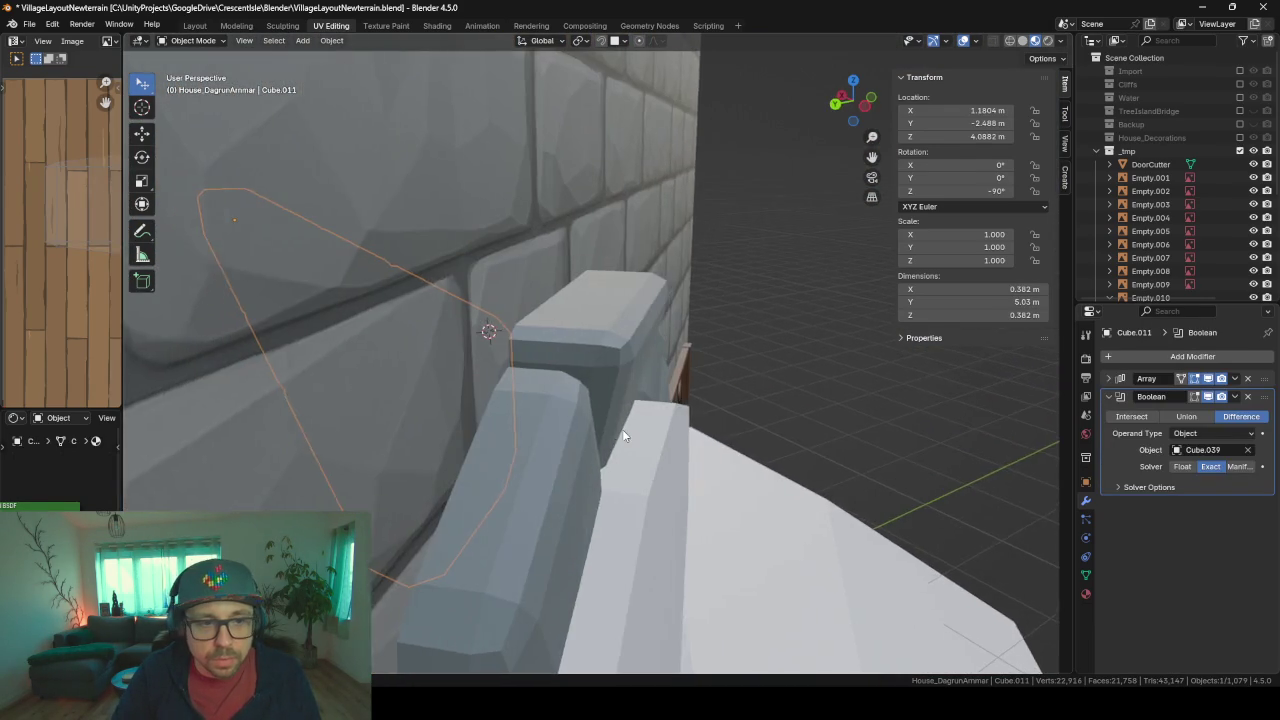
scroll(622, 429, down, 2)
scroll(624, 436, down, 2)
scroll(578, 439, down, 1)
scroll(578, 439, down, 1)
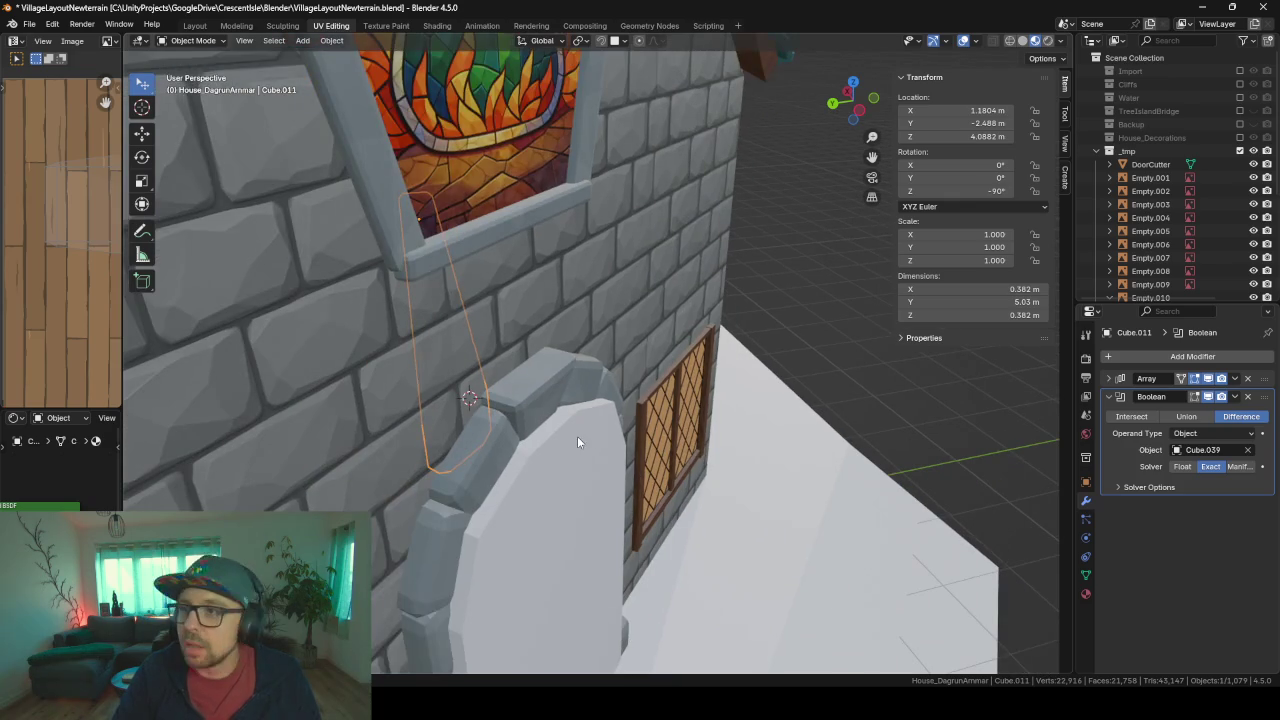
key(Tab)
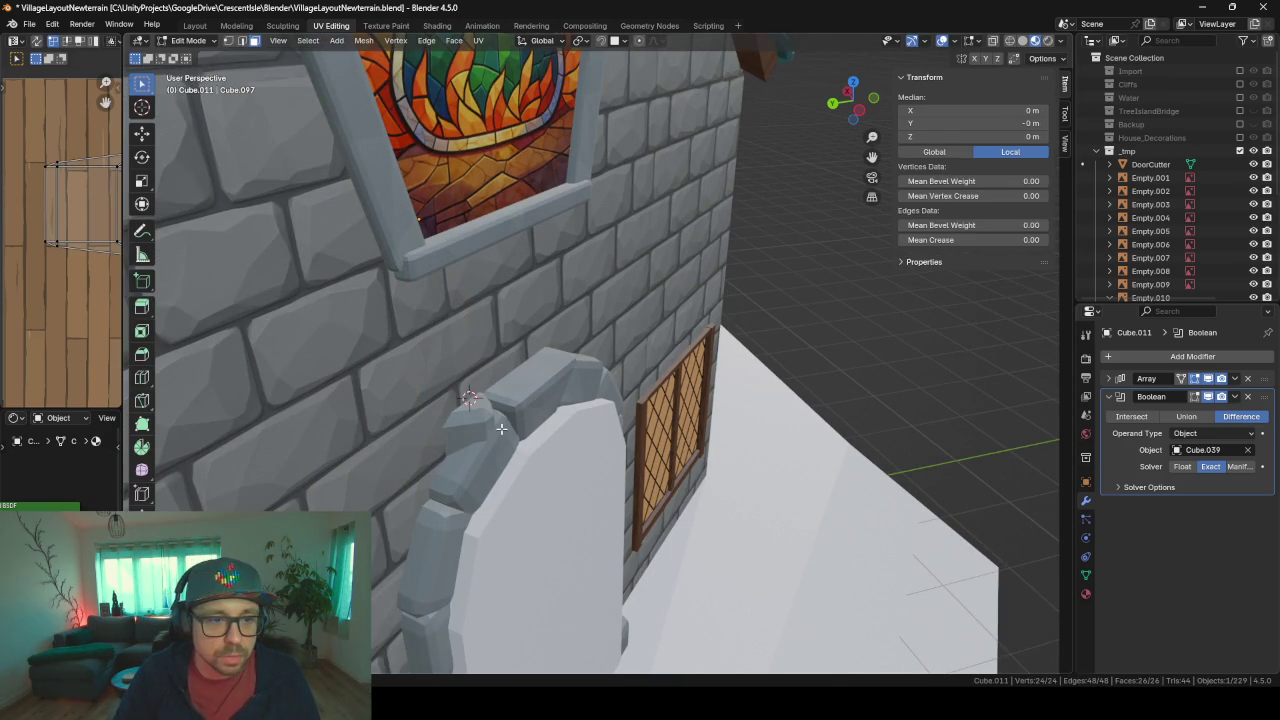
- Exit Edit Mode, select DoorCutter, and collapse Empty.010 in the Outliner
key(Tab)
click(1150, 164)
scroll(1162, 196, down, 1)
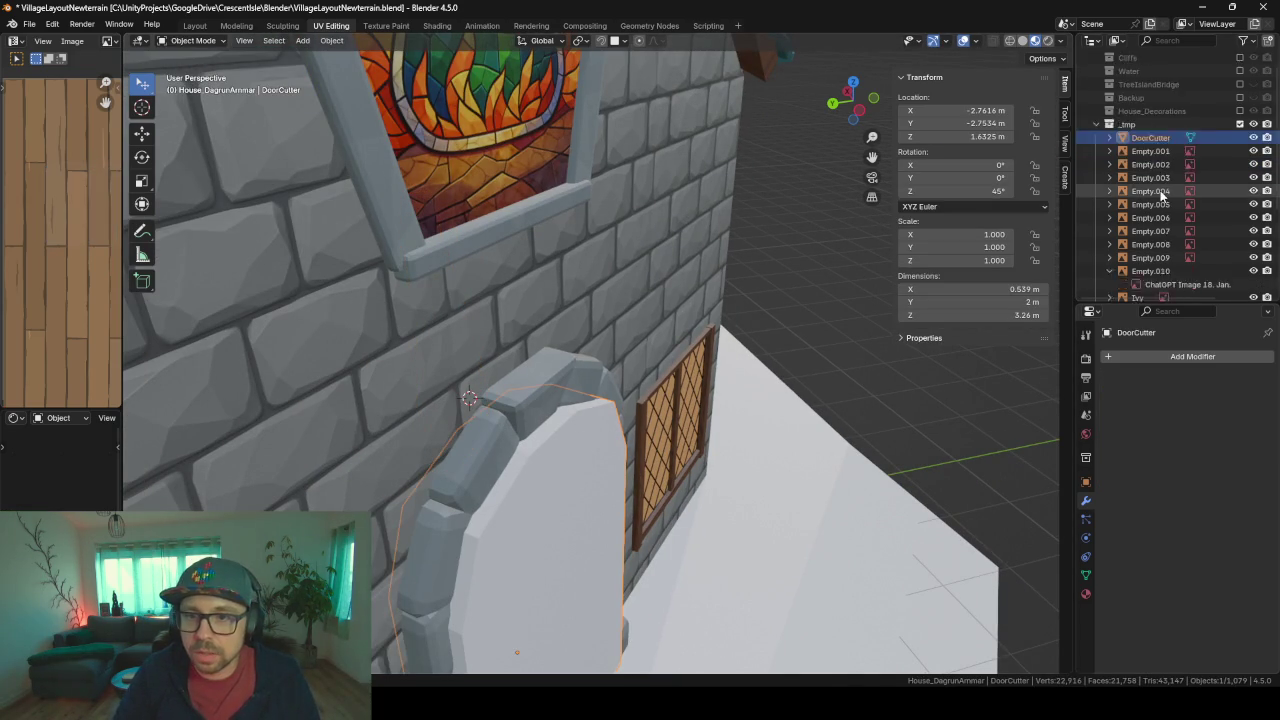
scroll(1162, 196, down, 5)
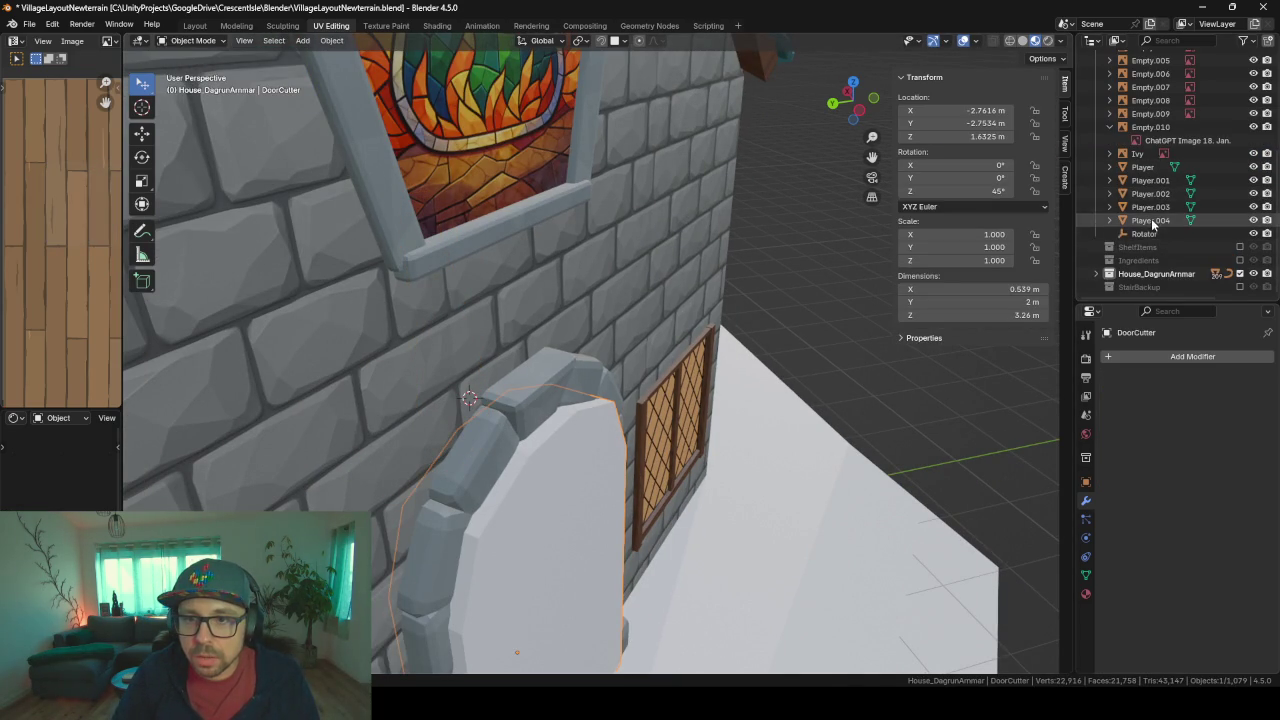
click(1109, 127)
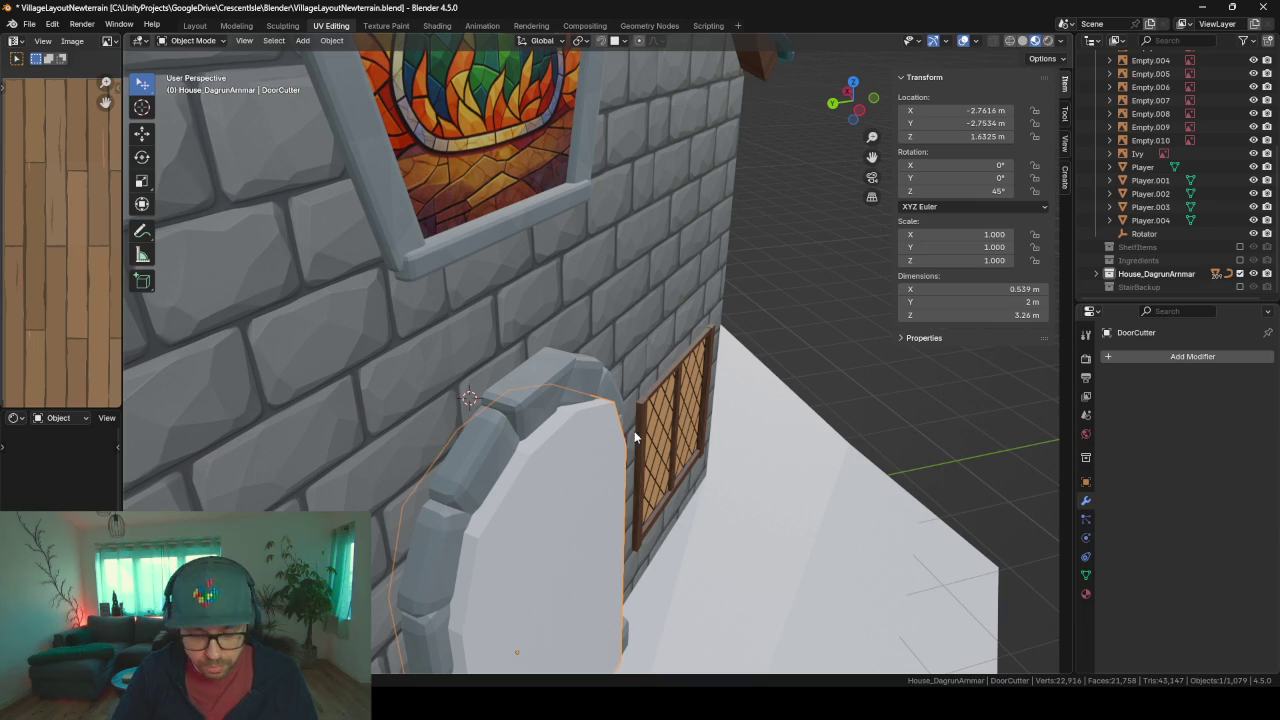
- Unhide cutter cube Cube.039 and move it into the _tmp collection
key(shift+a)
click(588, 485)
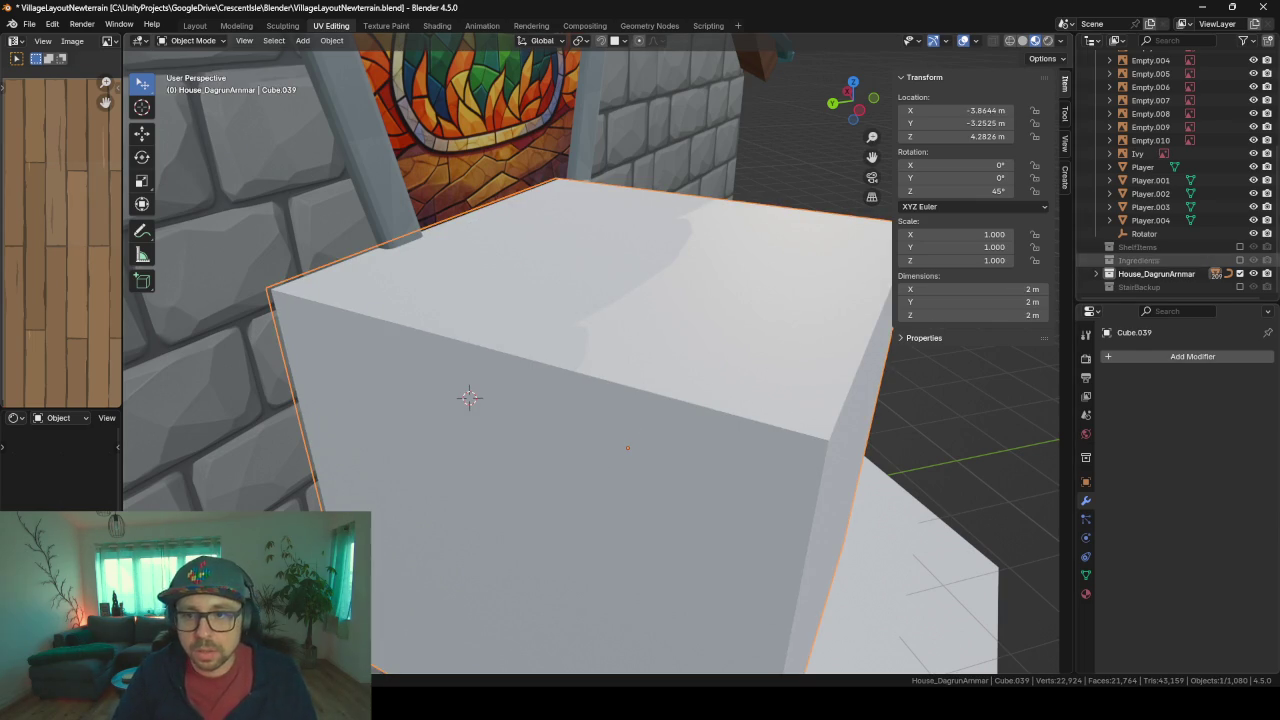
key(m)
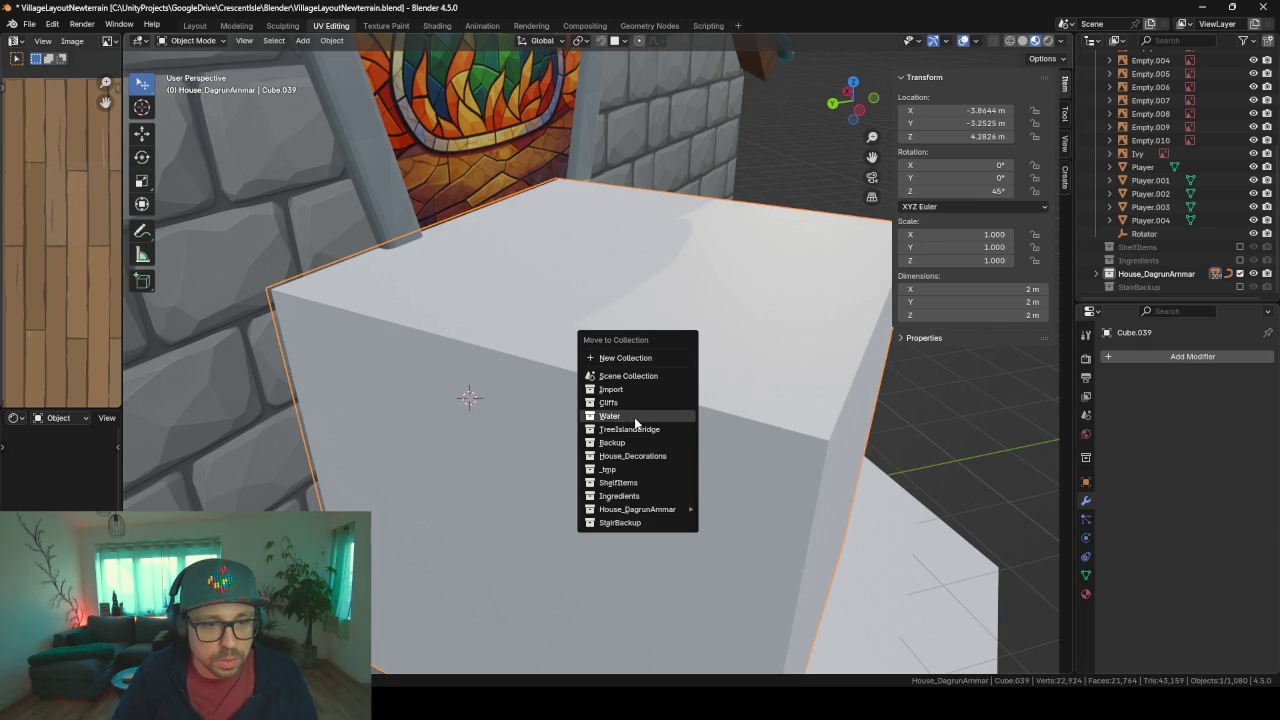
click(637, 470)
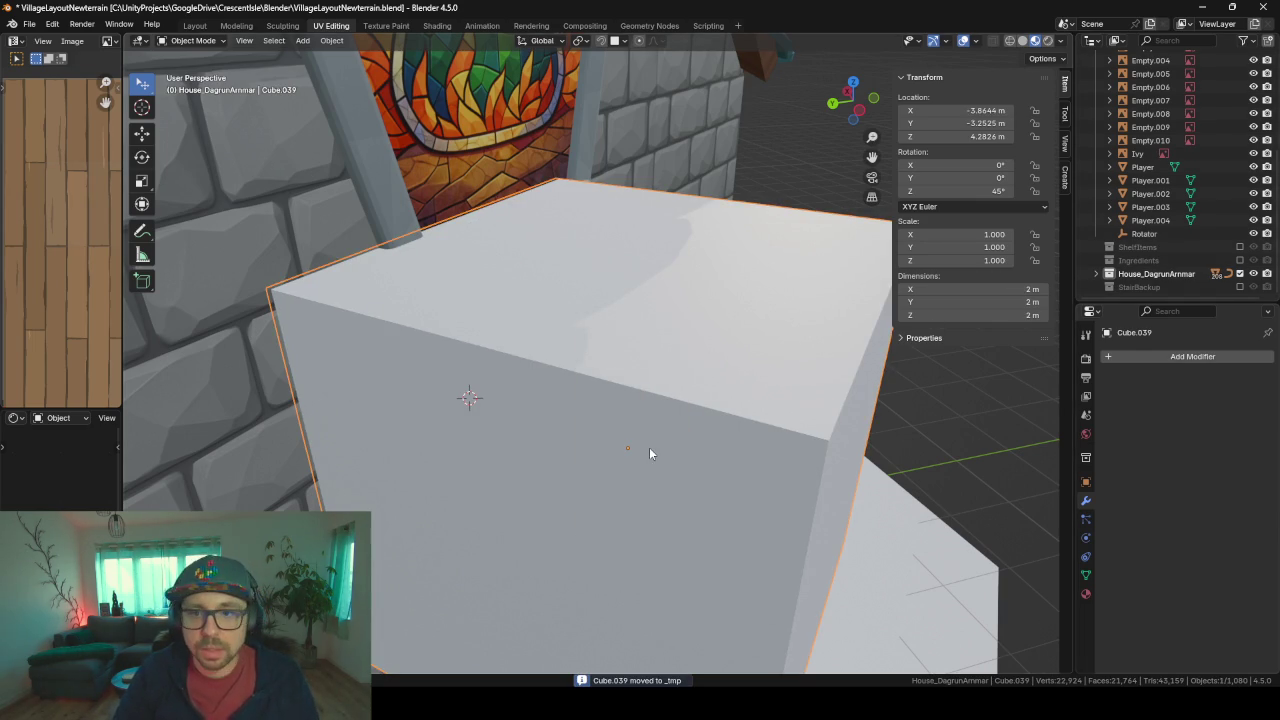
- Rename the cutter cube to Cutter4DoorWall
key(F2)
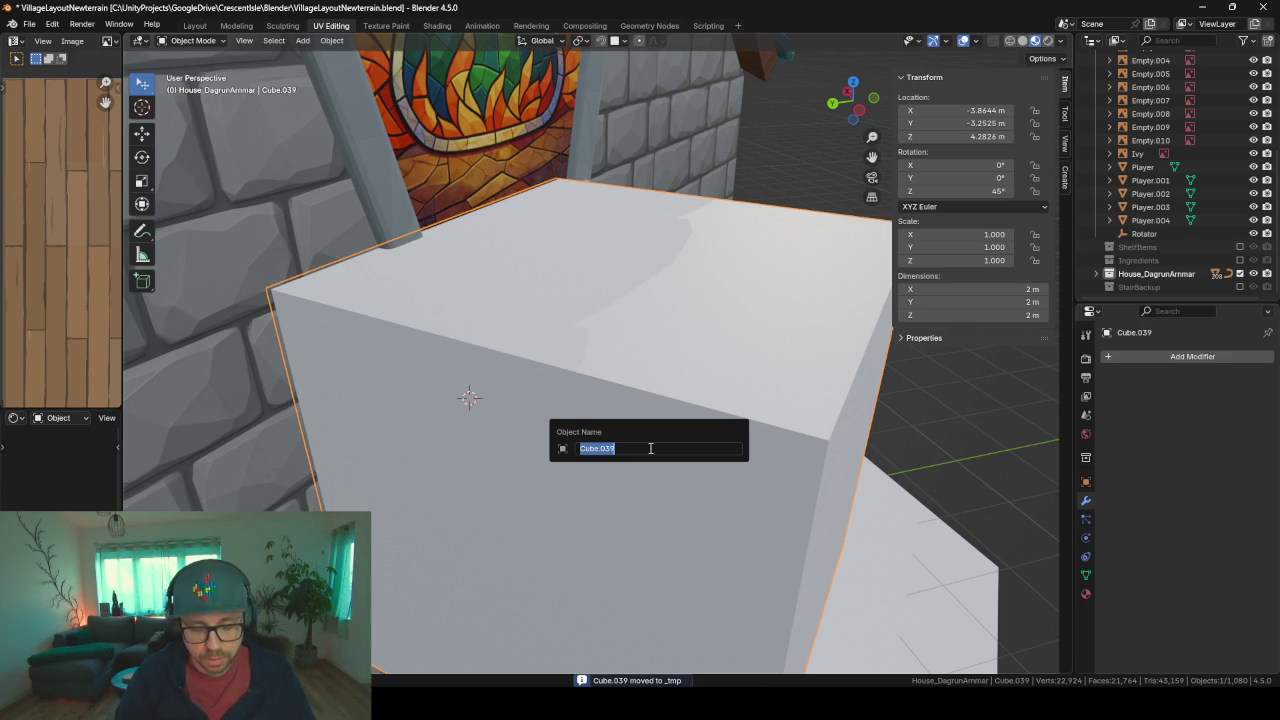
text(Cutter4DoorWall)
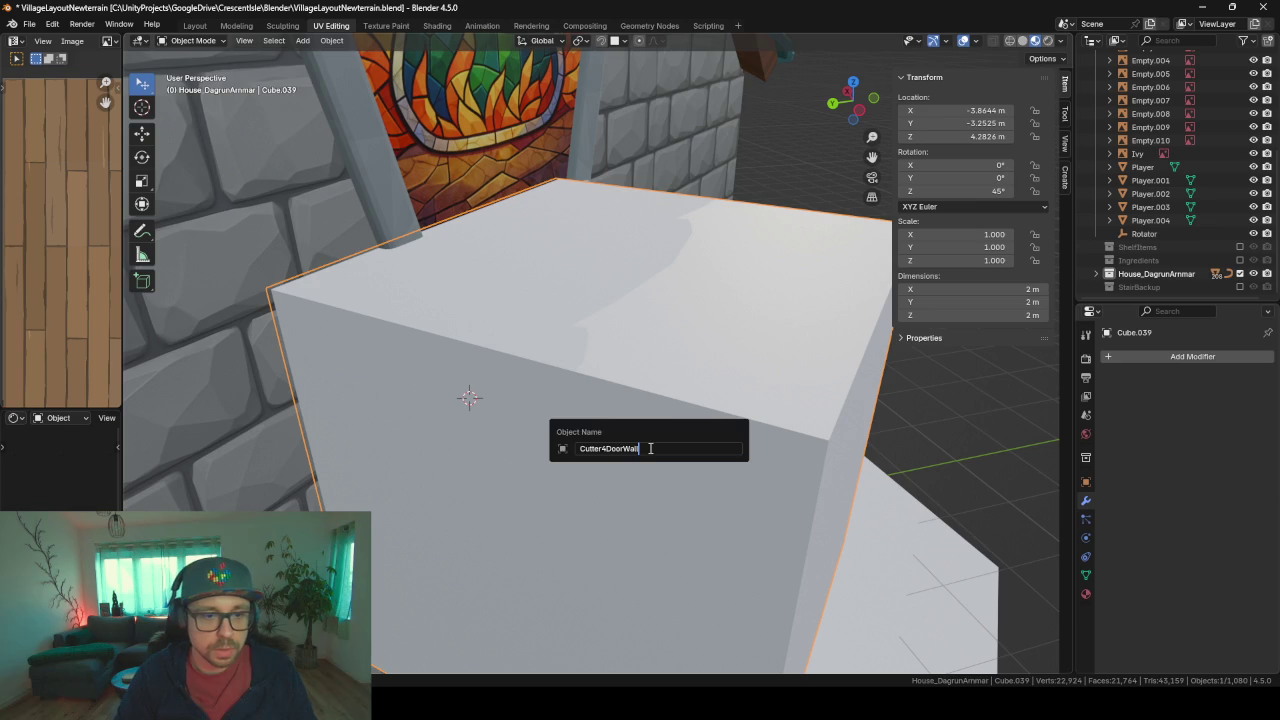
key(Return)
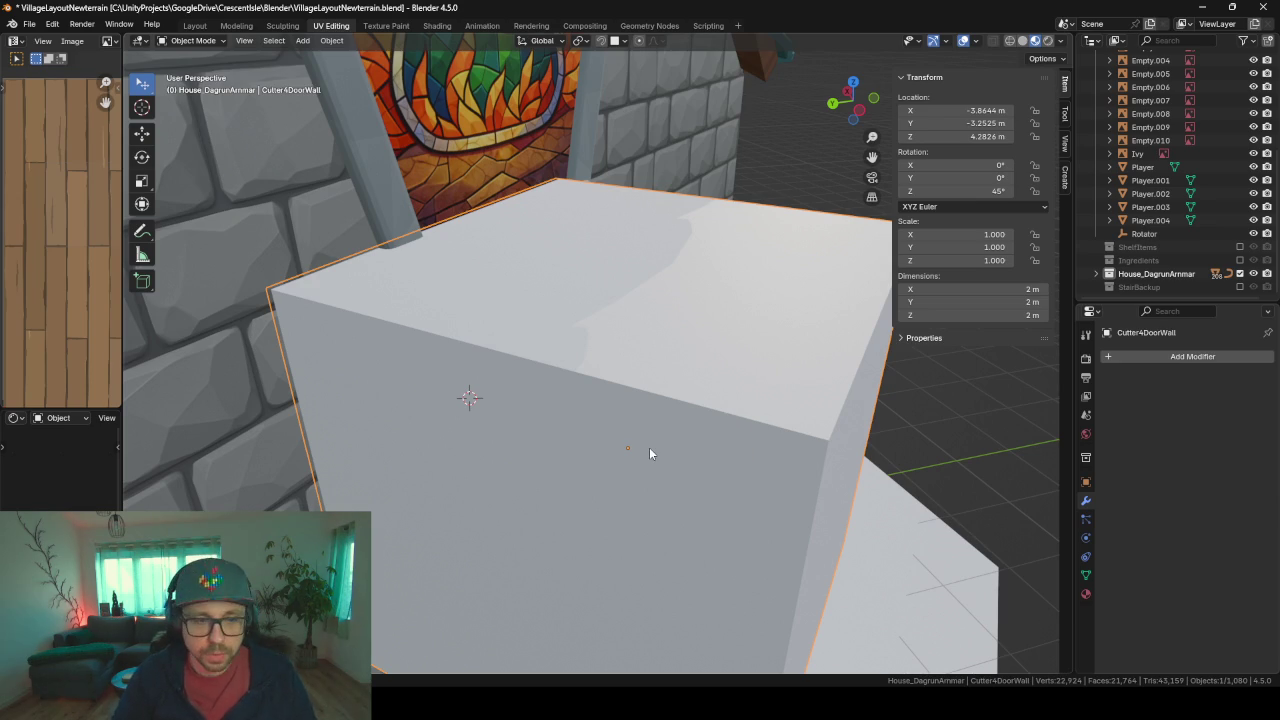
- Enlarge the cutter mesh and slide its front face back to thin the box
key(Tab)
key(s)
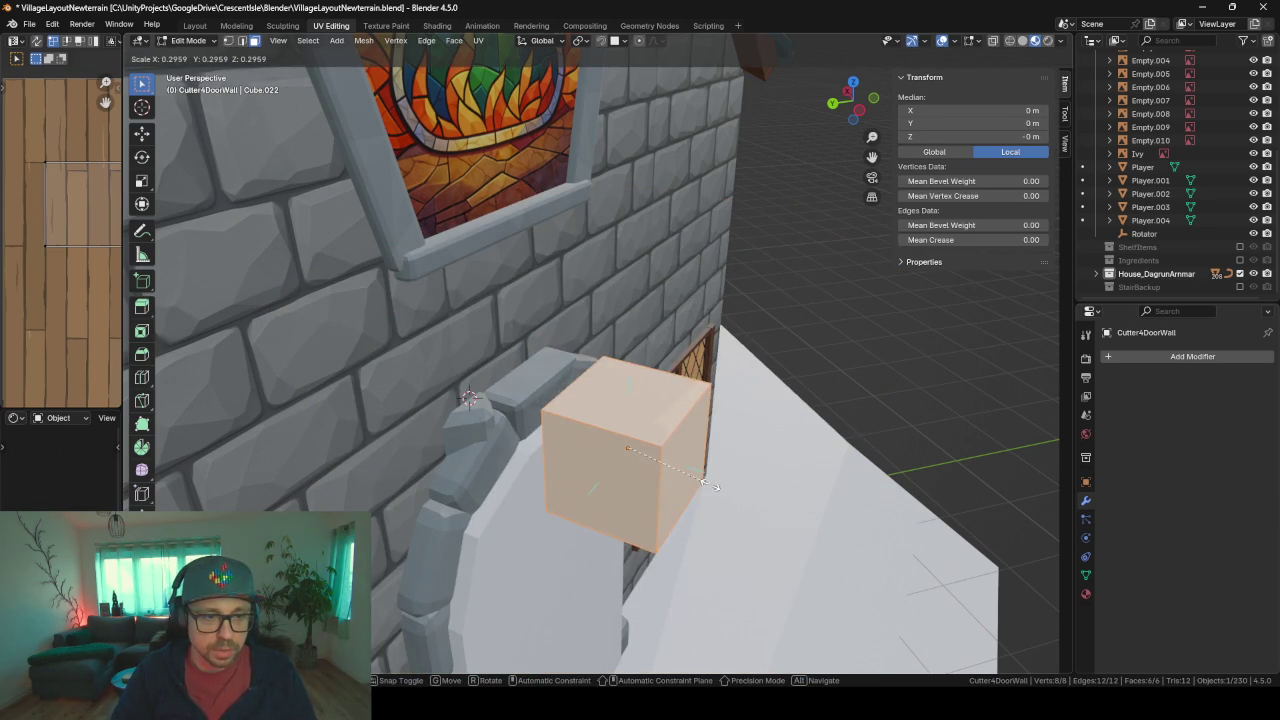
click(775, 503)
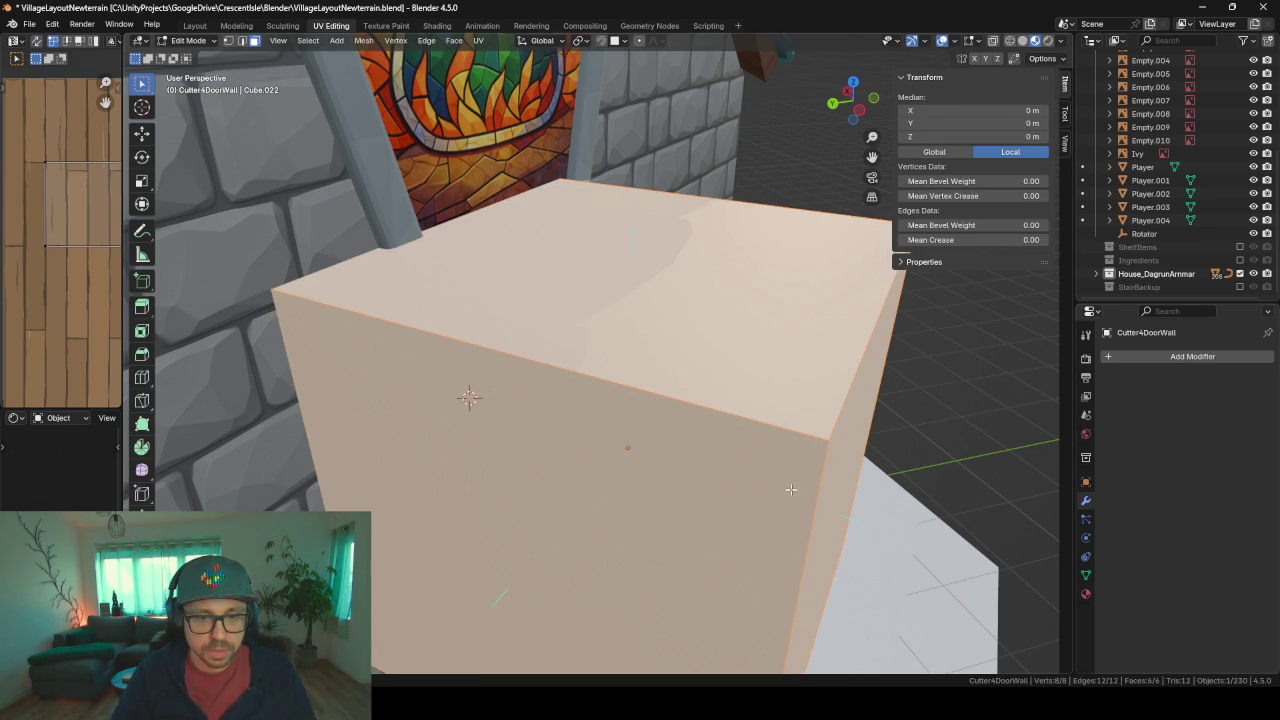
click(818, 510)
key(g)
key(g)
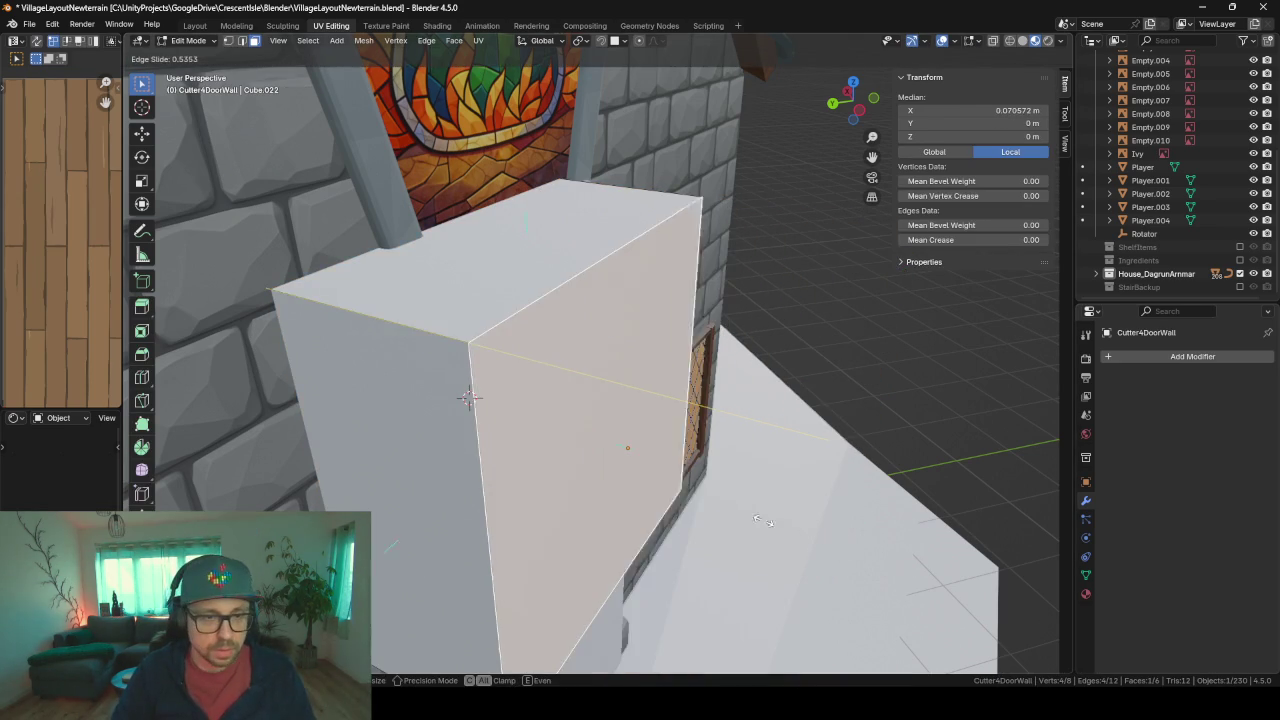
click(567, 538)
key(g)
key(g)
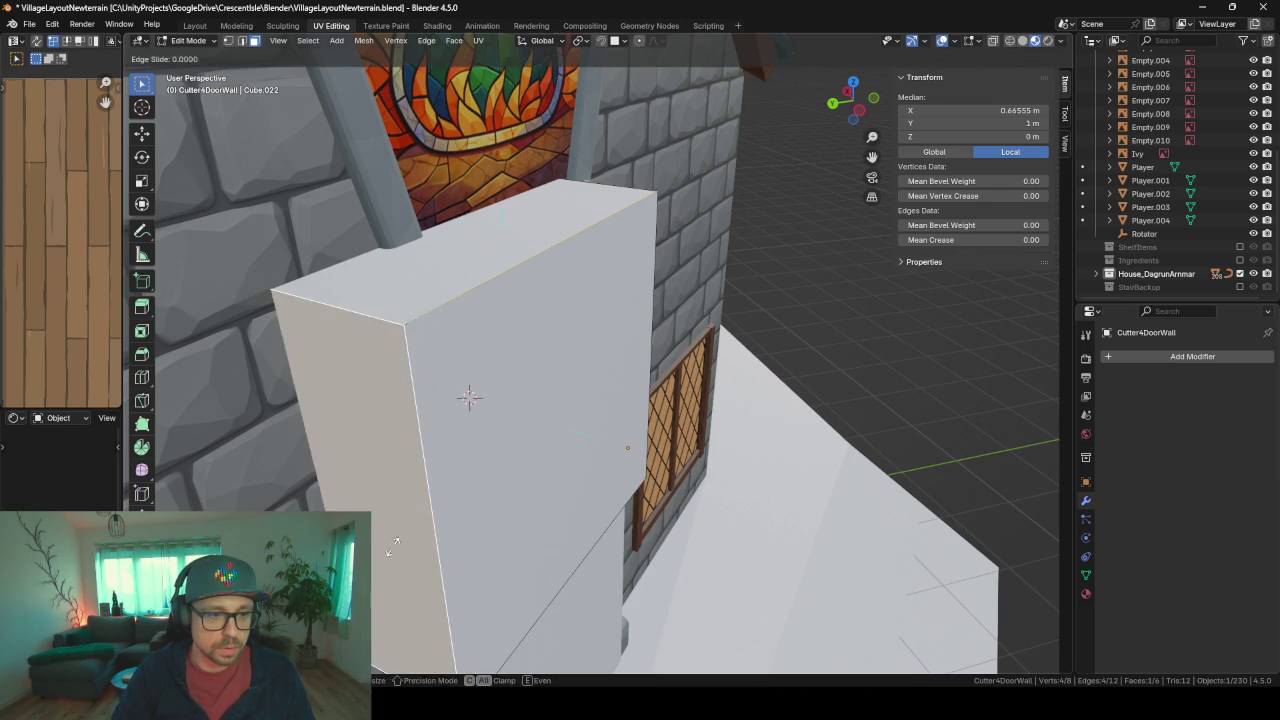
click(478, 478)
key(alt+a)
- Lower the box's top face, slide its side face inward, and shift it along Y
click(603, 183)
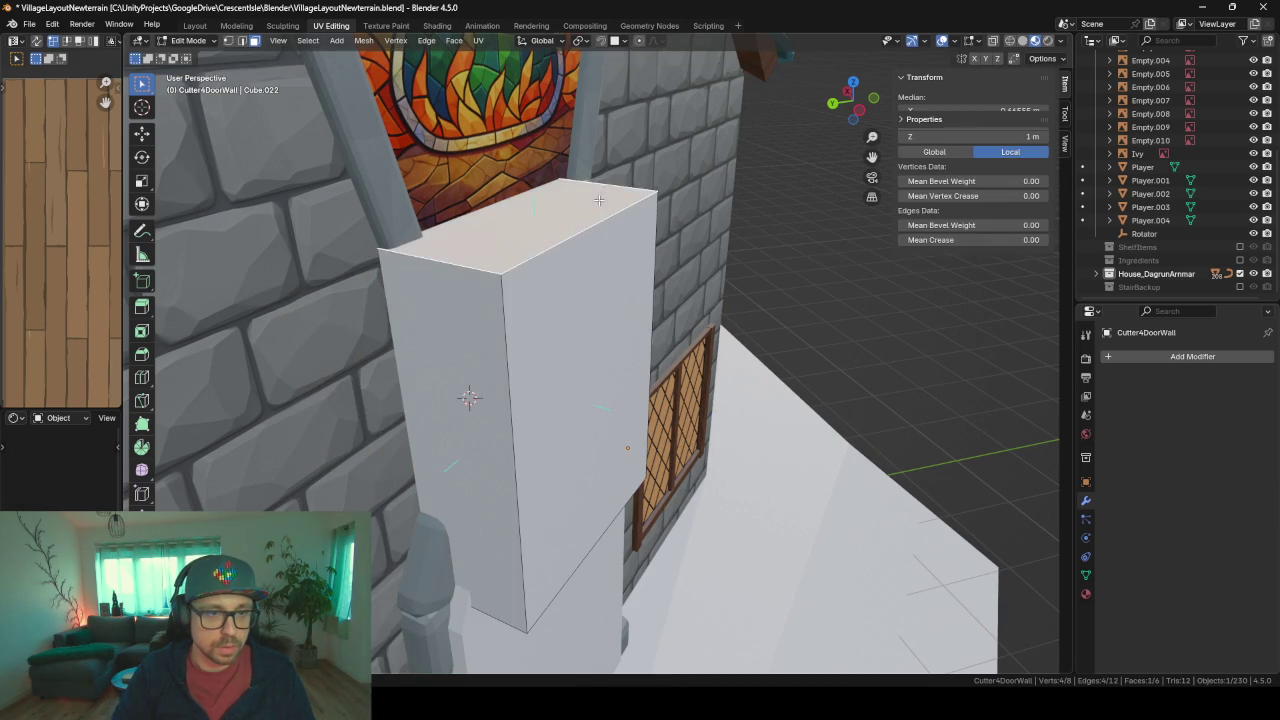
key(g)
key(g)
click(586, 301)
middle_drag(586, 301, 510, 310)
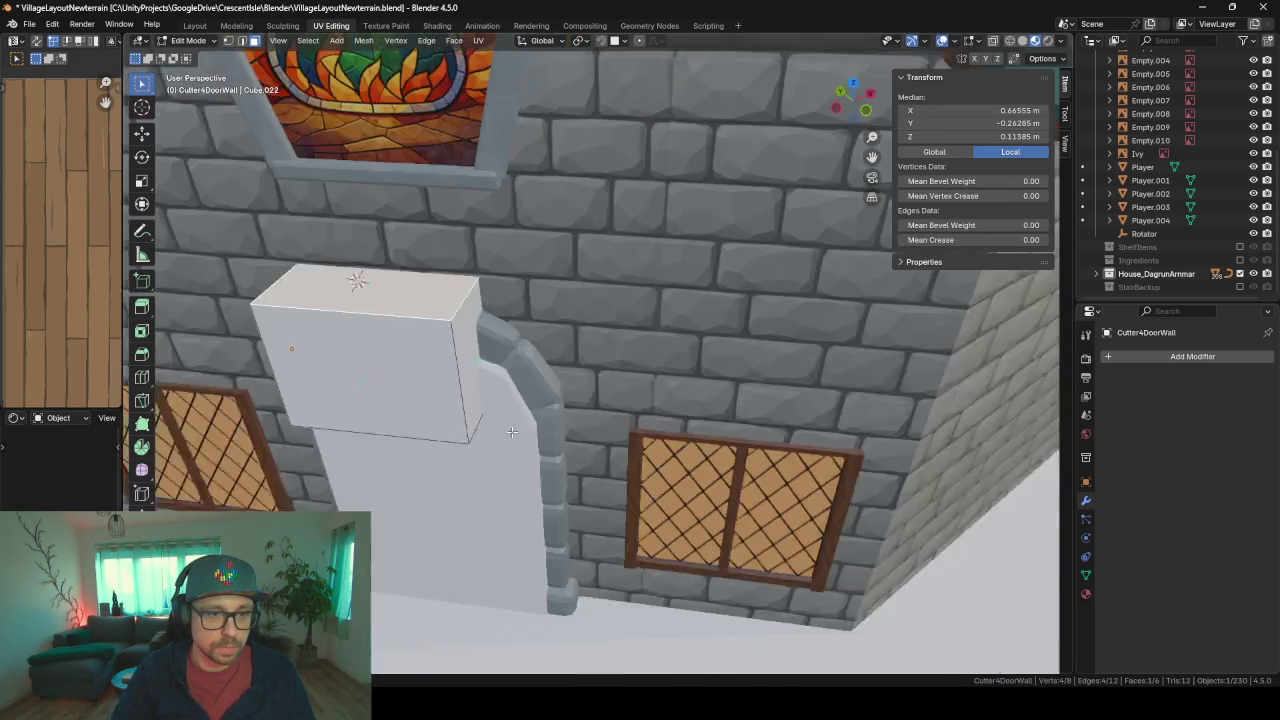
click(436, 316)
key(g)
key(g)
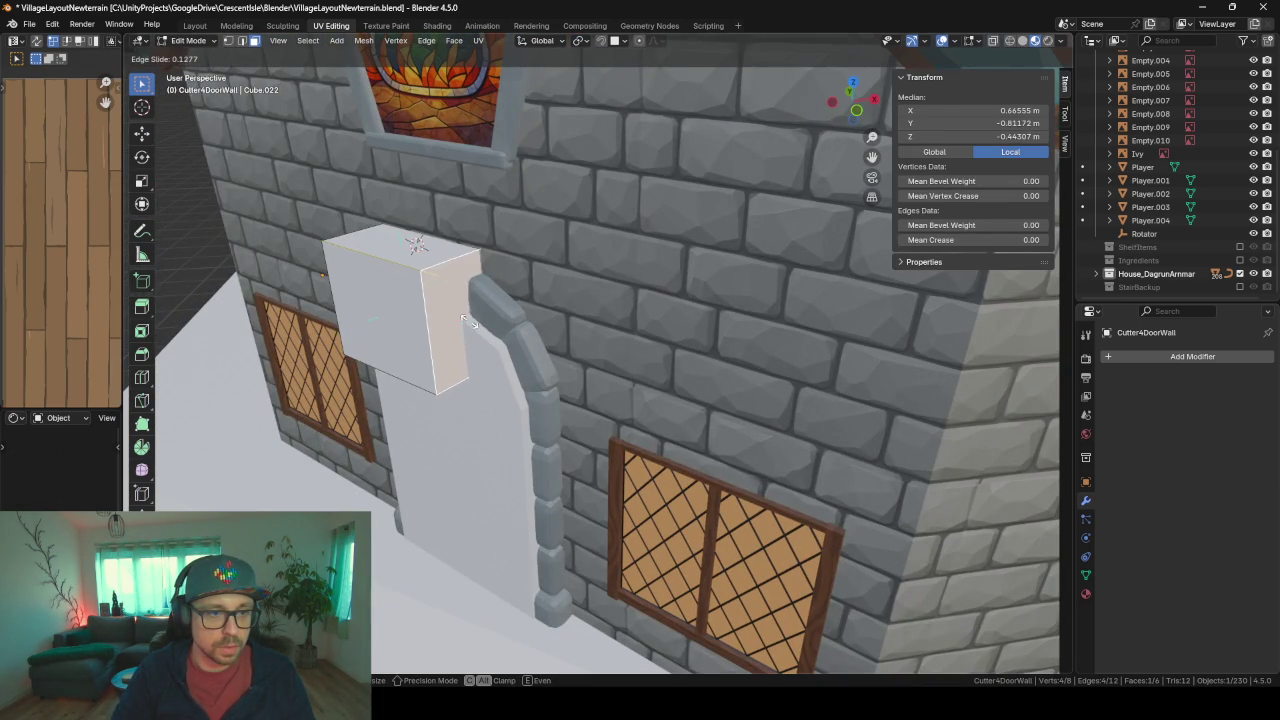
click(436, 314)
middle_drag(436, 314, 485, 323)
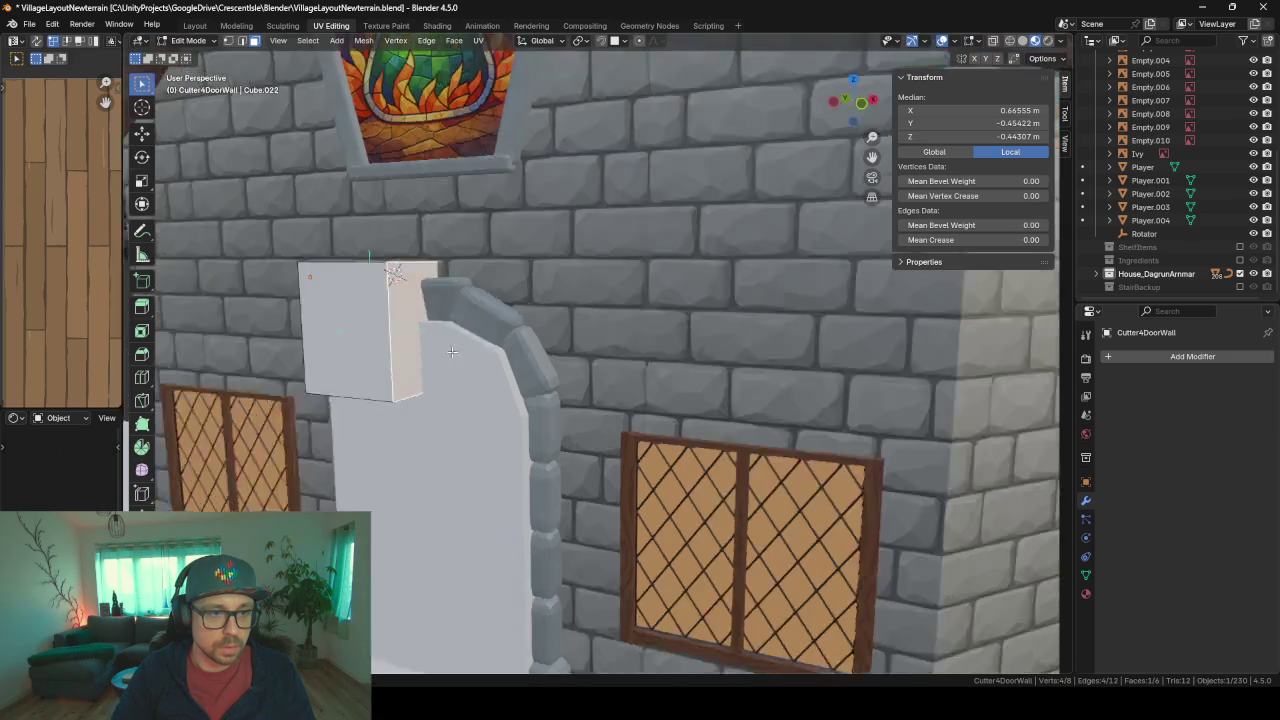
key(g)
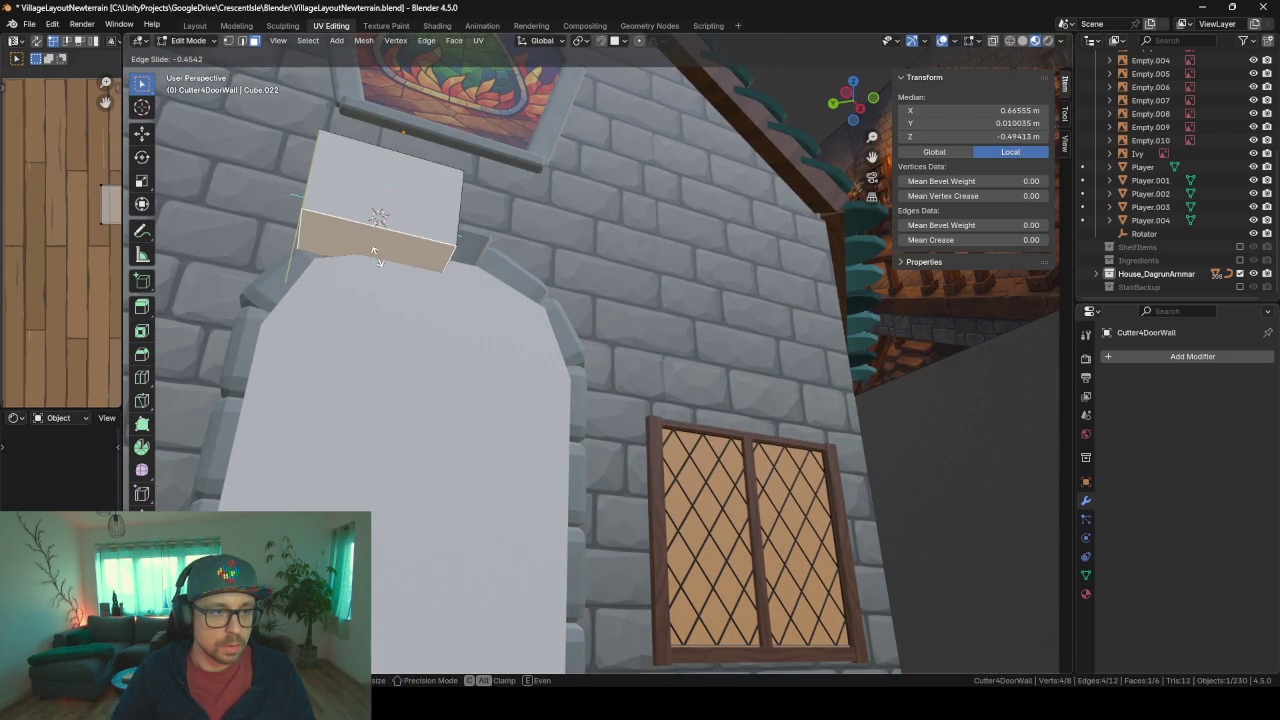
click(378, 290)
mouse_move(378, 290)
middle_down()
mouse_move(389, 265)
mouse_move(386, 344)
middle_up()
key(Tab)
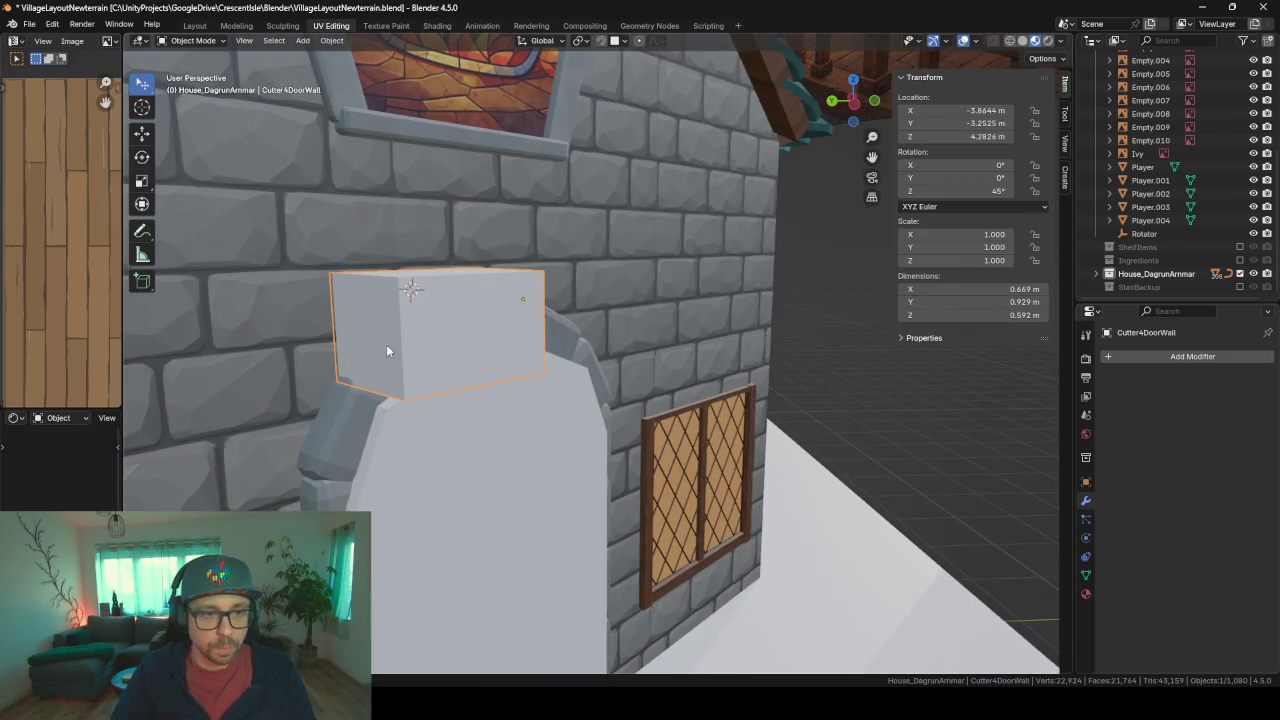
- Rename the DoorCutter object to Cutter4Door and open its mesh
scroll(1197, 154, up, 3)
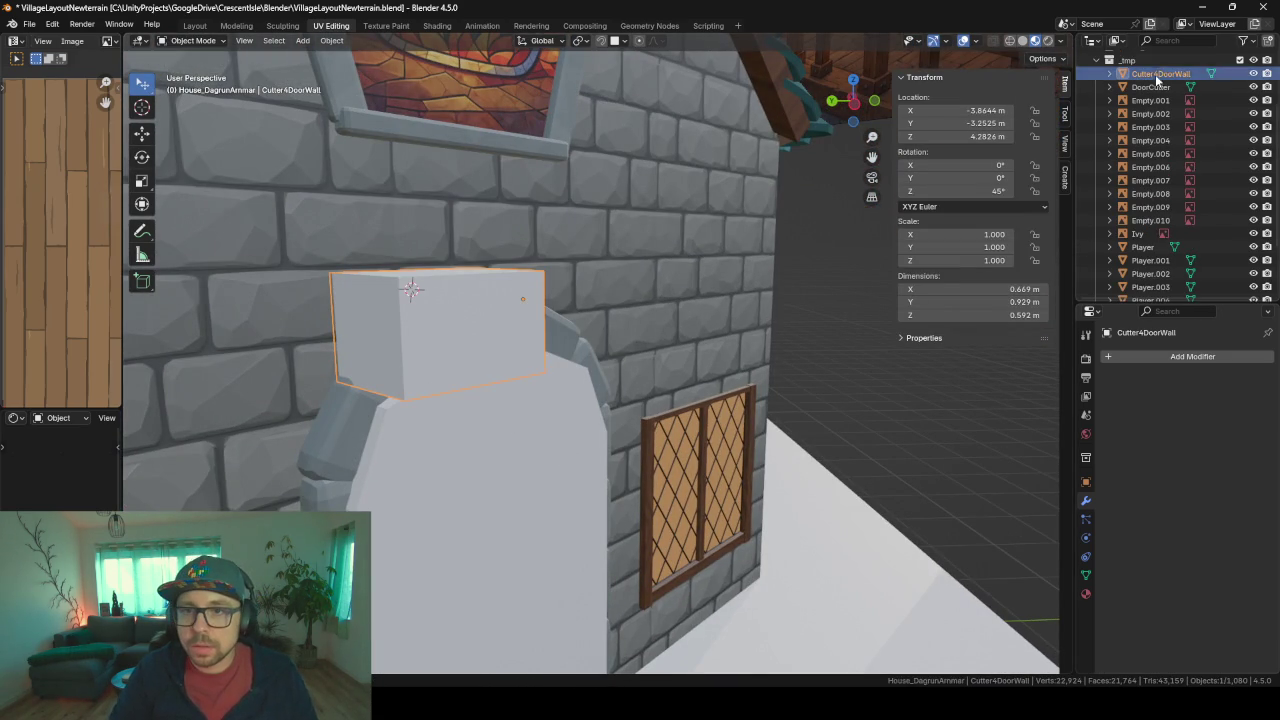
double_click(1150, 87)
scroll(1154, 91, up, 3)
text(4Door)
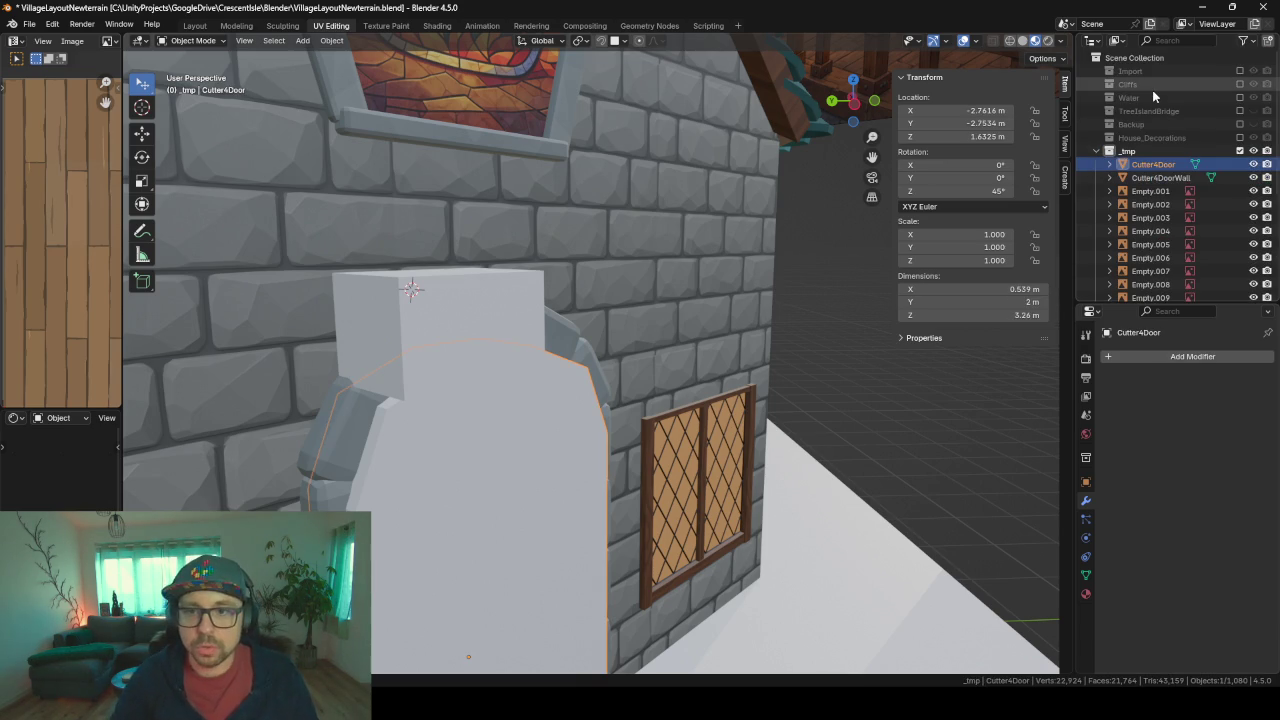
key(Return)
key(Tab)
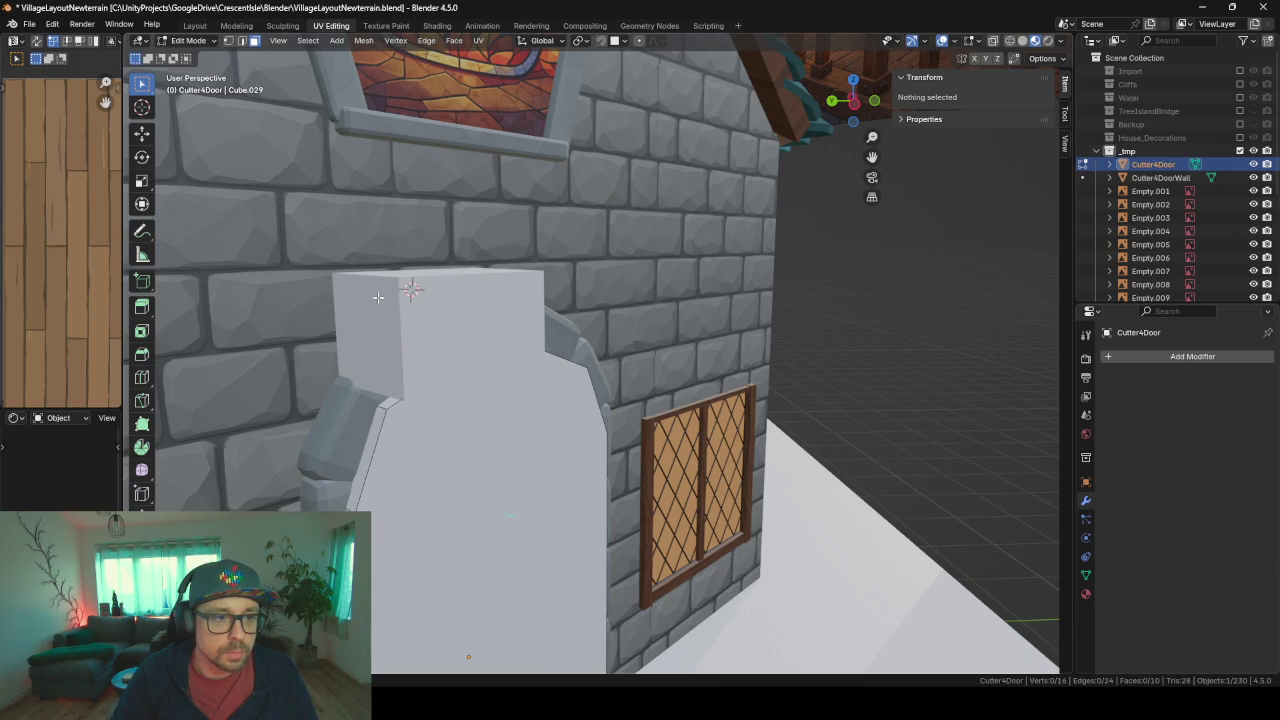
- Hide the Cutter4DoorWall box and select the Cutter4Door arch
key(Tab)
click(424, 320)
key(h)
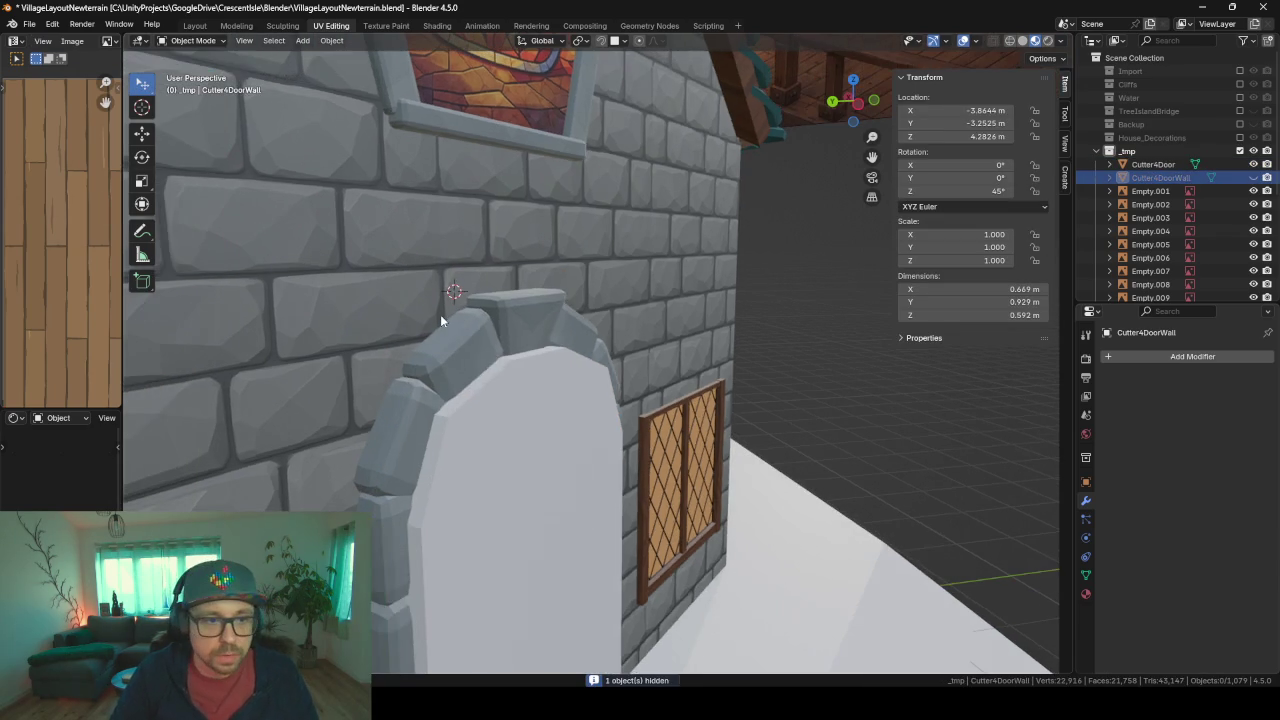
click(522, 443)
mouse_move(512, 458)
middle_down()
mouse_move(669, 457)
mouse_move(811, 434)
mouse_move(616, 403)
mouse_move(766, 399)
mouse_move(601, 390)
mouse_move(585, 415)
mouse_move(520, 408)
mouse_move(506, 306)
mouse_move(429, 350)
mouse_move(531, 354)
mouse_move(471, 374)
middle_up()
- In Cutter4Door's mesh, select the door's top, slanted and left edges
key(Tab)
middle_drag(499, 236, 488, 231)
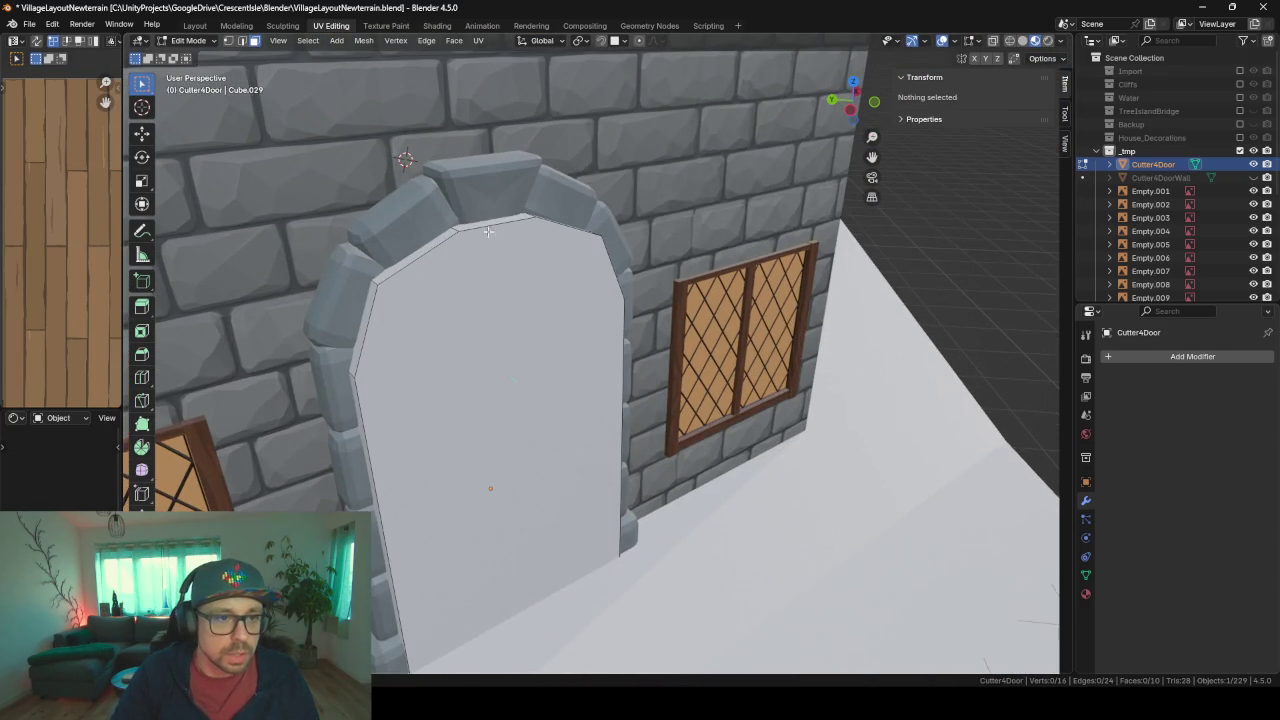
alt+click(473, 225)
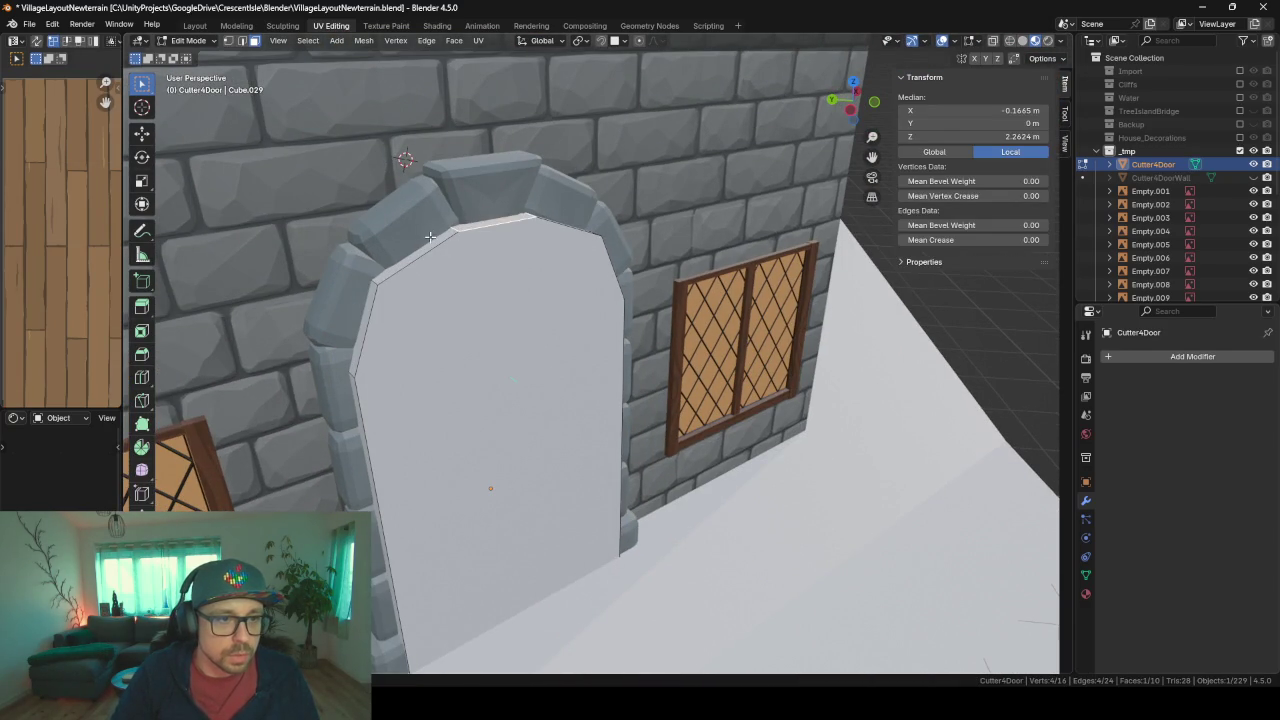
alt+shift+click(400, 268)
alt+shift+click(357, 305)
middle_drag(417, 298, 523, 273)
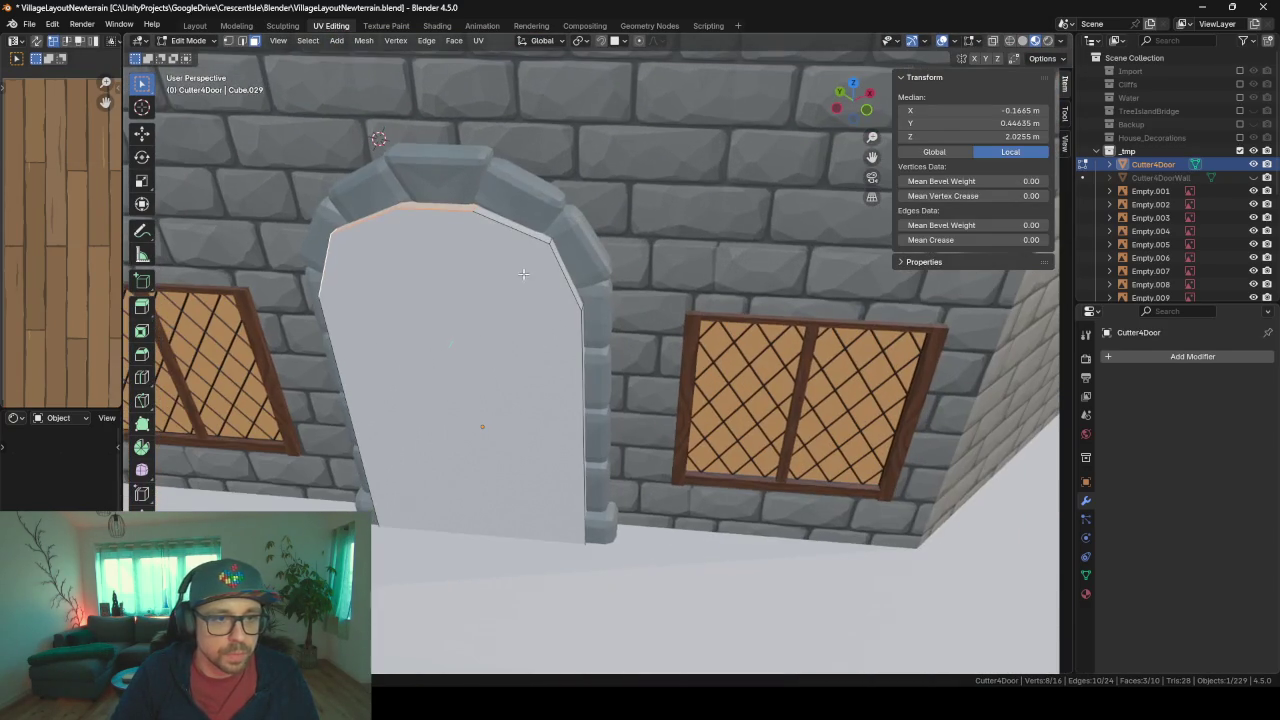
alt+shift+click(512, 215)
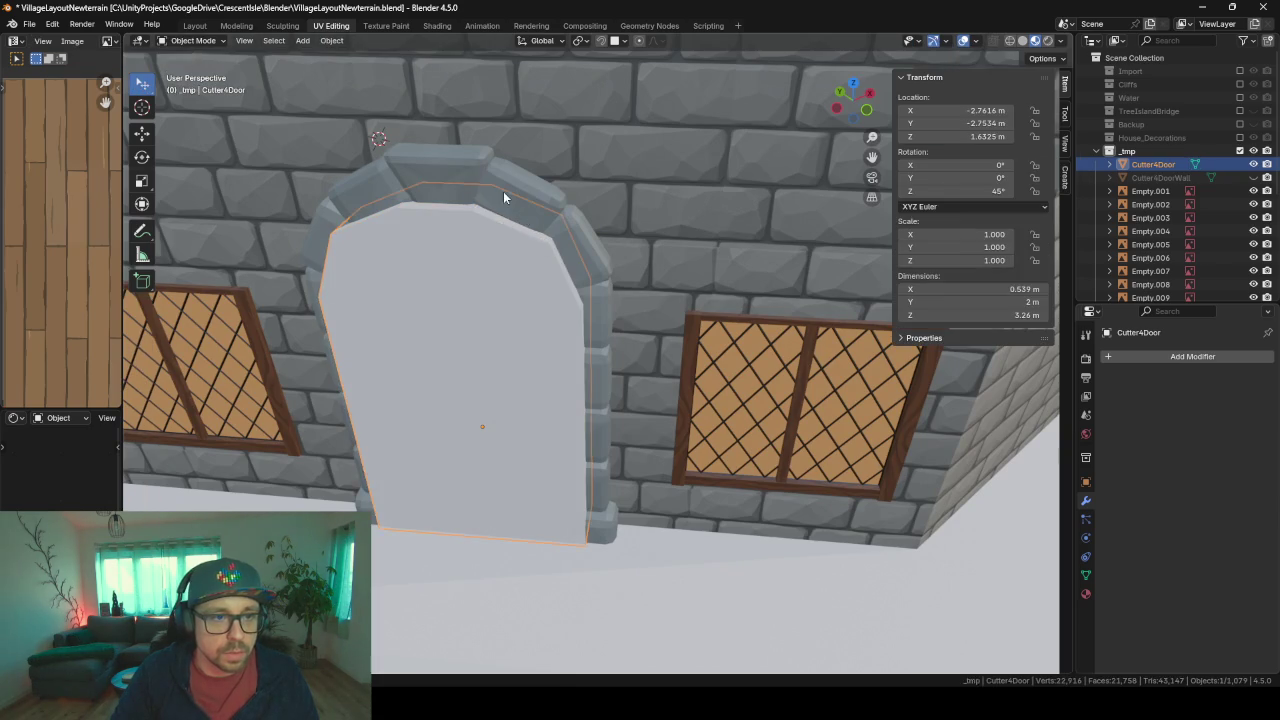
- Switch editing to the House_DagrunAmmar_FrontDoor arch mesh
key(alt+q)
mouse_move(503, 191)
middle_down()
mouse_move(405, 345)
mouse_move(440, 306)
mouse_move(492, 293)
mouse_move(371, 294)
mouse_move(434, 269)
middle_up()
scroll(440, 306, up, 5)
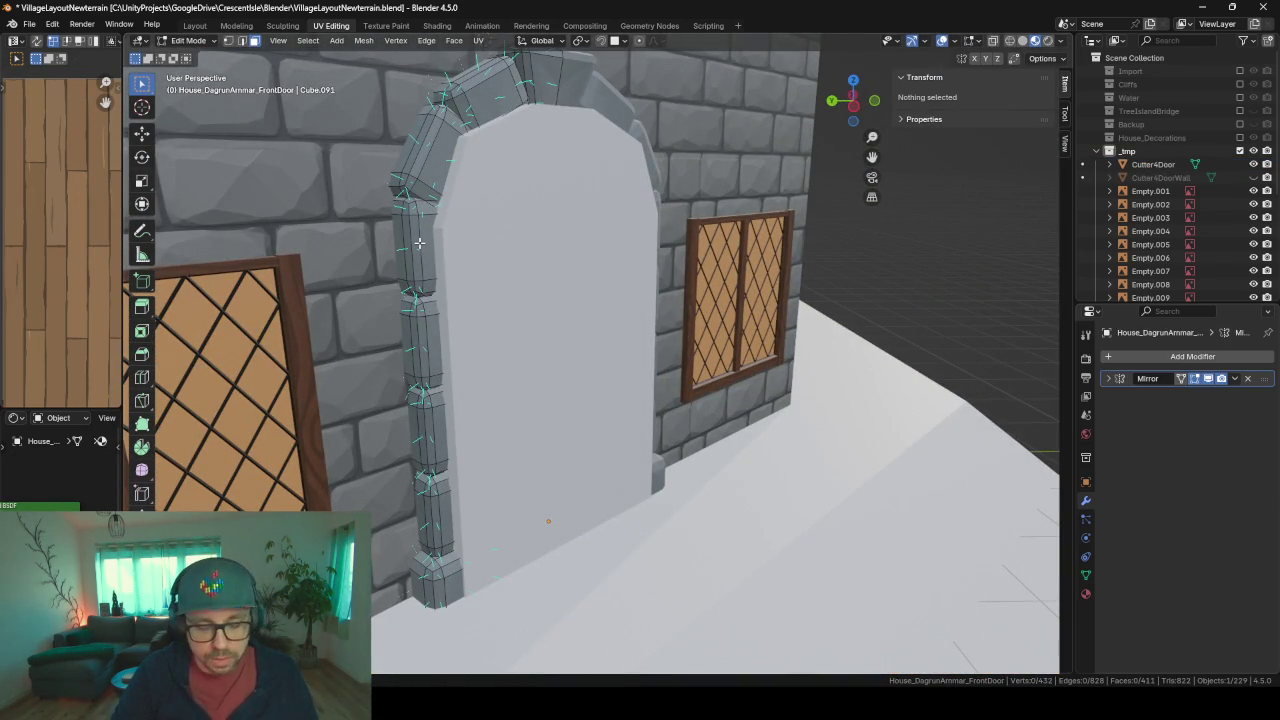
- Delete one stone block from the left jamb of the door frame
key(l)
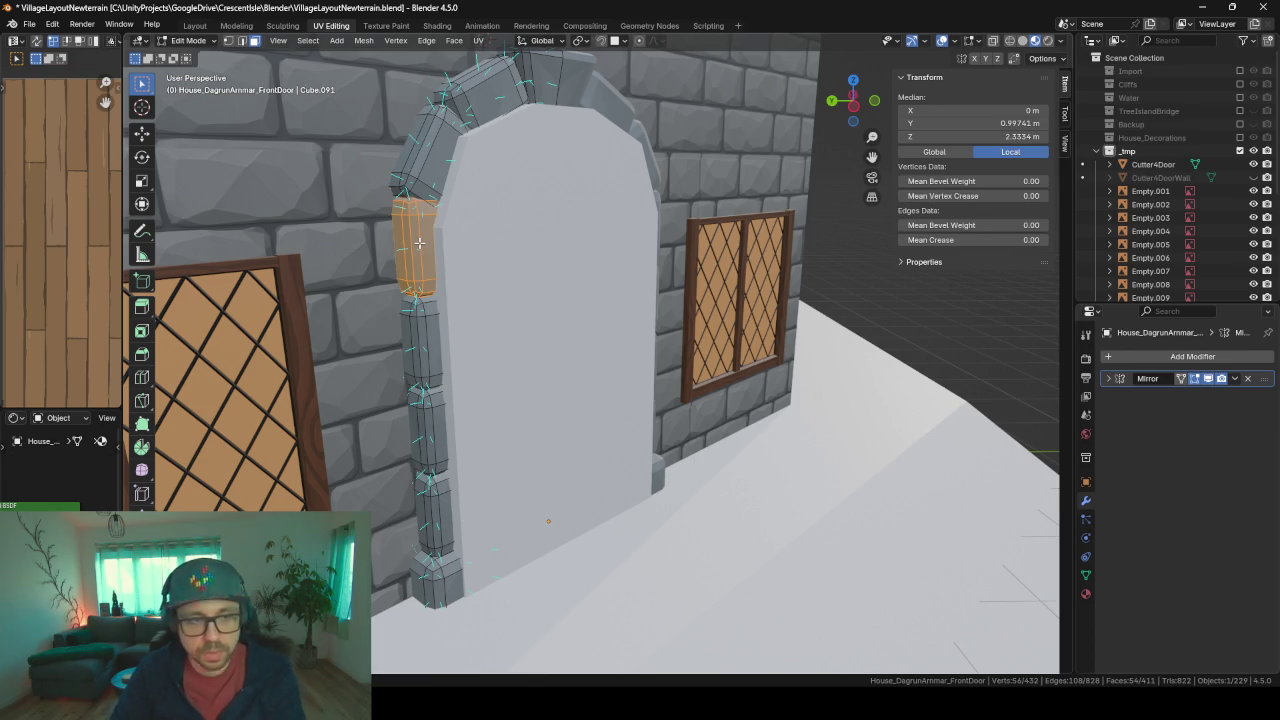
key(x)
click(419, 243)
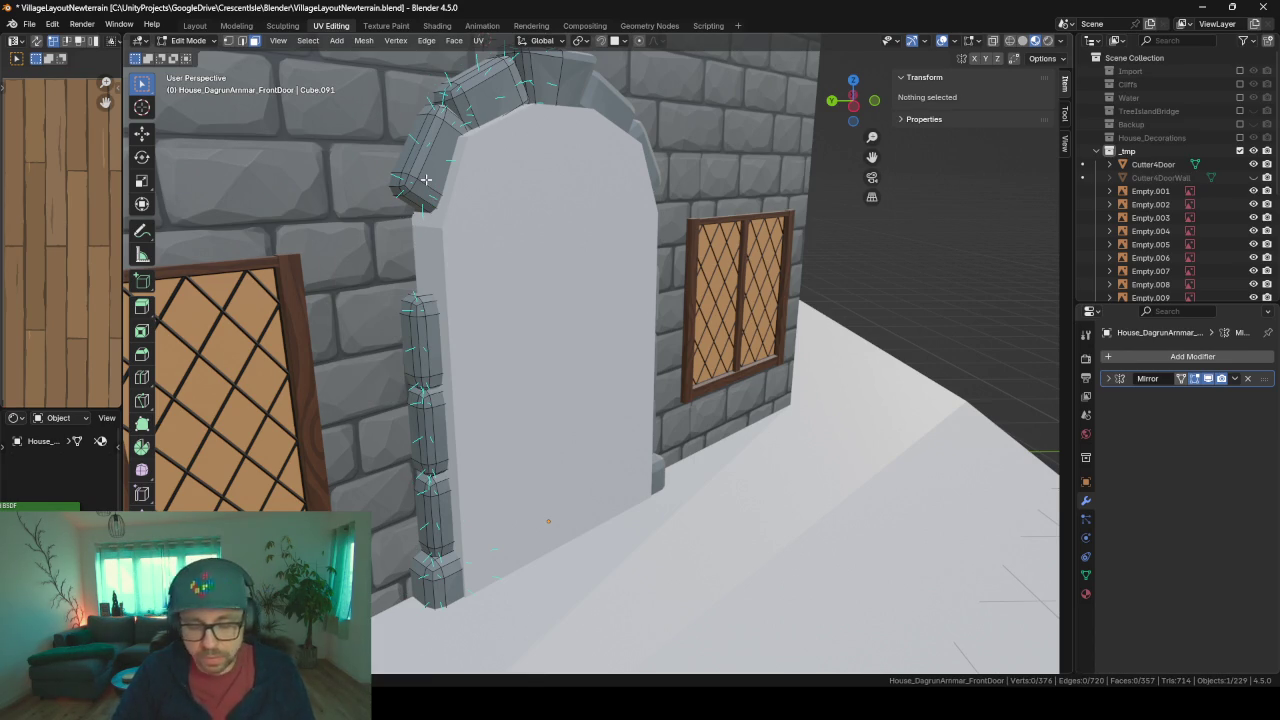
- Lower the arch's upper stones about 0.34 m along Z
key(l)
key(l)
key(l)
mouse_move(530, 85)
middle_down()
mouse_move(555, 213)
mouse_move(600, 206)
middle_up()
key(g)
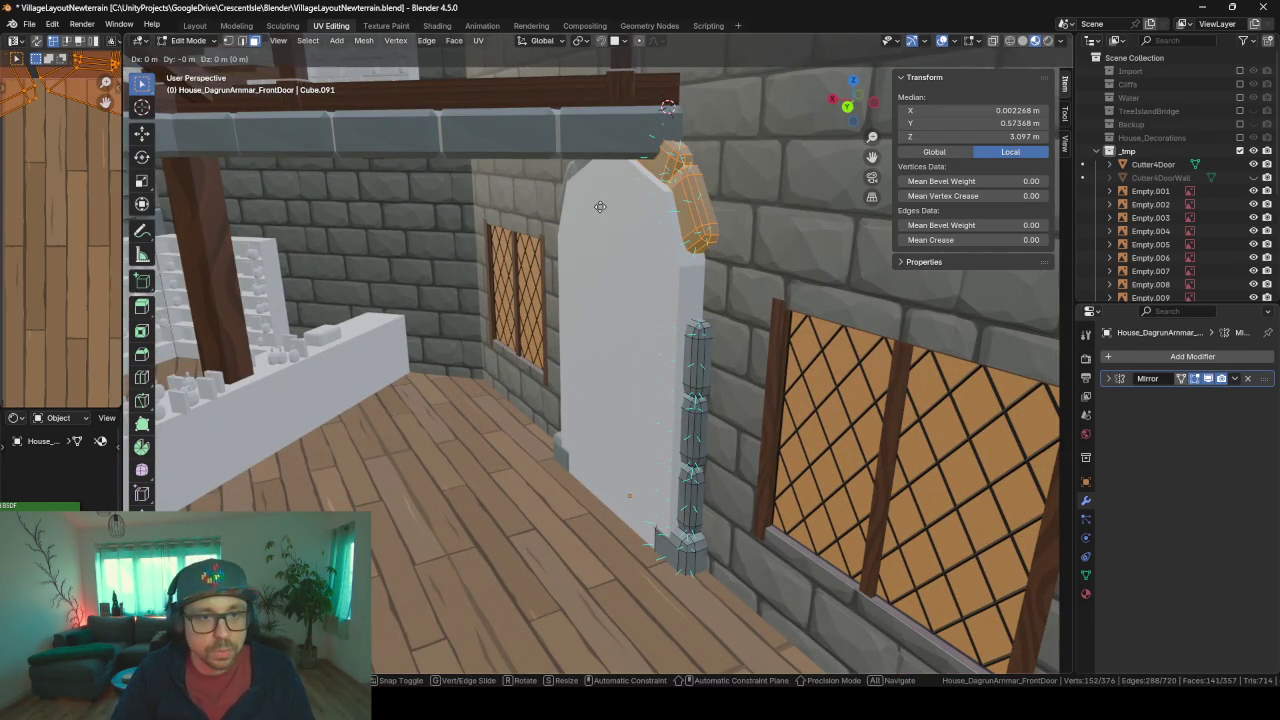
key(z)
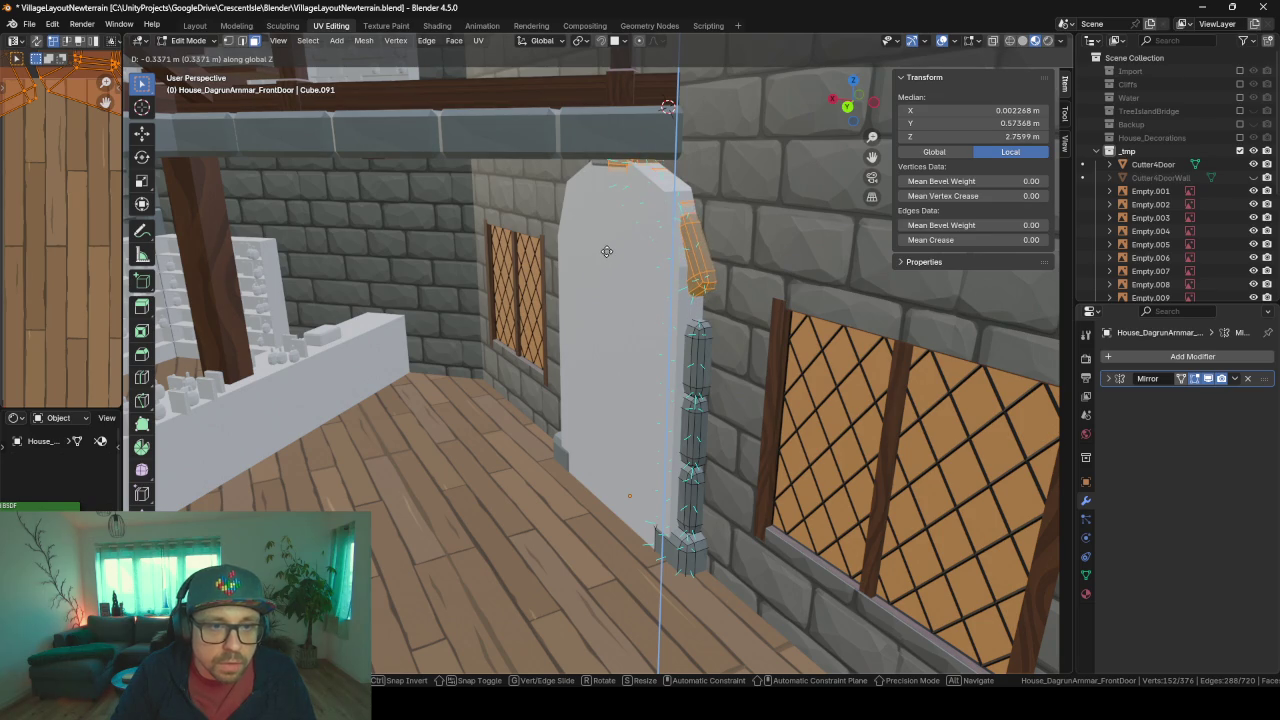
click(610, 253)
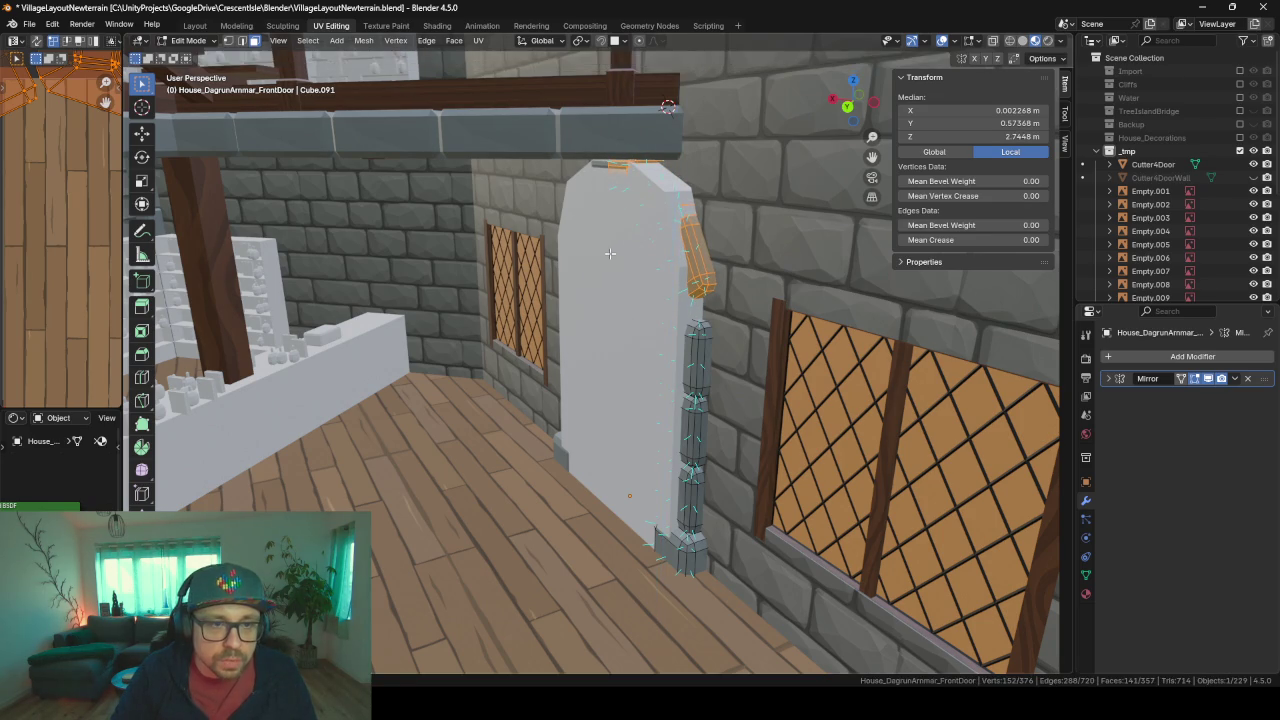
mouse_move(610, 253)
middle_down()
mouse_move(593, 218)
mouse_move(682, 227)
mouse_move(595, 246)
mouse_move(646, 240)
mouse_move(612, 186)
mouse_move(704, 194)
mouse_move(584, 195)
mouse_move(601, 195)
mouse_move(555, 353)
mouse_move(371, 506)
middle_up()
key(Tab)
key(Tab)
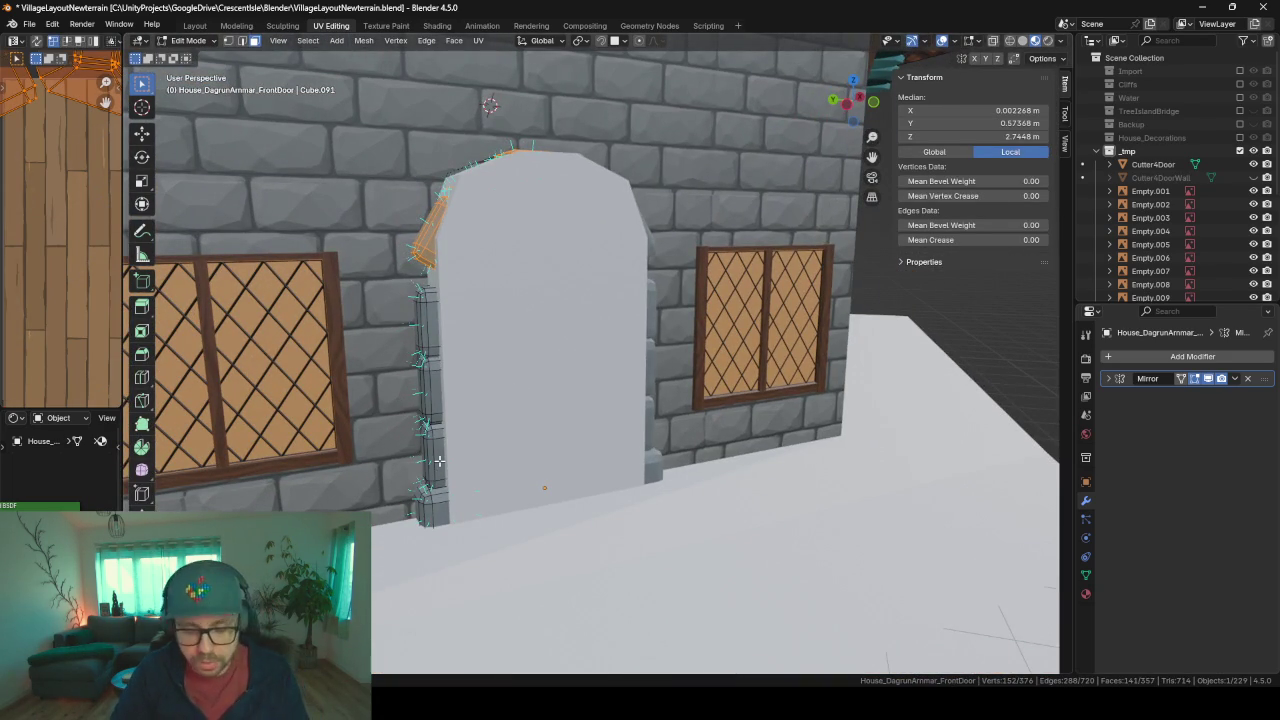
- Select faces on the left jamb and try vertical scaling, cancelling it twice
alt+click(439, 461)
click(429, 336)
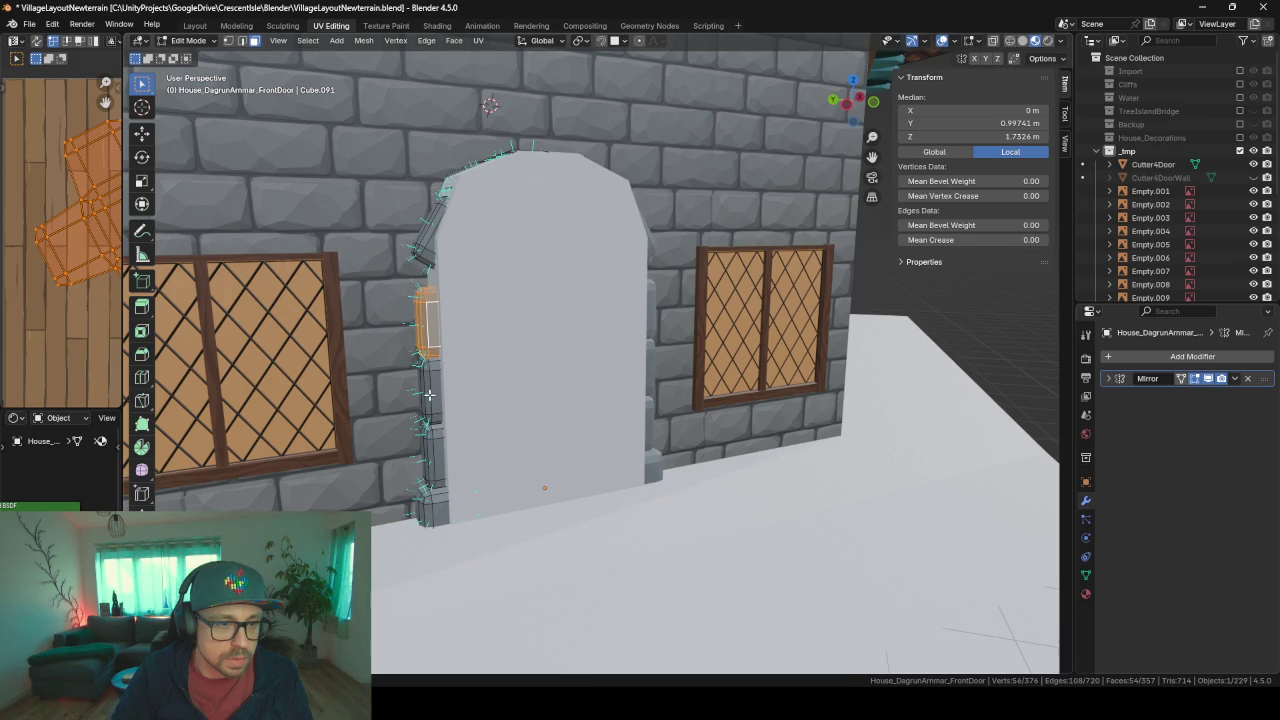
ctrl+click(443, 452)
key(s)
key(z)
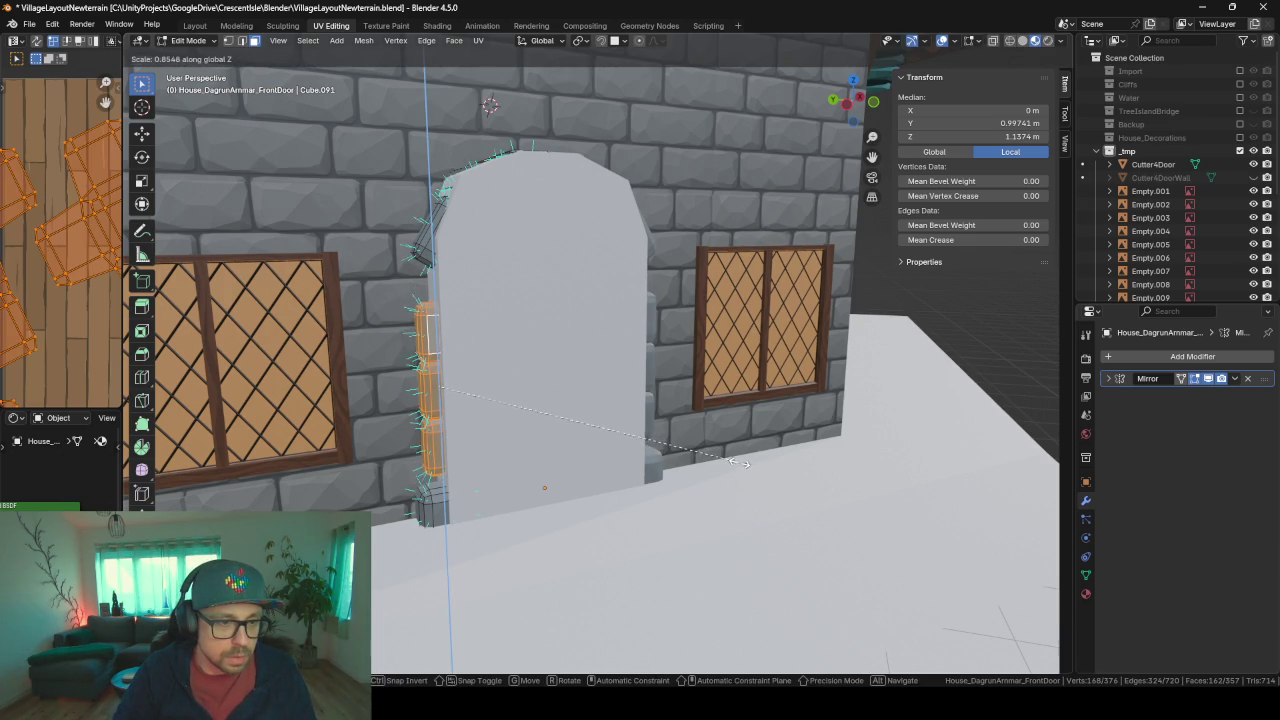
key(Escape)
key(s)
key(z)
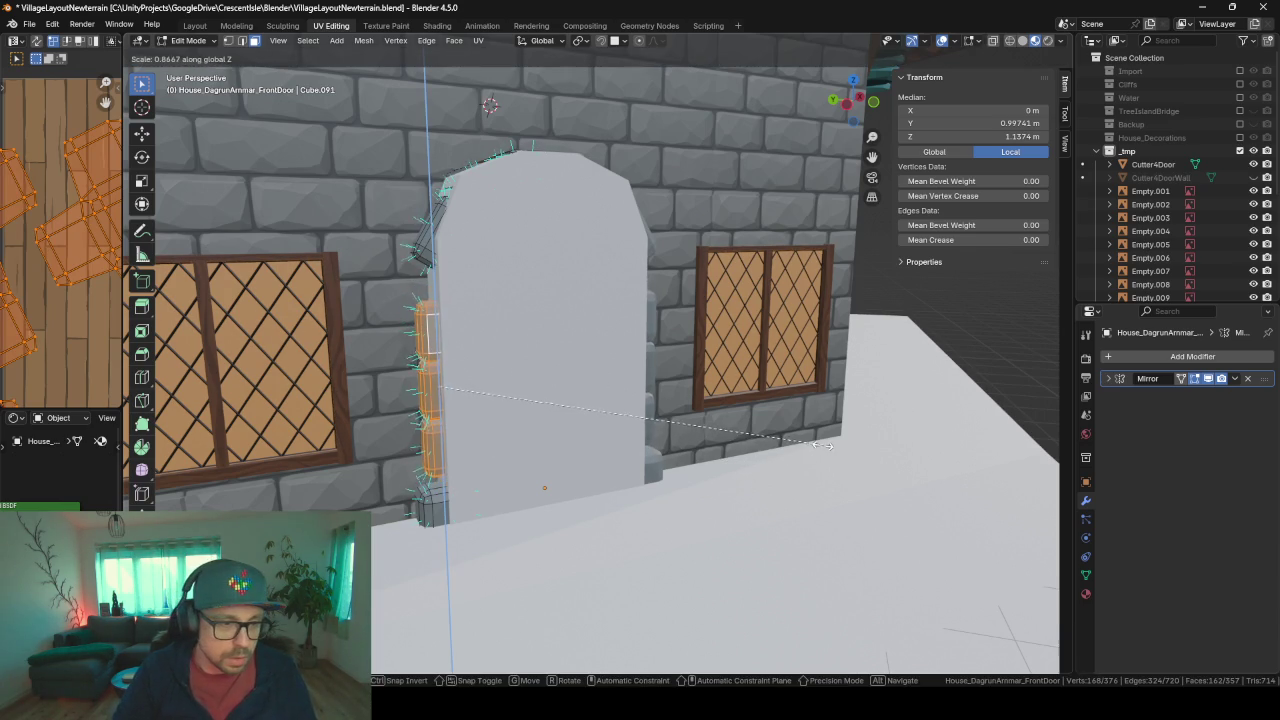
key(Escape)
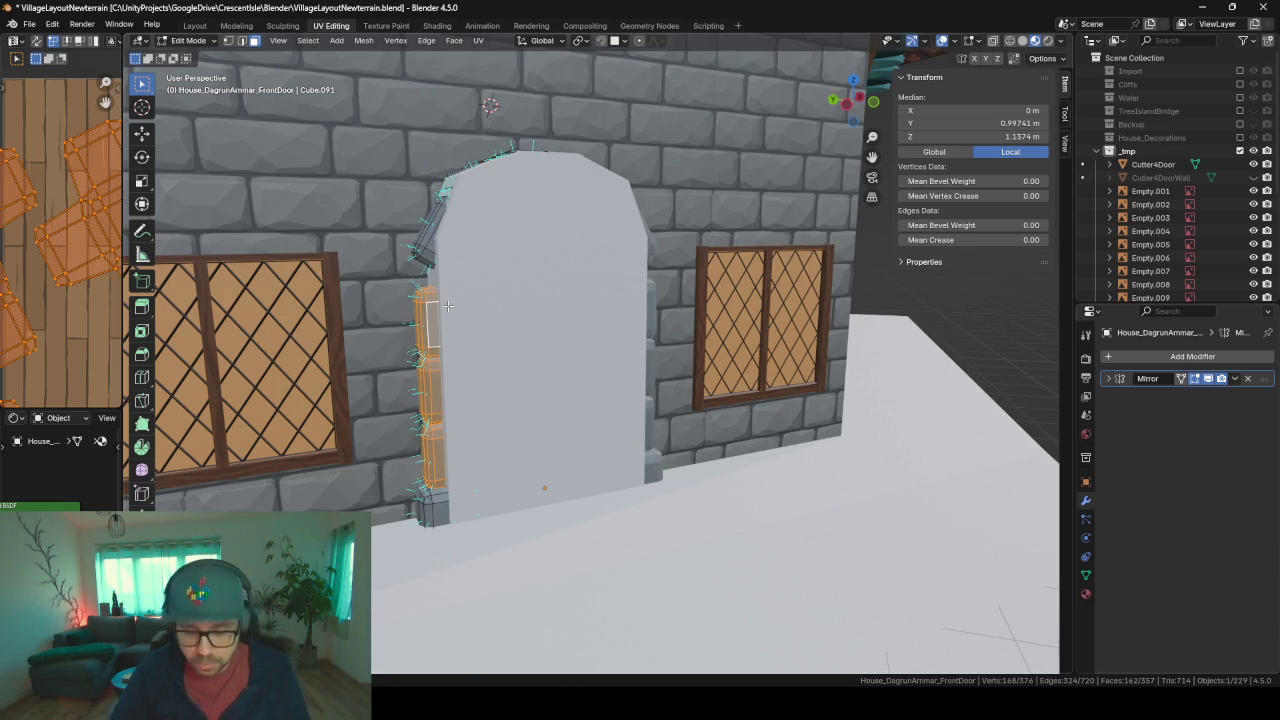
- Extrude a patch of jamb faces 0.606 m upward along Z
click(436, 325)
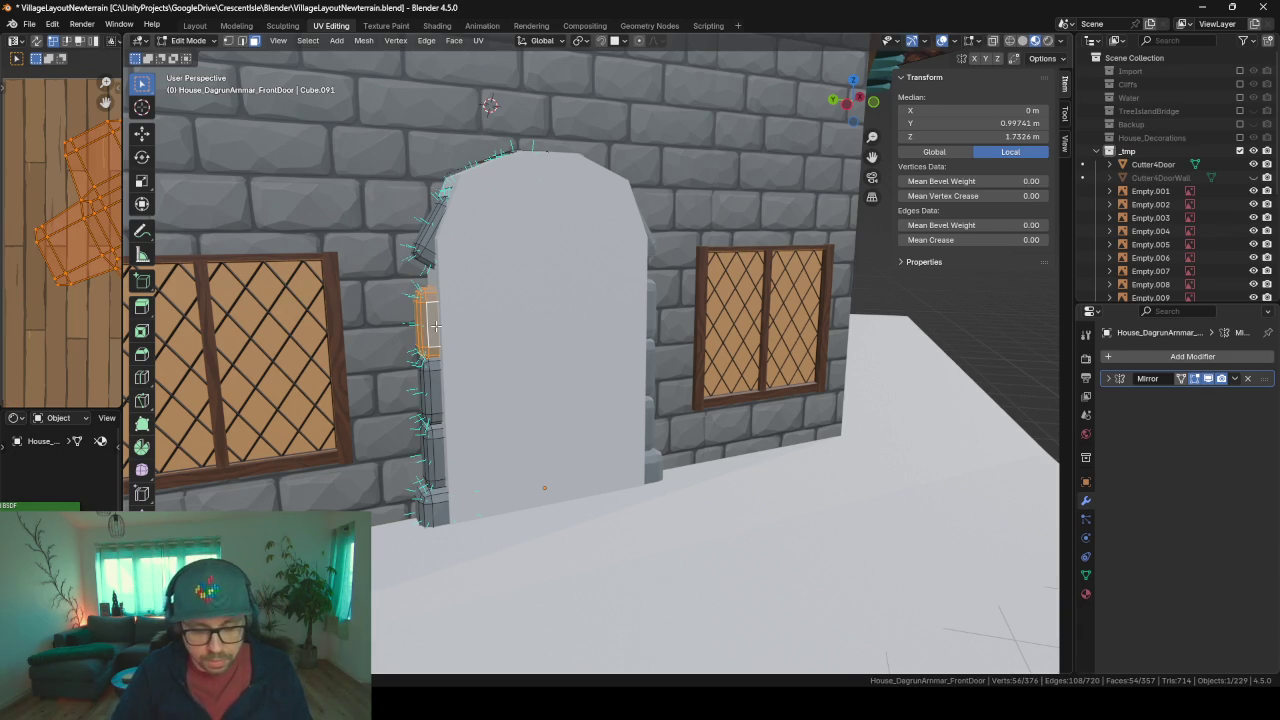
key(e)
key(z)
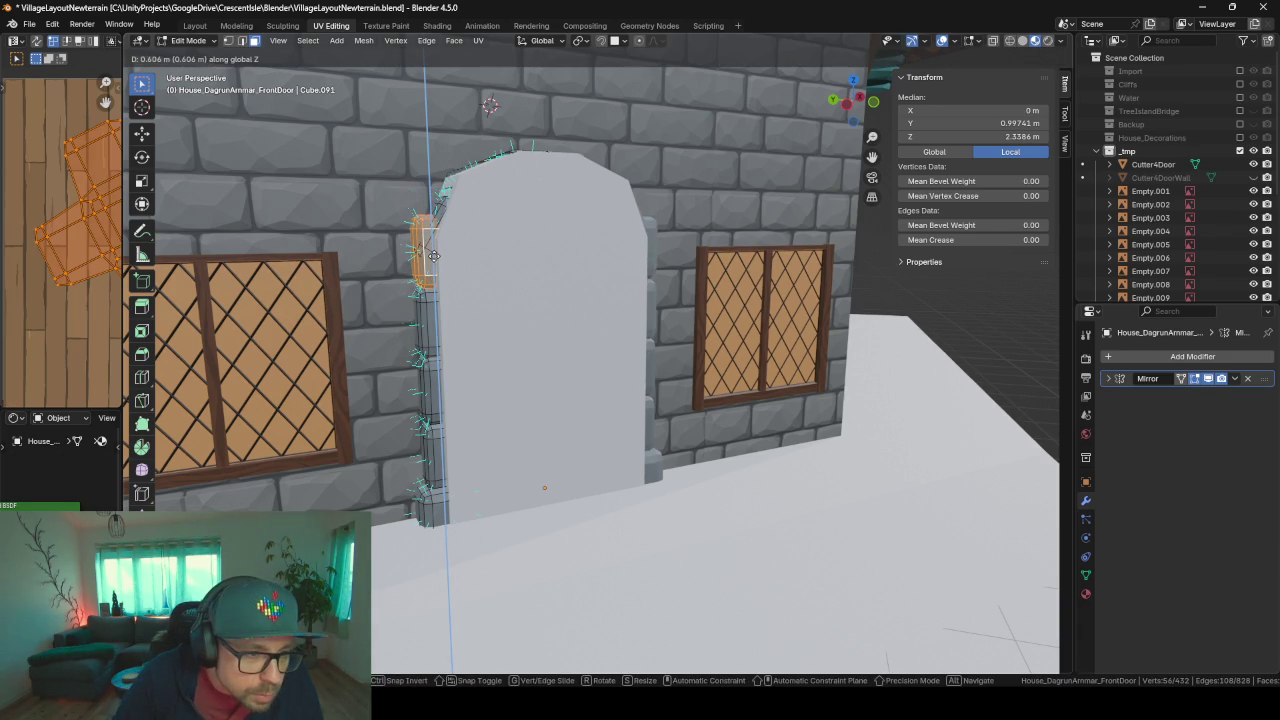
click(433, 256)
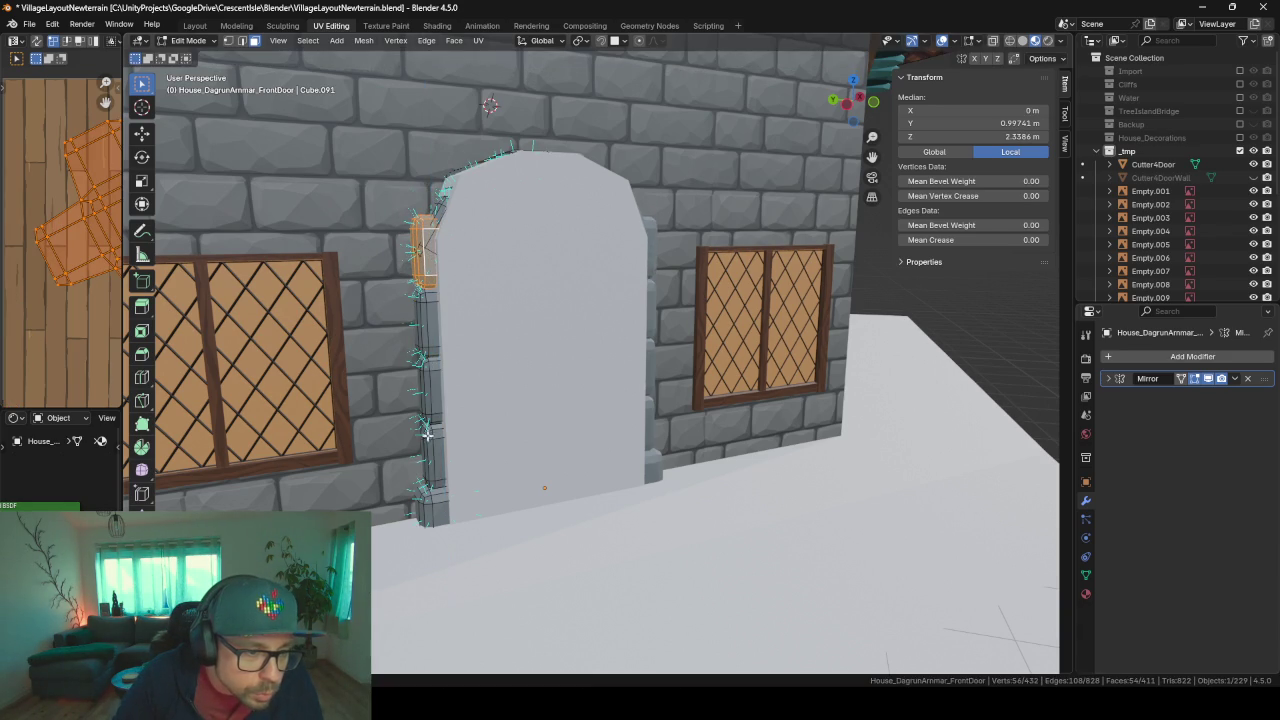
- Snap the 3D cursor to the jamb's bottom faces
click(439, 485)
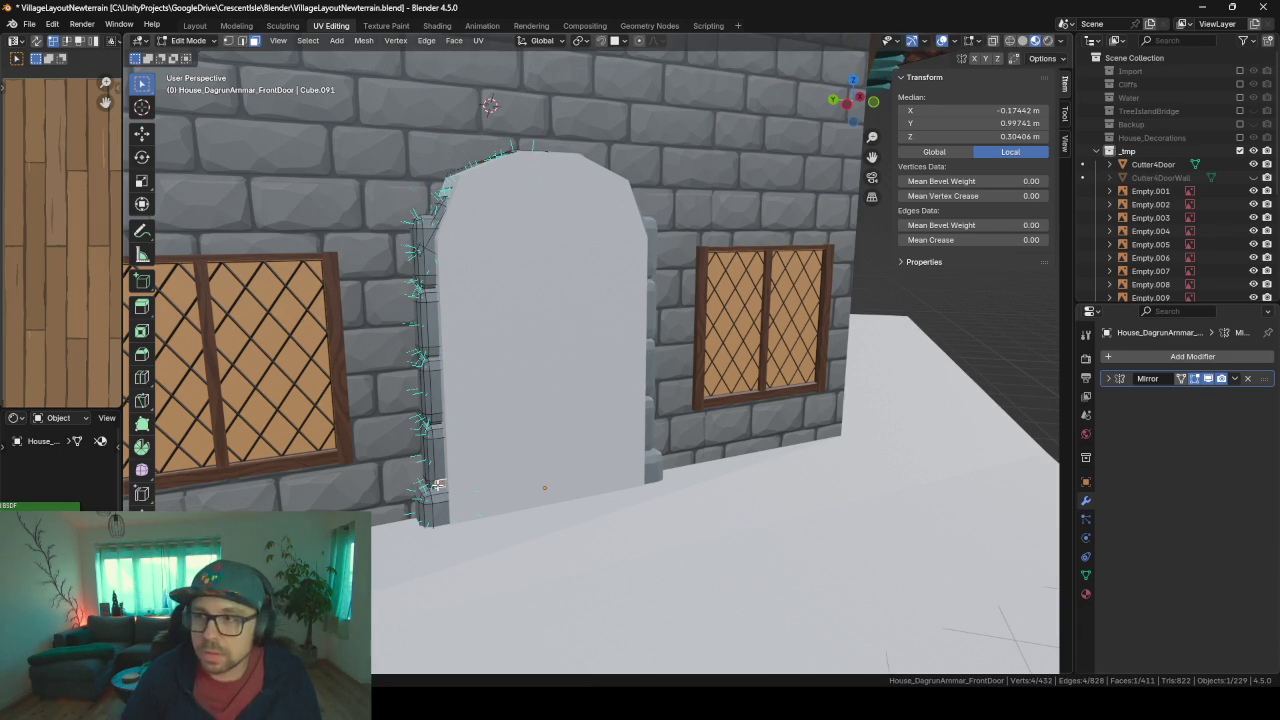
alt+click(445, 492)
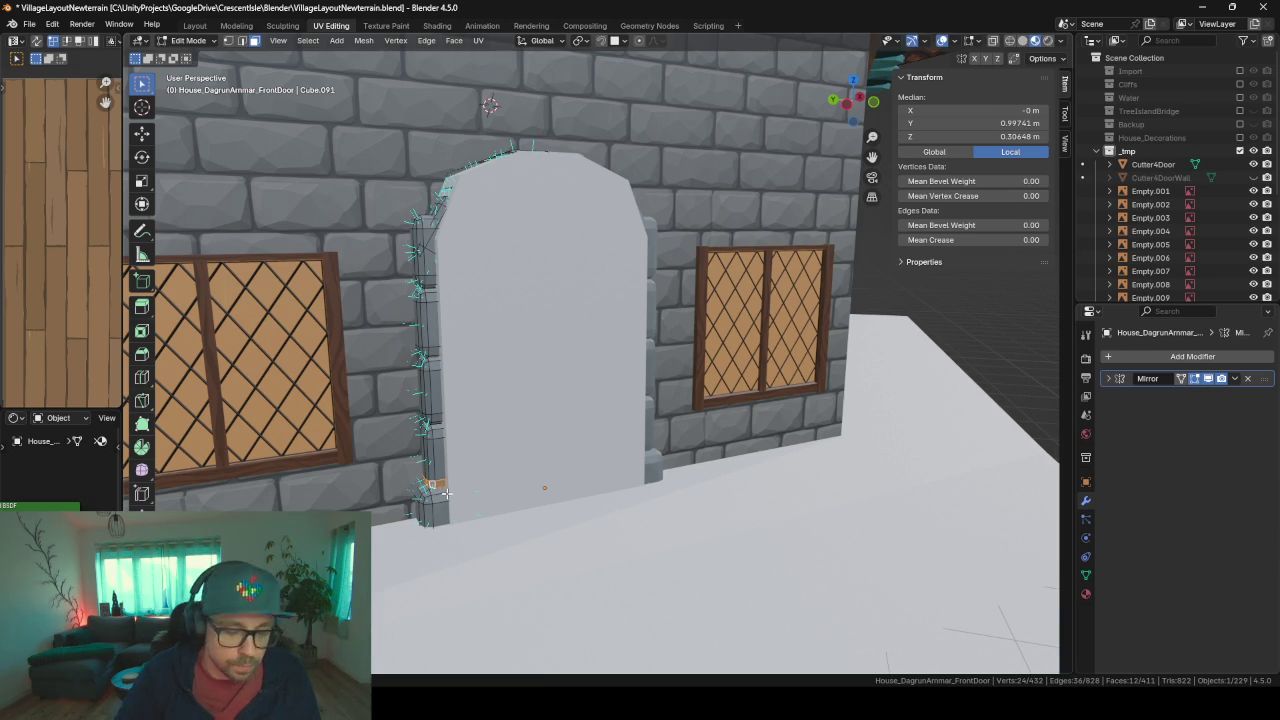
key(shift+s)
click(449, 581)
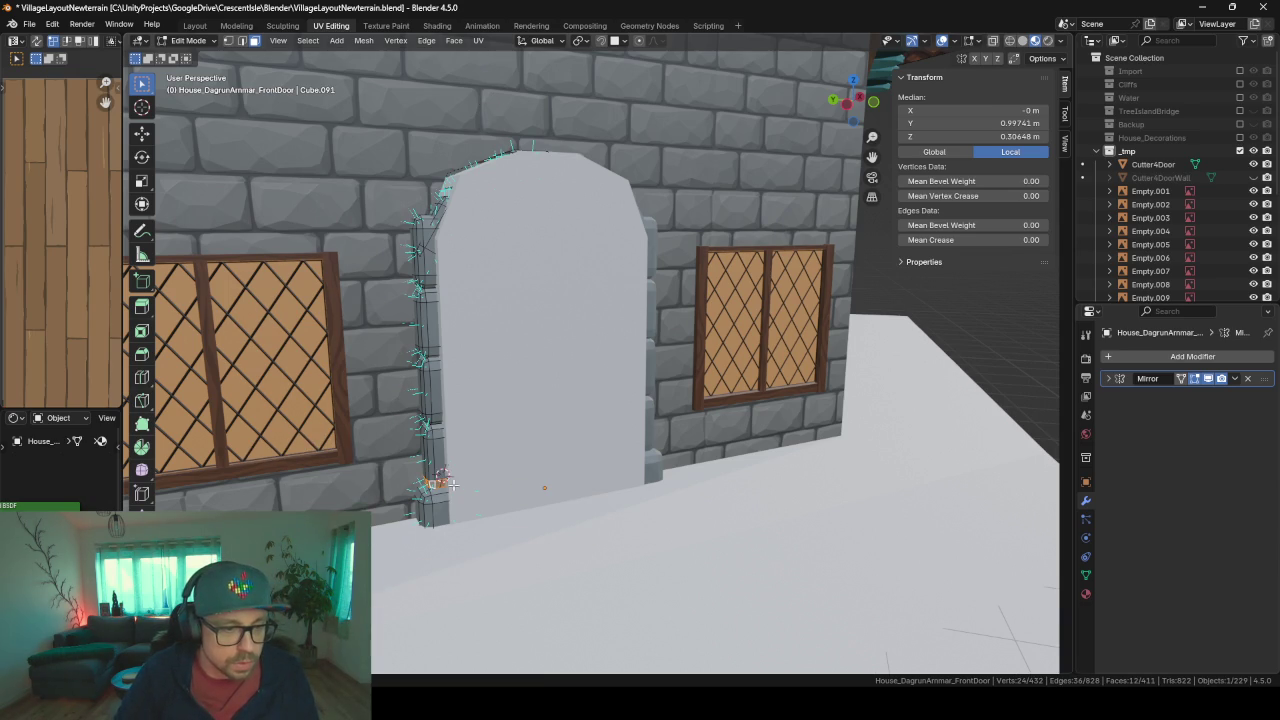
- Select the whole jamb up to its top and set the pivot to the 3D cursor
ctrl+click(432, 425)
ctrl+click(430, 360)
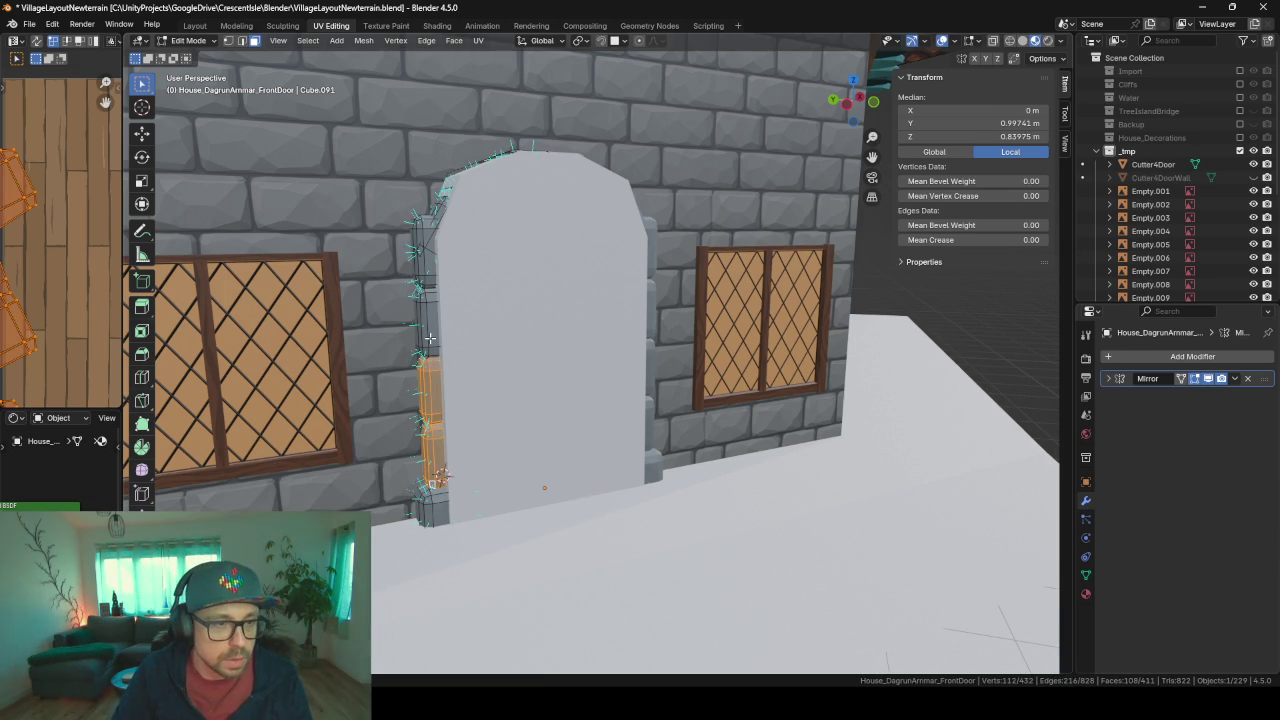
ctrl+click(428, 291)
ctrl+click(427, 281)
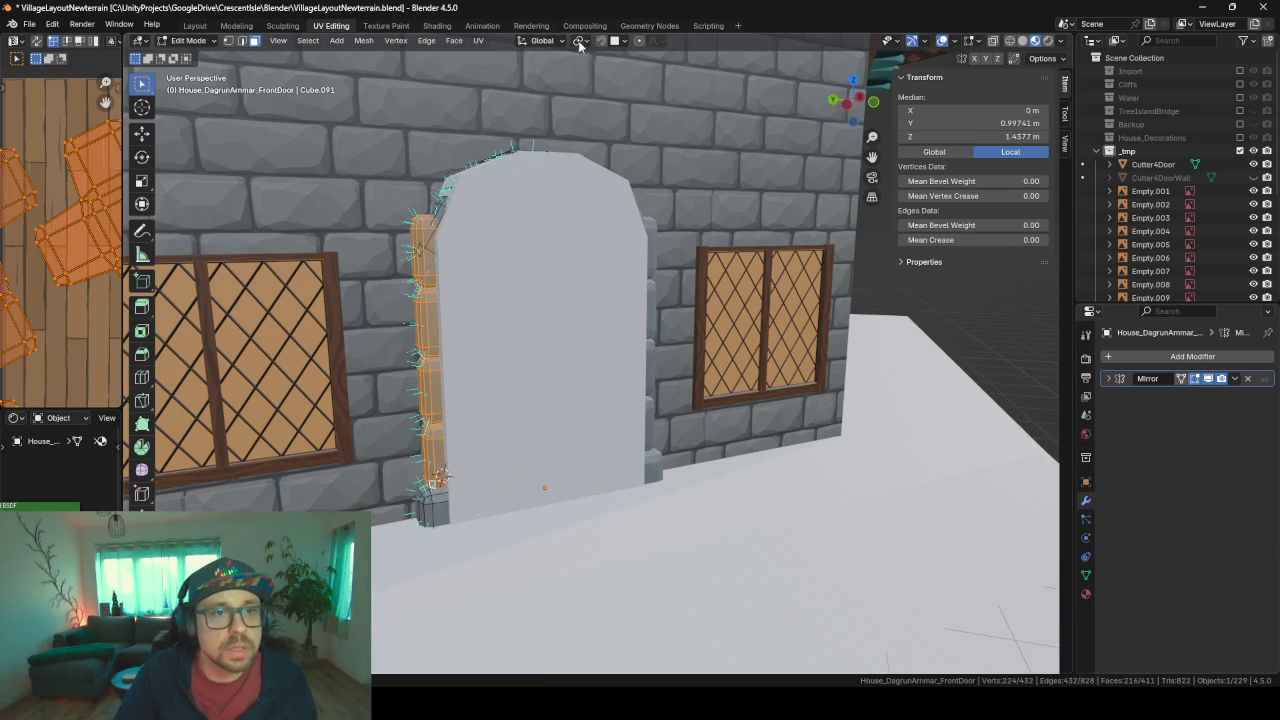
click(582, 44)
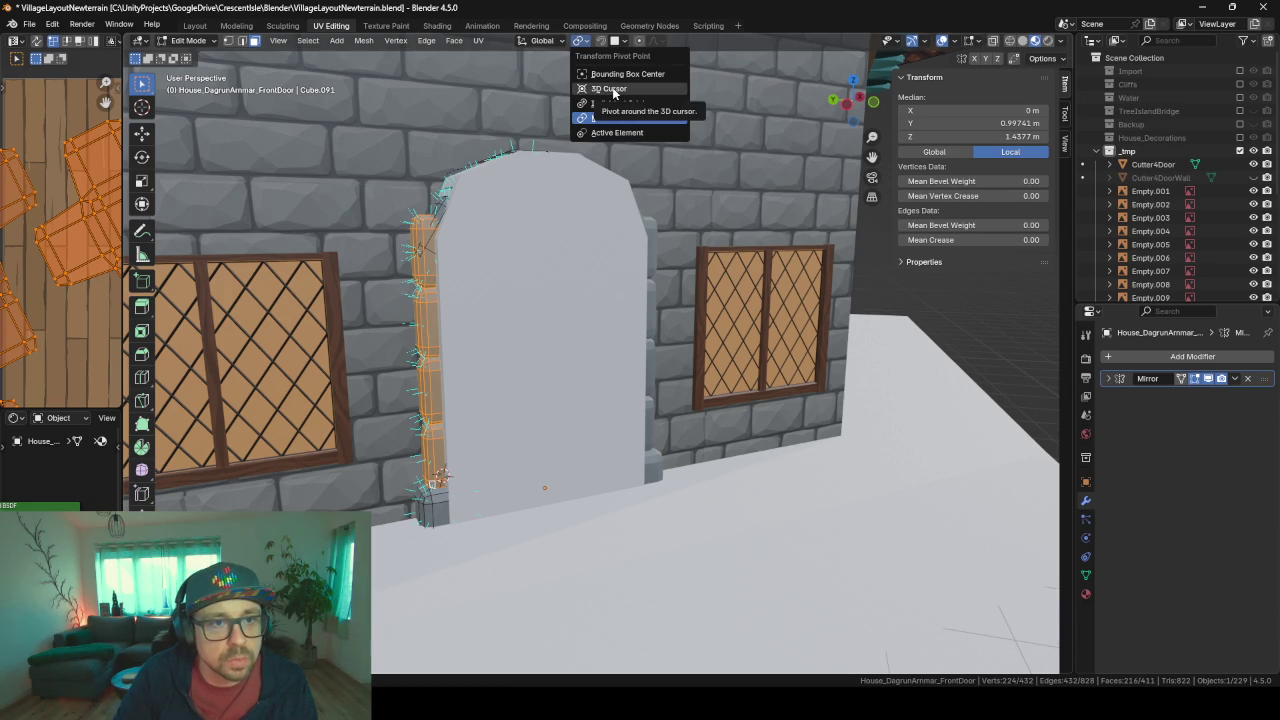
click(610, 89)
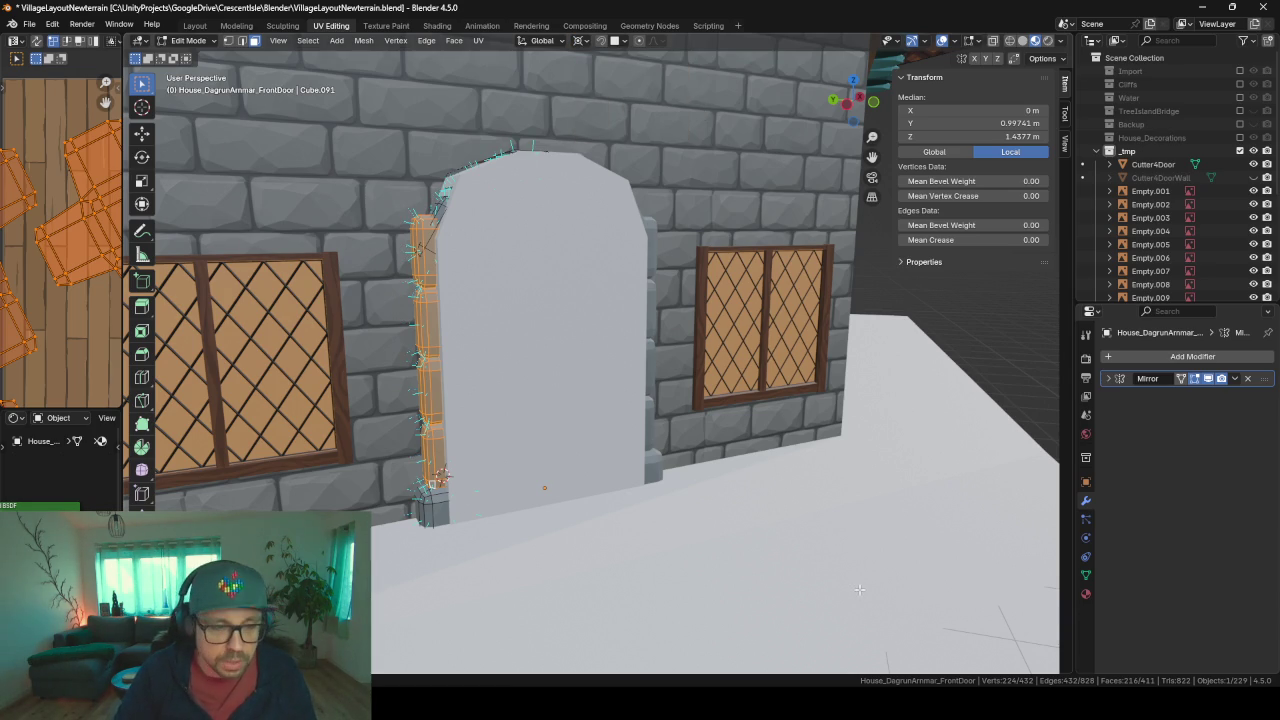
- Scale the jamb along Z to about 0.83, keeping its base fixed
key(s)
key(z)
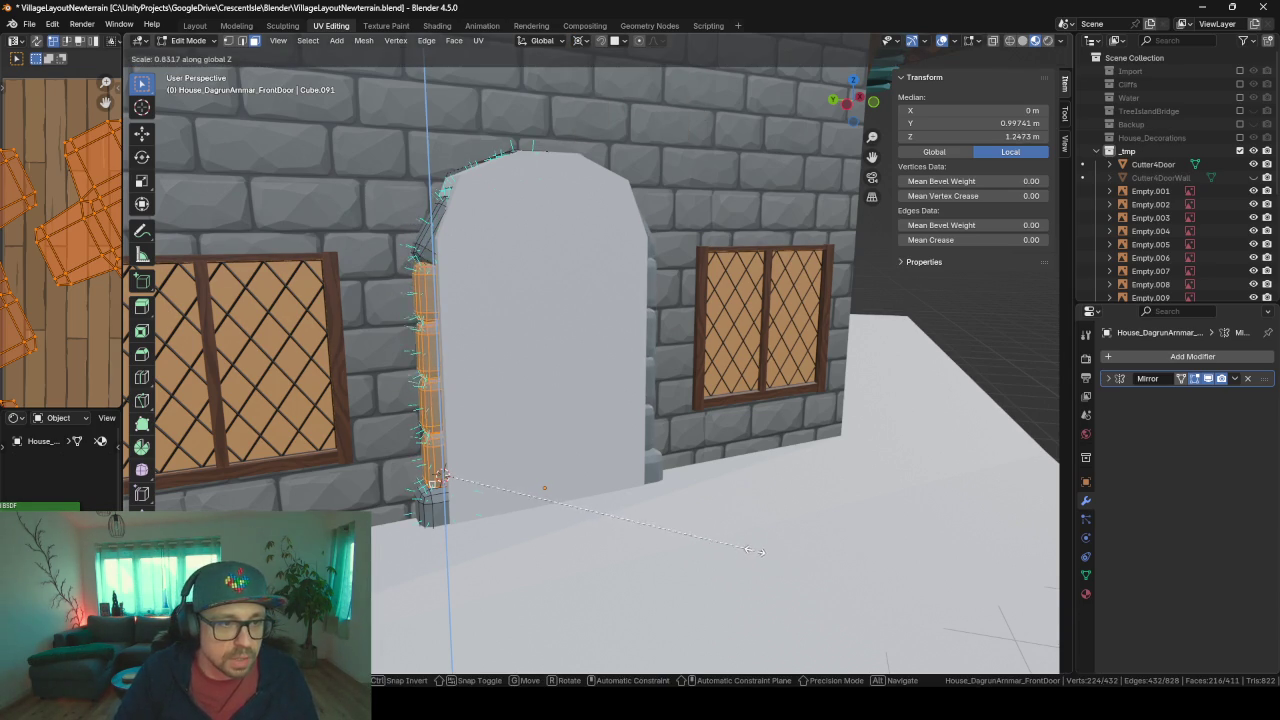
click(762, 550)
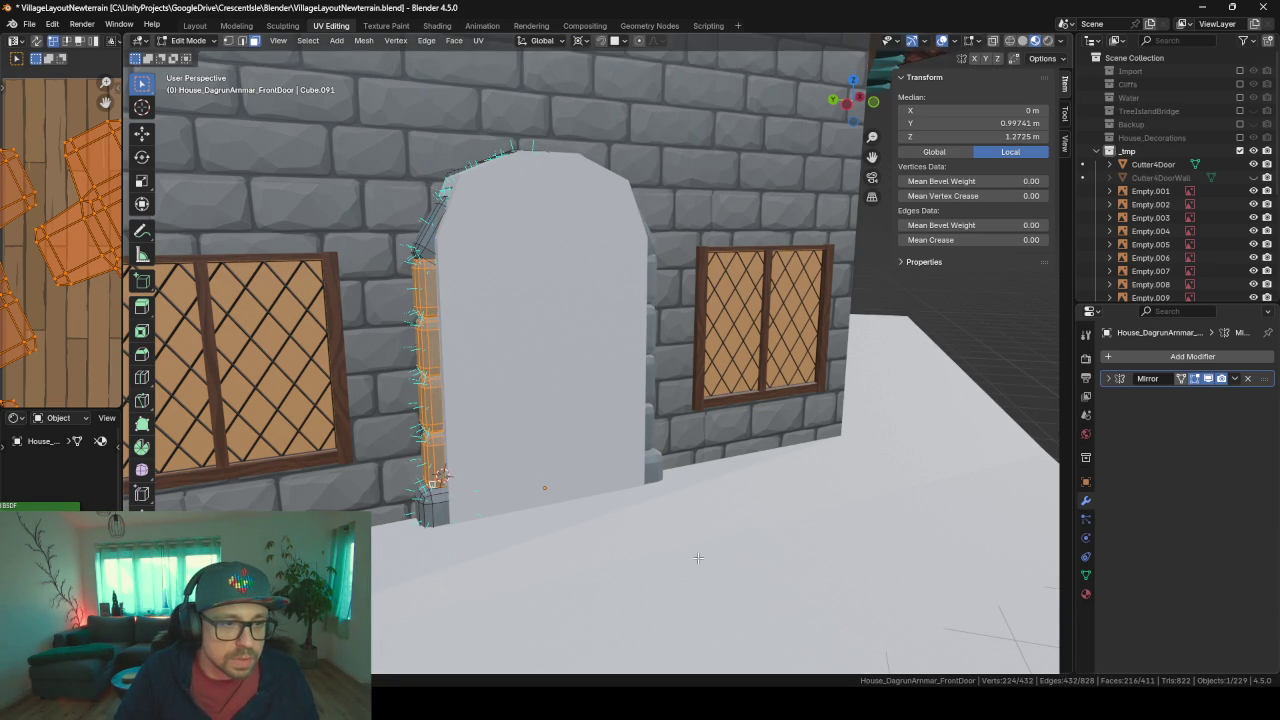
mouse_move(700, 558)
middle_down()
mouse_move(706, 541)
mouse_move(680, 549)
mouse_move(872, 541)
mouse_move(692, 552)
middle_up()
key(Tab)
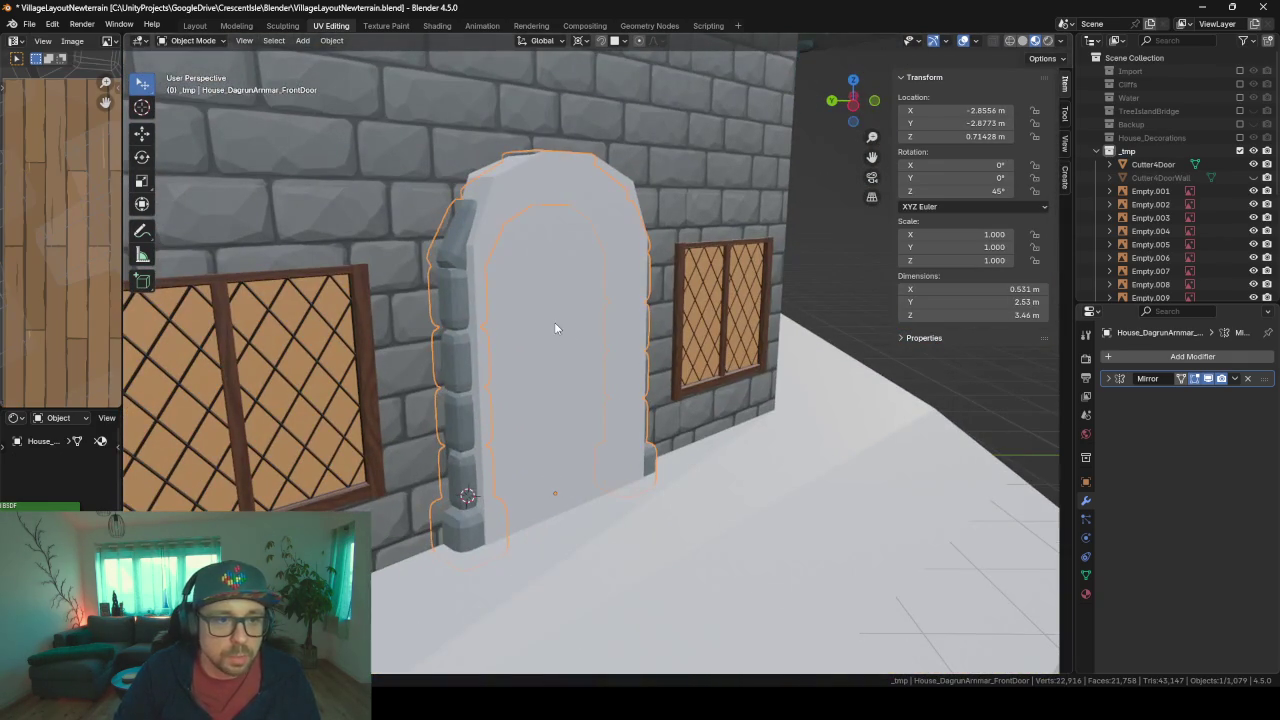
- Lower Cutter4Door's top faces along Z so the cutter stands 3 m tall inside the arch
key(Tab)
key(Tab)
click(545, 285)
middle_drag(533, 151, 530, 212)
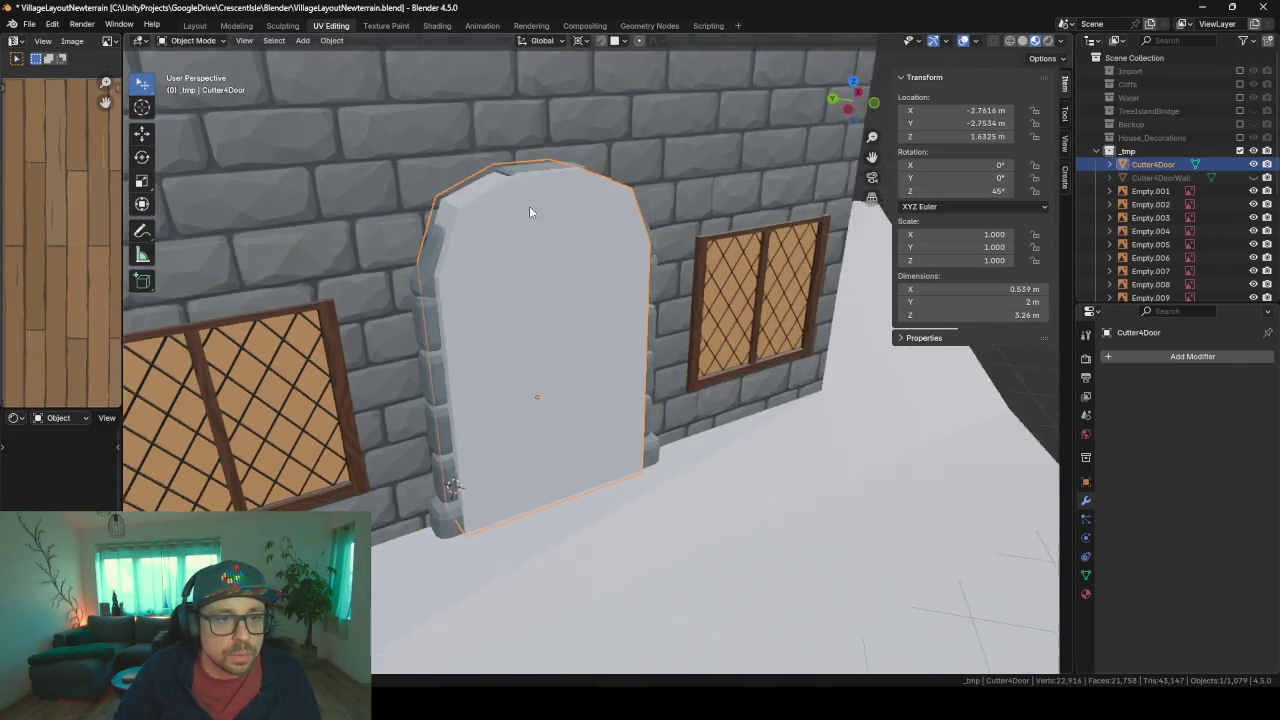
key(Tab)
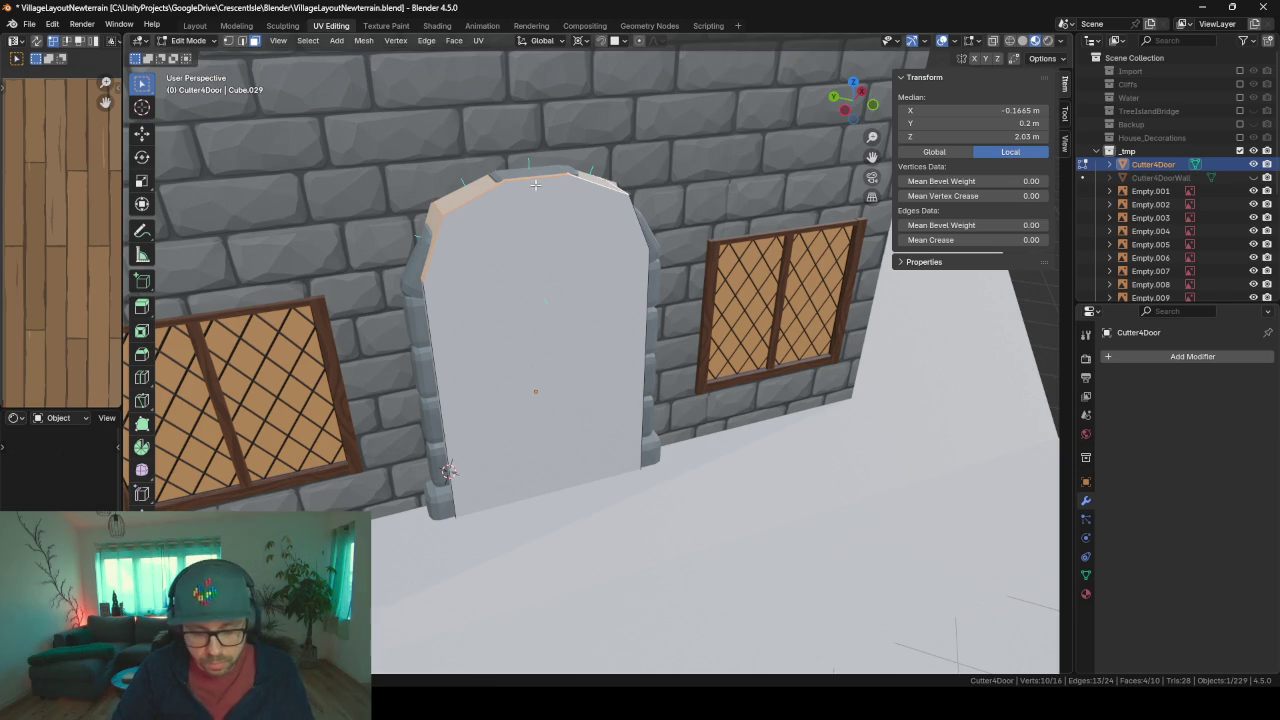
key(g)
key(z)
click(508, 300)
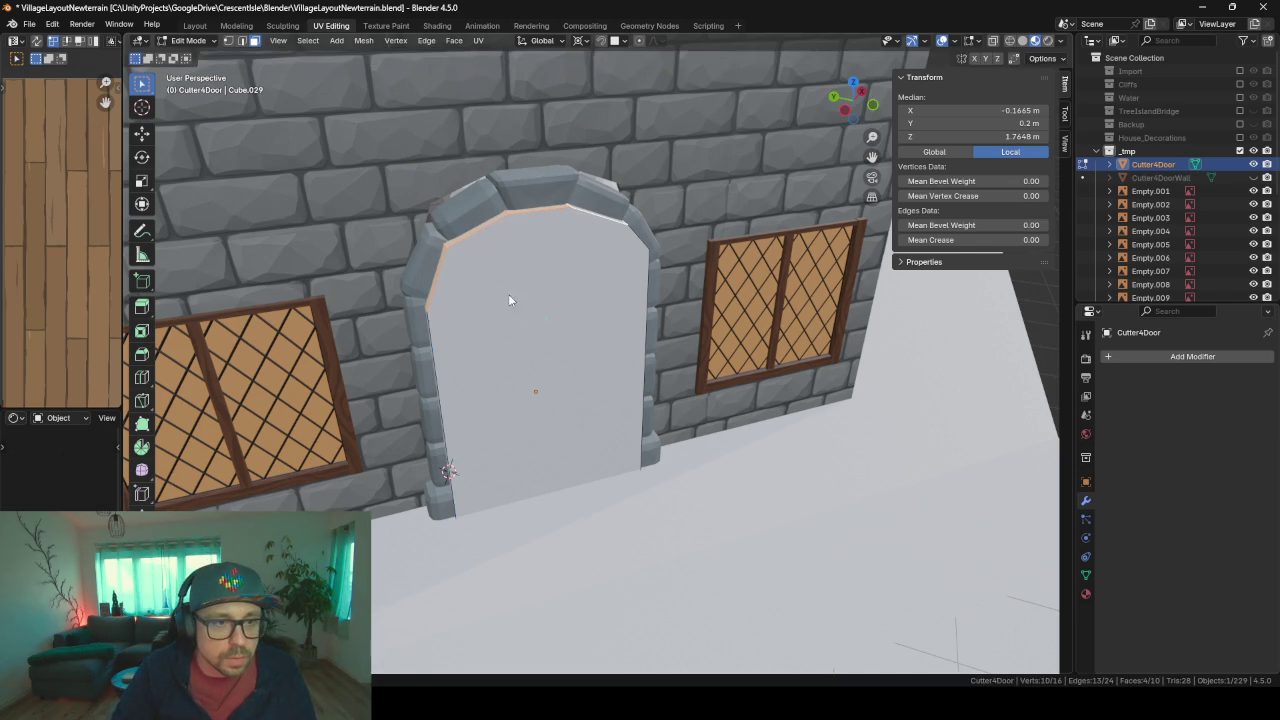
key(Tab)
- Select the wall object that holds the door opening
mouse_move(515, 411)
middle_down()
mouse_move(700, 388)
mouse_move(534, 398)
middle_up()
scroll(702, 388, down, 3)
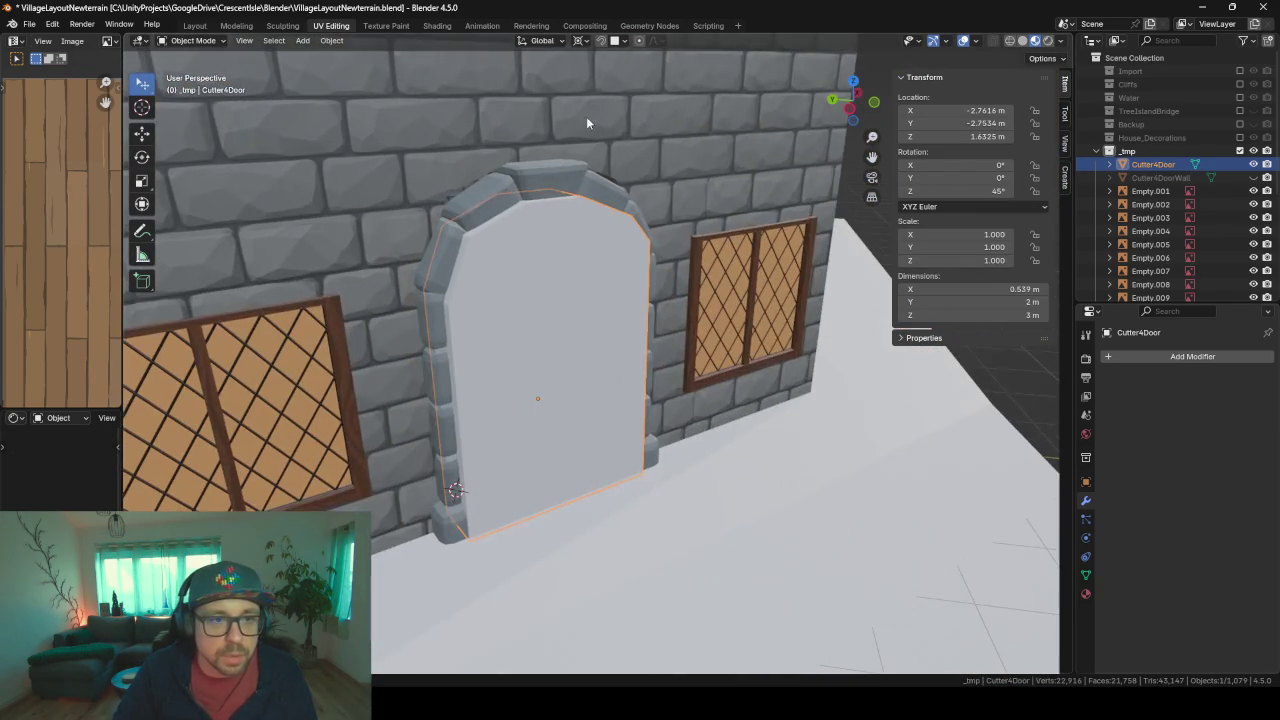
click(588, 68)
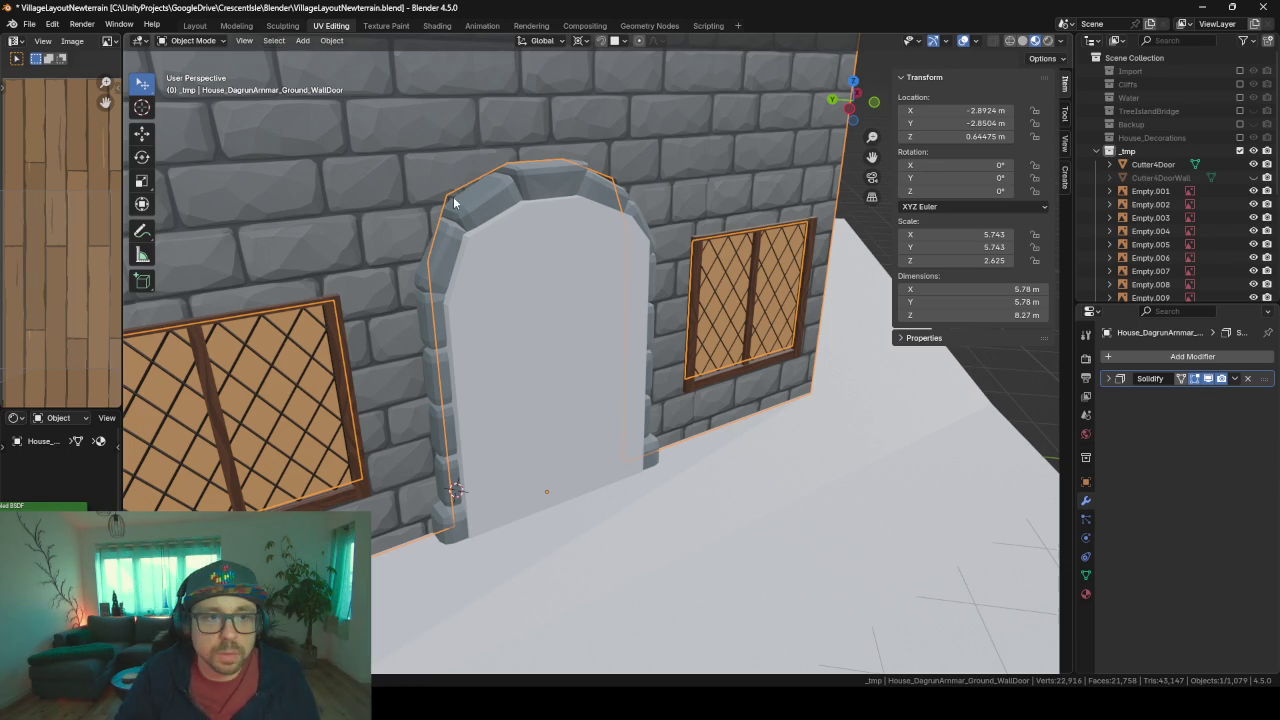
- Pick the wall's arch-top edges, then delete the Cutter4Door object
key(Tab)
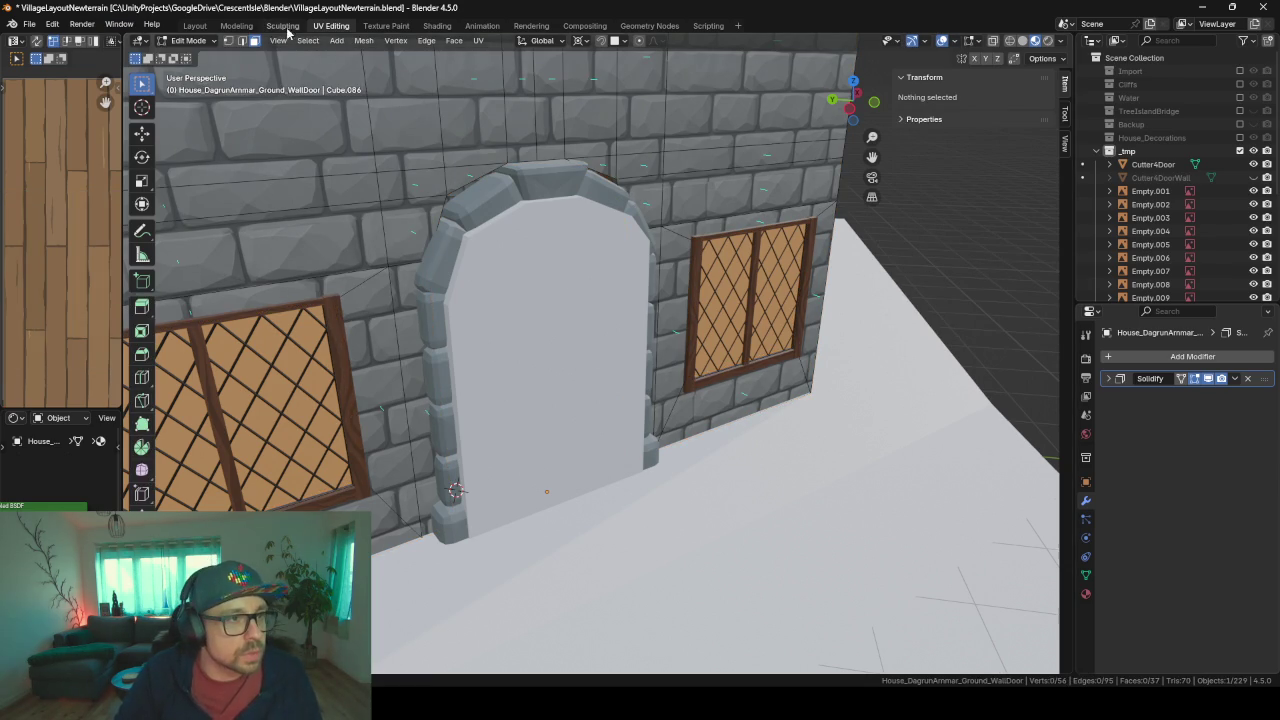
click(437, 229)
shift+click(468, 188)
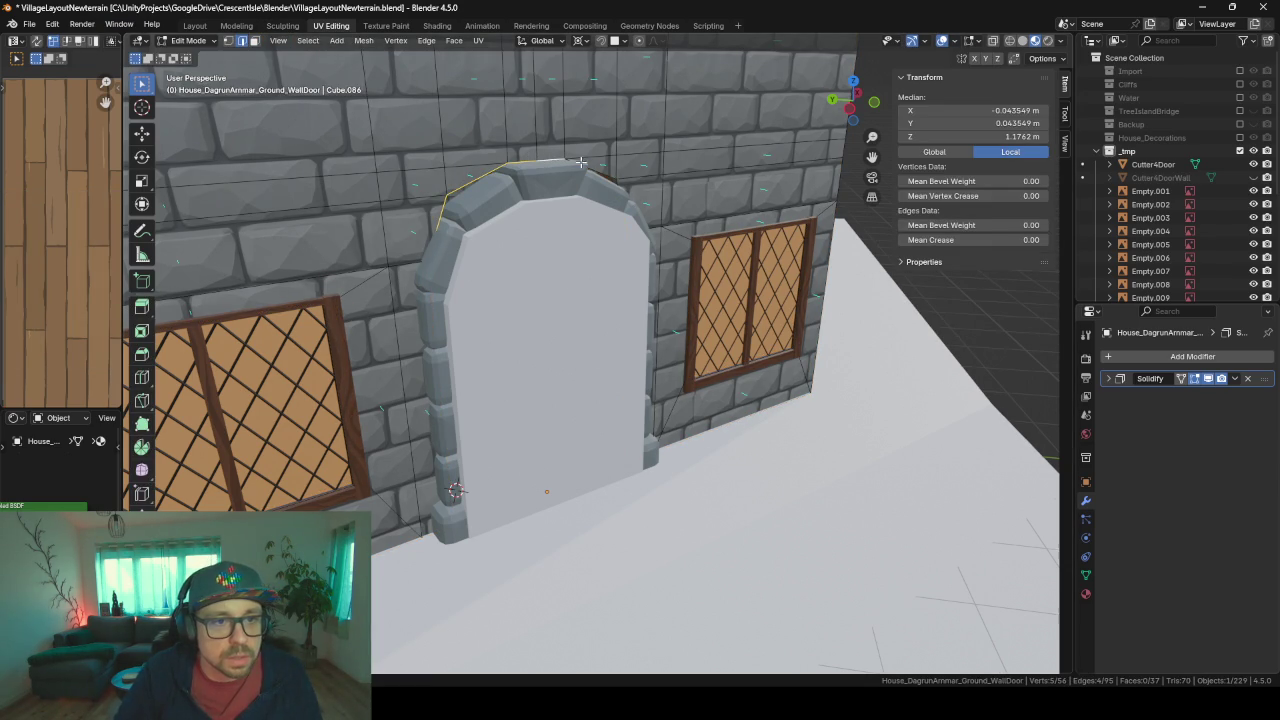
middle_drag(654, 231, 590, 399)
key(Tab)
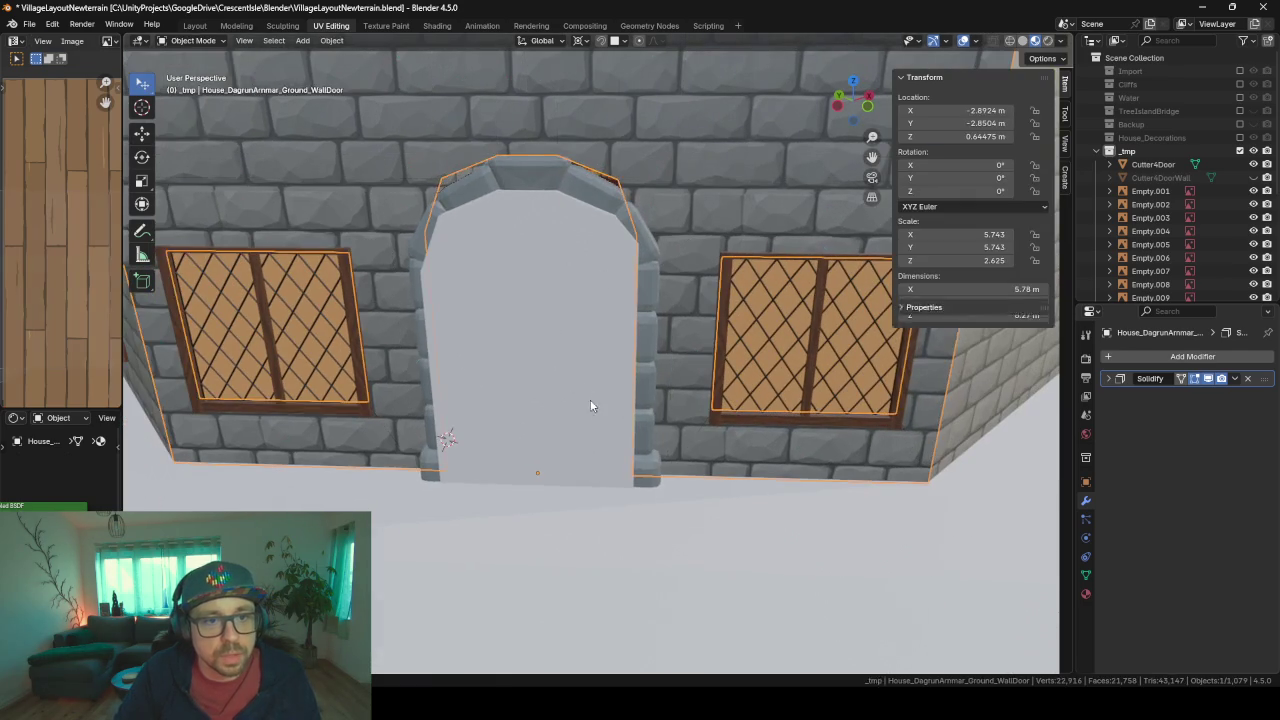
click(564, 350)
key(Delete)
- Lower the wall's arch-top edges straight down along Z
click(464, 151)
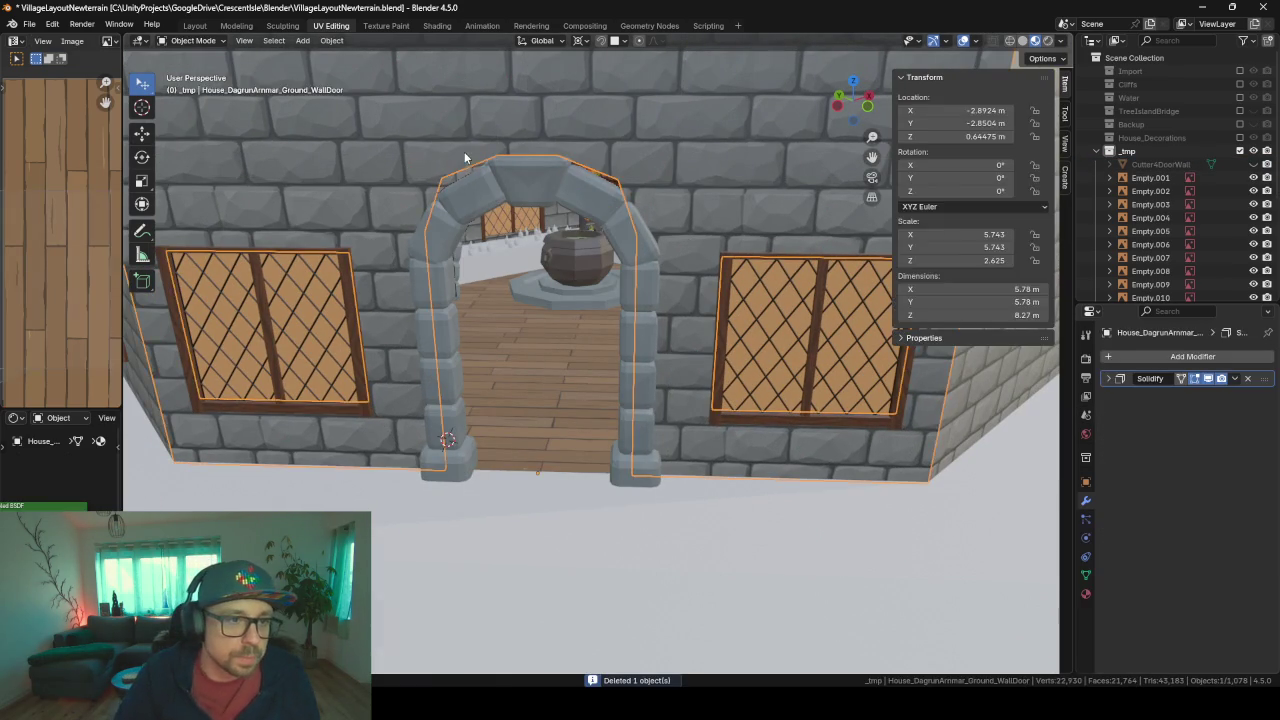
key(Tab)
key(g)
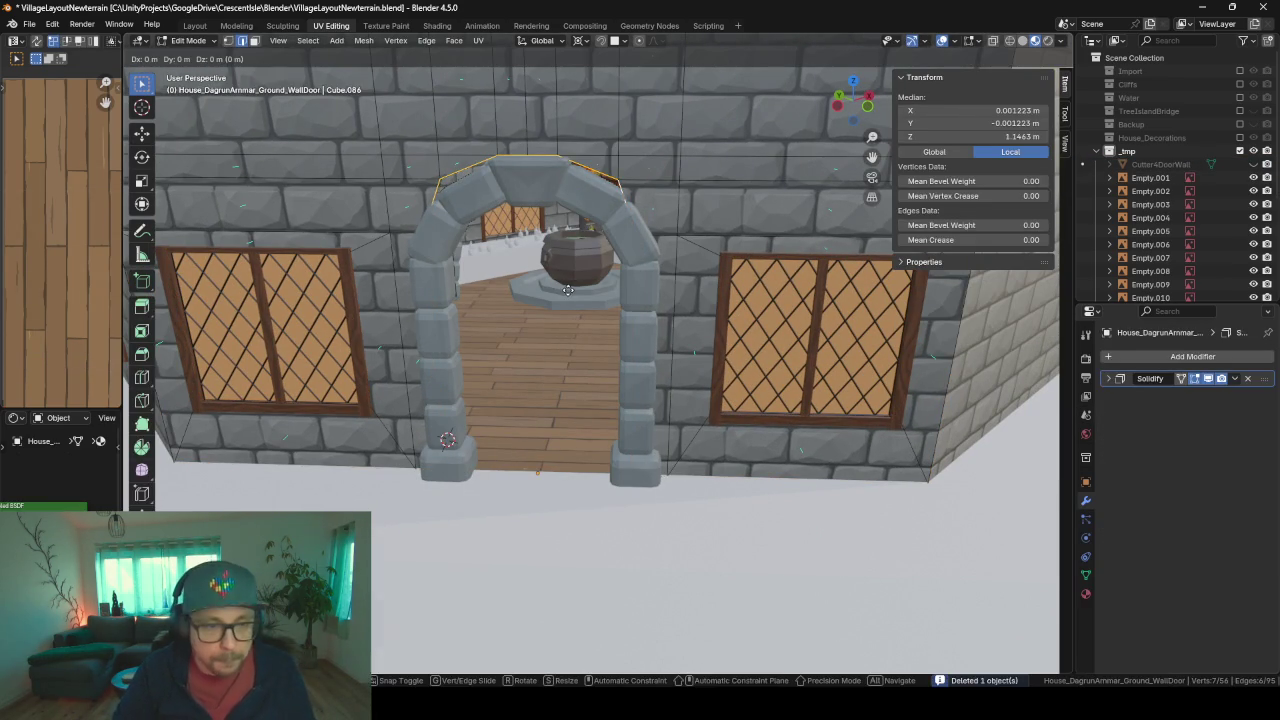
key(z)
click(567, 305)
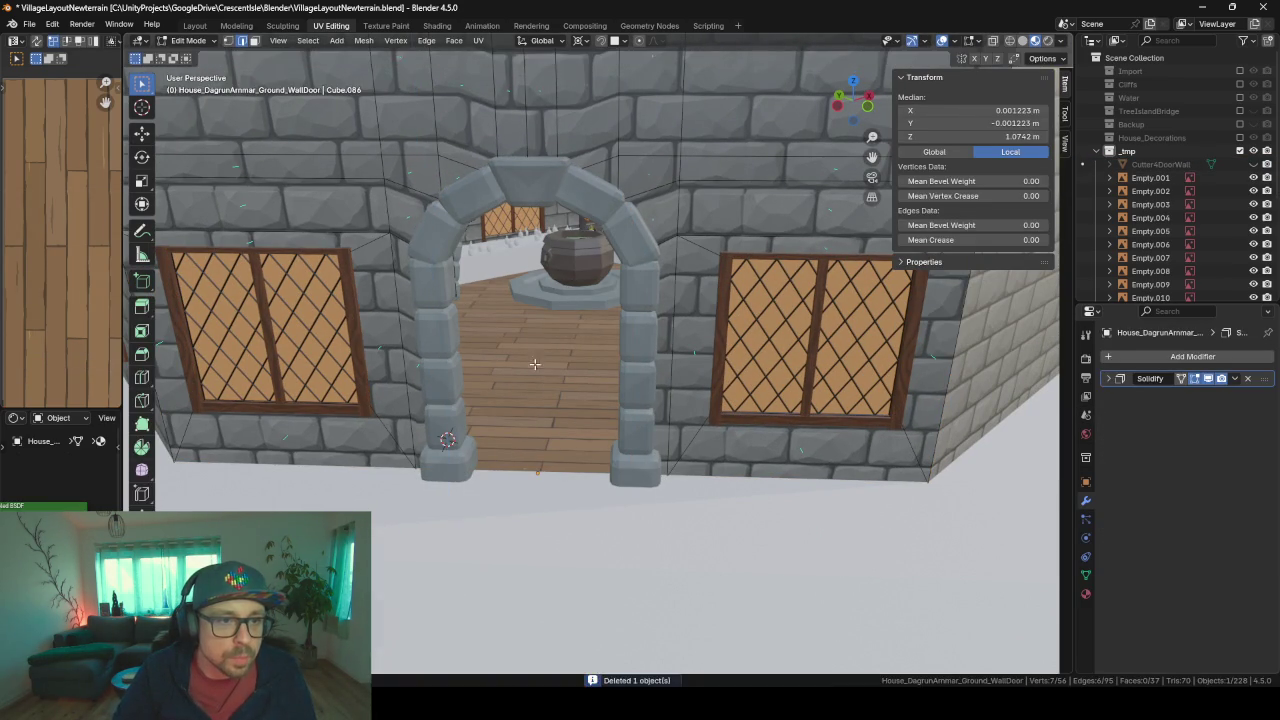
middle_drag(567, 305, 576, 356)
key(Tab)
mouse_move(462, 343)
middle_down()
mouse_move(530, 305)
mouse_move(556, 340)
mouse_move(583, 339)
mouse_move(418, 331)
mouse_move(222, 350)
middle_up()
scroll(519, 297, up, 1)
scroll(625, 345, down, 3)
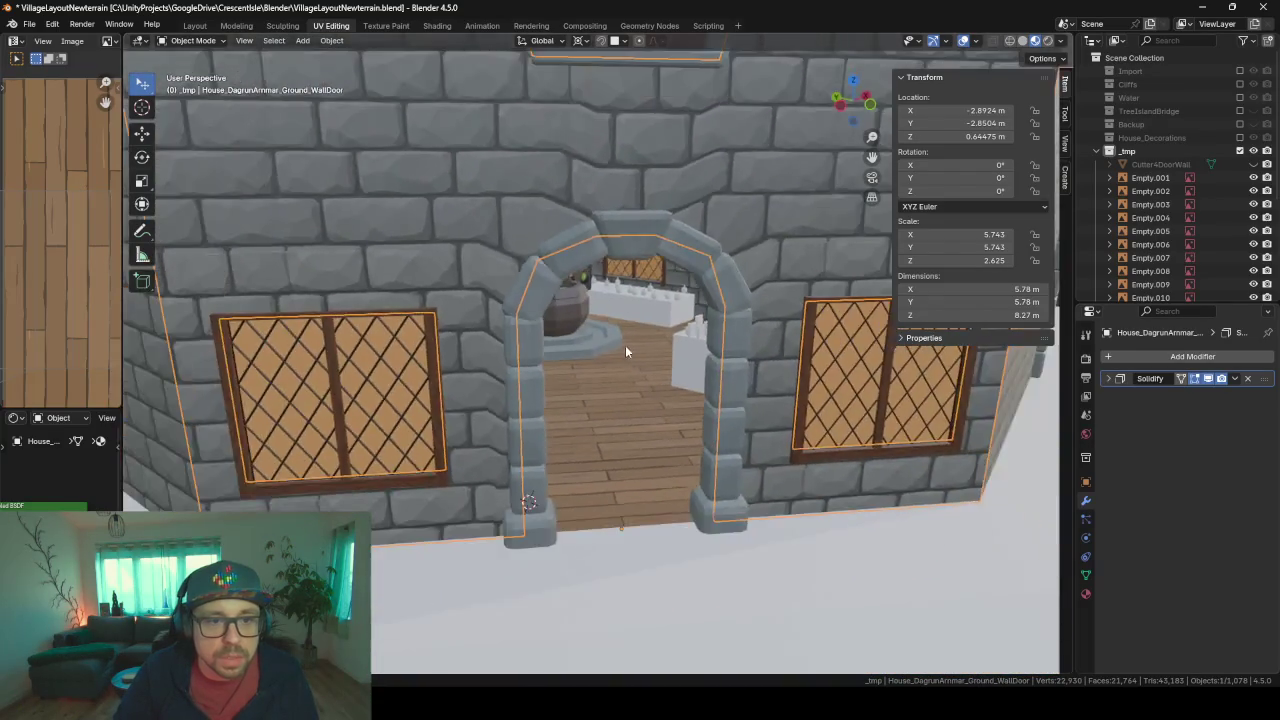
scroll(636, 340, down, 2)
mouse_move(625, 345)
middle_down()
mouse_move(652, 339)
mouse_move(562, 358)
middle_up()
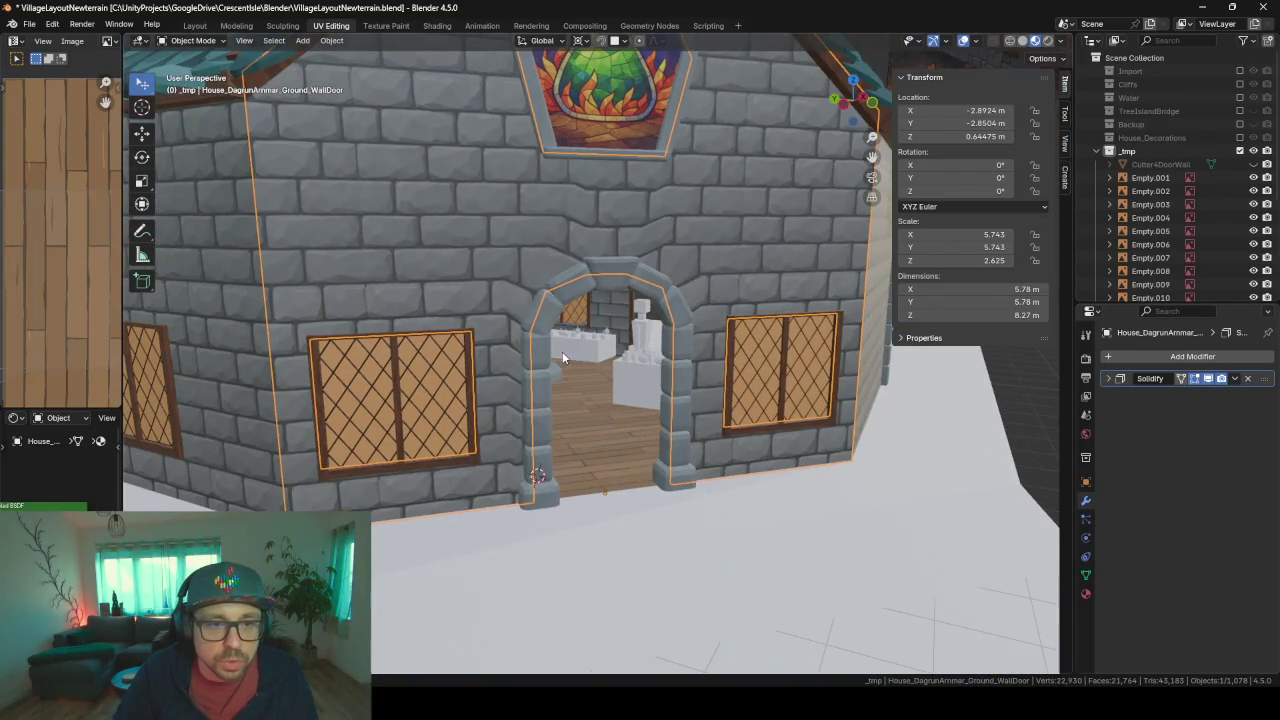
- Slide the 1.8 m Player figure horizontally into the arched doorway to check scale
click(640, 321)
key(g)
key(shift+z)
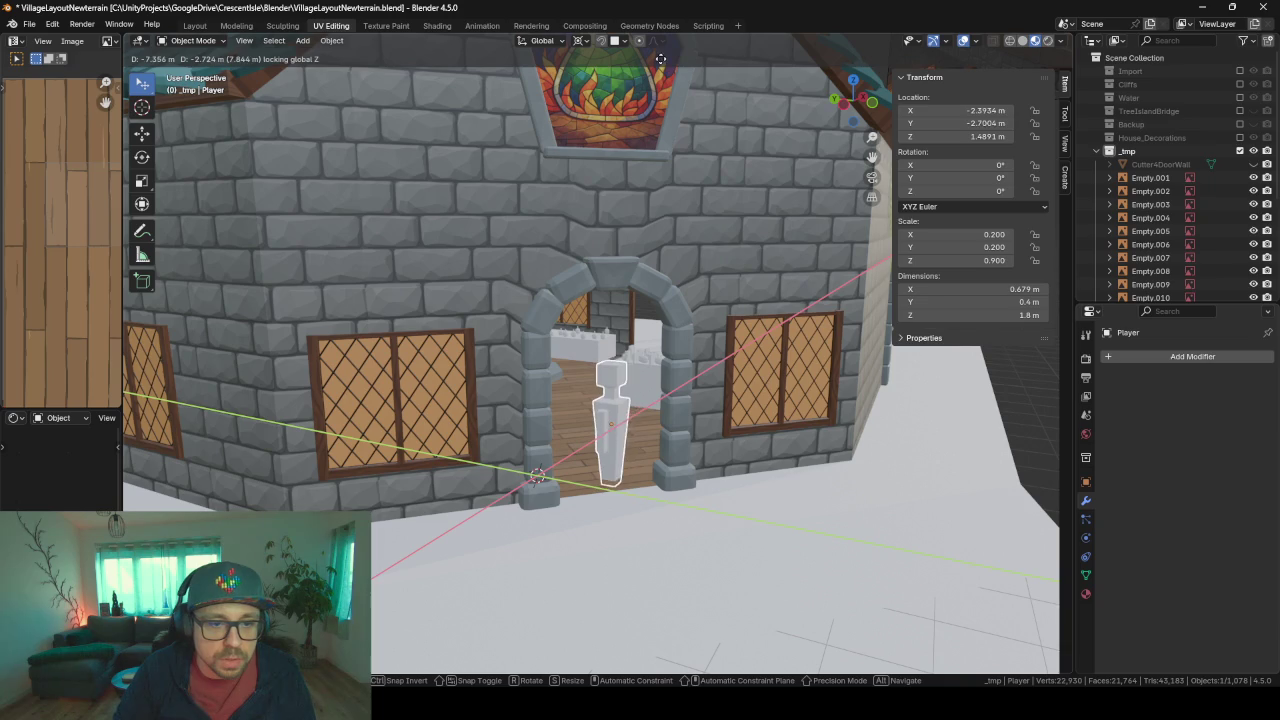
click(348, 237)
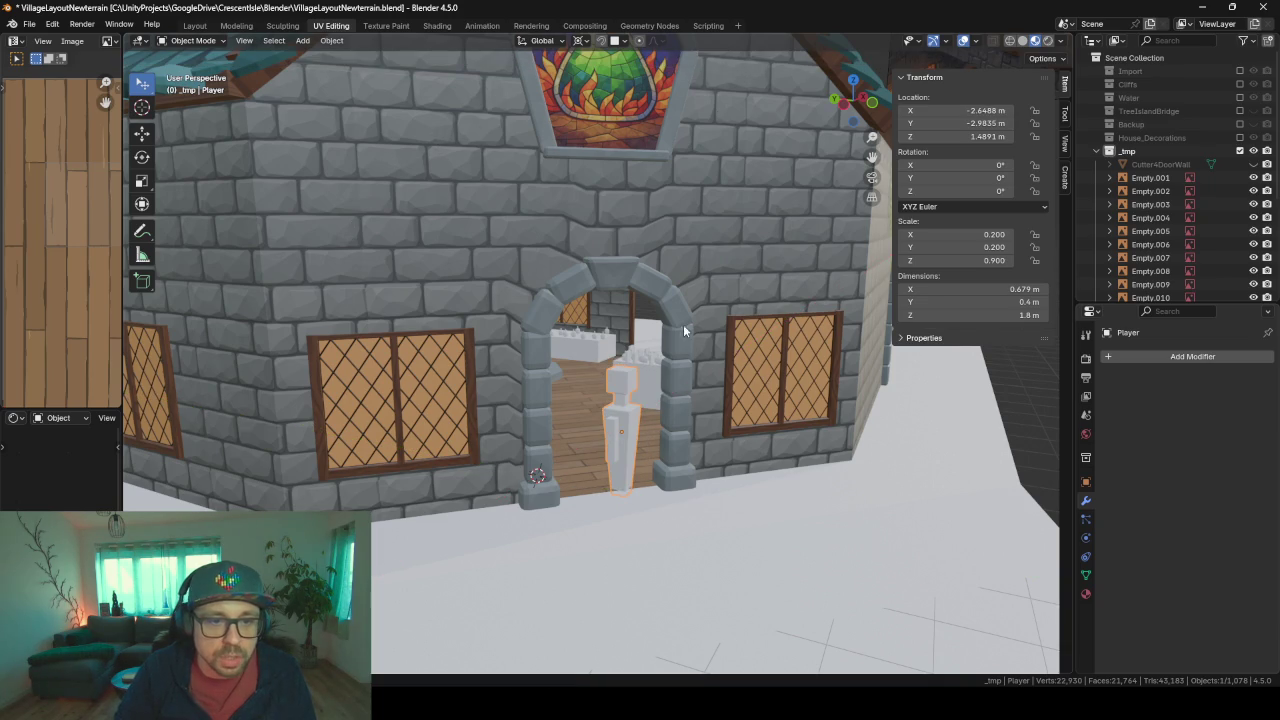
mouse_move(683, 324)
middle_down()
mouse_move(649, 458)
mouse_move(510, 384)
mouse_move(282, 315)
mouse_move(490, 386)
mouse_move(700, 421)
mouse_move(545, 418)
middle_up()
scroll(649, 458, up, 2)
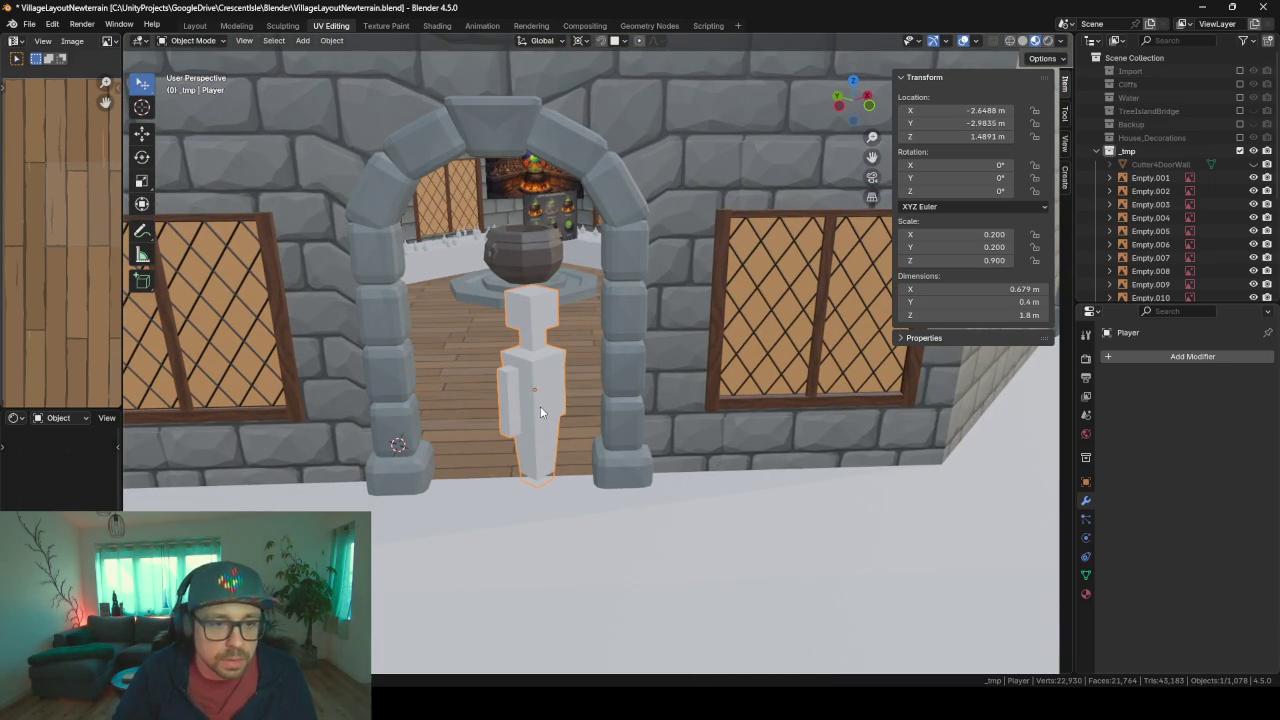
key(g)
key(shift+z)
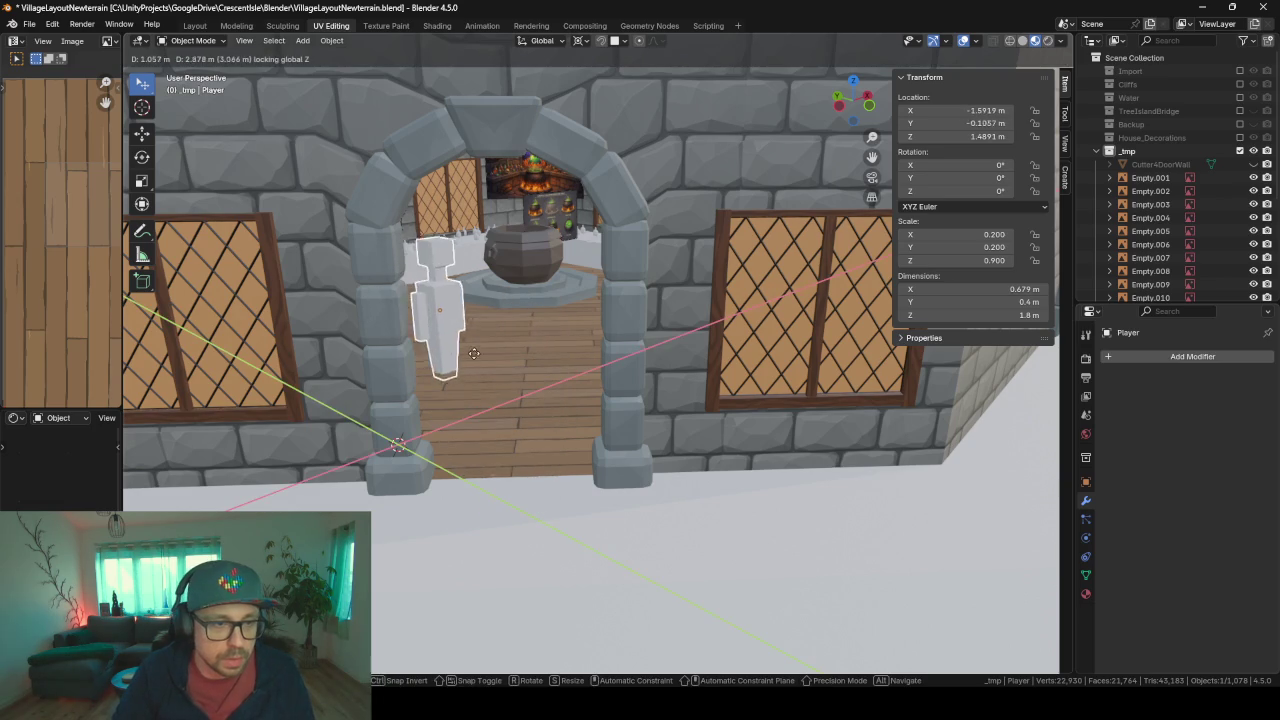
click(482, 356)
mouse_move(482, 356)
middle_down()
mouse_move(536, 412)
mouse_move(369, 410)
mouse_move(457, 416)
middle_up()
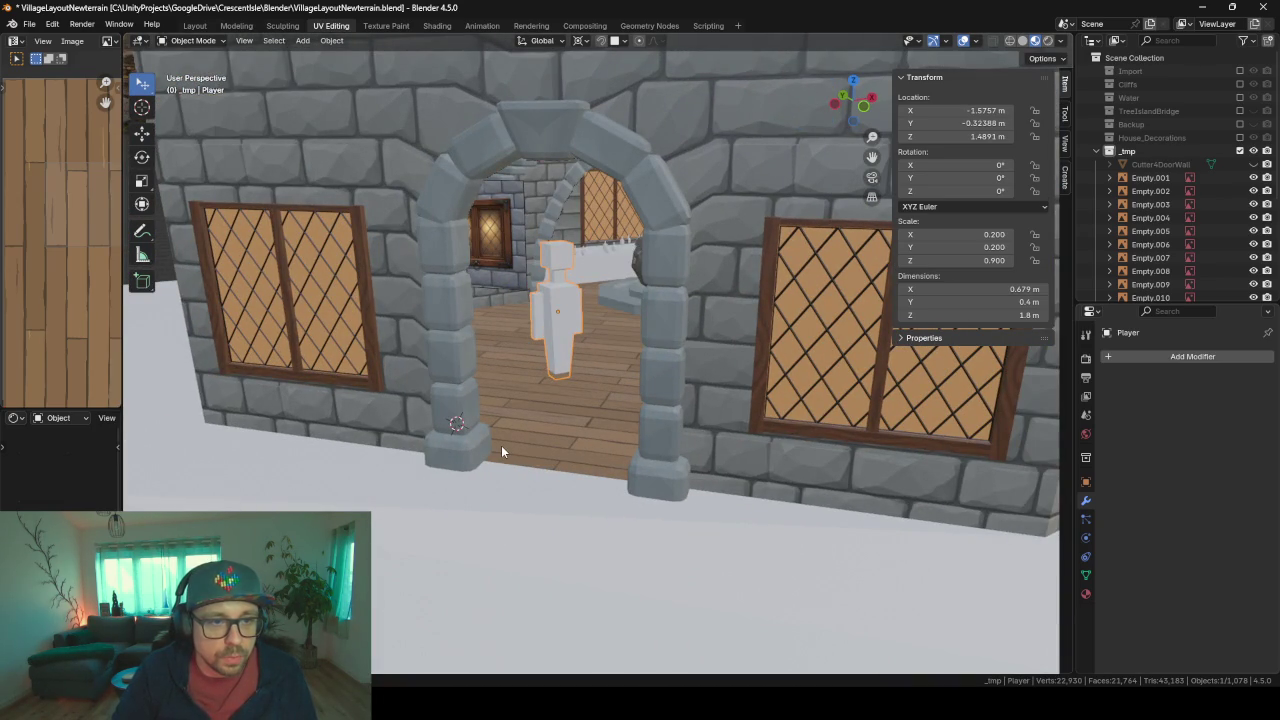
key(shift+a)
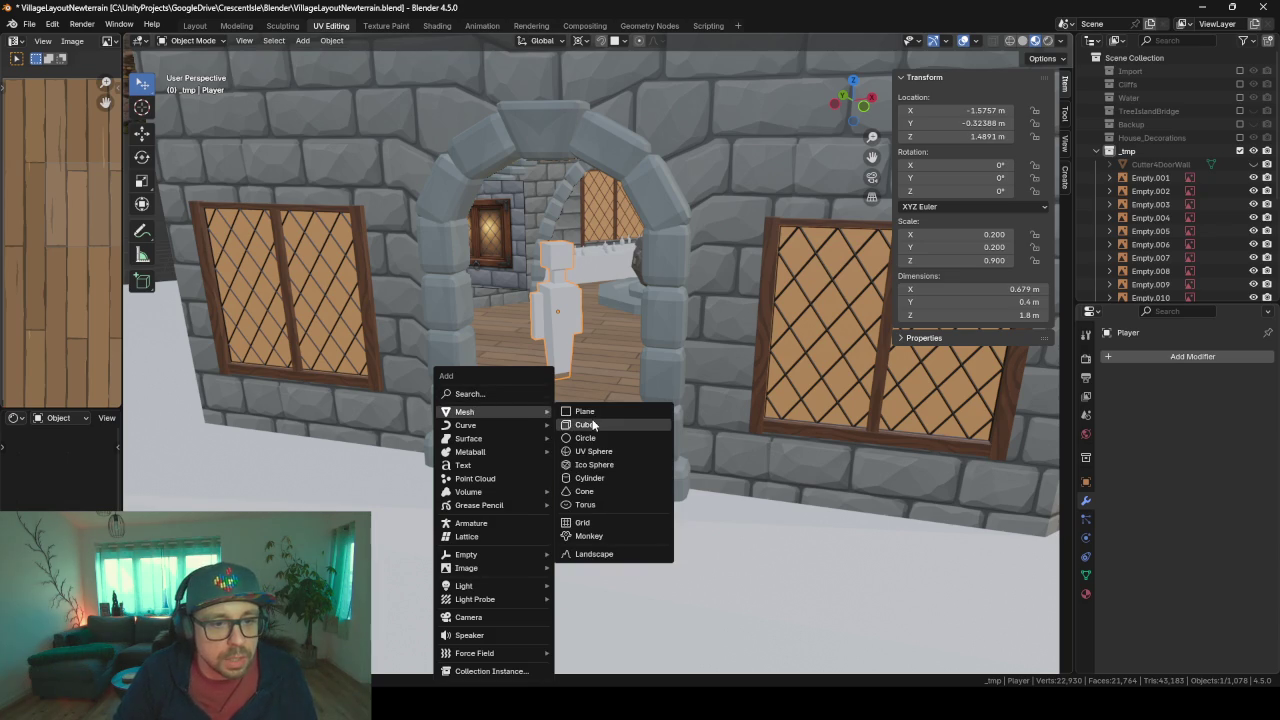
- Add a cube rotated 45° about Z and scale it thin along local X
click(588, 424)
text(r)
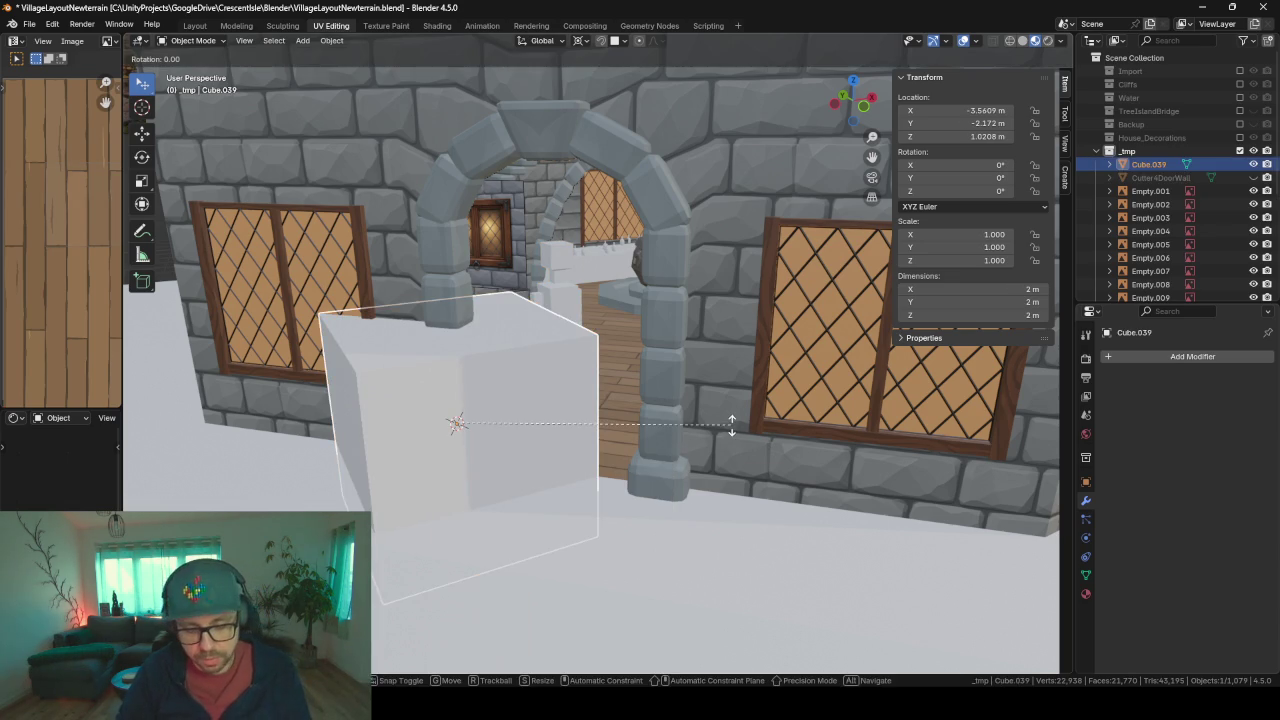
text(z45)
key(Return)
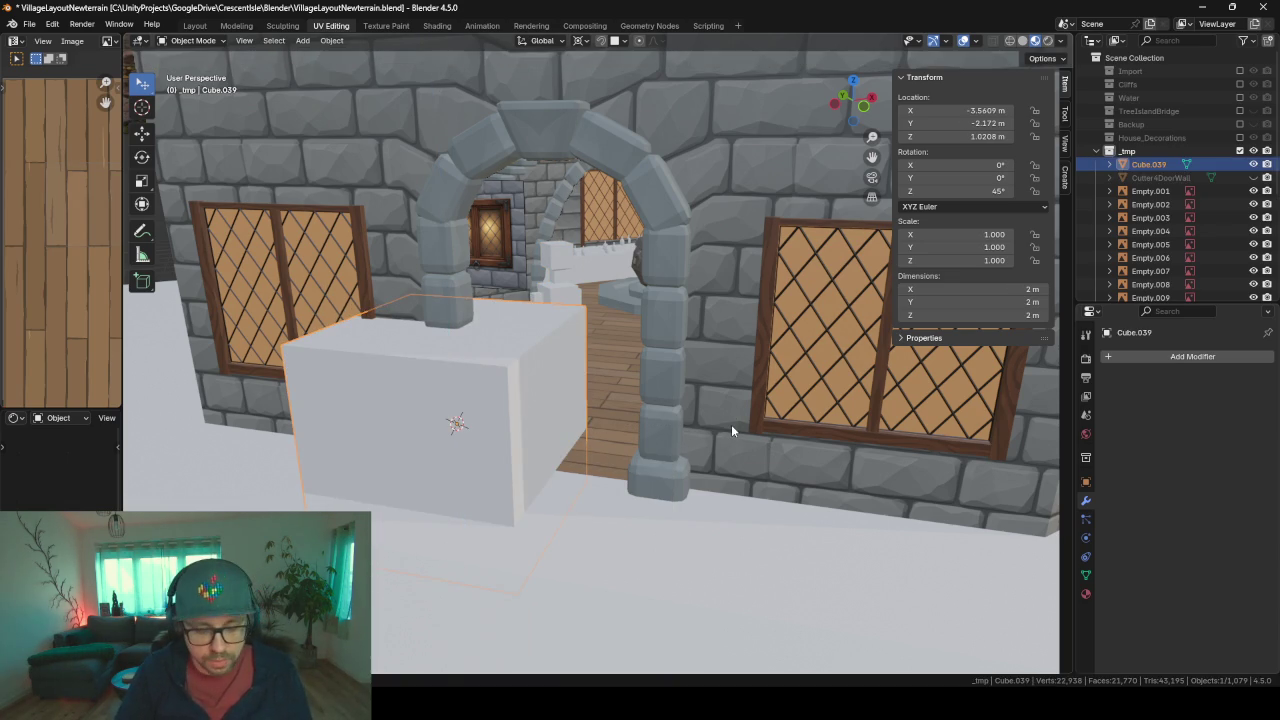
key(Tab)
key(s)
key(x)
key(x)
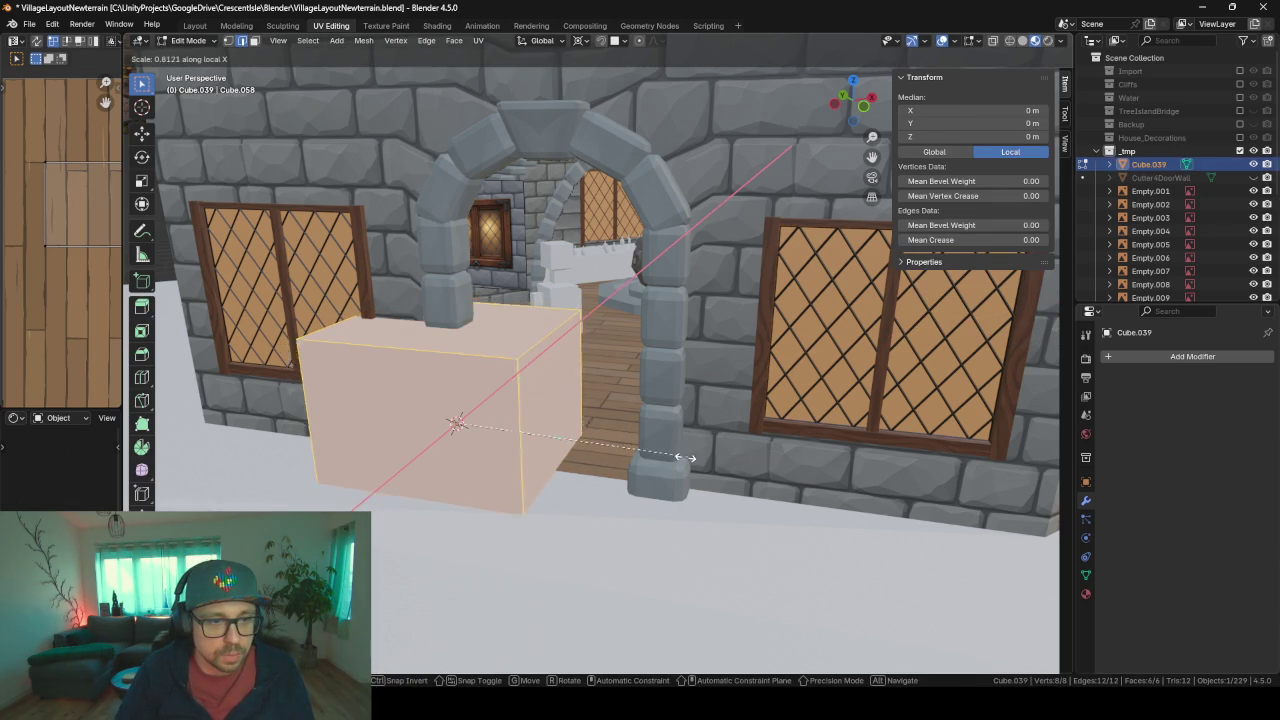
click(484, 421)
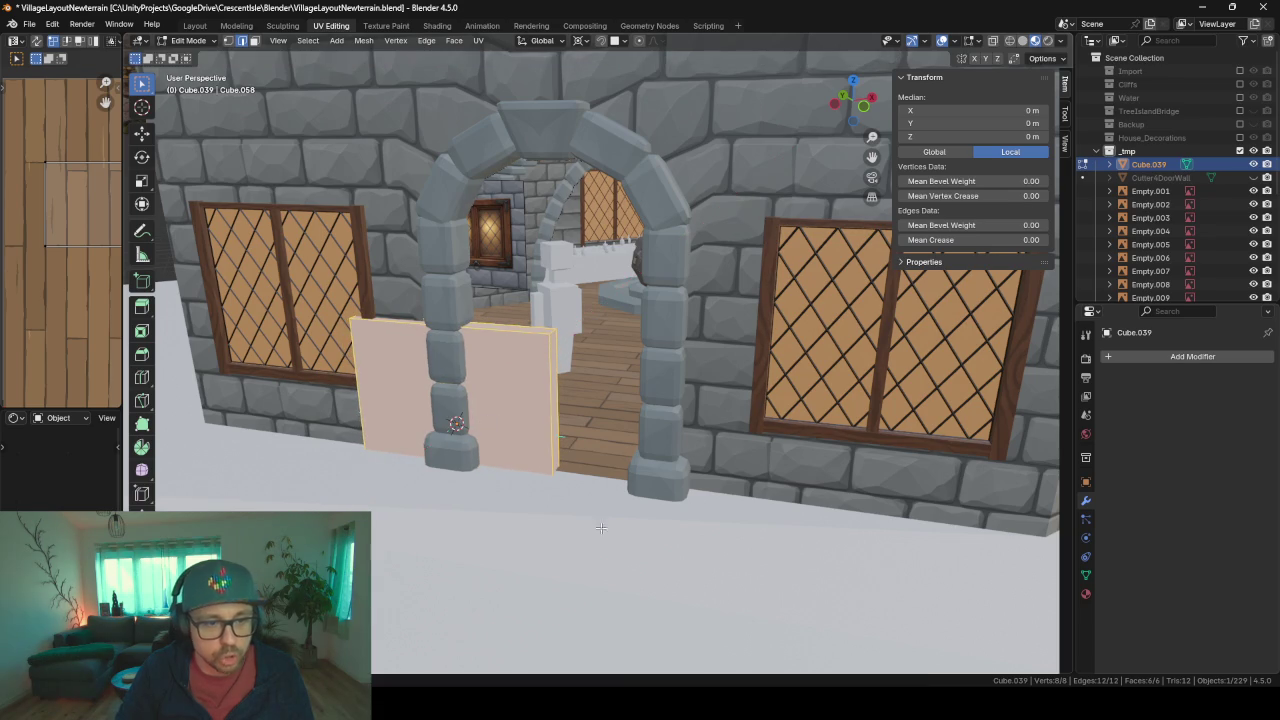
- Slide the slab along local Y into the doorway and select its top face
key(Tab)
key(g)
key(z)
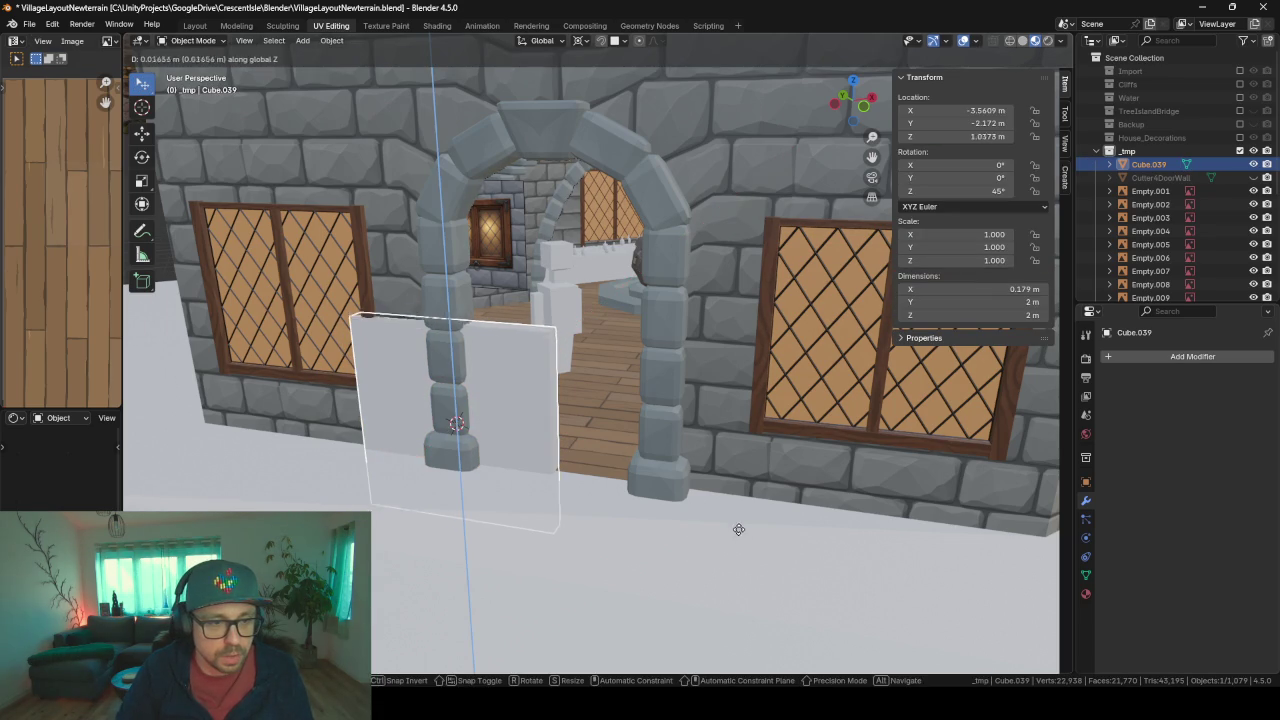
key(Escape)
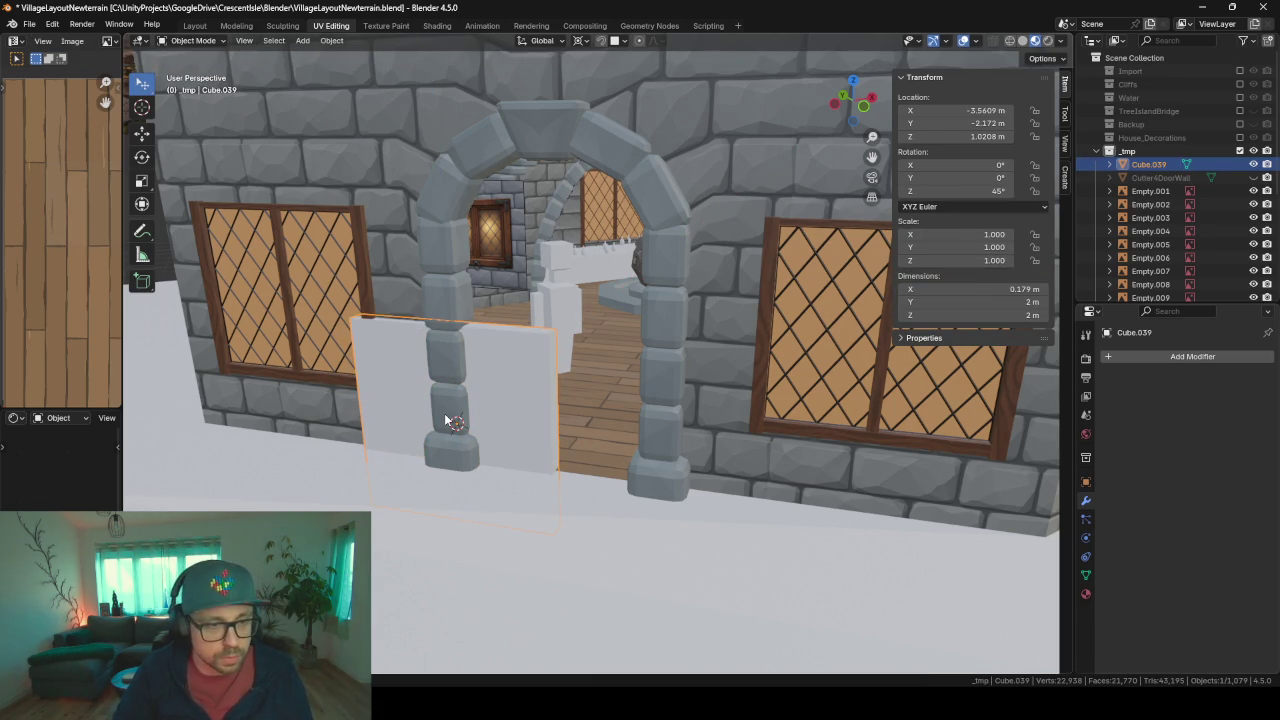
key(Tab)
key(g)
key(y)
key(y)
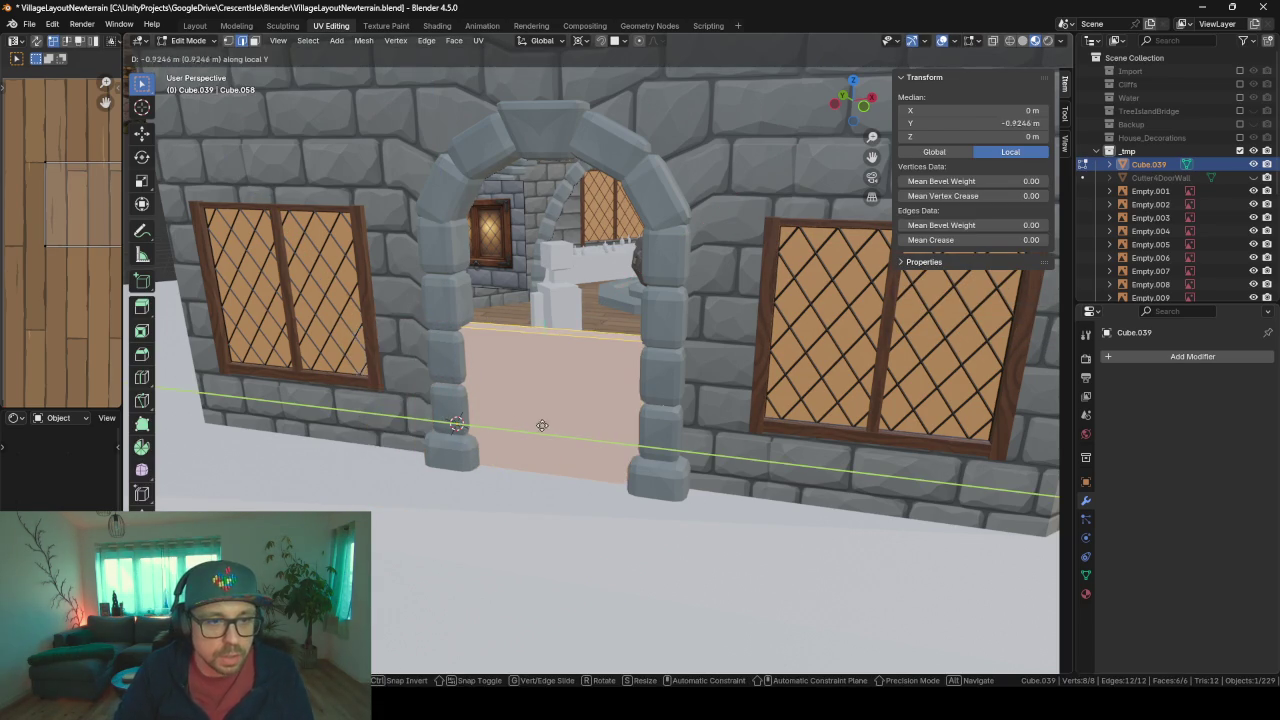
click(552, 430)
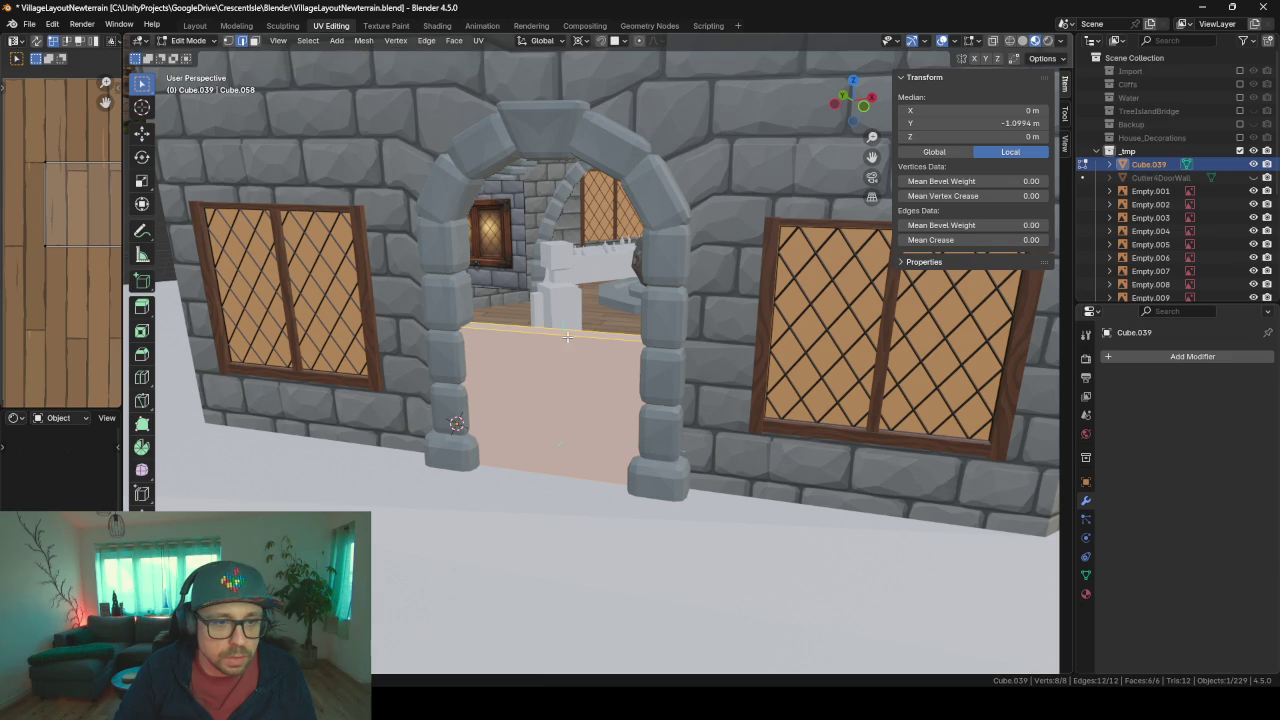
click(562, 331)
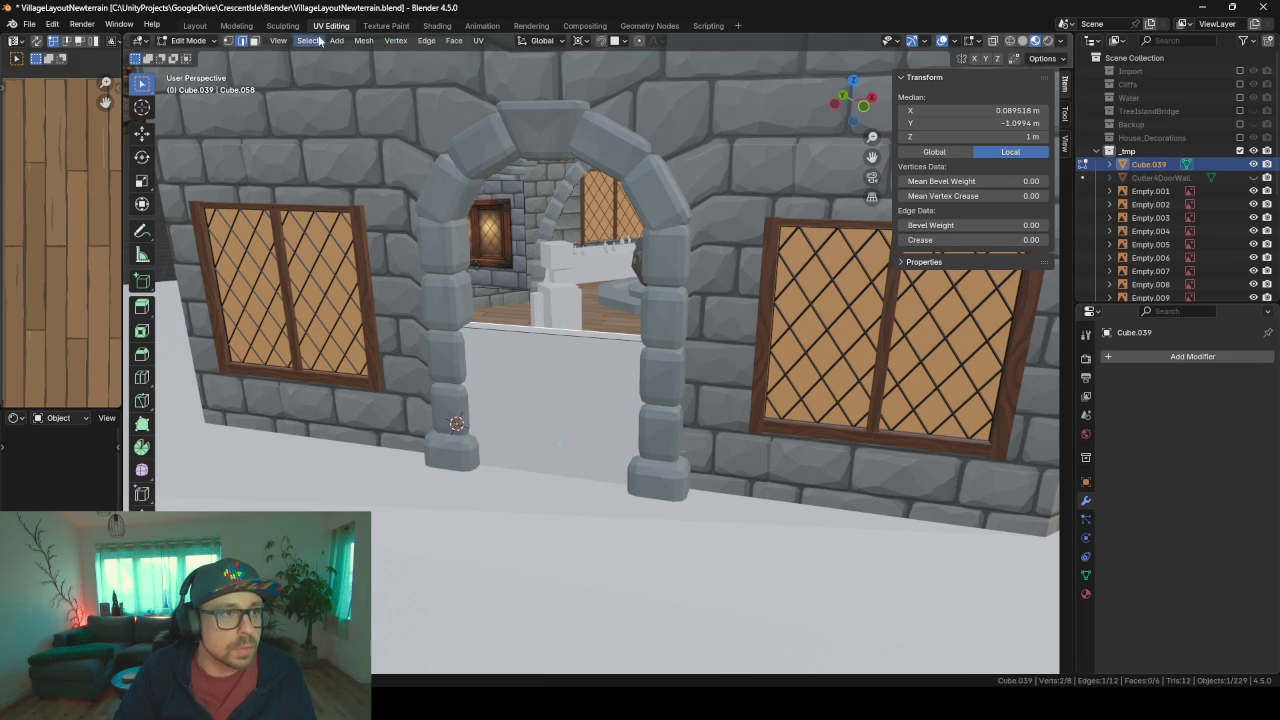
click(258, 41)
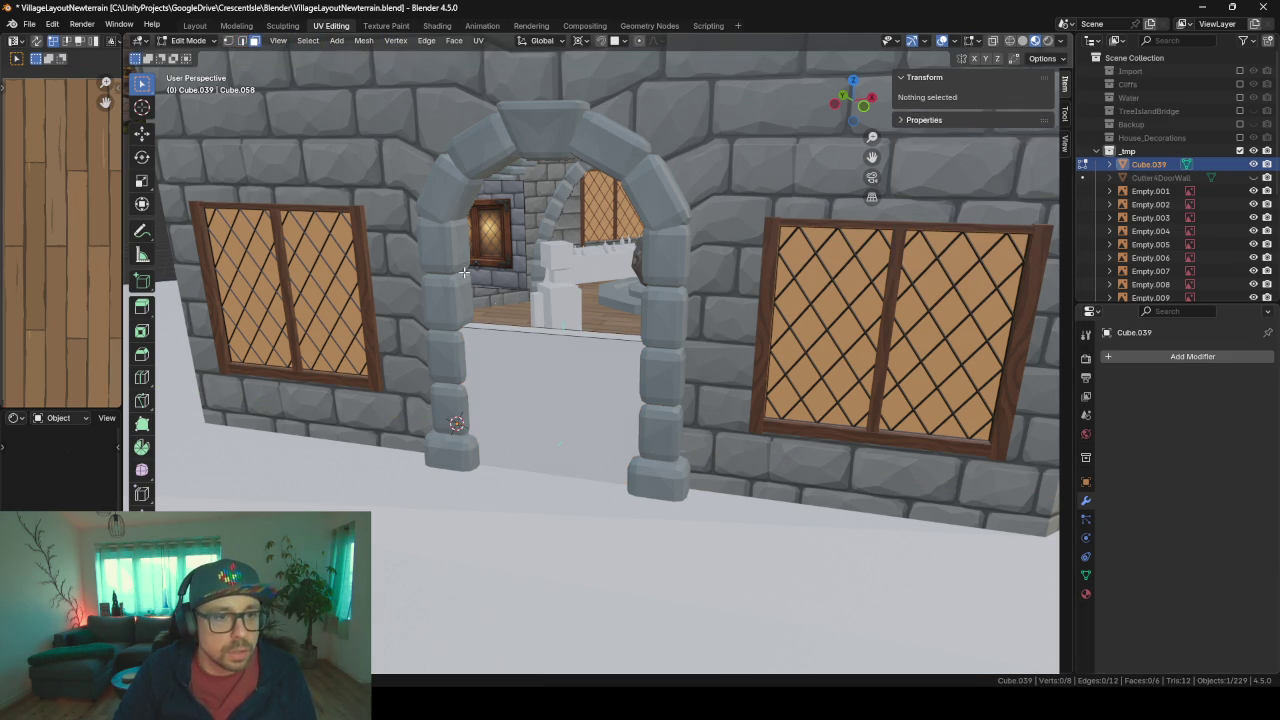
click(548, 330)
- Raise the slab's top face to arch height and add a loop cut near the top
key(g)
key(z)
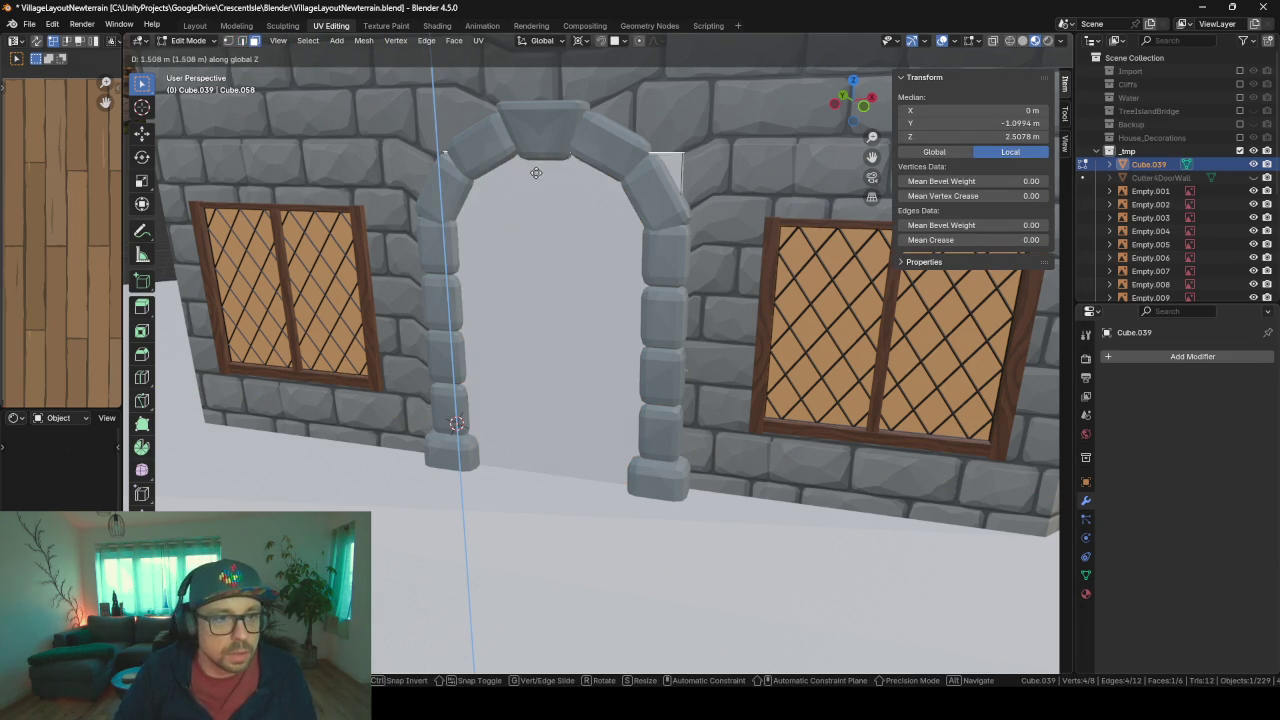
click(536, 171)
middle_drag(536, 171, 531, 197)
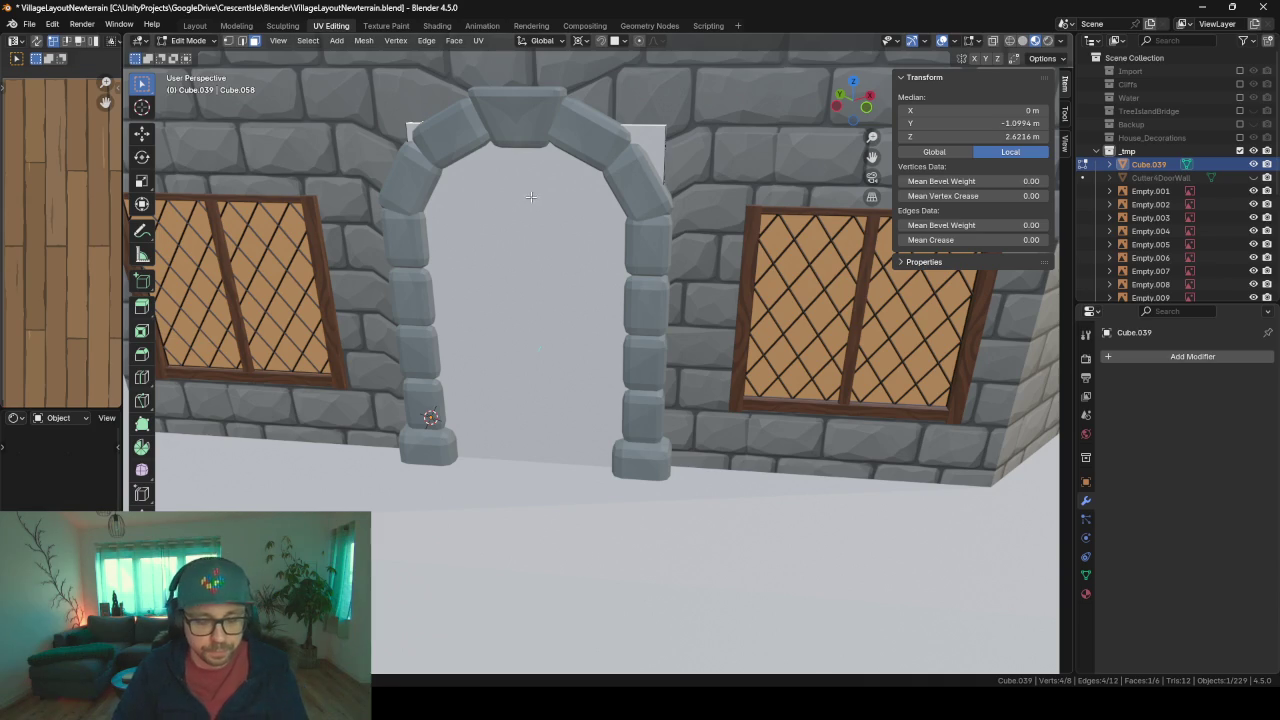
key(ctrl+r)
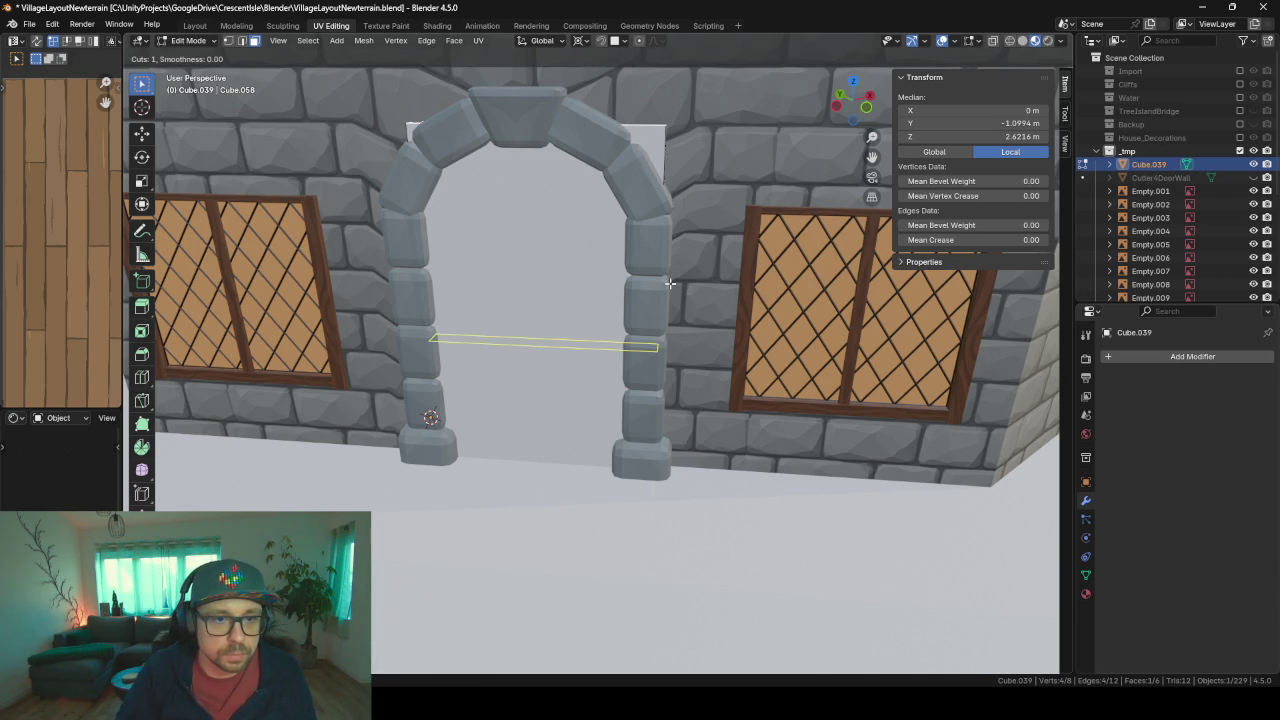
click(669, 284)
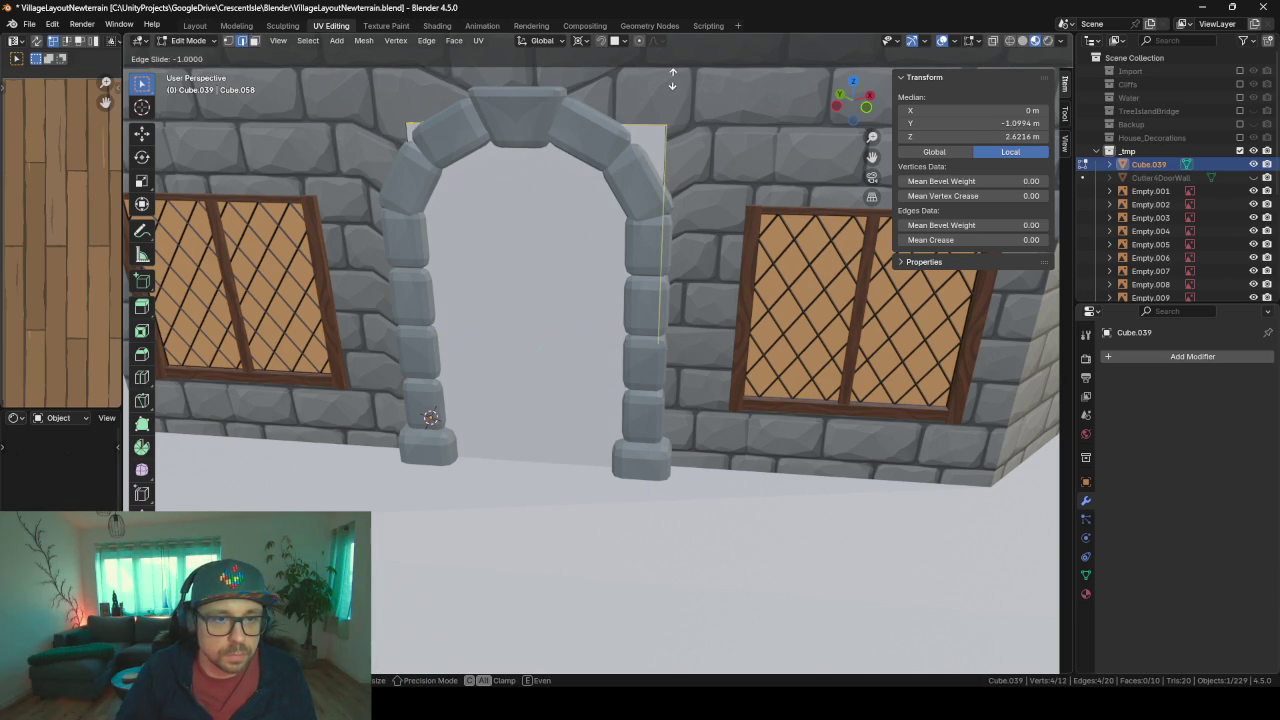
click(669, 140)
middle_drag(669, 140, 650, 175)
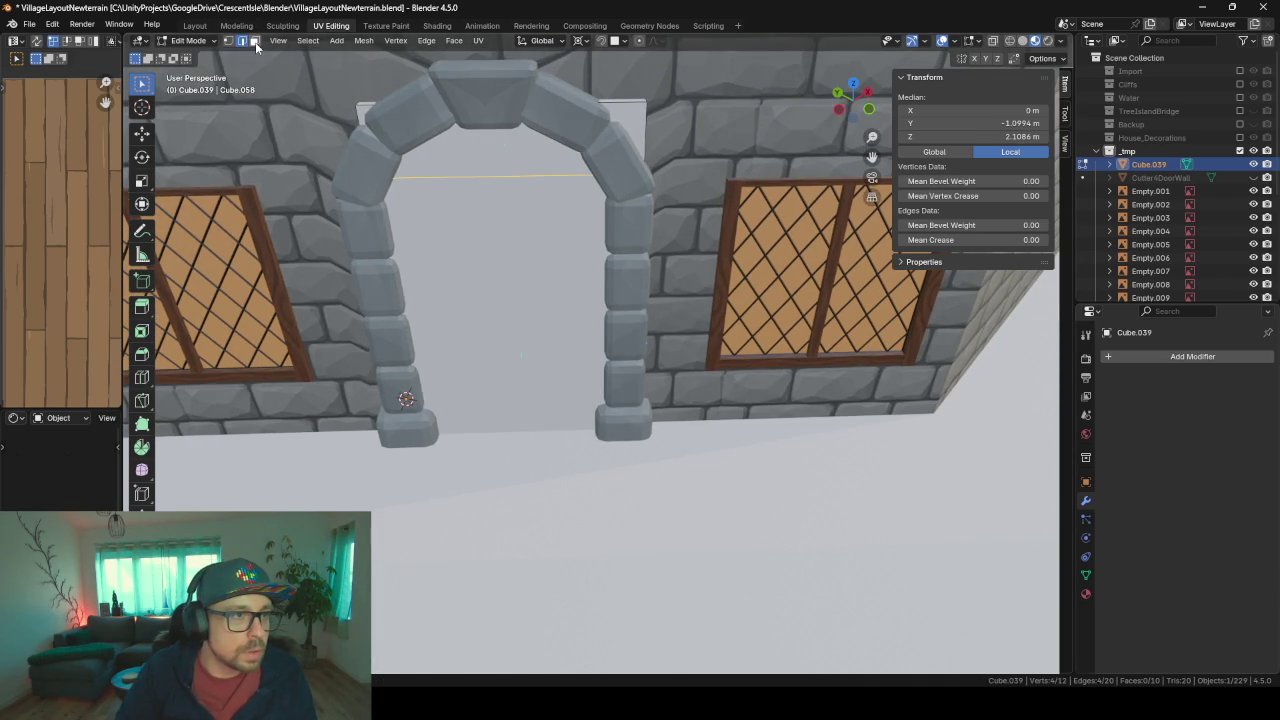
- With Individual Origins pivot, scale the top face on local Y to narrow it to the arch
click(255, 42)
click(364, 106)
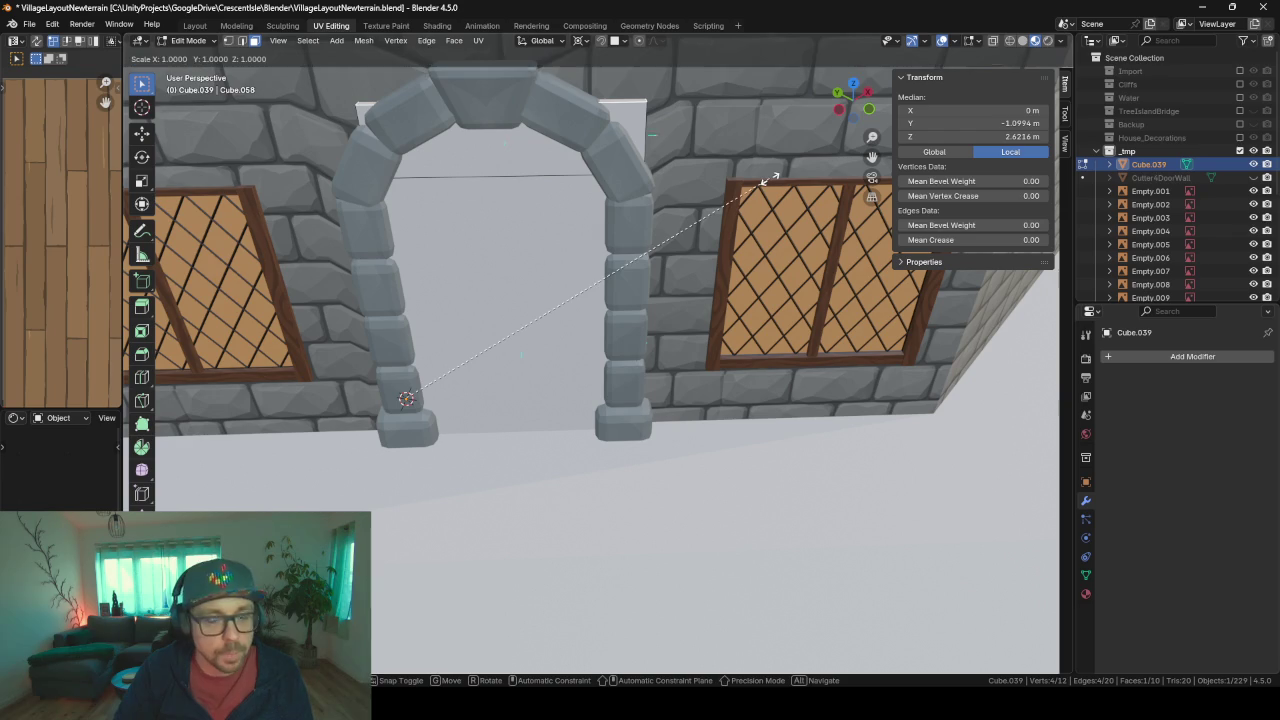
key(s)
key(y)
key(y)
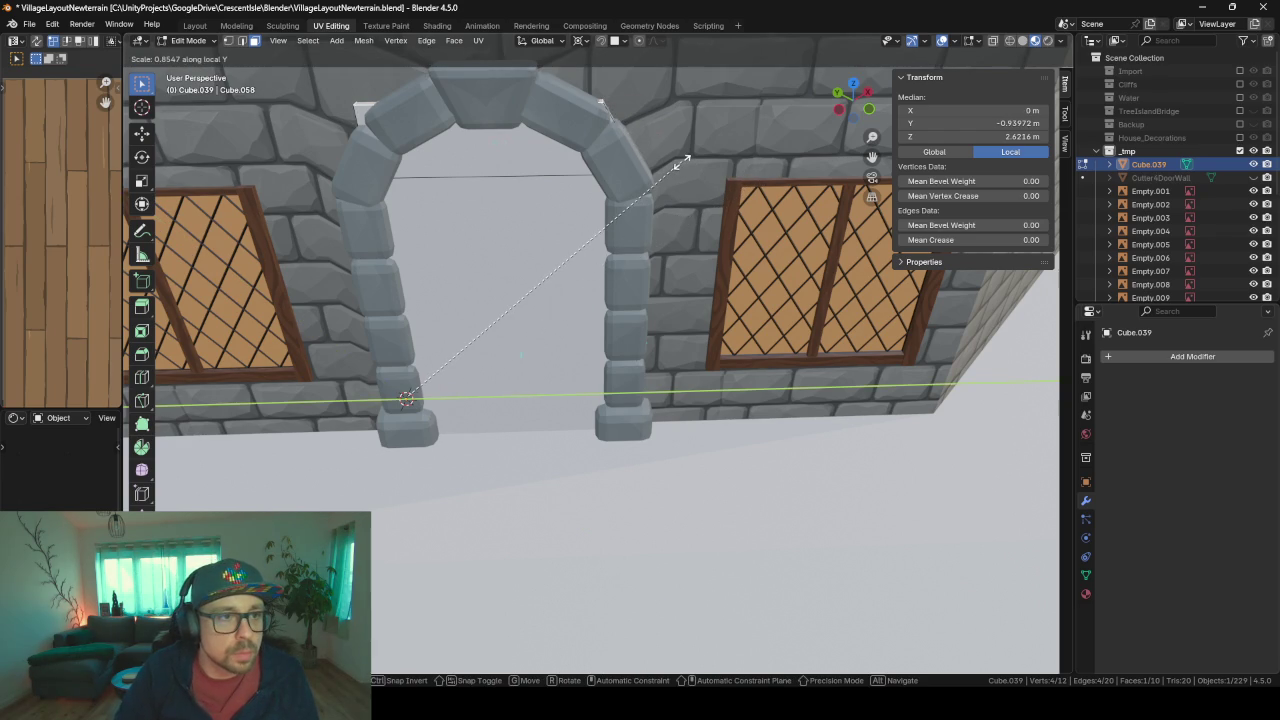
key(Escape)
click(580, 41)
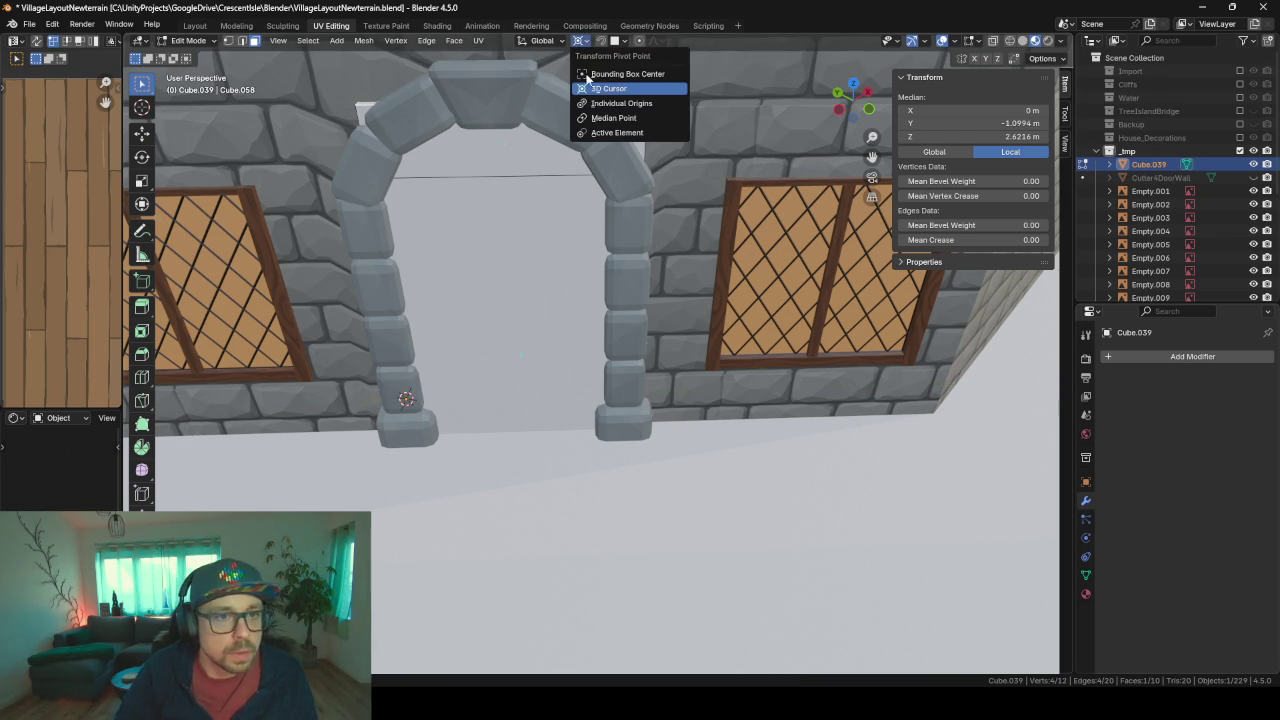
click(604, 104)
key(s)
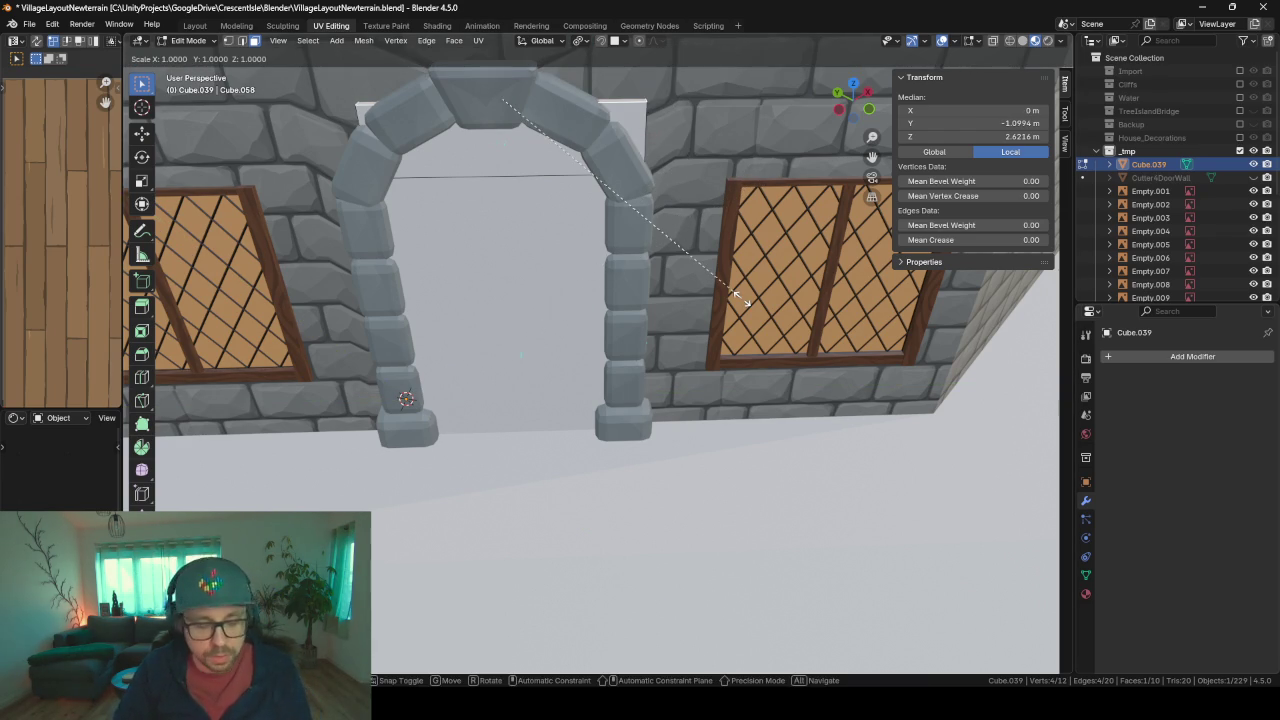
key(y)
key(y)
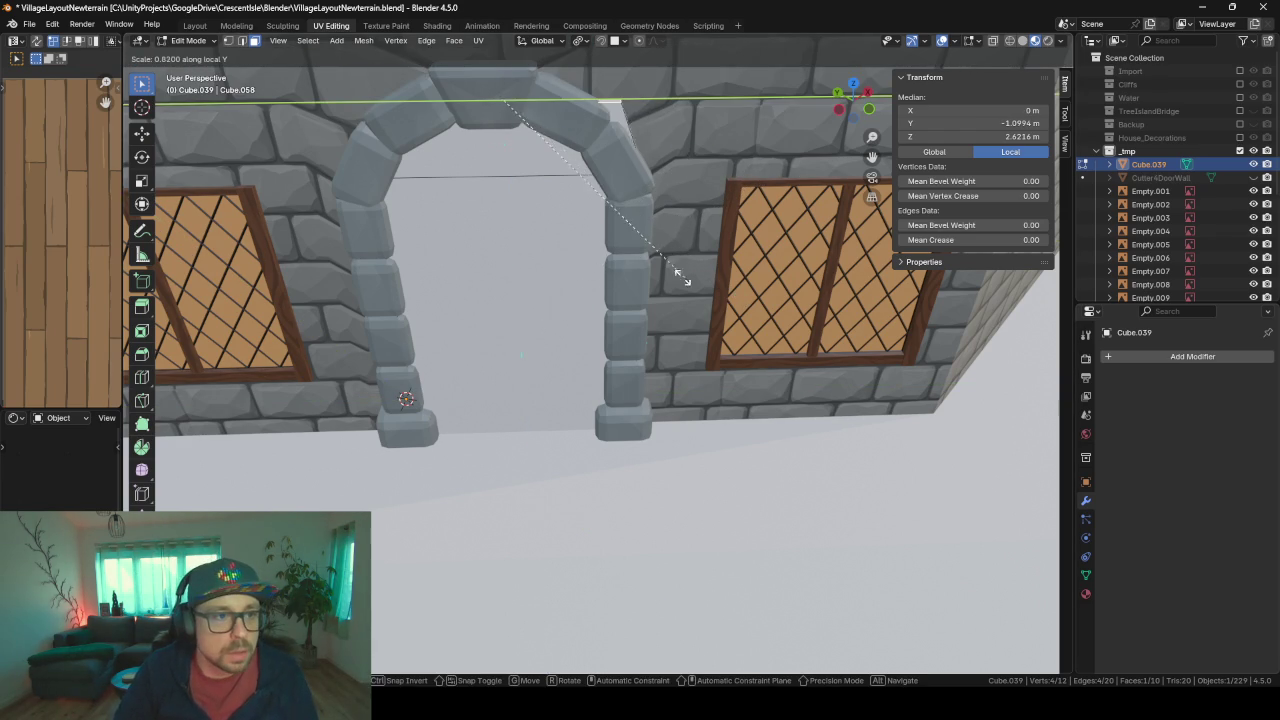
click(650, 264)
middle_drag(736, 284, 683, 244)
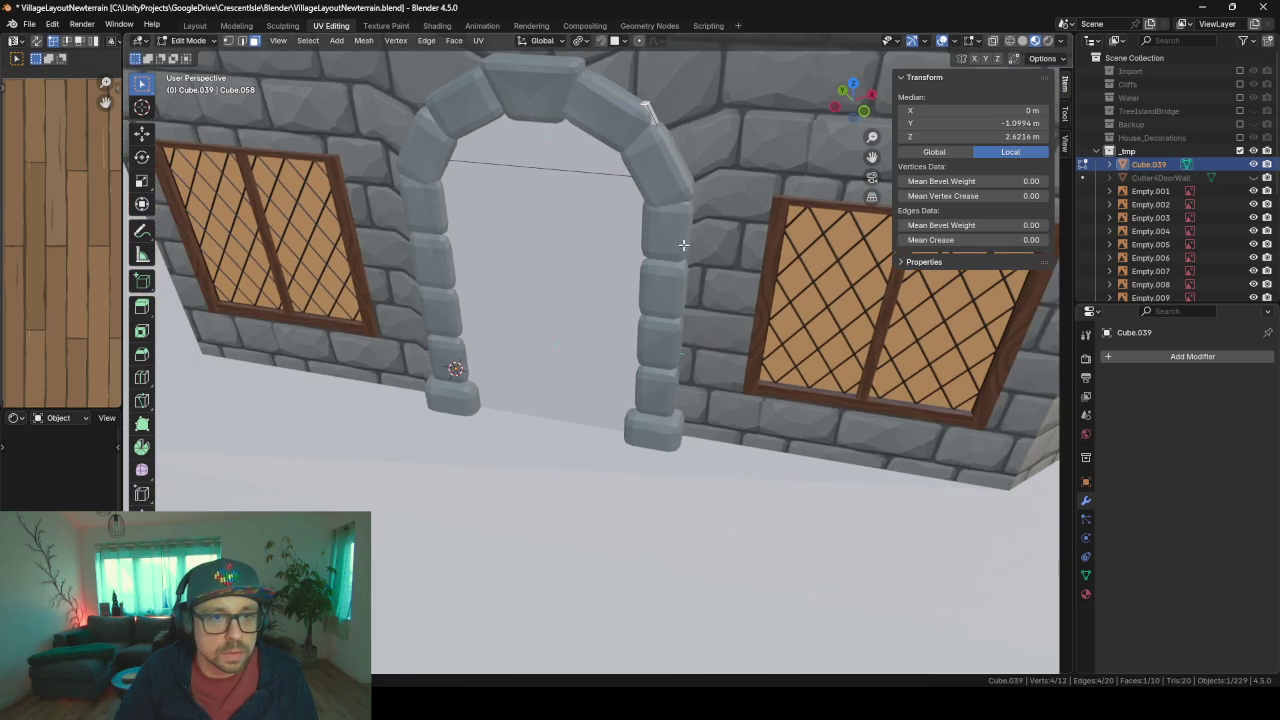
middle_drag(680, 178, 706, 252)
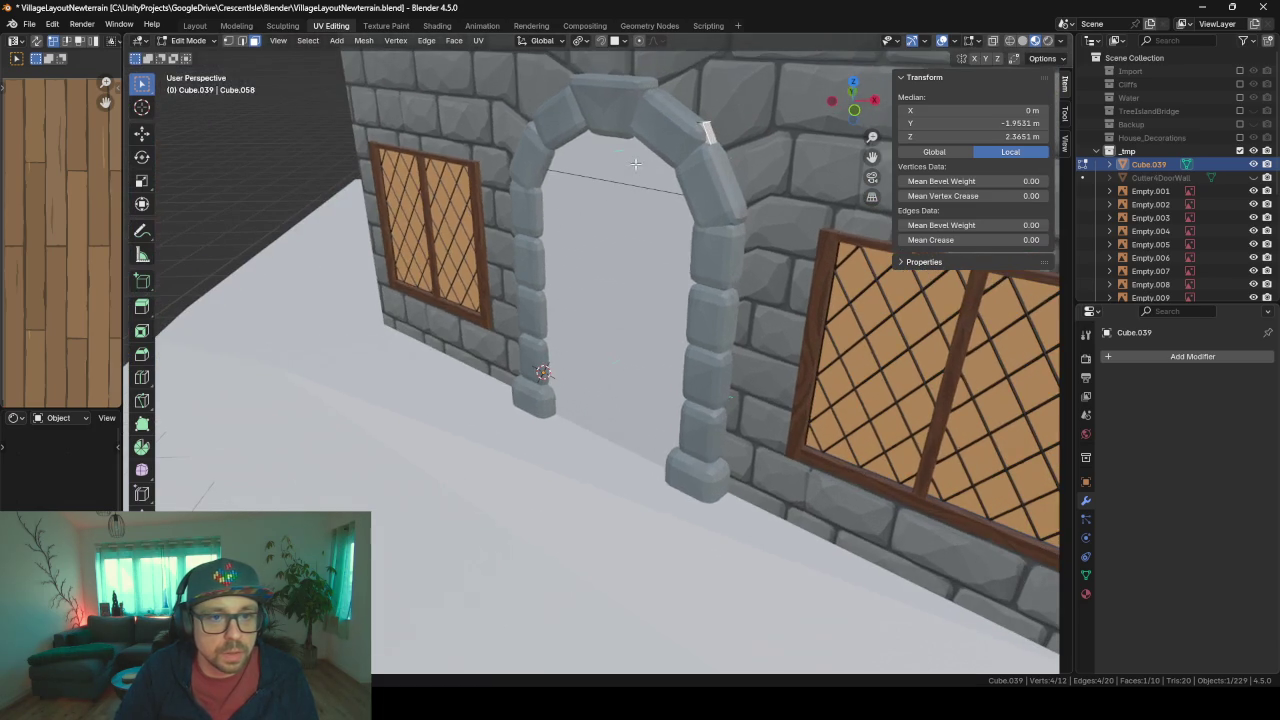
- Hide the stone arch and slide Cube.039's top faces inward along Y to fit the arch
key(Tab)
click(726, 230)
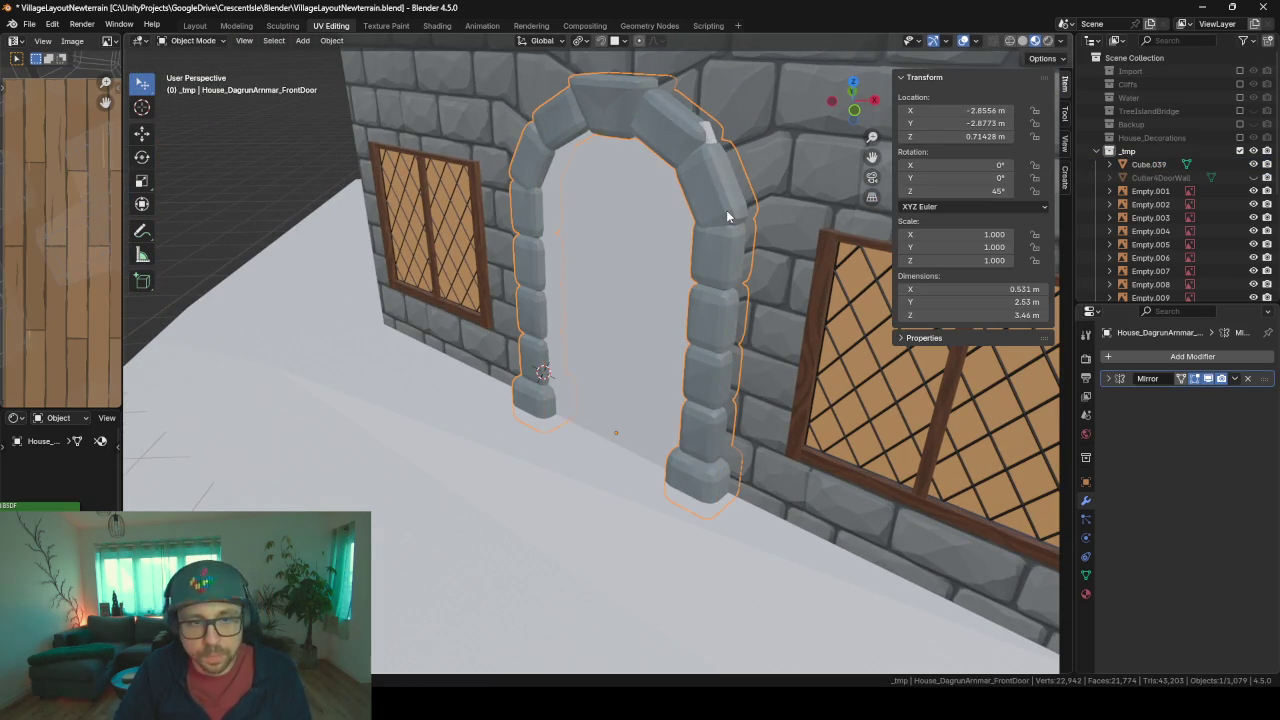
key(h)
click(714, 157)
key(Tab)
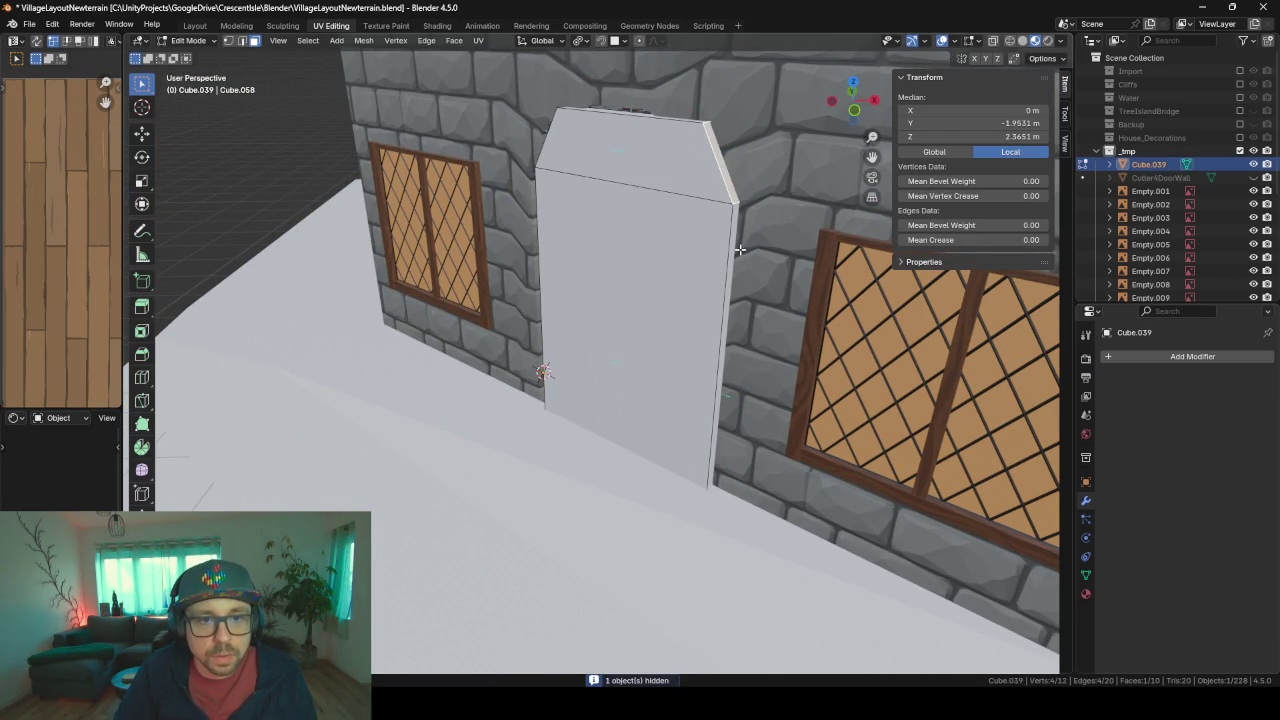
shift+click(735, 248)
middle_drag(735, 250, 733, 380)
key(g)
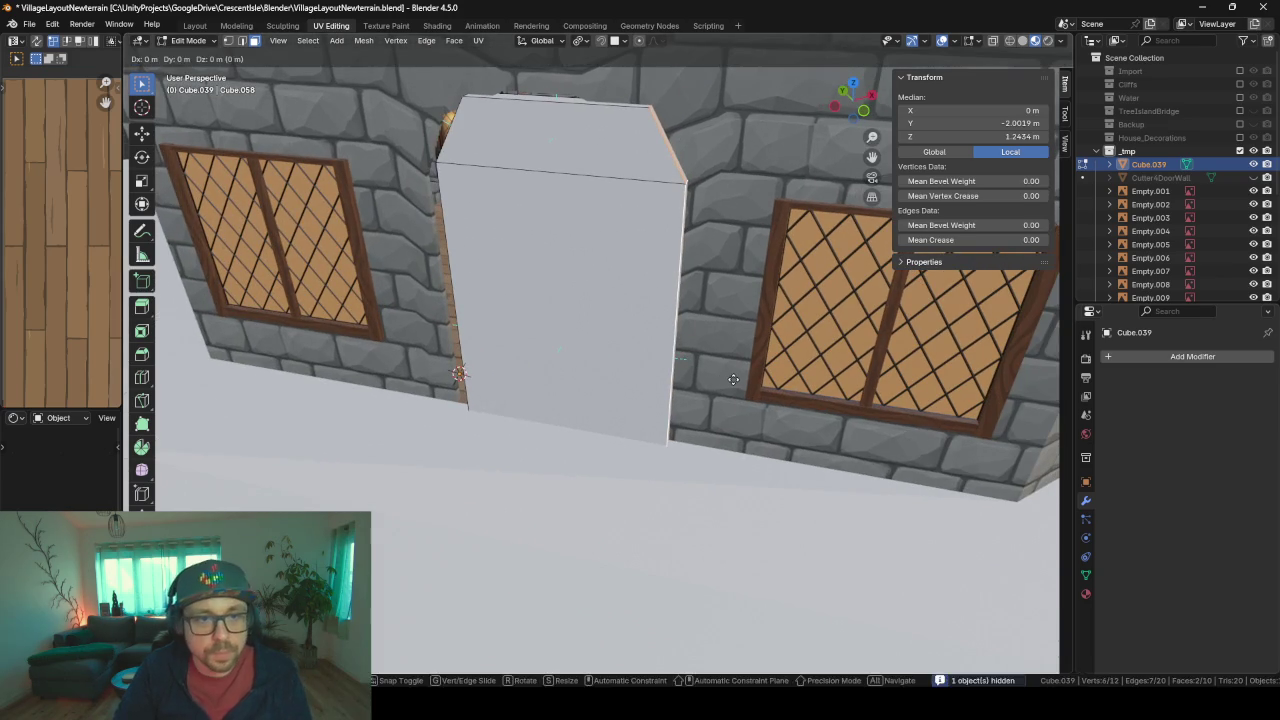
key(y)
key(y)
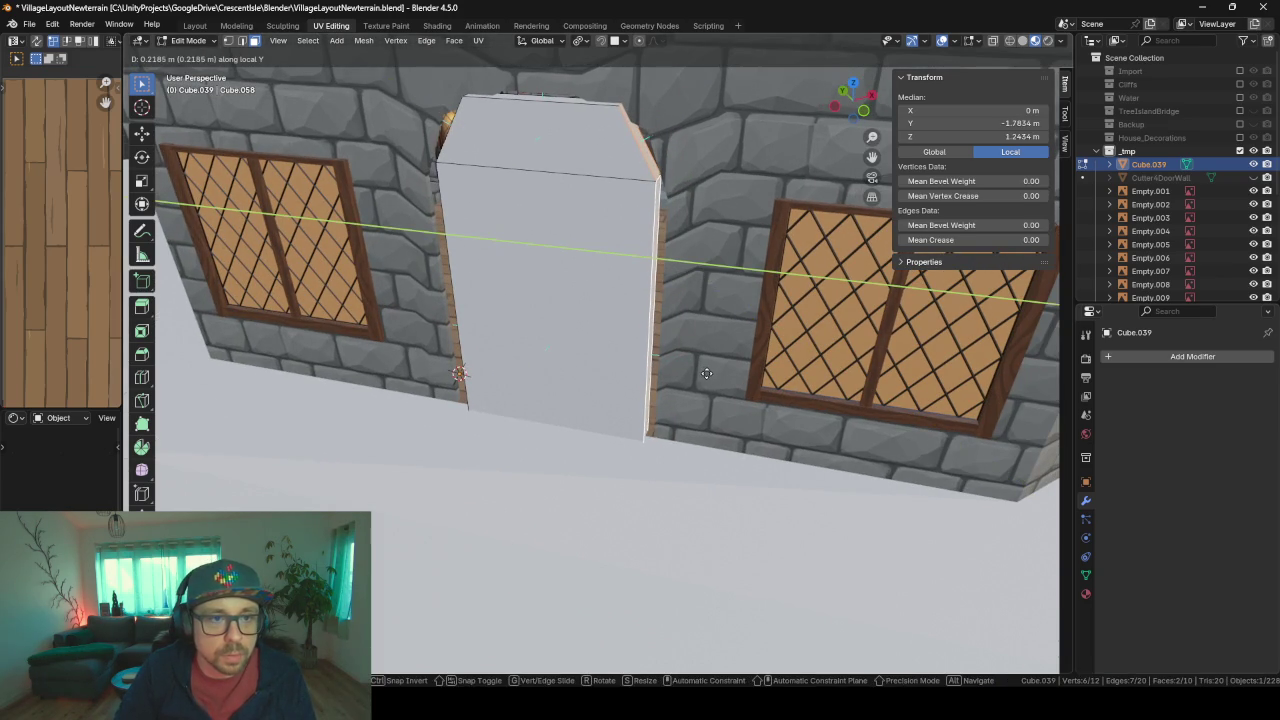
click(706, 372)
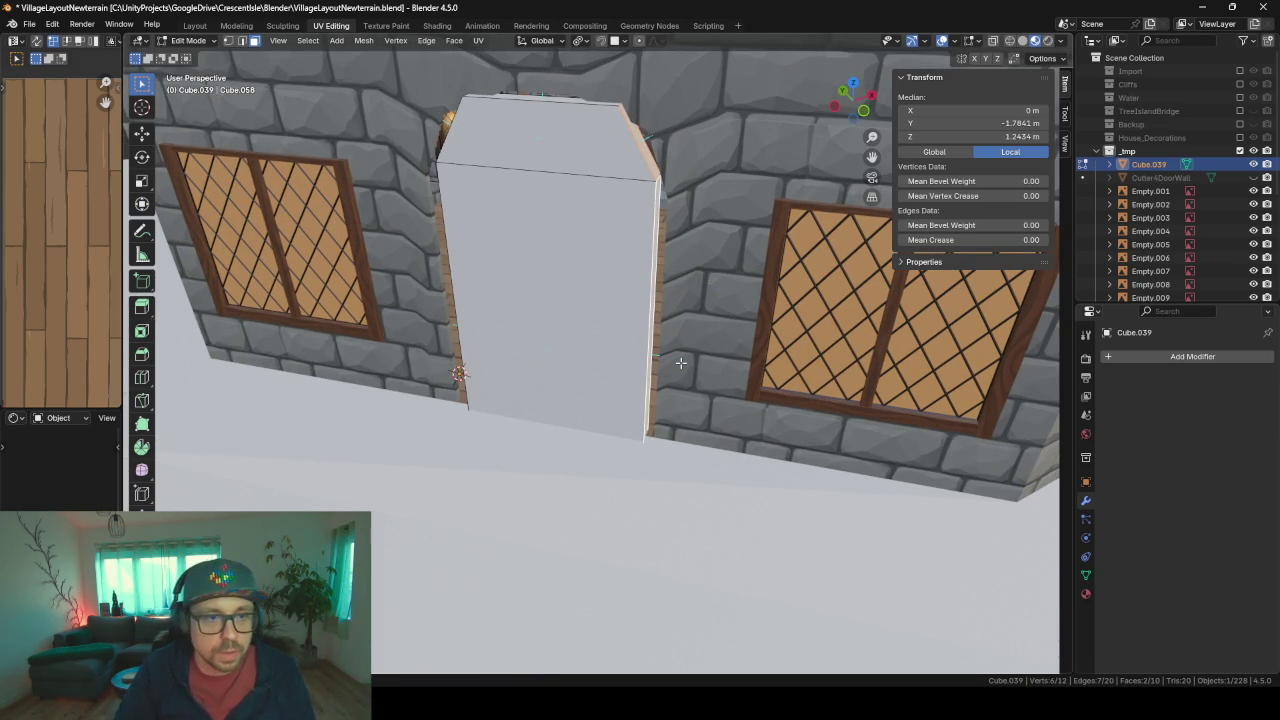
key(Tab)
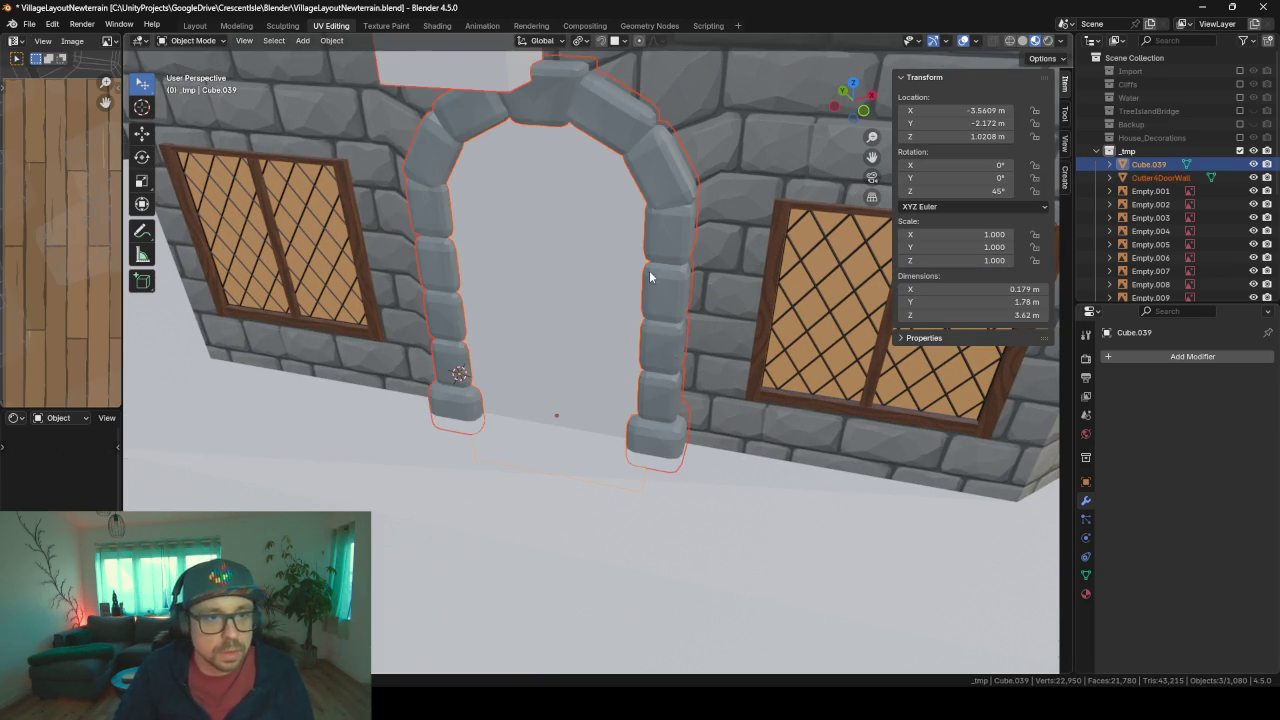
- Move Cube.039 into the House_DagrunArmmar collection
scroll(692, 270, up, 2)
click(442, 76)
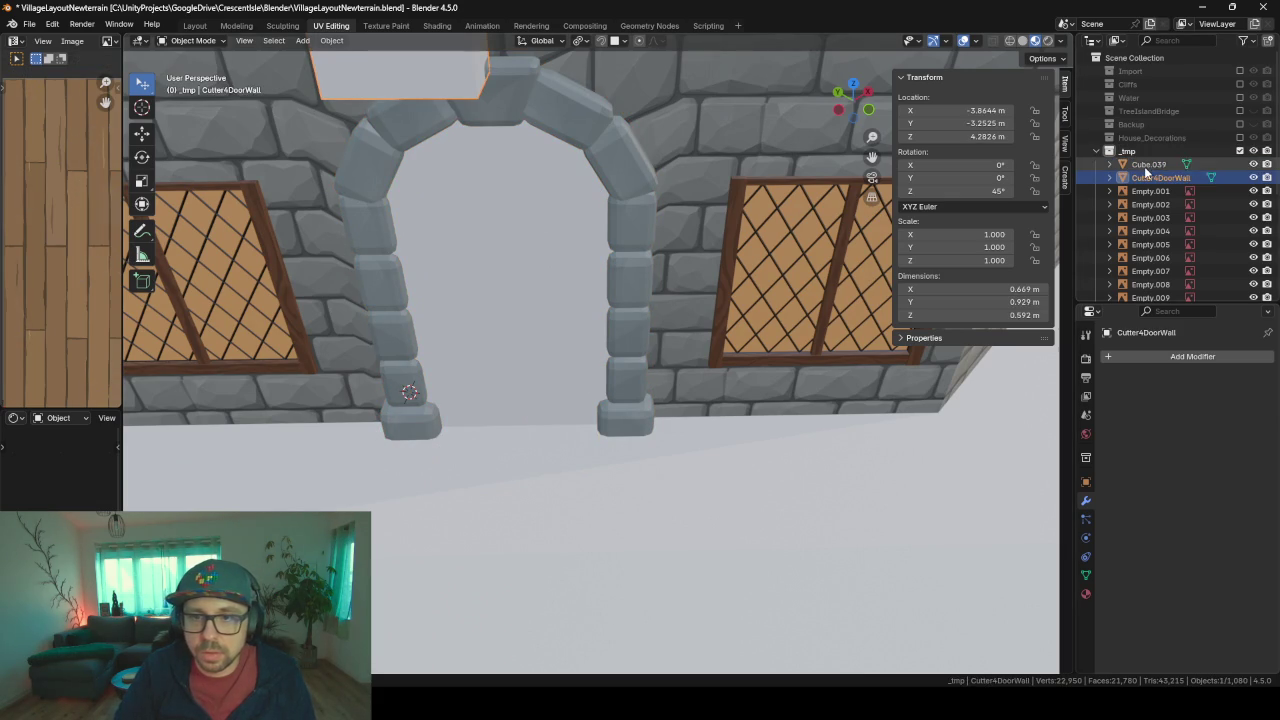
click(1148, 166)
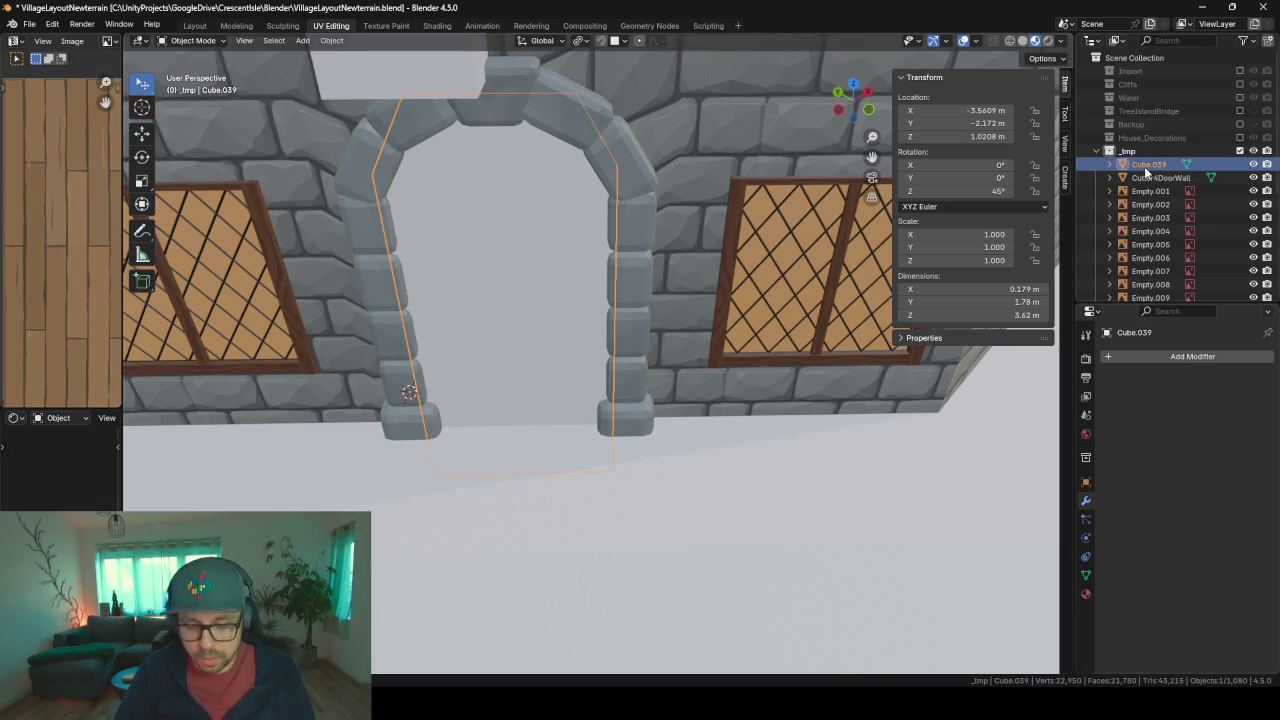
key(m)
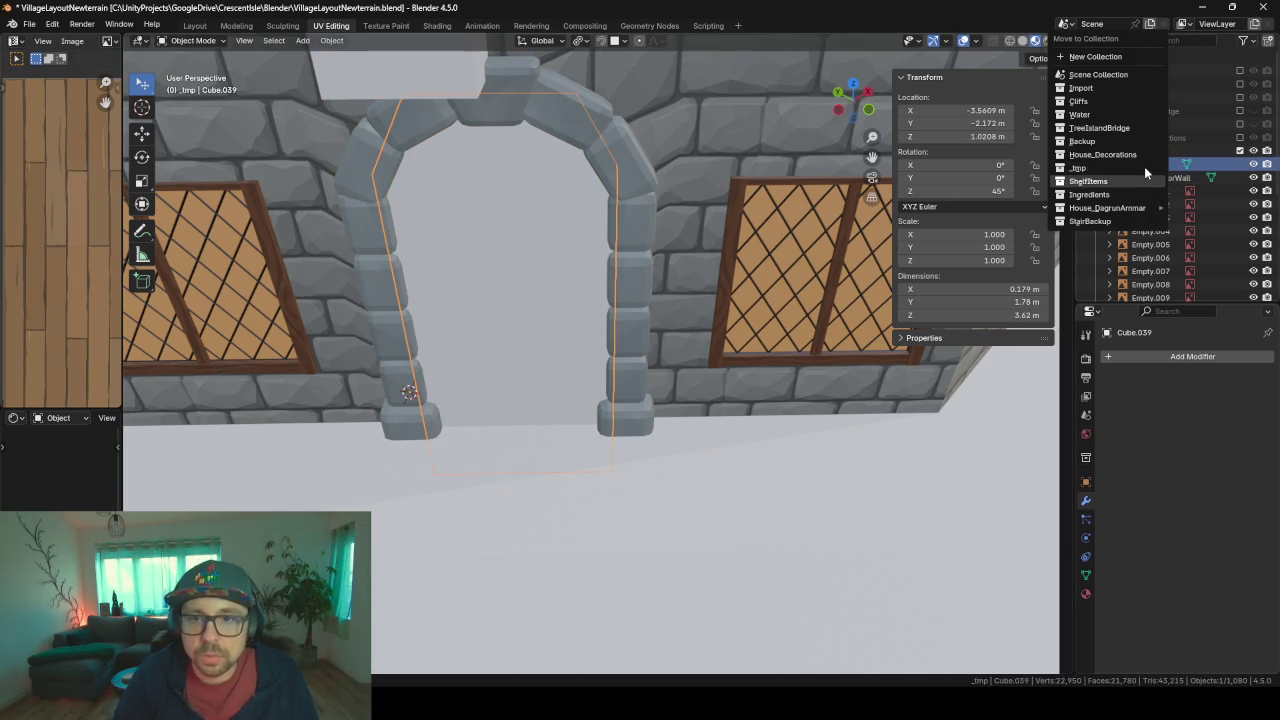
key(Down)
key(Down)
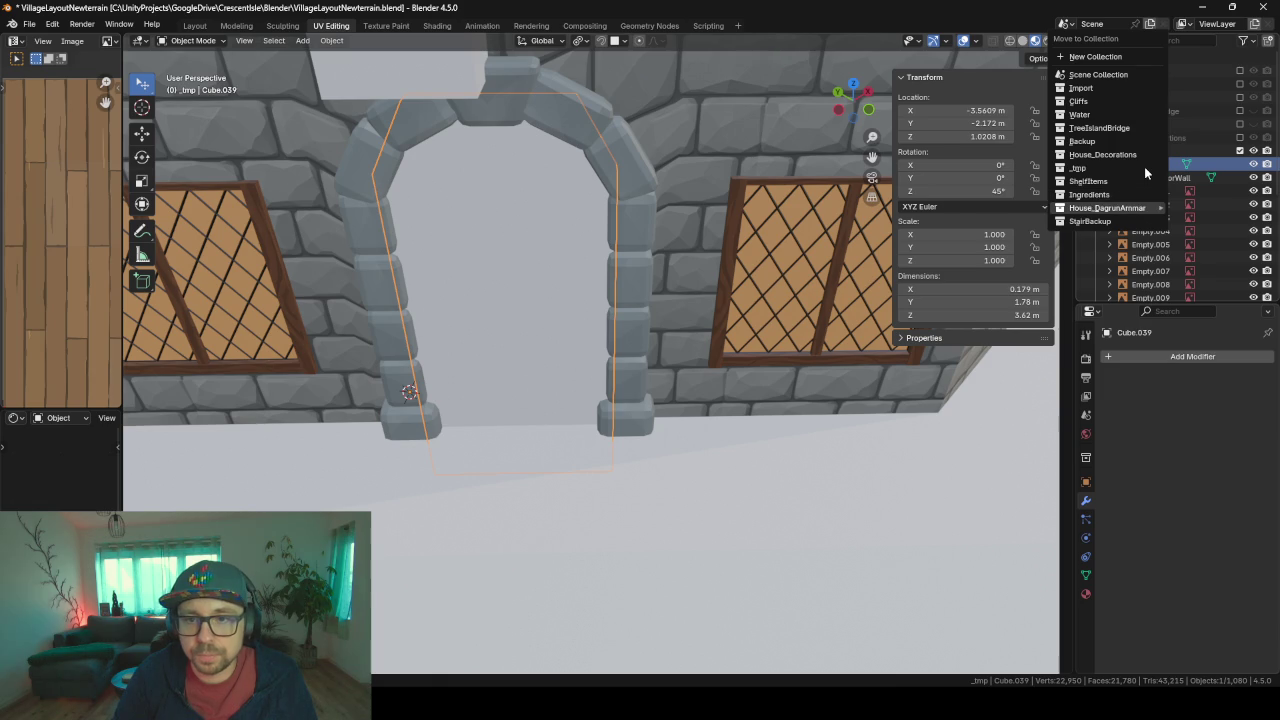
key(Right)
key(Left)
key(Right)
key(Down)
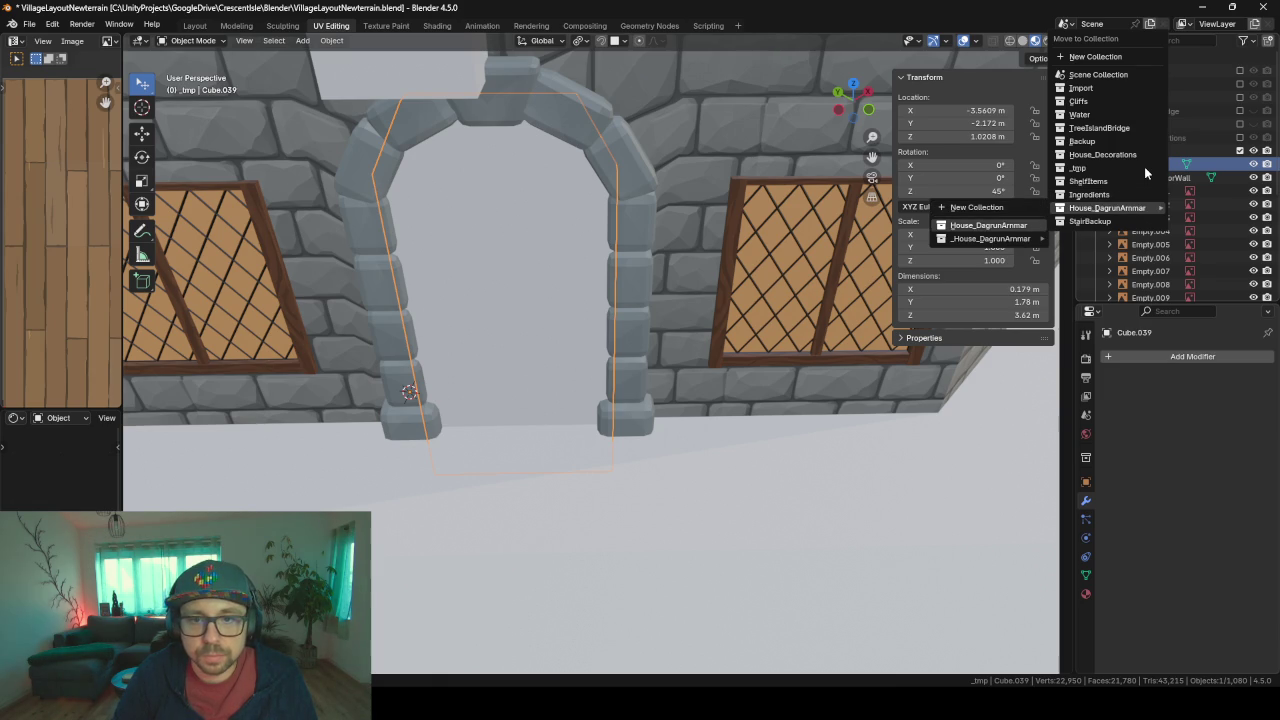
key(Return)
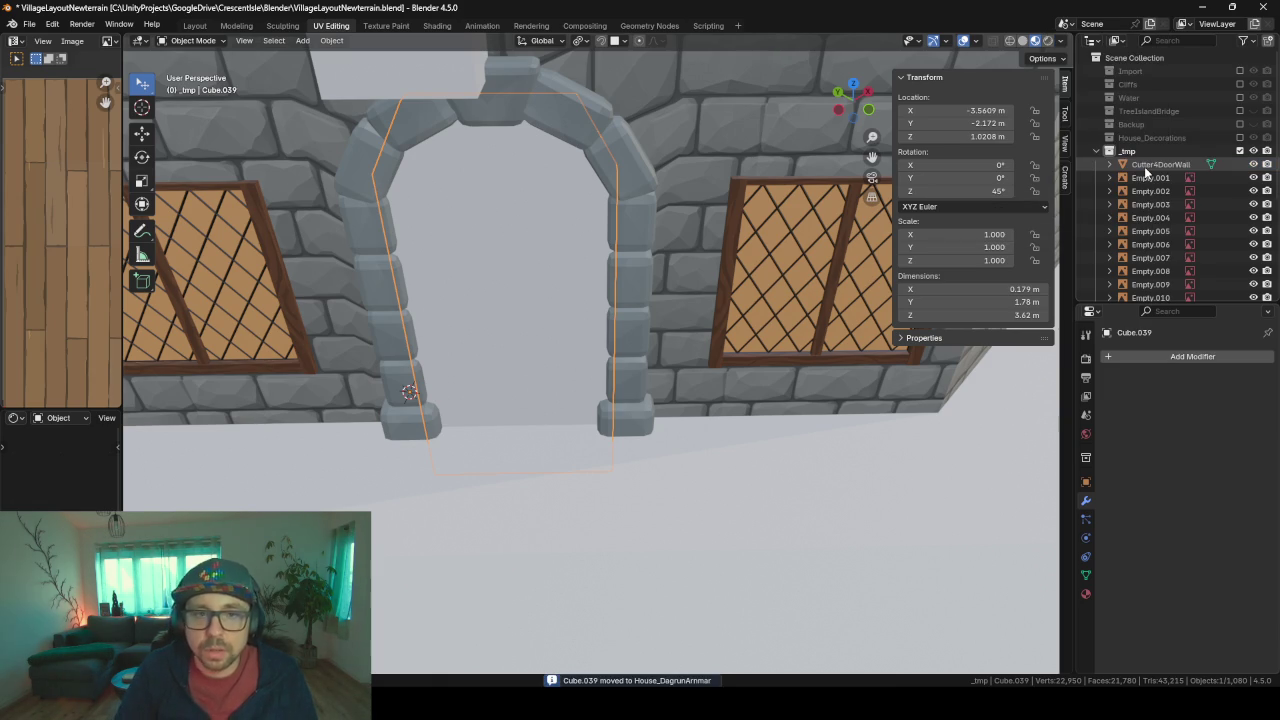
- Rename the ground-floor object to 'Door'
click(421, 320)
key(F2)
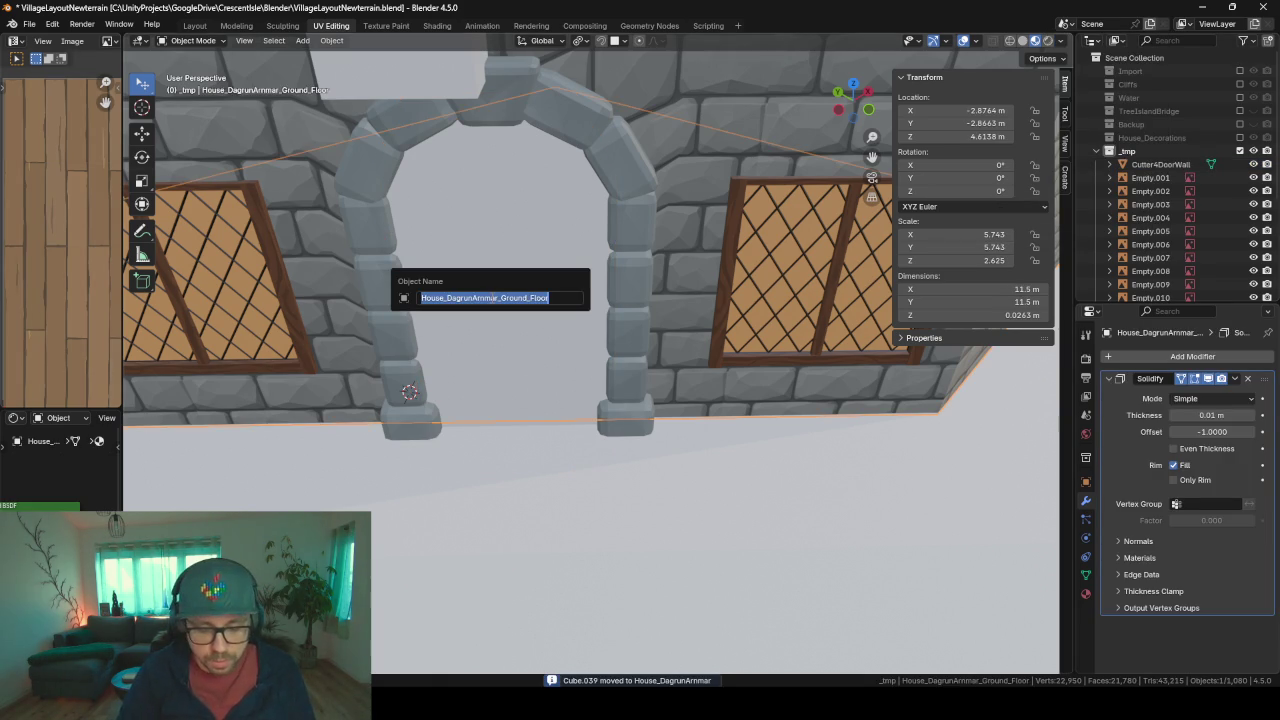
text(Door)
key(Return)
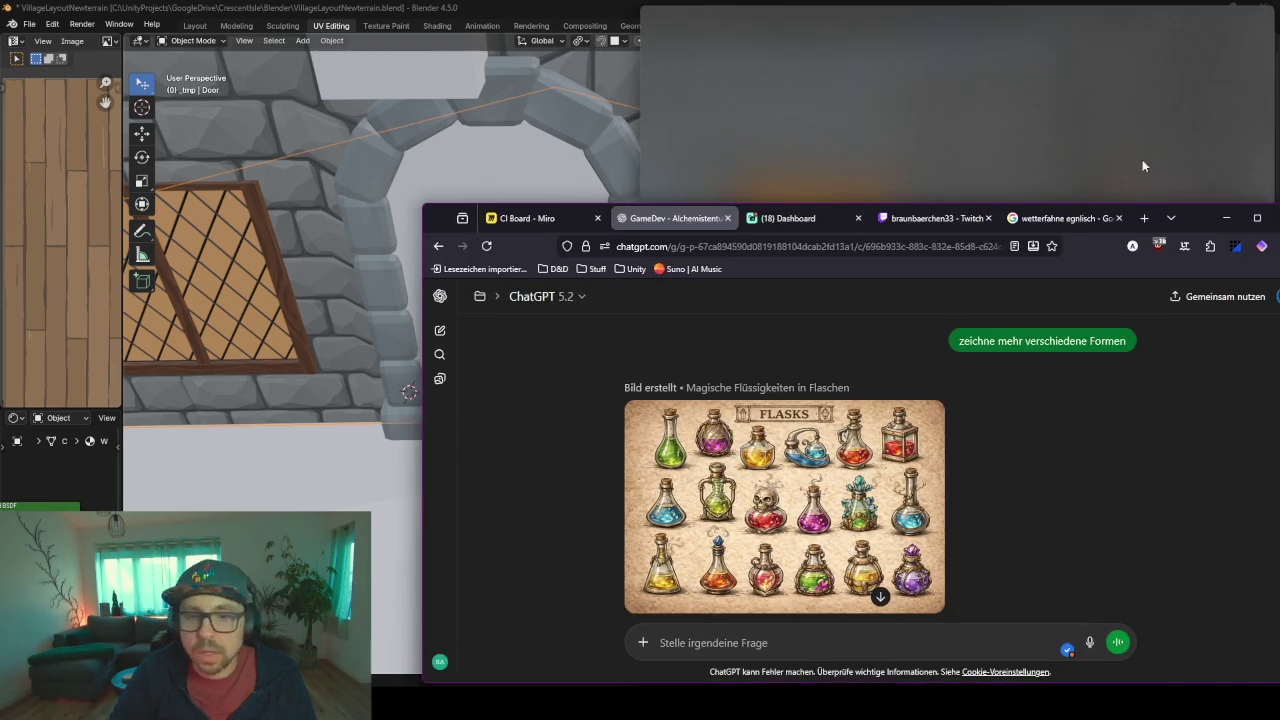
mouse_move(1142, 159)
mouse_down()
mouse_move(846, 132)
mouse_move(994, 102)
mouse_up()
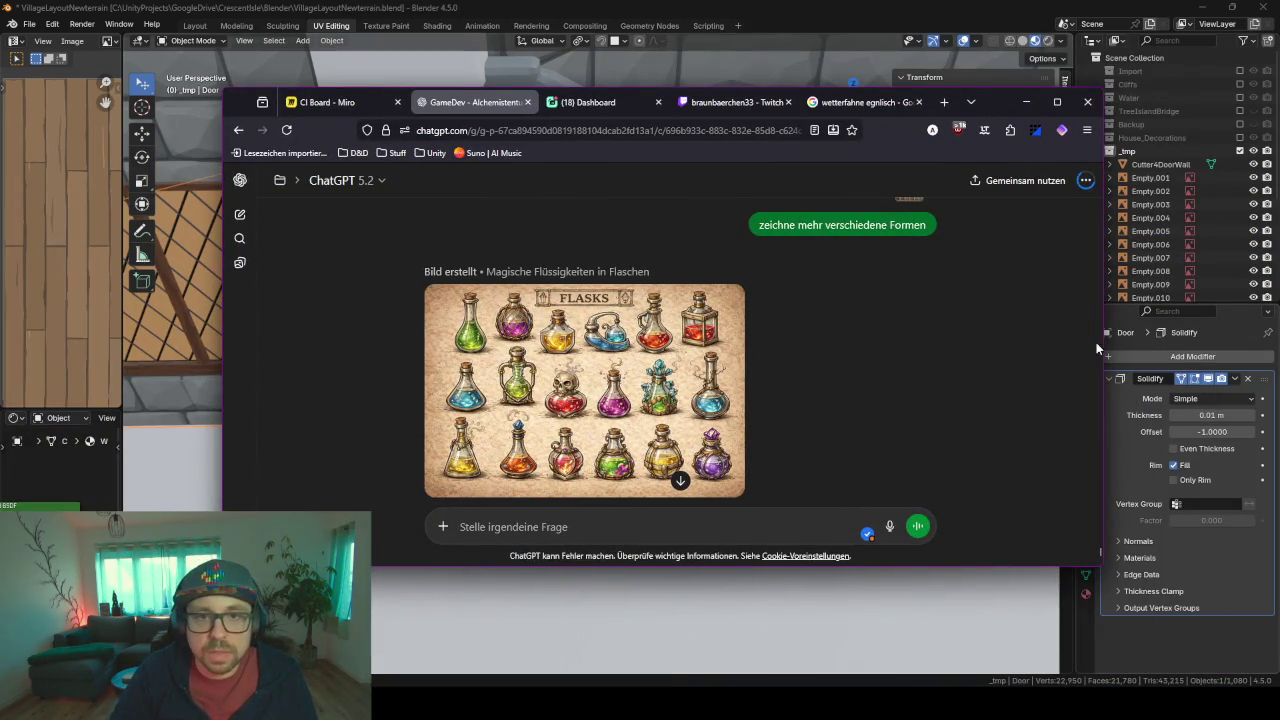
drag(1105, 347, 845, 345)
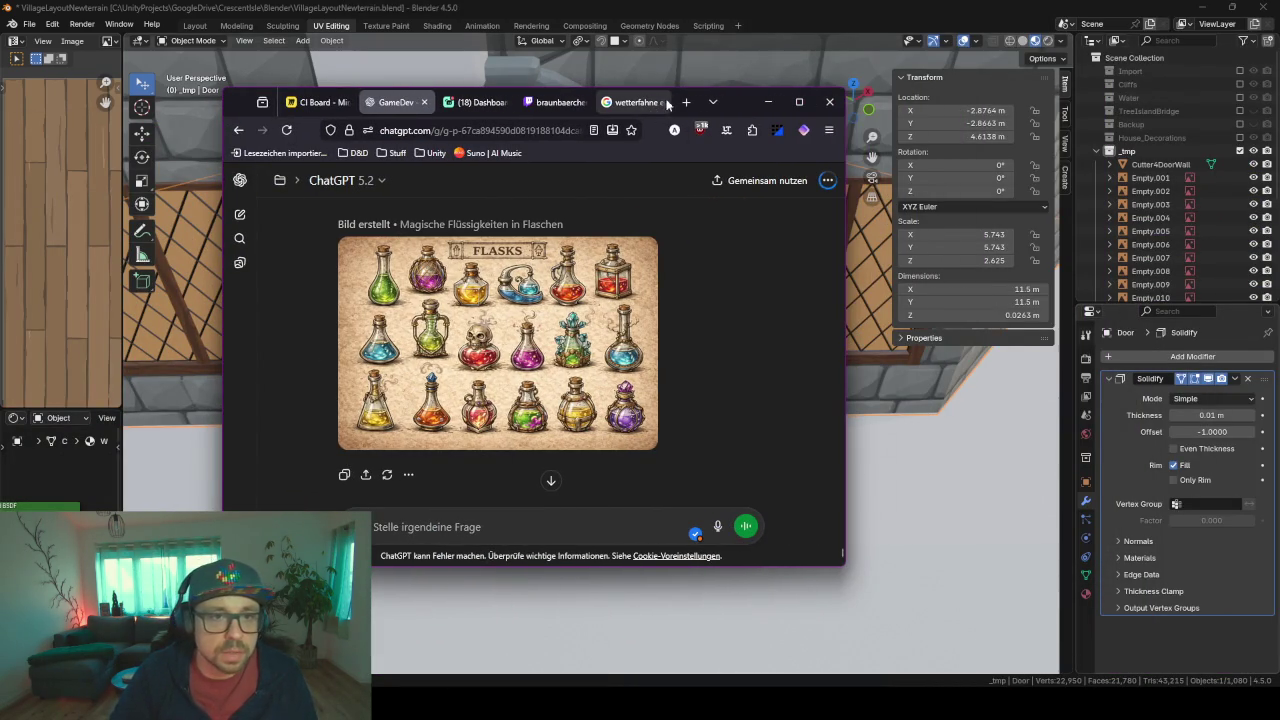
drag(740, 104, 1275, 110)
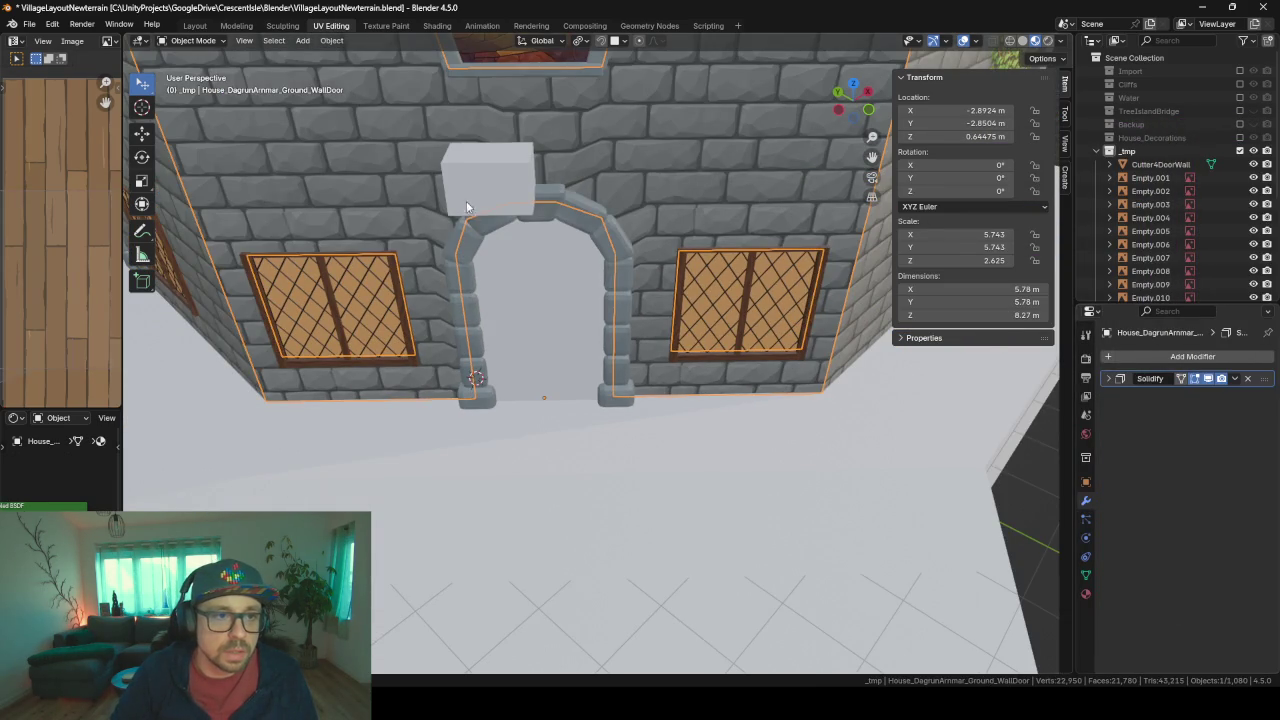
- Hide the block sitting above the arch
click(470, 188)
key(h)
mouse_move(476, 187)
middle_down()
mouse_move(620, 341)
mouse_move(582, 331)
mouse_move(597, 324)
middle_up()
scroll(606, 320, up, 2)
- Assign the woodBase material to the doorway slab Cube.039
click(604, 316)
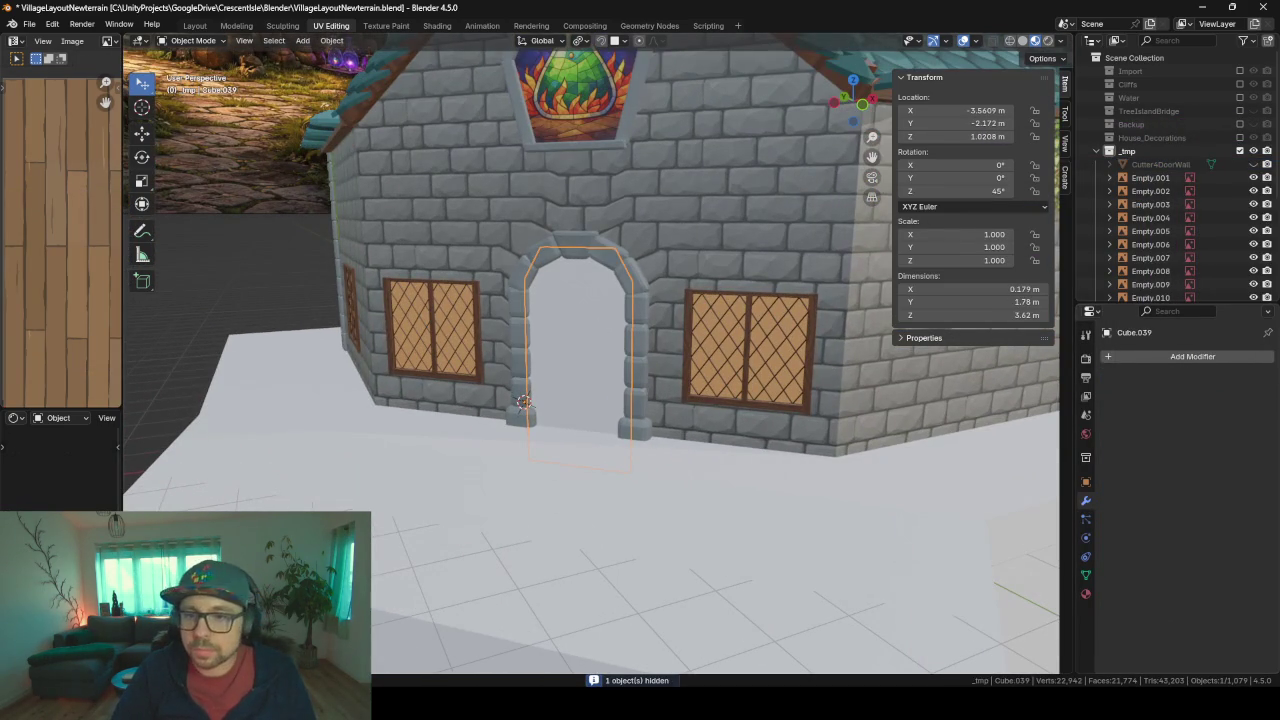
click(1086, 593)
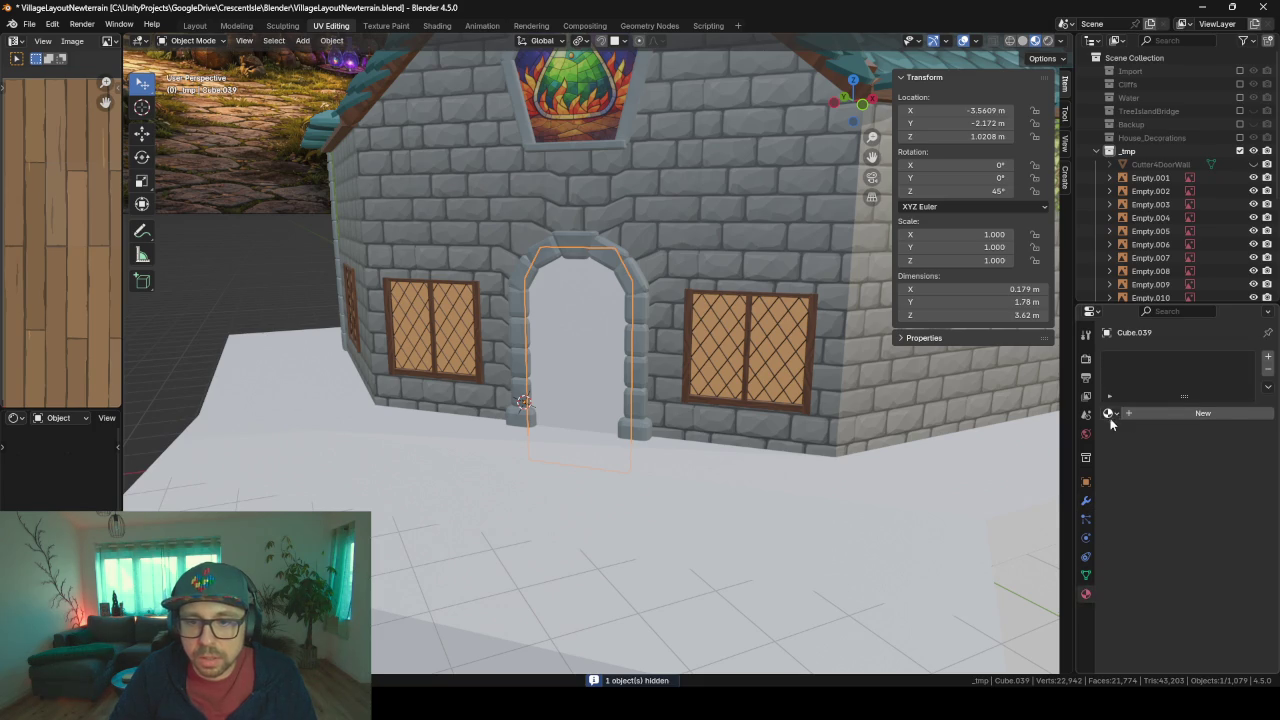
click(1110, 418)
click(1110, 418)
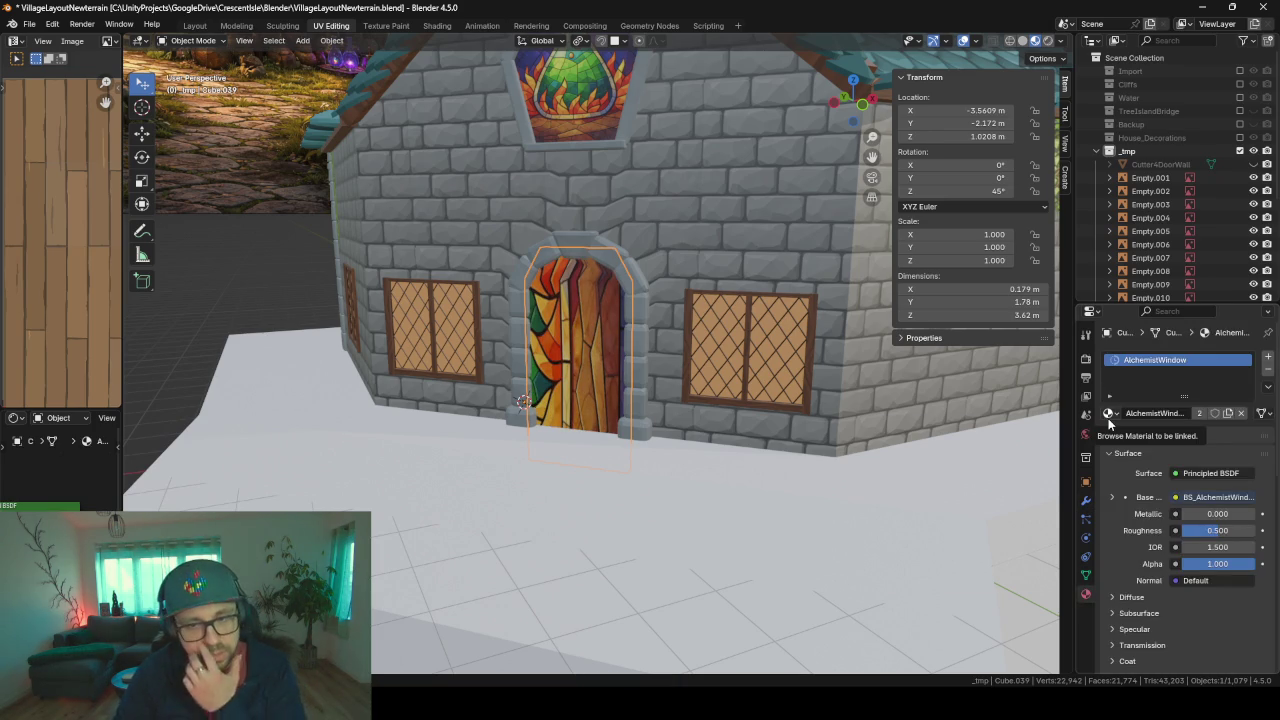
click(1108, 416)
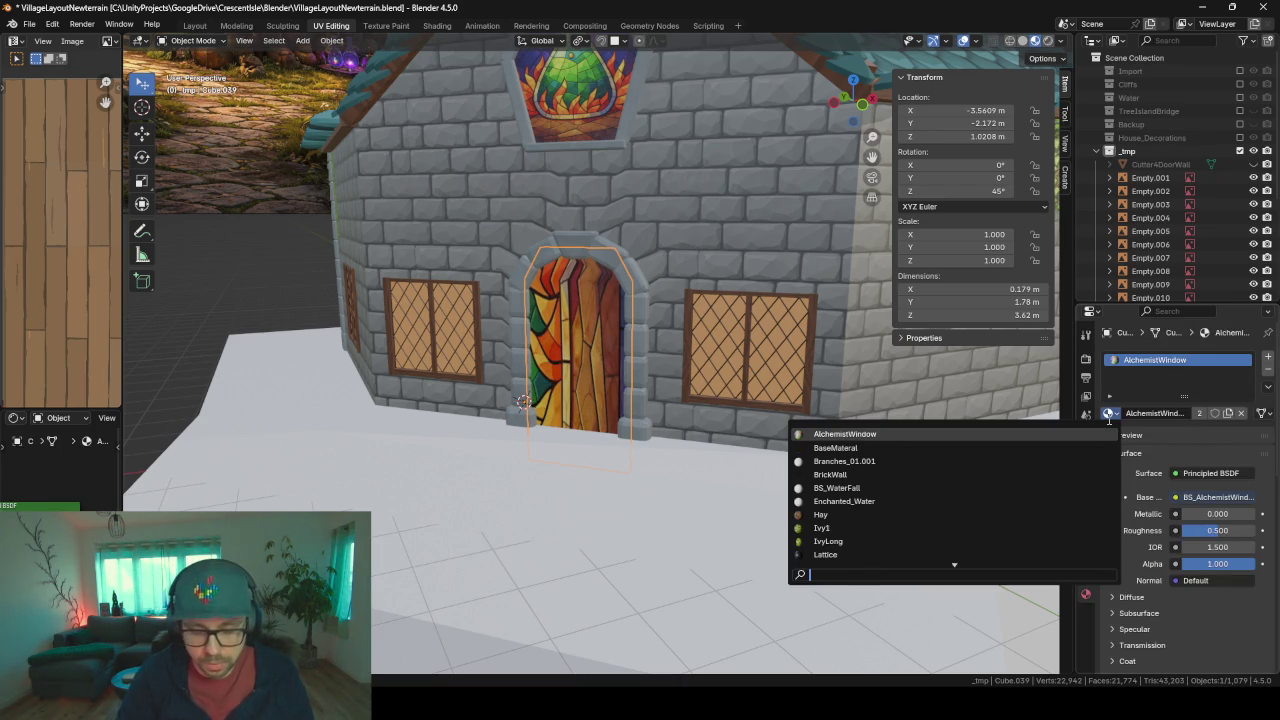
text(wood)
key(Down)
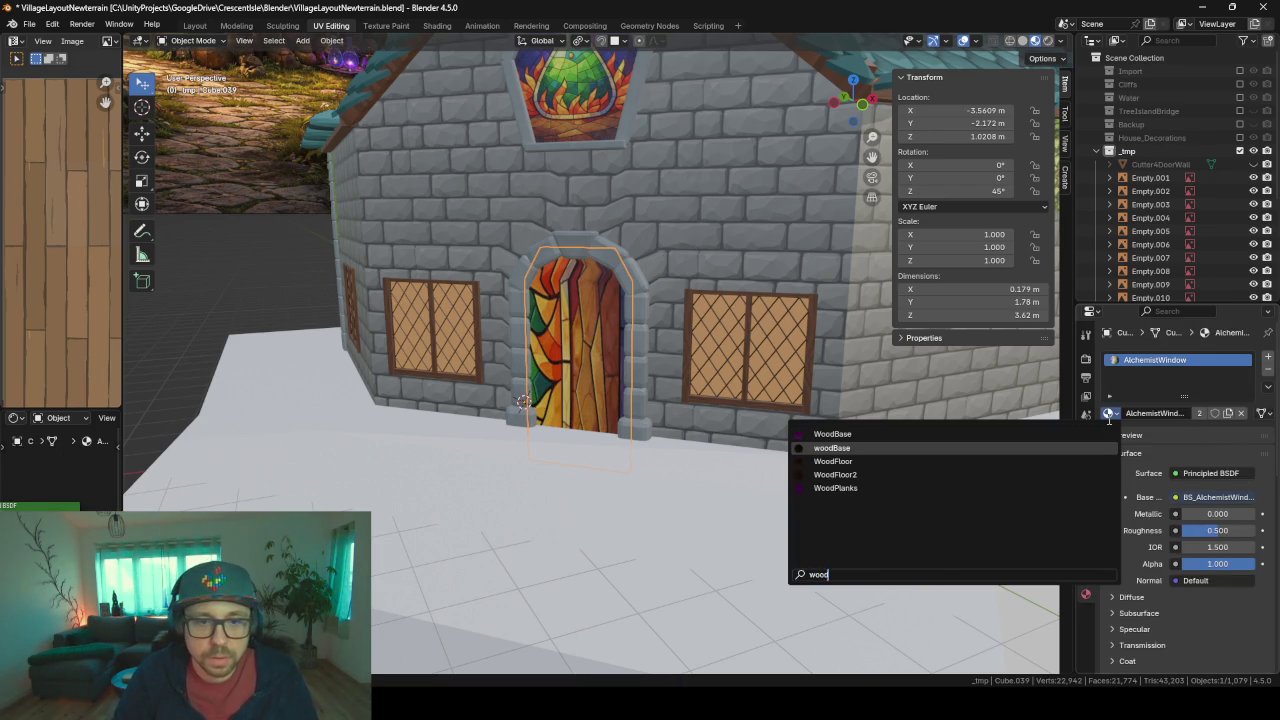
key(Return)
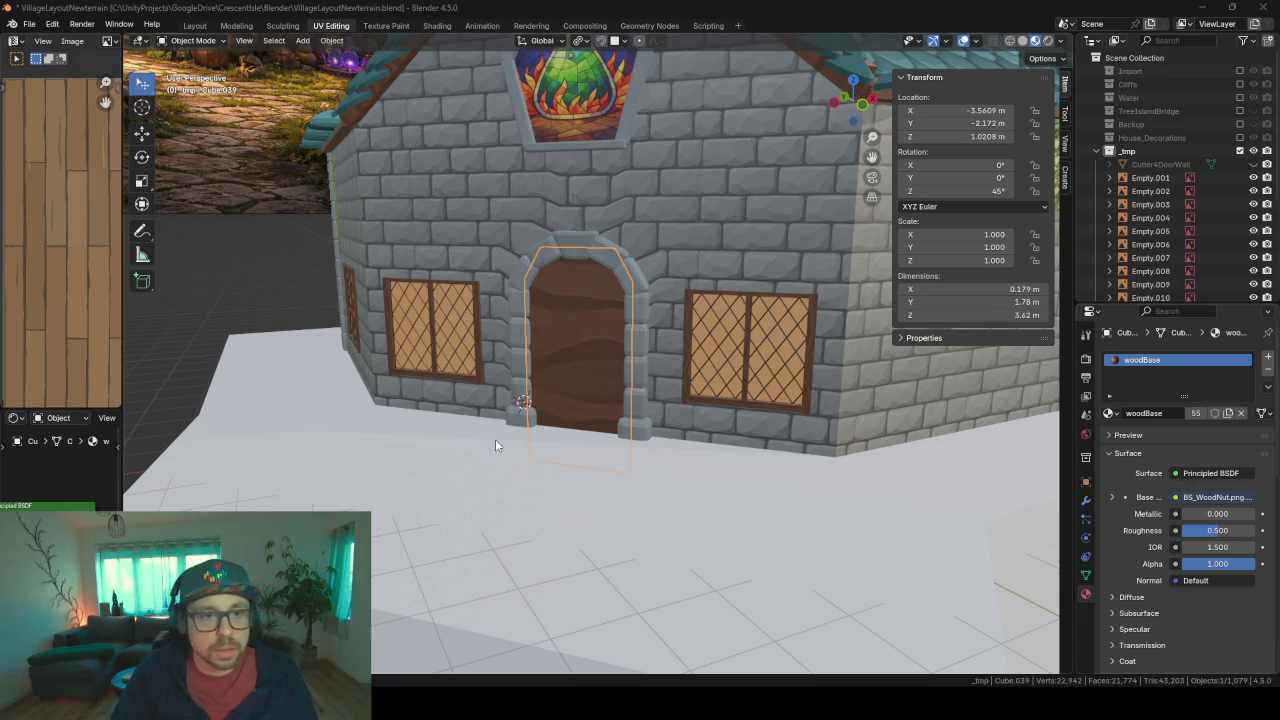
- Deselect the door and capture a screenshot of the house front
click(668, 470)
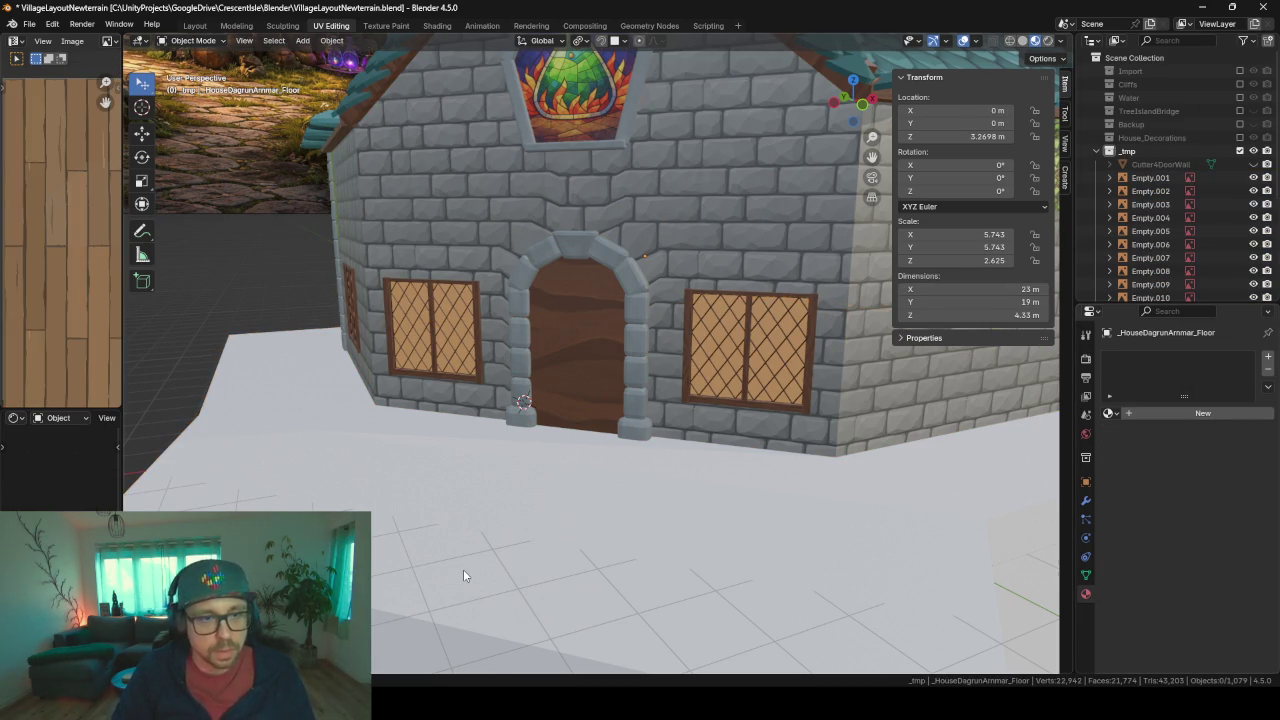
key(ctrl+Print)
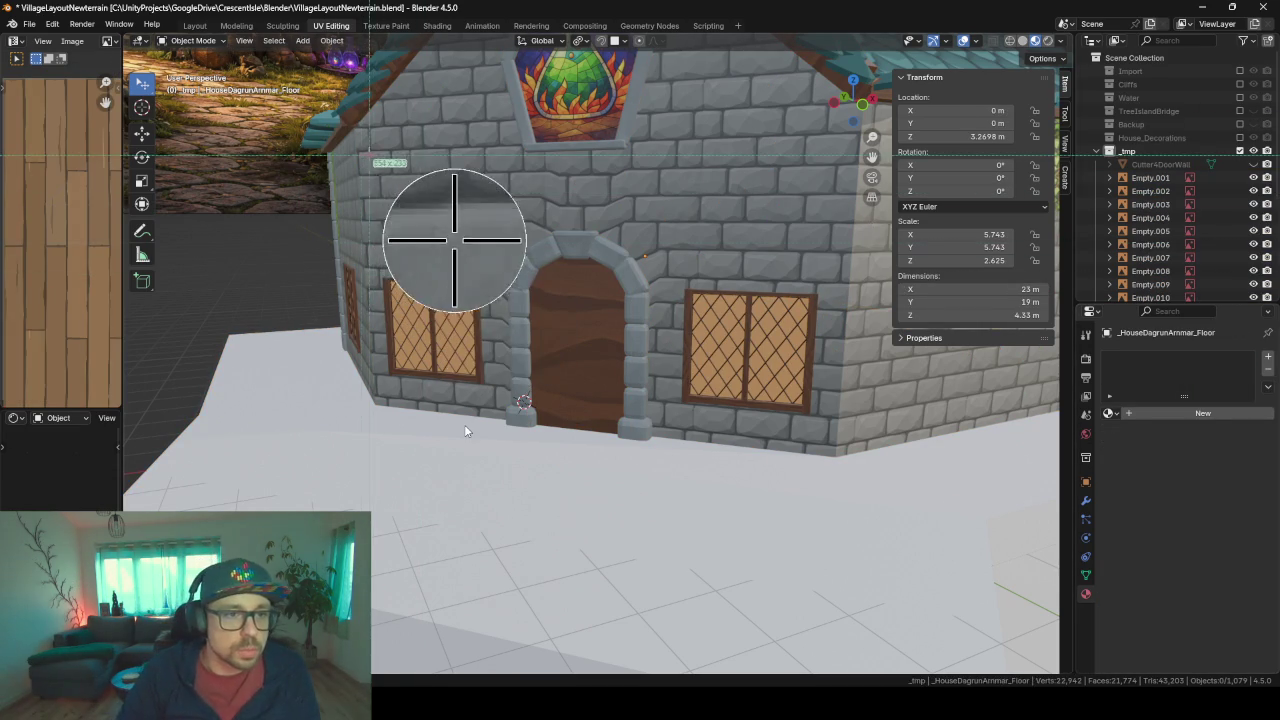
drag(360, 116, 850, 462)
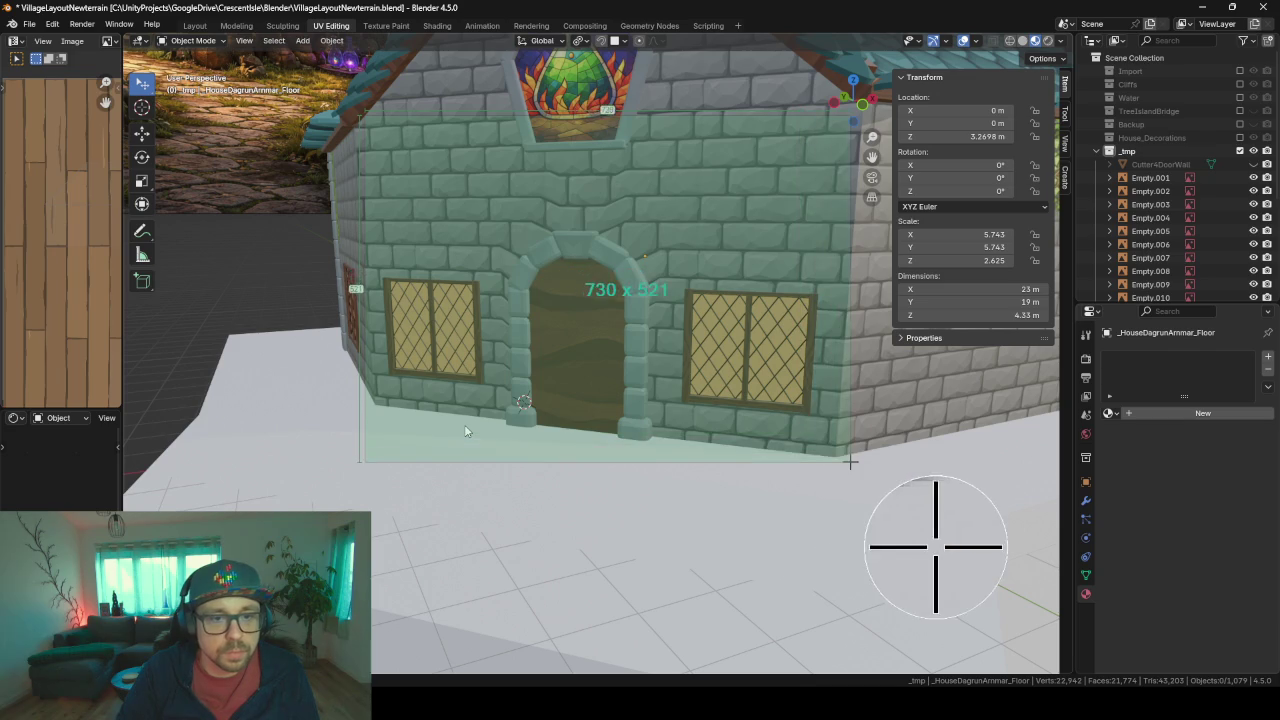
click(940, 524)
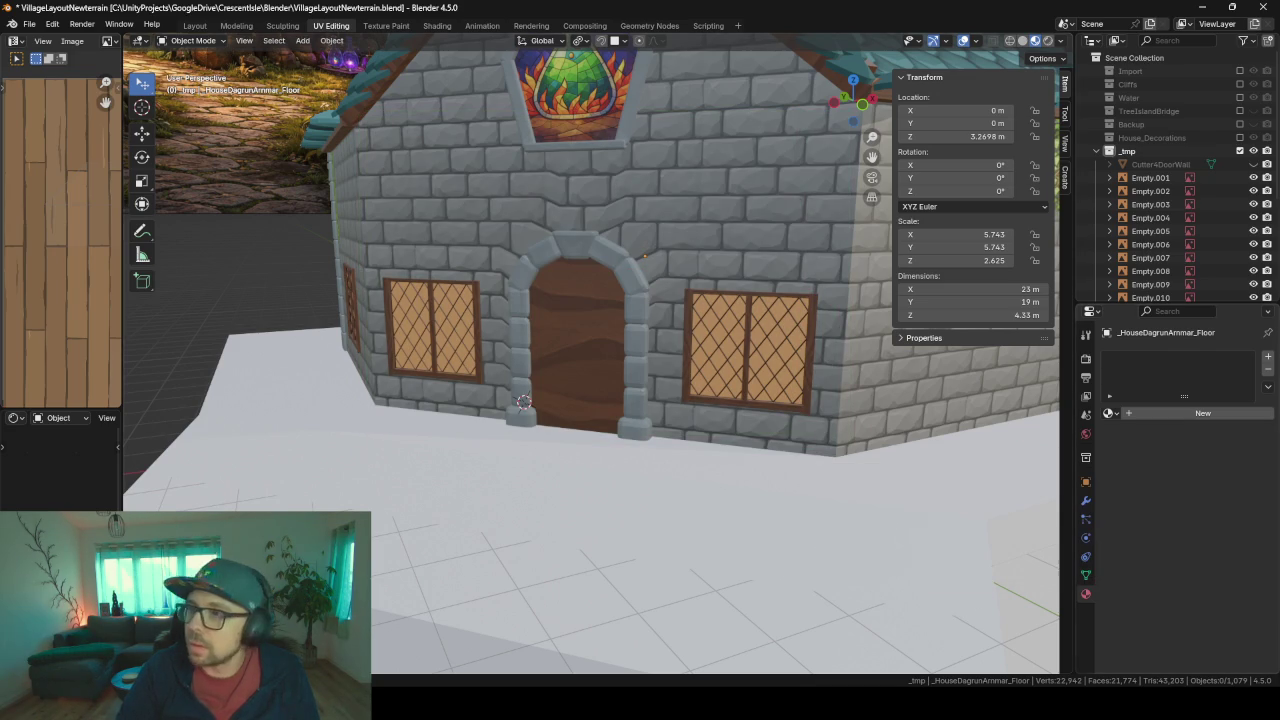
- Paste the house screenshot into ChatGPT and send a request for main entrance door concept art
drag(1279, 122, 761, 122)
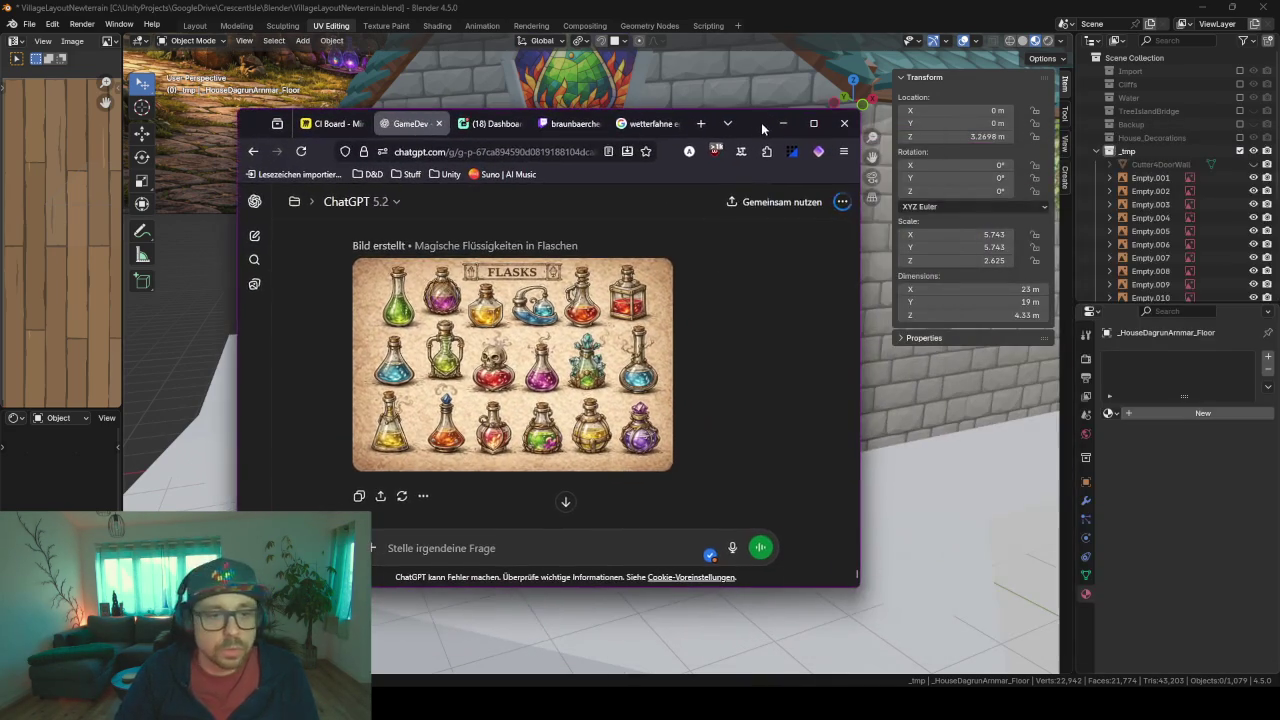
click(512, 549)
key(ctrl+v)
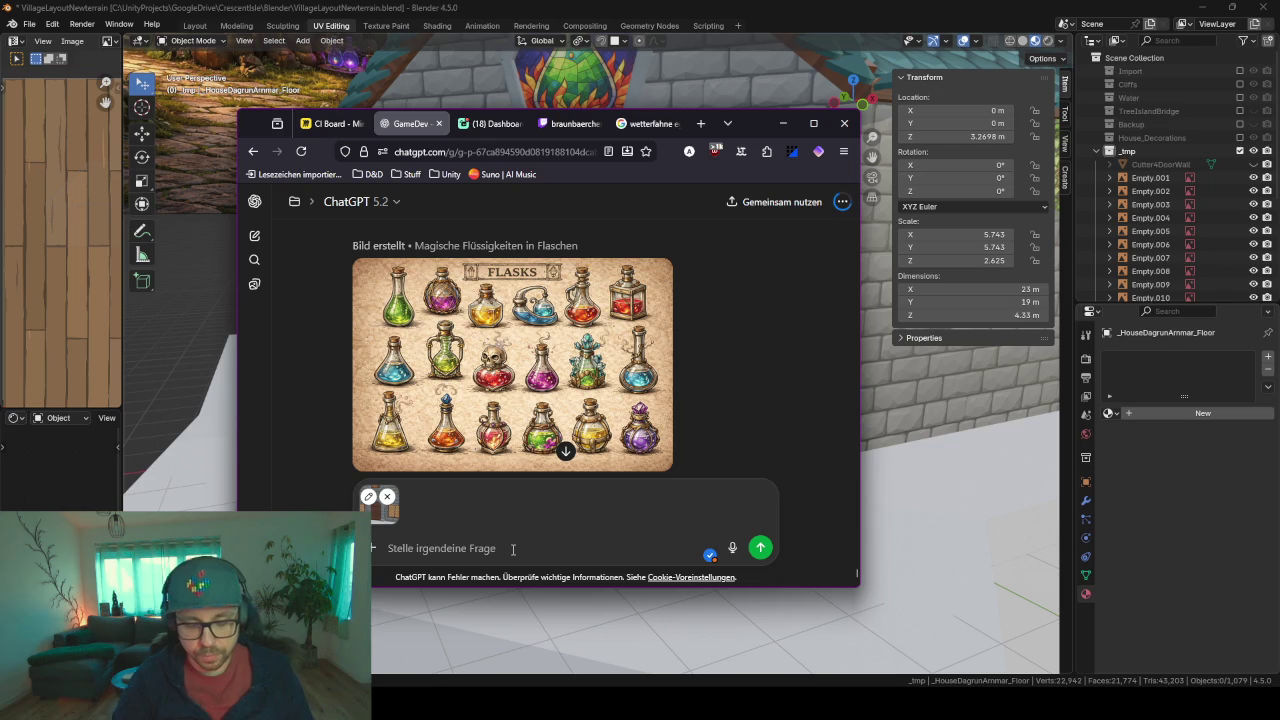
text(Entwirf ein concep)
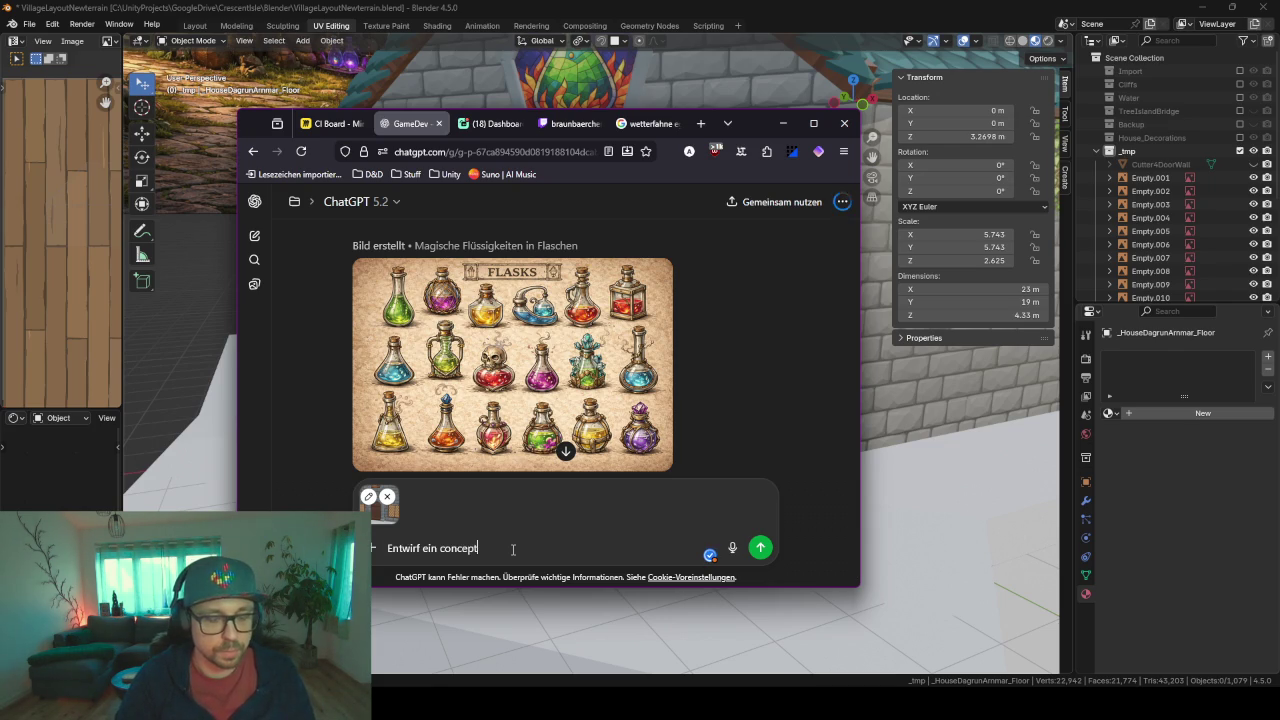
text(t fuer die Haupteinga)
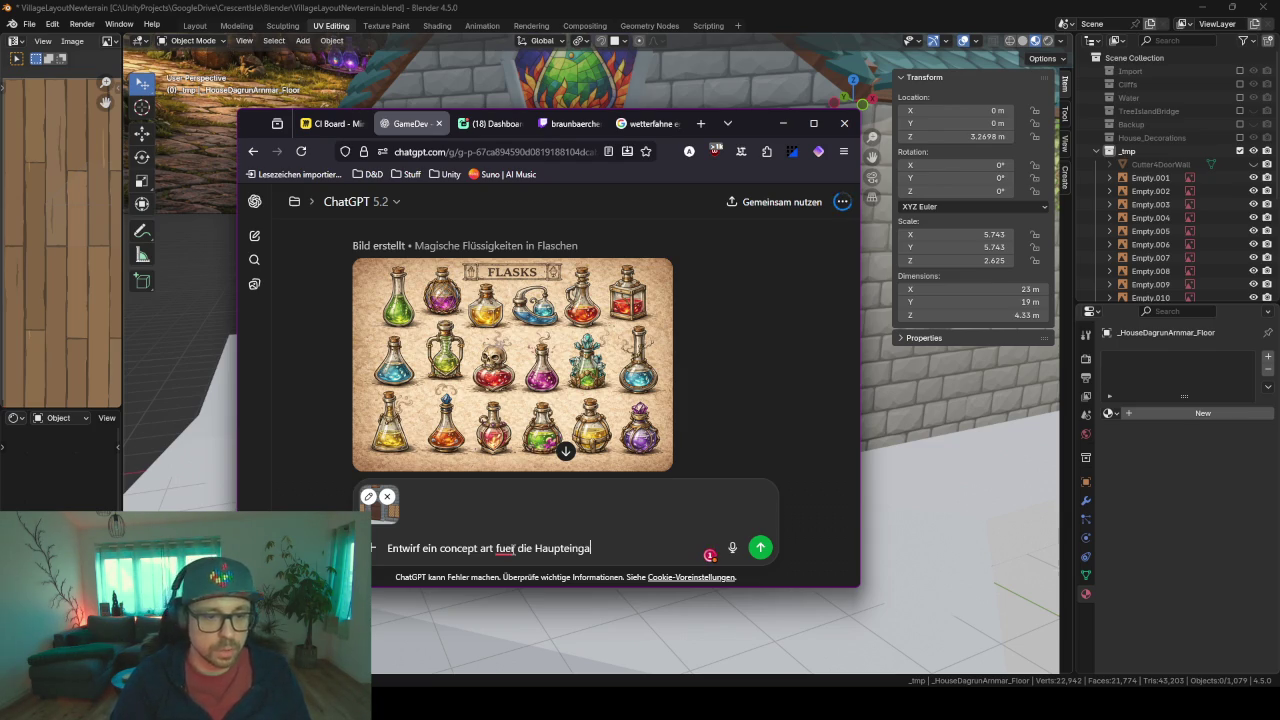
text(ngstuer z)
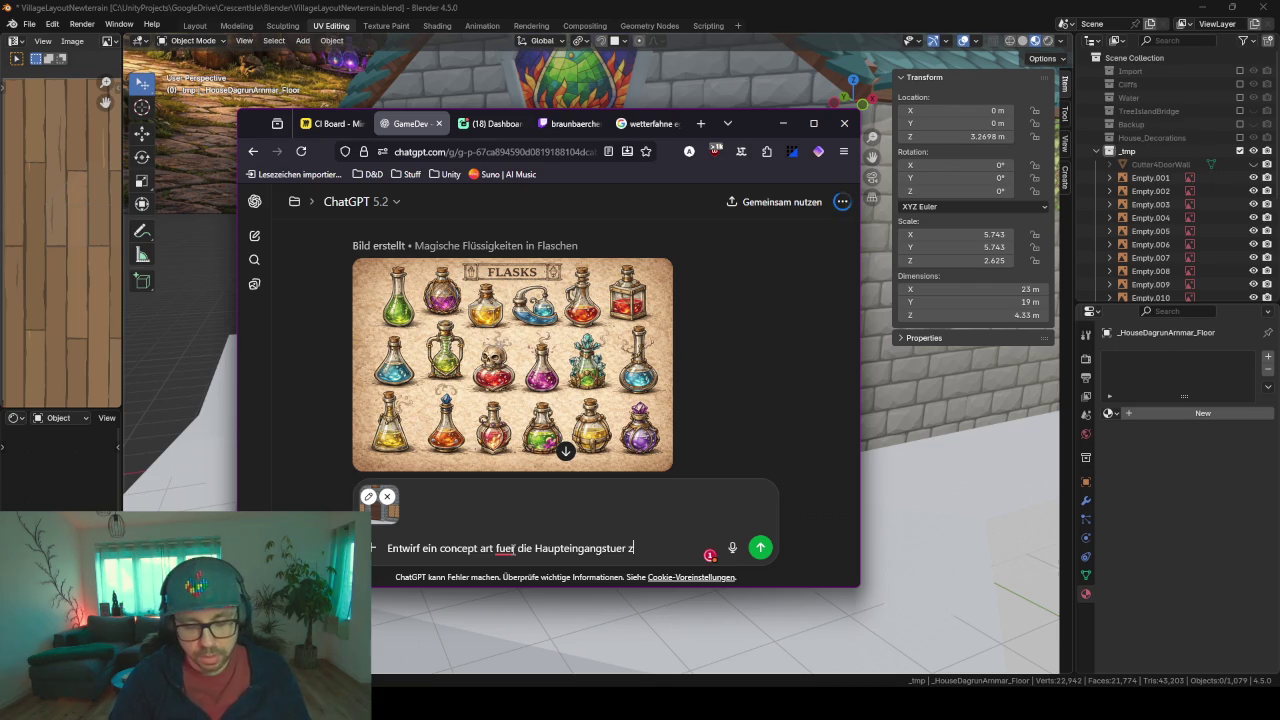
text(um Haus des Al)
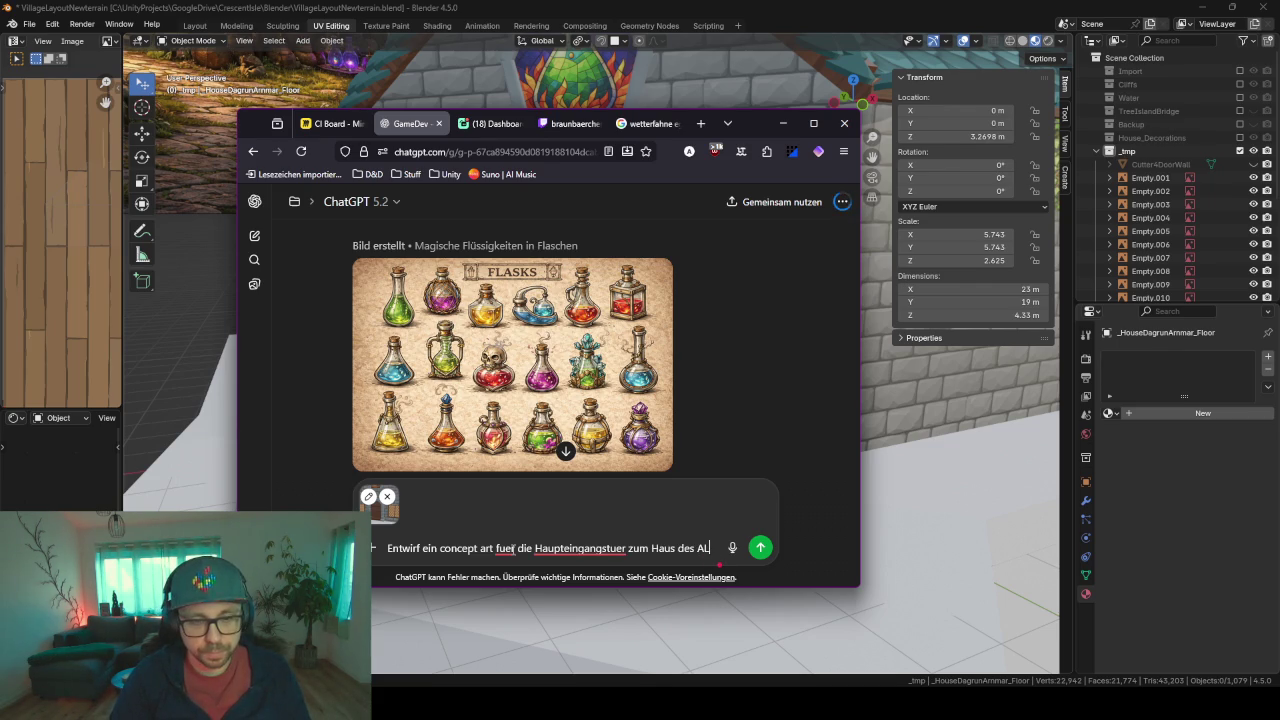
text(hemisten)
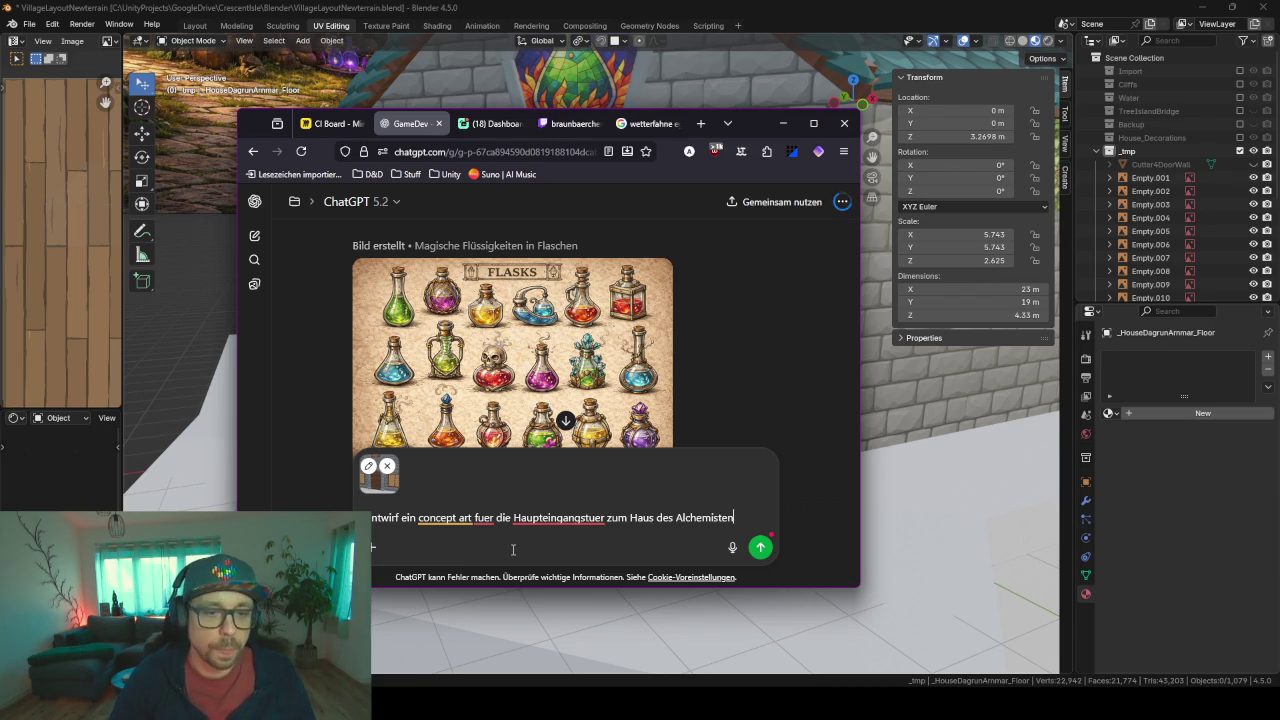
key(Return)
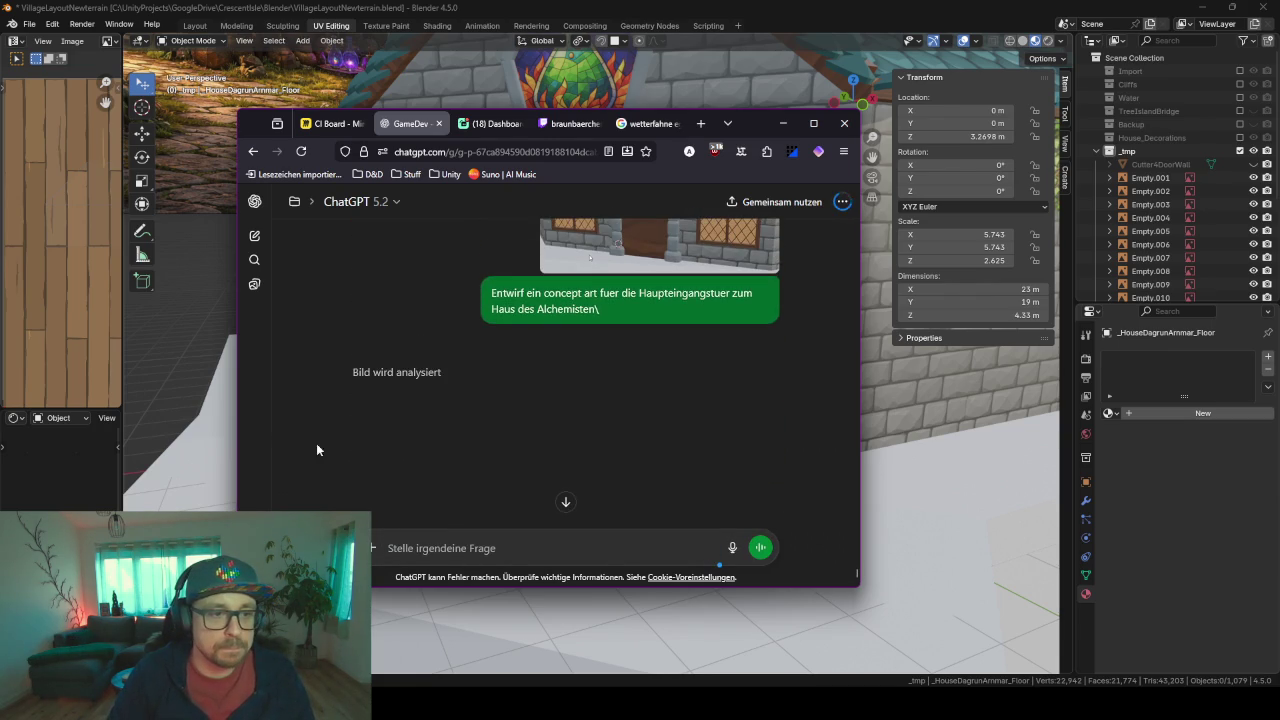
- Look over the ChatGPT reply, then minimise the browser to return to Blender
scroll(443, 425, up, 3)
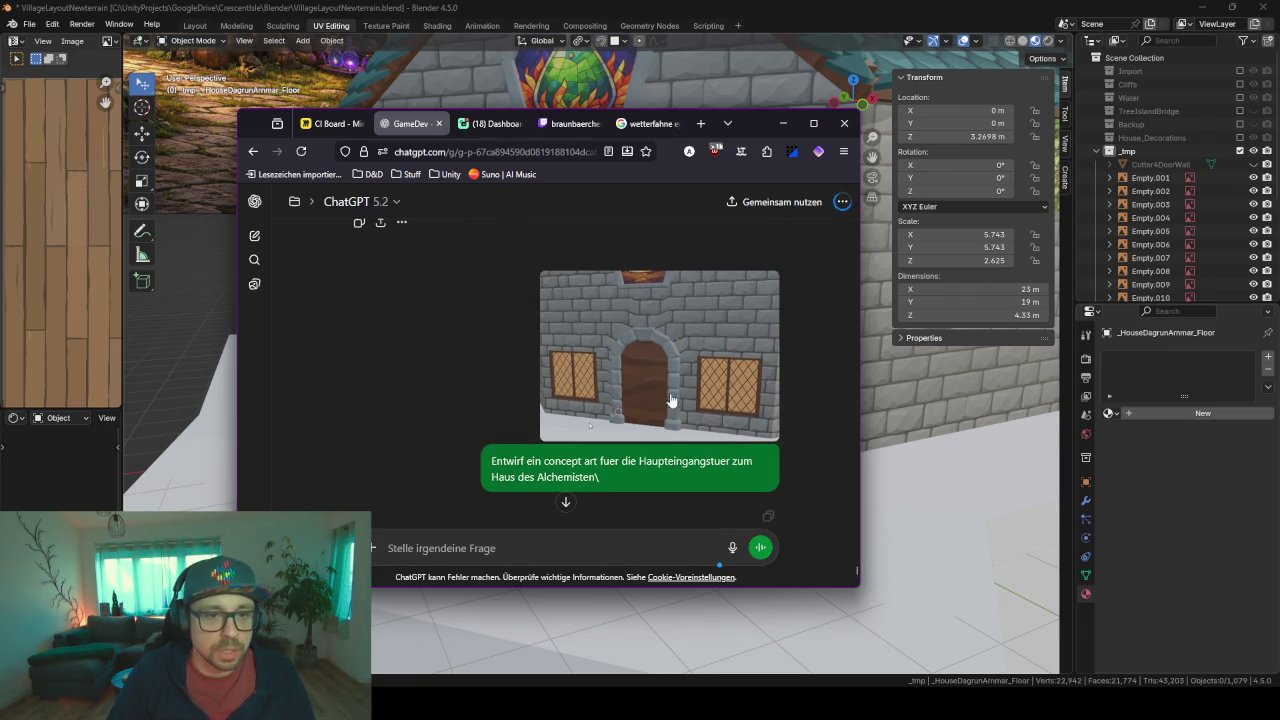
scroll(650, 354, down, 3)
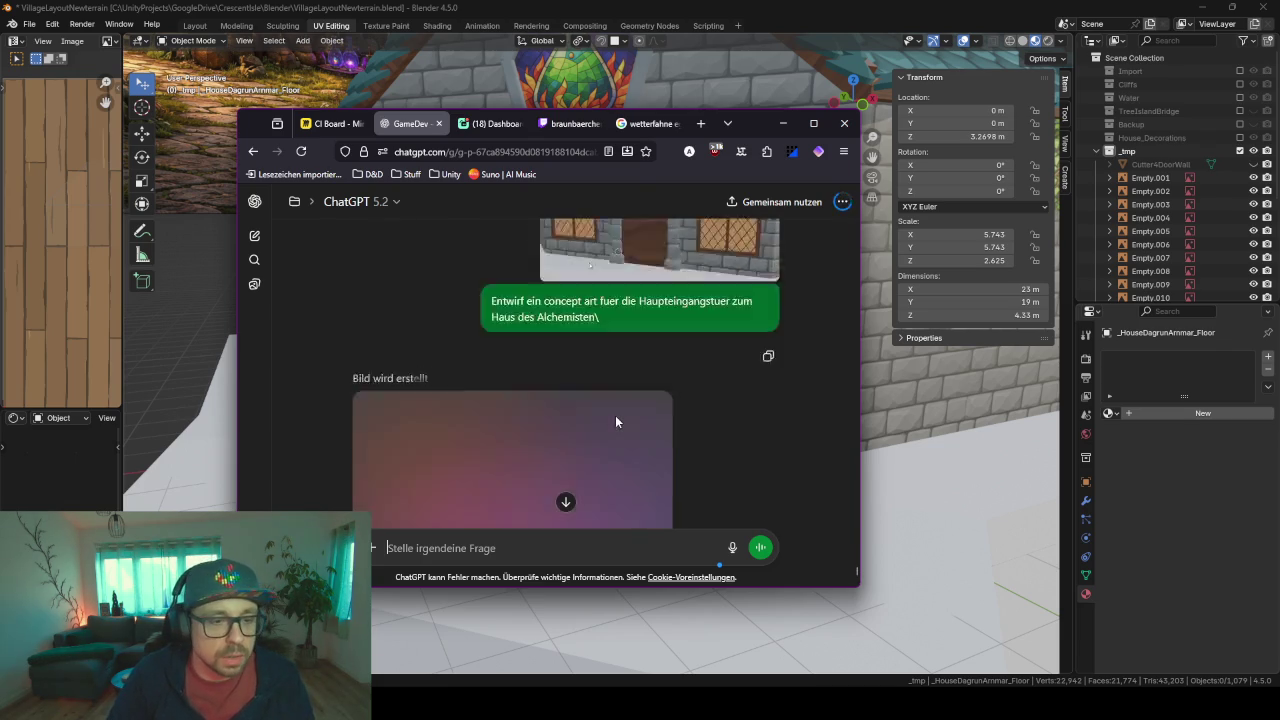
scroll(615, 415, down, 3)
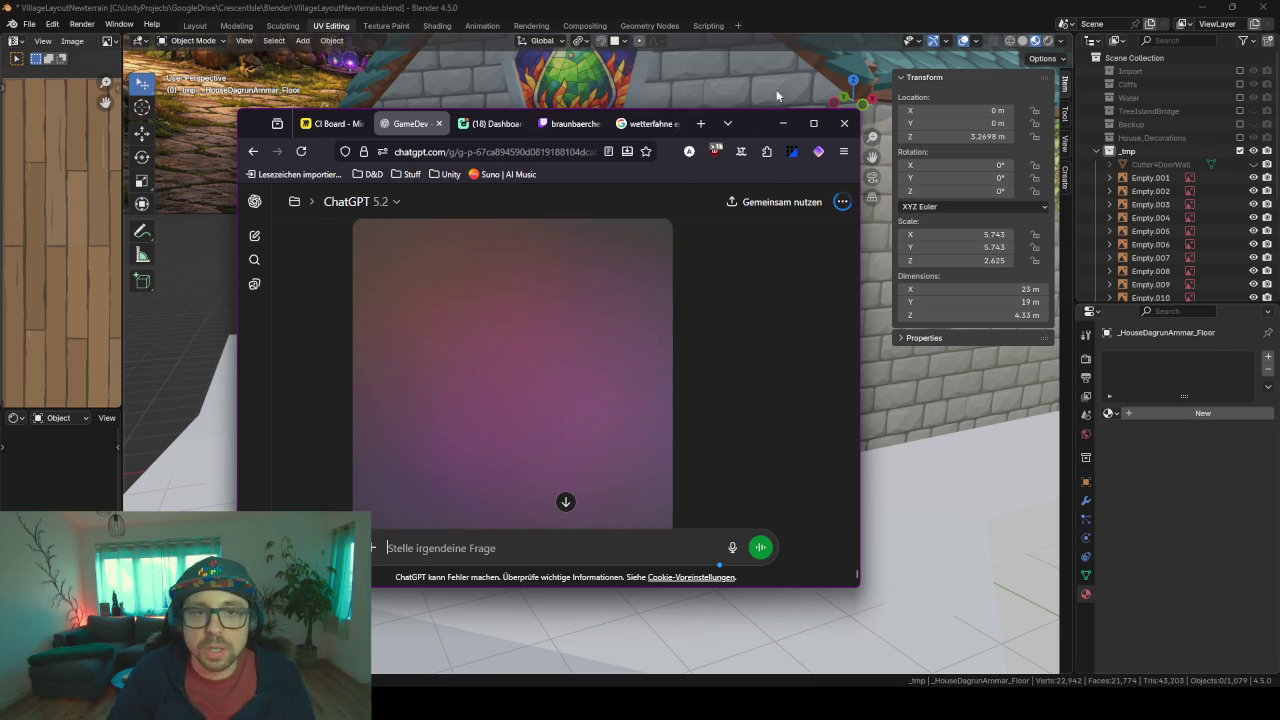
click(775, 127)
scroll(660, 223, down, 5)
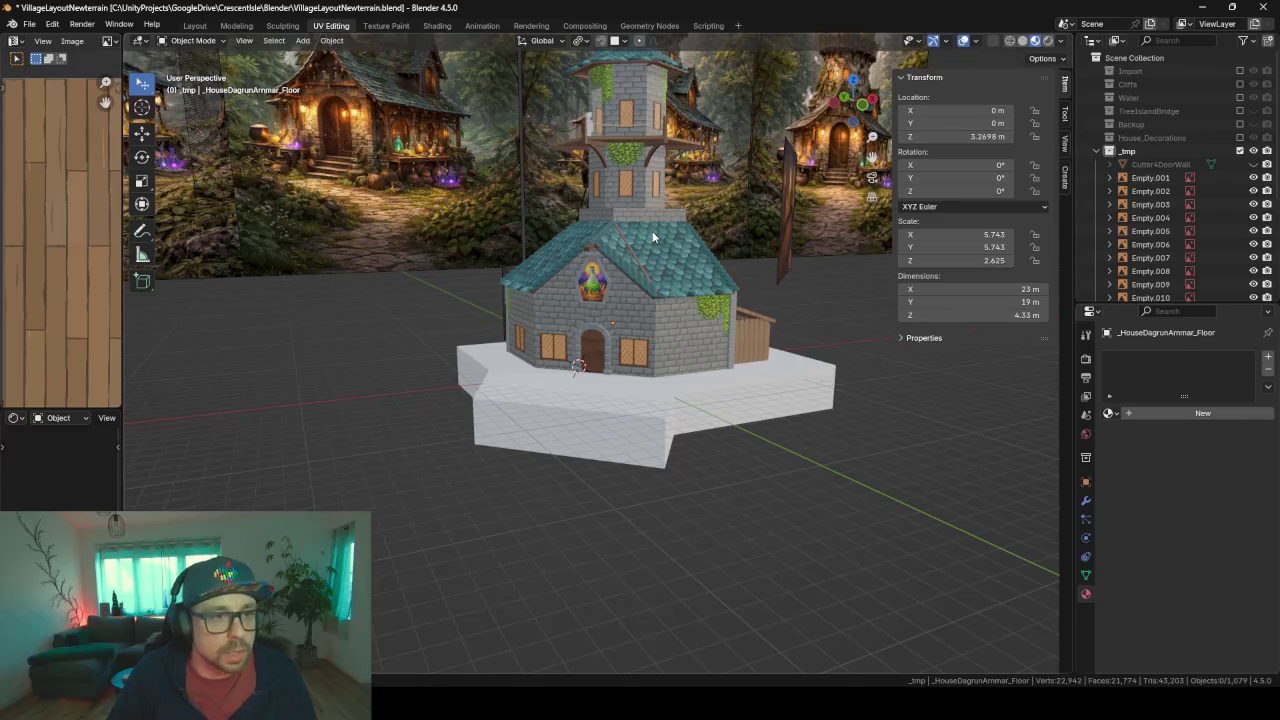
scroll(640, 228, up, 1)
middle_drag(620, 226, 572, 404)
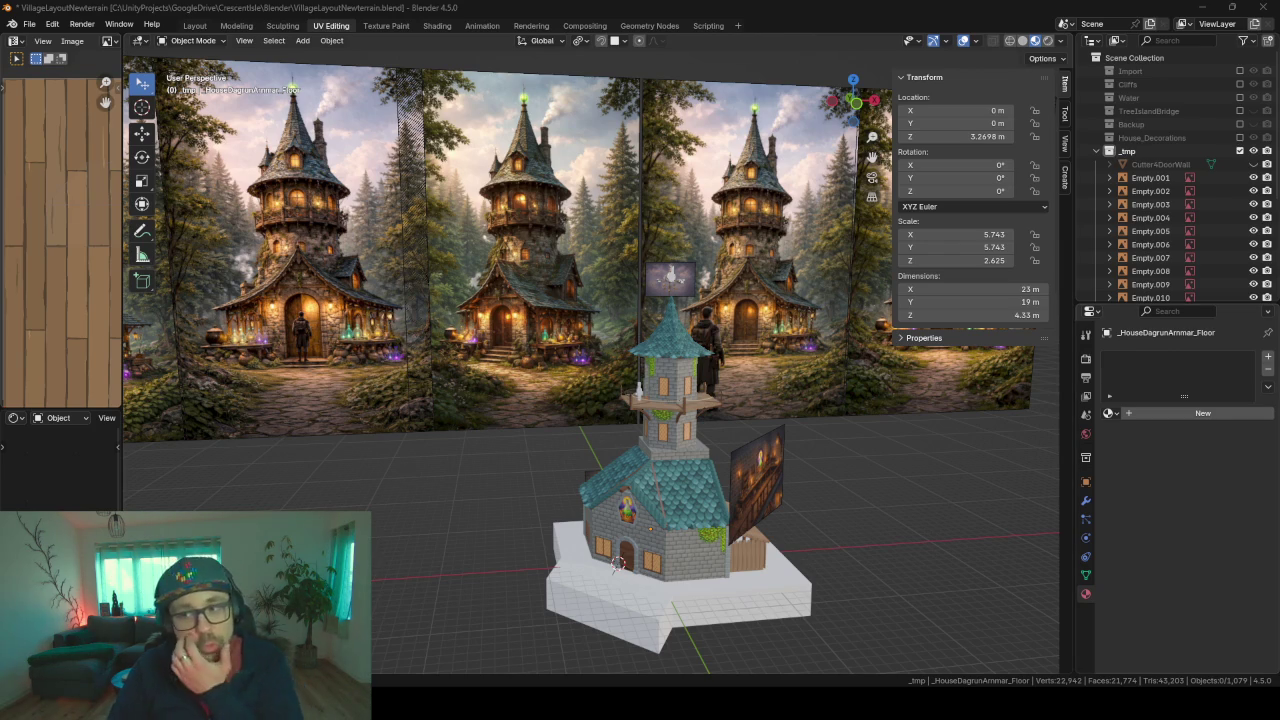
mouse_move(685, 342)
middle_down()
mouse_move(721, 339)
mouse_move(655, 313)
middle_up()
click(617, 289)
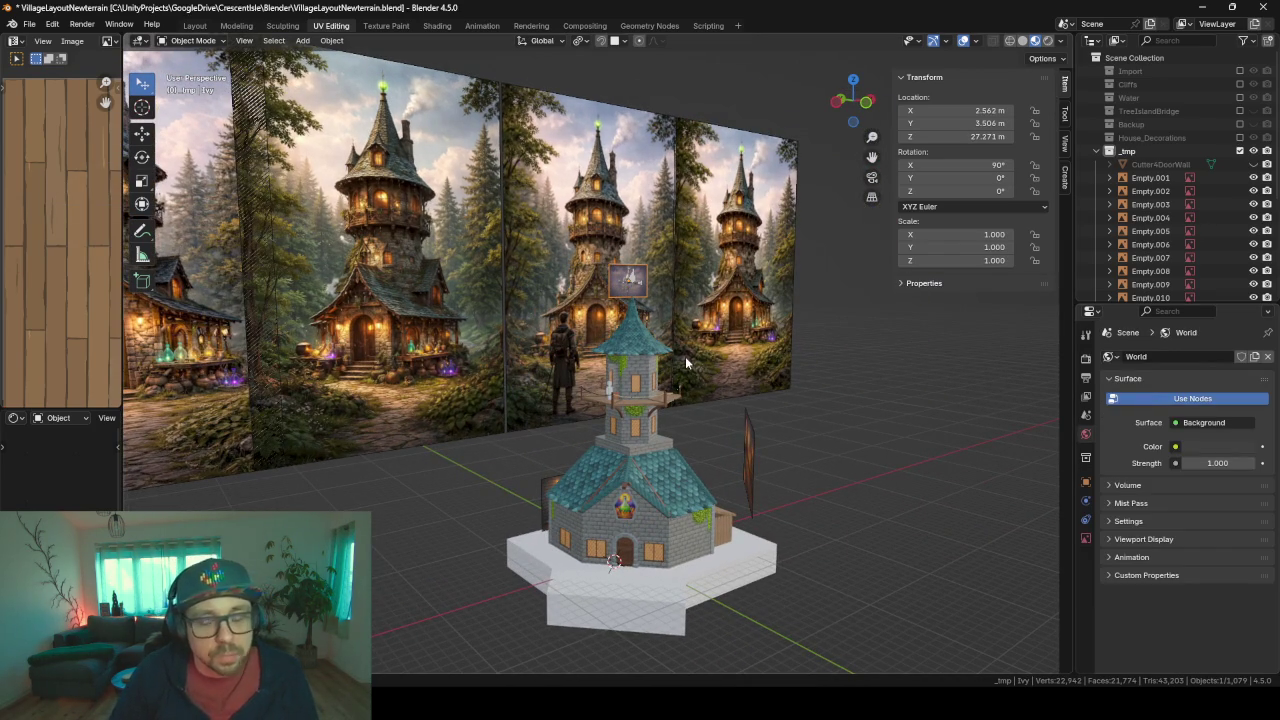
key(KP_Decimal)
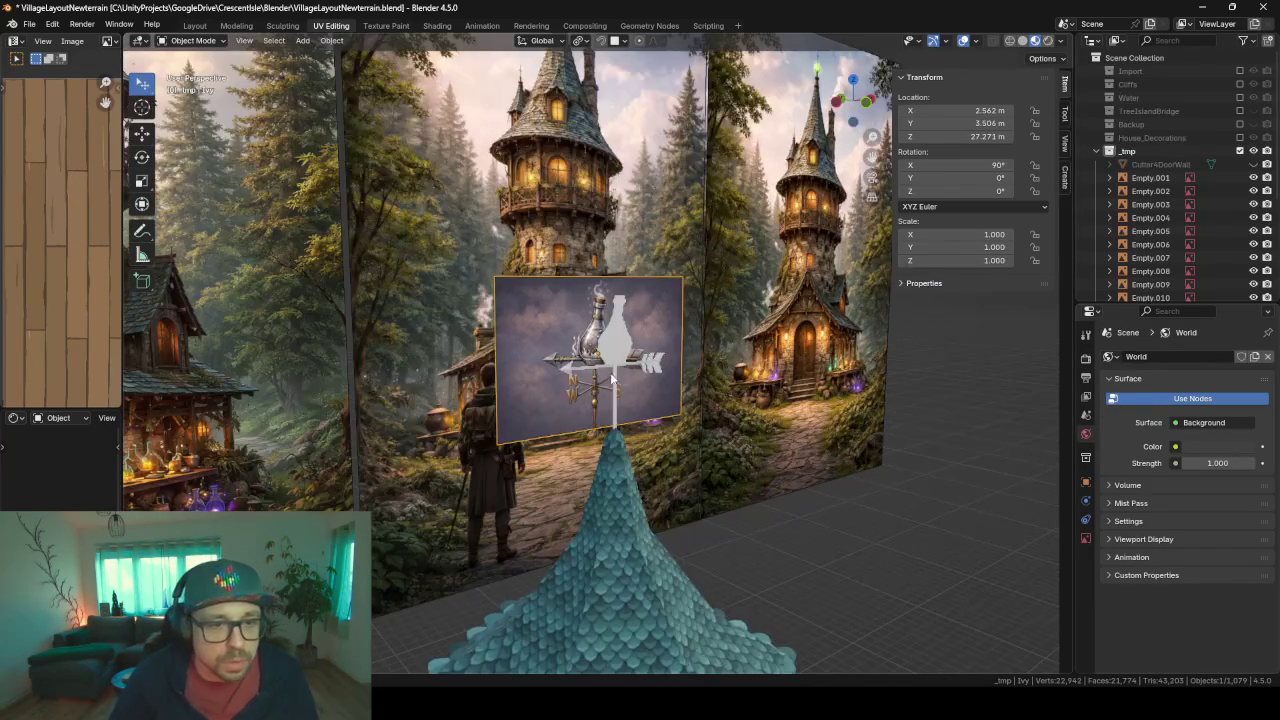
click(615, 348)
key(KP_Decimal)
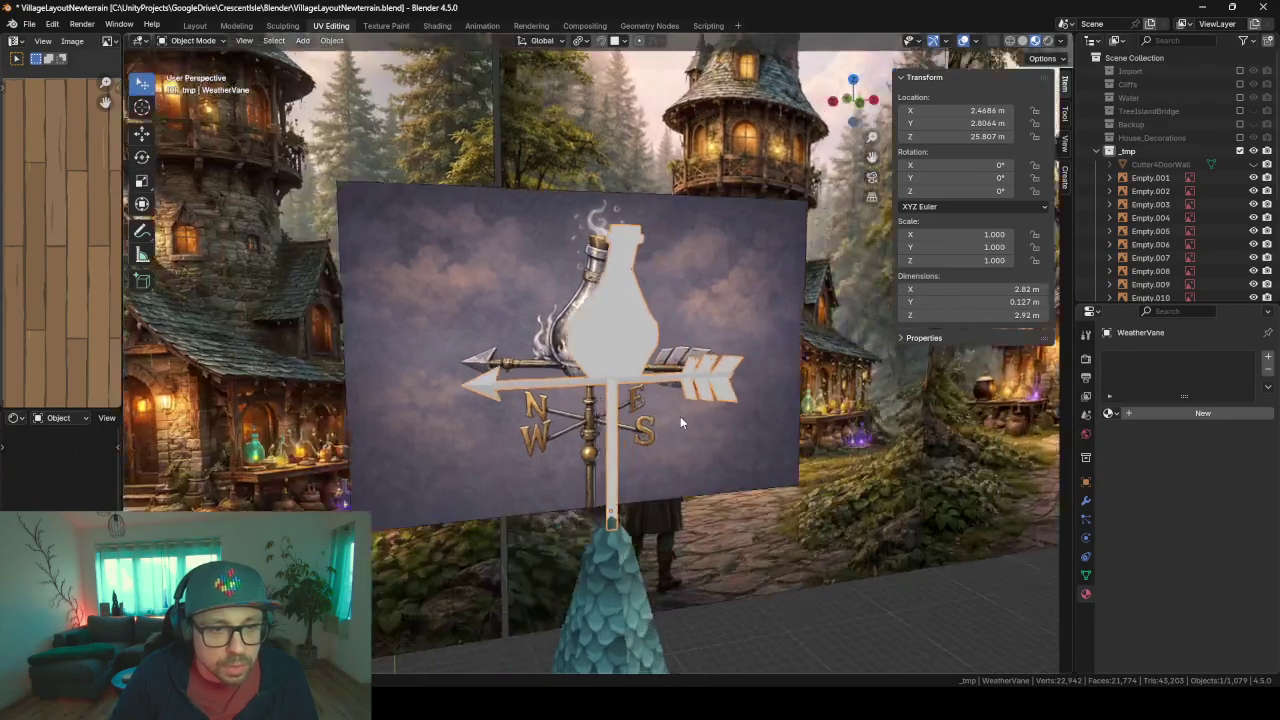
key(Tab)
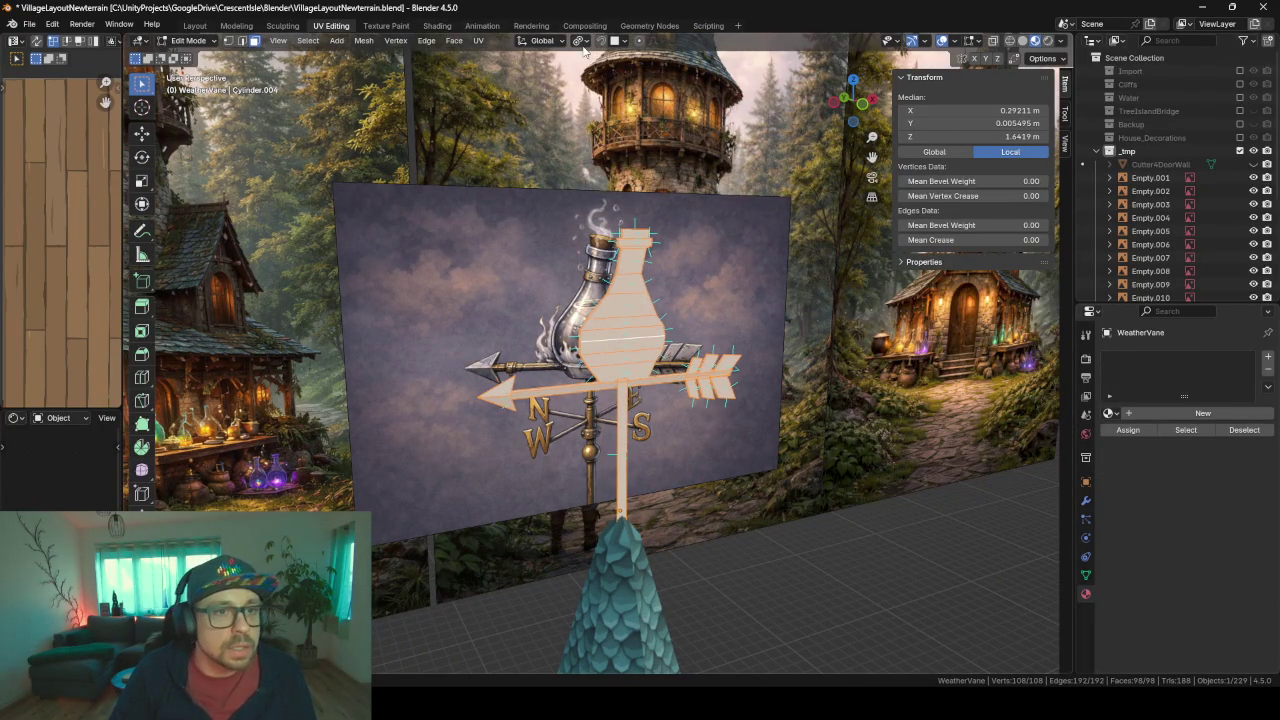
click(581, 44)
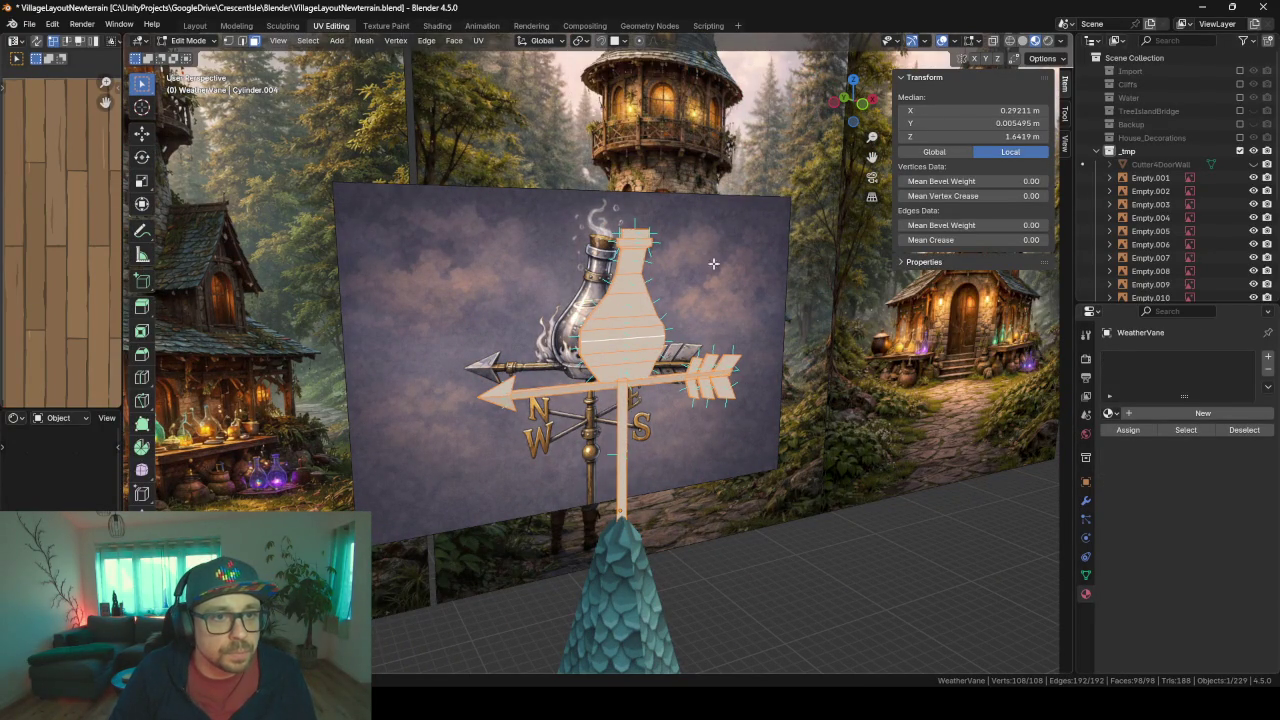
click(581, 41)
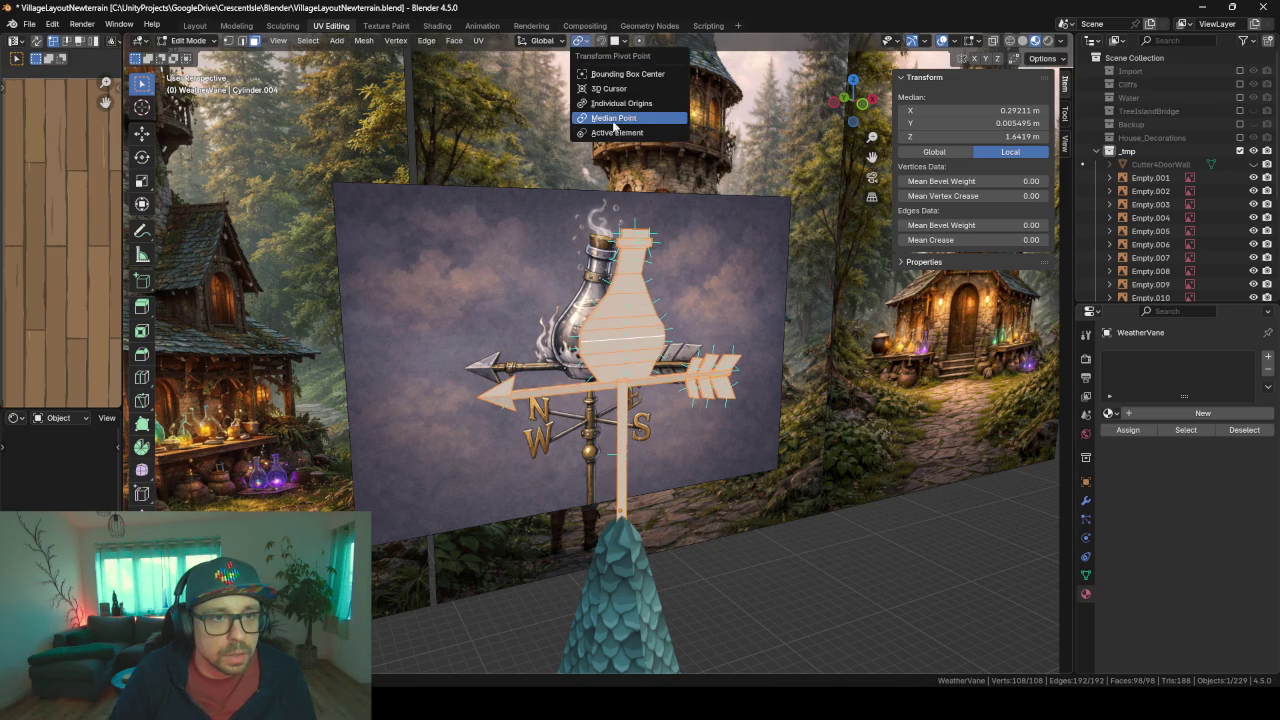
click(614, 118)
- Scale the weathervane down in object mode, first to about 0.79, then to 0.522
key(Tab)
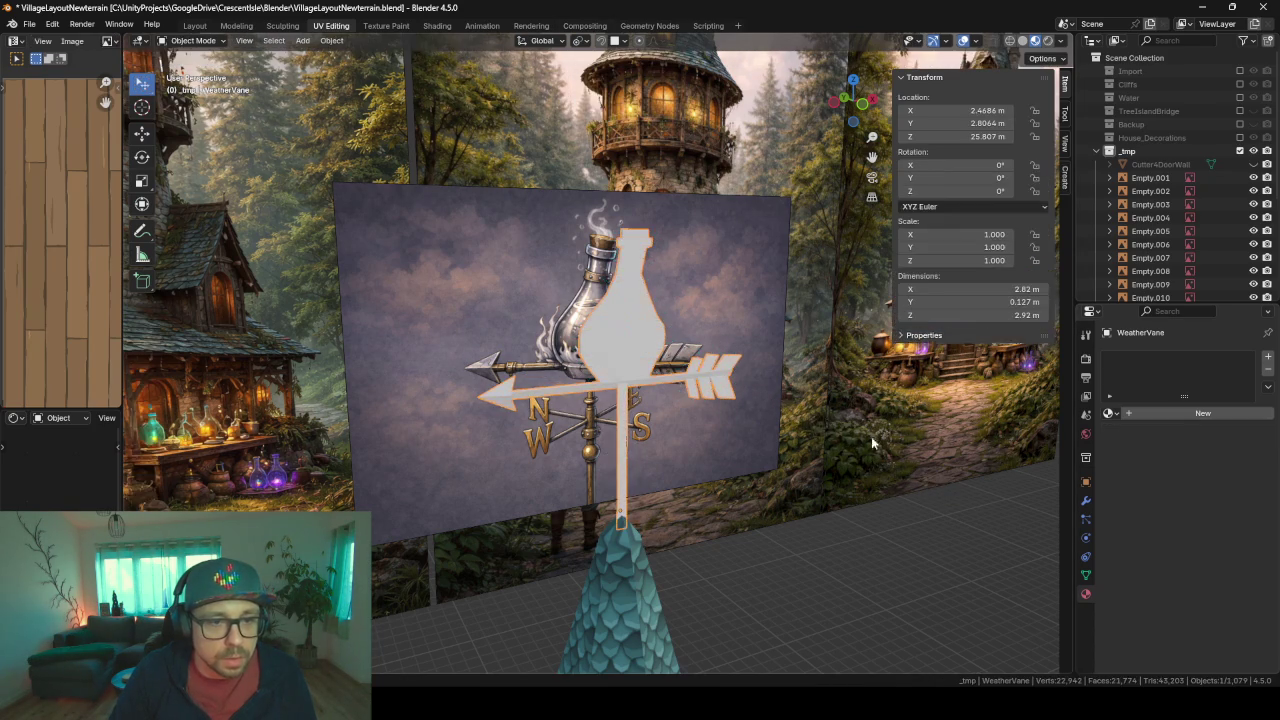
key(s)
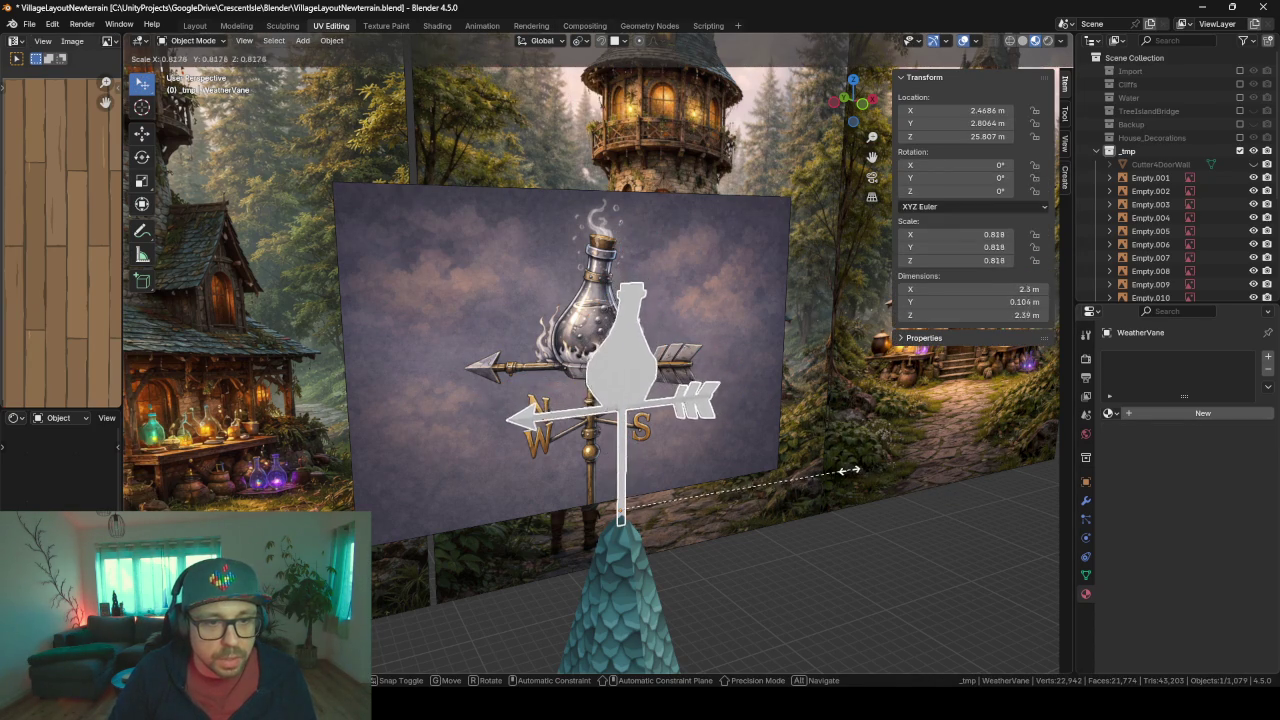
click(842, 469)
scroll(842, 469, down, 3)
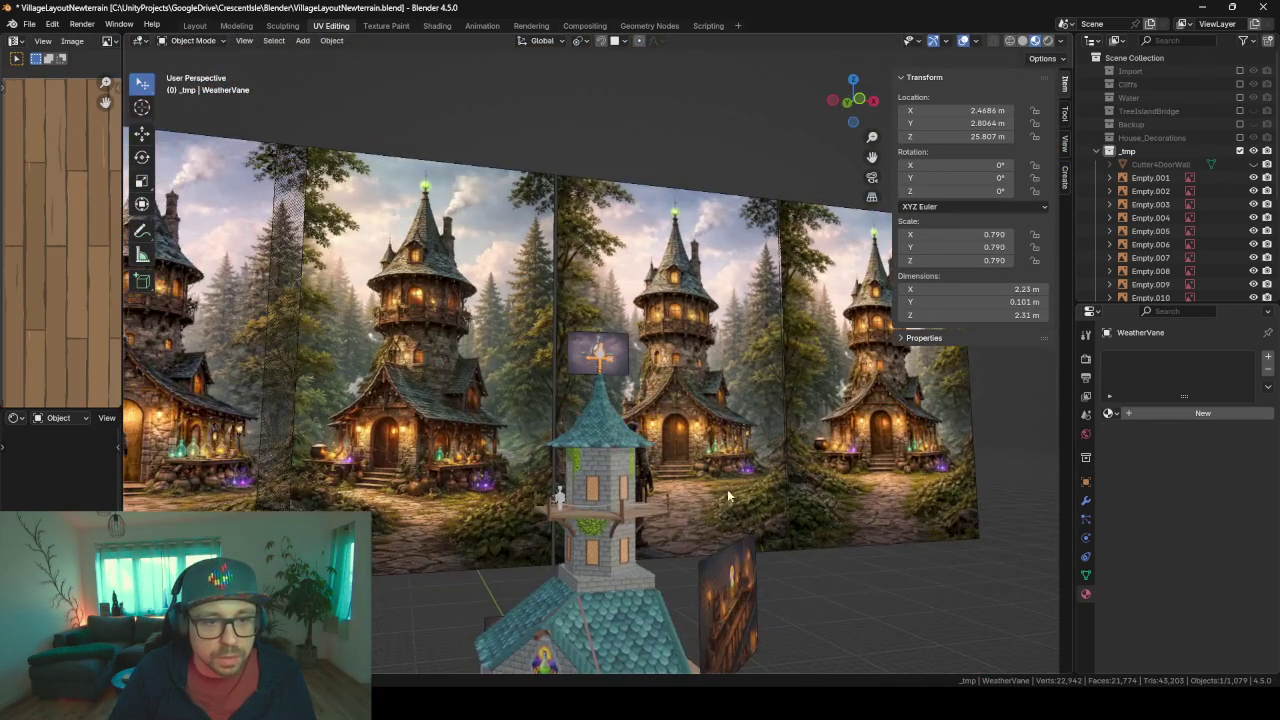
middle_drag(727, 489, 627, 398)
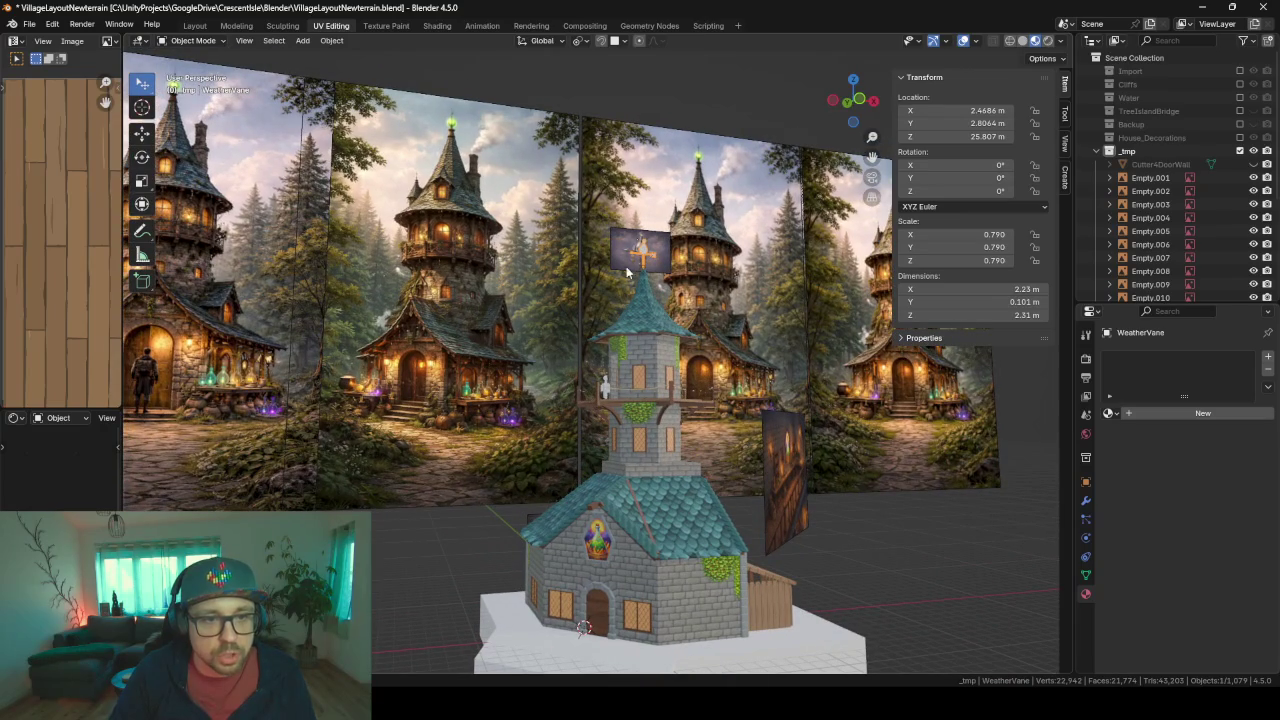
key(s)
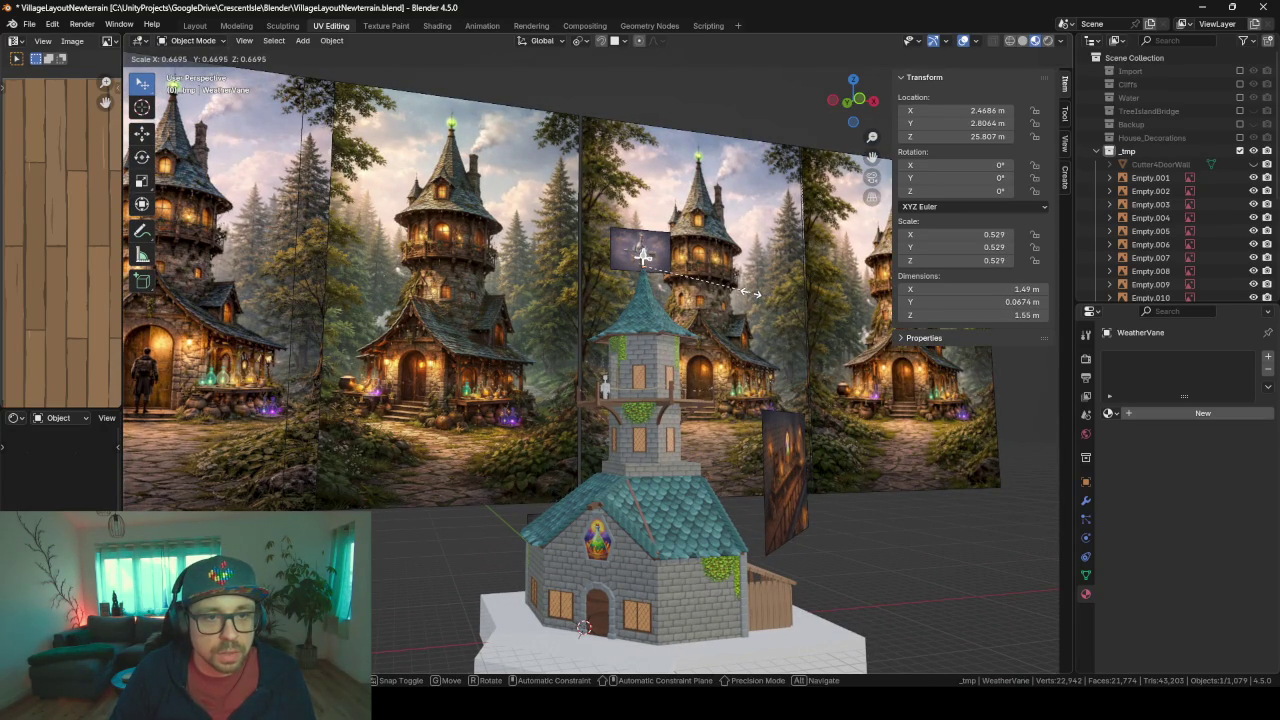
click(714, 304)
scroll(733, 384, up, 1)
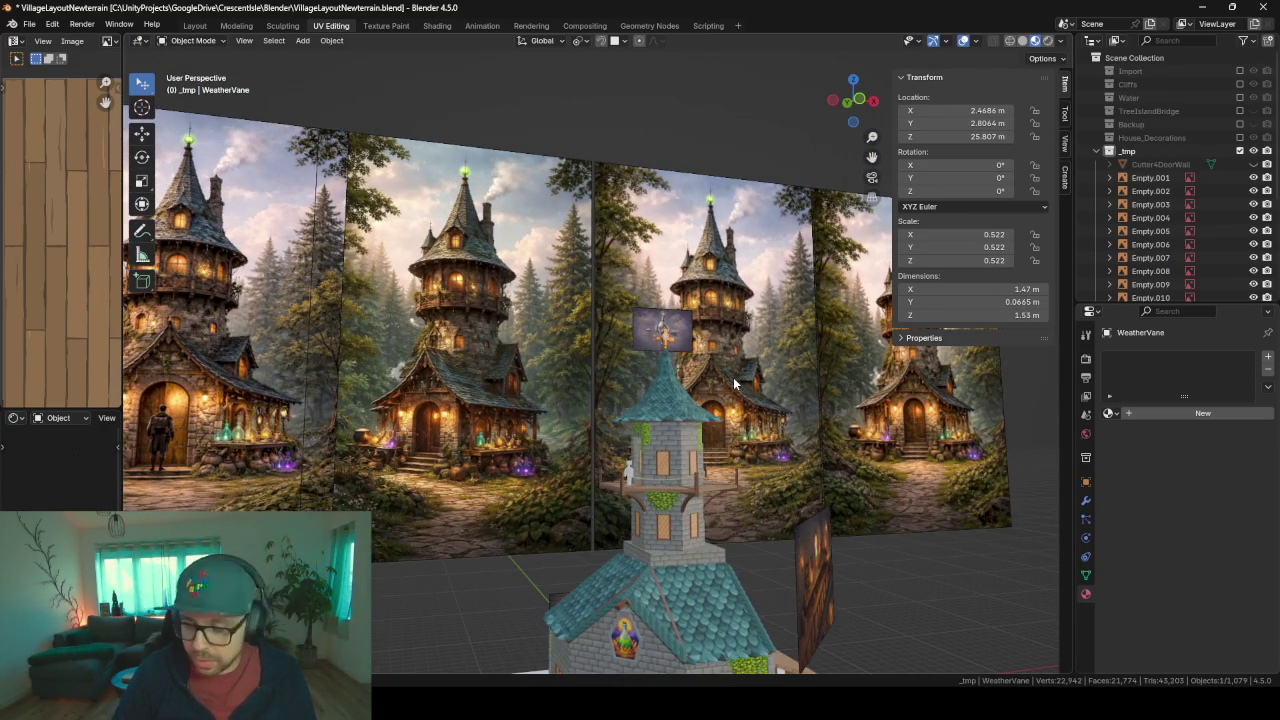
scroll(733, 384, up, 2)
scroll(733, 384, up, 3)
scroll(531, 397, down, 1)
scroll(531, 397, down, 1)
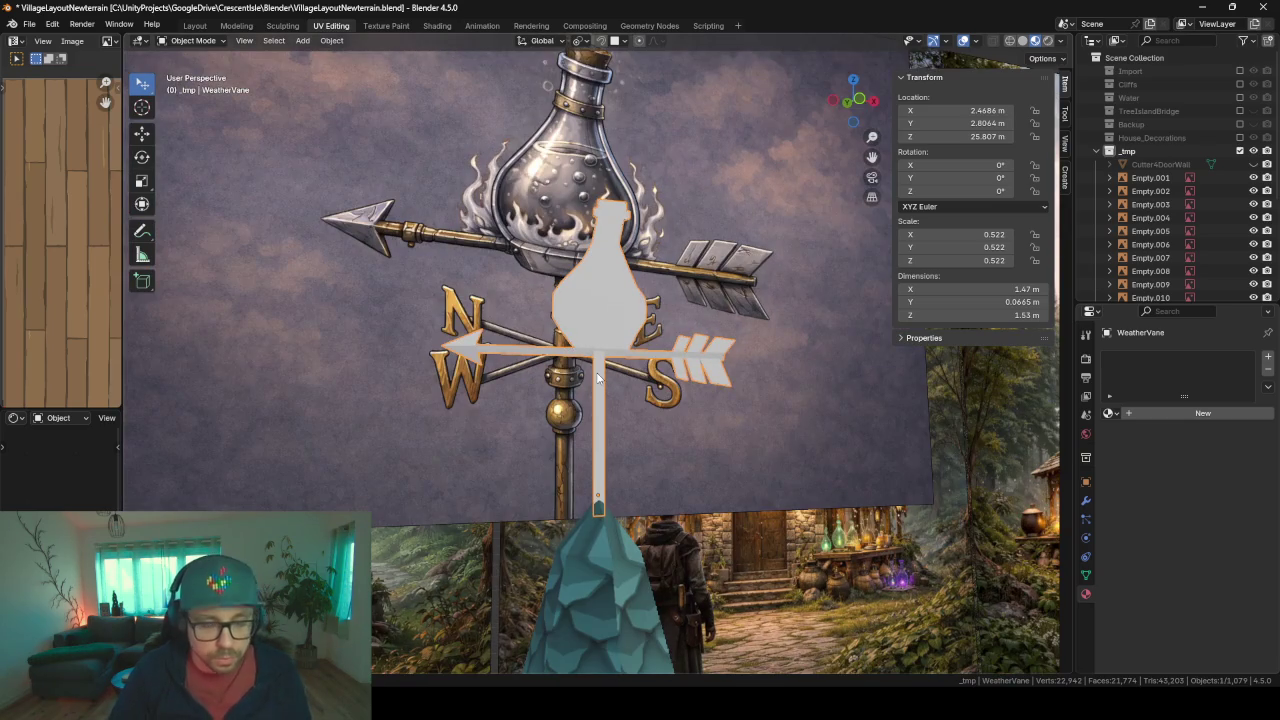
- Apply the weathervane's scale so it reads 1.000 at its new 1.47 × 1.53 m size
key(ctrl+a)
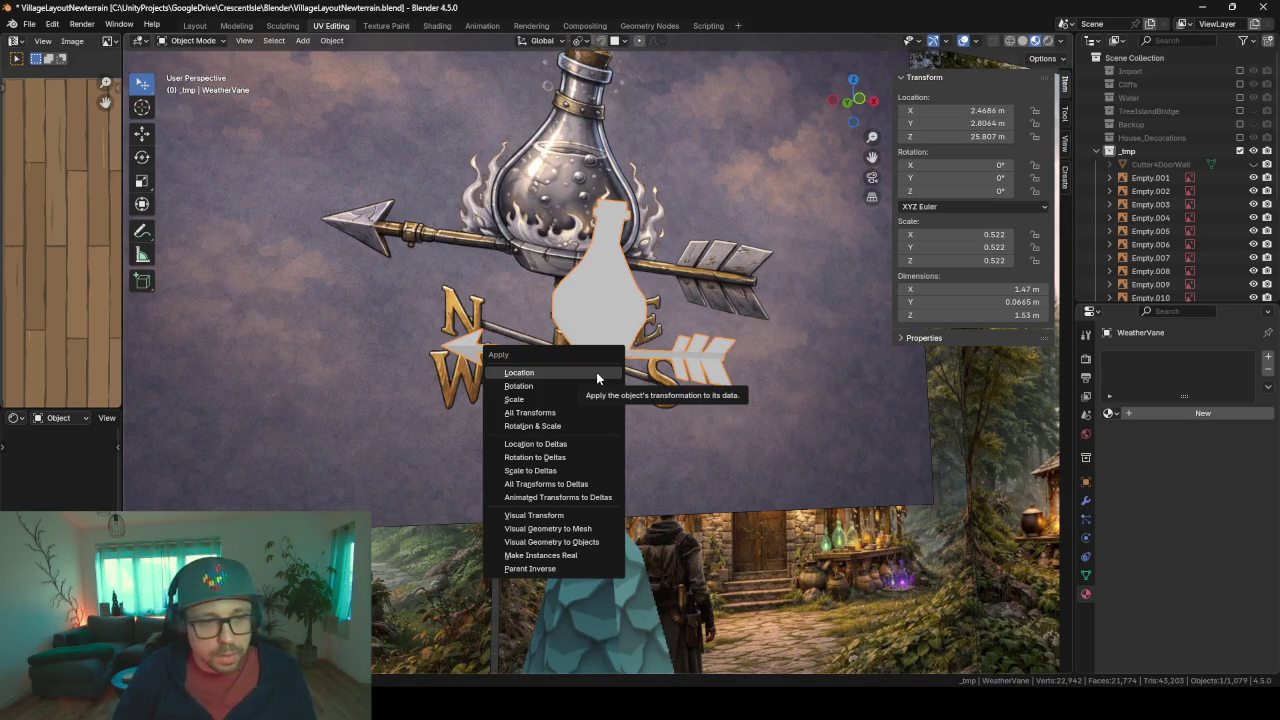
key(Down)
key(Down)
key(Return)
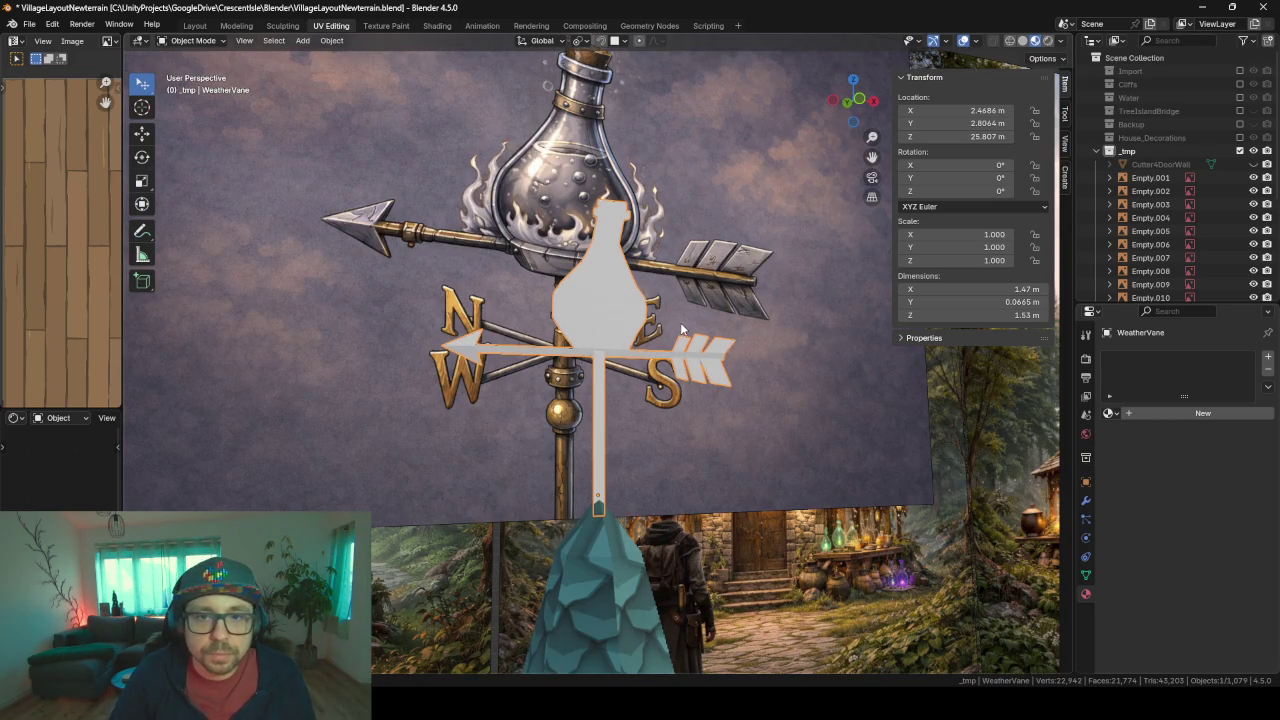
mouse_move(680, 322)
middle_down()
mouse_move(705, 360)
mouse_move(643, 363)
middle_up()
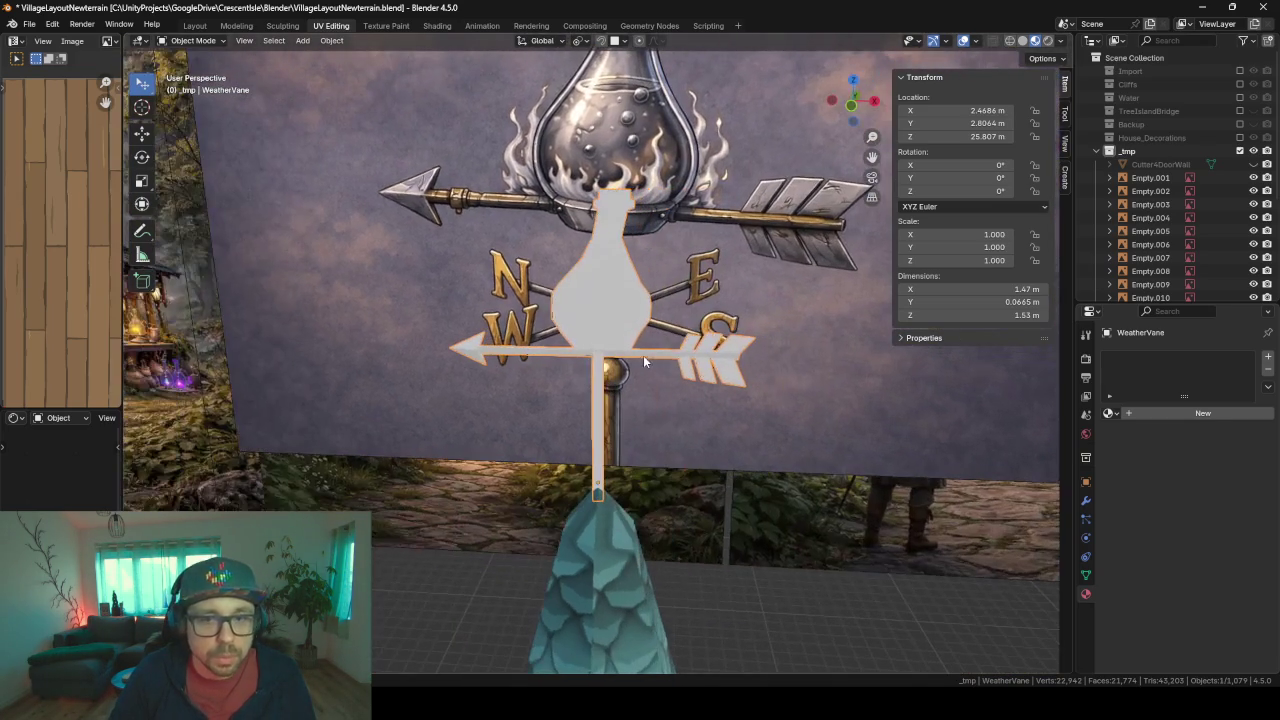
- Replace the weathervane's AlchemistWindow material with BaseMaterial, found by searching 'base'
click(1112, 418)
key(Return)
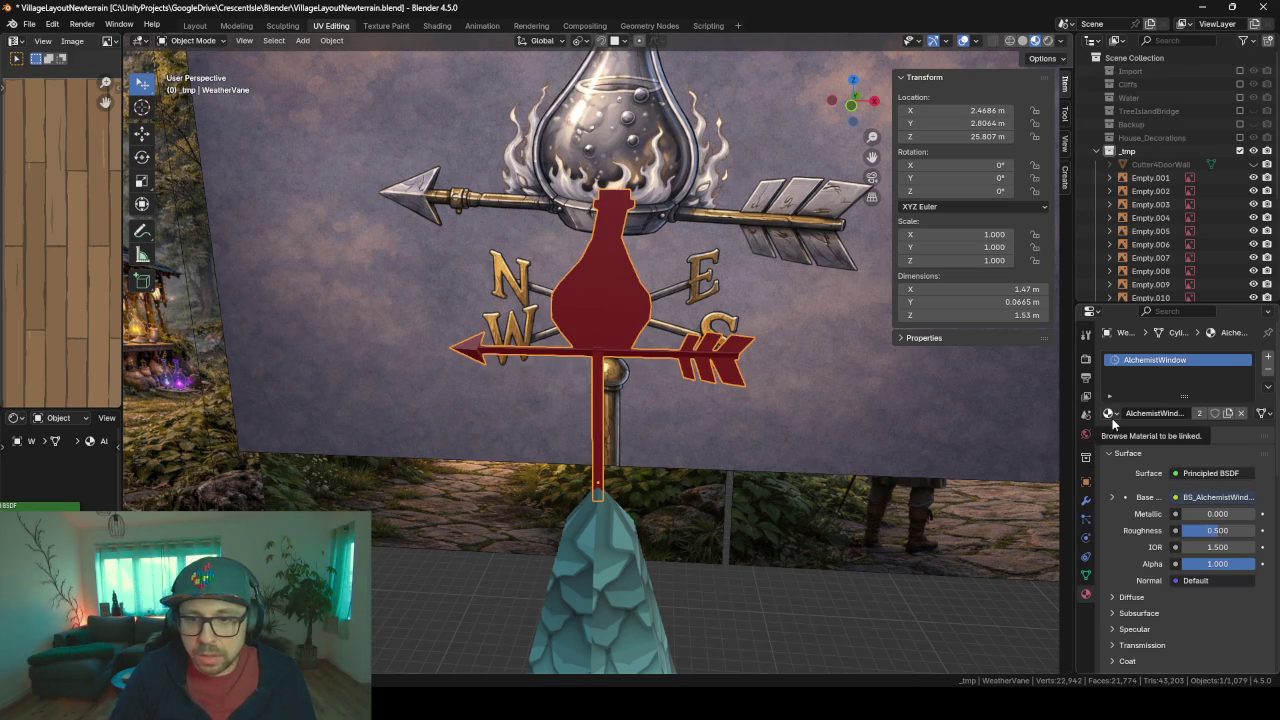
click(1112, 418)
text(base)
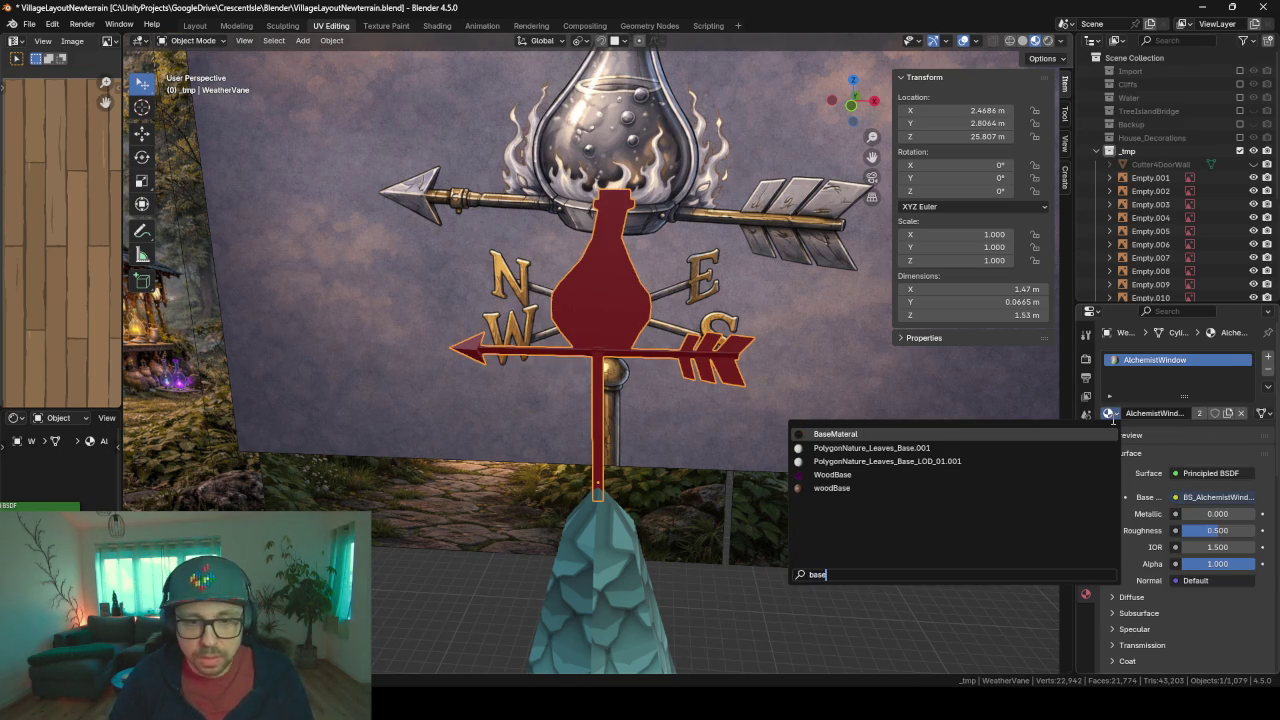
key(Return)
- Bring the whole tower house into view, then select the arched door frame and zoom to it
scroll(559, 379, down, 2)
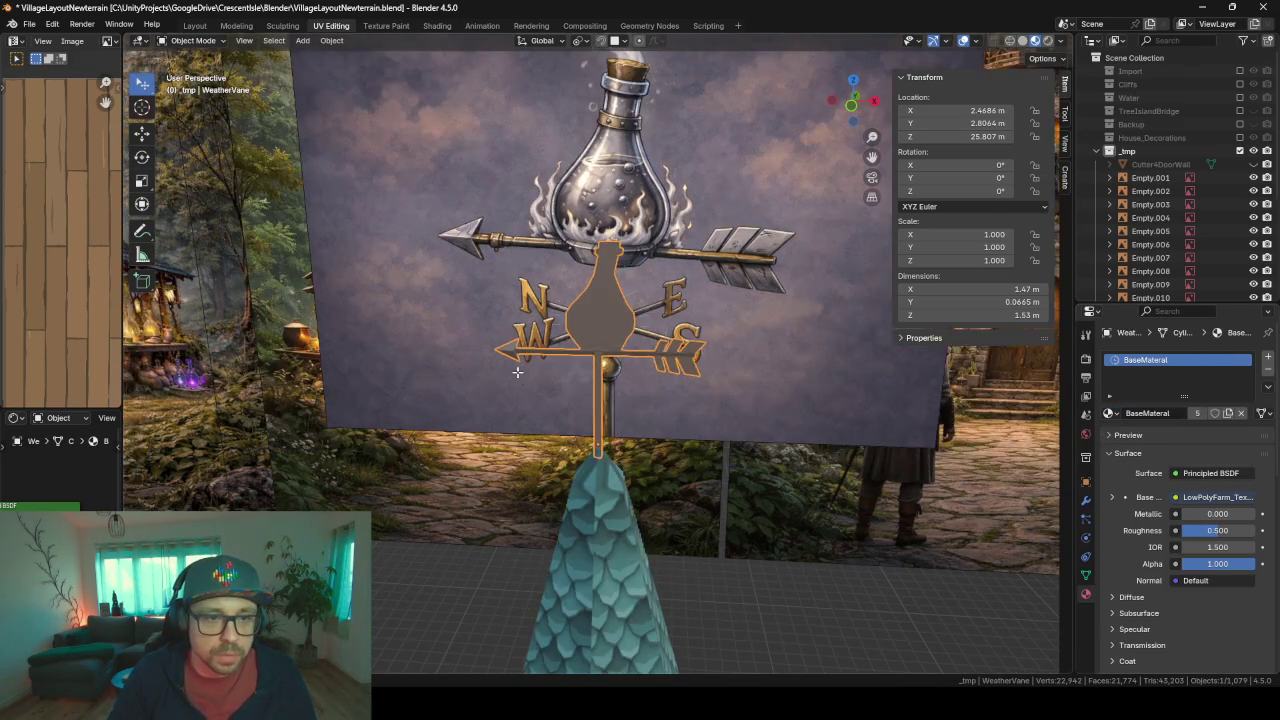
mouse_move(541, 378)
middle_down()
mouse_move(533, 339)
mouse_move(714, 373)
mouse_move(647, 390)
mouse_move(720, 415)
middle_up()
scroll(647, 390, down, 2)
scroll(622, 494, down, 3)
shift+middle_drag(622, 494, 664, 358)
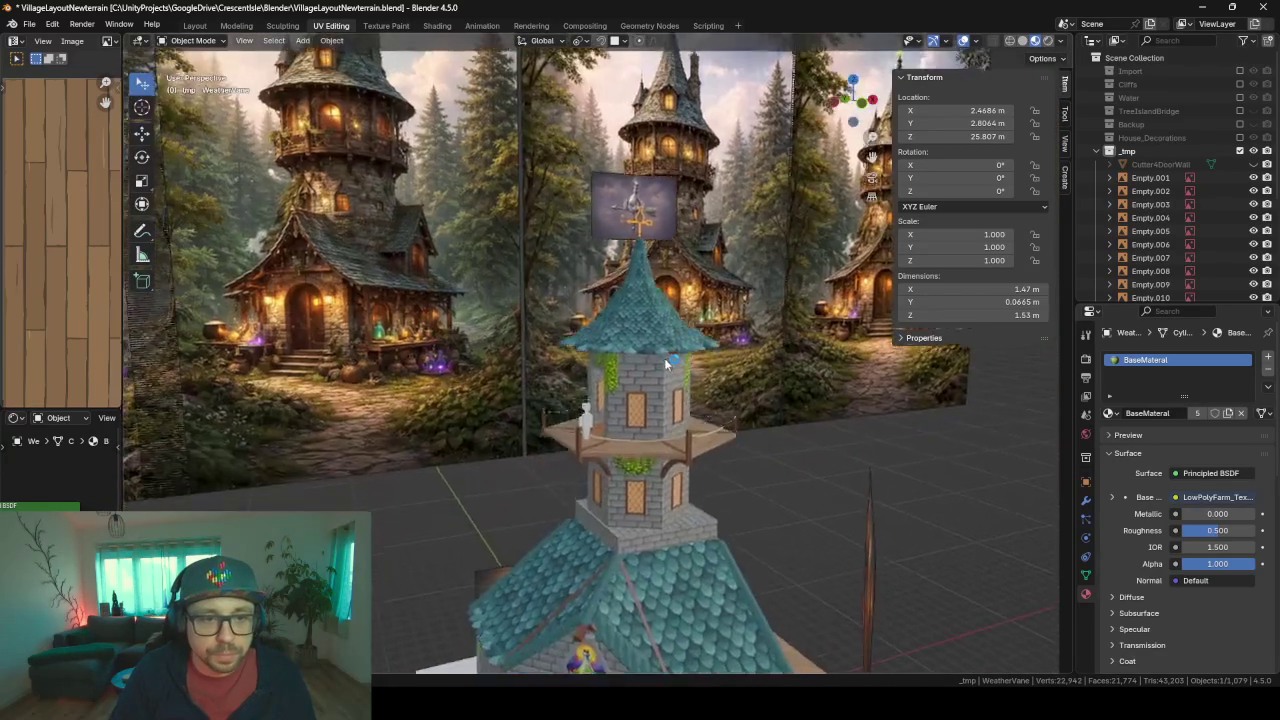
scroll(639, 497, down, 2)
shift+middle_drag(639, 497, 650, 473)
click(650, 472)
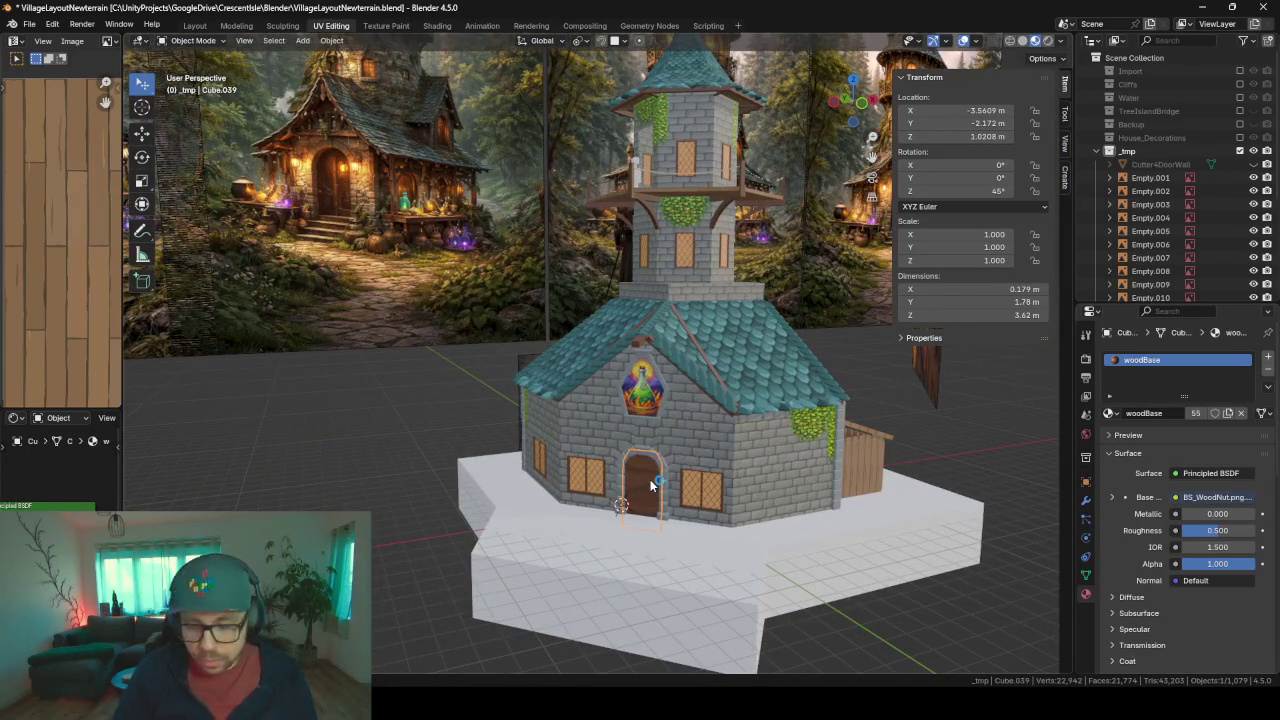
key(KP_Decimal)
mouse_move(643, 705)
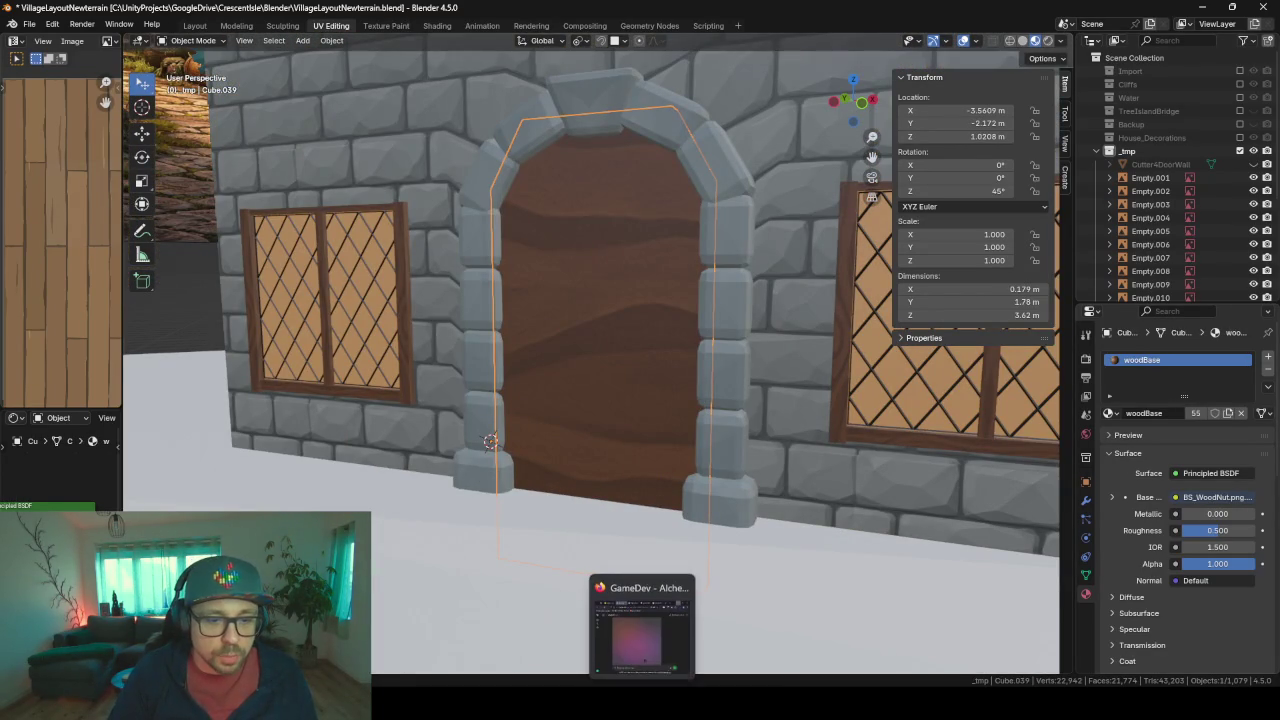
- Switch to ChatGPT and enlarge its window to see the arched wooden door concept art
click(643, 628)
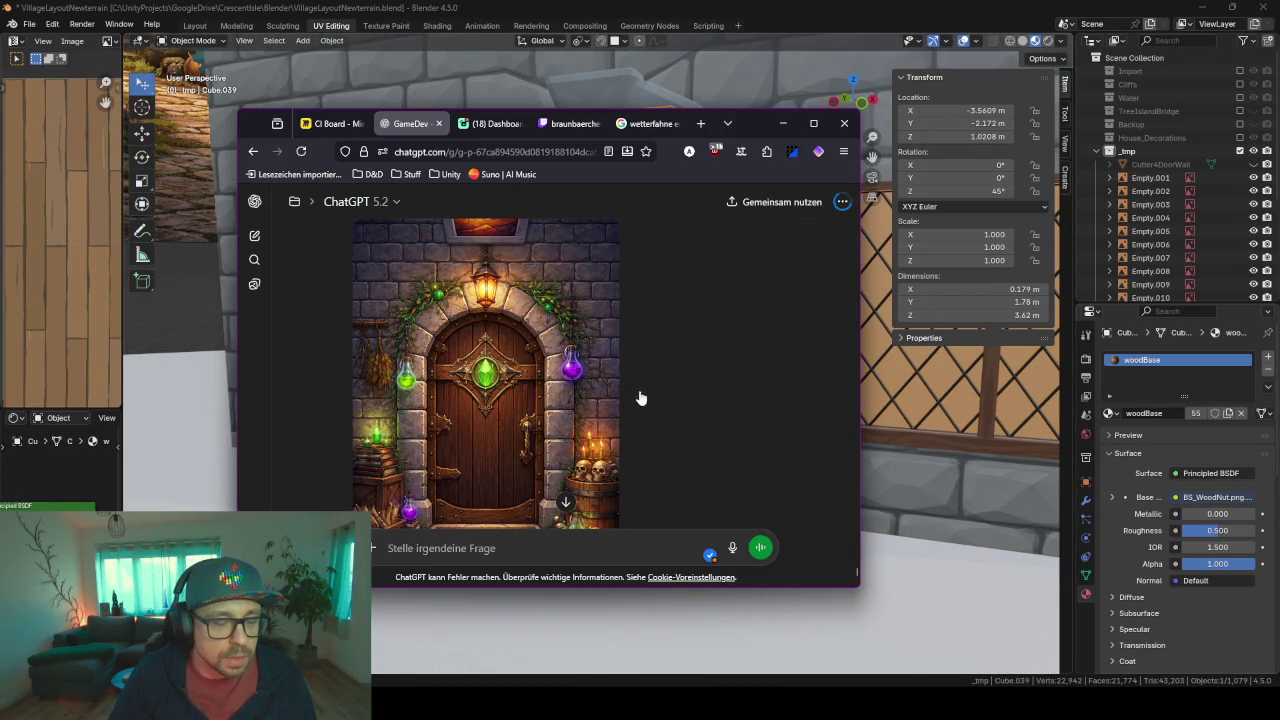
scroll(596, 436, down, 2)
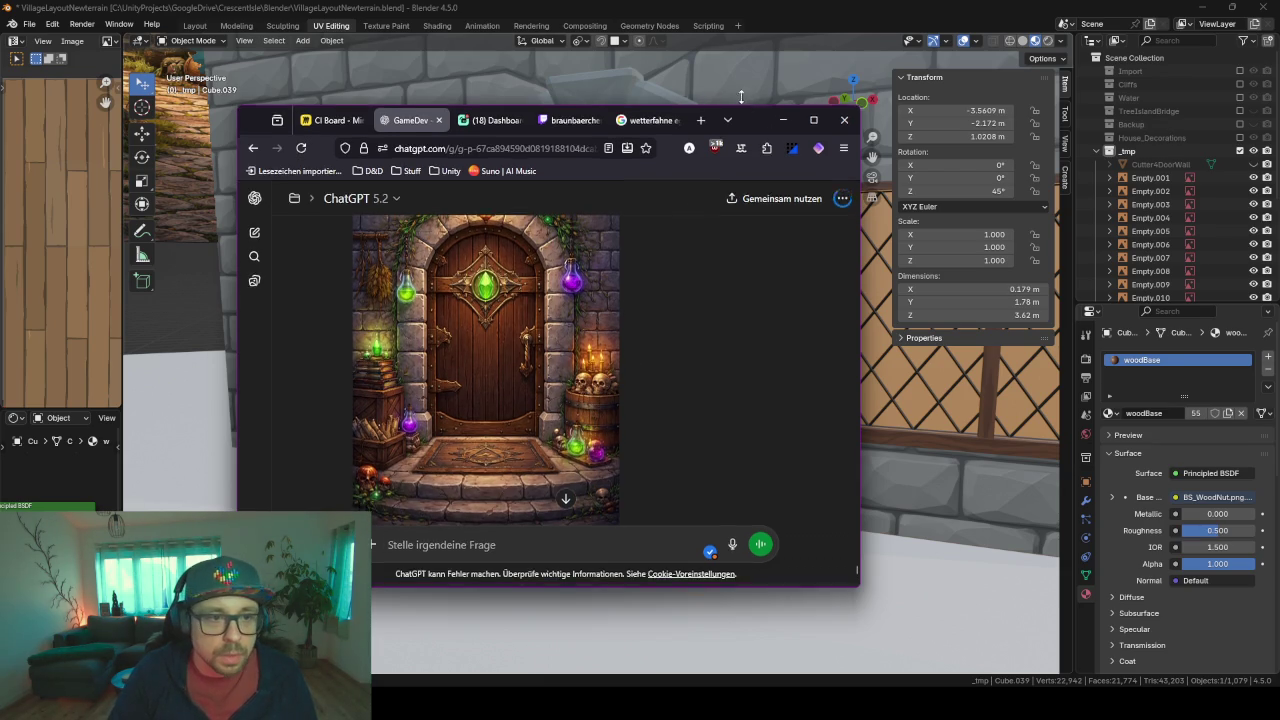
drag(757, 112, 757, 27)
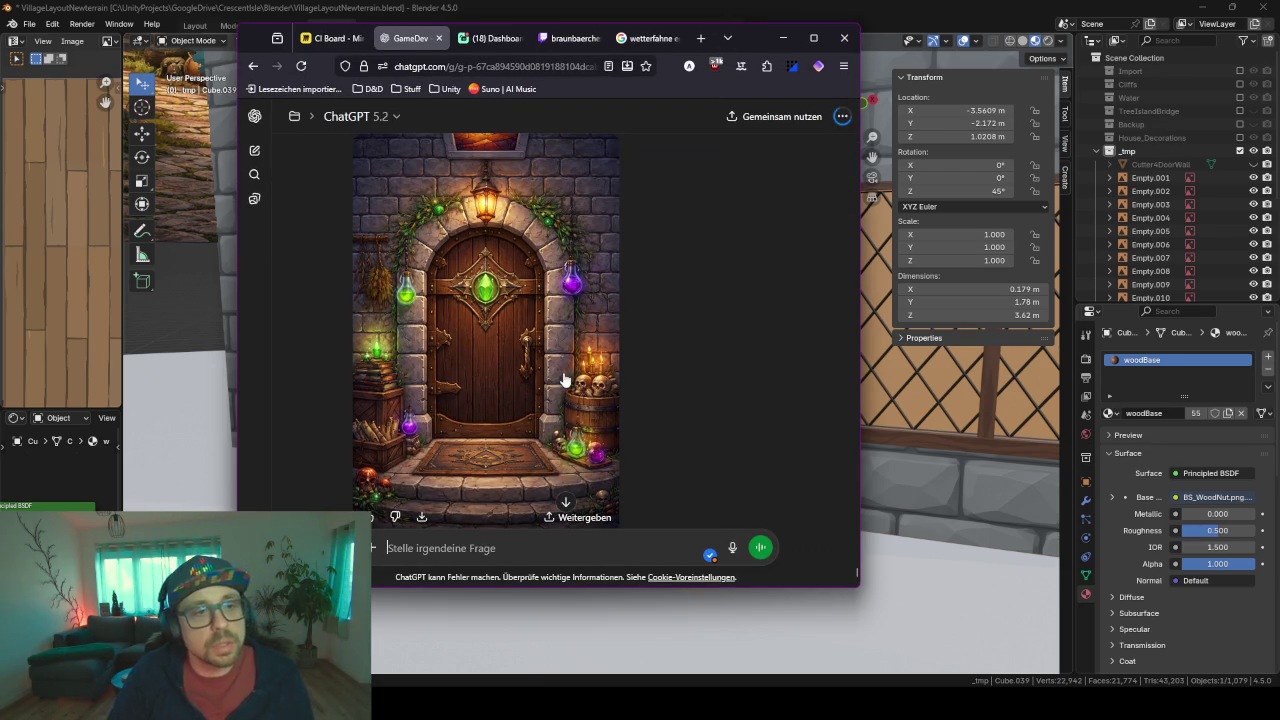
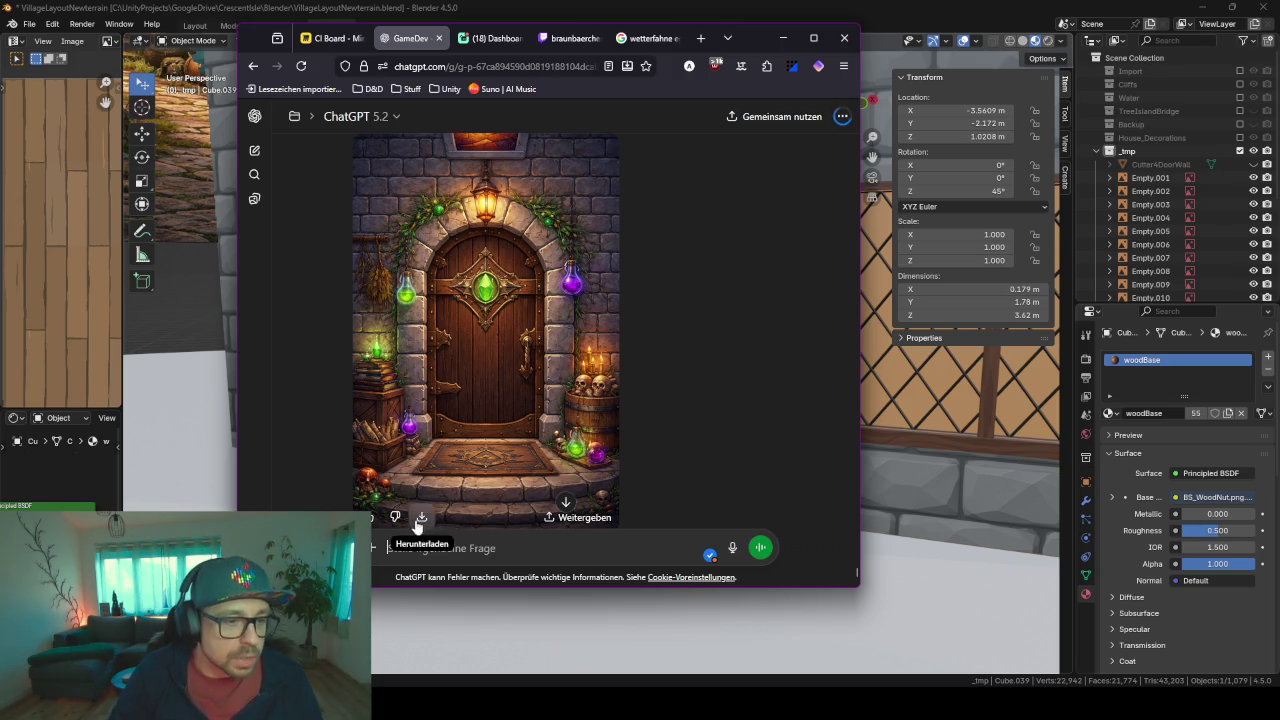
- Download the generated fantasy door PNG via Speichern and minimize the browser
click(407, 458)
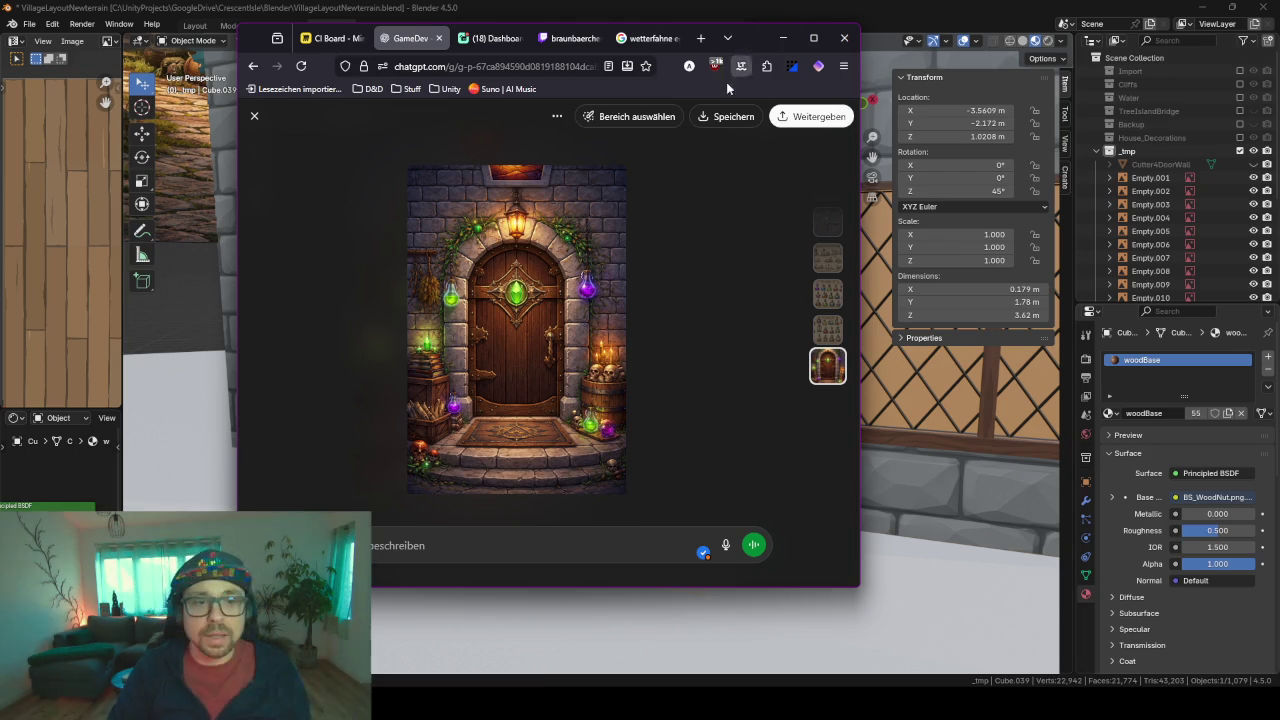
click(727, 116)
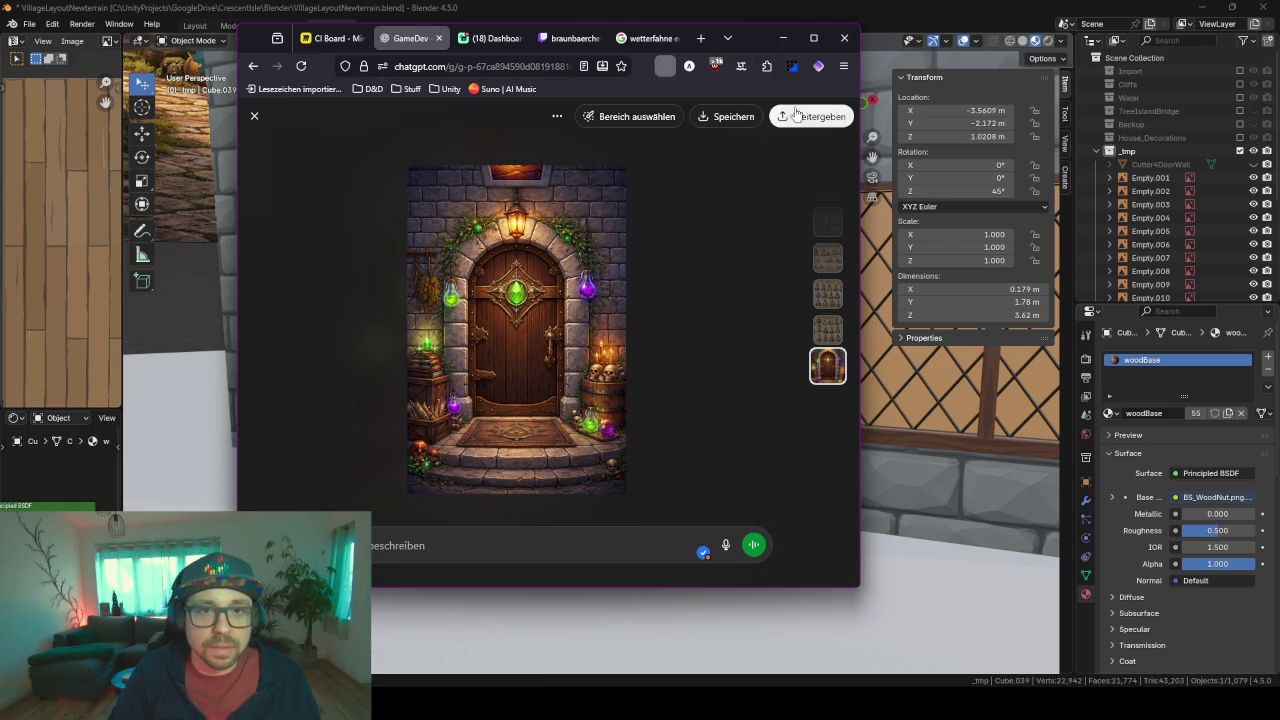
click(783, 43)
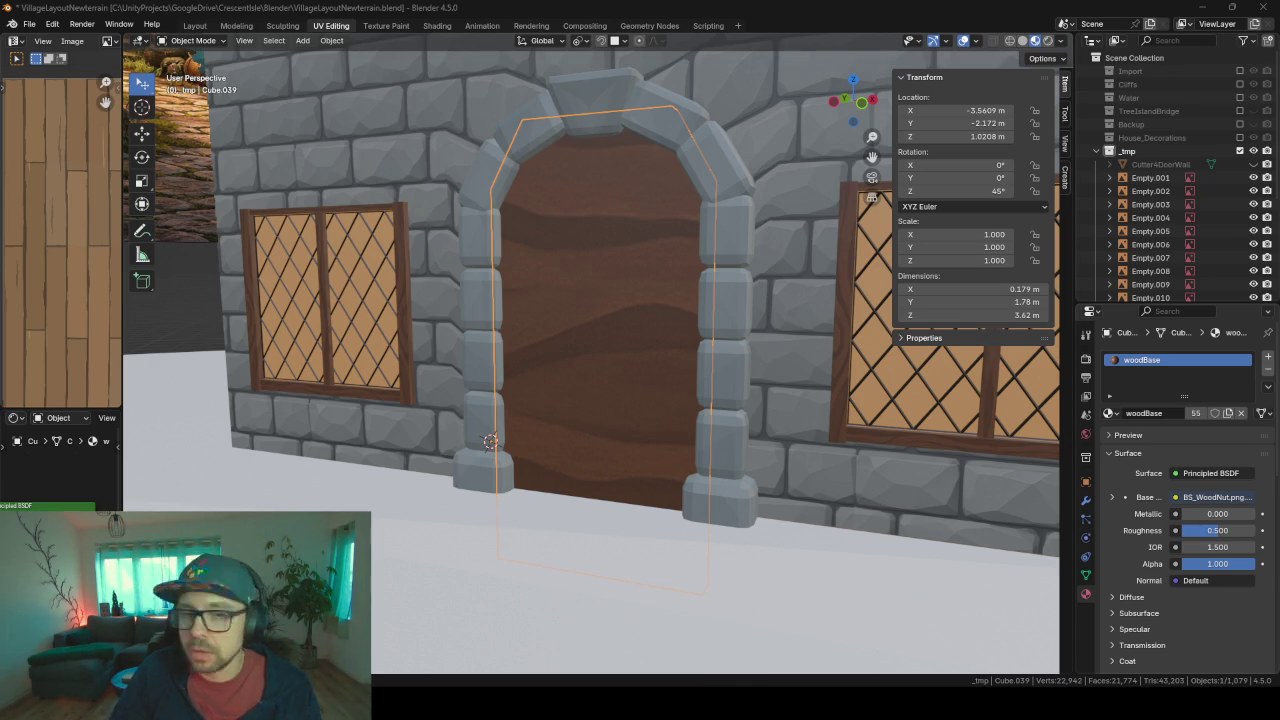
- Clear the reference image Empty.011's rotation and stand it upright at 90° on X
click(579, 366)
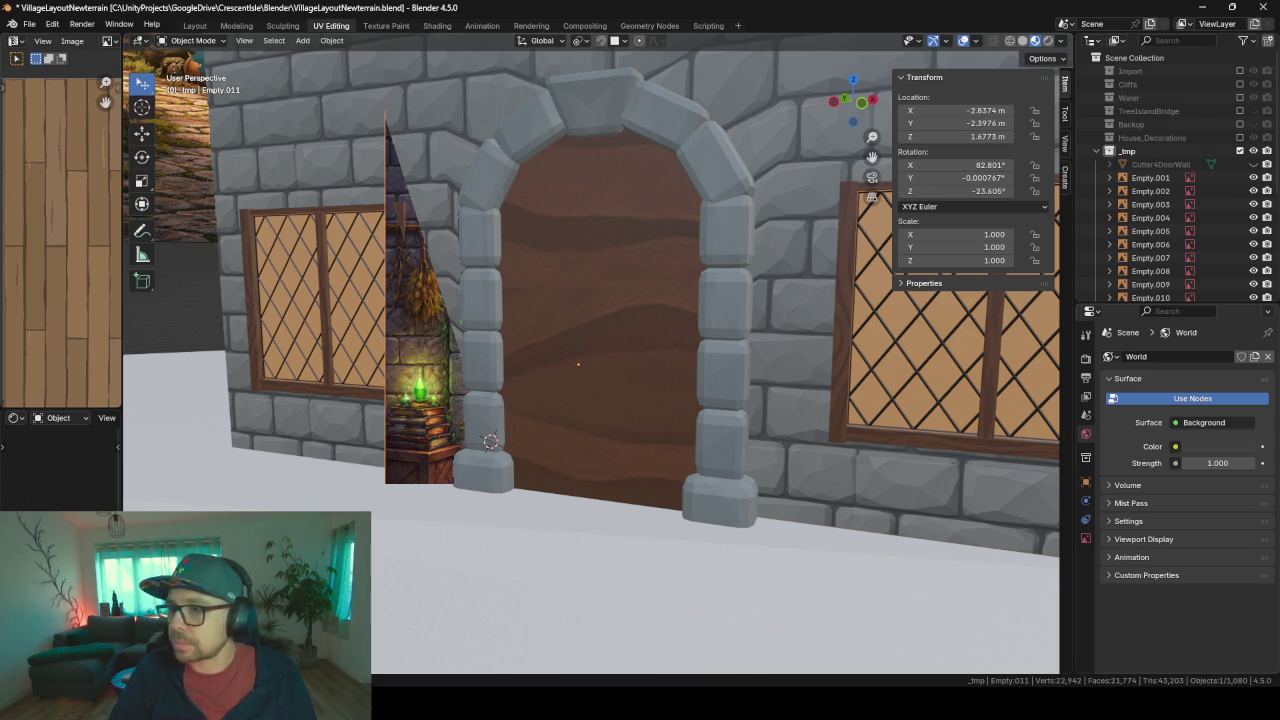
scroll(425, 355, down, 5)
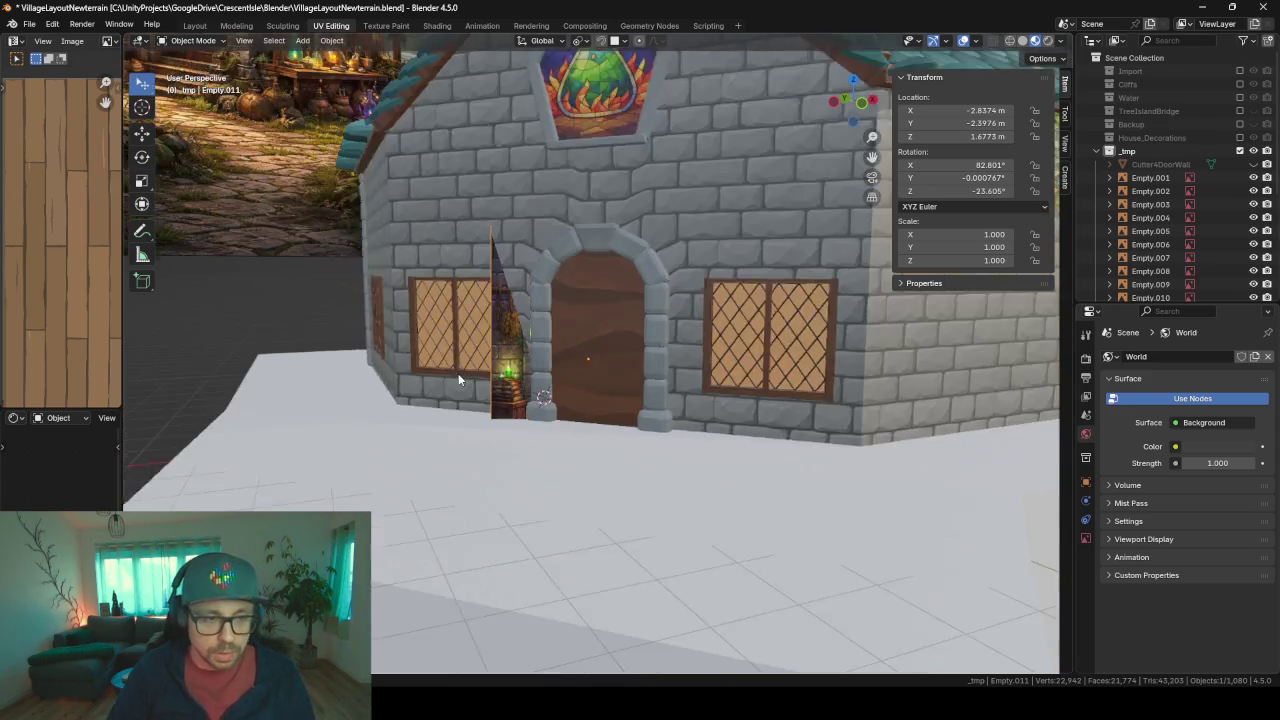
scroll(458, 373, down, 2)
key(r)
key(Escape)
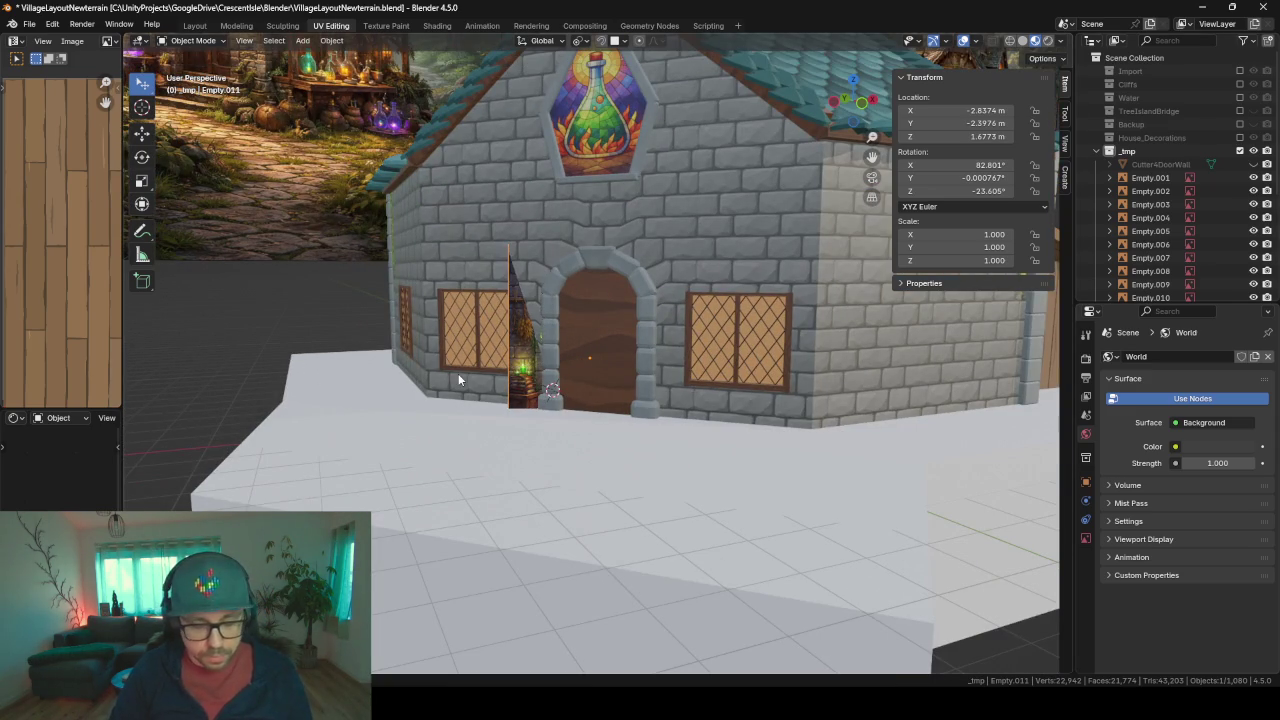
key(alt+r)
key(r)
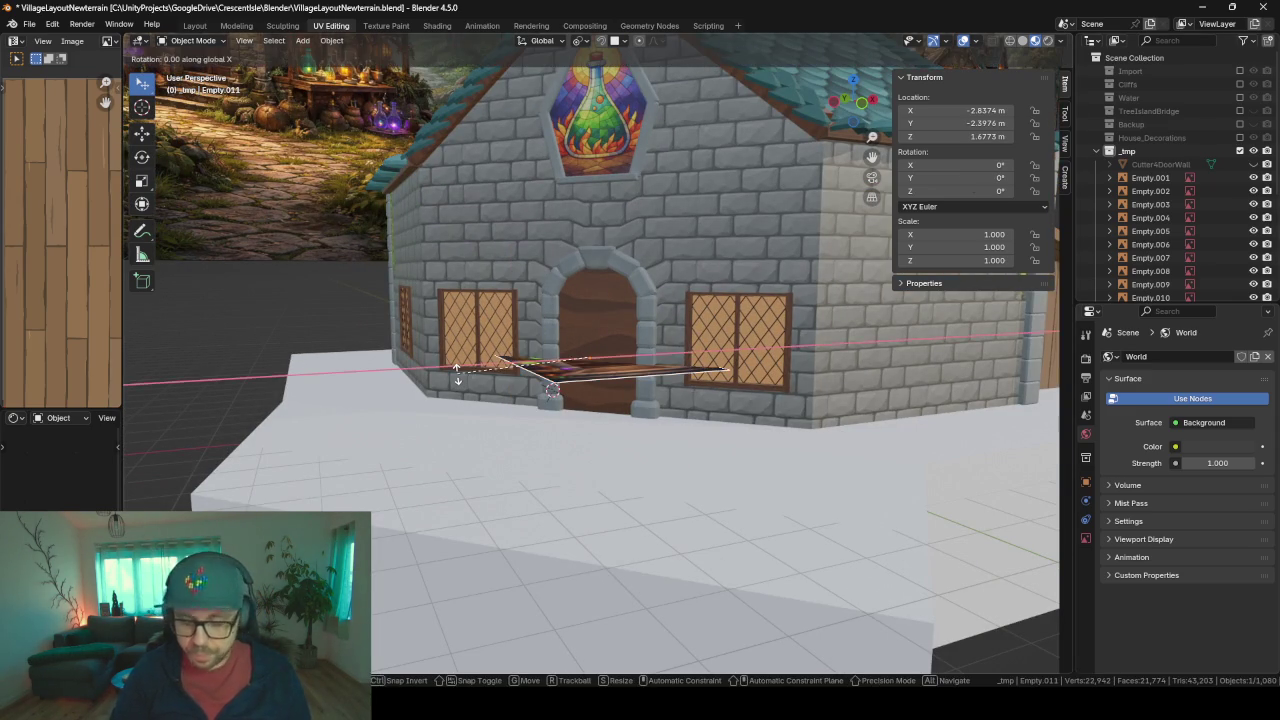
key(x)
key(9)
key(0)
key(Return)
- Turn the reference image -45° around Z to face the wall
key(r)
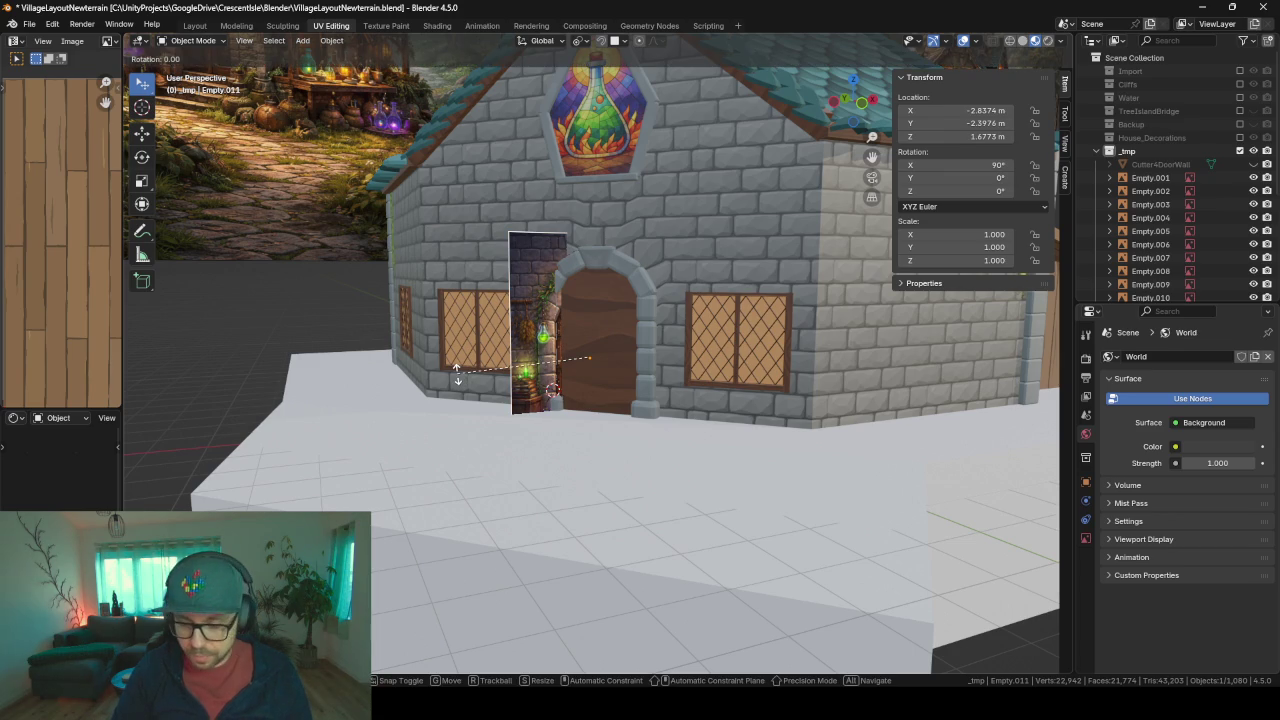
key(z)
key(minus)
key(4)
key(5)
key(Return)
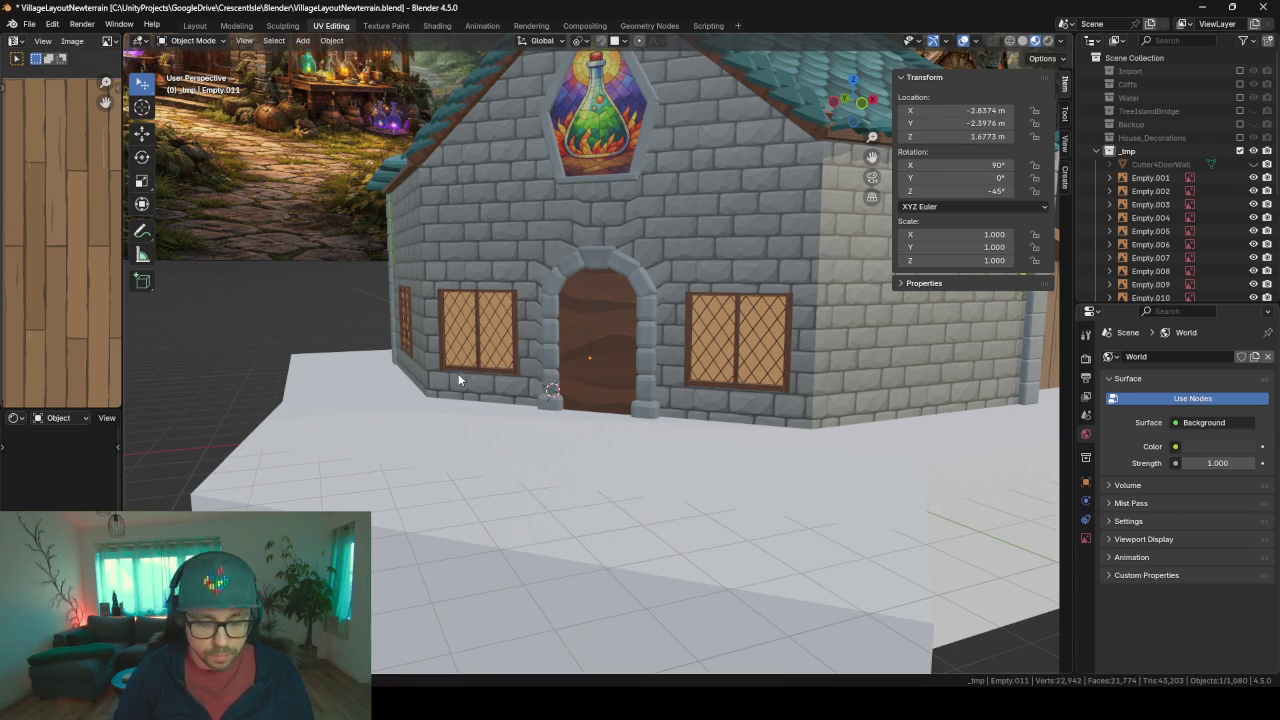
- Move the reference image along its local axes onto the house wall over the doorway
key(g)
key(x)
key(x)
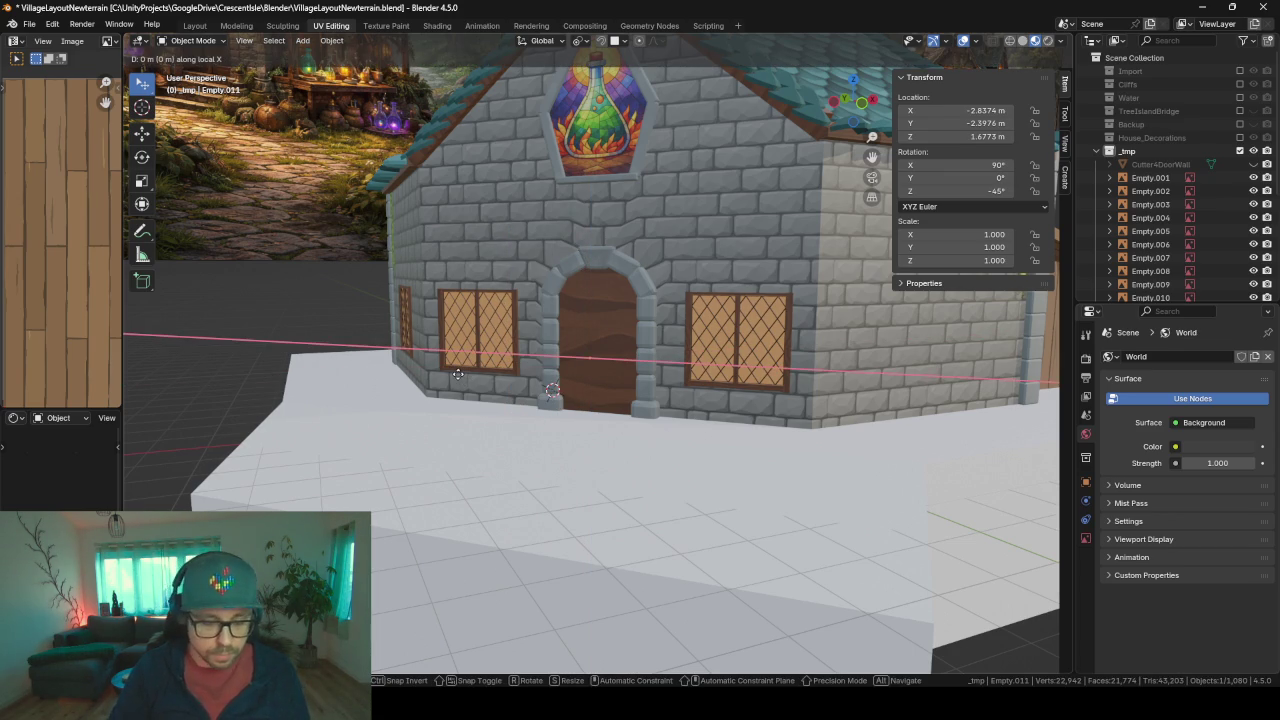
key(y)
key(y)
key(z)
key(z)
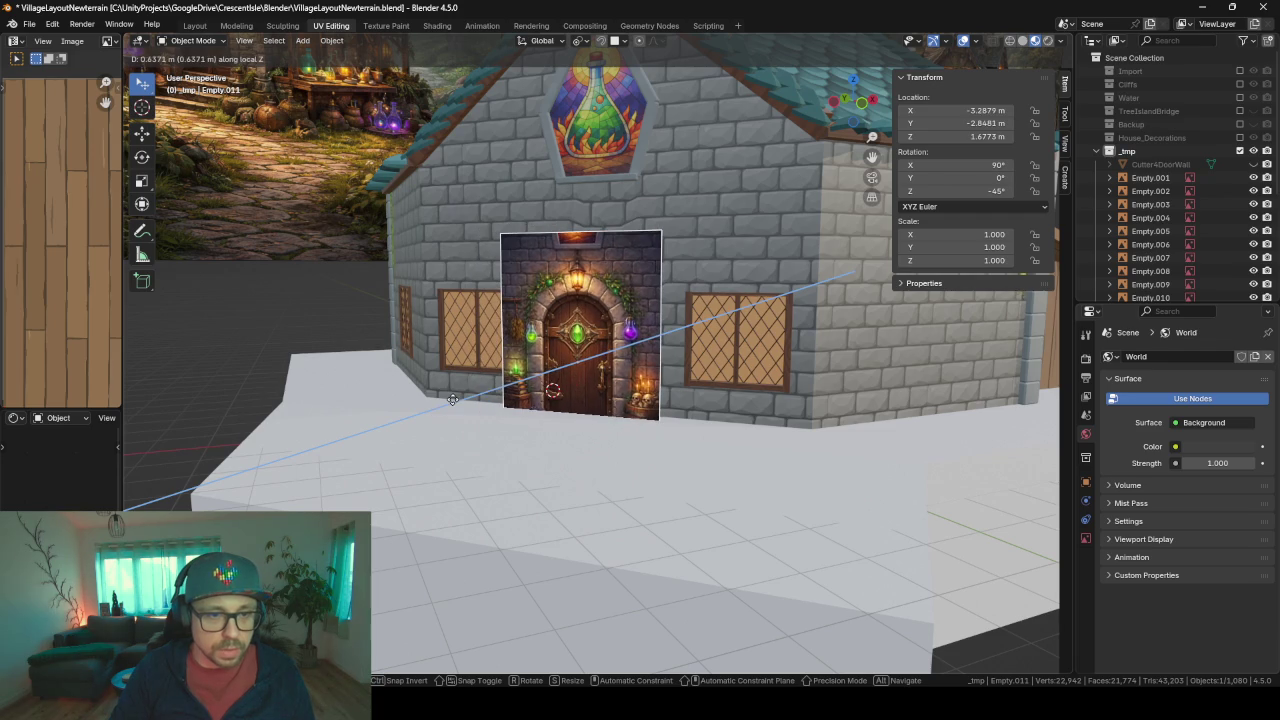
click(447, 410)
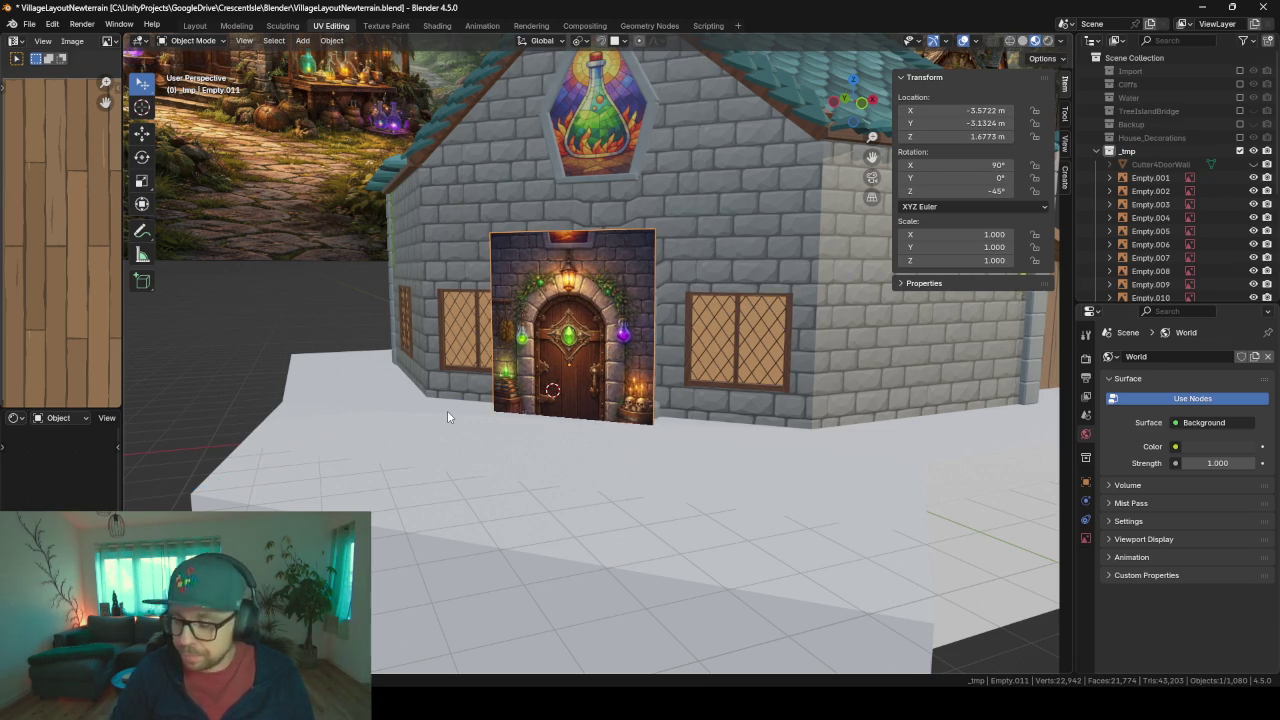
scroll(447, 410, up, 2)
key(KP_Decimal)
mouse_move(447, 410)
middle_down()
mouse_move(588, 402)
mouse_move(736, 363)
middle_up()
scroll(588, 402, down, 5)
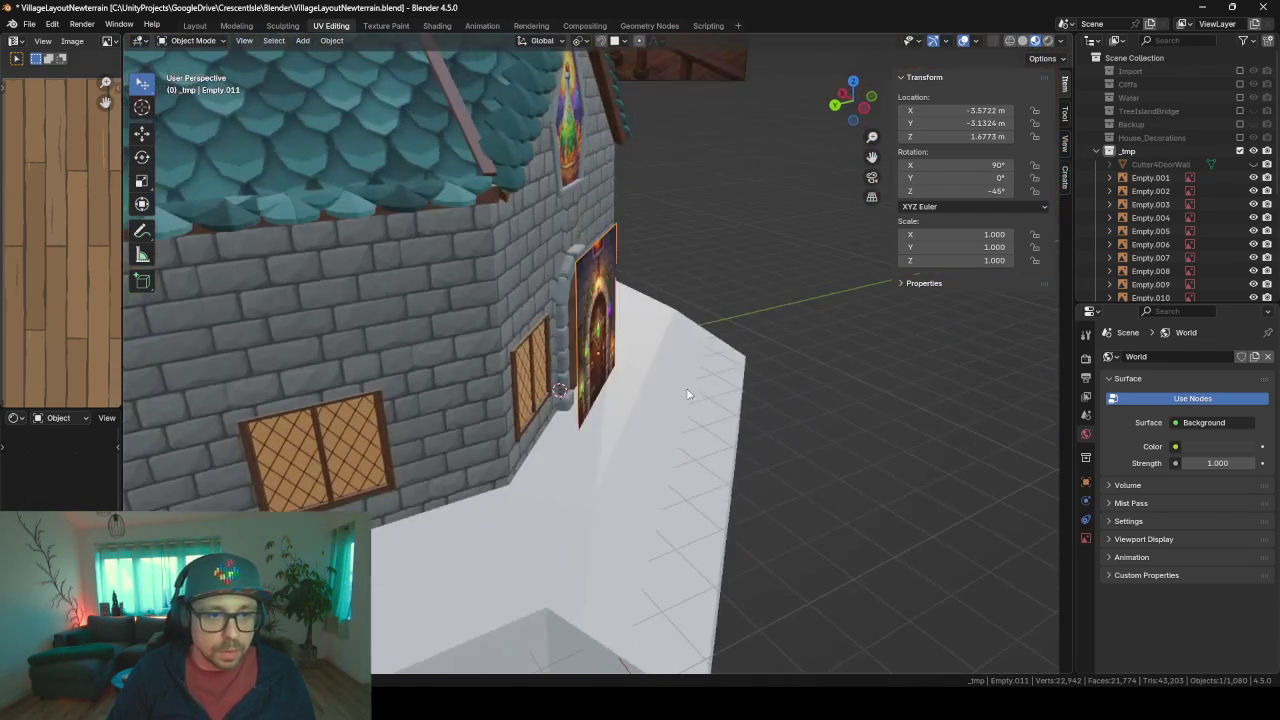
scroll(736, 363, up, 3)
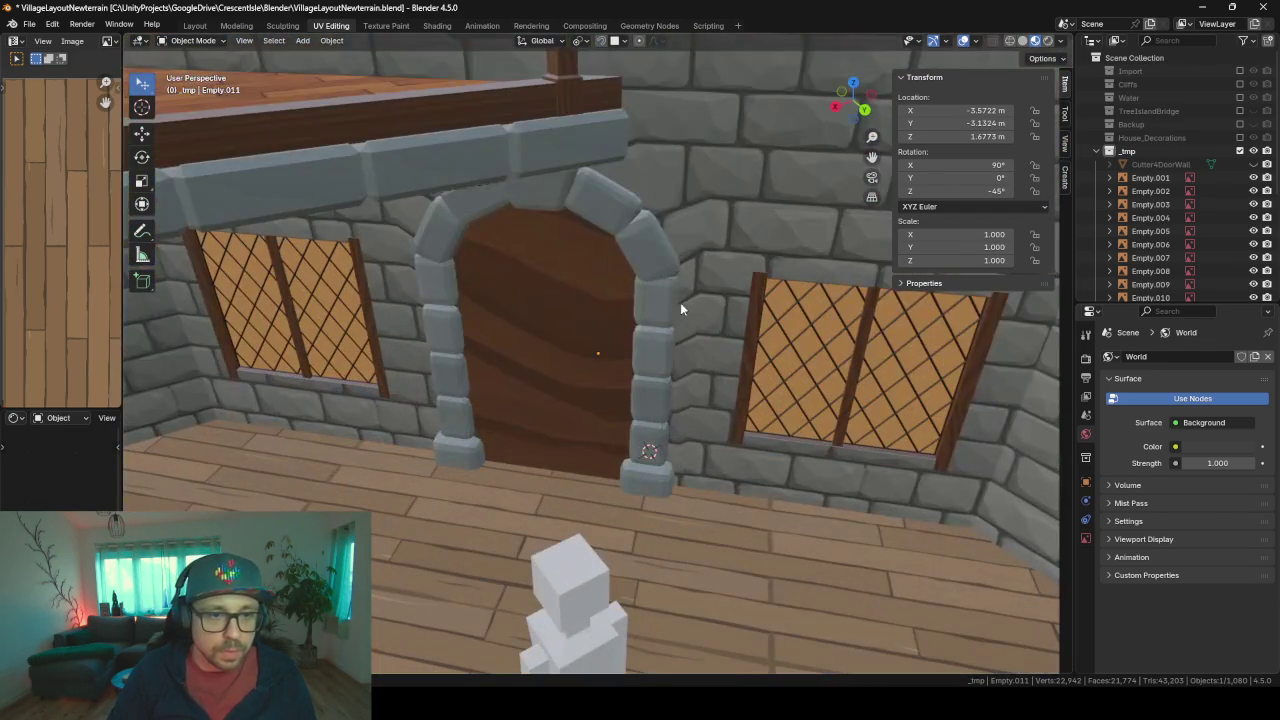
- Isolate the door arch with Shift+H and slide Empty.011 beside it along Z
click(680, 303)
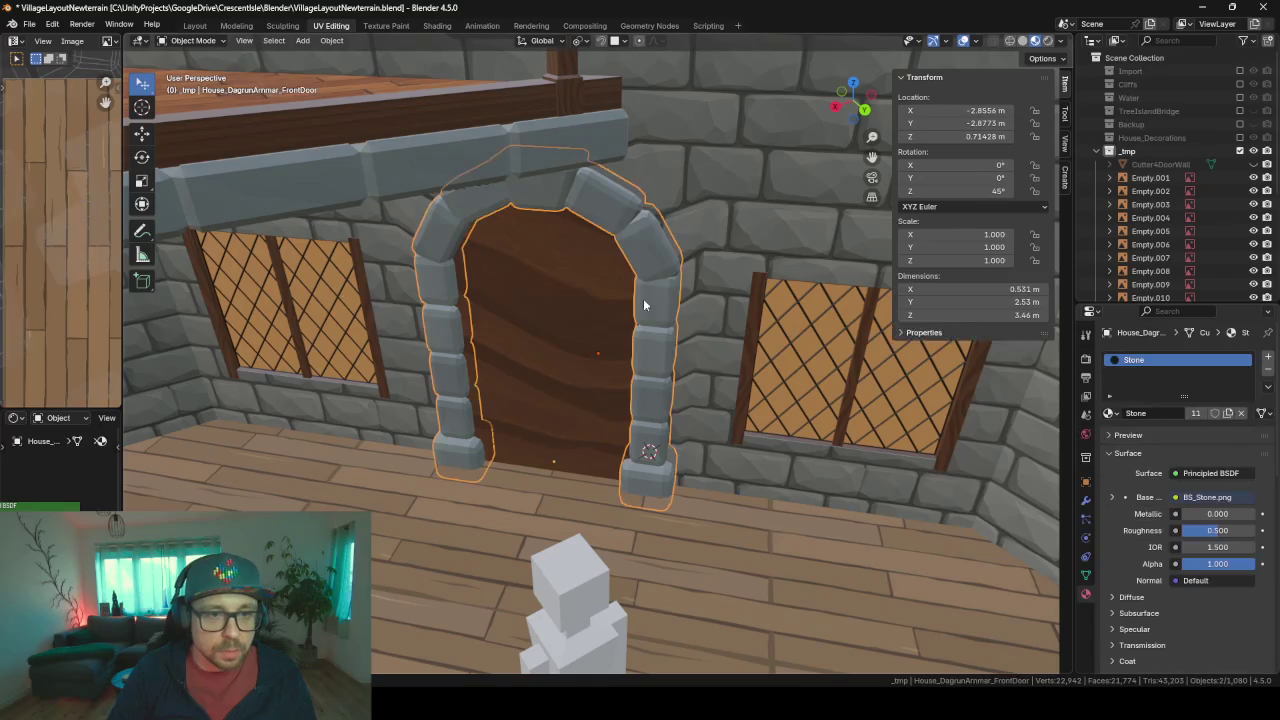
middle_drag(700, 318, 500, 307)
key(shift+h)
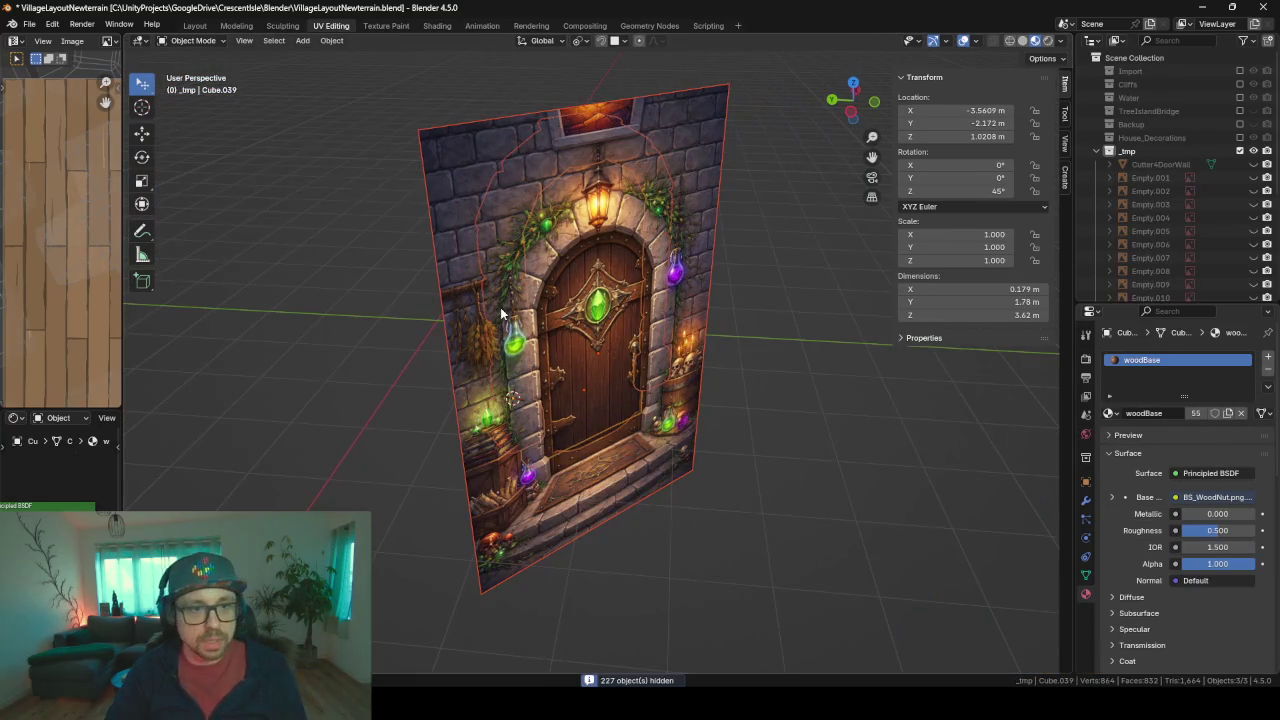
click(652, 464)
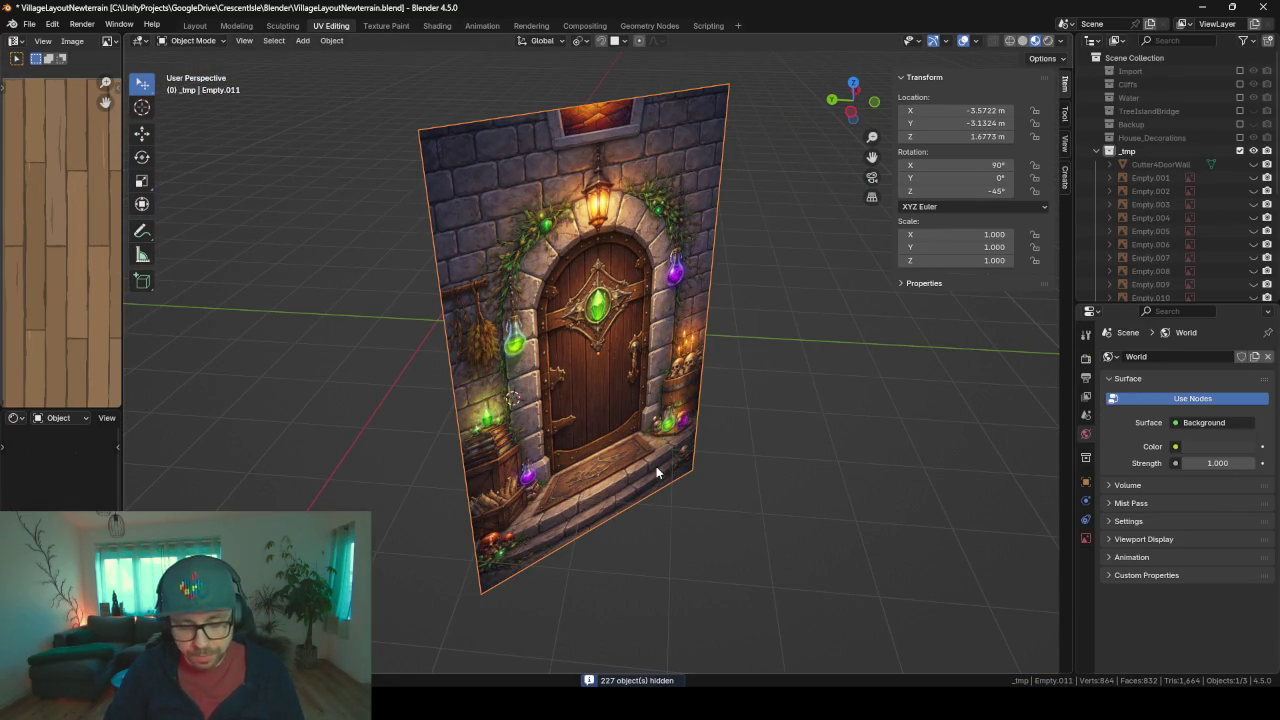
key(g)
key(y)
key(z)
key(z)
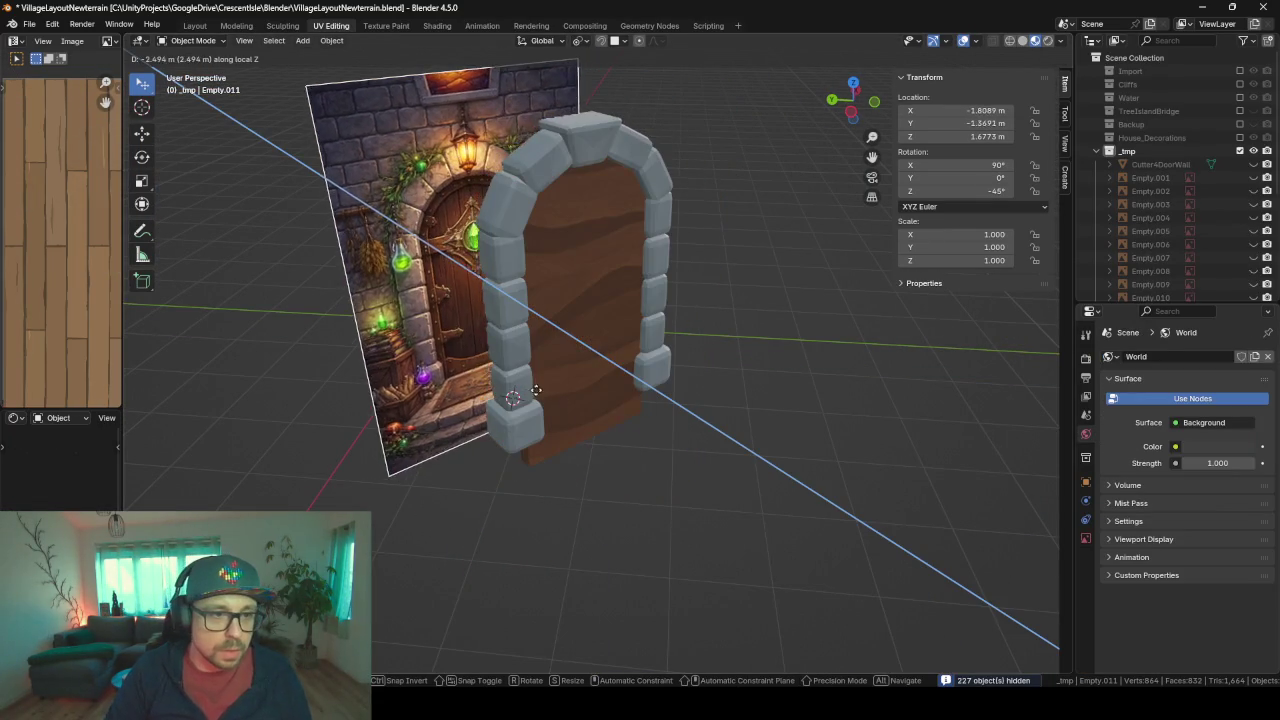
key(Escape)
- Select the wooden door object Cube.039 and view it from the front
mouse_move(409, 309)
middle_down()
mouse_move(509, 340)
mouse_move(470, 322)
mouse_move(483, 348)
middle_up()
scroll(470, 322, up, 3)
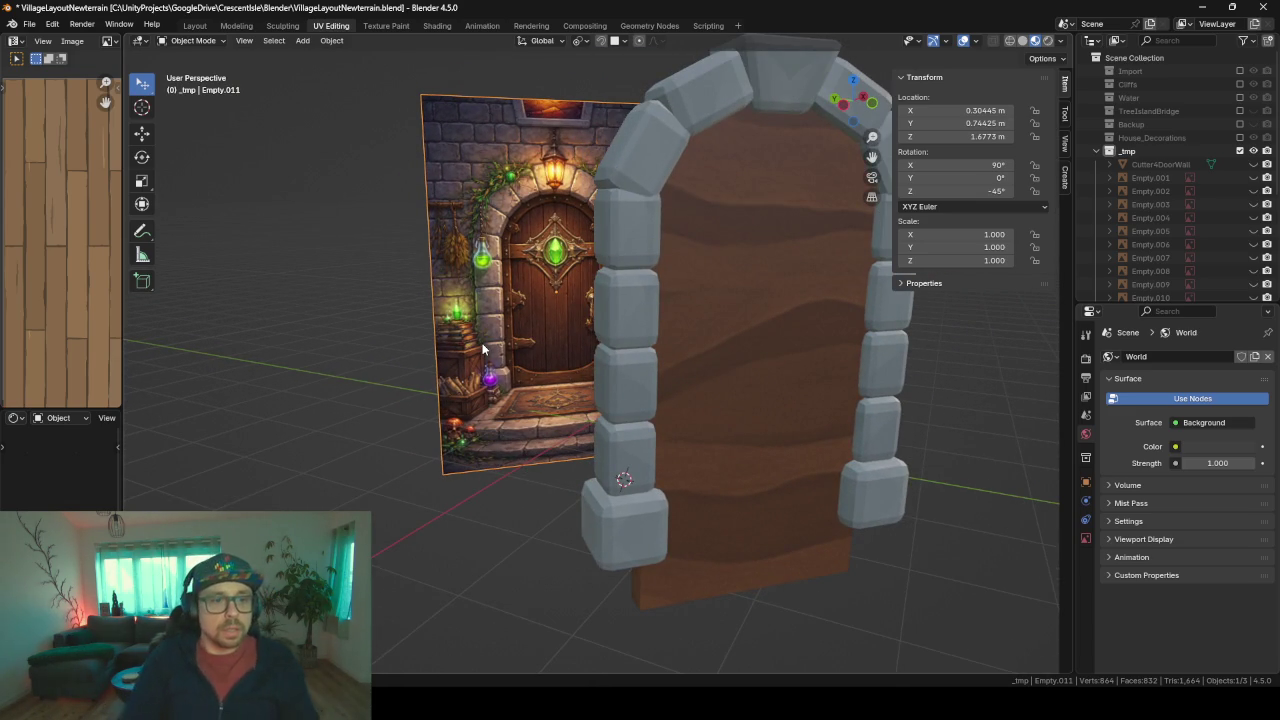
scroll(600, 370, down, 2)
scroll(700, 385, up, 2)
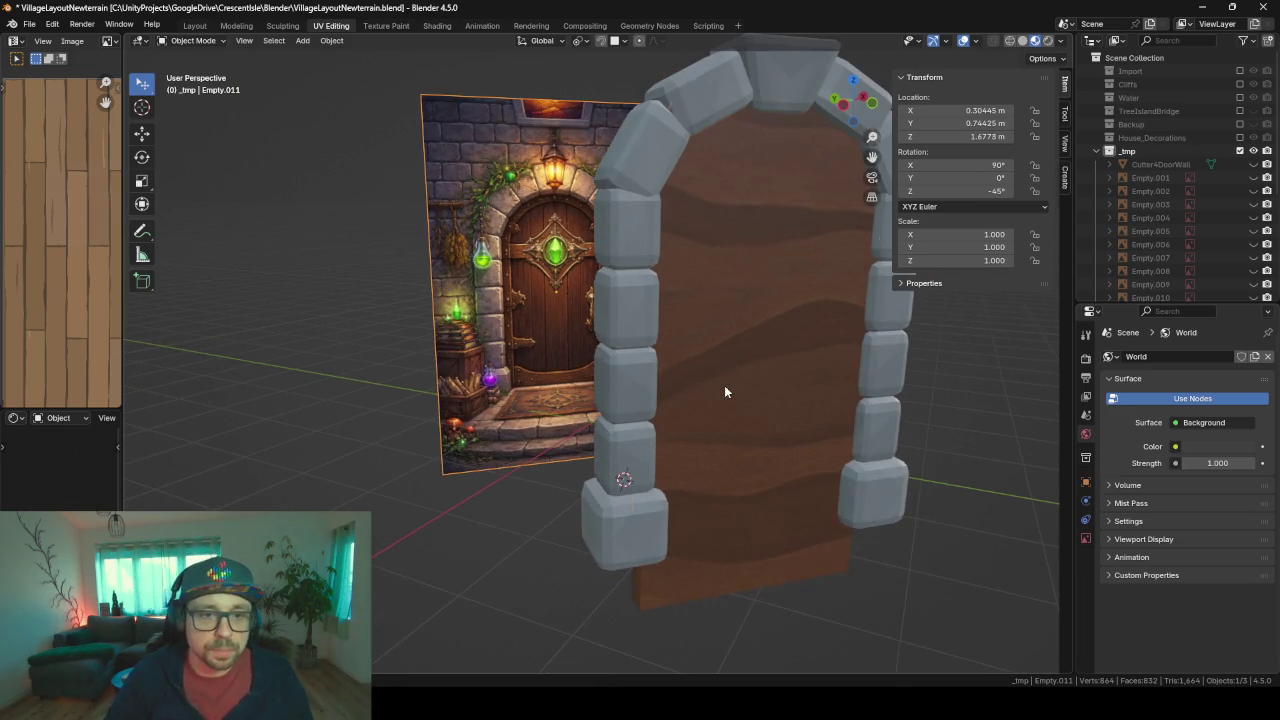
click(725, 390)
scroll(725, 390, down, 1)
mouse_move(725, 390)
middle_down()
mouse_move(646, 366)
mouse_move(629, 420)
mouse_move(654, 397)
mouse_move(547, 380)
mouse_move(606, 387)
mouse_move(566, 380)
middle_up()
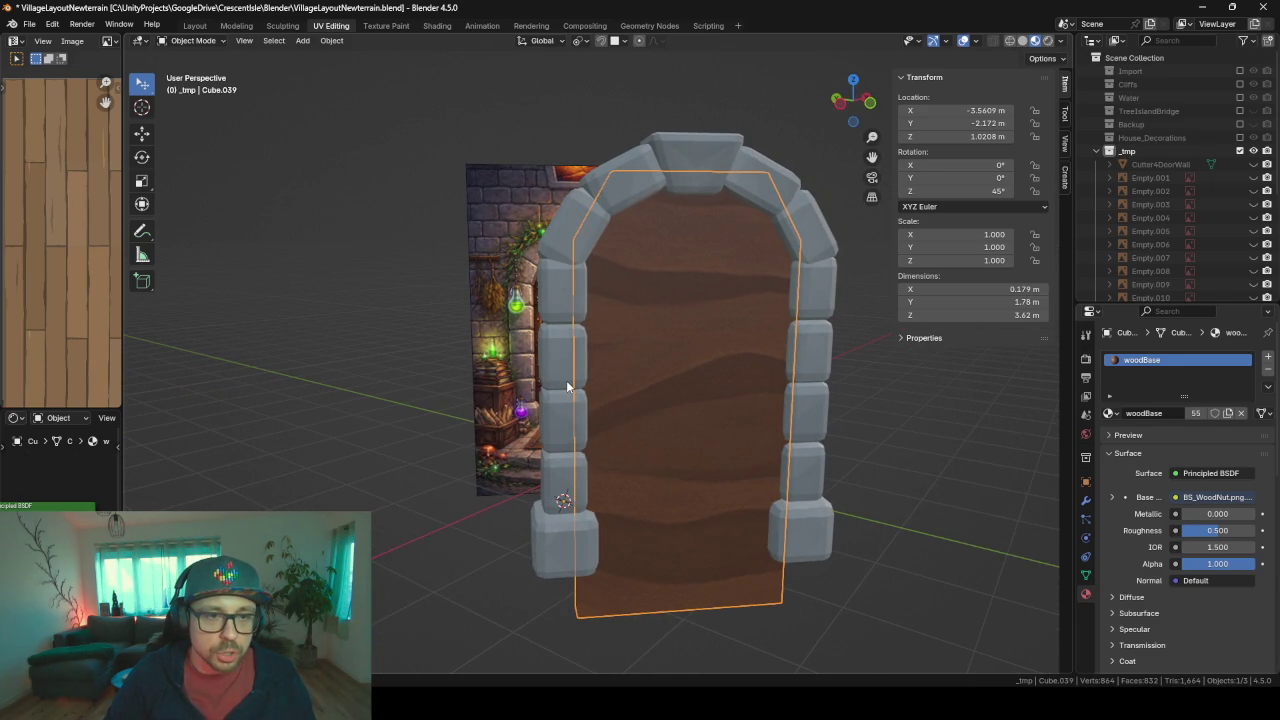
key(Tab)
mouse_move(777, 233)
middle_down()
mouse_move(652, 277)
mouse_move(737, 285)
mouse_move(640, 330)
middle_up()
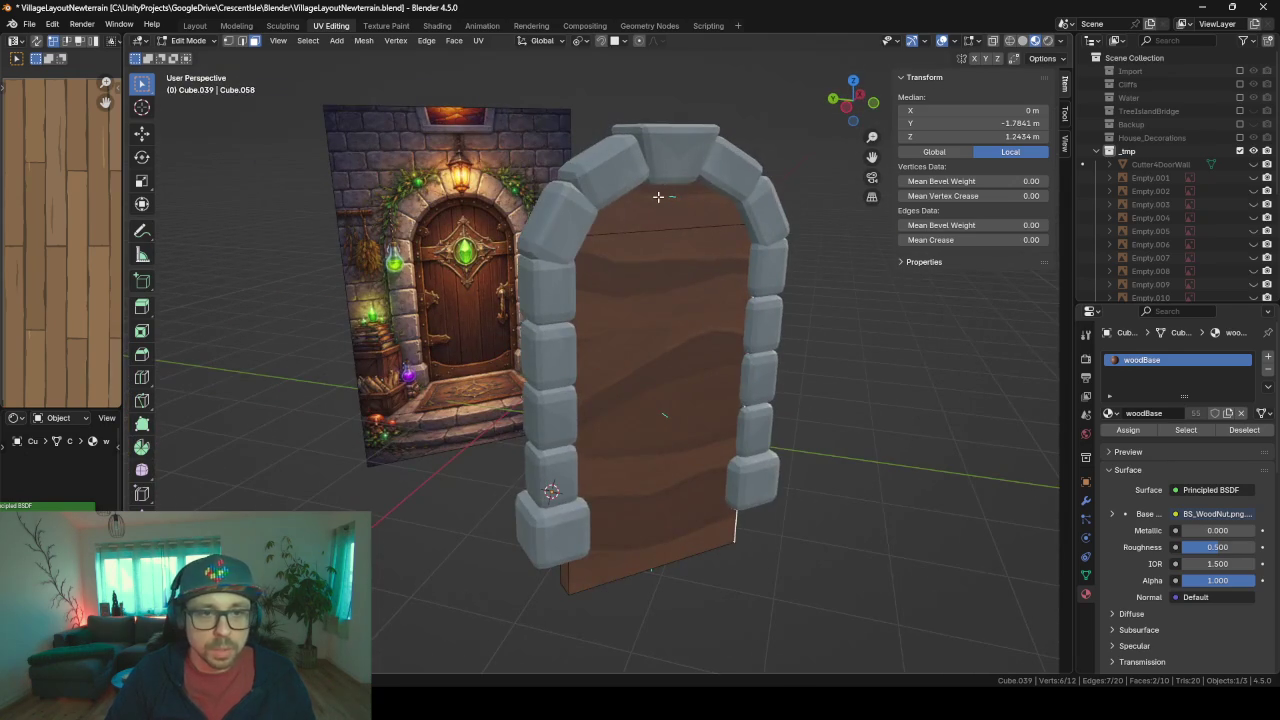
click(615, 347)
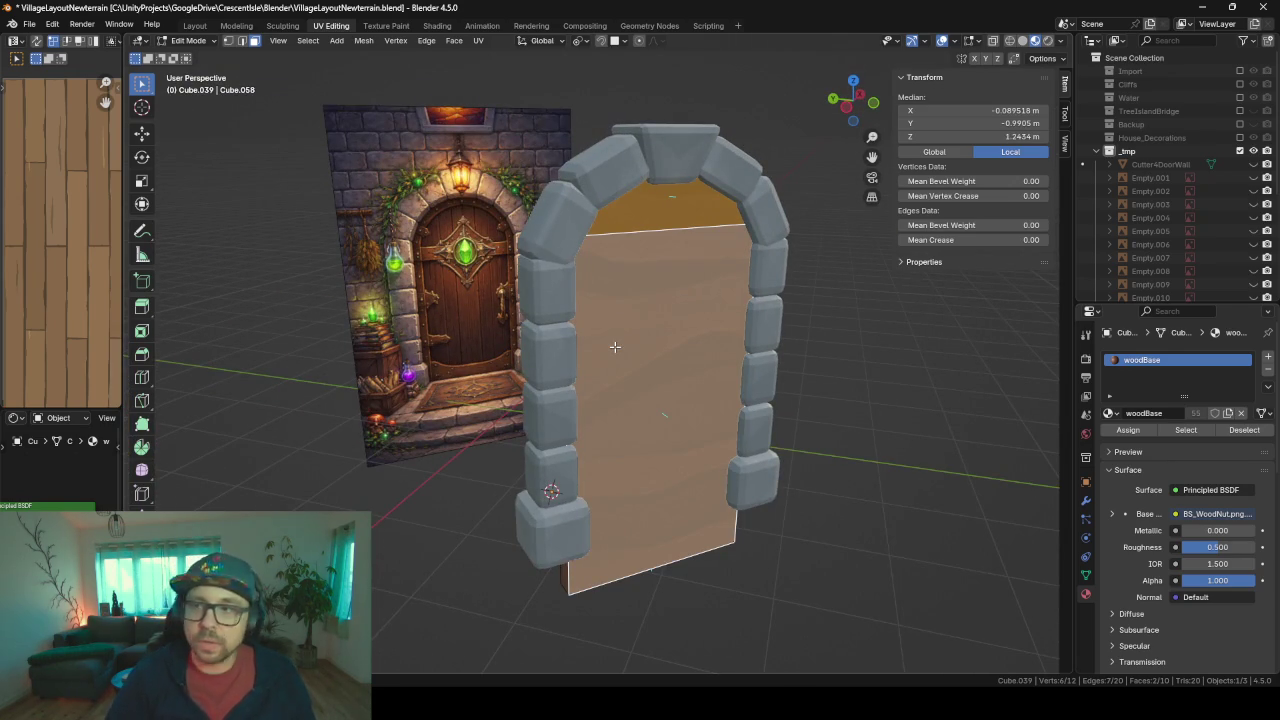
mouse_move(615, 347)
middle_down()
mouse_move(679, 343)
mouse_move(552, 238)
middle_up()
click(518, 216)
shift+click(487, 315)
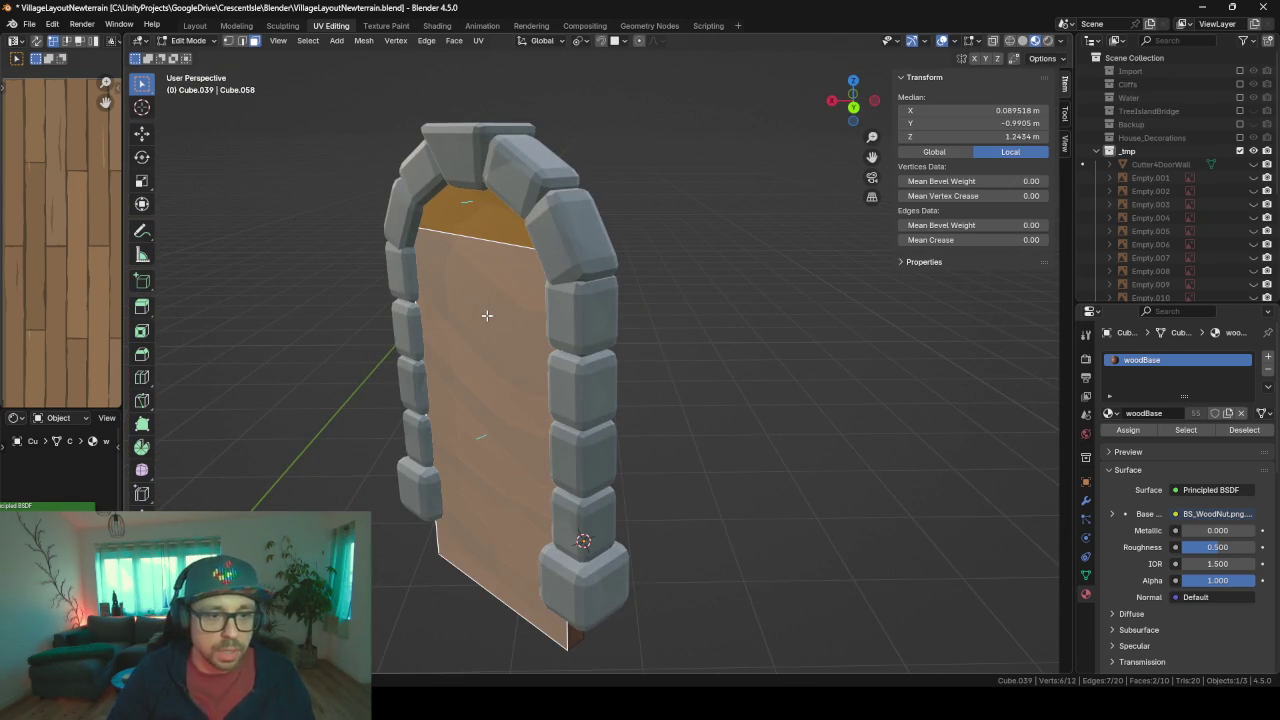
key(x)
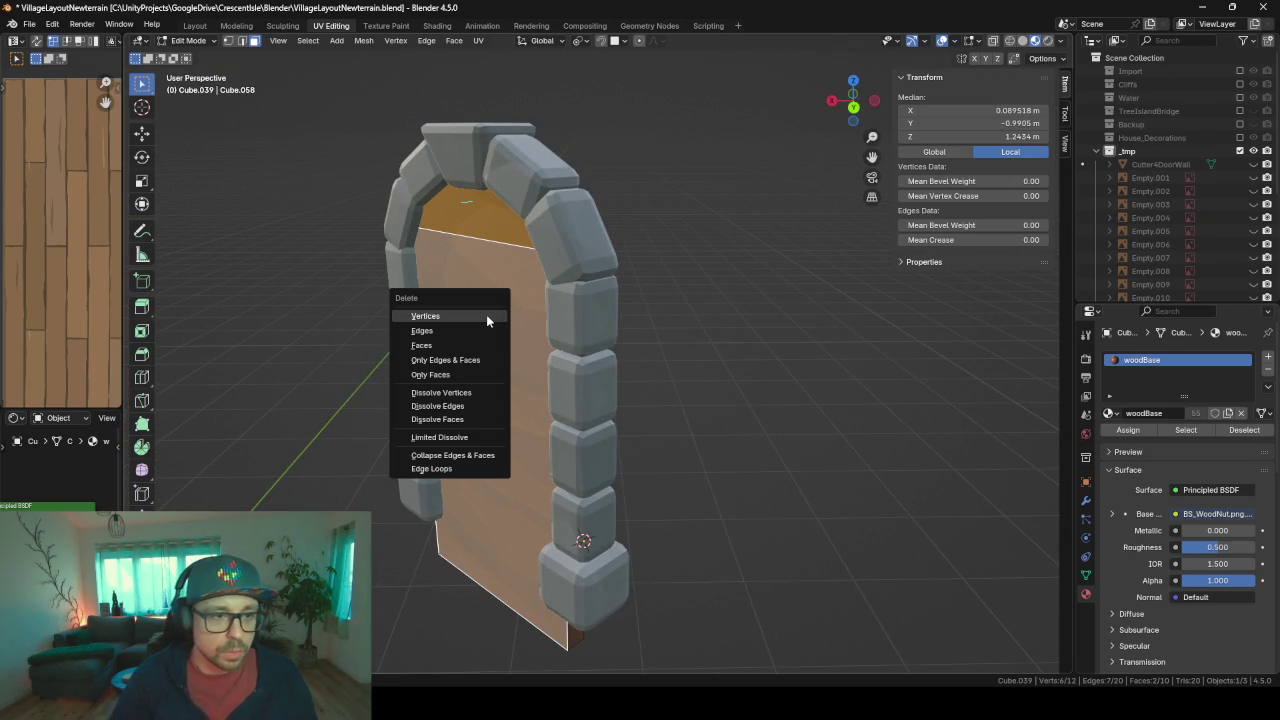
key(Escape)
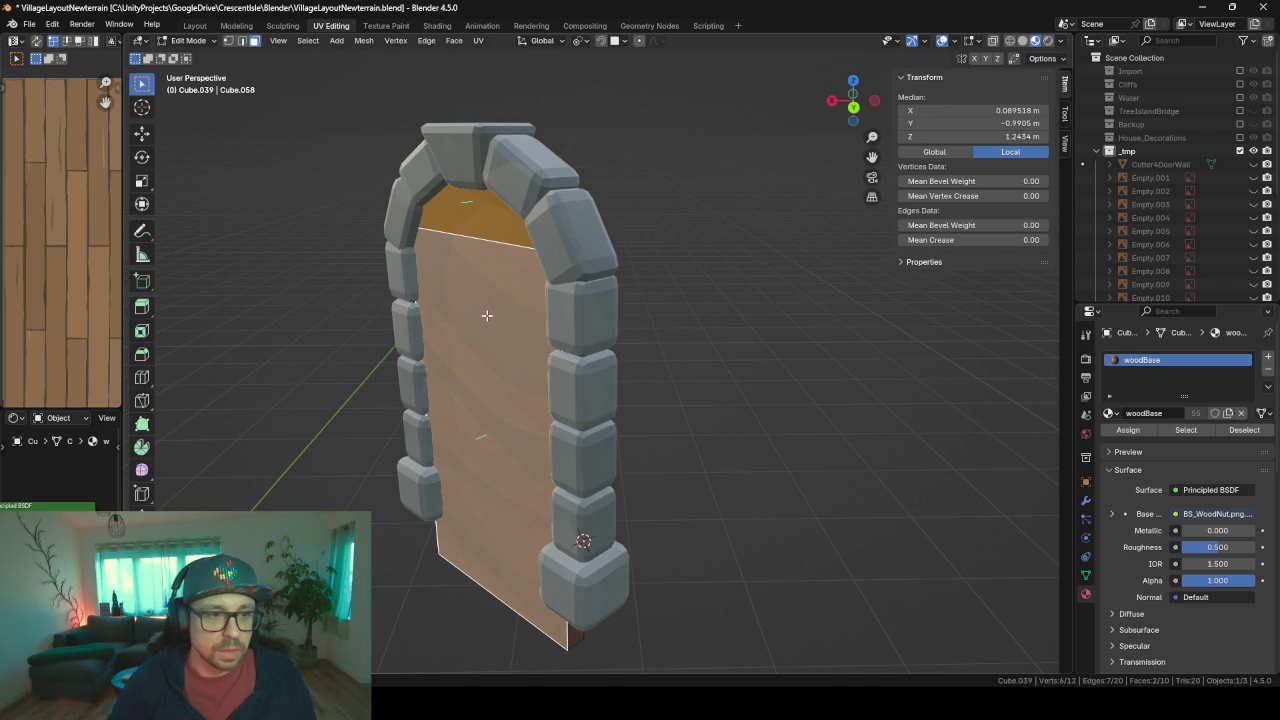
mouse_move(486, 314)
middle_down()
mouse_move(563, 326)
mouse_move(366, 300)
mouse_move(457, 326)
mouse_move(494, 300)
middle_up()
key(Tab)
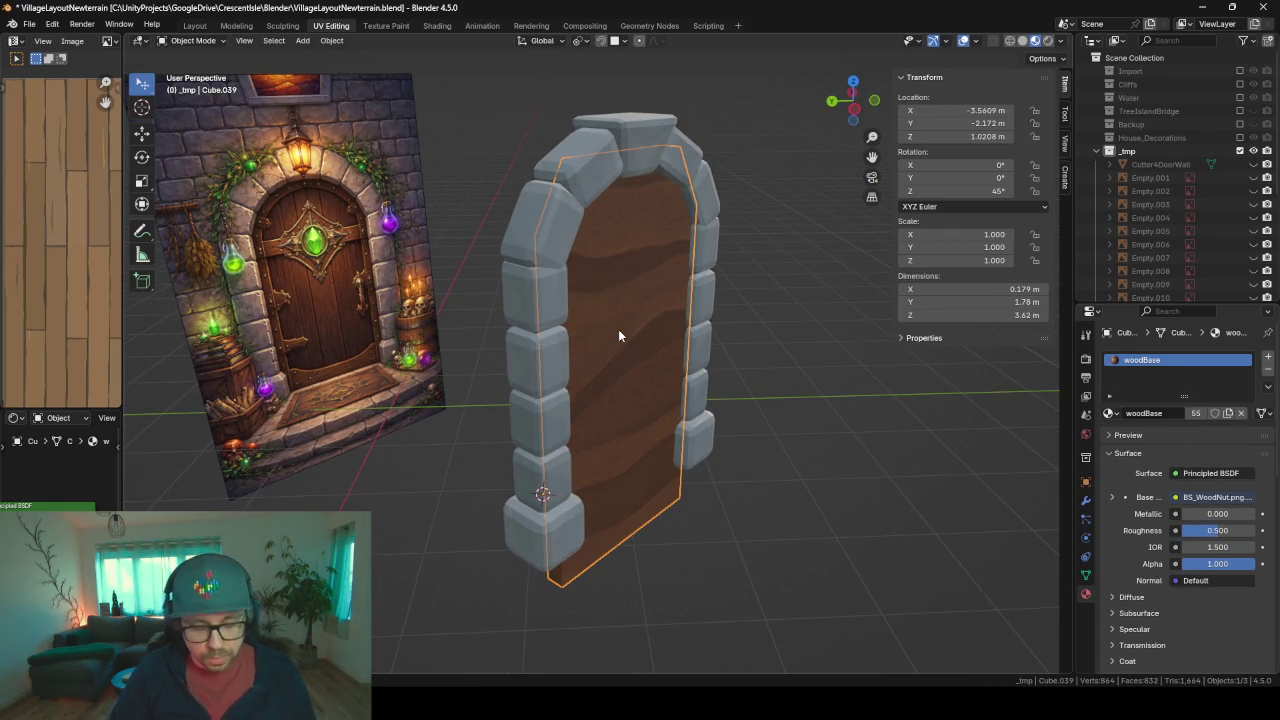
- In wireframe Edit Mode, select the door's top arch faces and try a bevel
key(z)
click(514, 330)
key(Tab)
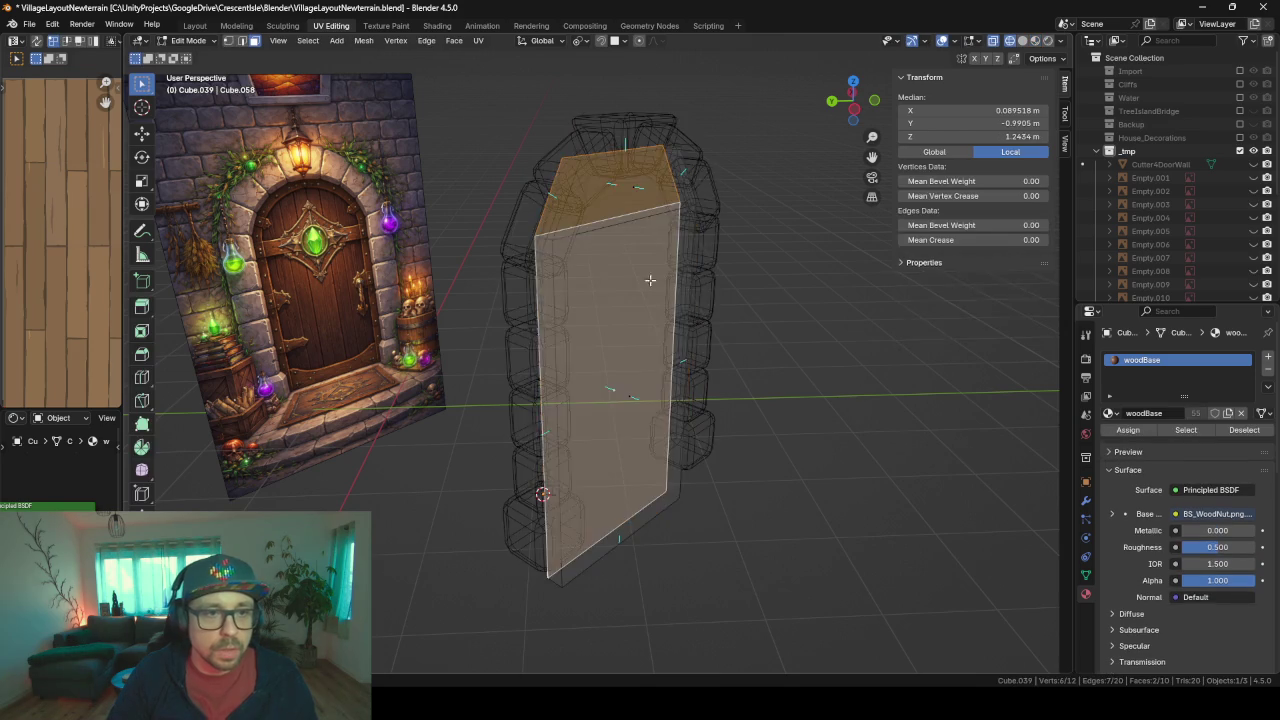
middle_drag(650, 280, 600, 230)
click(566, 197)
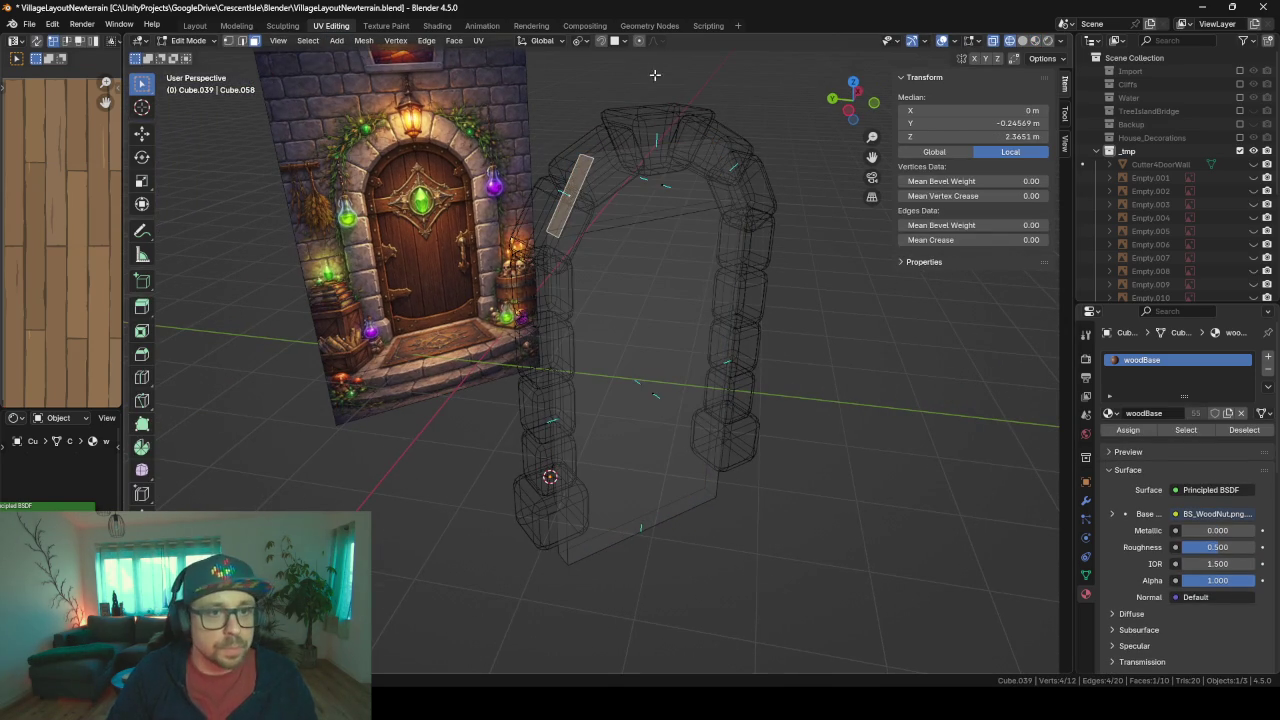
shift+click(650, 146)
mouse_move(650, 146)
middle_down()
mouse_move(743, 171)
mouse_move(753, 271)
middle_up()
key(ctrl+b)
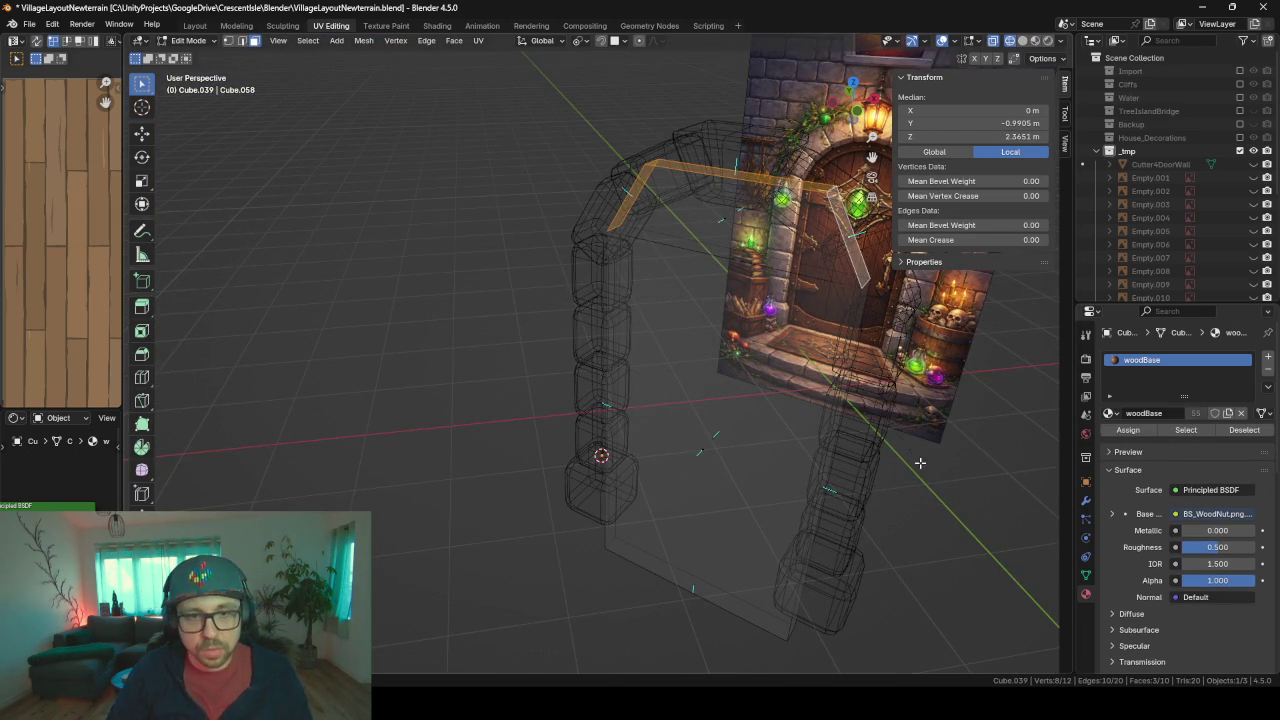
key(Escape)
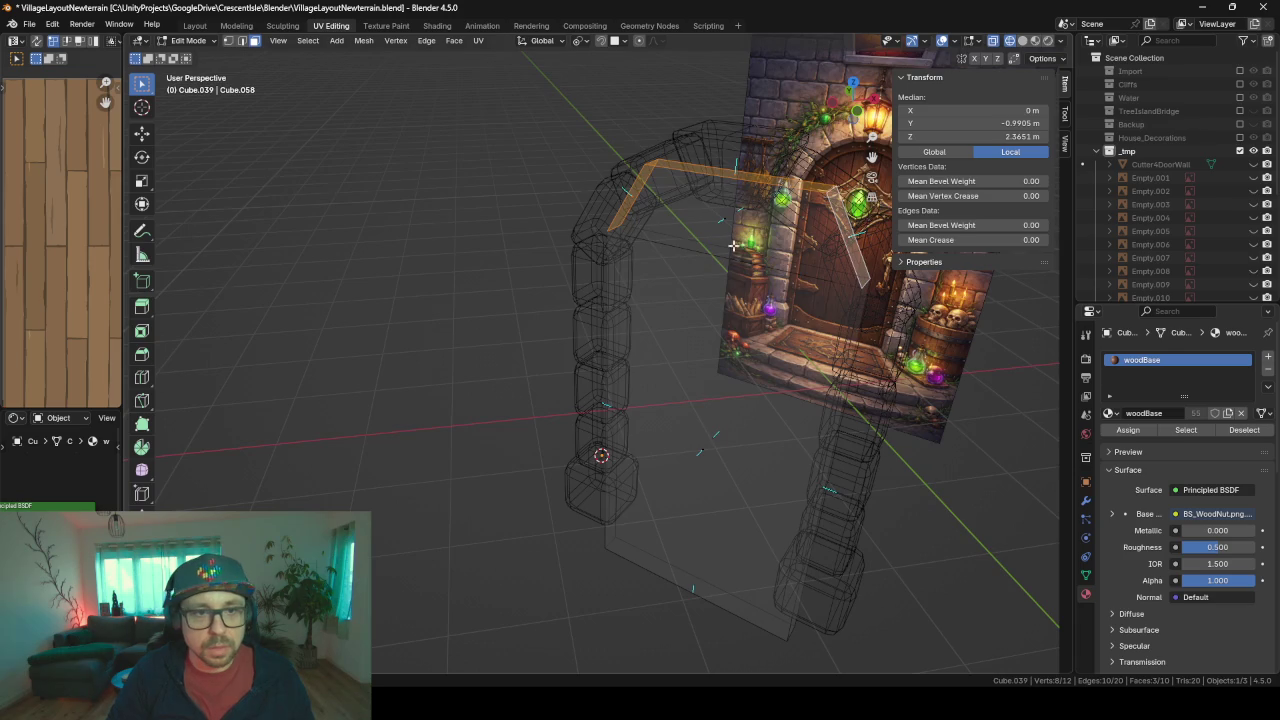
middle_drag(700, 300, 640, 200)
- Bevel the two arch-top edges to 0.51 m with 2 segments
click(243, 41)
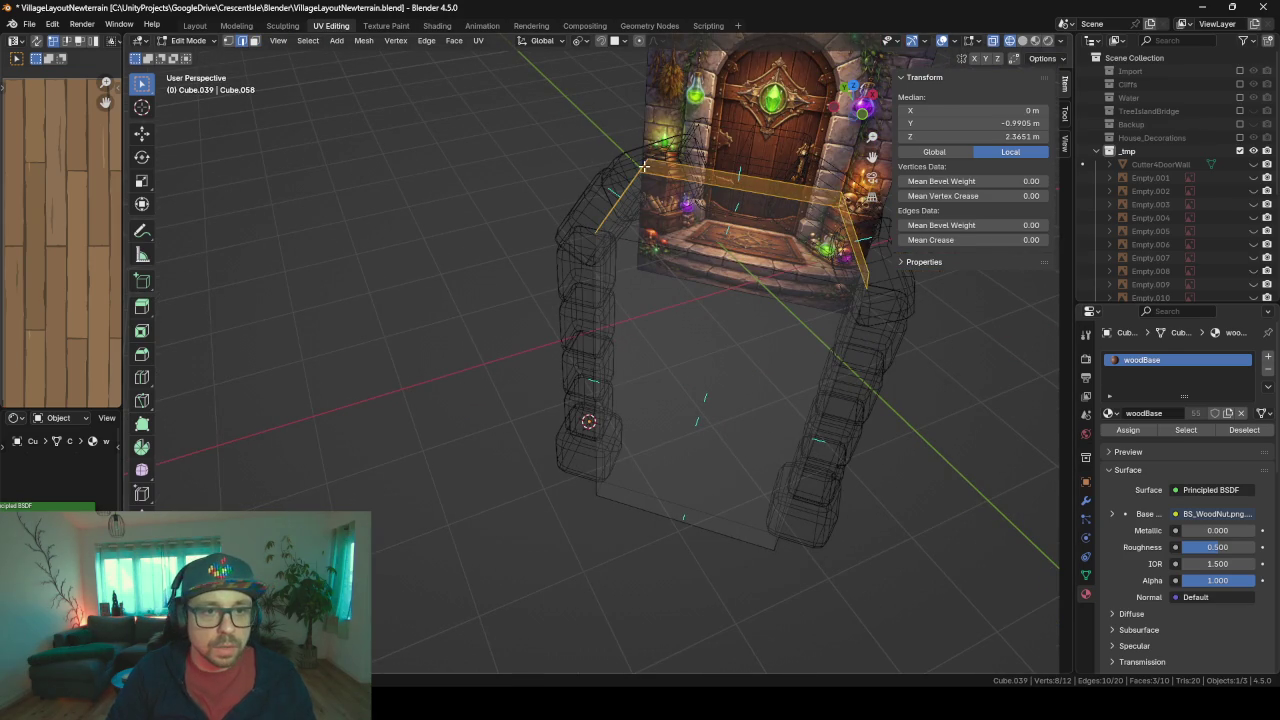
click(841, 201)
shift+click(720, 425)
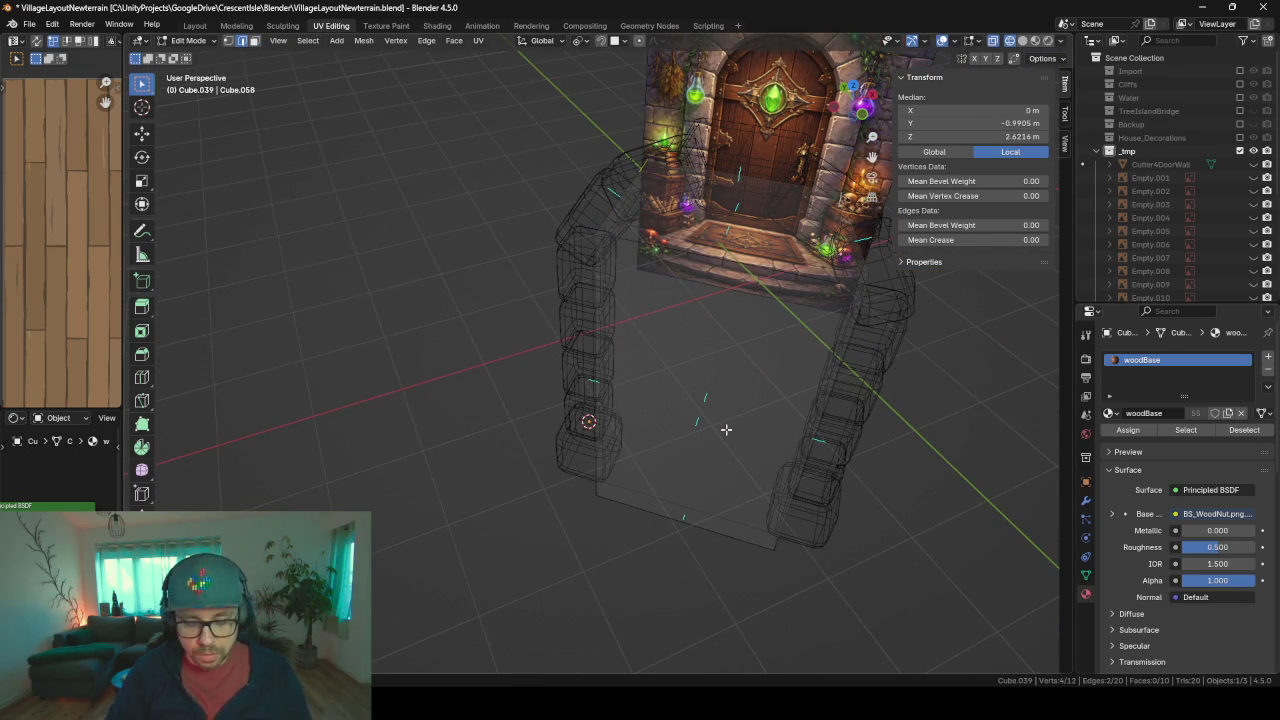
mouse_move(723, 429)
middle_down()
mouse_move(700, 357)
mouse_move(716, 382)
middle_up()
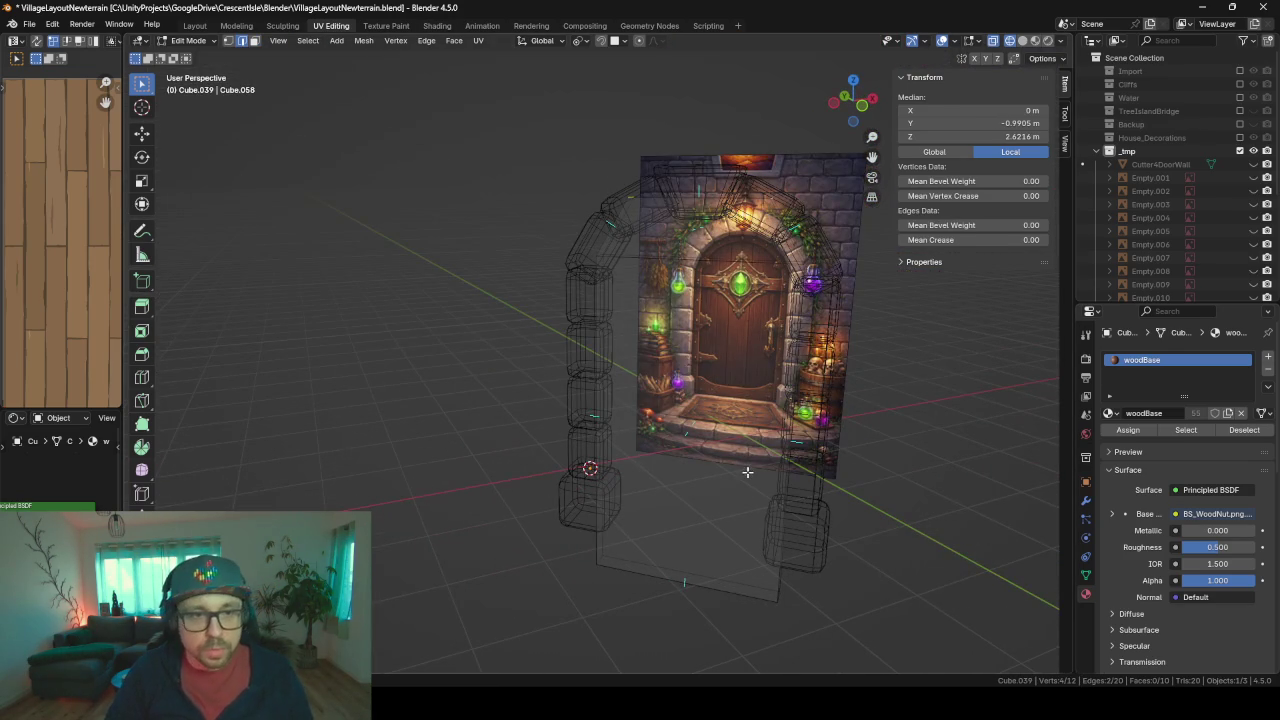
key(ctrl+b)
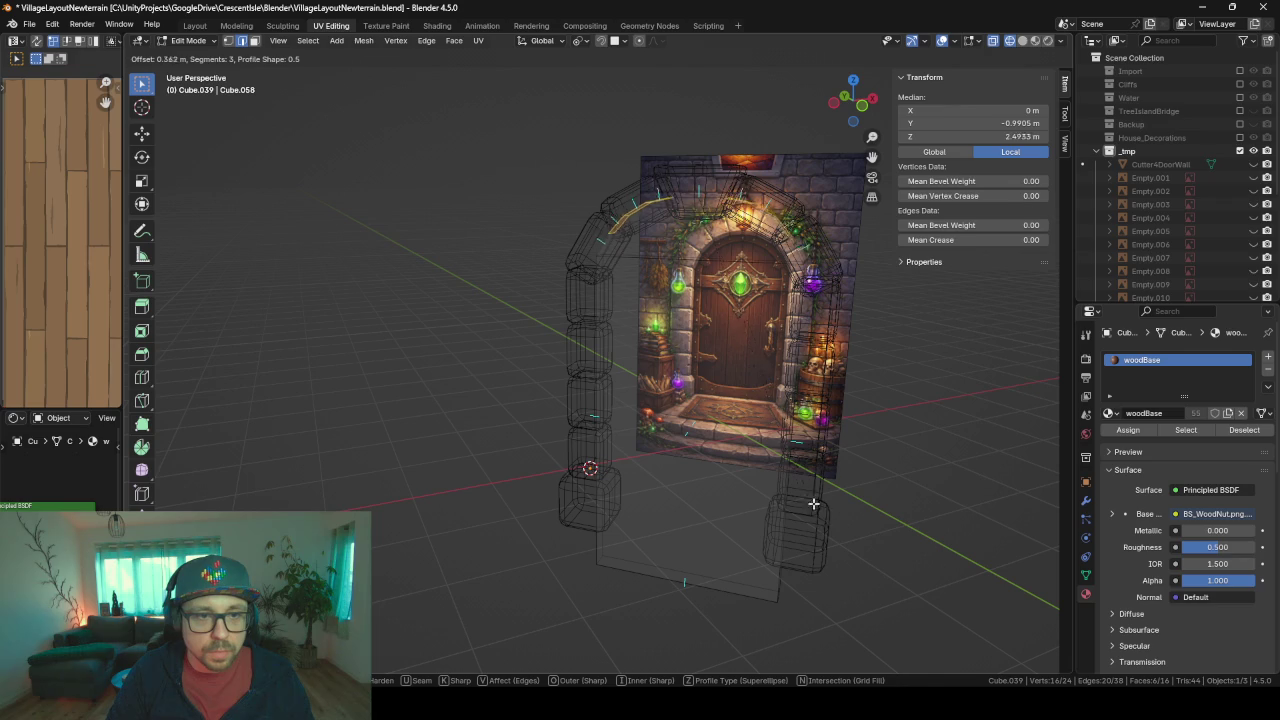
scroll(814, 503, up, 3)
scroll(846, 520, down, 1)
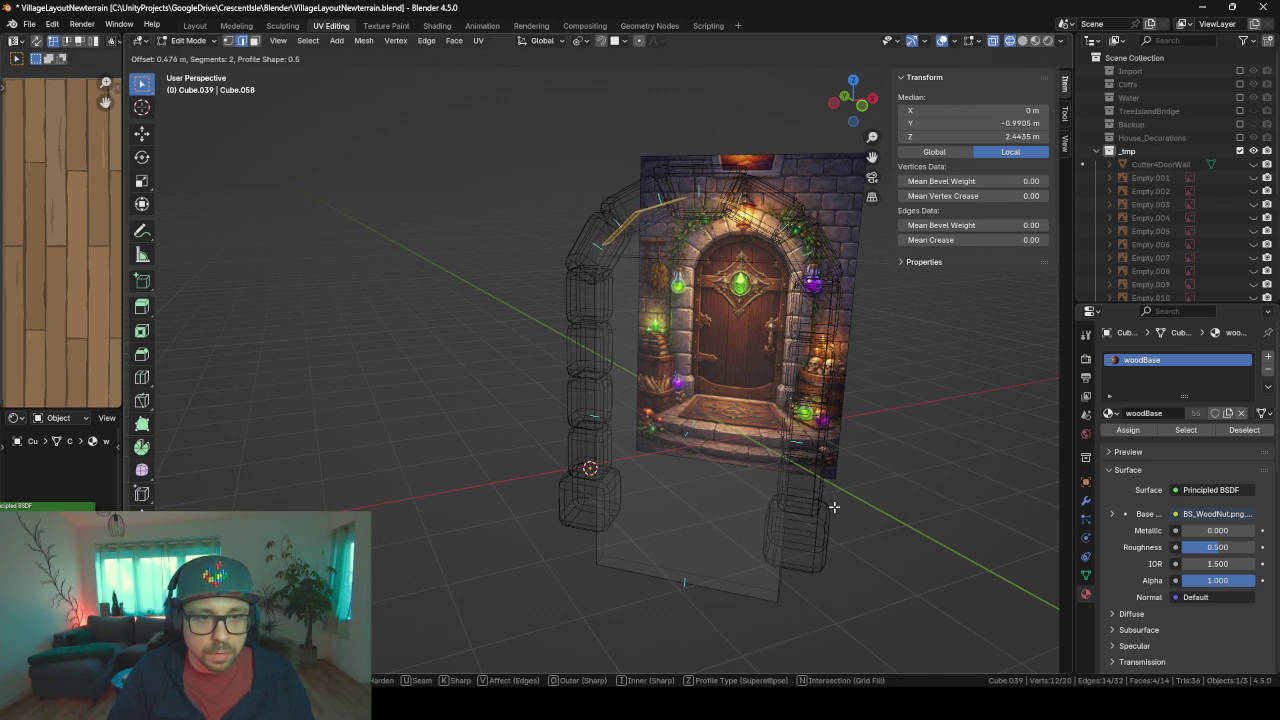
scroll(834, 511, down, 1)
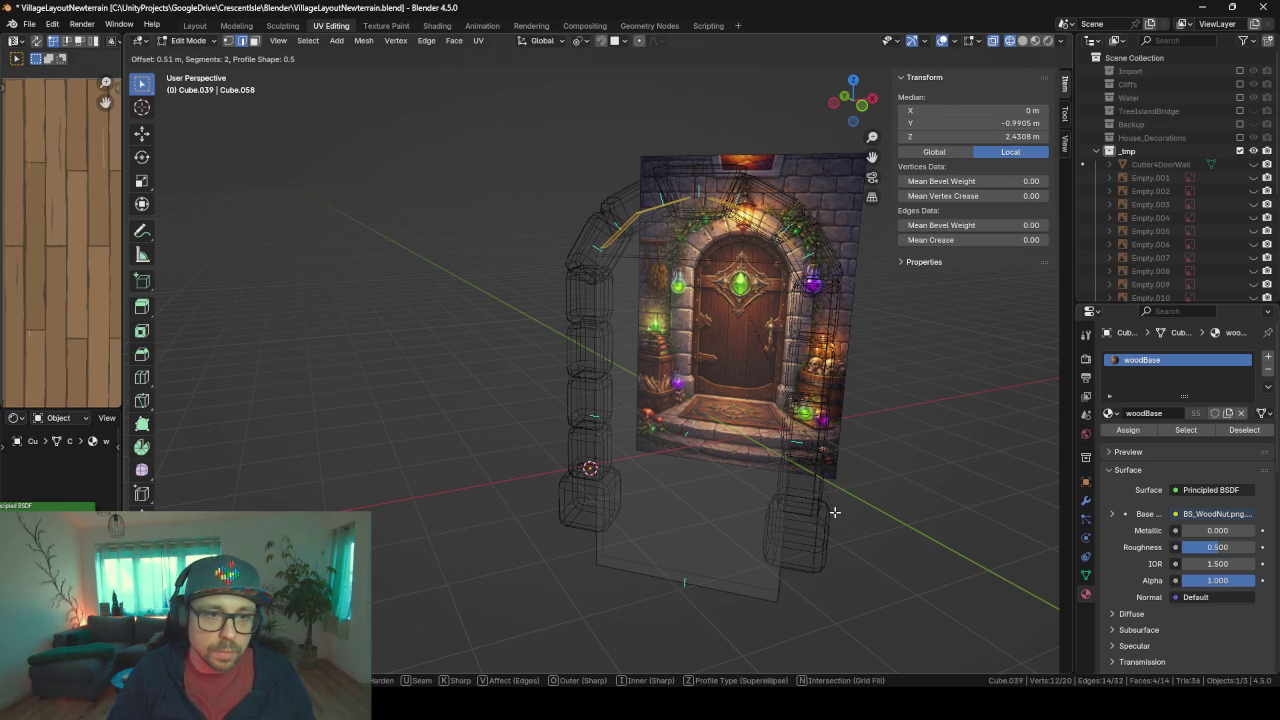
click(834, 511)
mouse_move(834, 511)
middle_down()
mouse_move(809, 486)
mouse_move(857, 503)
mouse_move(864, 525)
middle_up()
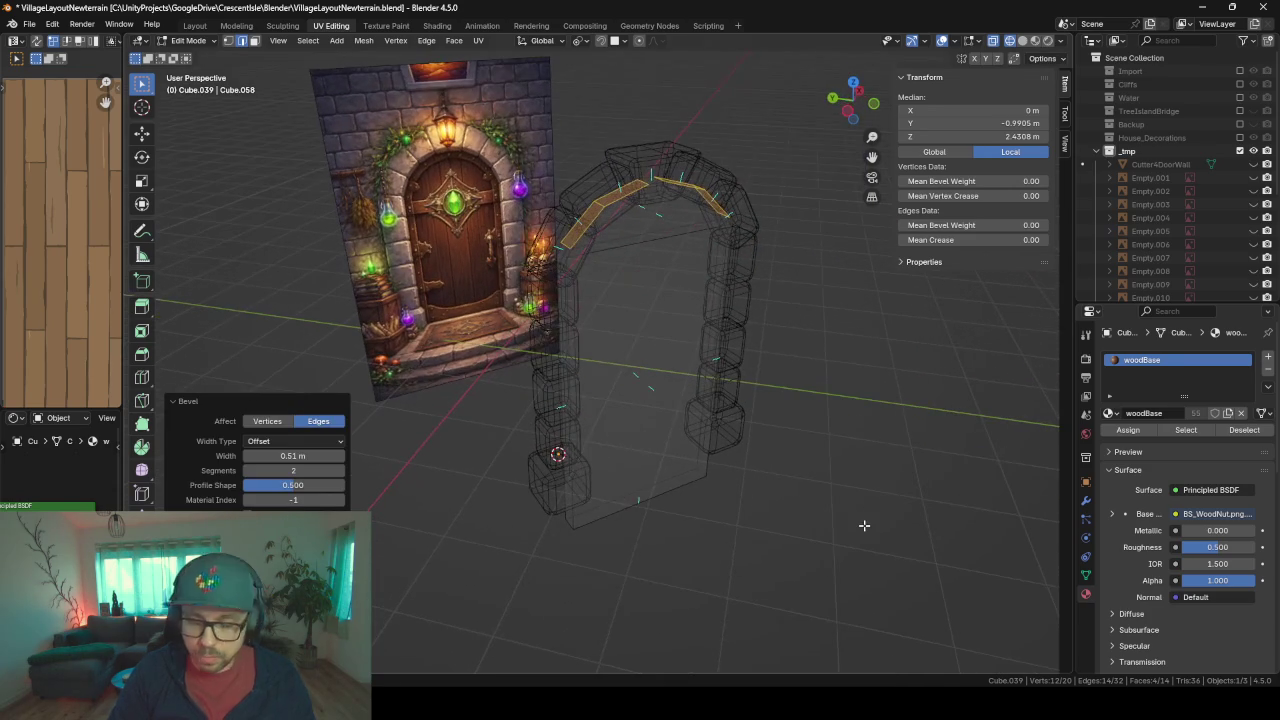
- Lower the bevelled arch strip along Z and switch back to solid shading
key(ctrl+l)
key(g)
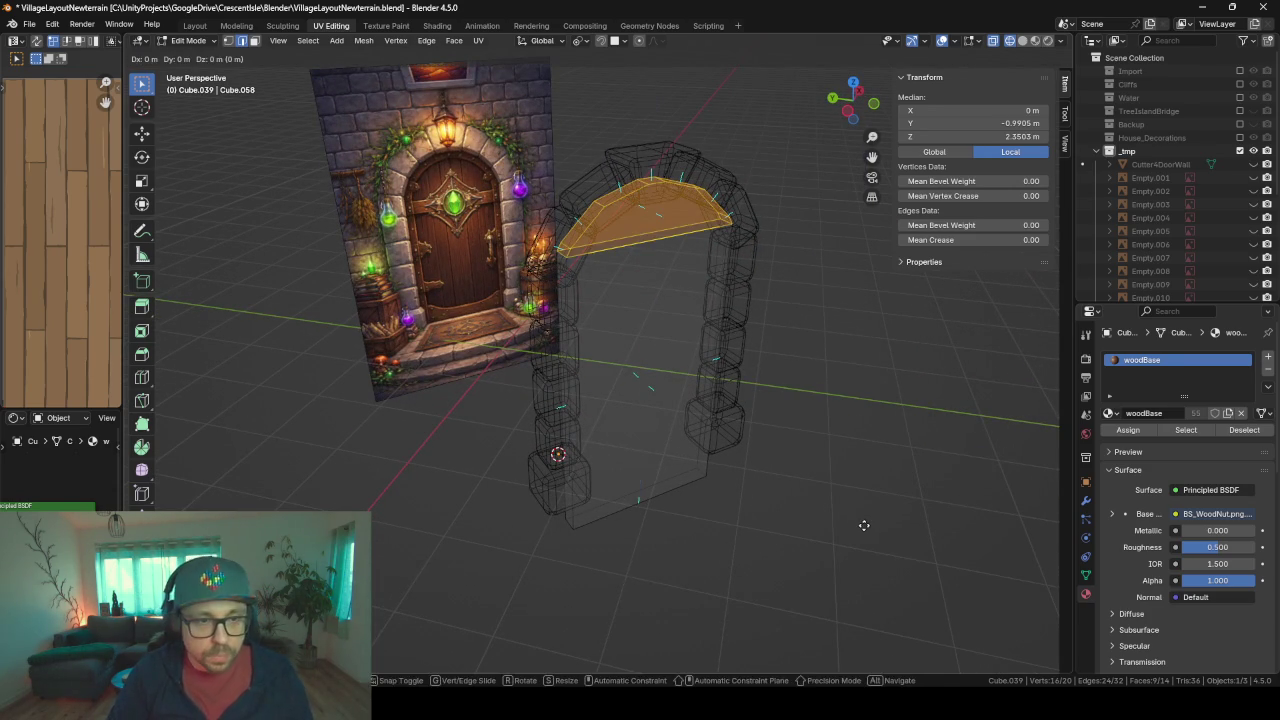
key(z)
click(864, 536)
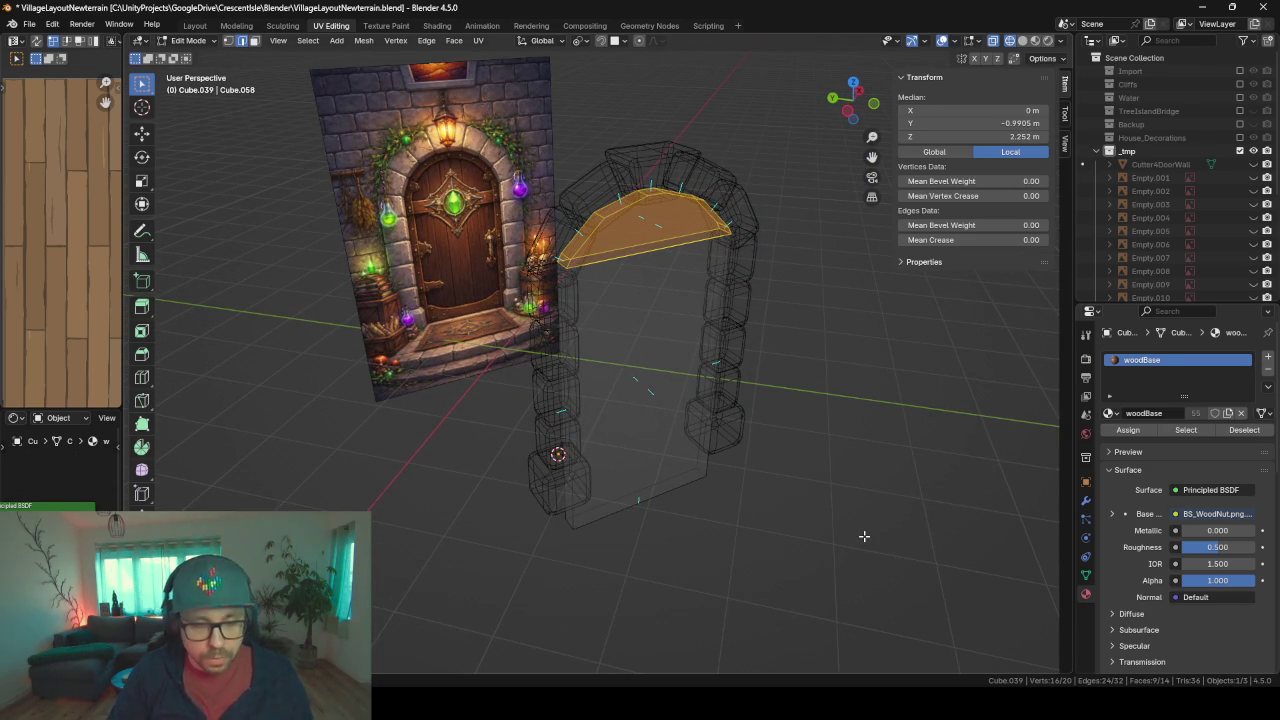
key(z)
click(962, 535)
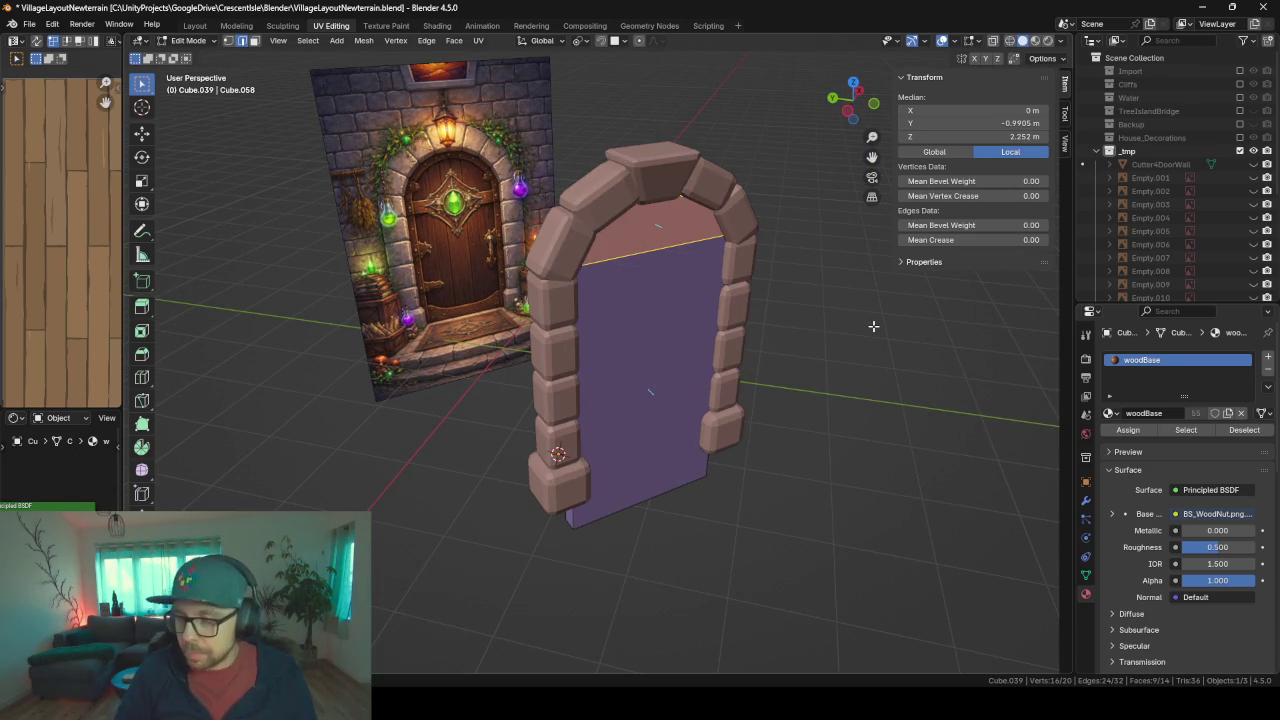
scroll(873, 326, up, 5)
mouse_move(873, 326)
middle_down()
mouse_move(527, 399)
mouse_move(600, 330)
mouse_move(647, 310)
mouse_move(571, 300)
mouse_move(623, 280)
mouse_move(654, 306)
mouse_move(608, 312)
mouse_move(694, 474)
middle_up()
scroll(600, 330, down, 3)
- Narrow the whole door panel by scaling it along local Y
key(a)
key(s)
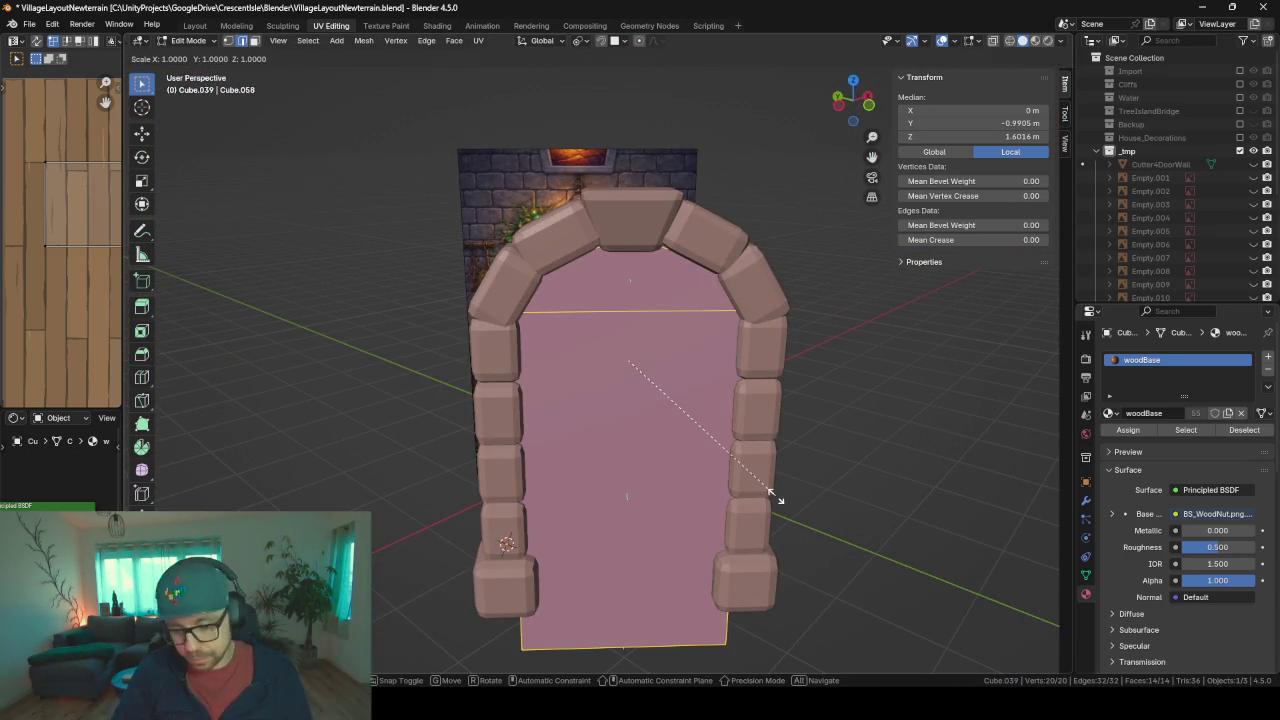
key(y)
key(y)
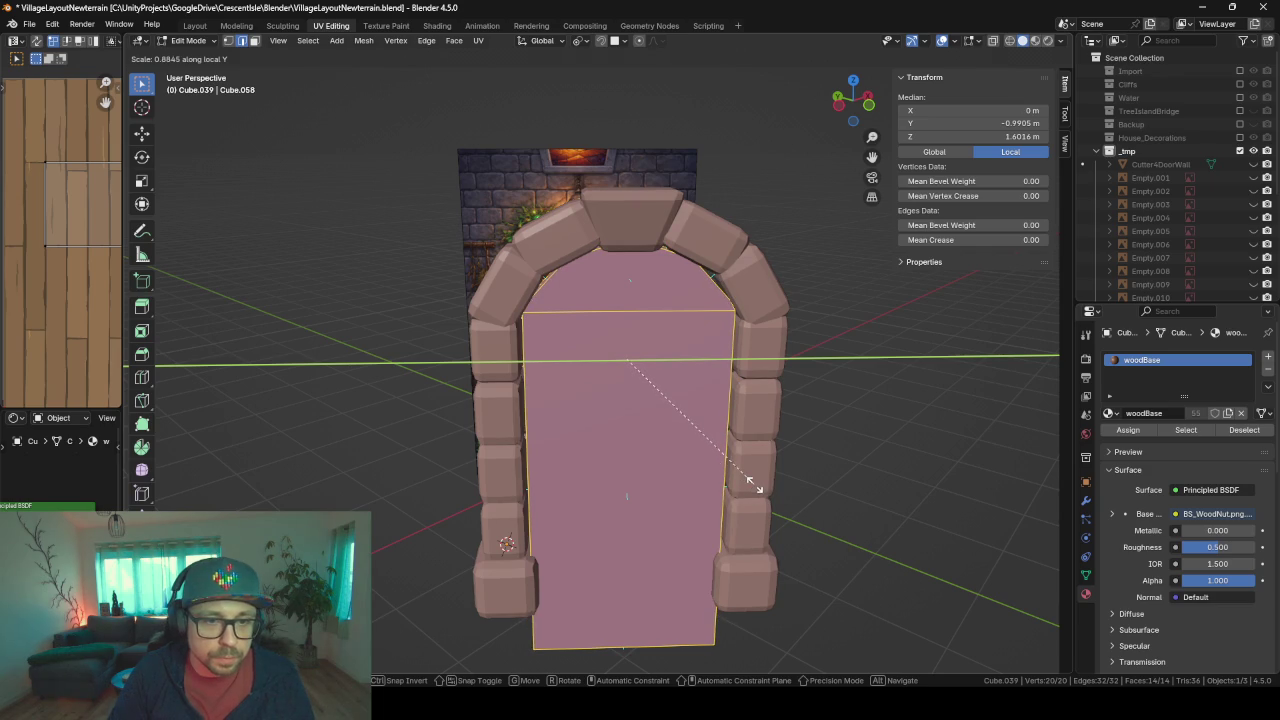
click(755, 485)
key(KP_Decimal)
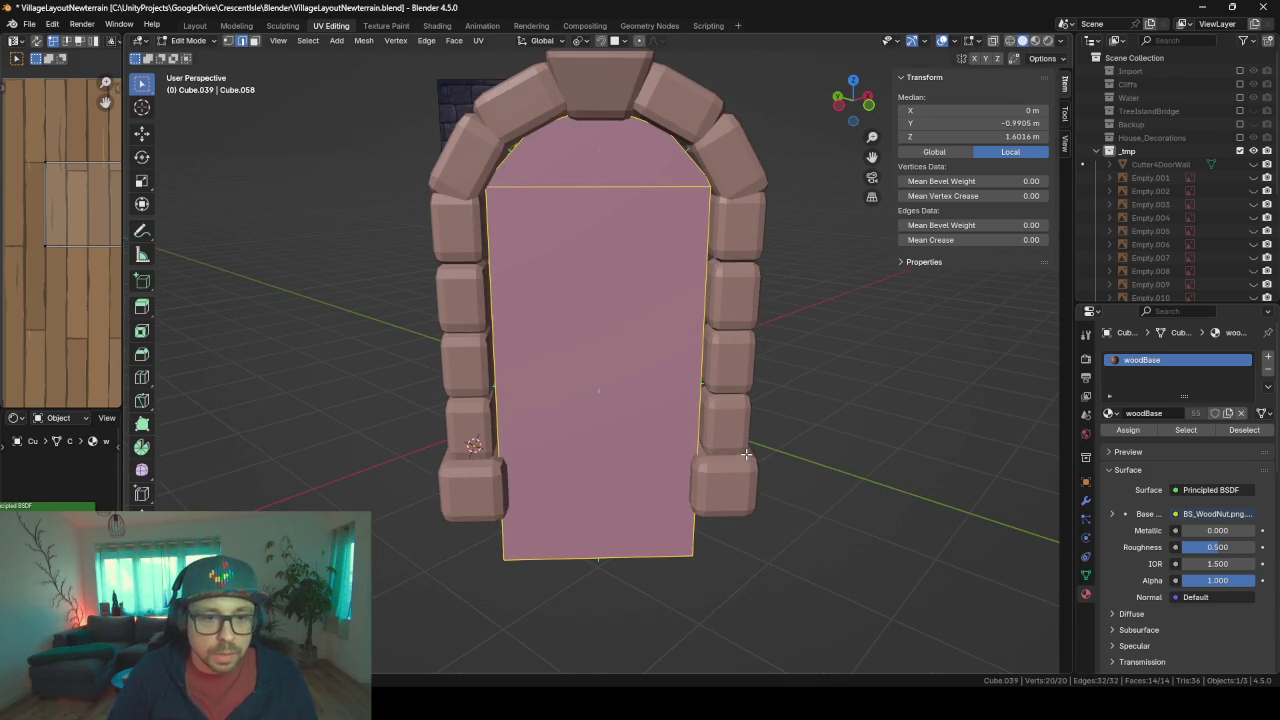
middle_drag(755, 485, 737, 434)
mouse_move(649, 349)
middle_down()
mouse_move(549, 346)
mouse_move(730, 318)
middle_up()
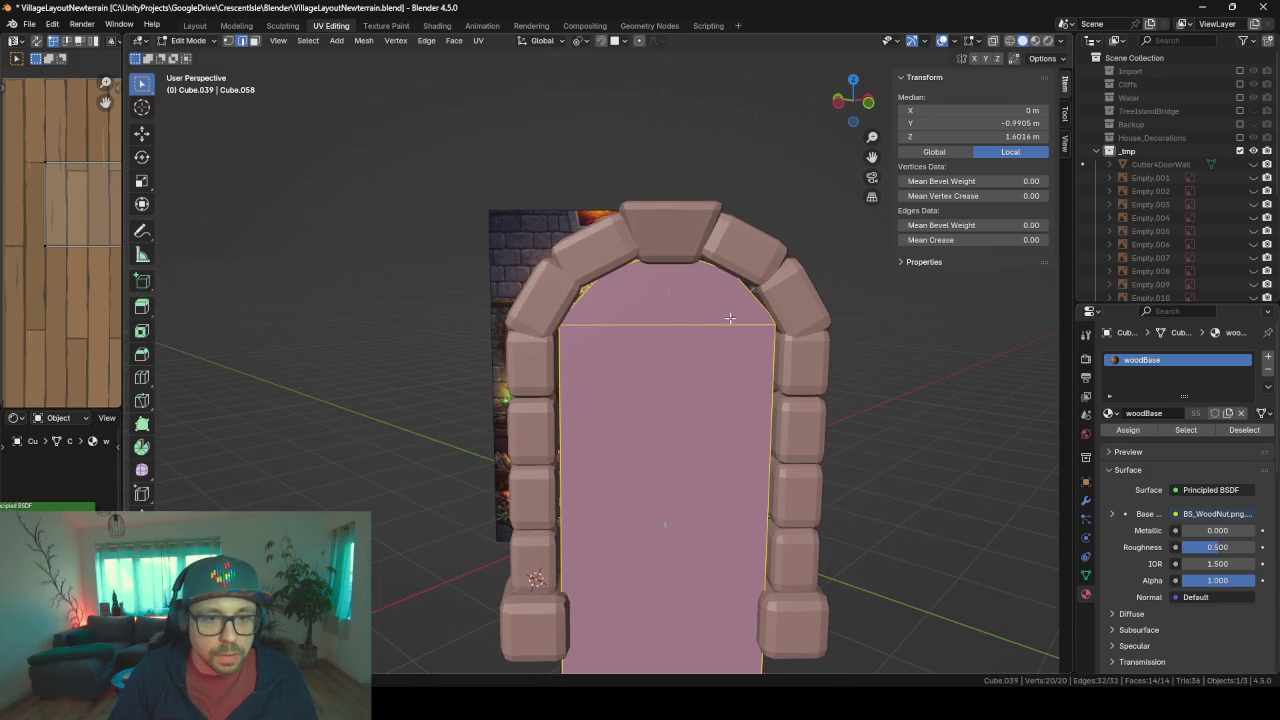
- Lower the door panel's horizontal top edge slightly along Z
alt+click(712, 331)
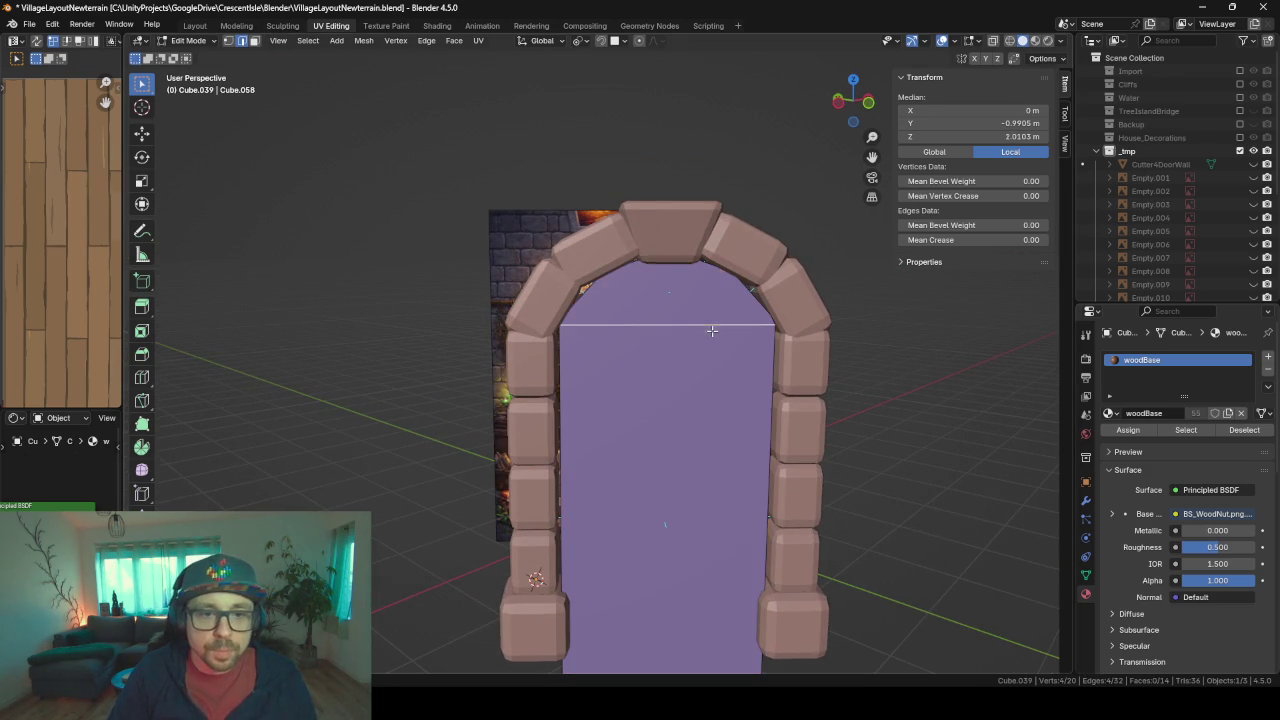
key(g)
key(z)
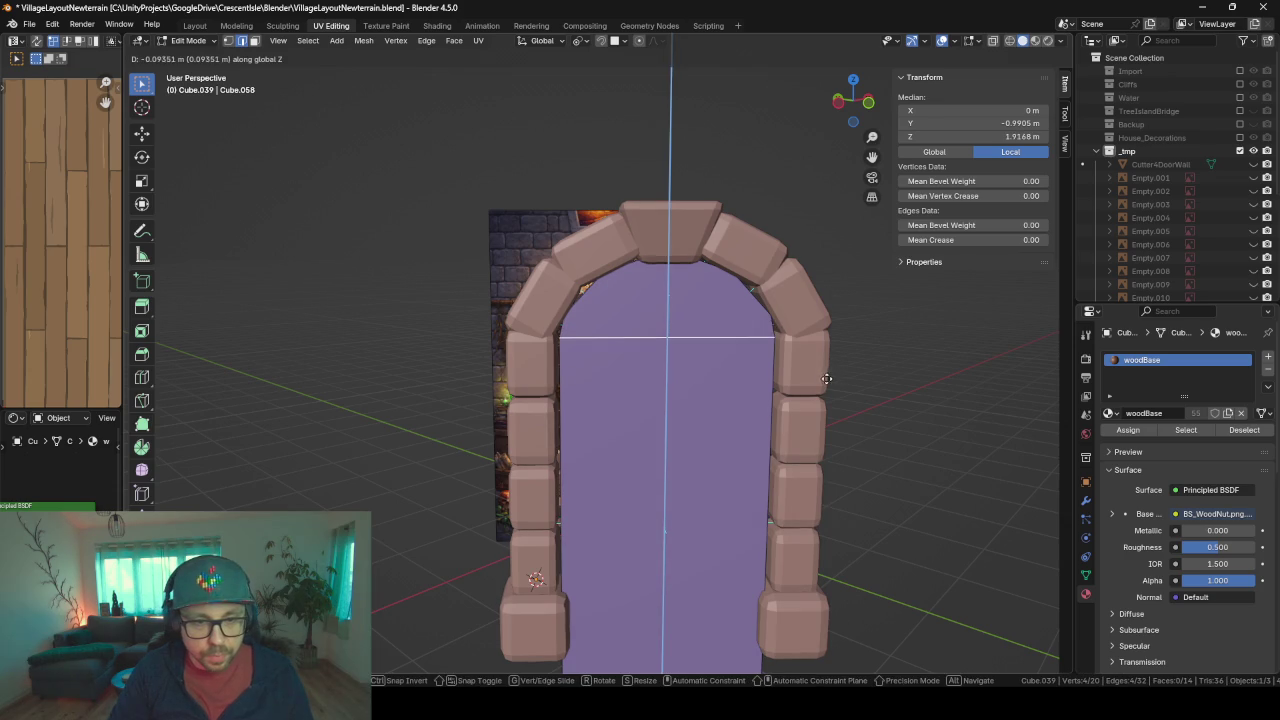
click(826, 375)
mouse_move(706, 366)
middle_down()
mouse_move(771, 360)
mouse_move(609, 346)
mouse_move(604, 362)
middle_up()
scroll(611, 310, up, 2)
- Select the arch corner edge, then the upper arched front and back faces, and exit Edit Mode
click(565, 314)
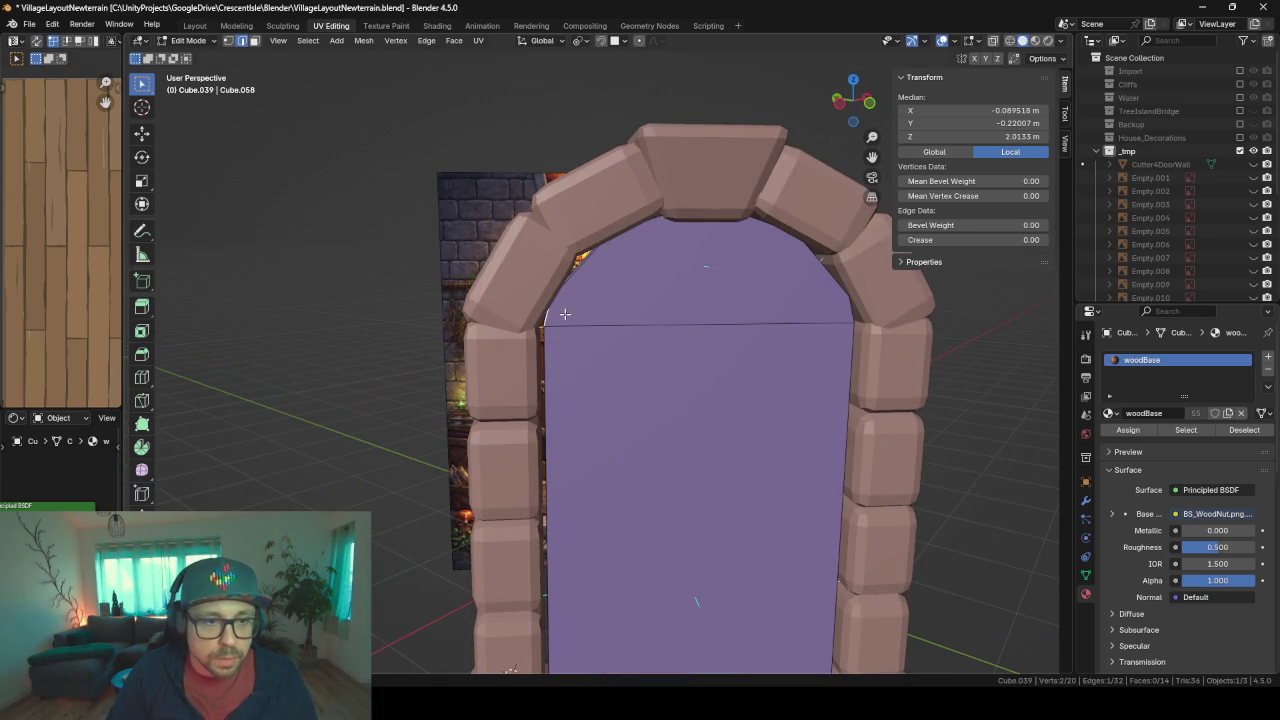
shift+click(851, 301)
click(851, 303)
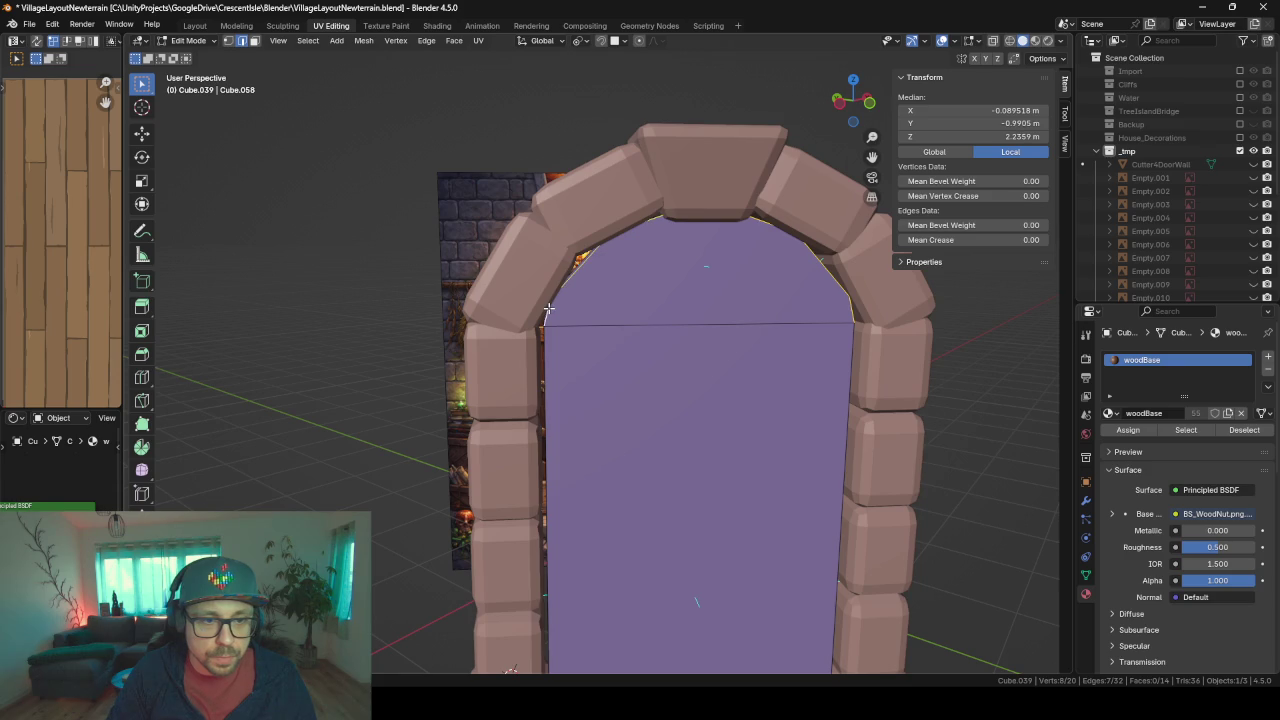
middle_drag(548, 308, 500, 200)
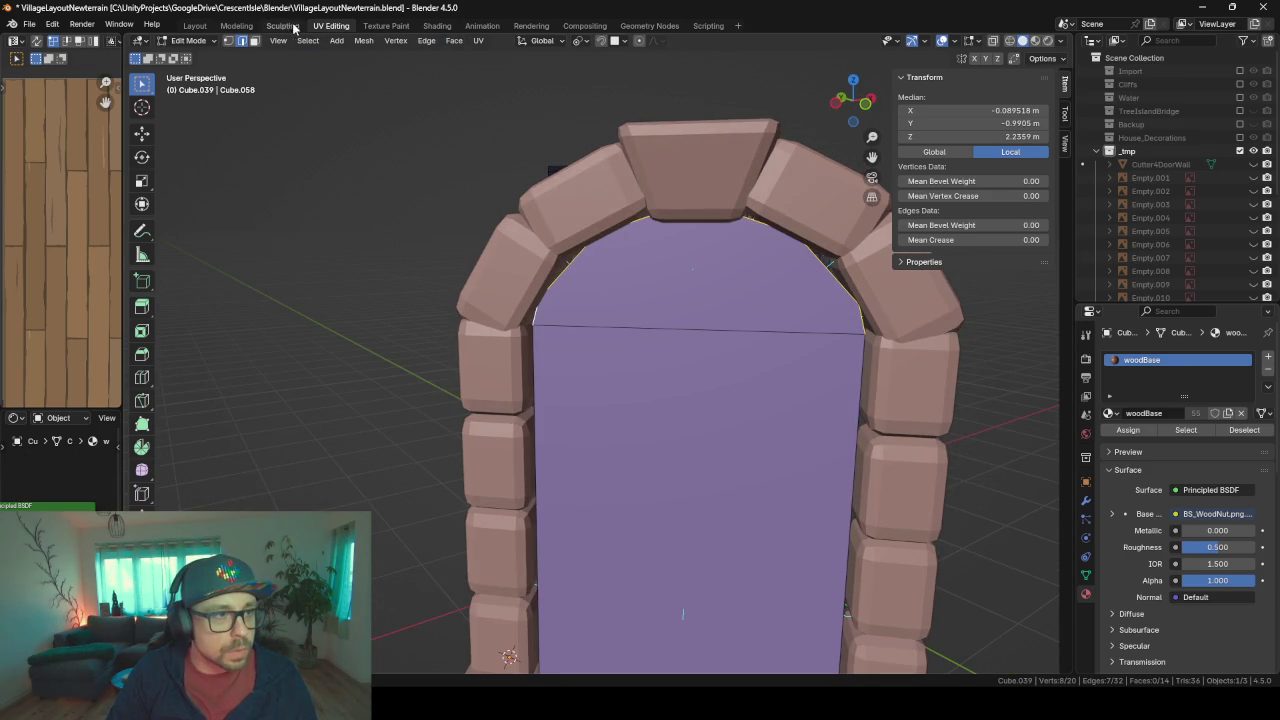
click(254, 41)
middle_drag(640, 300, 716, 220)
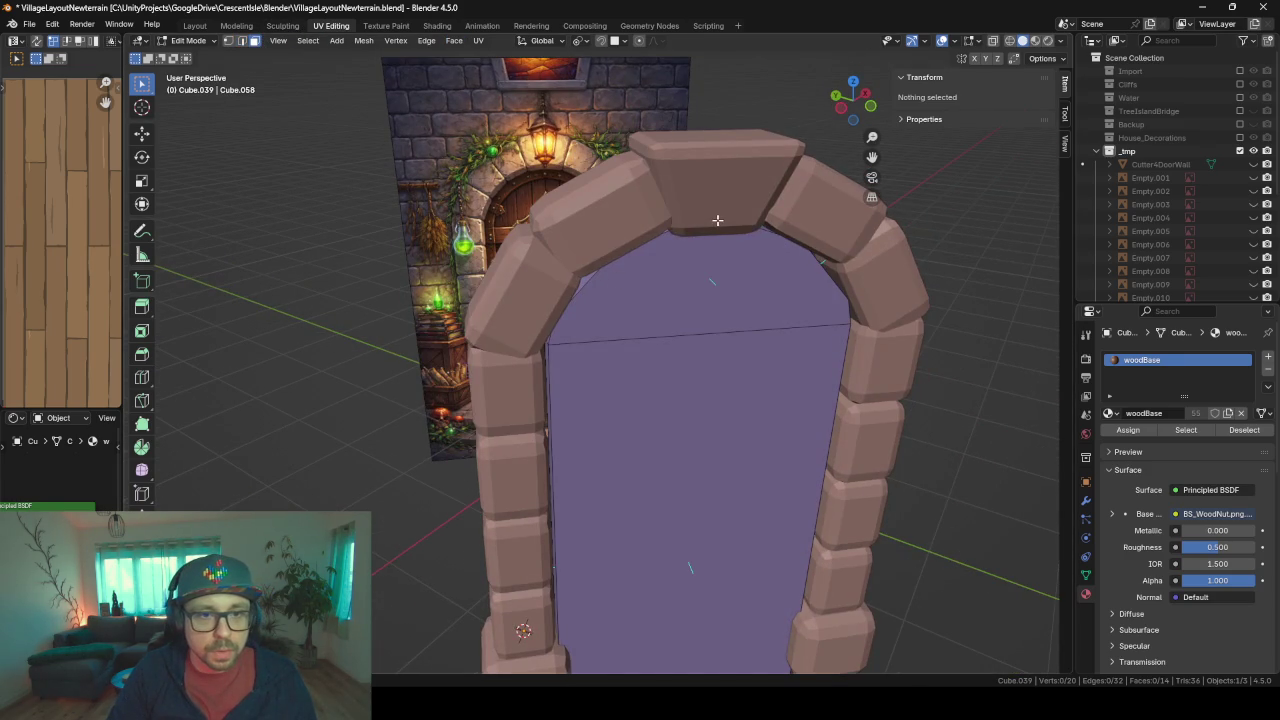
click(776, 243)
mouse_move(849, 289)
middle_down()
mouse_move(709, 263)
mouse_move(630, 267)
middle_up()
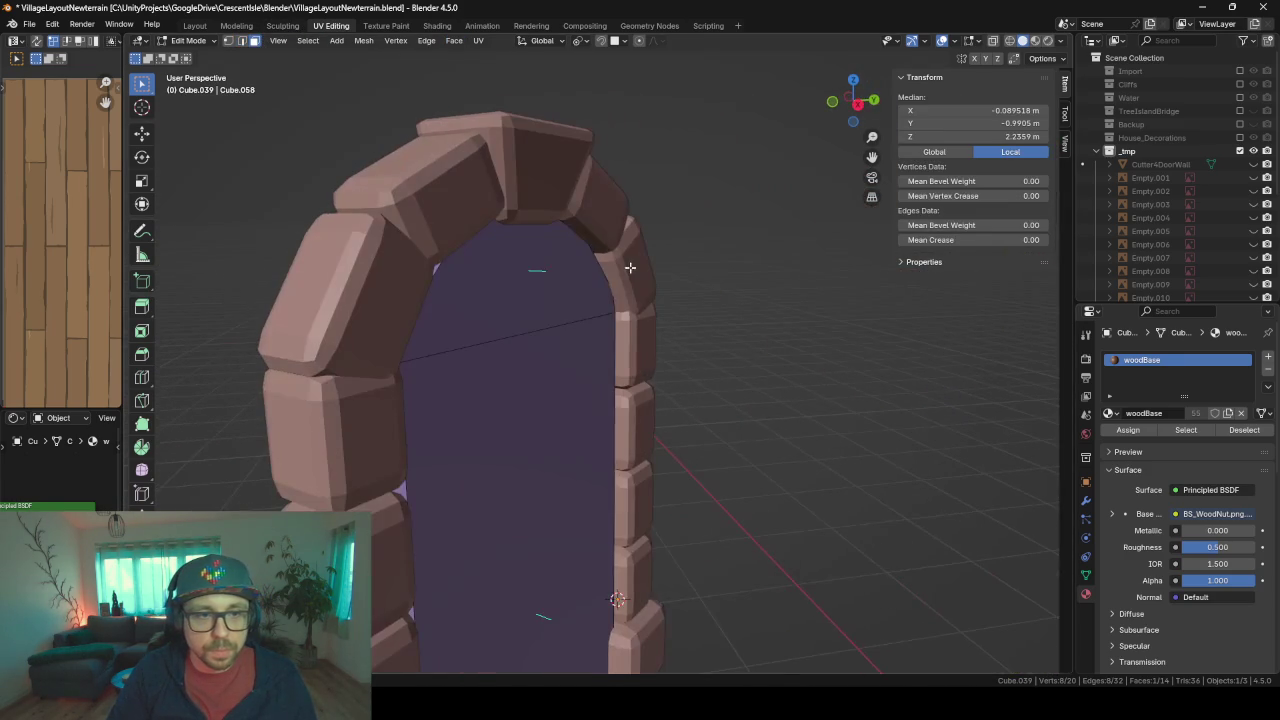
ctrl+click(551, 266)
middle_drag(551, 266, 709, 295)
key(Tab)
- In wireframe, switch from the stone arch House_DagrunArmmar_FrontDoor to editing door panel Cube.039
key(z)
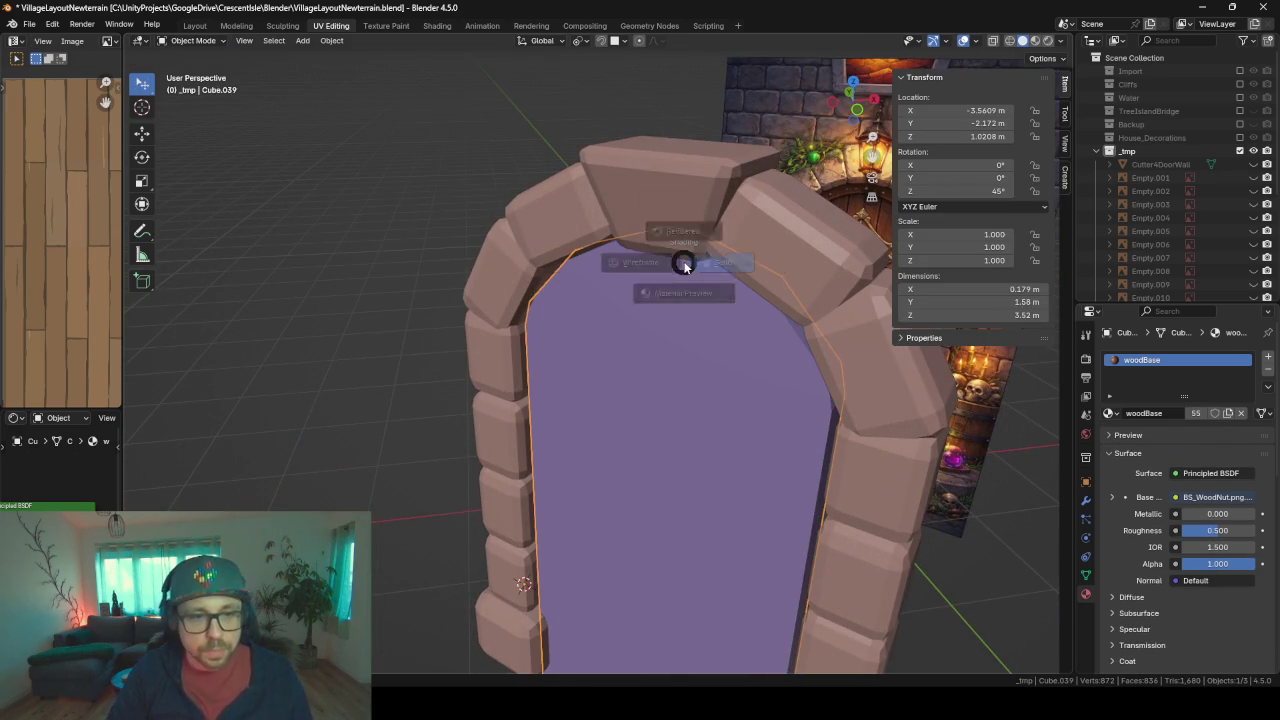
click(571, 268)
click(676, 232)
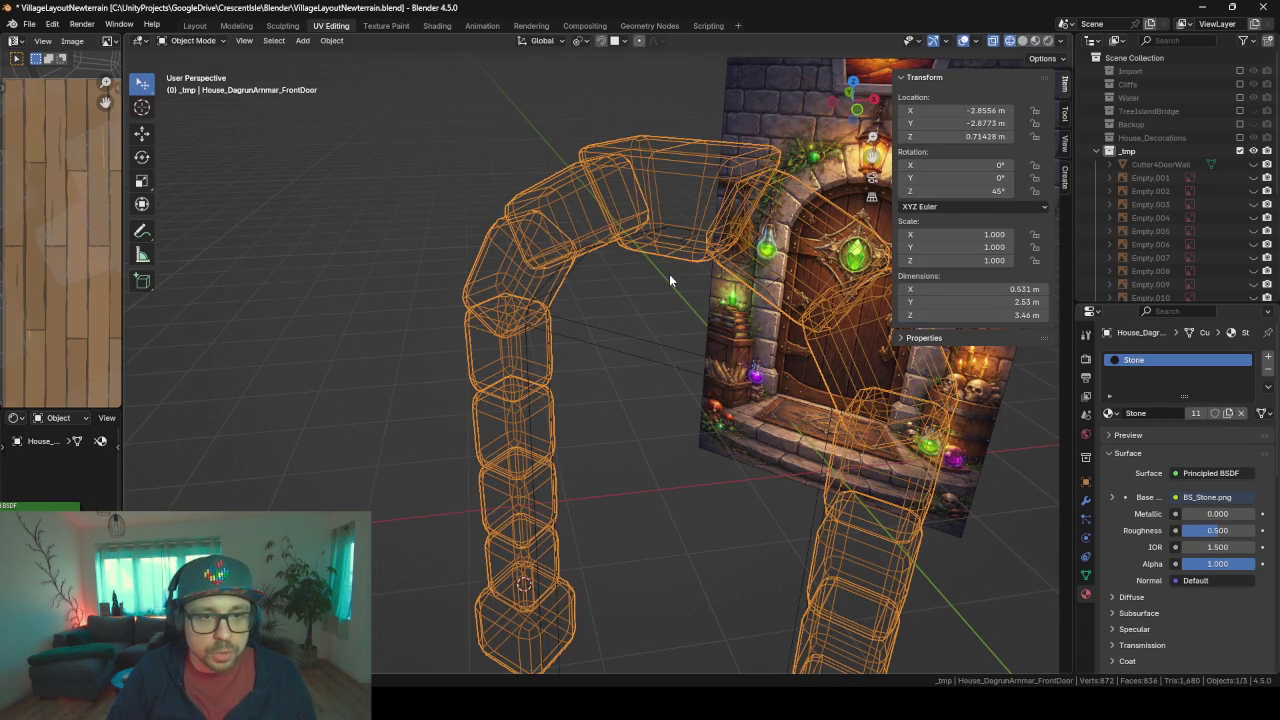
key(Tab)
key(Tab)
click(676, 352)
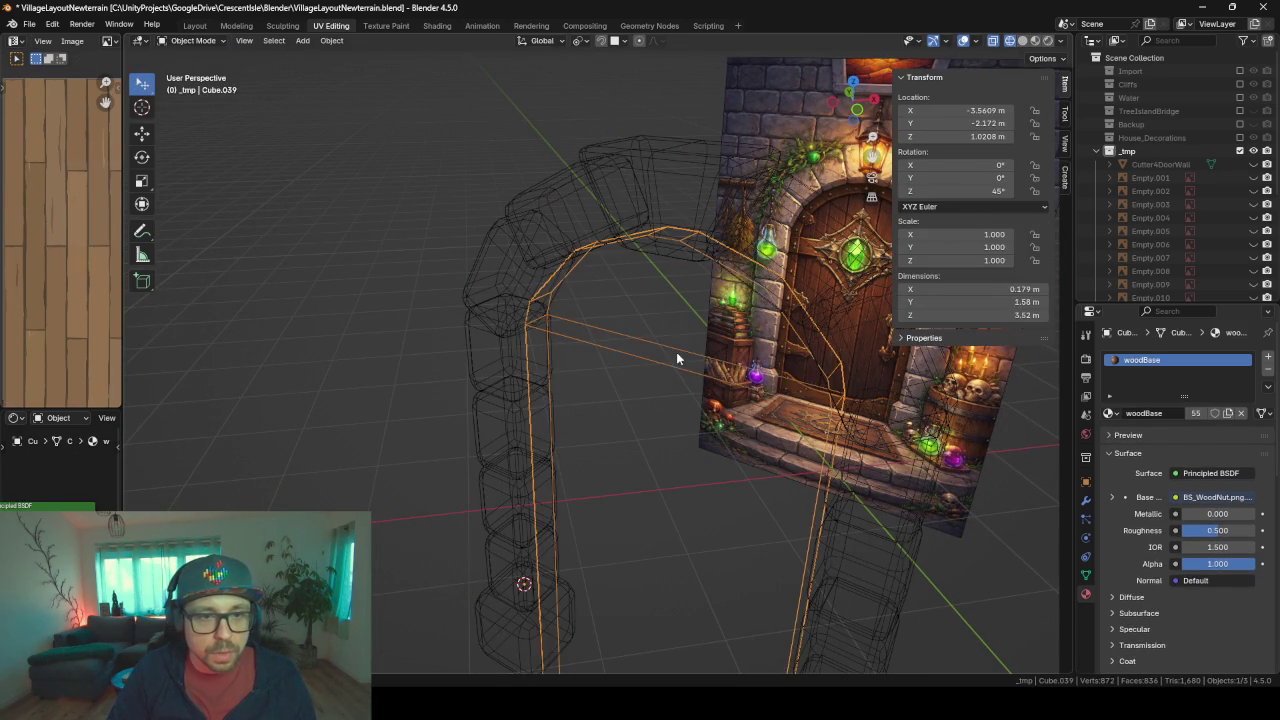
key(Tab)
click(677, 232)
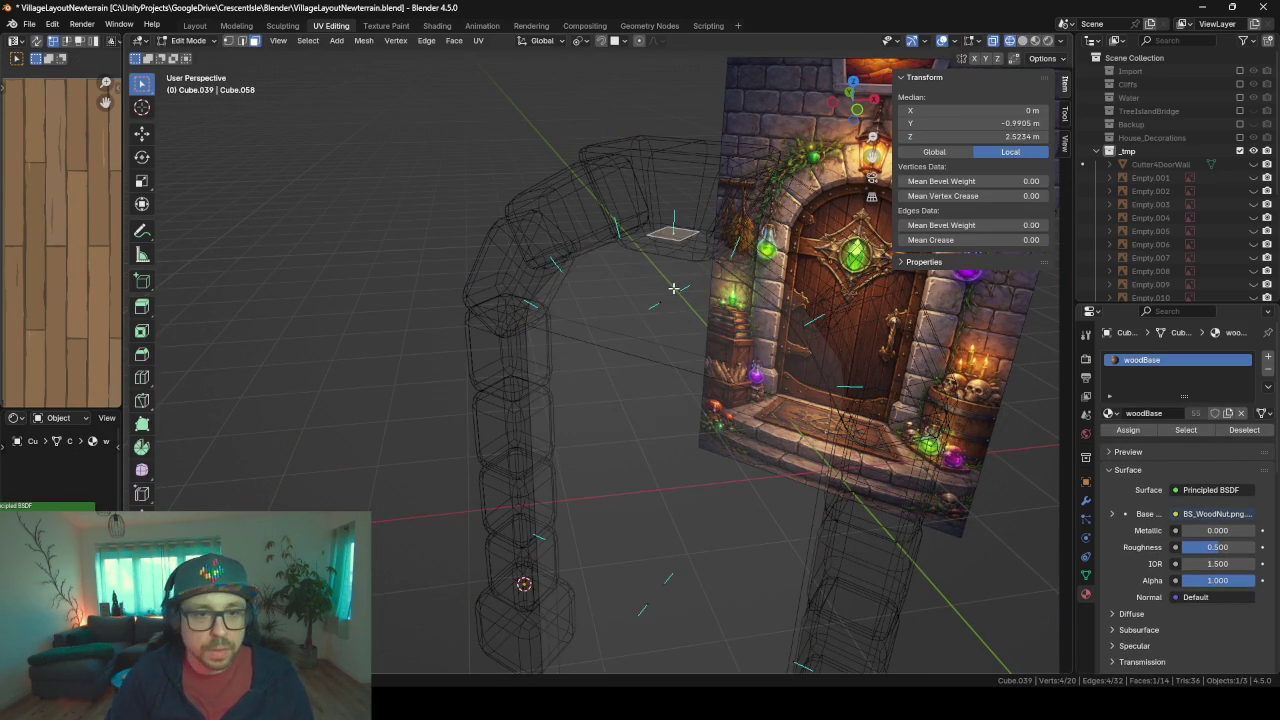
- Select the faces along the door's arched top and view the scene in Material Preview
alt+click(683, 236)
mouse_move(608, 277)
middle_down()
mouse_move(723, 297)
mouse_move(623, 333)
mouse_move(859, 416)
middle_up()
alt+shift+click(573, 334)
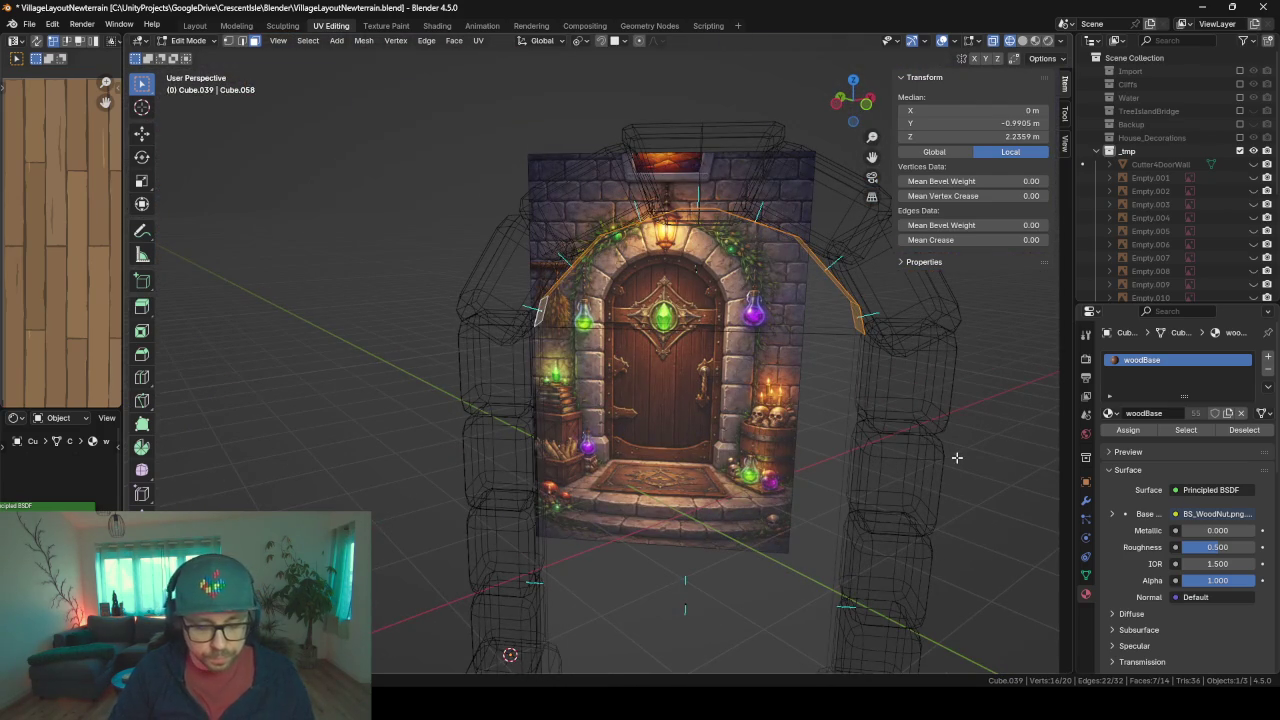
key(shift+z)
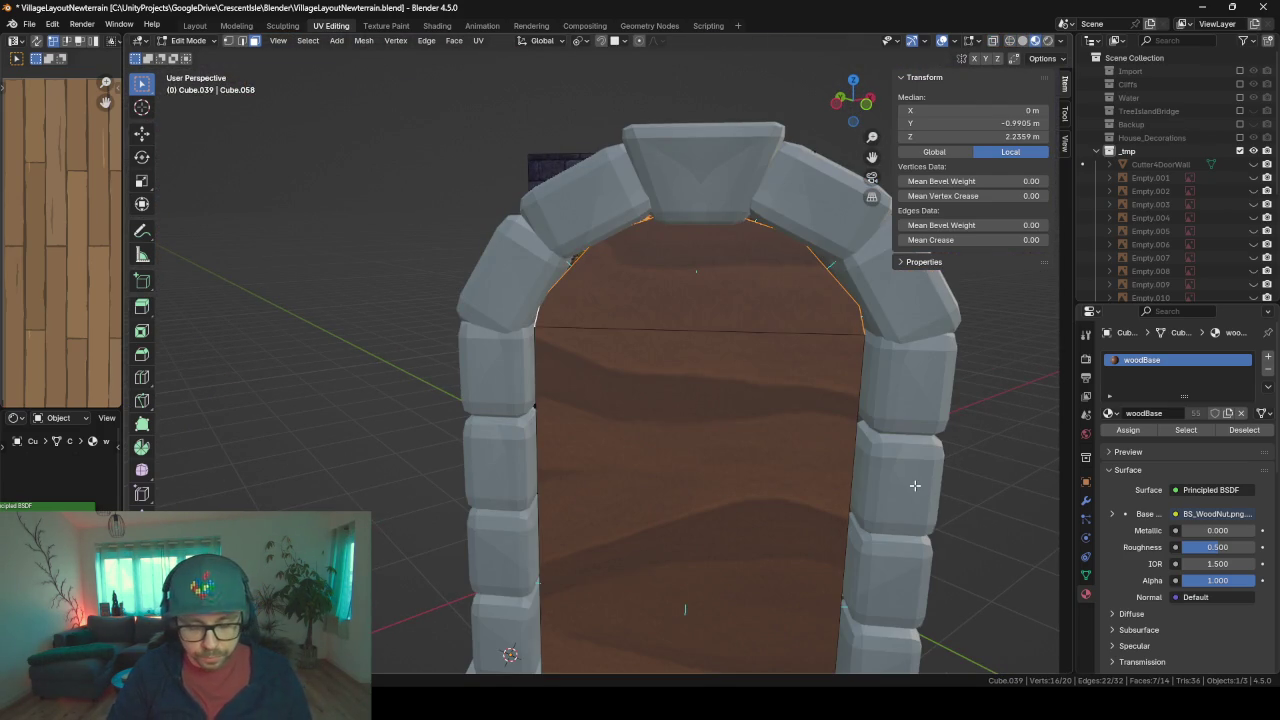
- Lower the selected arch-top faces vertically along Z
key(g)
key(z)
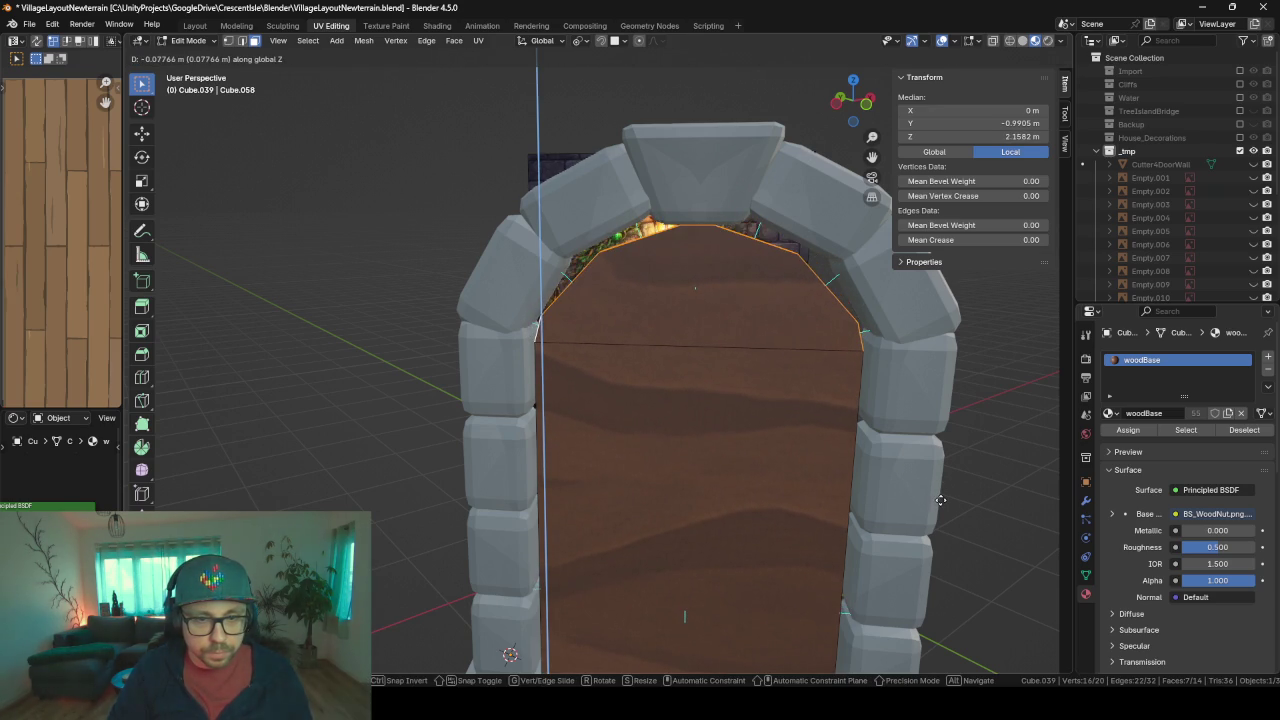
click(940, 500)
mouse_move(583, 403)
middle_down()
mouse_move(706, 371)
mouse_move(718, 288)
mouse_move(695, 248)
middle_up()
- Select the door panel face and the hidden arch-top face, then stretch them along local Y
click(682, 228)
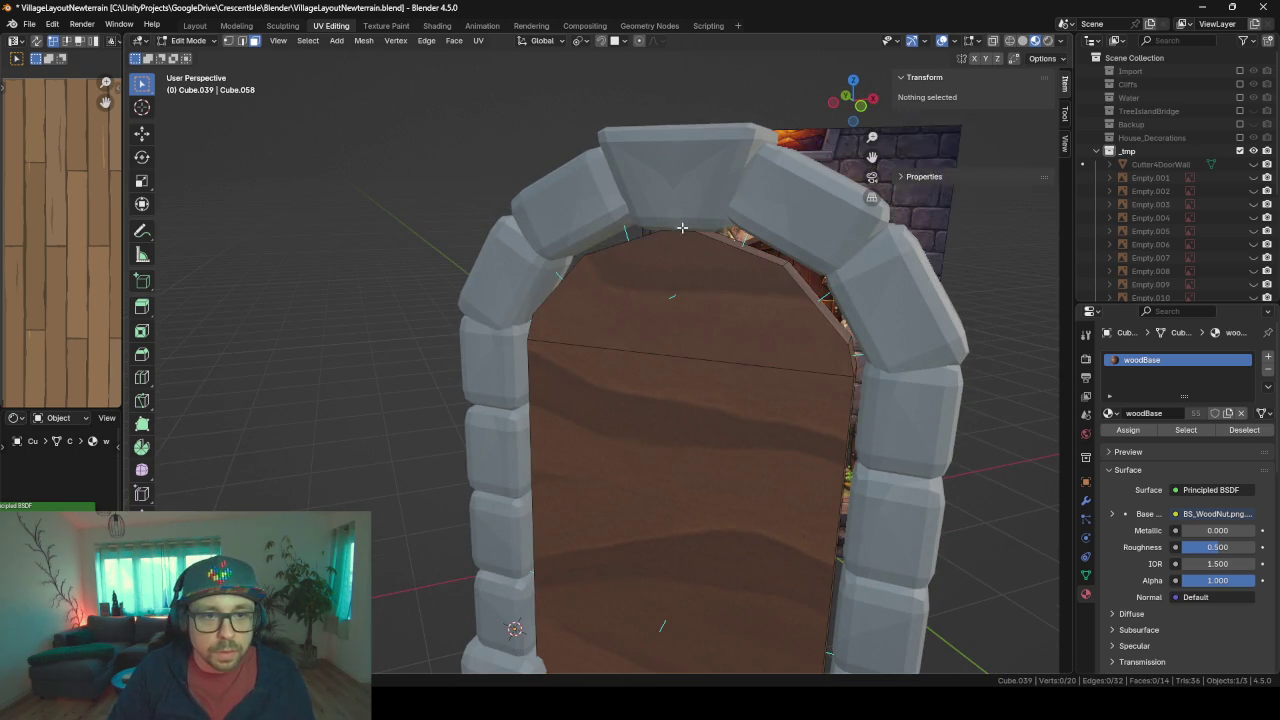
click(681, 232)
click(686, 246)
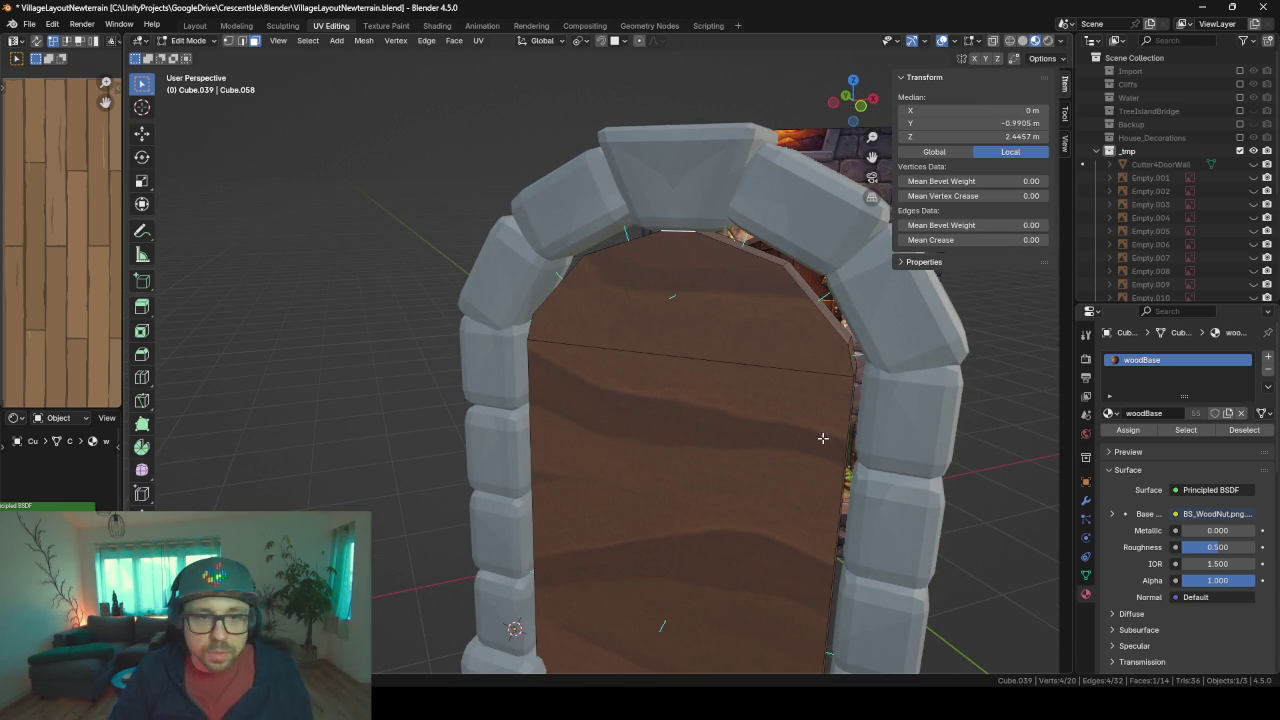
key(s)
key(y)
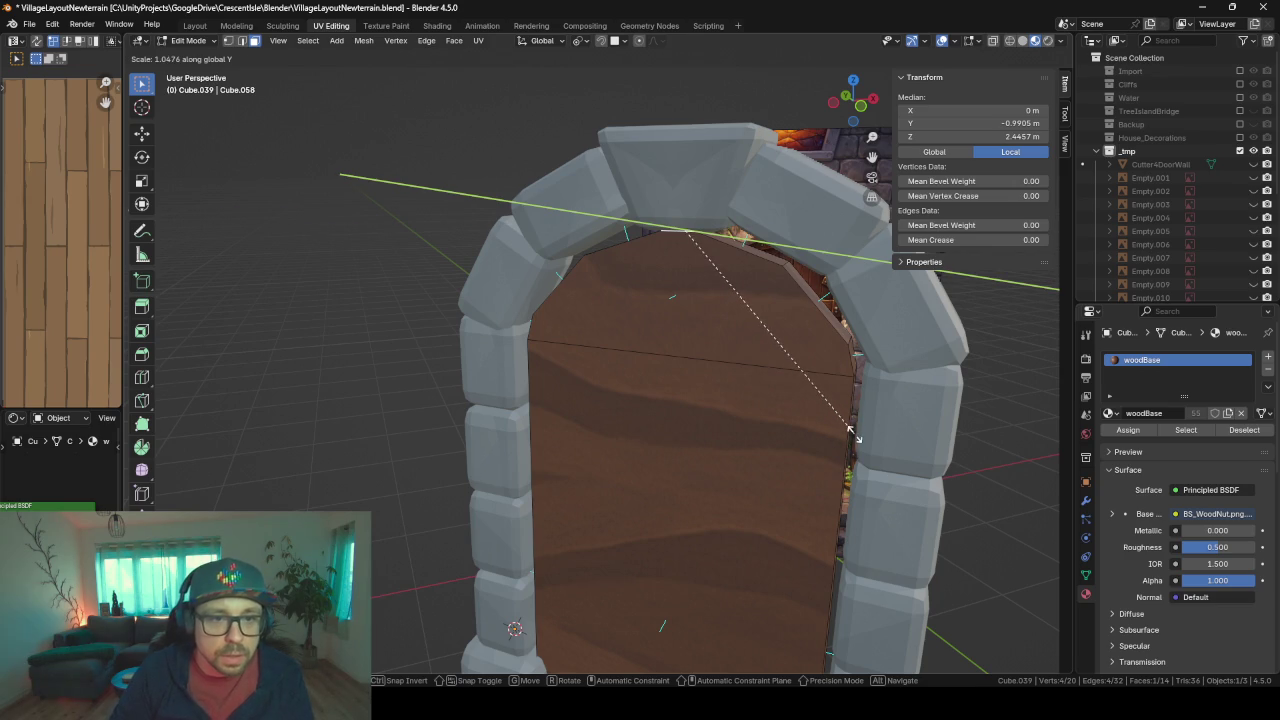
key(y)
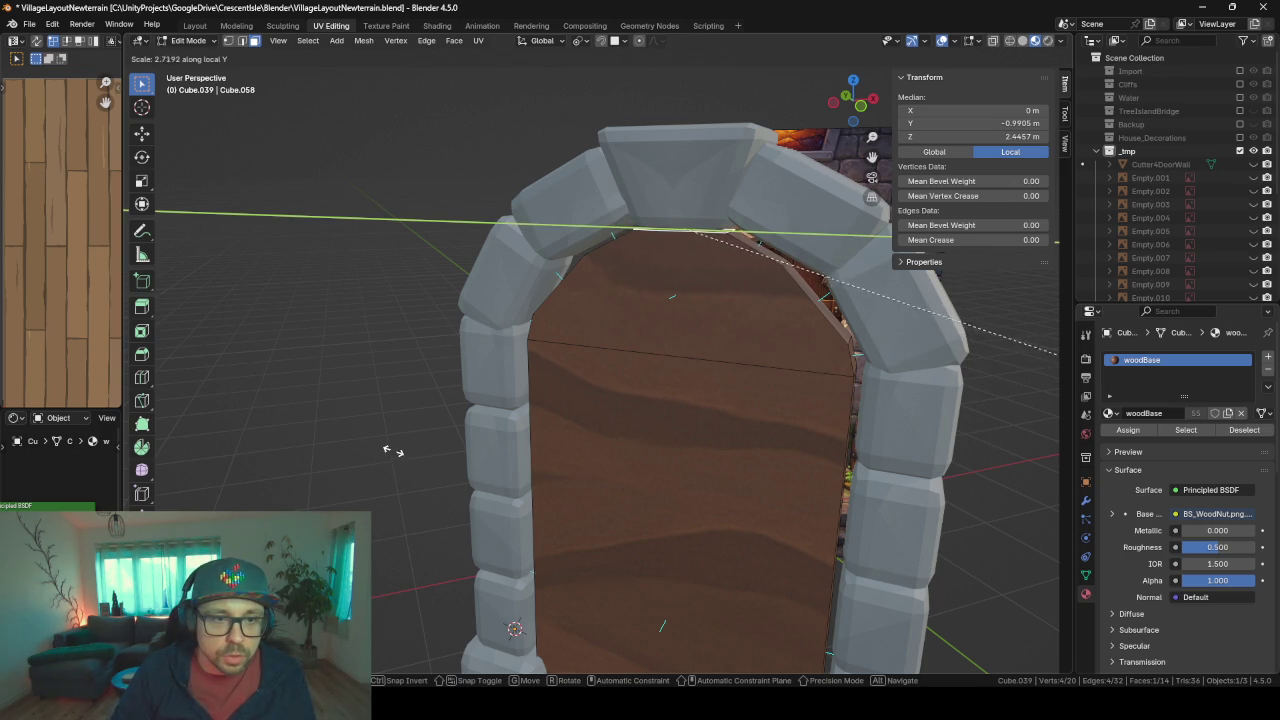
click(393, 451)
mouse_move(380, 446)
middle_down()
mouse_move(410, 405)
mouse_move(410, 427)
middle_up()
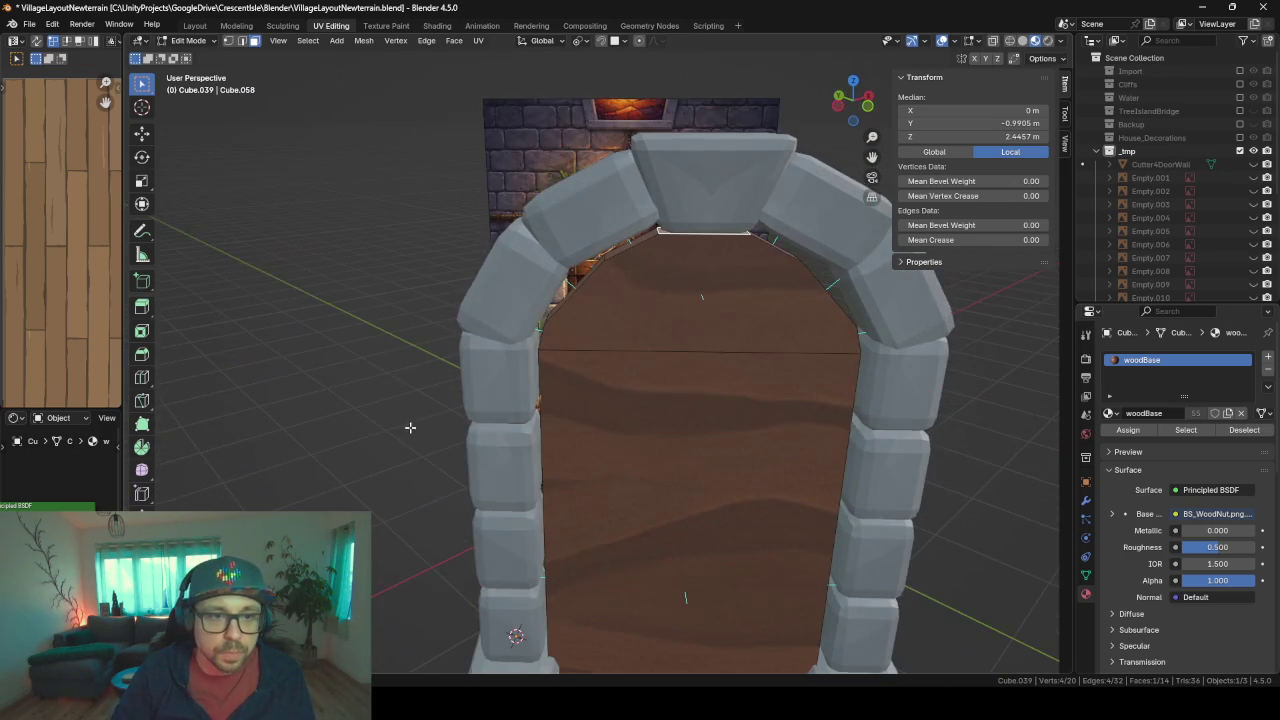
- In edge select mode, scale one angled top edge along its local Y axis
click(245, 42)
middle_drag(420, 170, 460, 162)
click(617, 263)
middle_drag(617, 263, 786, 253)
key(s)
key(y)
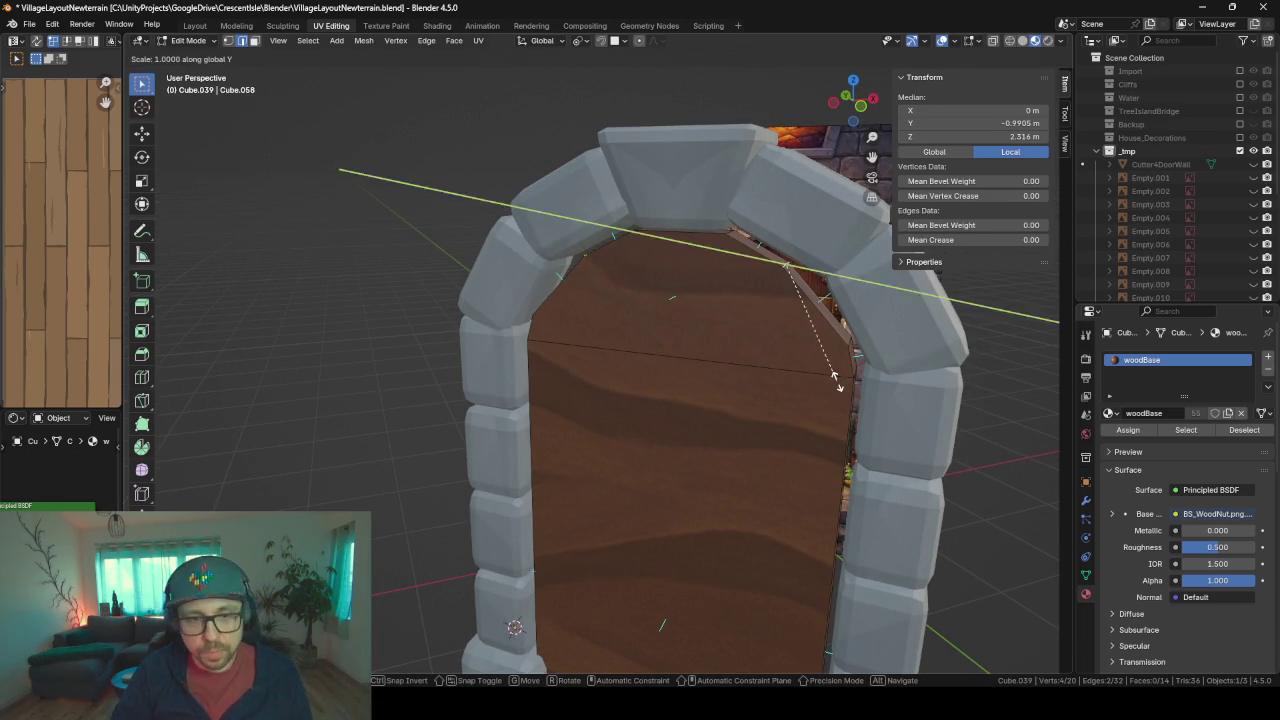
key(y)
click(868, 355)
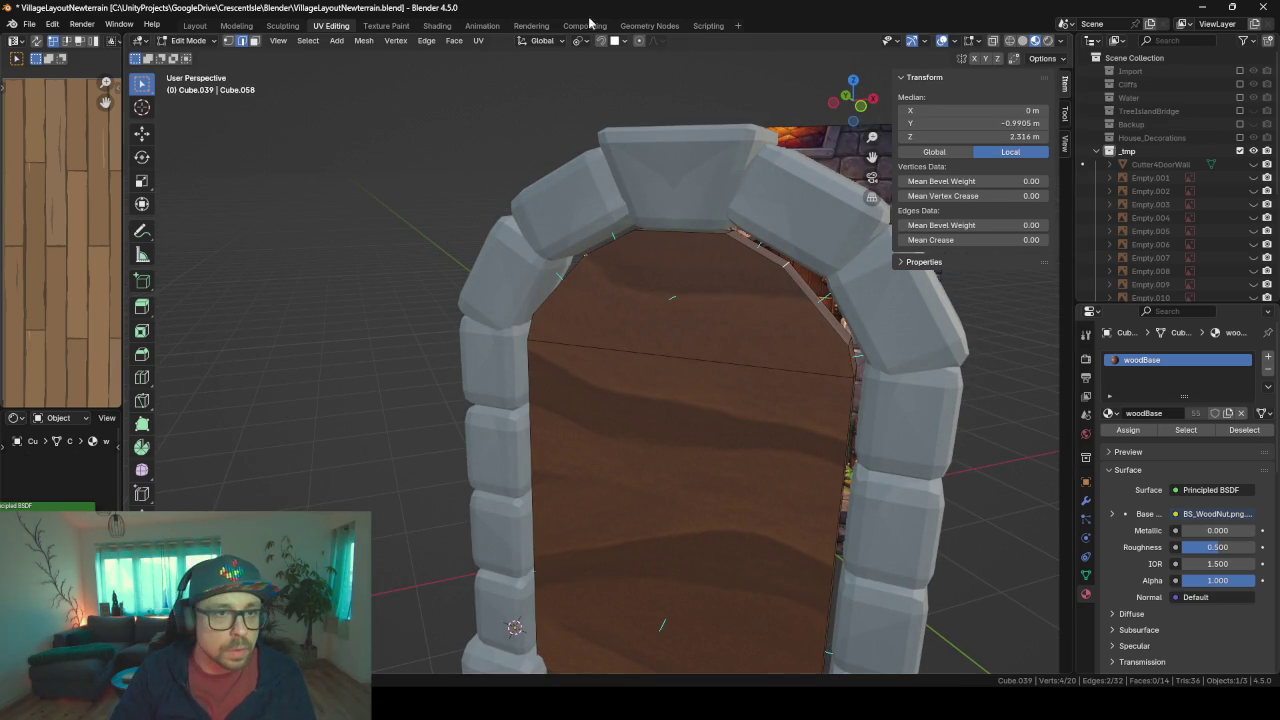
- Change the pivot point and scale the other angled top edge along local Y
click(578, 40)
click(630, 121)
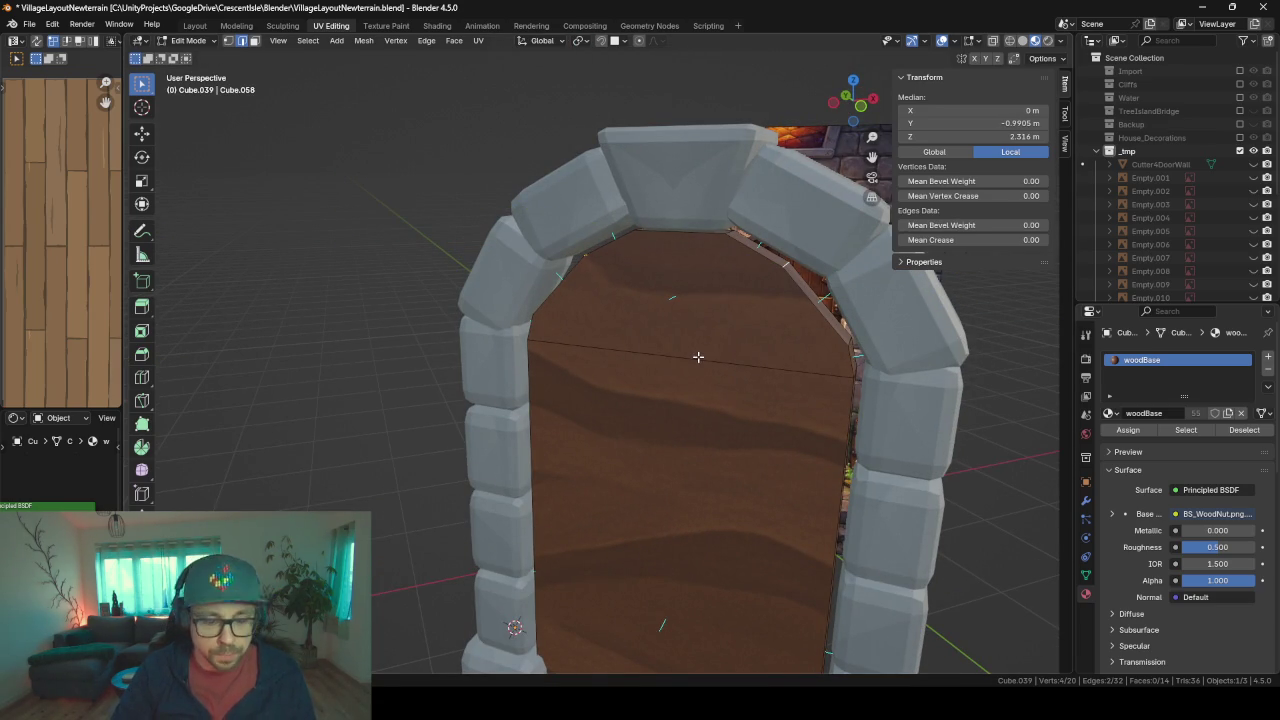
key(s)
key(y)
key(y)
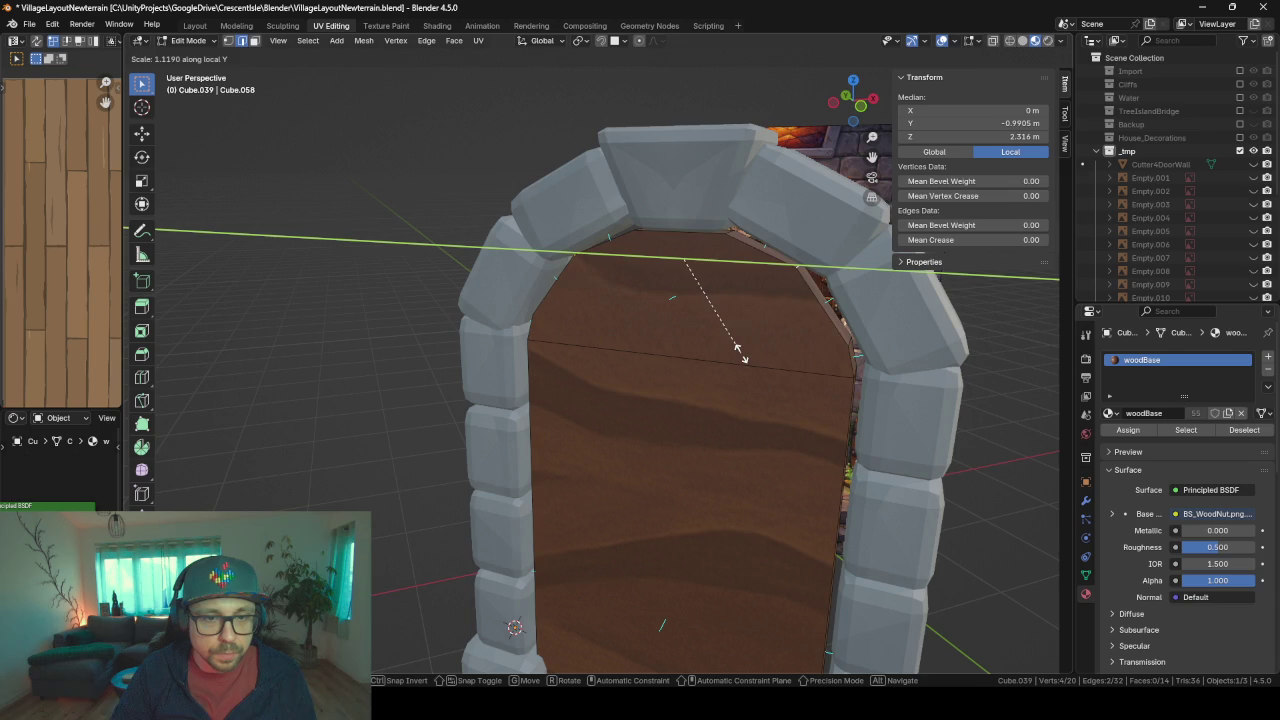
click(755, 350)
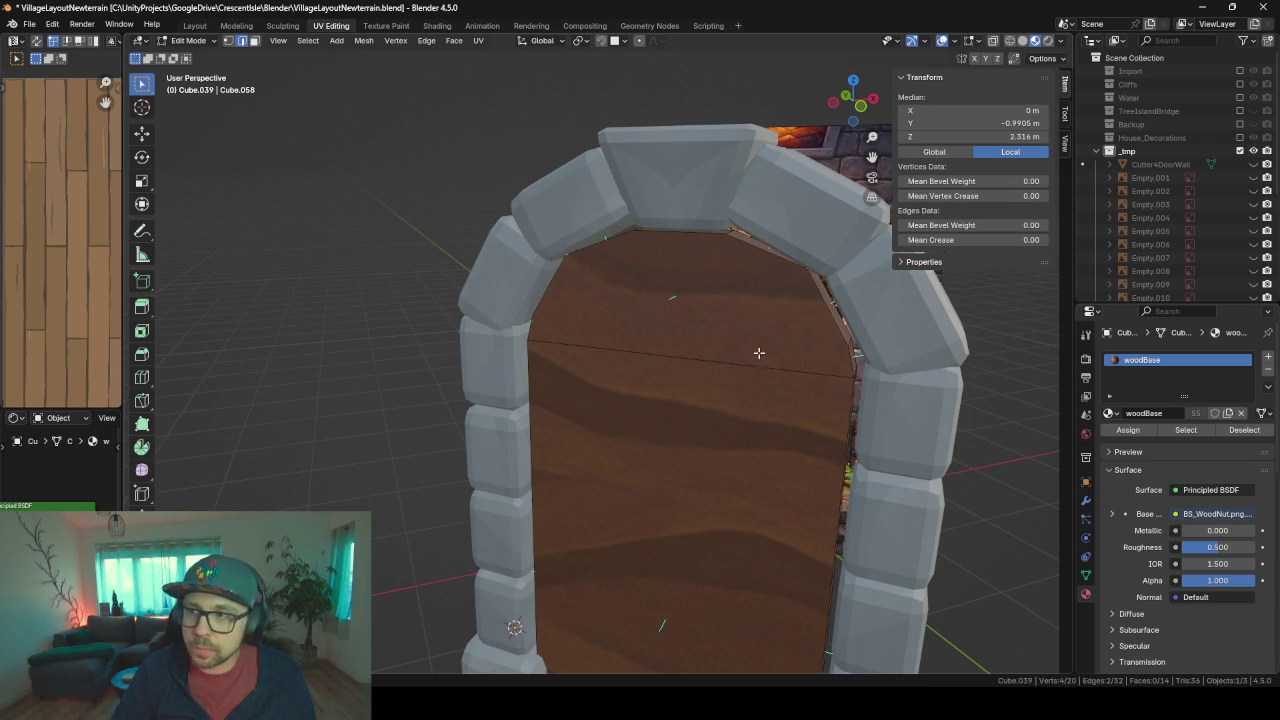
mouse_move(760, 351)
middle_down()
mouse_move(815, 354)
mouse_move(771, 349)
mouse_move(826, 326)
middle_up()
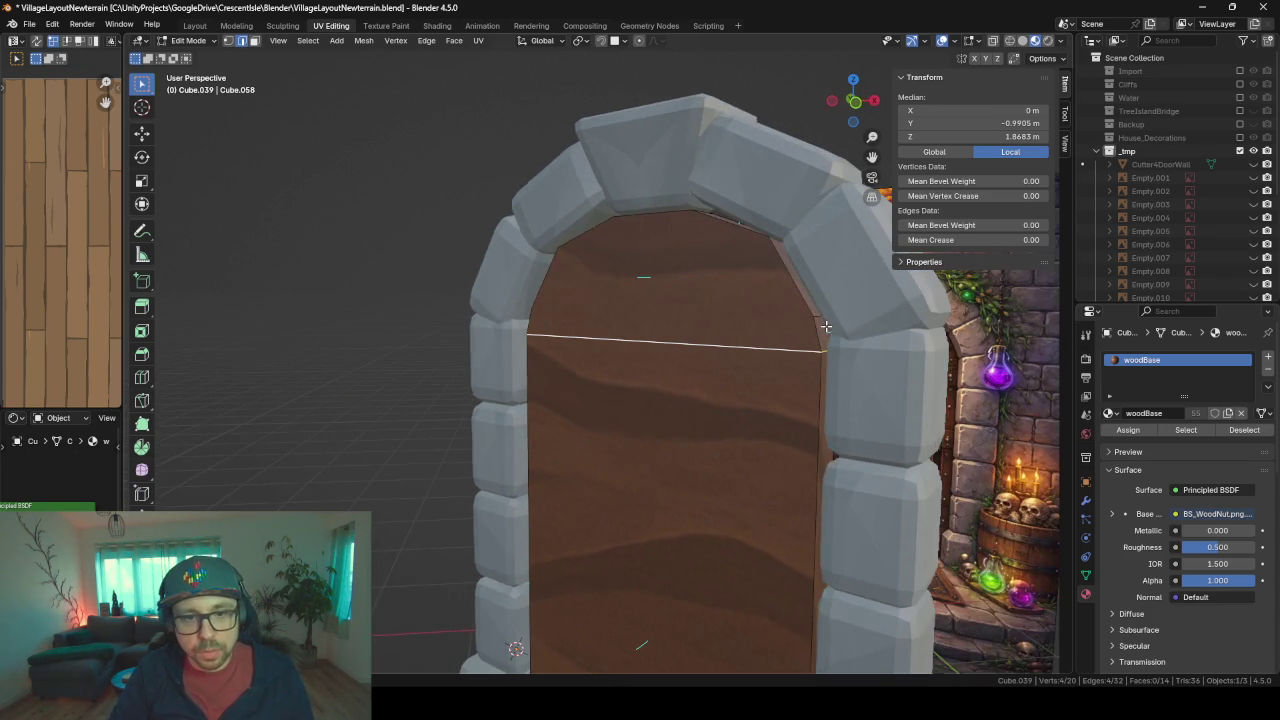
middle_drag(740, 338, 670, 310)
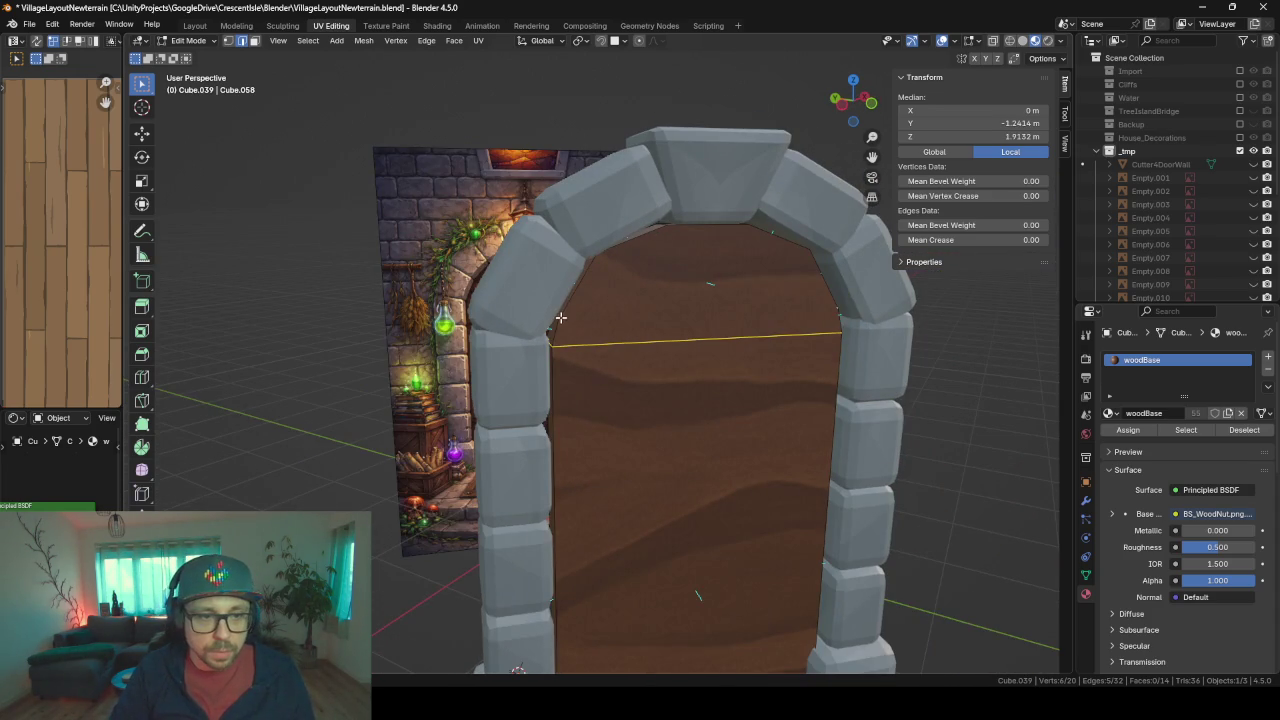
- Raise the horizontal crossing edge along Z to about 2.016 m
key(g)
key(z)
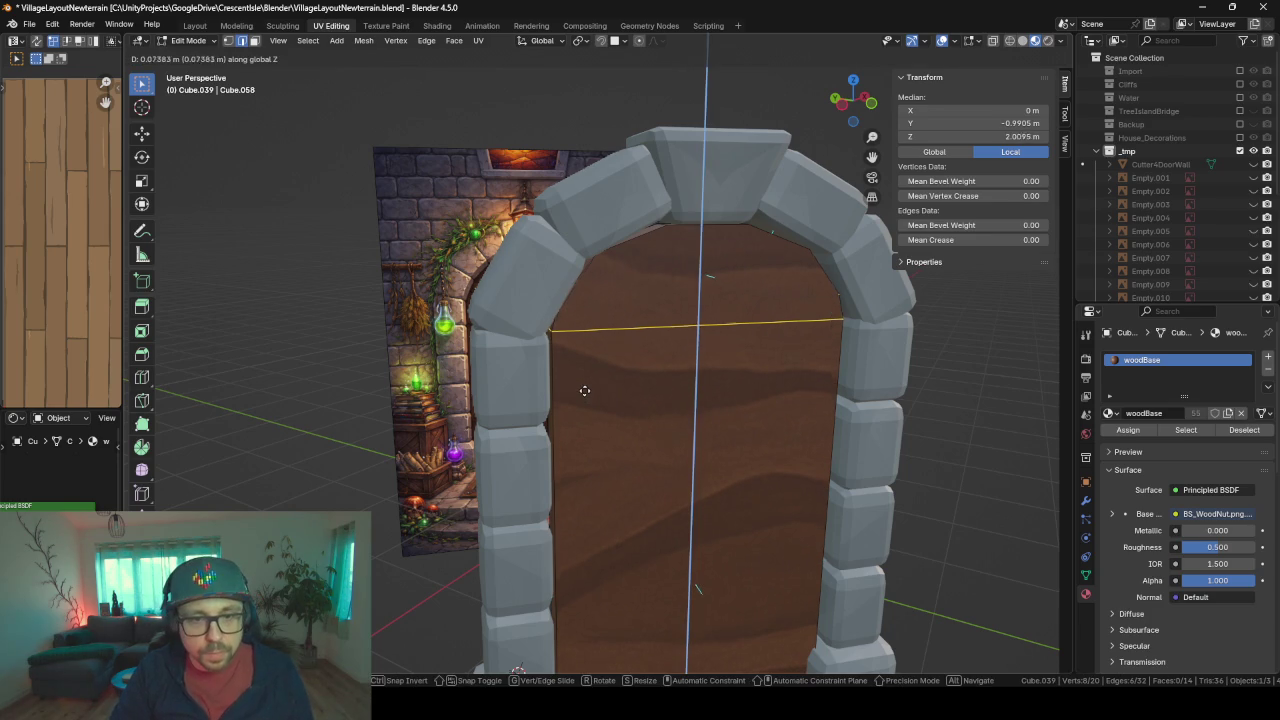
click(586, 388)
mouse_move(778, 380)
middle_down()
mouse_move(735, 360)
mouse_move(683, 178)
mouse_move(623, 376)
middle_up()
scroll(735, 360, down, 3)
scroll(714, 357, down, 3)
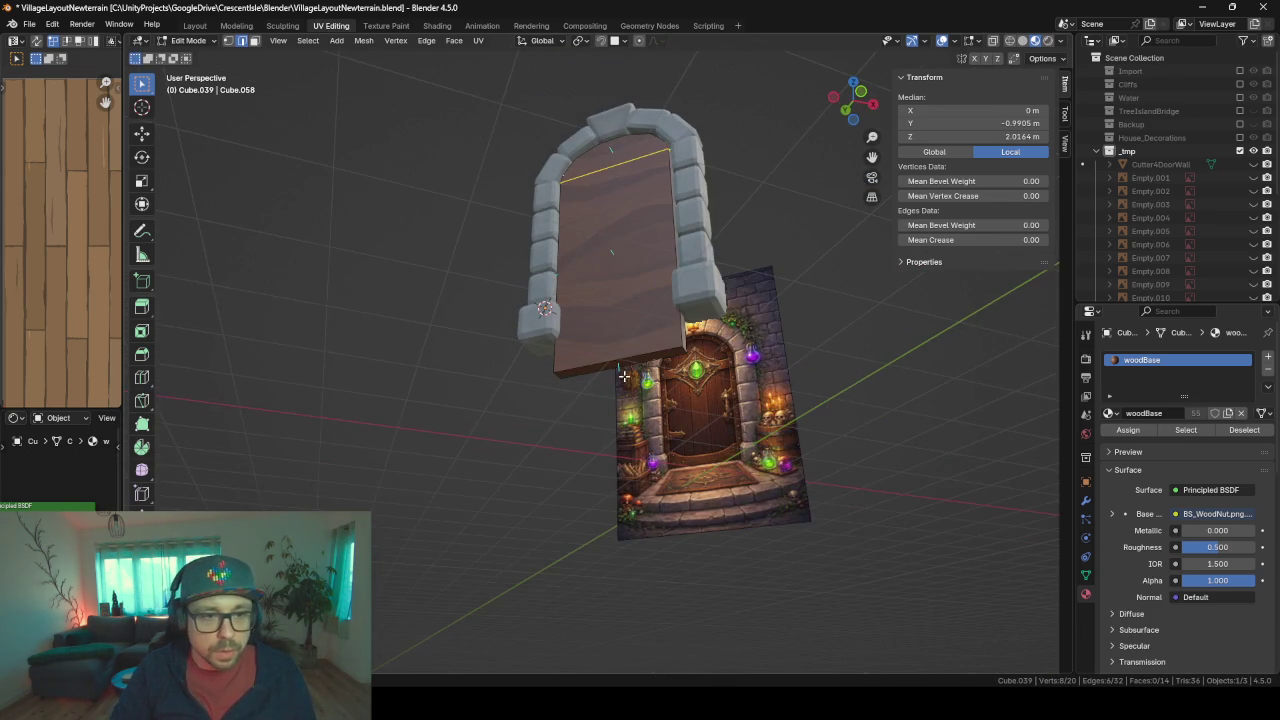
- Raise the door panel's bottom face vertically along Z
click(255, 41)
click(612, 365)
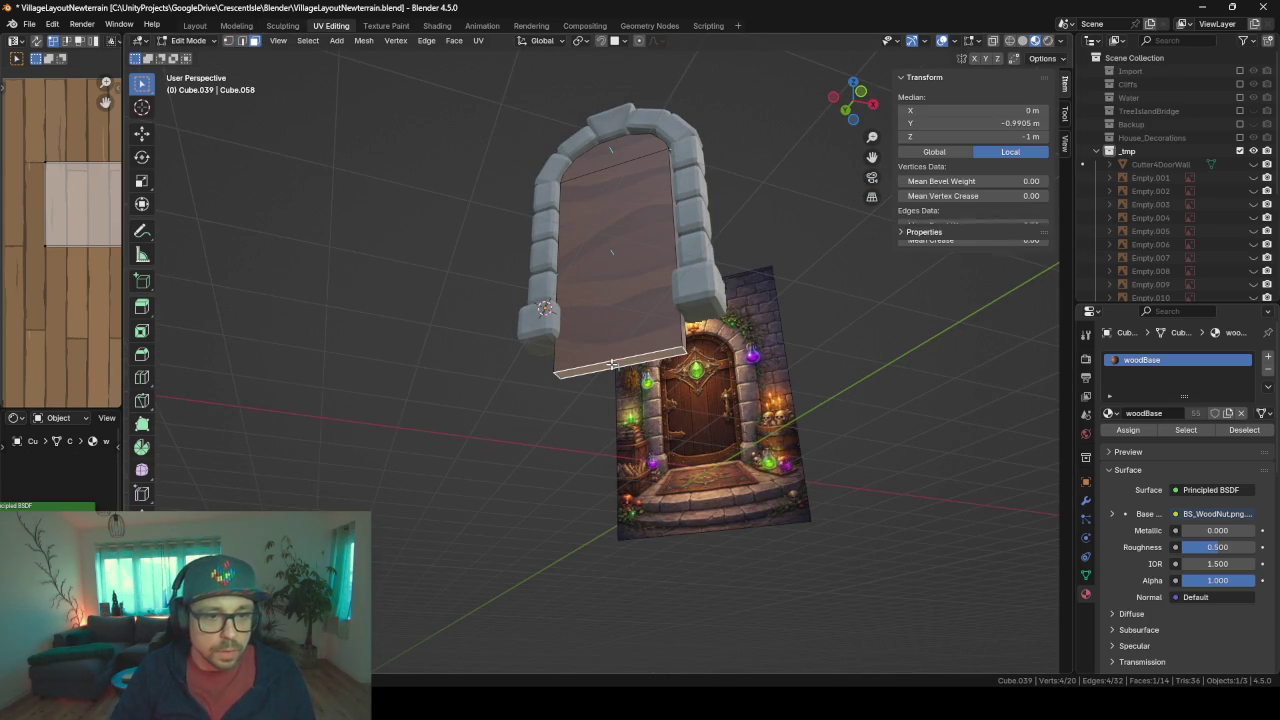
key(g)
key(z)
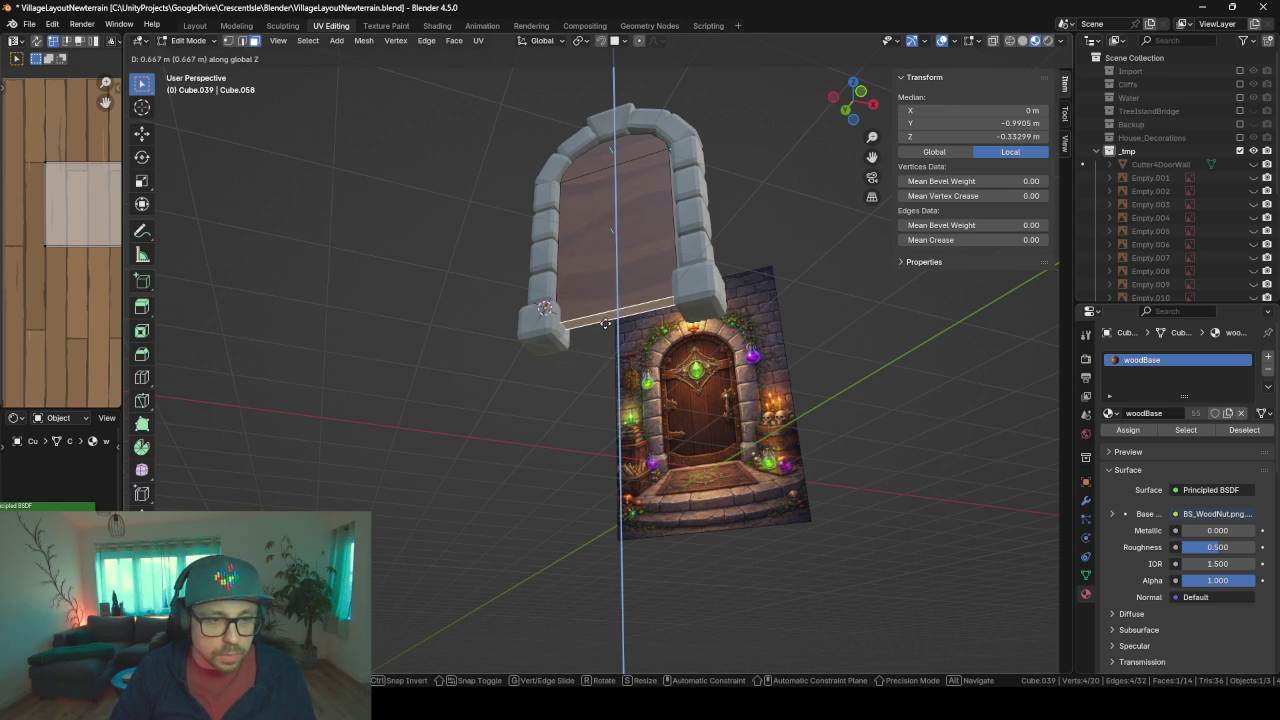
click(605, 326)
mouse_move(606, 325)
middle_down()
mouse_move(560, 266)
mouse_move(660, 357)
mouse_move(622, 361)
middle_up()
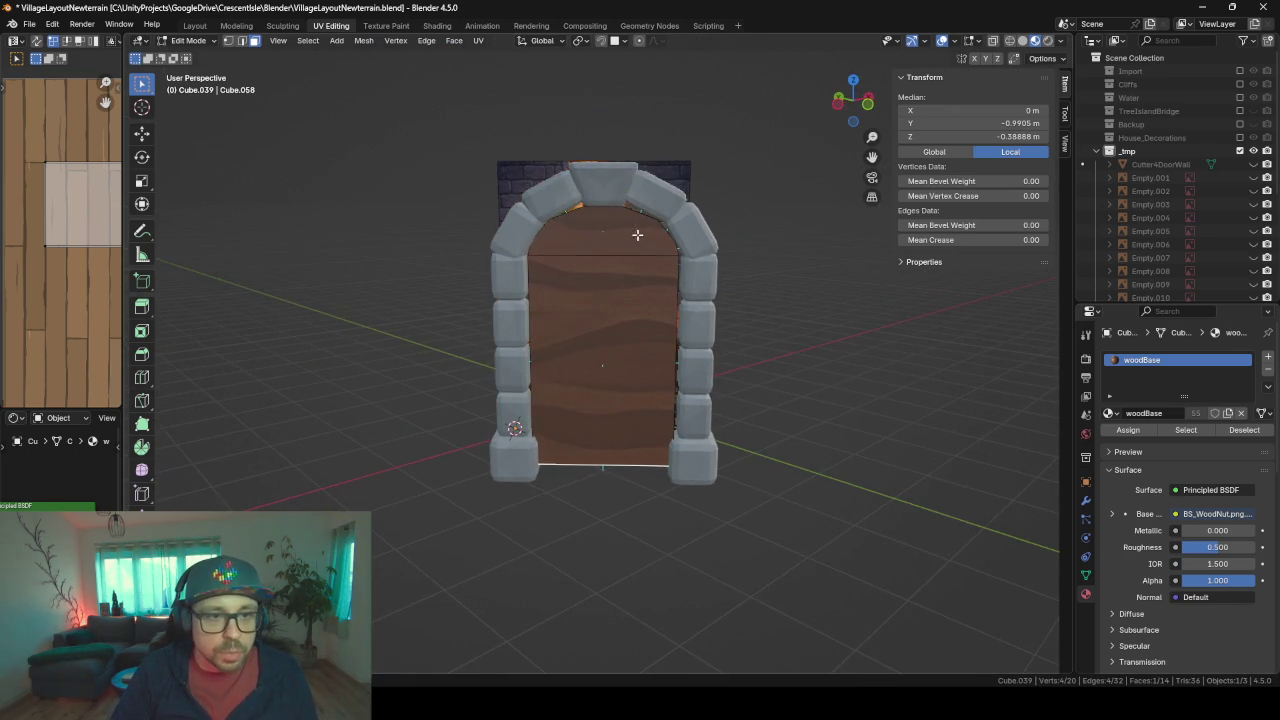
mouse_move(543, 297)
middle_down()
mouse_move(600, 300)
mouse_move(549, 300)
mouse_move(616, 281)
middle_up()
- Scale the whole door panel down slightly and check it in Object Mode
key(a)
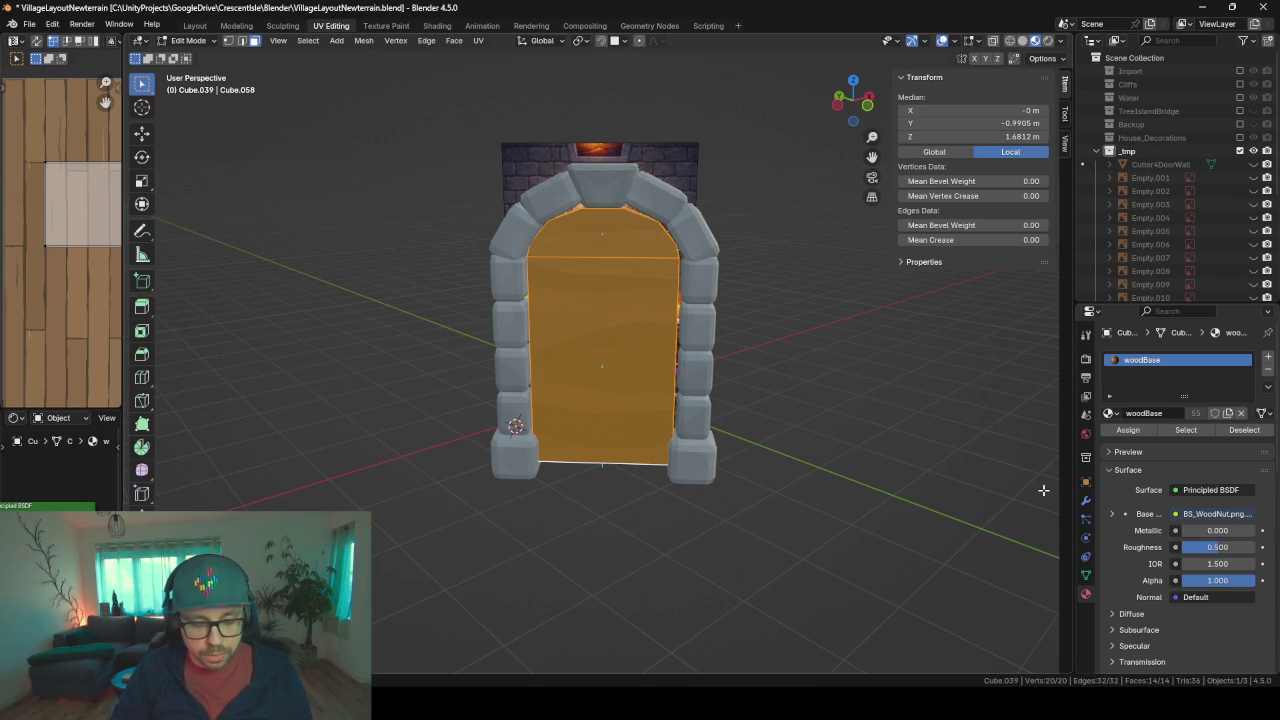
key(s)
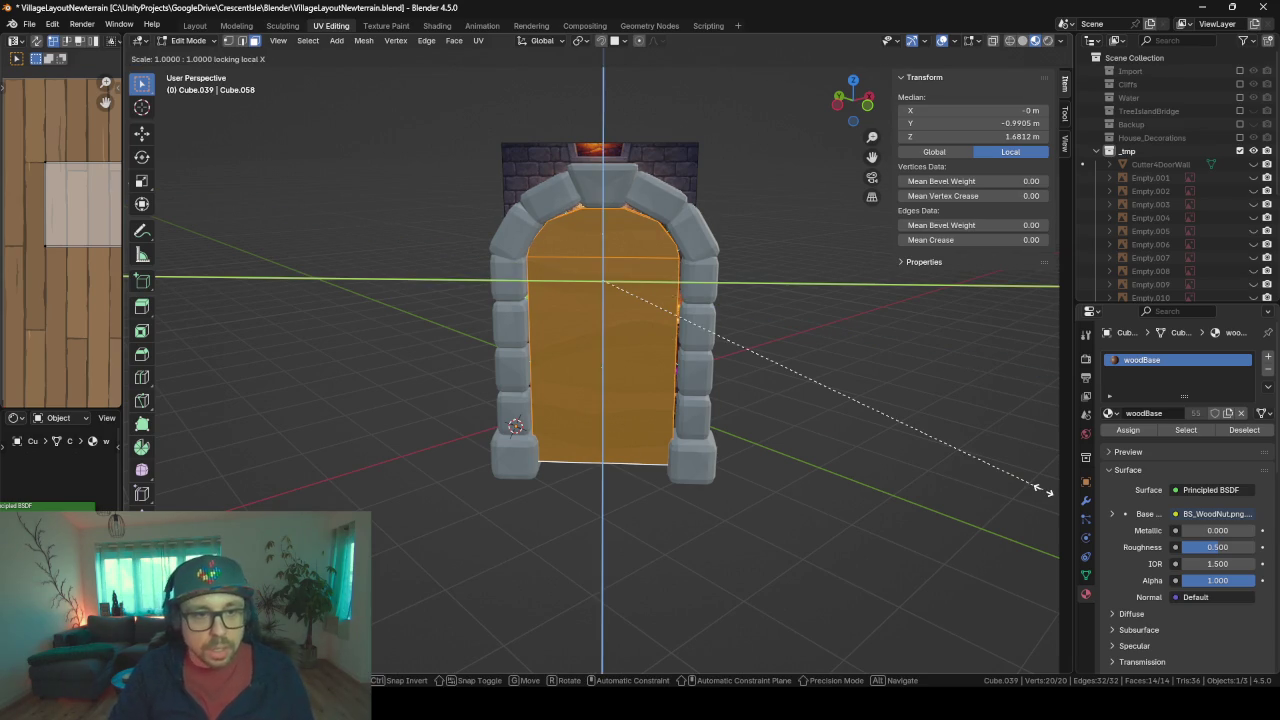
click(1013, 471)
middle_drag(1013, 471, 930, 420)
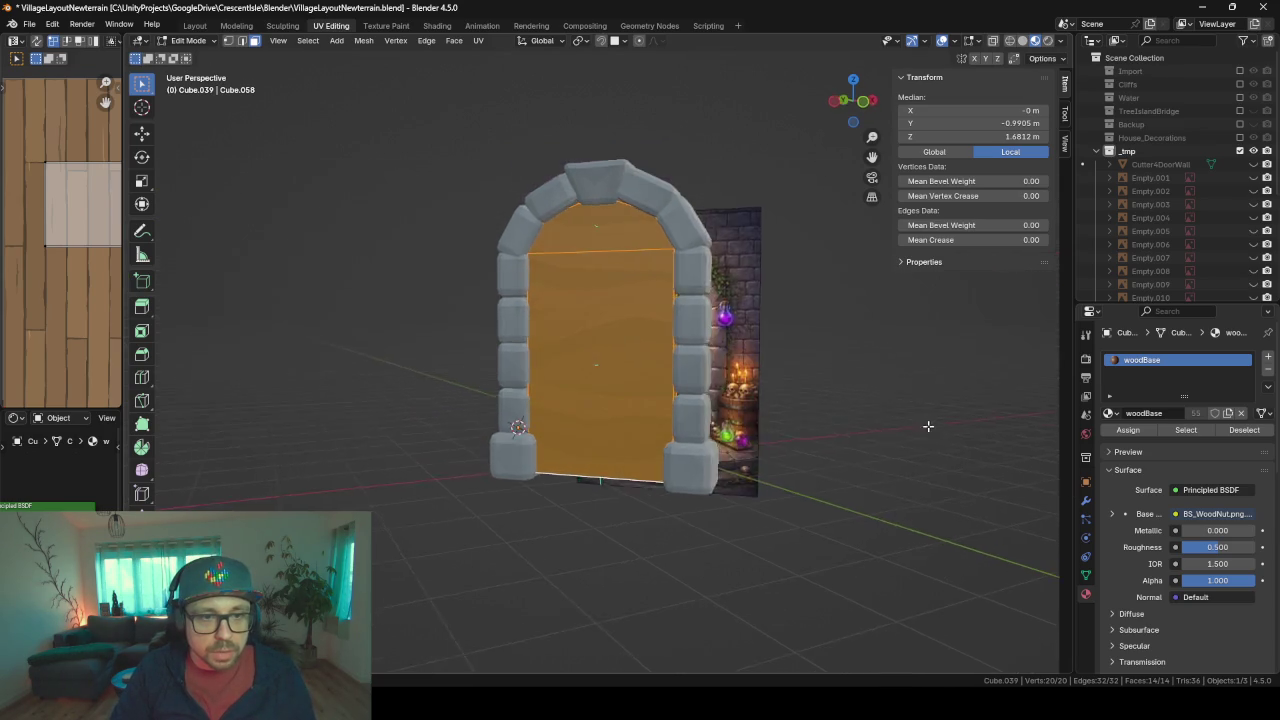
middle_drag(772, 257, 811, 343)
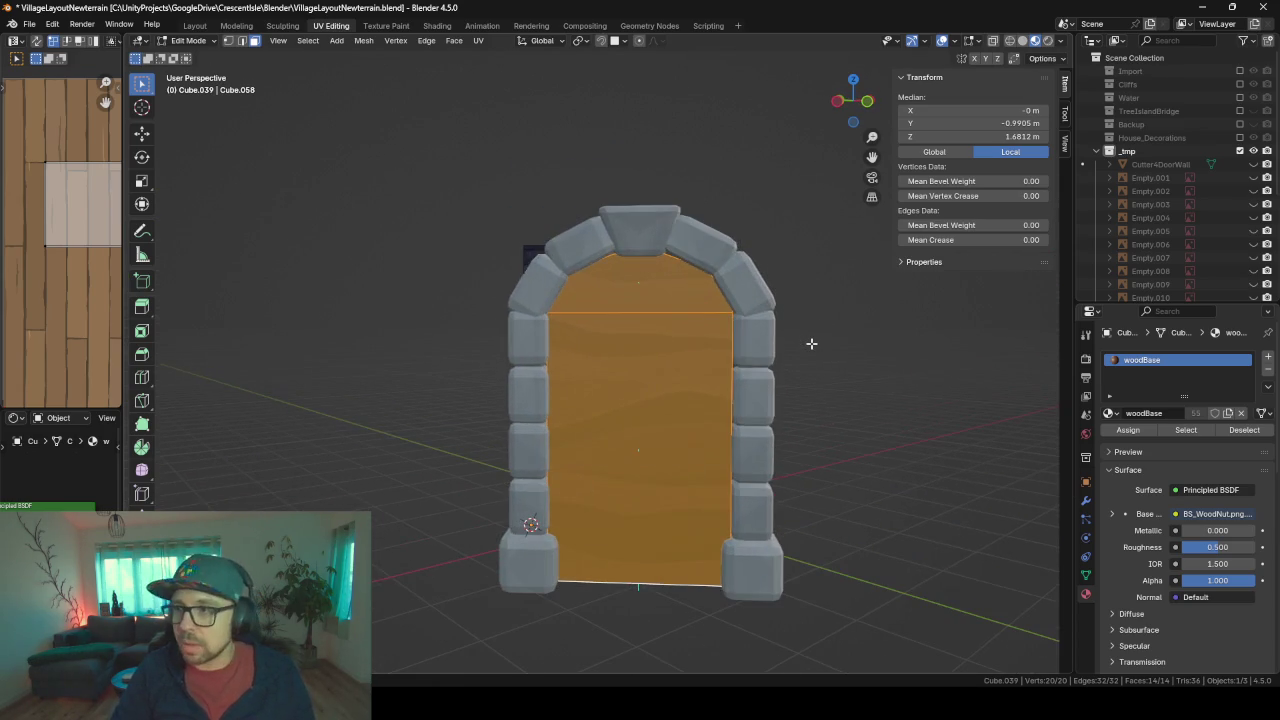
scroll(811, 343, up, 3)
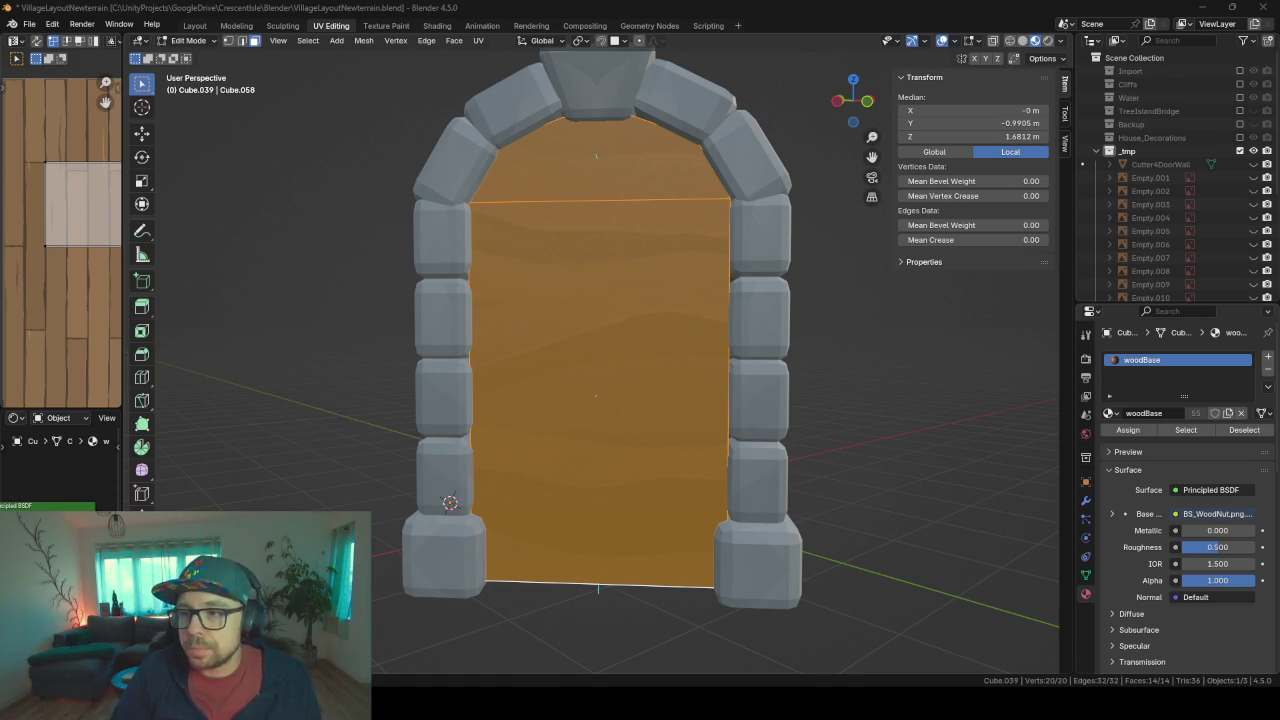
key(Tab)
mouse_move(472, 346)
middle_down()
mouse_move(748, 338)
mouse_move(562, 334)
middle_up()
key(Tab)
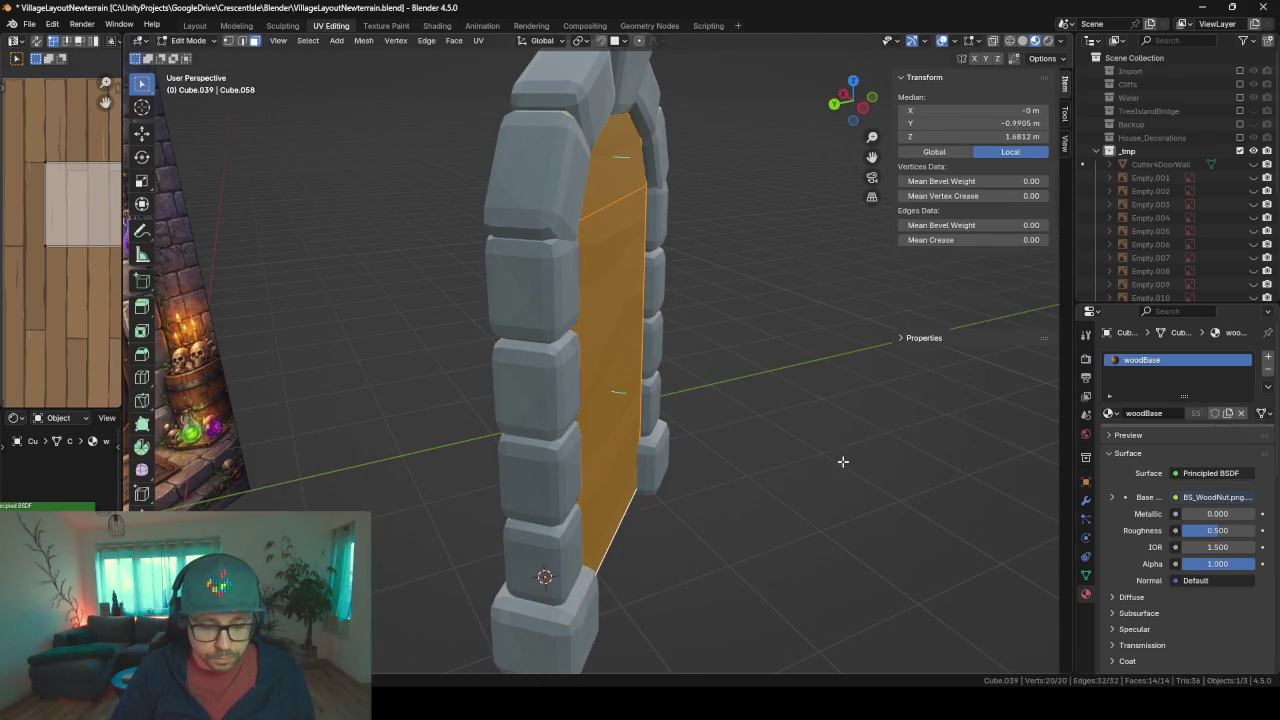
- Narrow the door panel along its local X axis
key(s)
key(x)
key(x)
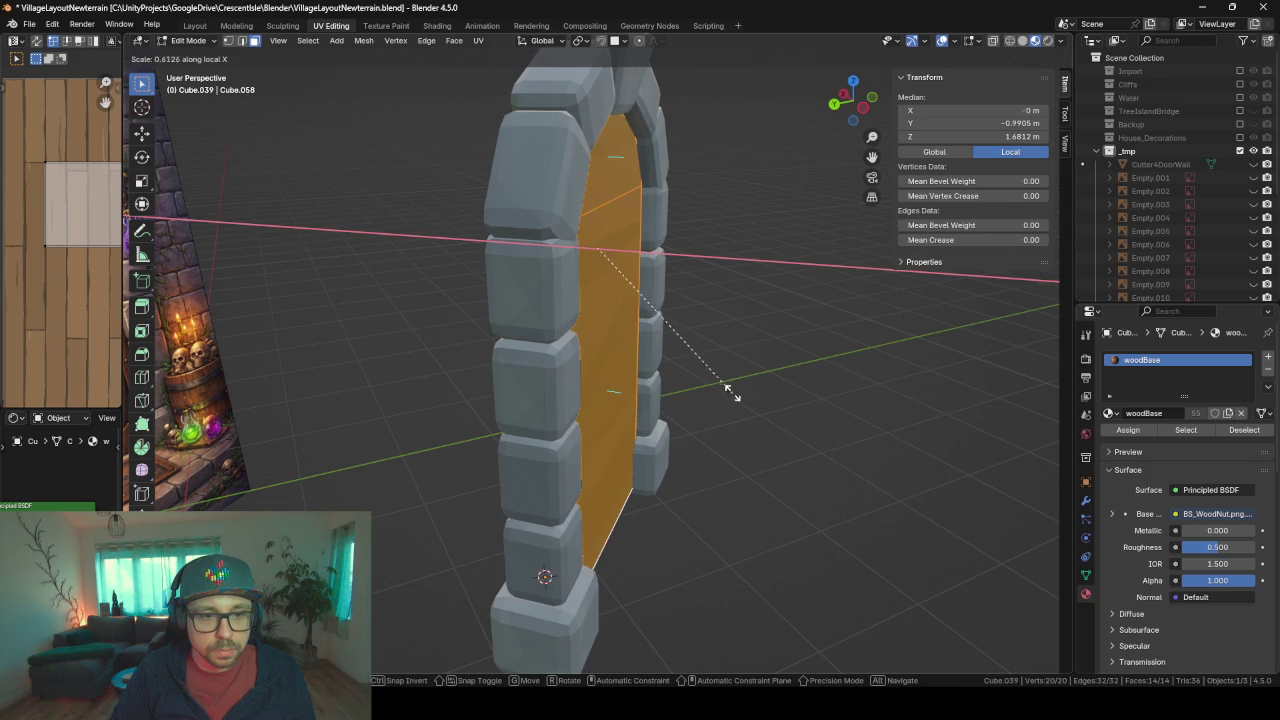
click(730, 392)
mouse_move(730, 392)
middle_down()
mouse_move(625, 446)
mouse_move(790, 460)
mouse_move(836, 447)
mouse_move(702, 434)
mouse_move(491, 457)
mouse_move(573, 453)
middle_up()
key(Tab)
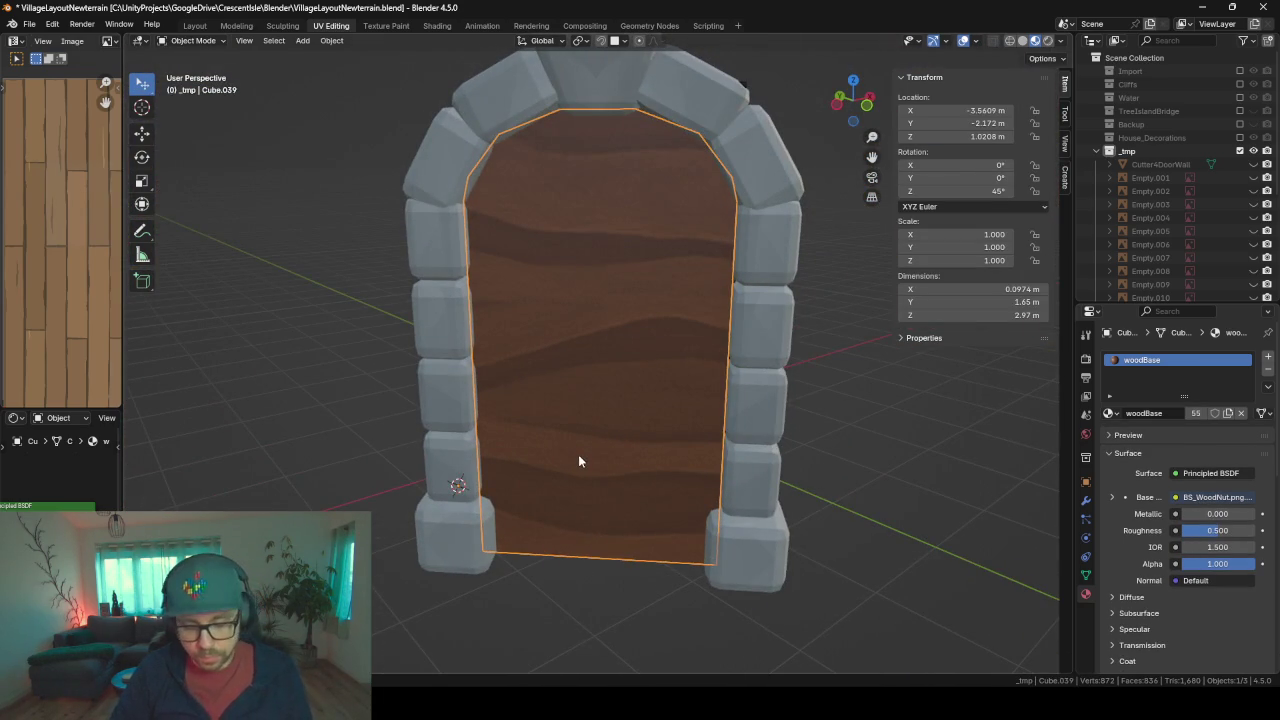
- Leave local view to show the house wall and select the floor under the doorway
key(KP_Divide)
mouse_move(460, 557)
middle_down()
mouse_move(493, 496)
mouse_move(575, 549)
mouse_move(576, 440)
mouse_move(555, 419)
middle_up()
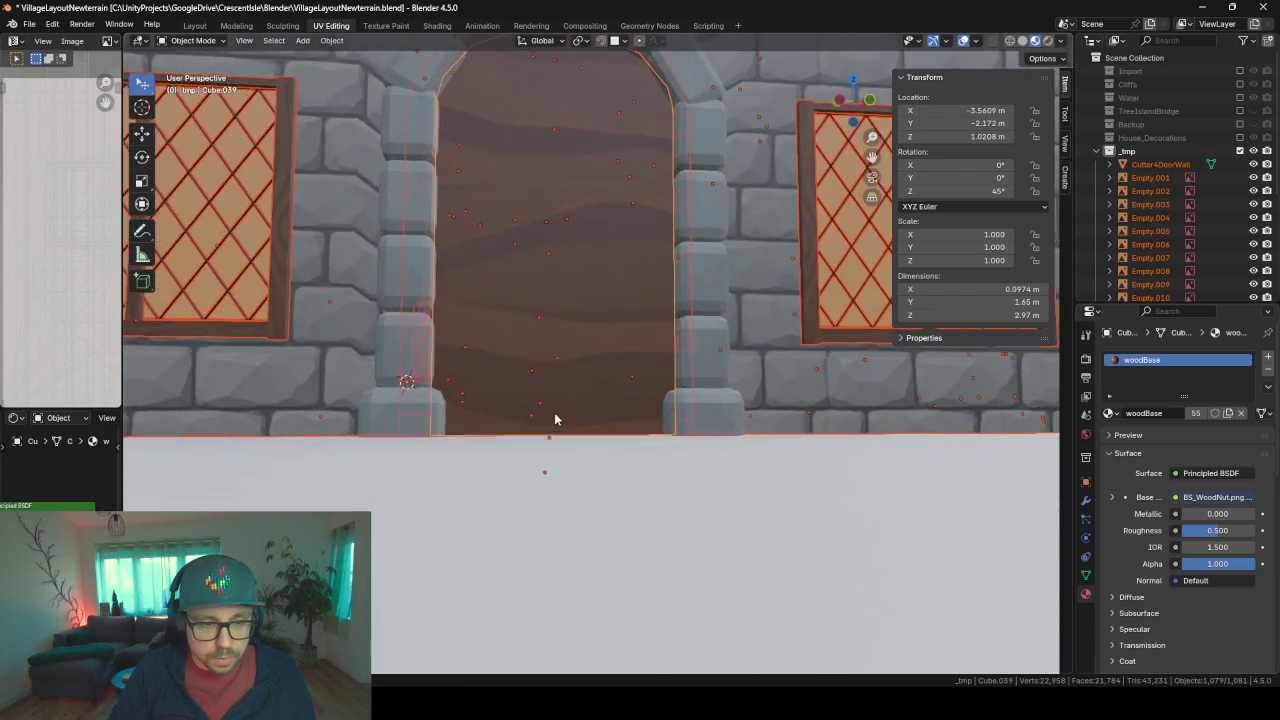
scroll(557, 430, down, 1)
click(560, 445)
scroll(630, 510, down, 3)
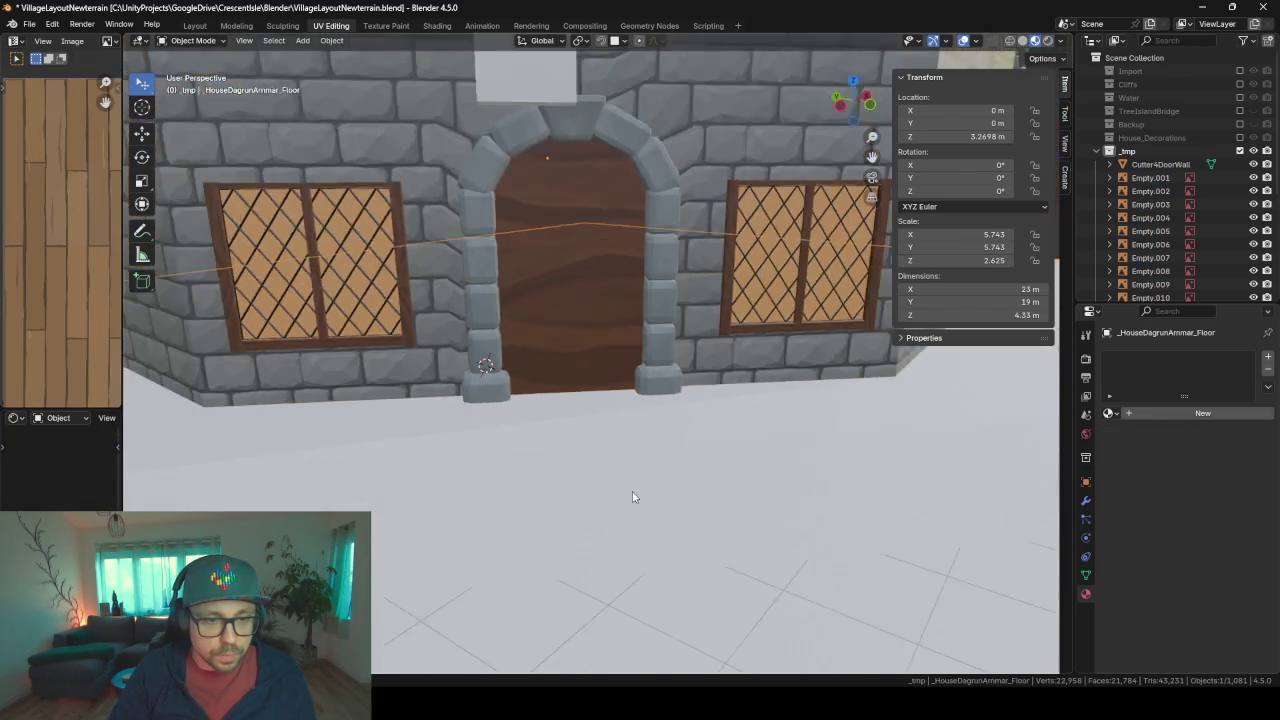
mouse_move(632, 497)
middle_down()
mouse_move(609, 414)
mouse_move(614, 463)
mouse_move(711, 386)
mouse_move(711, 434)
mouse_move(563, 380)
middle_up()
scroll(614, 463, up, 3)
scroll(620, 470, up, 2)
- Reselect the door panel, turn on snapping, and lower its bottom face along Z
click(560, 430)
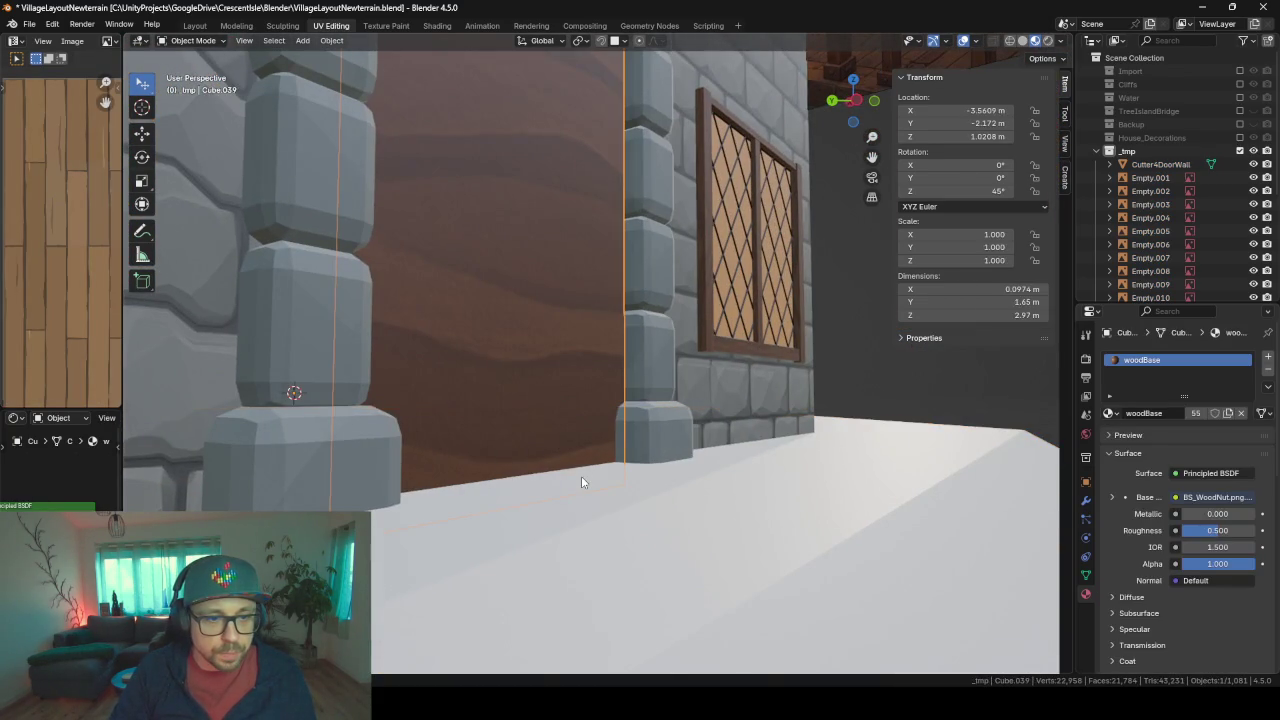
key(Tab)
mouse_move(581, 482)
middle_down()
mouse_move(518, 472)
mouse_move(627, 497)
mouse_move(581, 520)
middle_up()
click(518, 472)
key(shift+Tab)
key(g)
key(z)
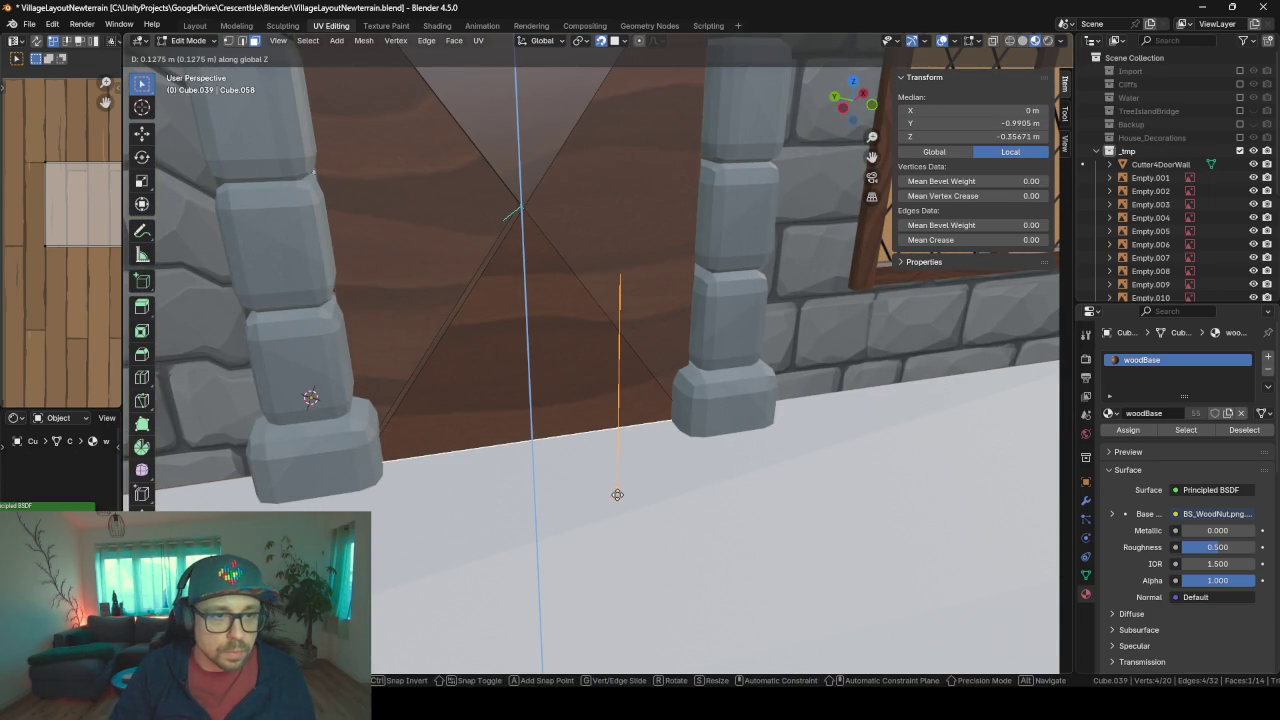
click(617, 494)
- Adjust the snapping options and move the bottom face level with the floor
click(625, 38)
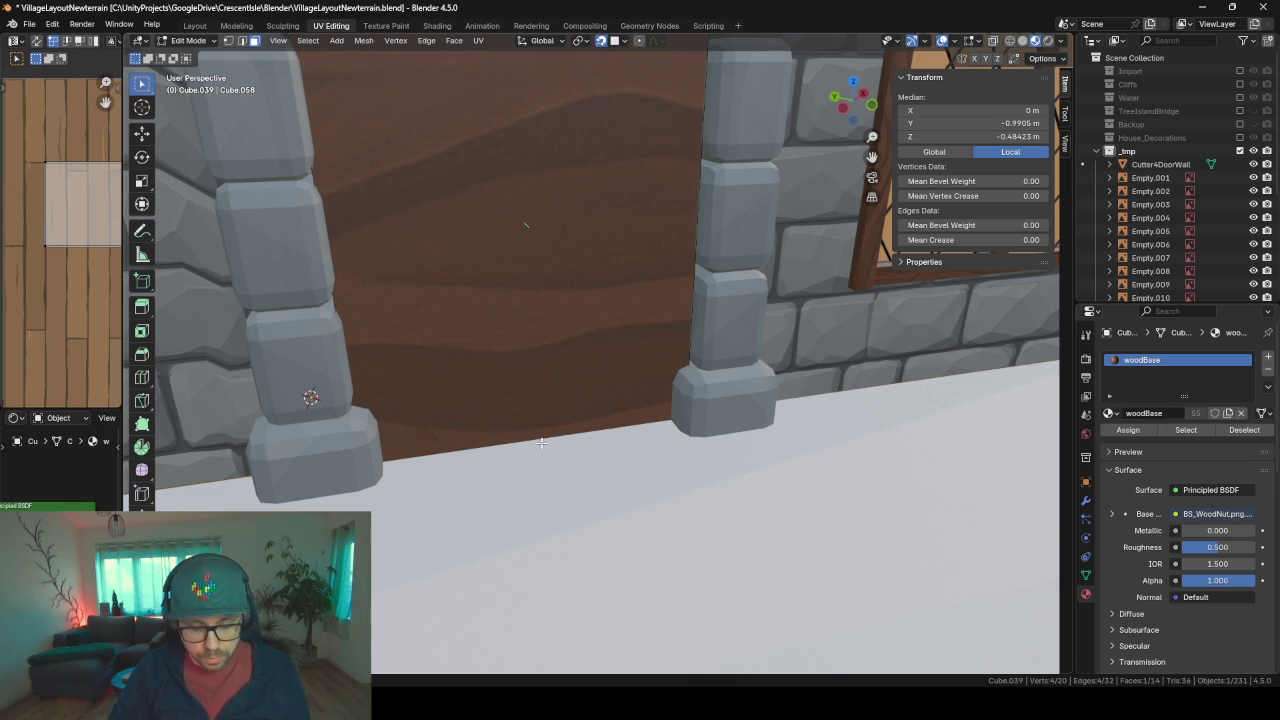
mouse_move(541, 442)
middle_down()
mouse_move(490, 380)
mouse_move(503, 357)
mouse_move(506, 377)
mouse_move(546, 380)
mouse_move(557, 431)
middle_up()
key(g)
key(z)
click(515, 415)
middle_drag(546, 511, 598, 477)
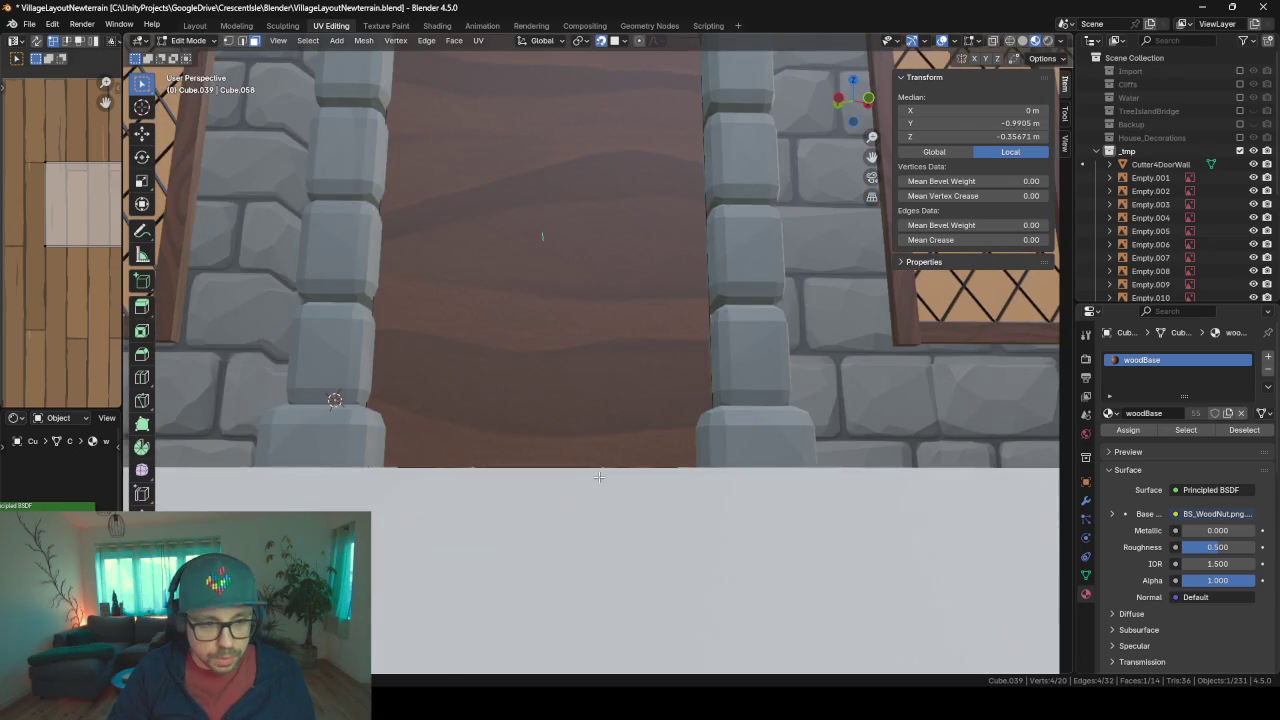
key(g)
key(z)
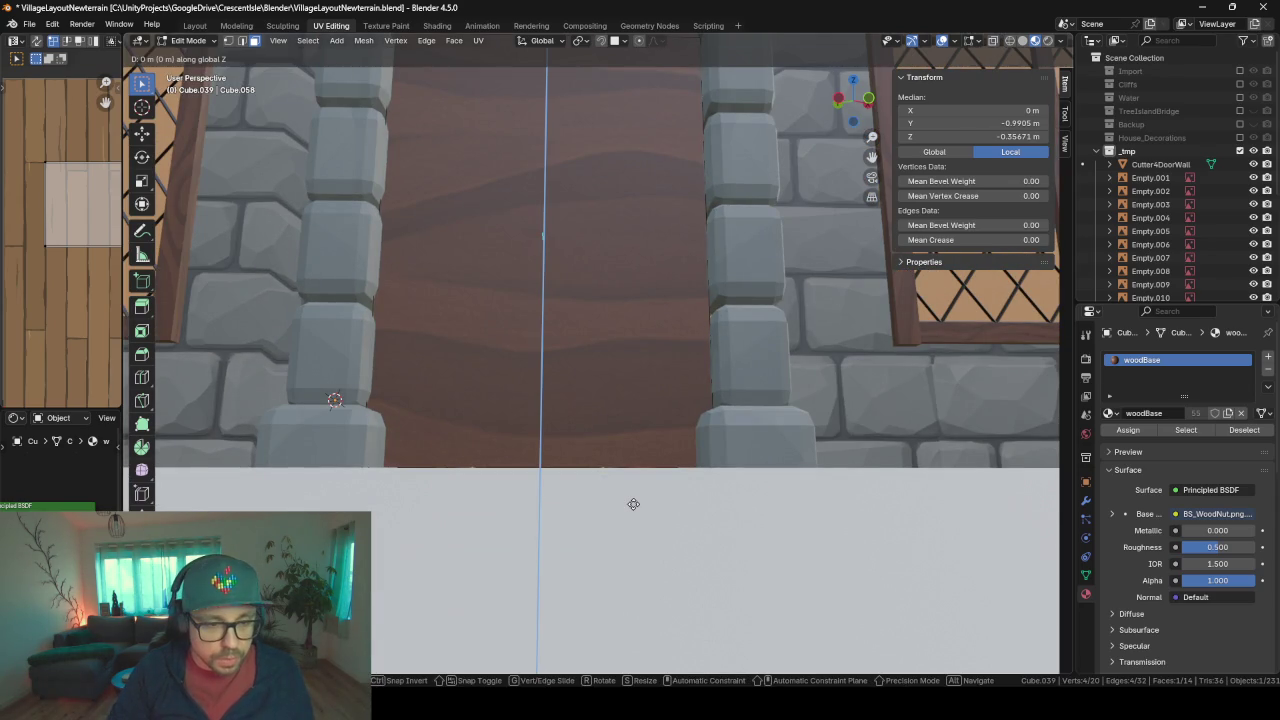
click(626, 447)
middle_drag(626, 447, 781, 371)
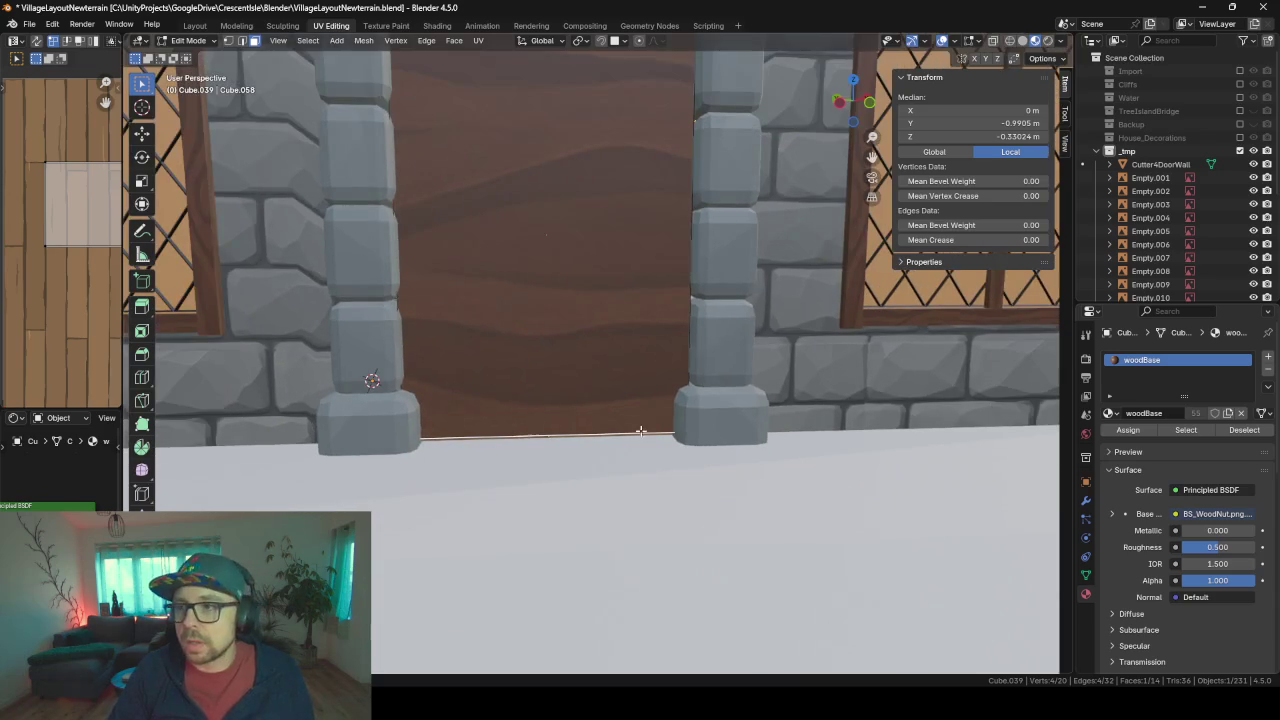
key(Tab)
- Select the stone door frame and add the reference image to the selection
scroll(628, 360, down, 3)
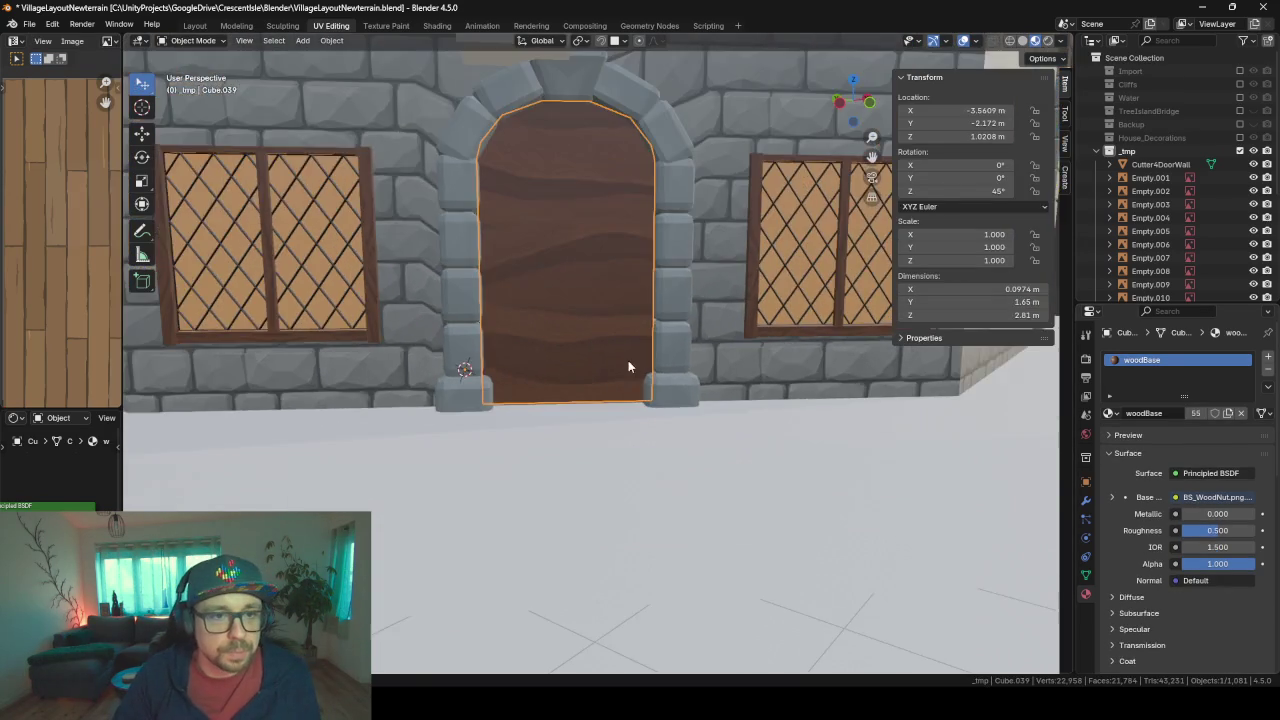
middle_drag(628, 360, 608, 357)
scroll(608, 361, up, 2)
mouse_move(665, 397)
middle_down()
mouse_move(534, 231)
mouse_move(517, 332)
middle_up()
click(450, 227)
scroll(592, 257, up, 3)
scroll(517, 324, down, 3)
mouse_move(437, 331)
middle_down()
mouse_move(620, 295)
mouse_move(786, 339)
mouse_move(620, 318)
mouse_move(600, 342)
mouse_move(605, 360)
middle_up()
shift+click(620, 295)
- Hide all but the door, arch and reference image, and make the door panel active
key(shift+h)
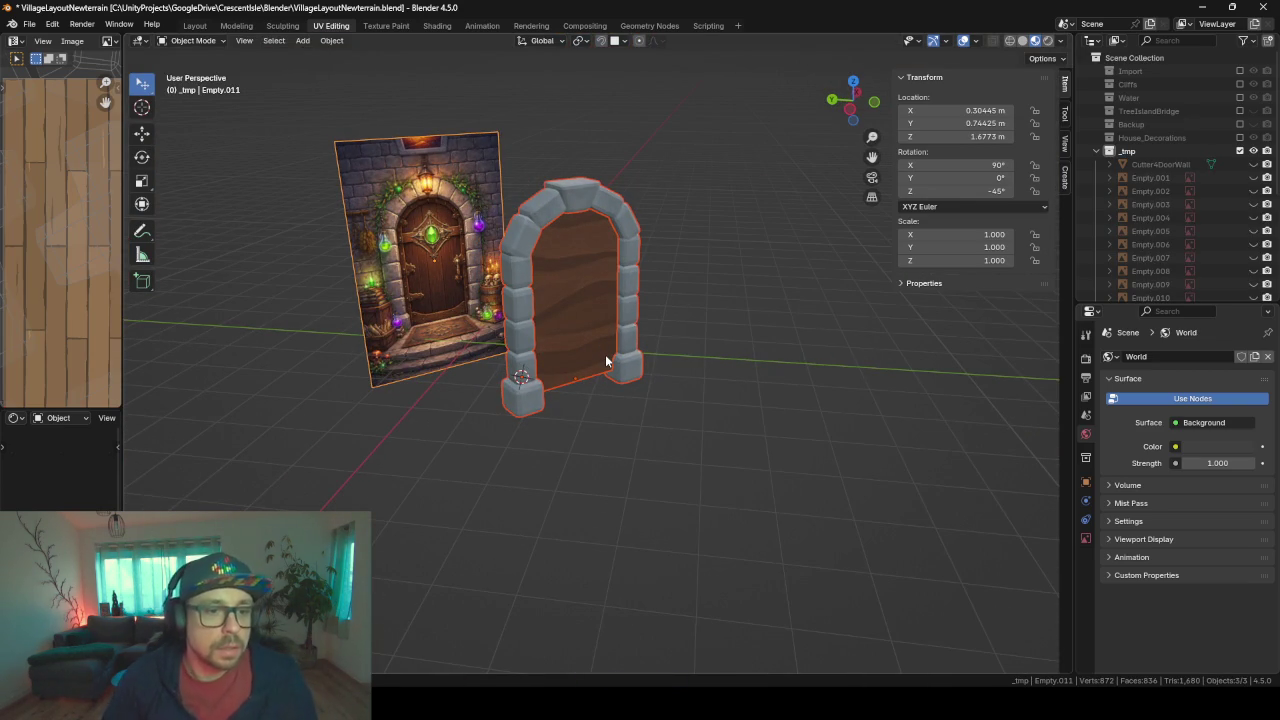
scroll(605, 358, up, 2)
middle_drag(605, 358, 482, 295)
middle_drag(549, 232, 528, 228)
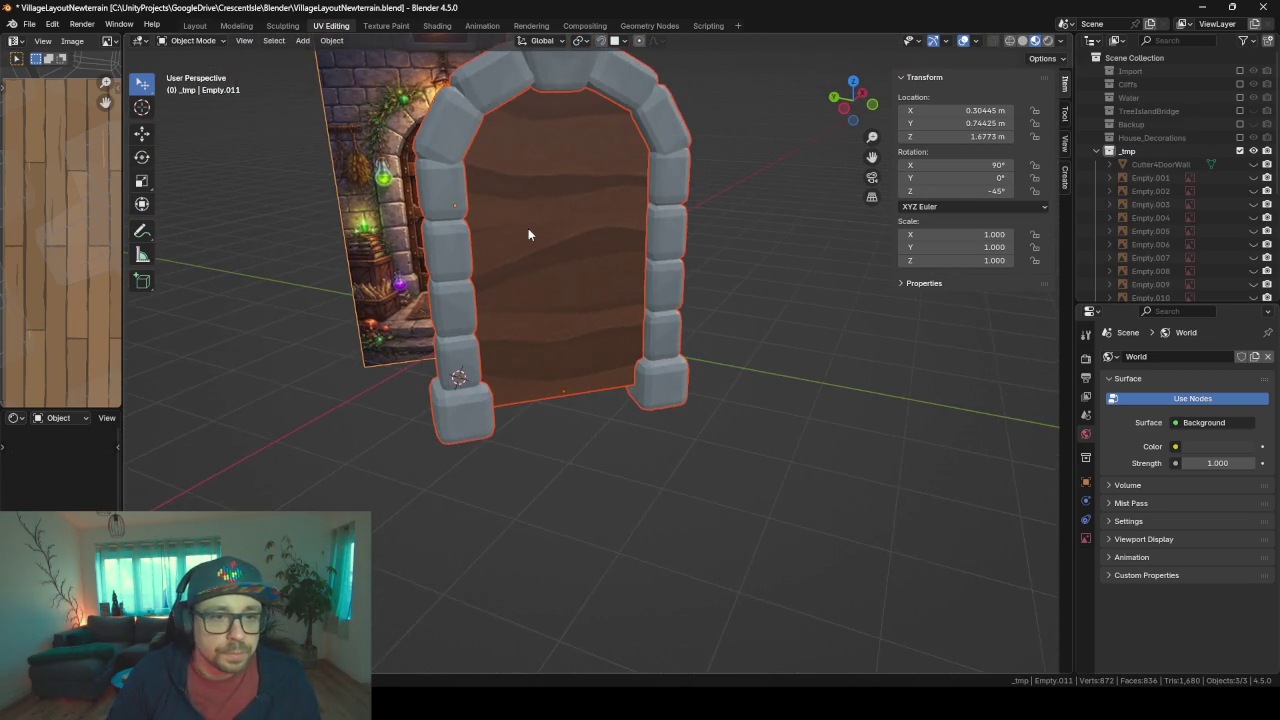
scroll(528, 228, up, 2)
middle_drag(593, 335, 615, 342)
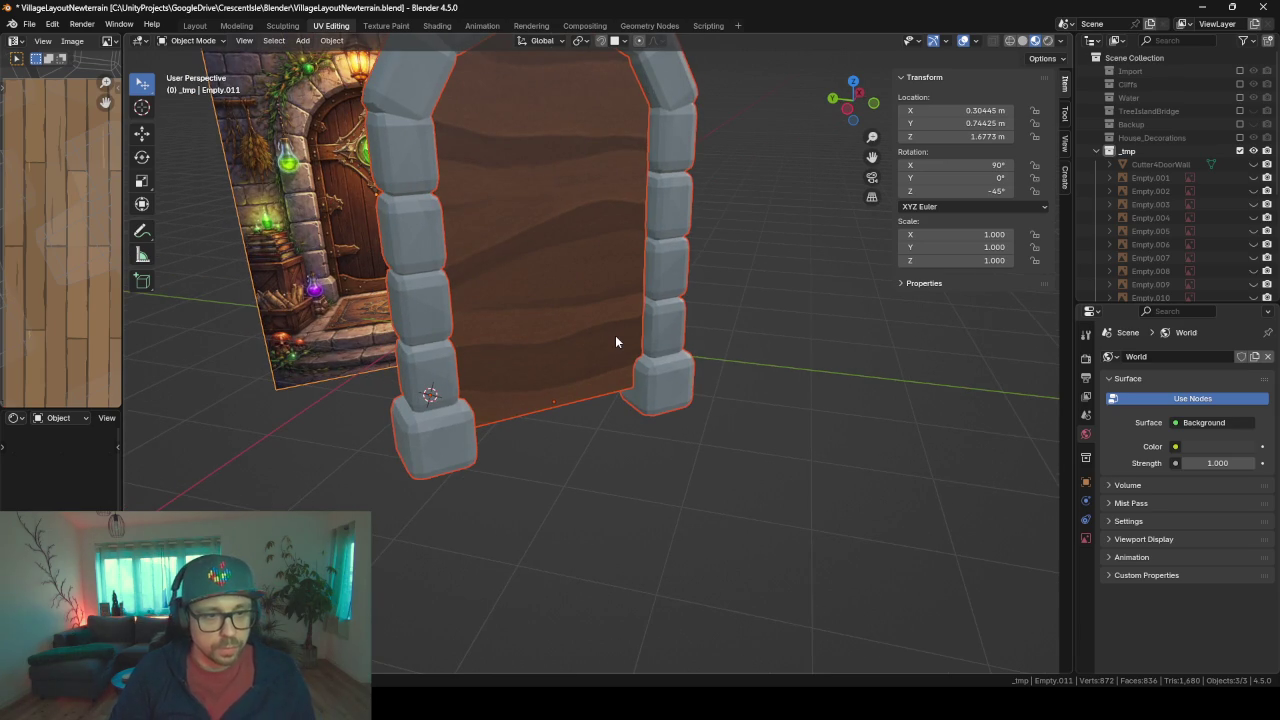
shift+click(612, 342)
scroll(608, 362, down, 3)
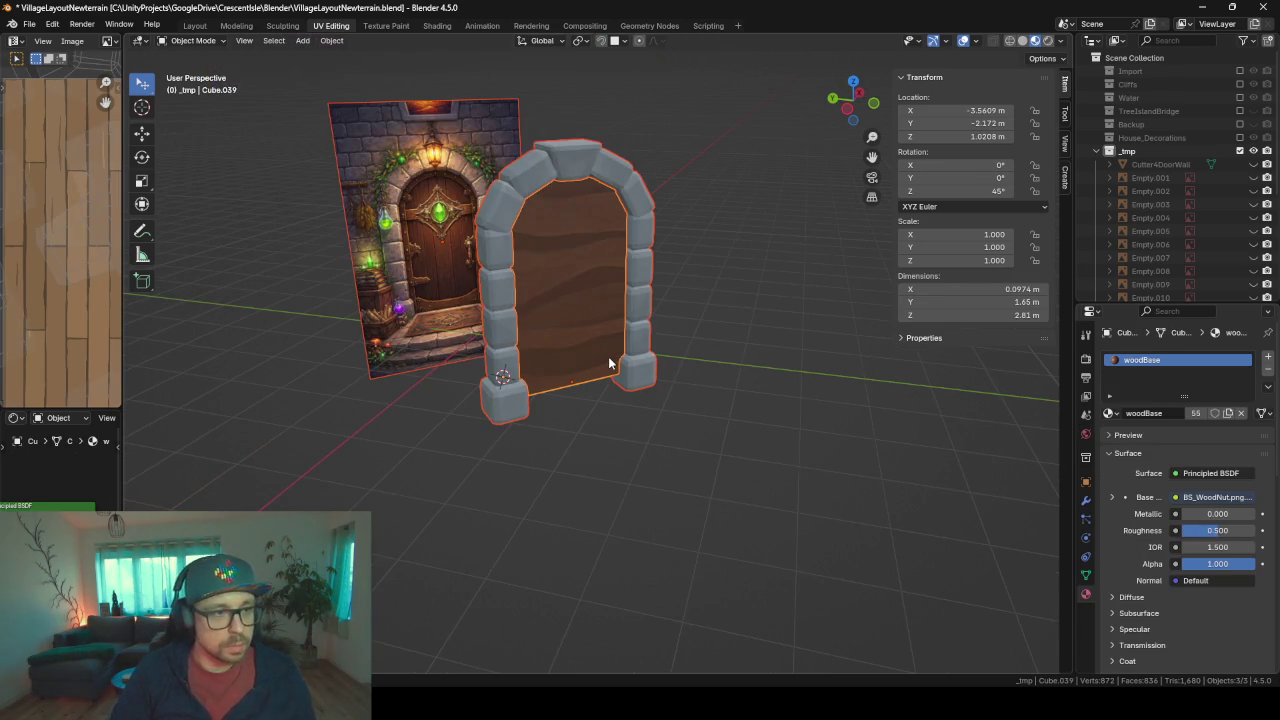
- Unwrap the door's front face with Smart UV Project at default settings
key(Tab)
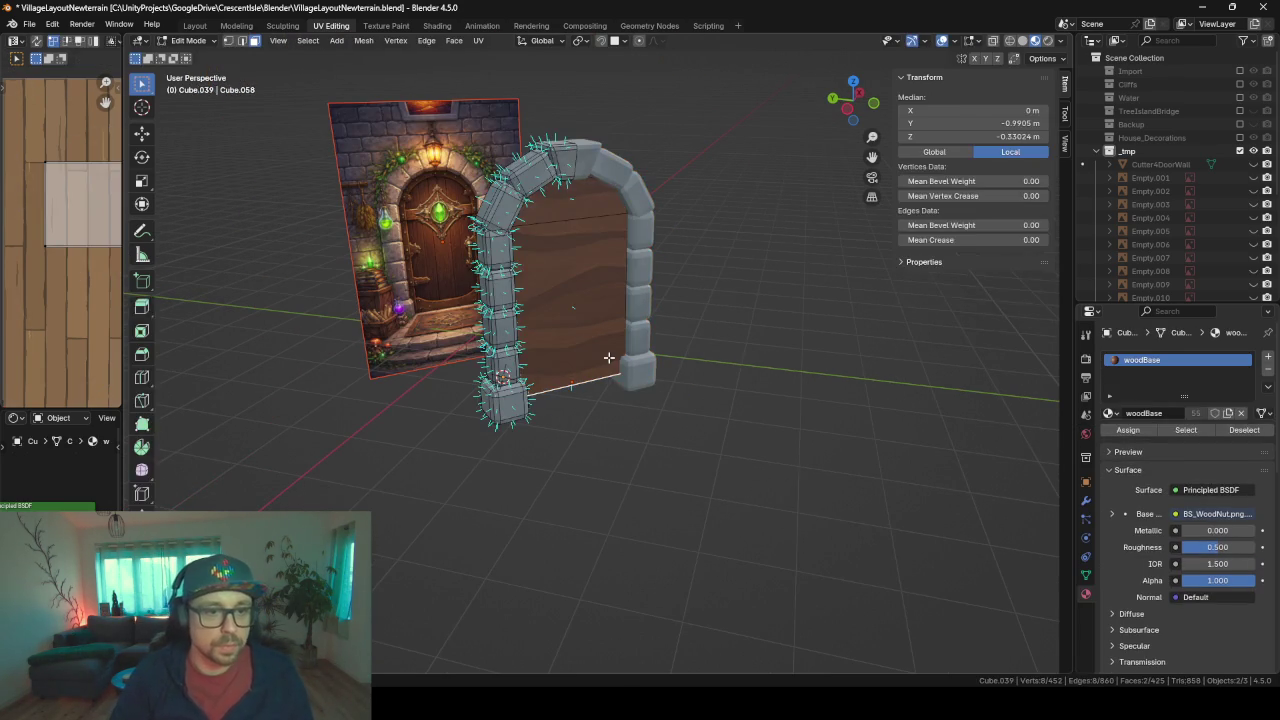
key(3)
click(611, 374)
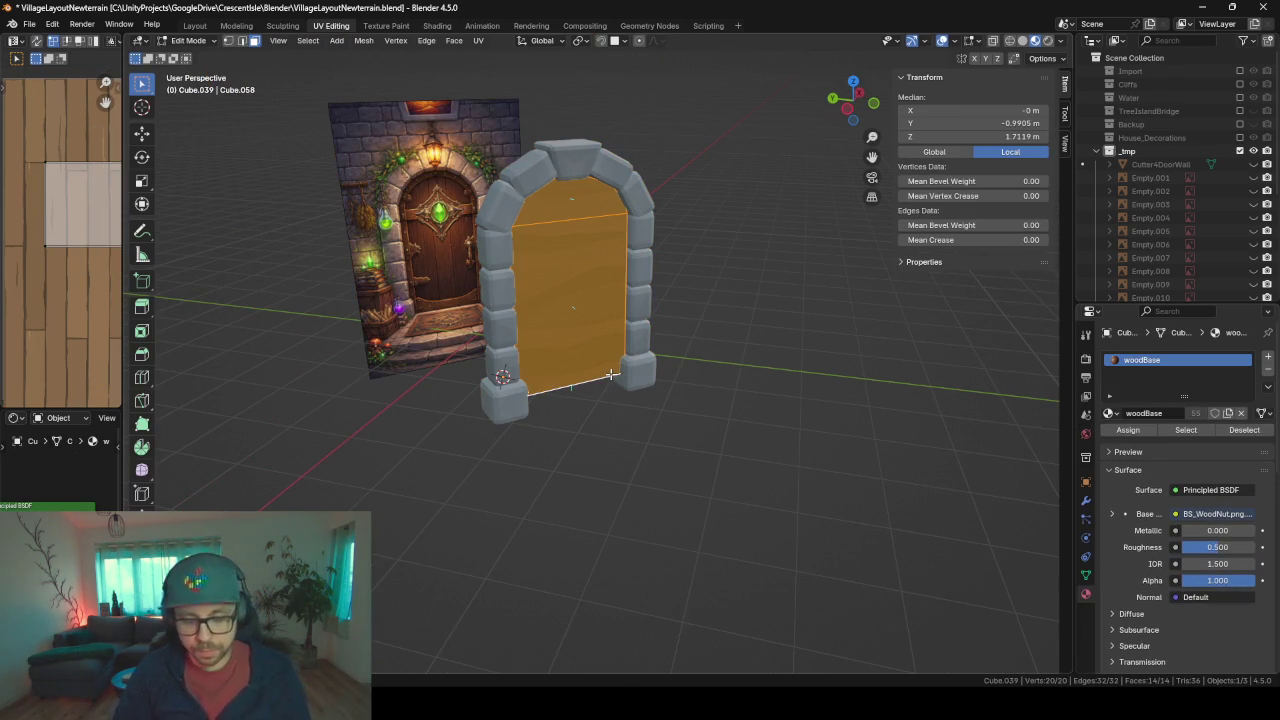
key(u)
key(Down)
key(Down)
key(Down)
key(Return)
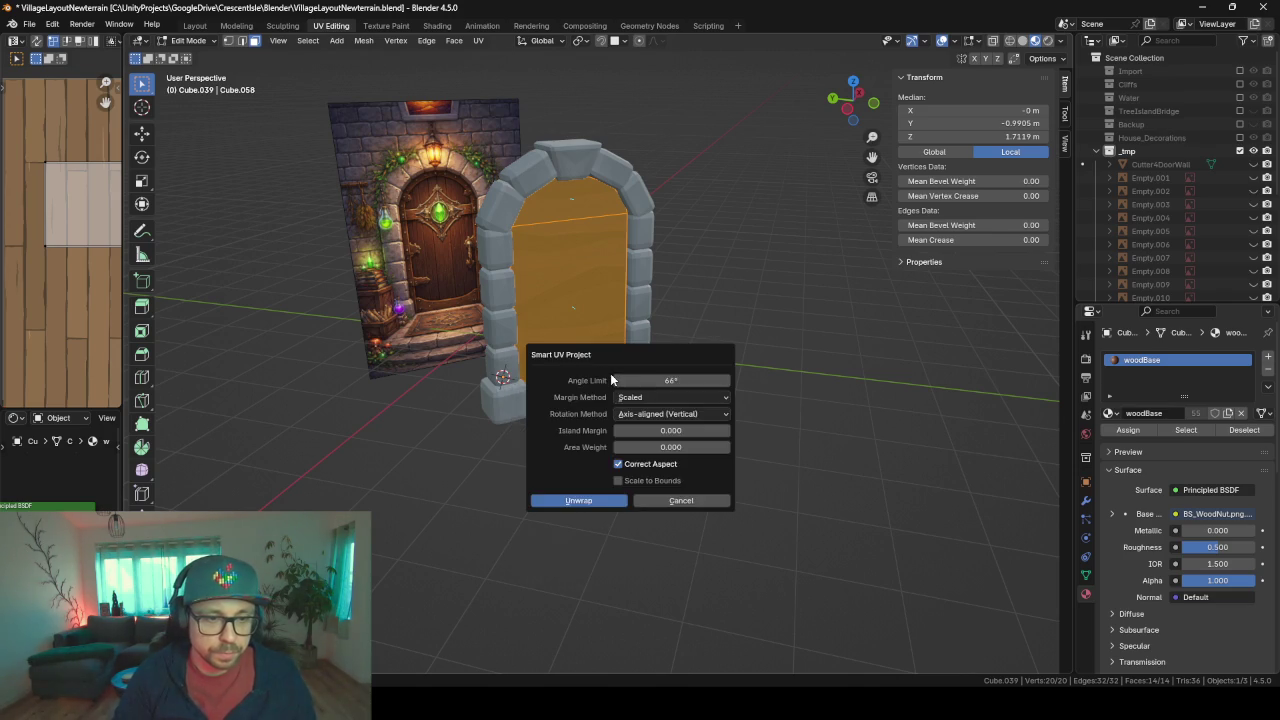
key(Return)
scroll(92, 278, down, 4)
scroll(88, 280, down, 1)
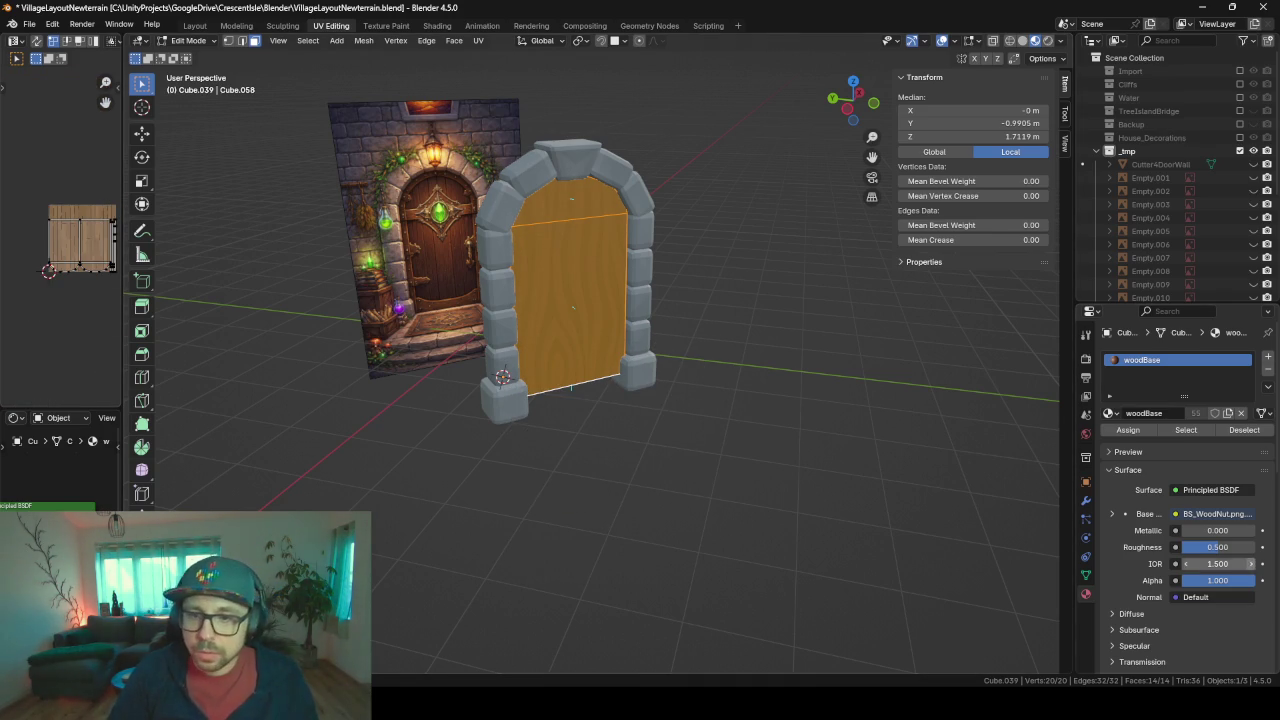
- Assign the WoodFloor2 material to the door's material slot
click(1110, 413)
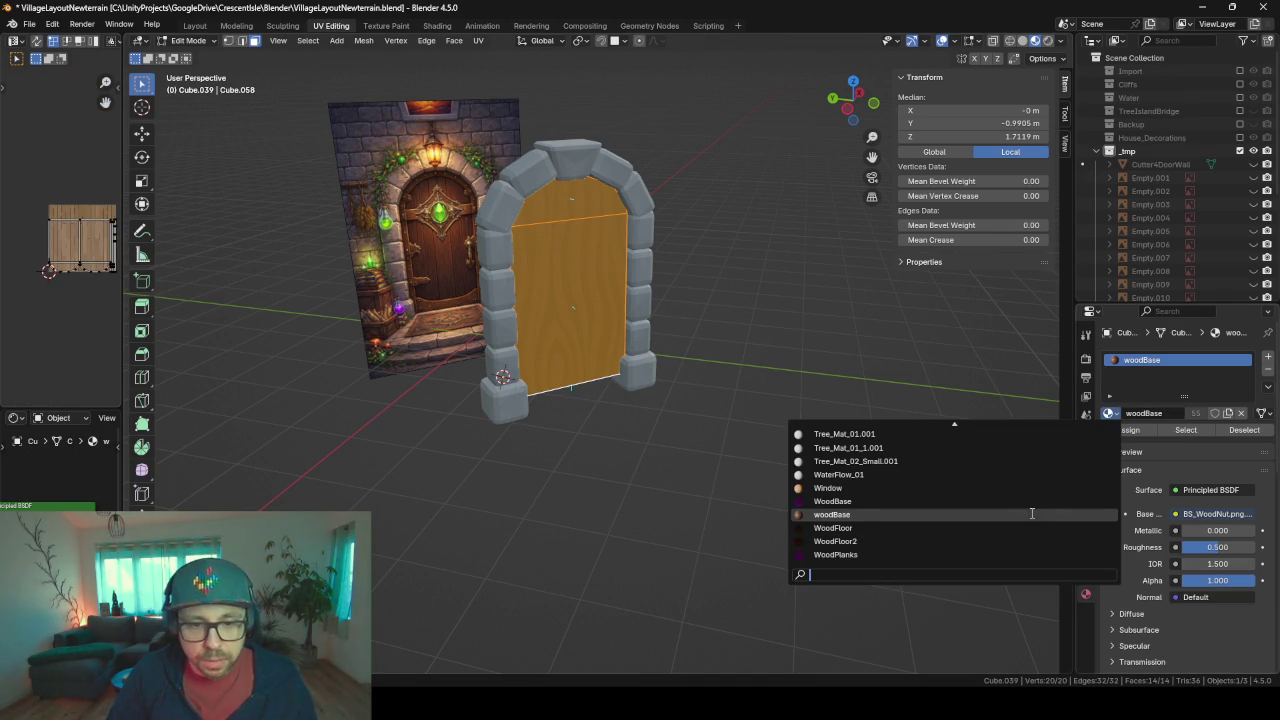
click(986, 528)
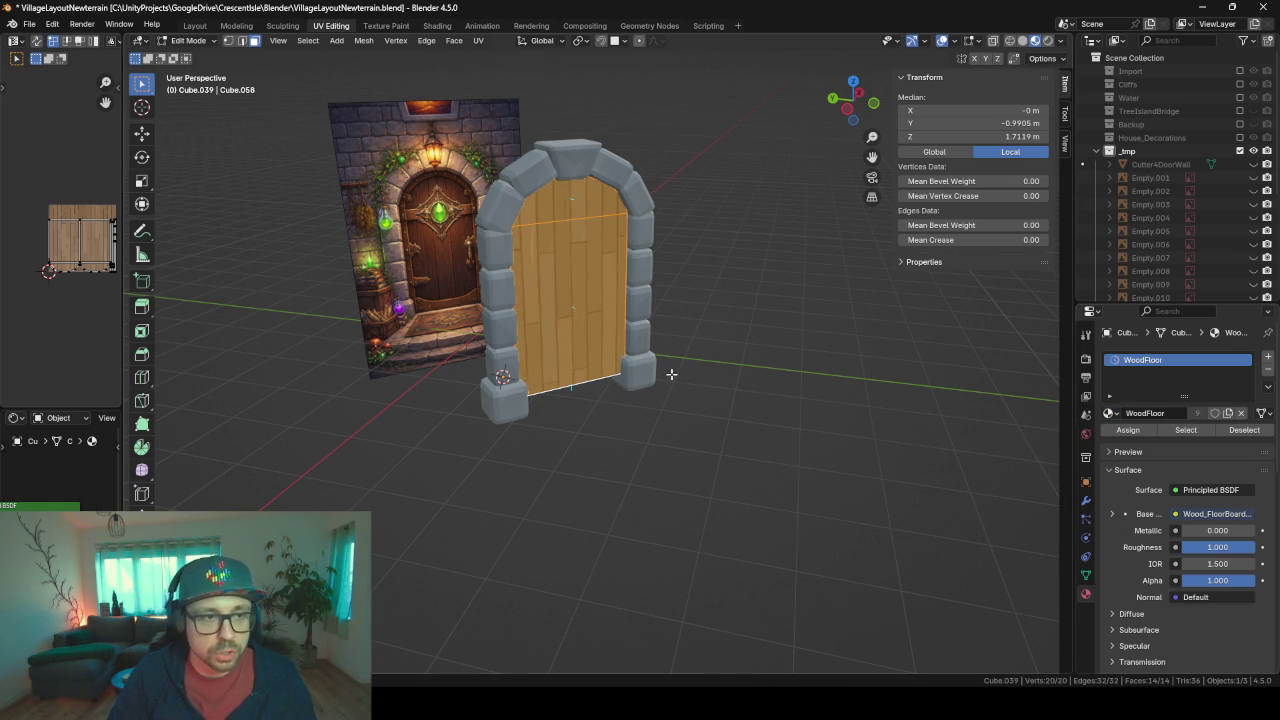
click(1111, 413)
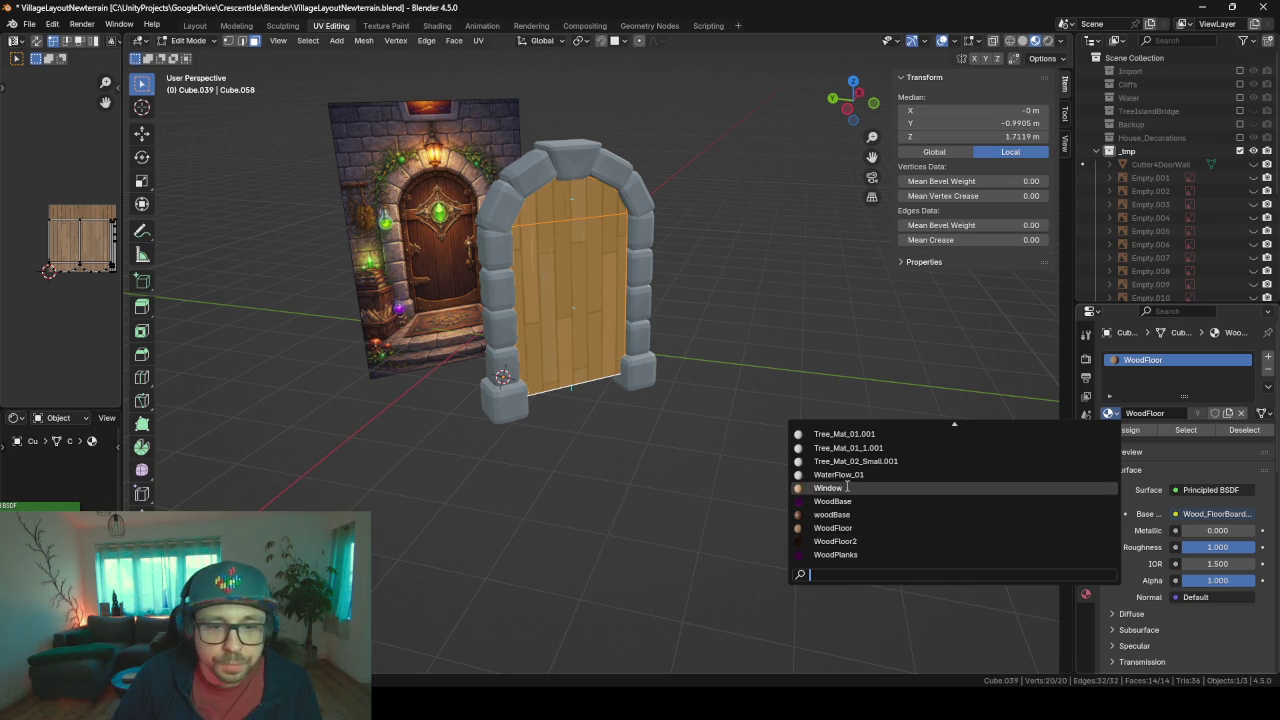
click(855, 540)
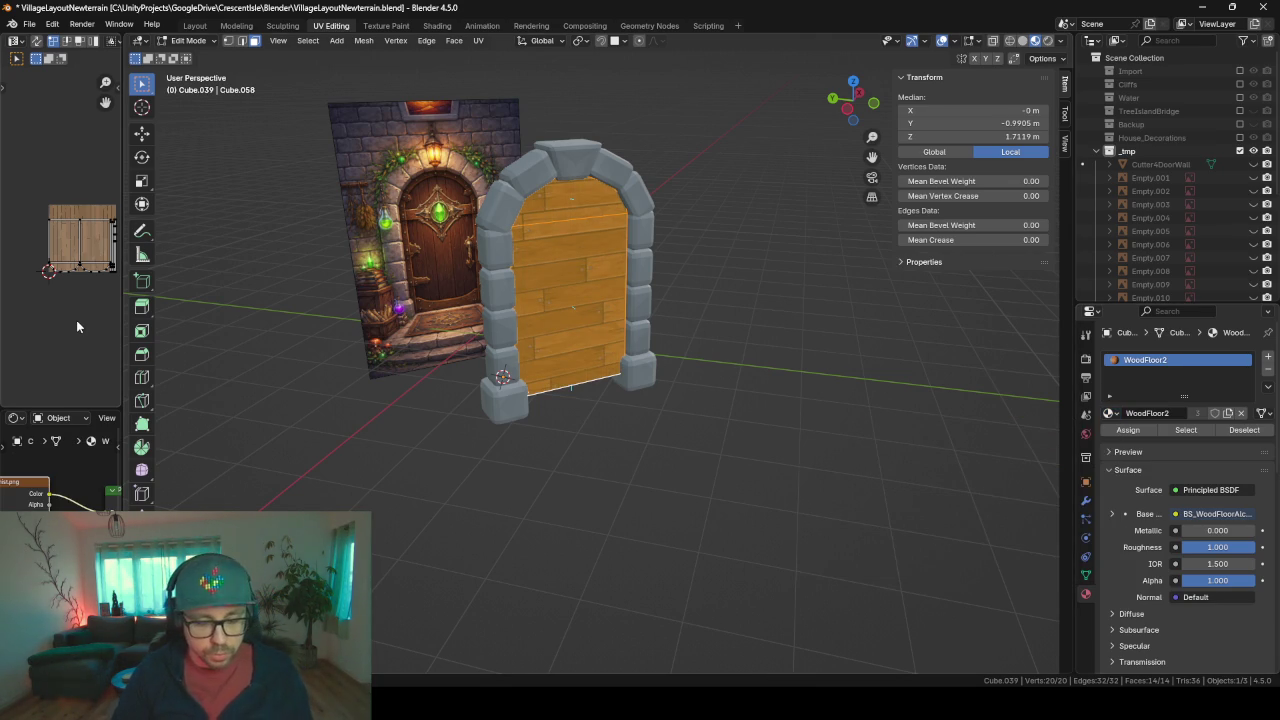
- Rotate all the door's UVs 90° so the planks run vertically, then return to Object Mode
text(ar)
text(90)
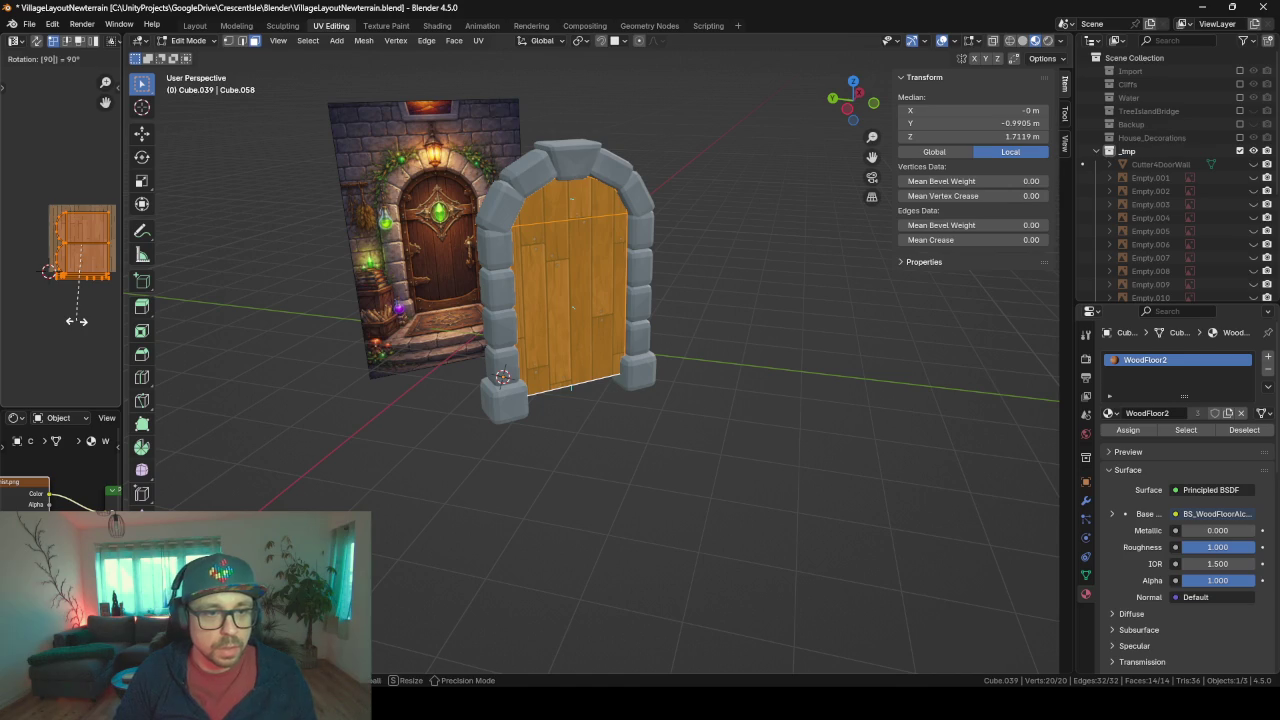
key(Return)
key(Tab)
scroll(700, 273, up, 3)
scroll(660, 272, up, 2)
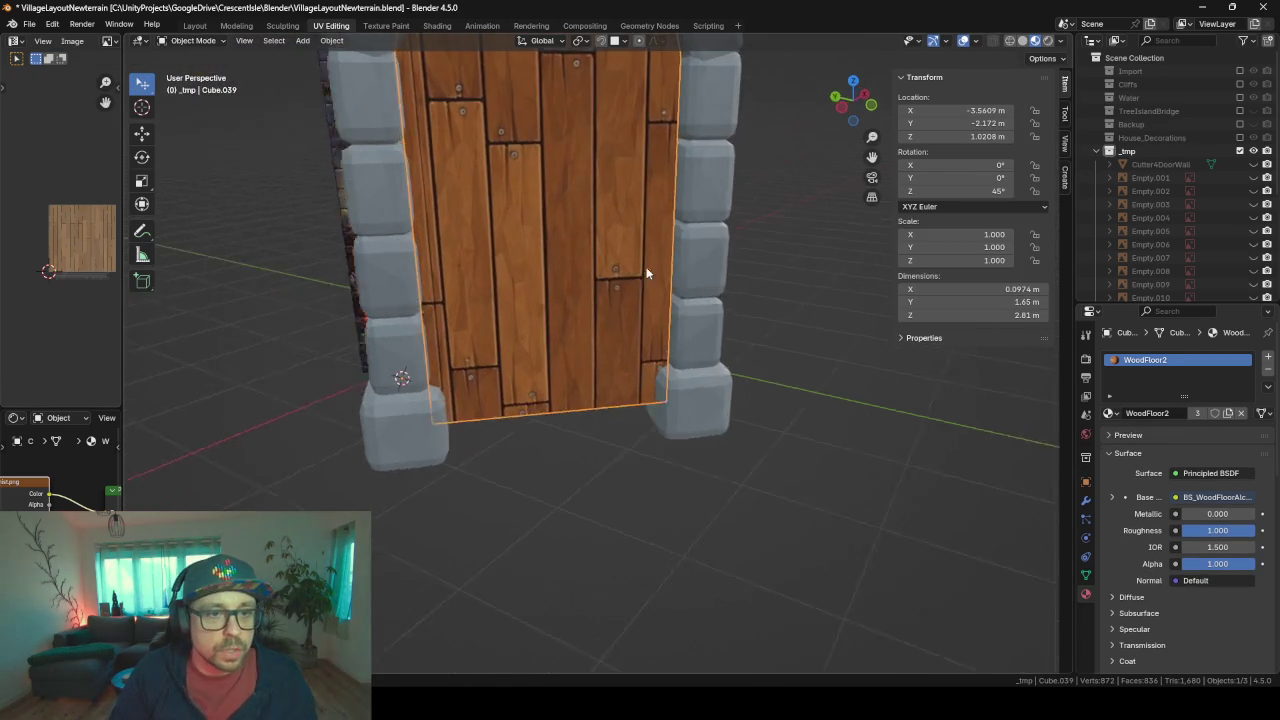
- Compare the upright-plank door with the reference image, then re-enter Edit Mode
middle_drag(647, 272, 569, 171)
scroll(589, 351, down, 3)
mouse_move(589, 351)
middle_down()
mouse_move(606, 334)
mouse_move(600, 314)
mouse_move(284, 378)
middle_up()
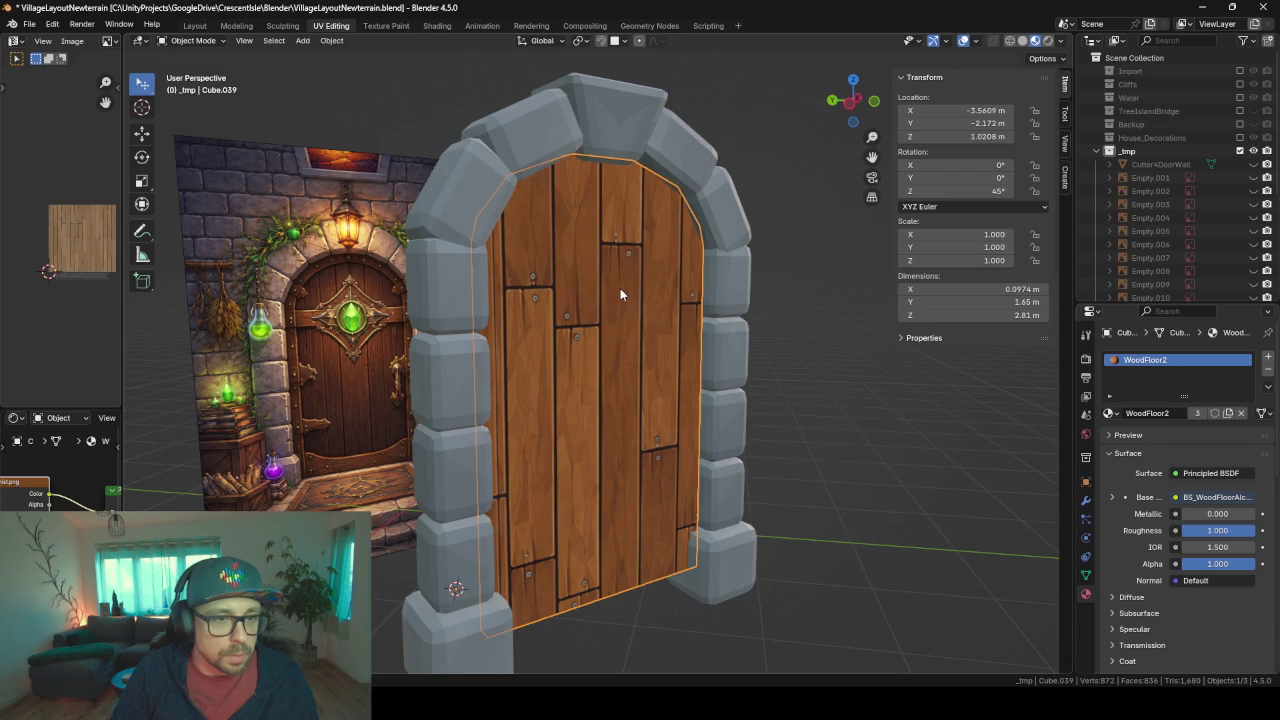
mouse_move(620, 288)
middle_down()
mouse_move(509, 294)
mouse_move(644, 277)
middle_up()
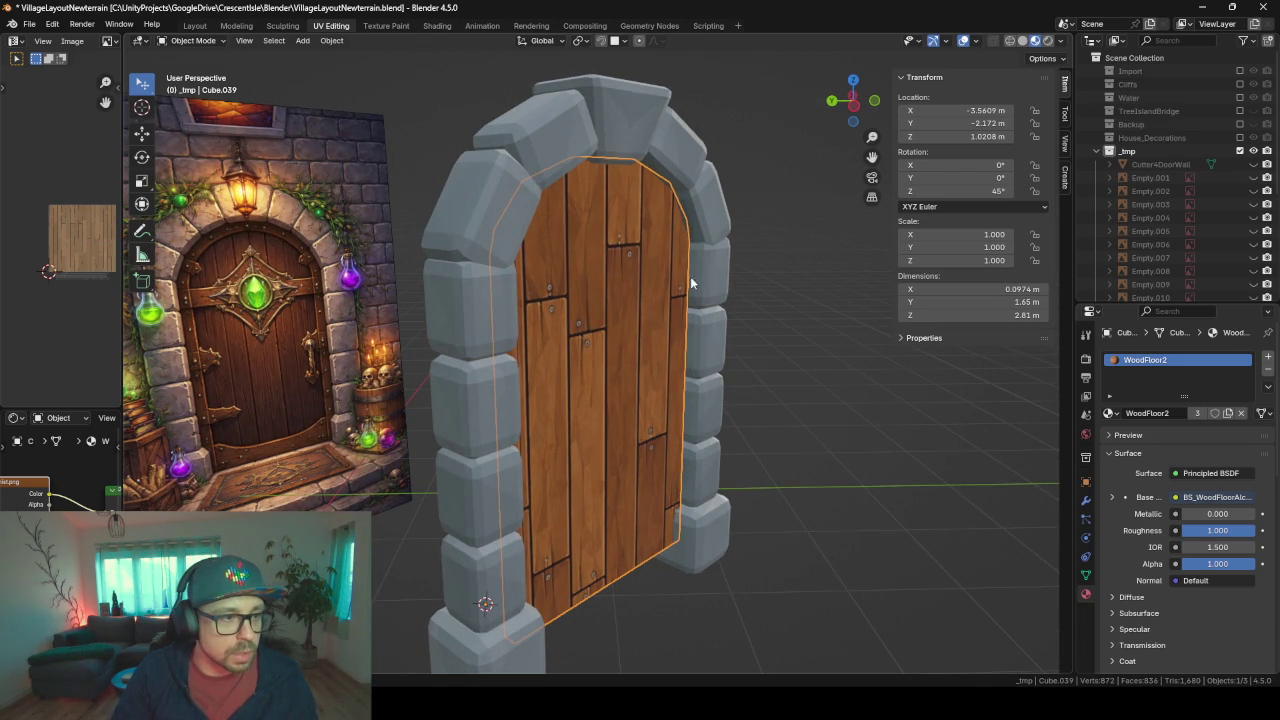
middle_drag(645, 485, 679, 430)
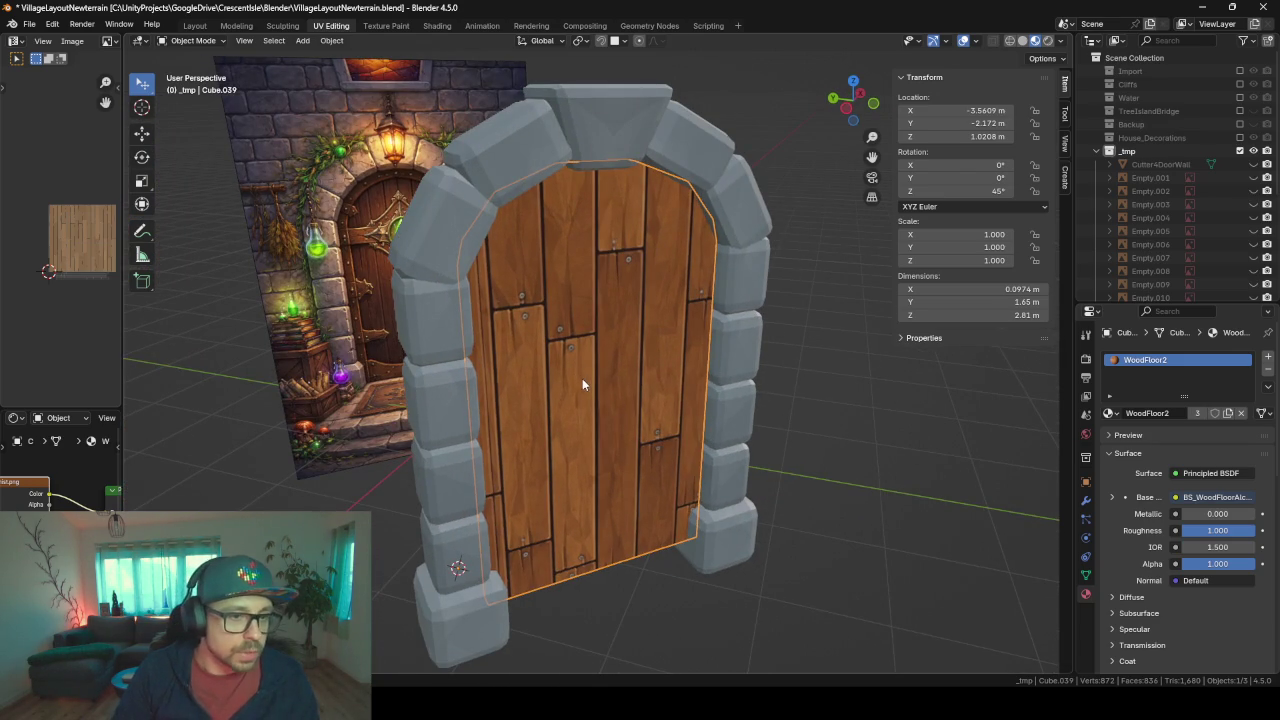
key(Tab)
- Hide the stone arch so only the door panel is visible
click(622, 238)
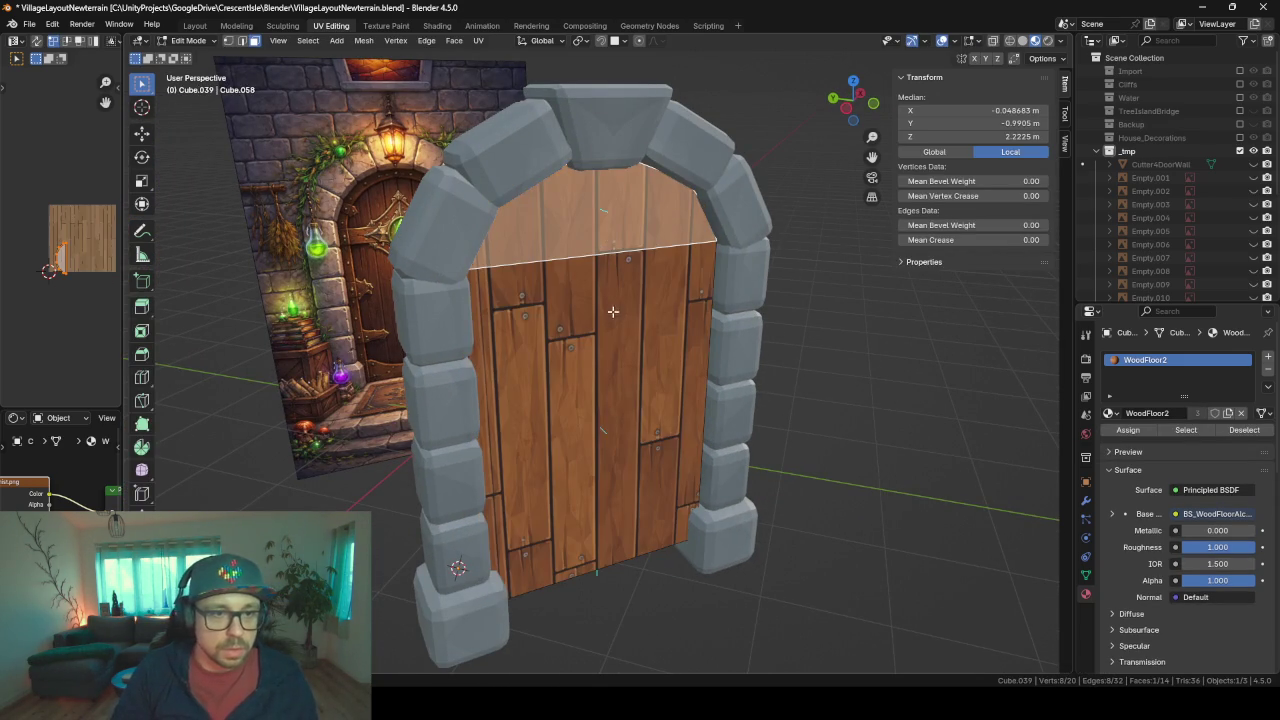
shift+click(613, 355)
middle_drag(613, 355, 800, 330)
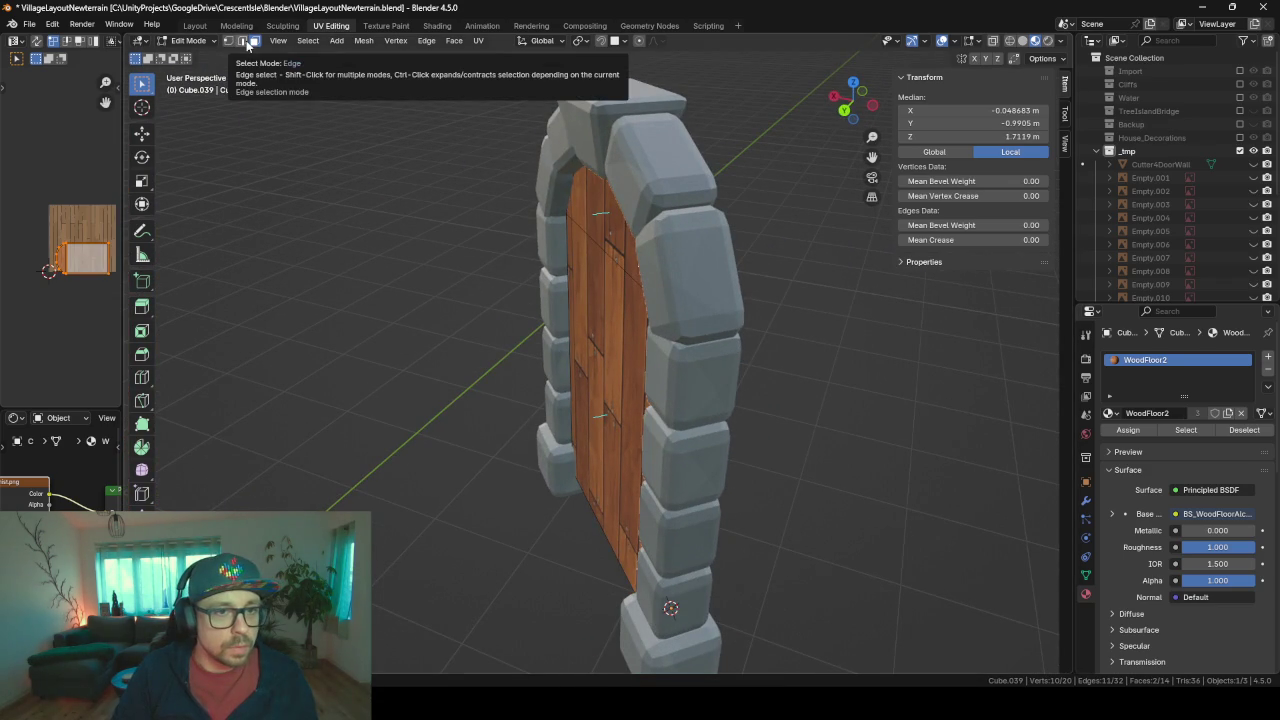
key(Tab)
click(672, 190)
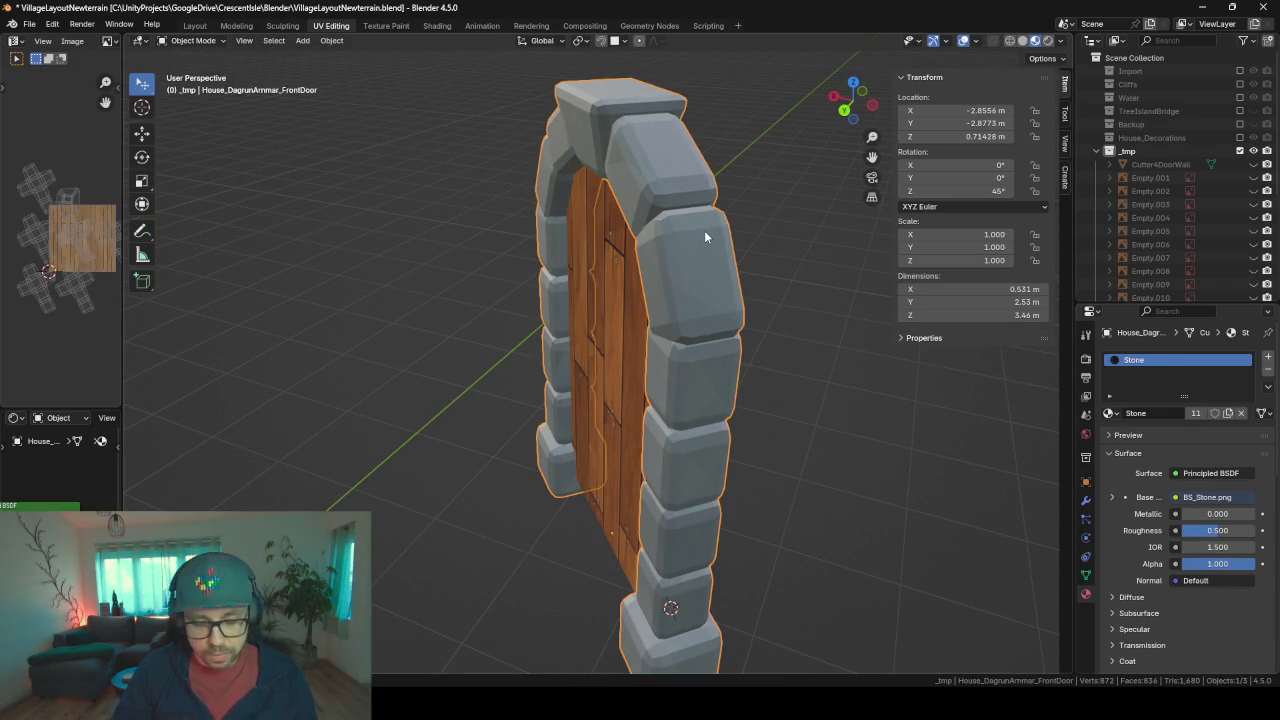
key(h)
- Add a centred vertical loop cut down the middle of the door
middle_drag(673, 230, 639, 251)
click(636, 285)
key(Tab)
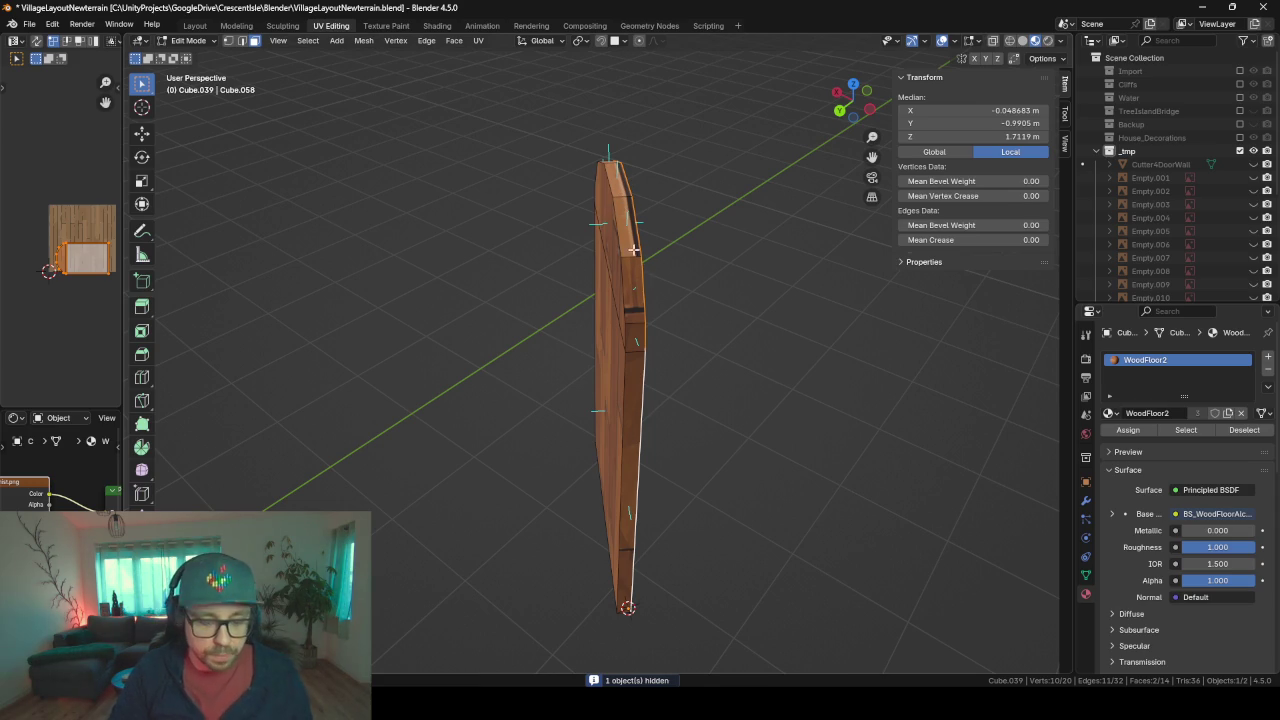
key(ctrl+r)
click(624, 203)
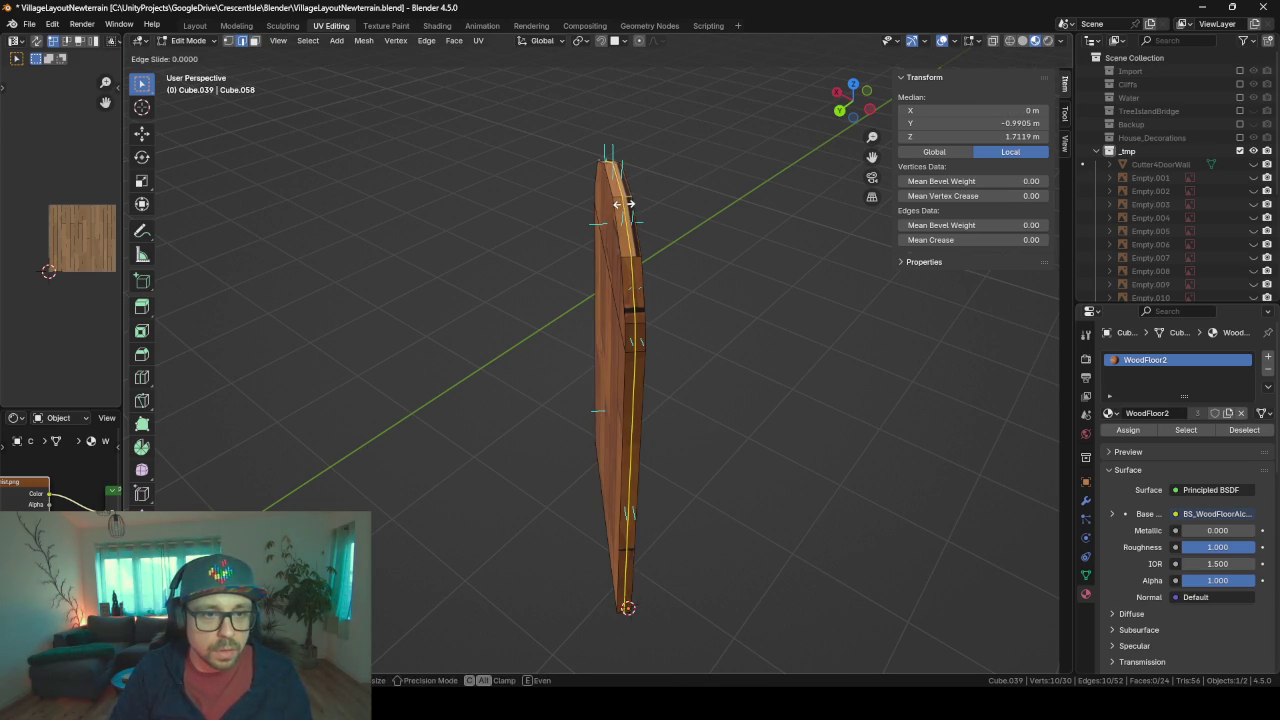
right_click(624, 203)
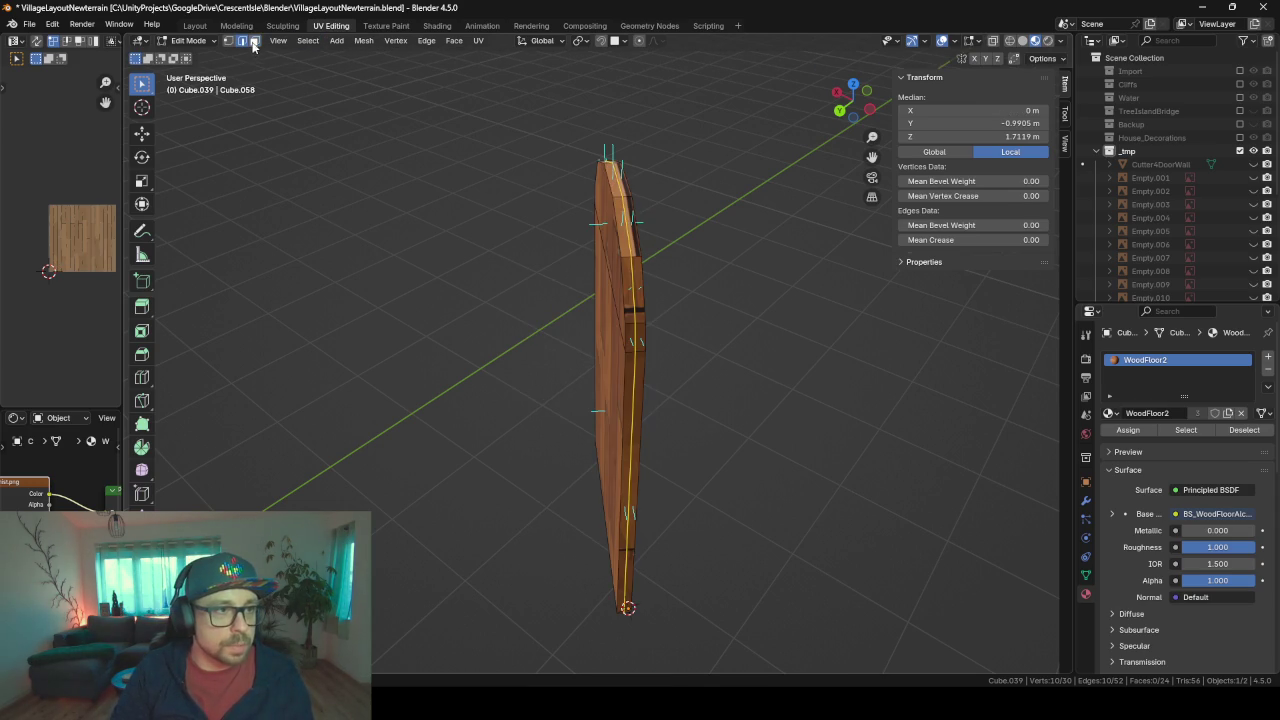
- Delete the vertices of one door half, leaving 12 faces
click(254, 41)
middle_drag(420, 260, 409, 166)
click(600, 230)
shift+click(647, 330)
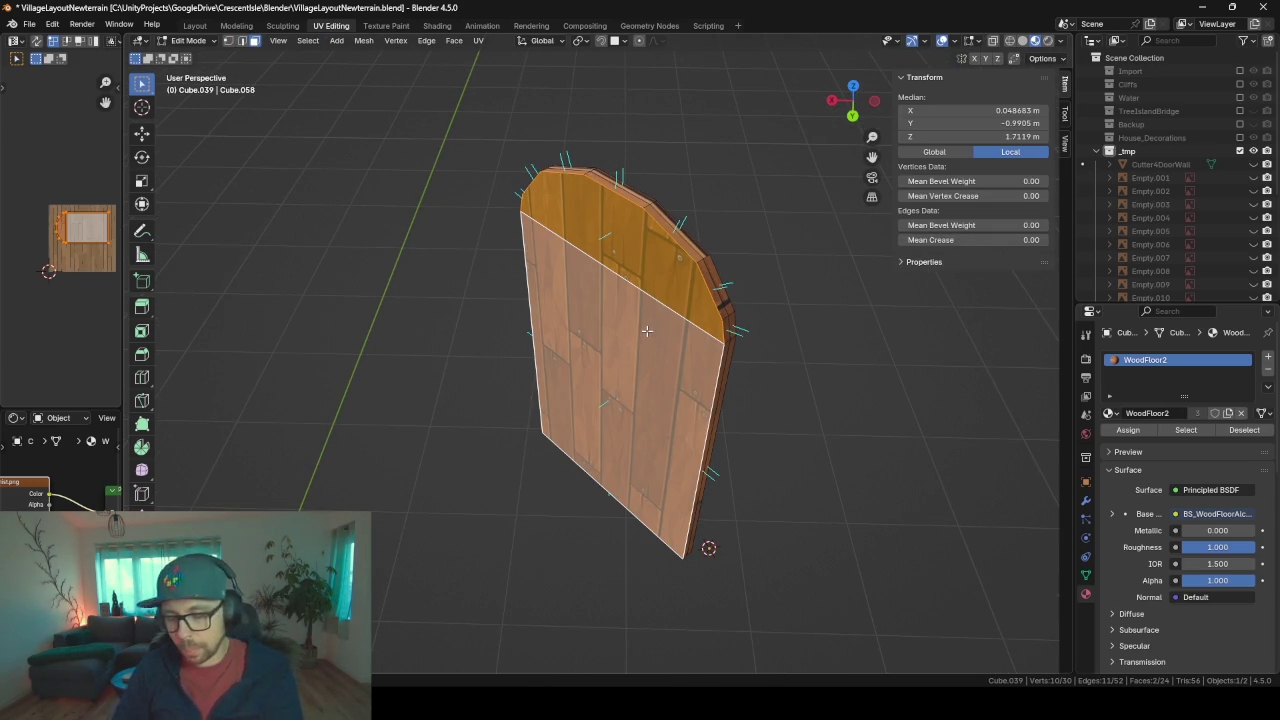
key(x)
click(647, 332)
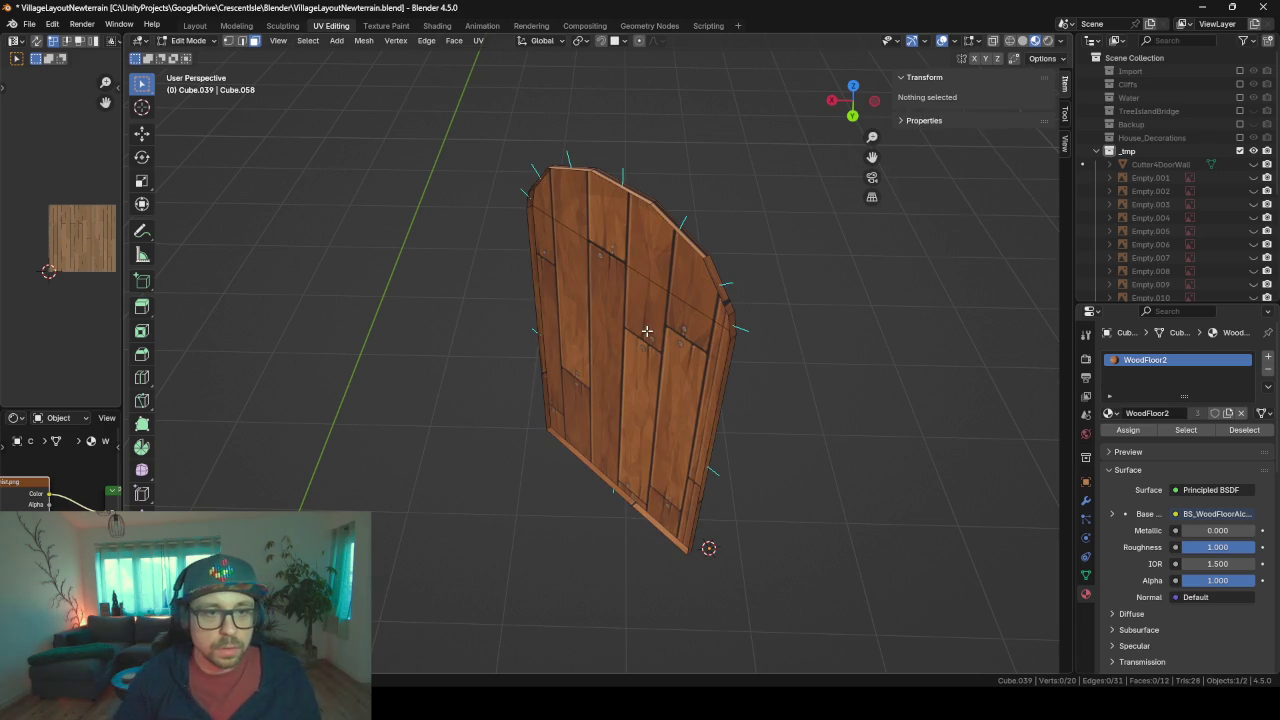
middle_drag(651, 437, 834, 486)
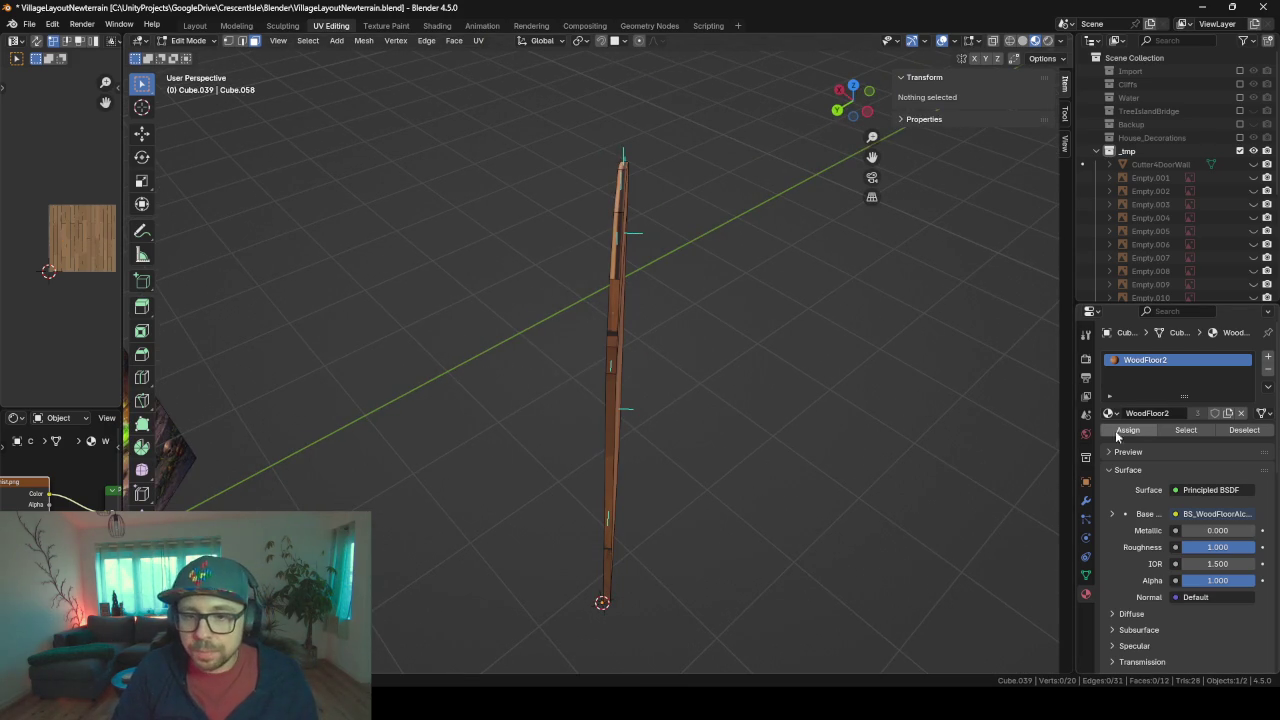
click(1086, 501)
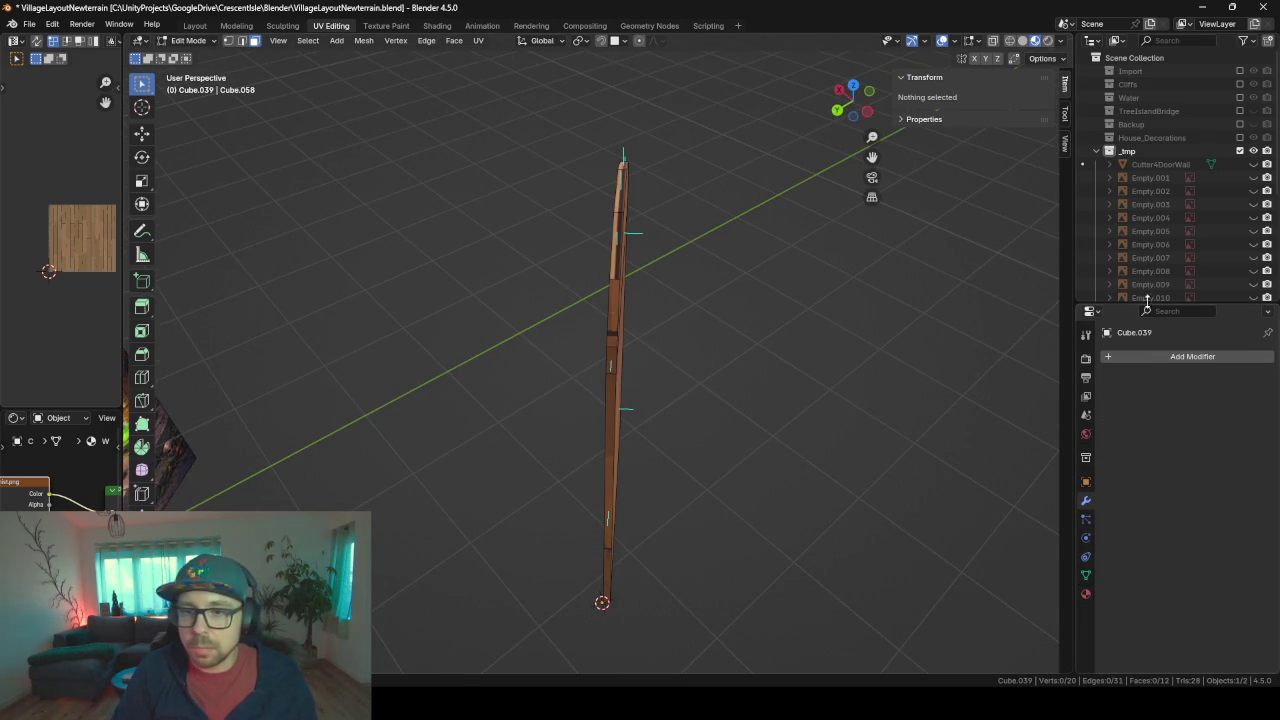
- Add a Mirror modifier to restore the door's full width
click(1131, 357)
text(mirr)
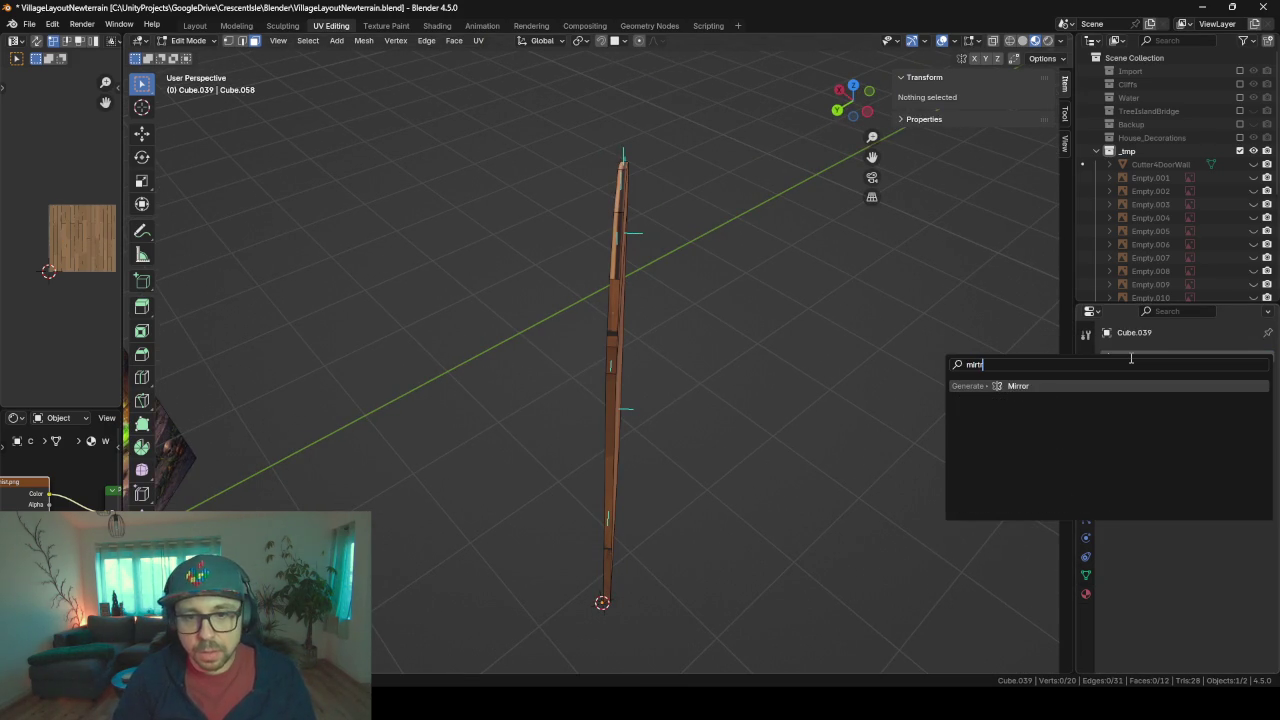
key(Return)
middle_drag(900, 380, 785, 373)
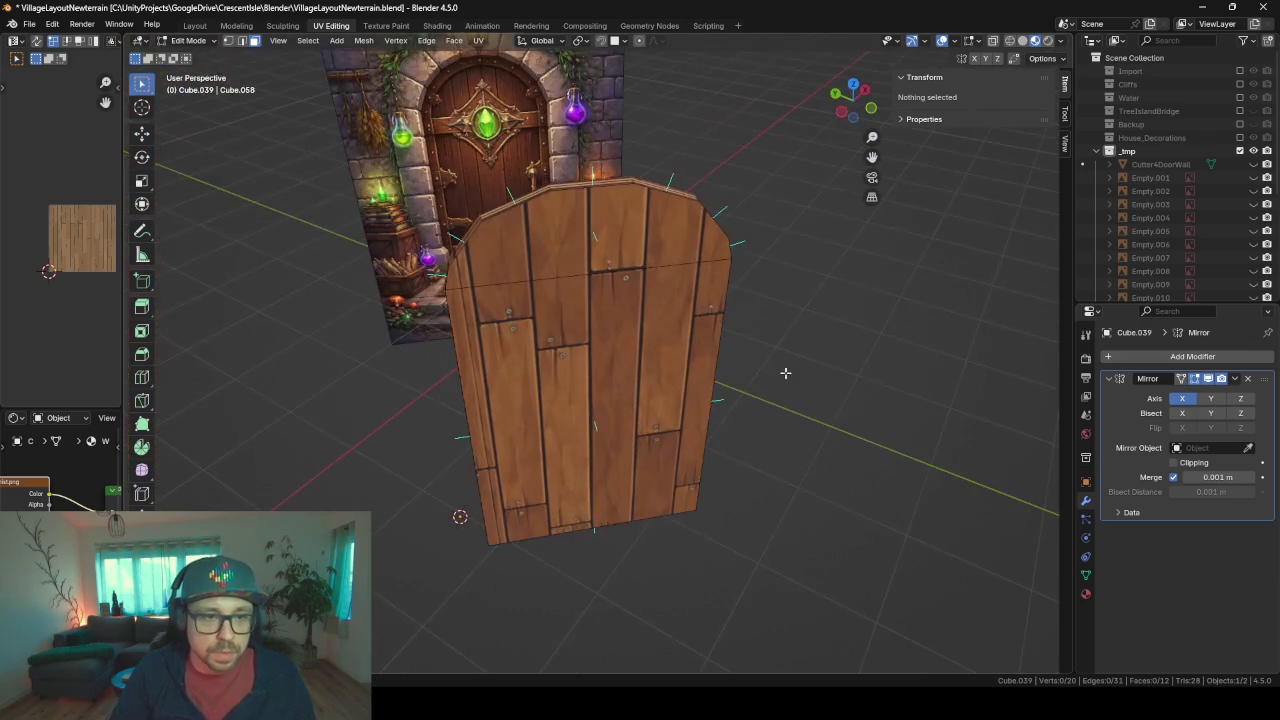
- Inset the door's two front faces to form a border around the planks
click(538, 245)
shift+click(560, 400)
key(i)
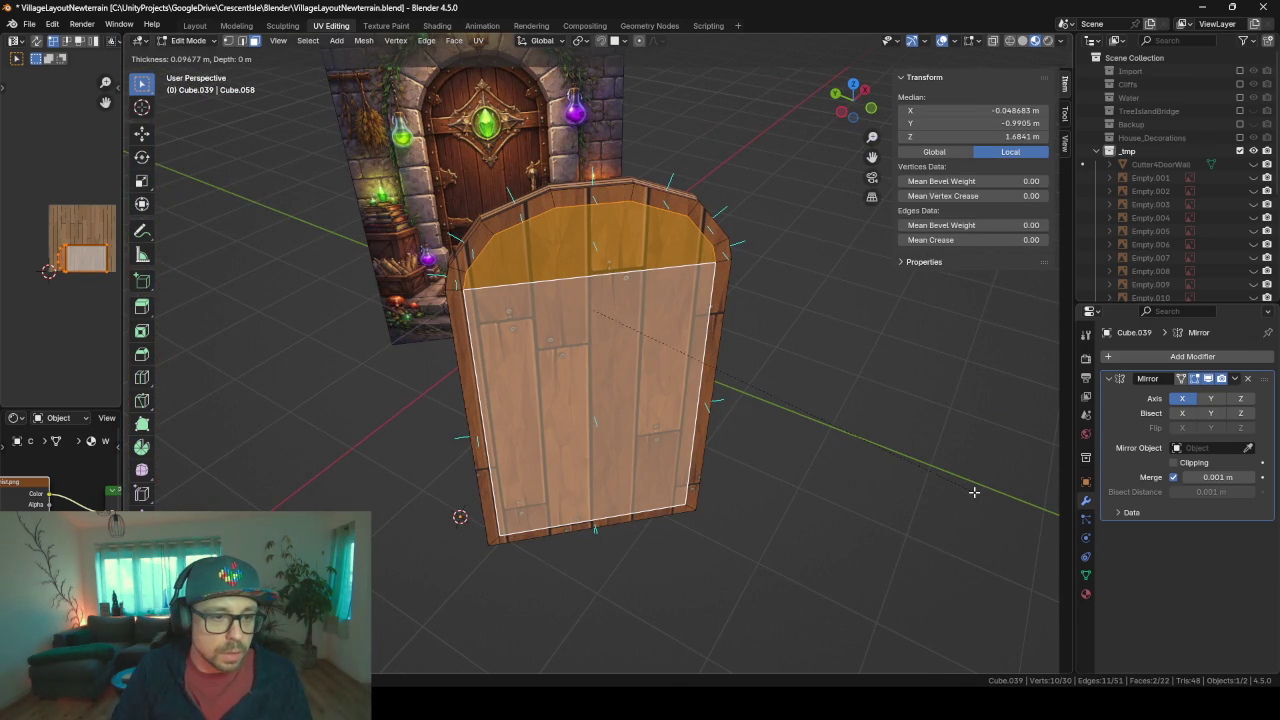
click(974, 492)
- Extrude the border ring outward about 0.021 m as a raised frame
mouse_move(828, 462)
middle_down()
mouse_move(870, 460)
mouse_move(844, 433)
mouse_move(878, 433)
middle_up()
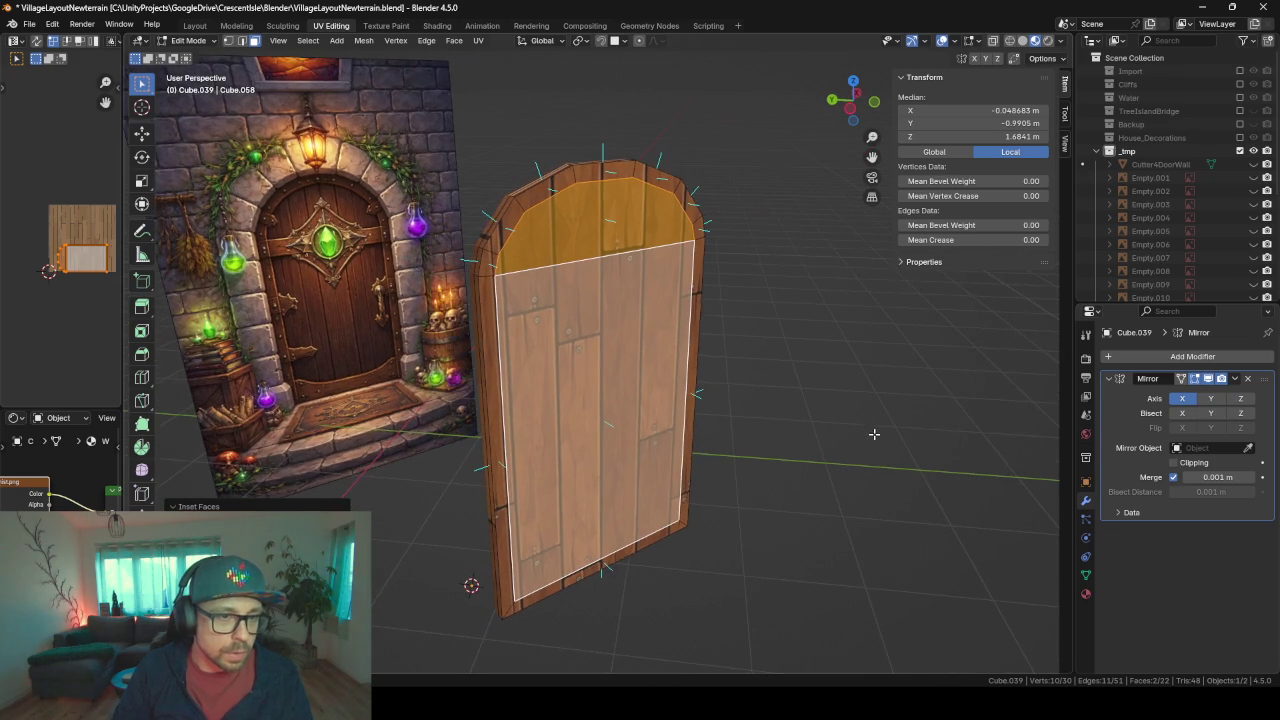
alt+click(576, 177)
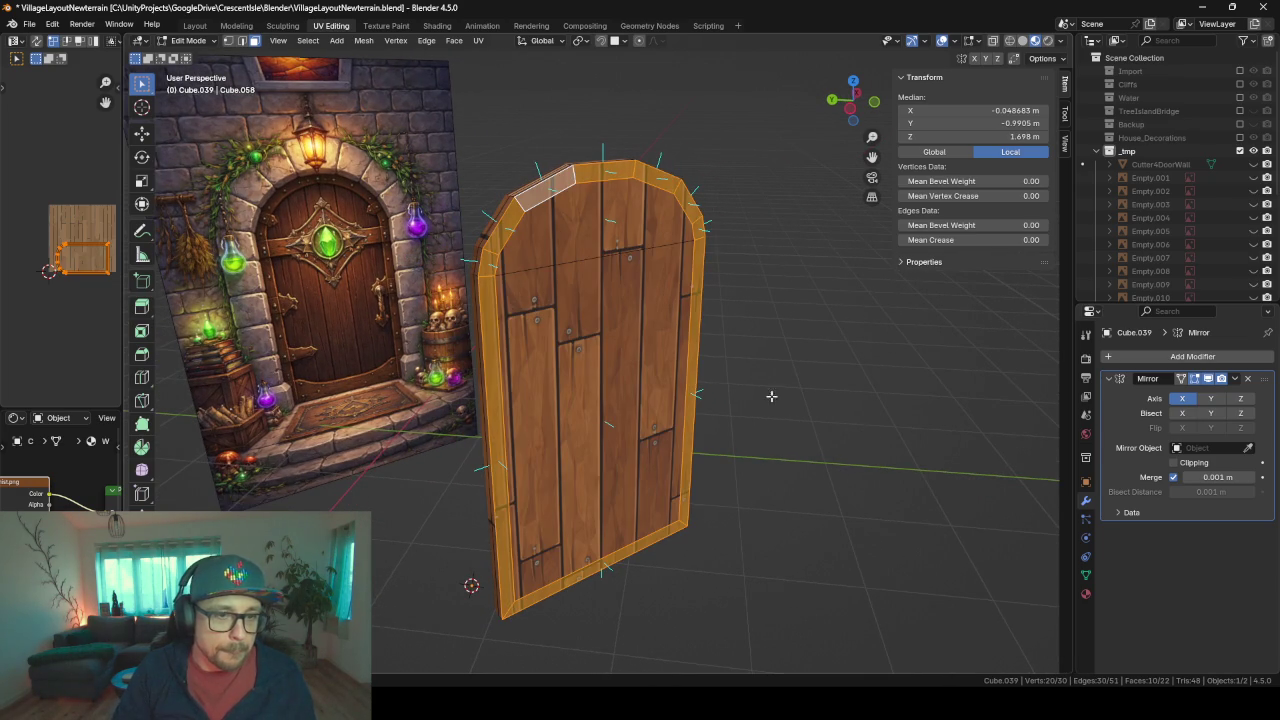
middle_drag(771, 396, 834, 409)
key(e)
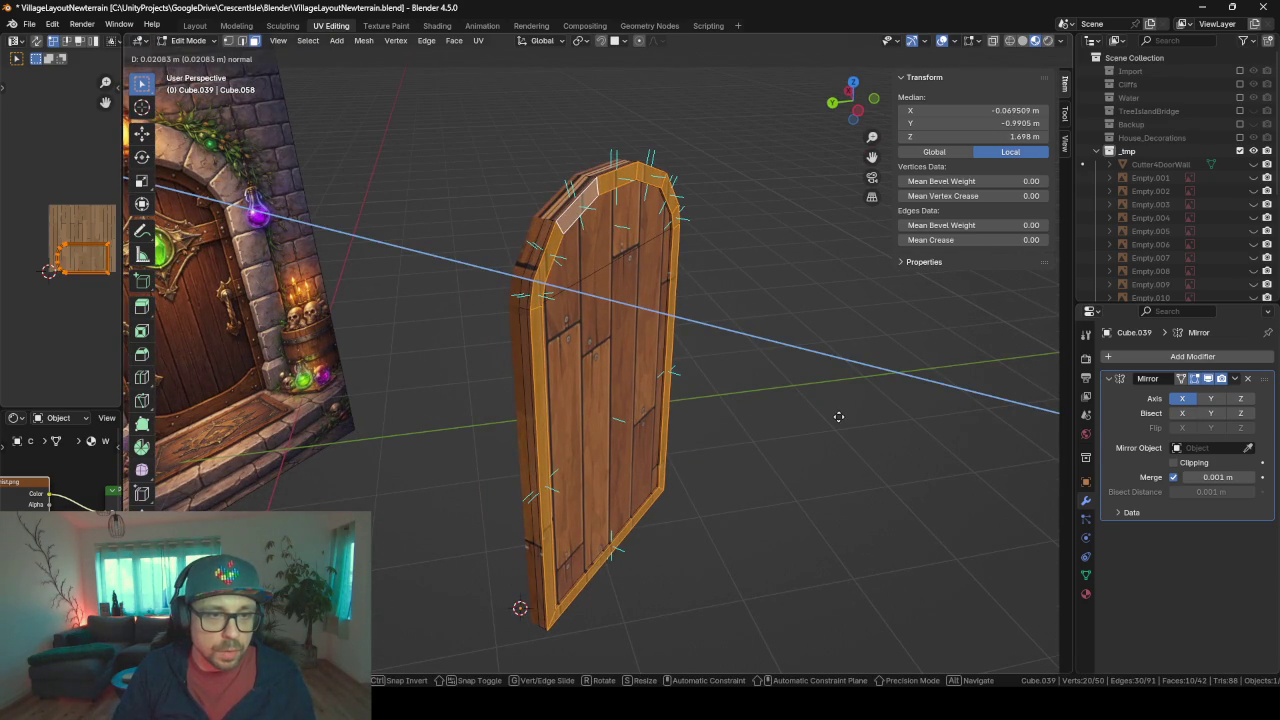
click(838, 416)
- Add two horizontal loop cuts across the upper door, one just below the other
middle_drag(830, 418, 794, 418)
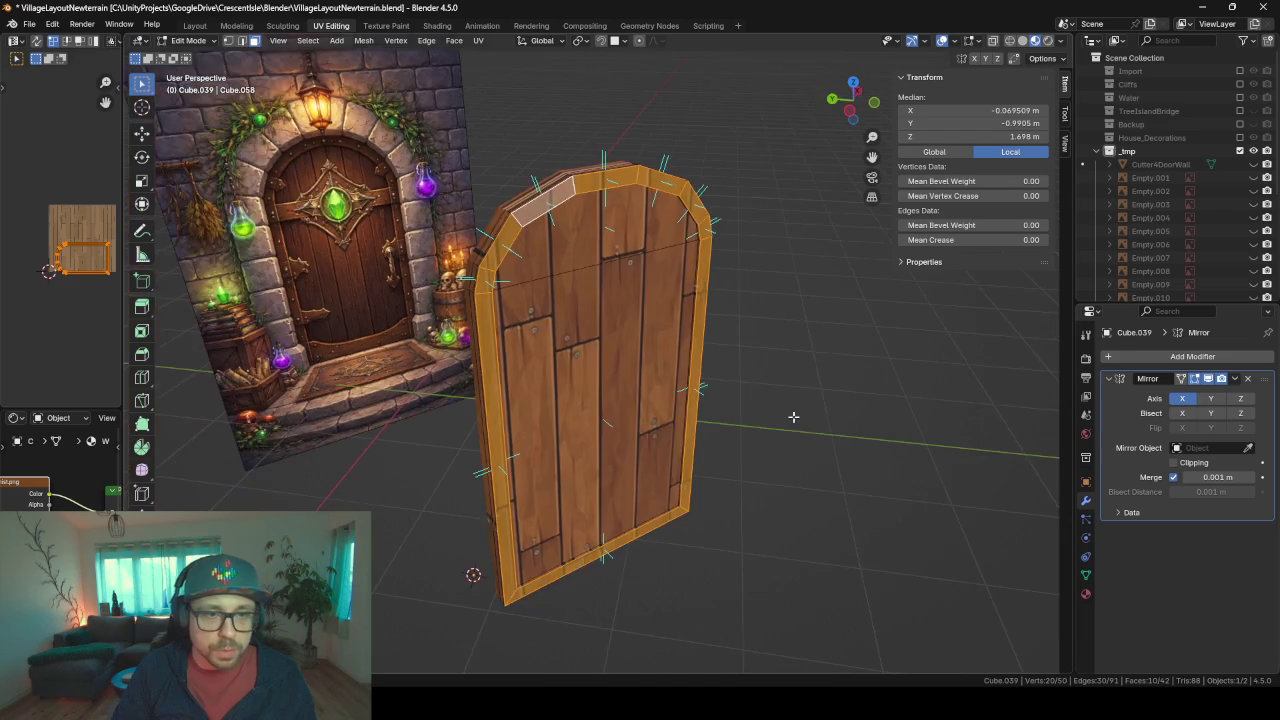
key(Tab)
mouse_move(711, 308)
middle_down()
mouse_move(592, 229)
mouse_move(586, 279)
mouse_move(556, 286)
mouse_move(536, 339)
mouse_move(560, 291)
middle_up()
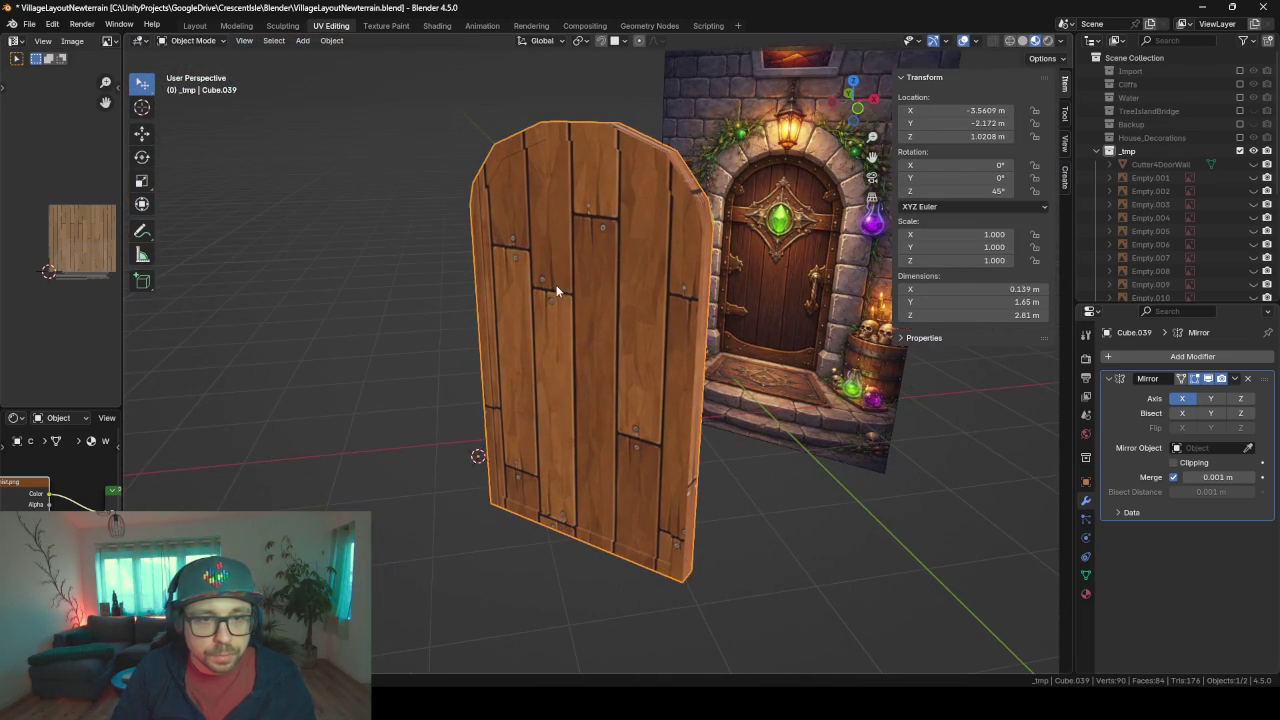
key(Tab)
click(541, 208)
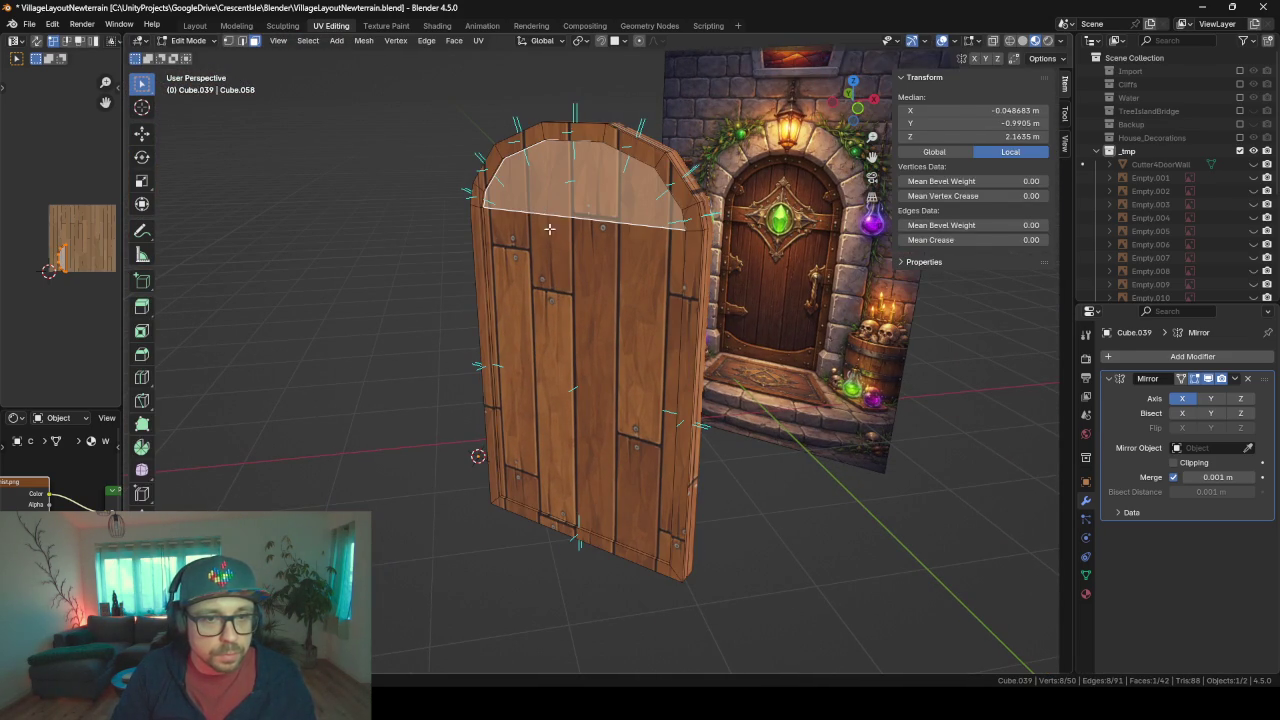
click(558, 237)
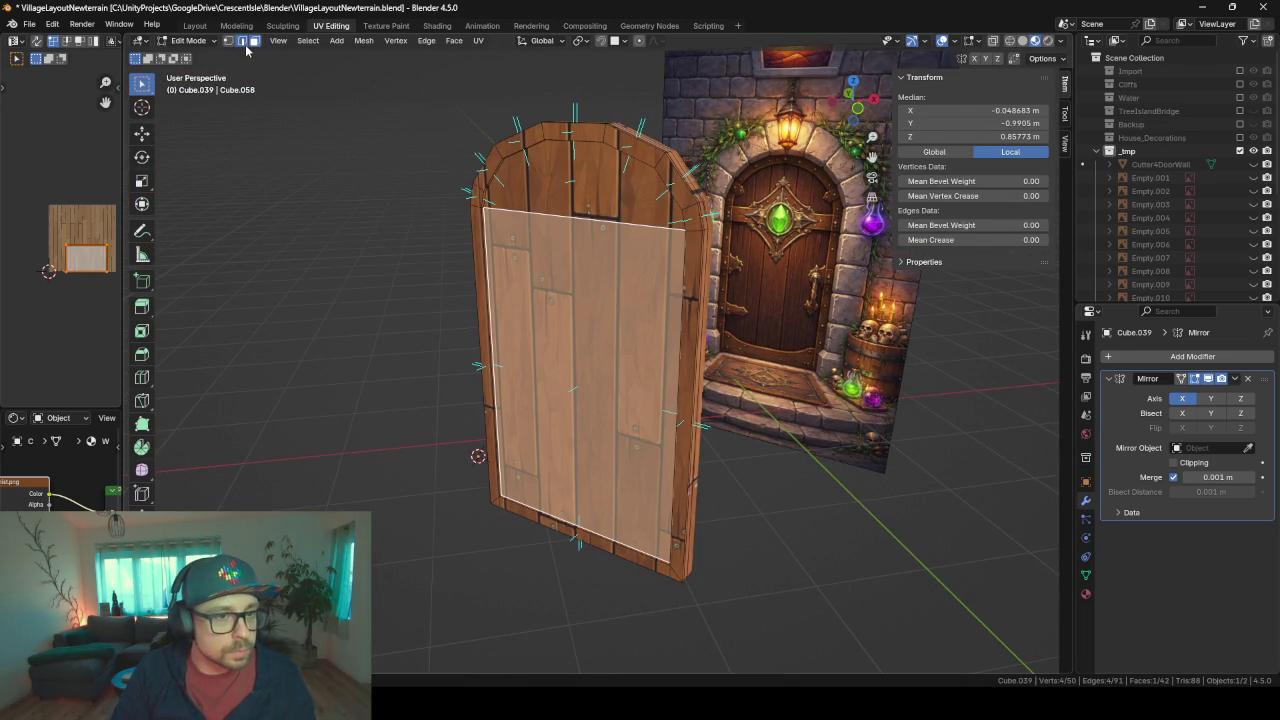
click(243, 43)
key(ctrl+r)
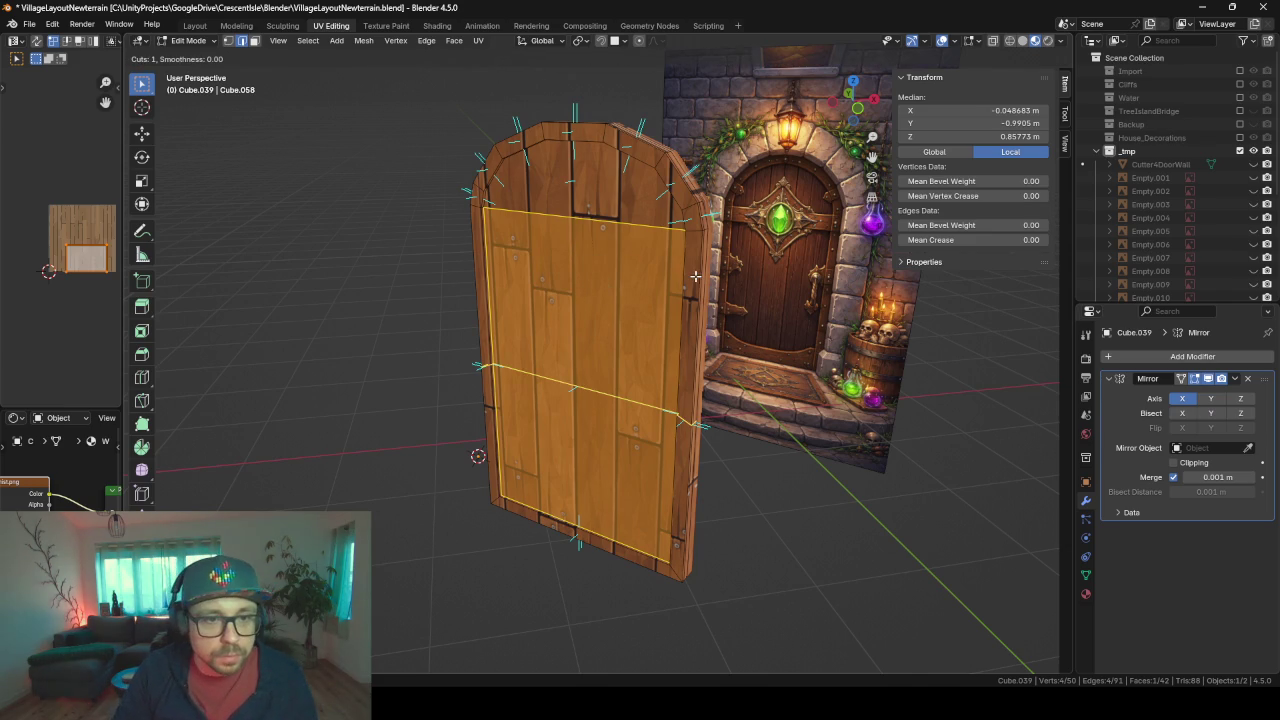
click(695, 280)
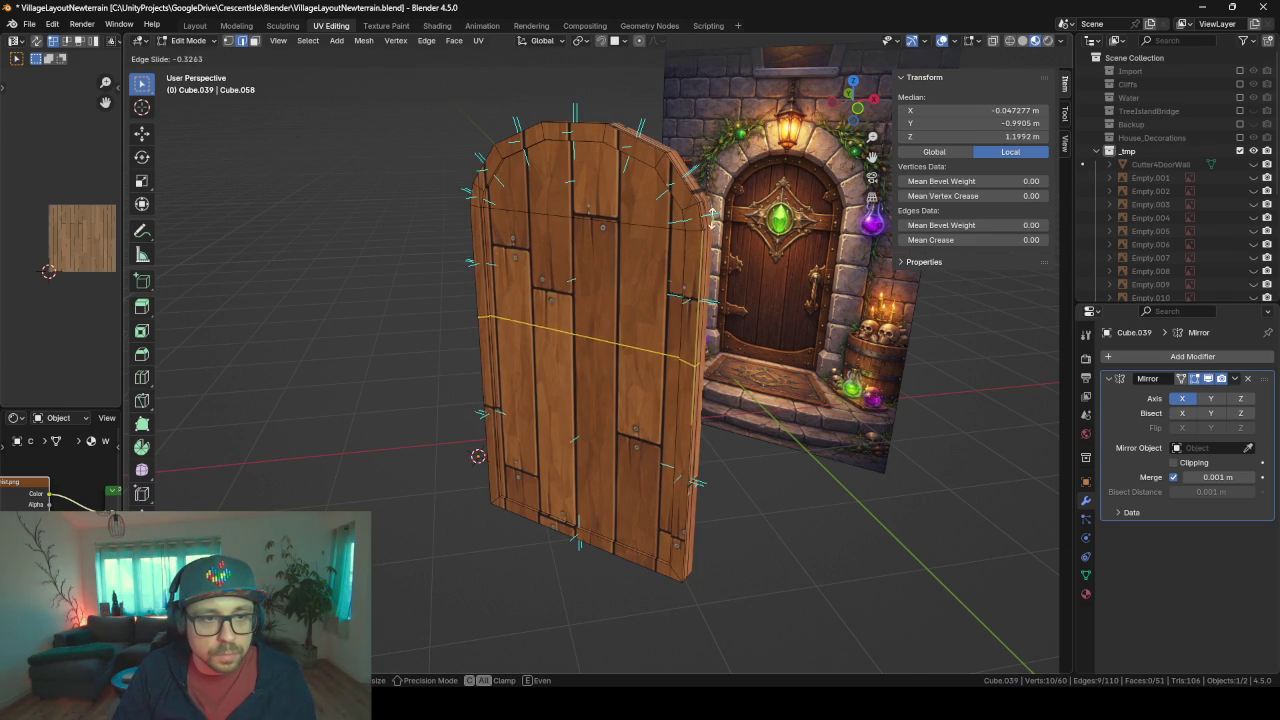
click(720, 145)
key(ctrl+r)
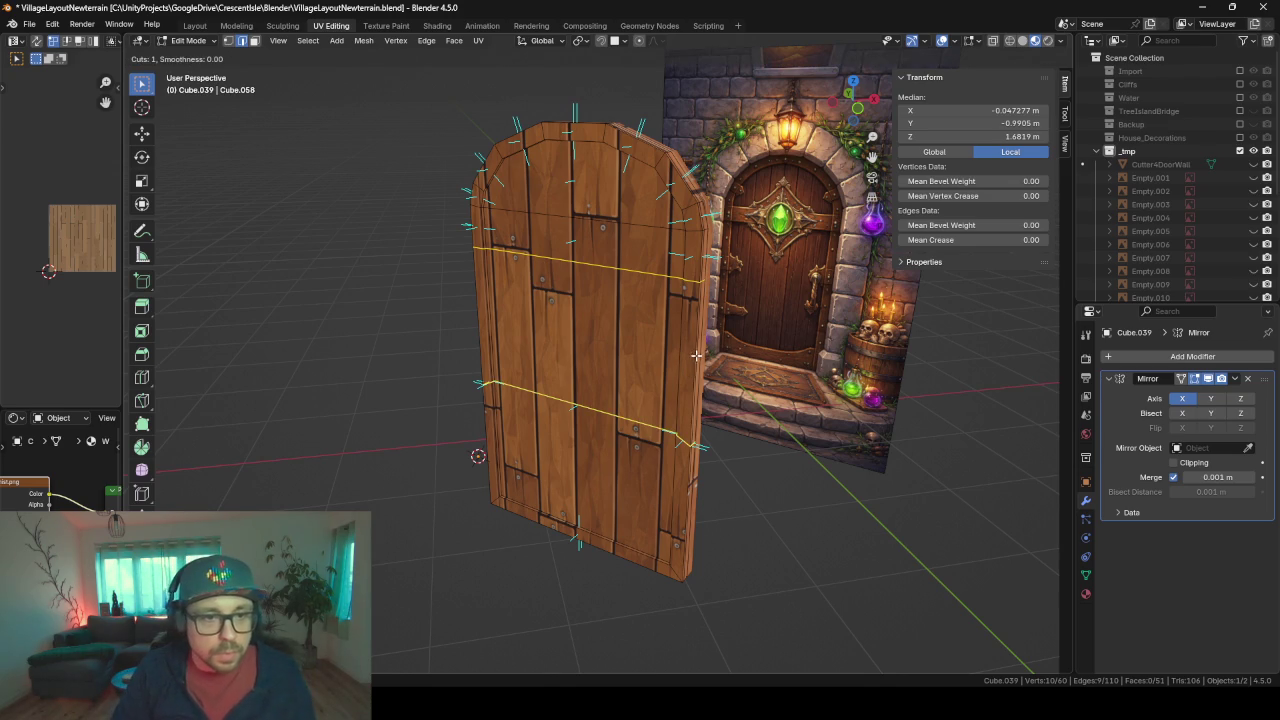
click(697, 355)
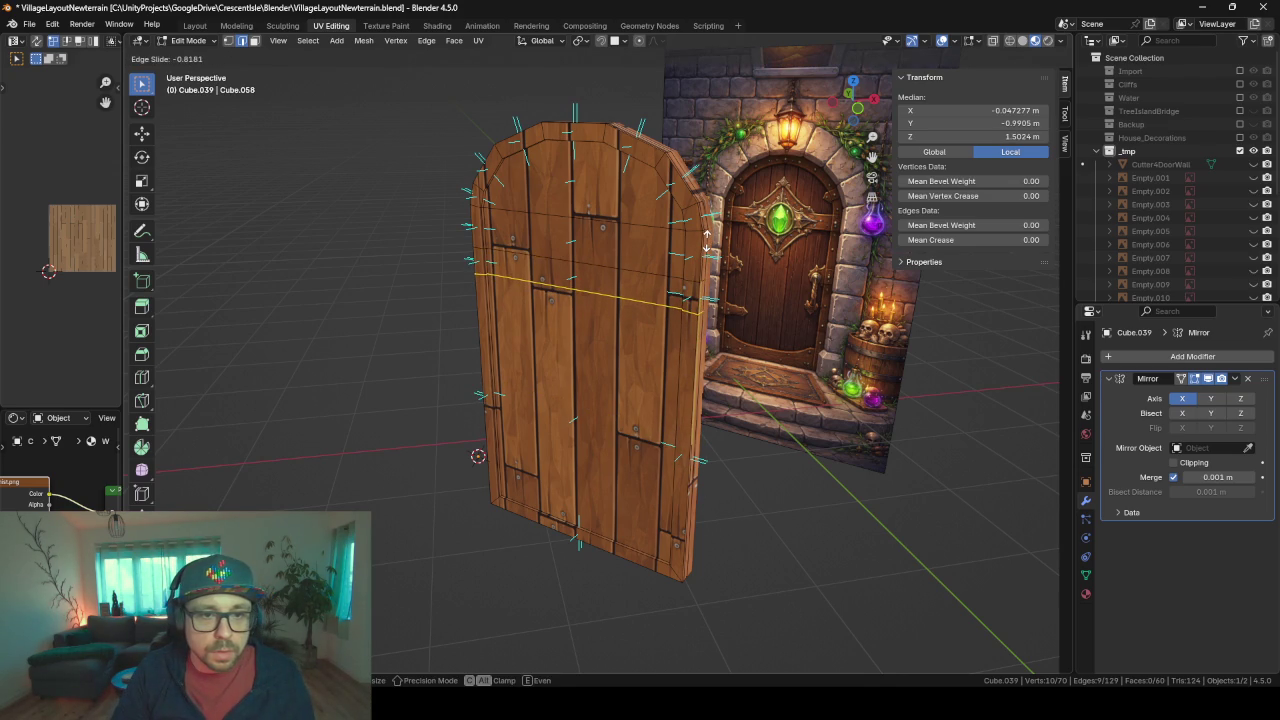
click(707, 241)
- Extrude the face band between the two loops outward as a crossbar
middle_drag(707, 241, 636, 312)
scroll(636, 312, up, 3)
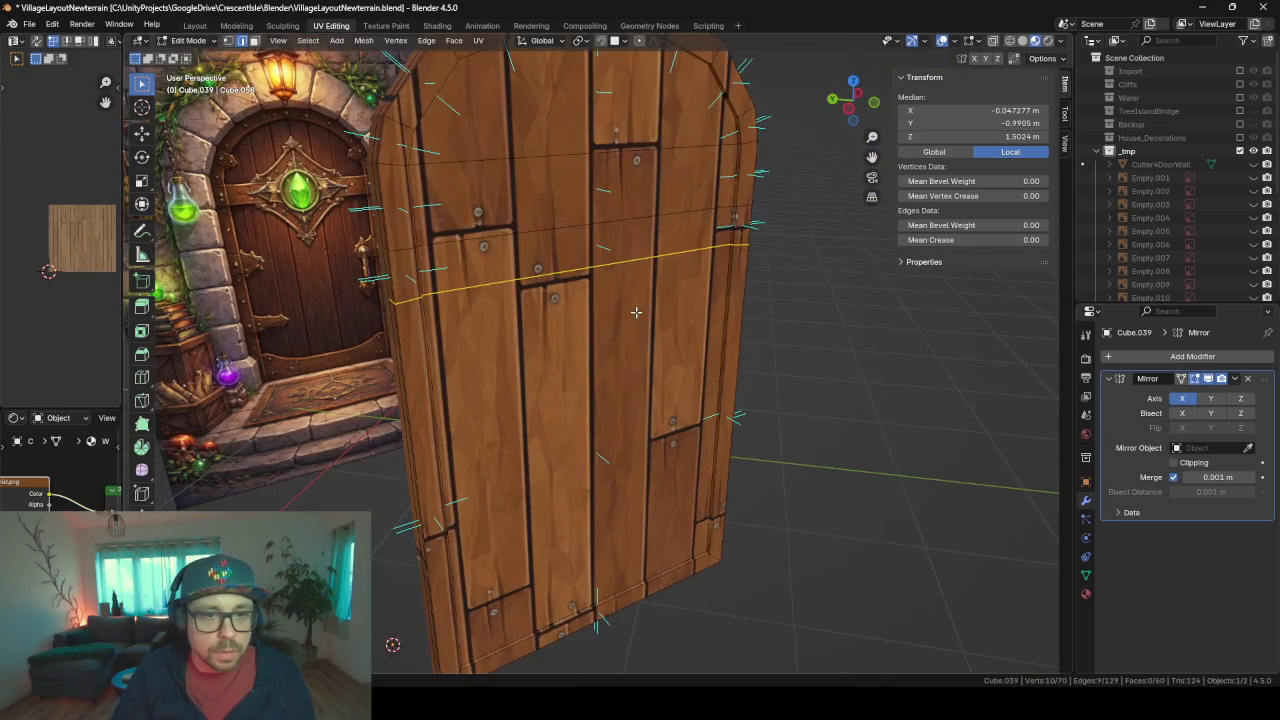
click(252, 42)
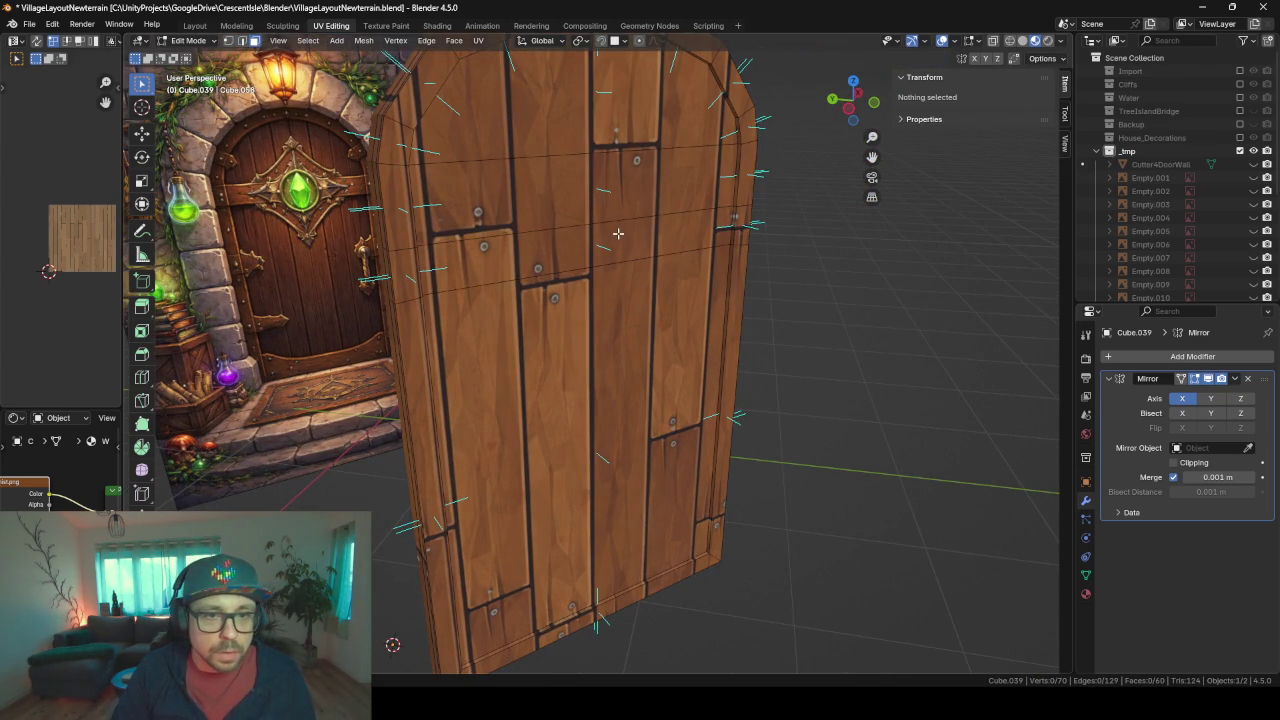
alt+click(618, 232)
key(e)
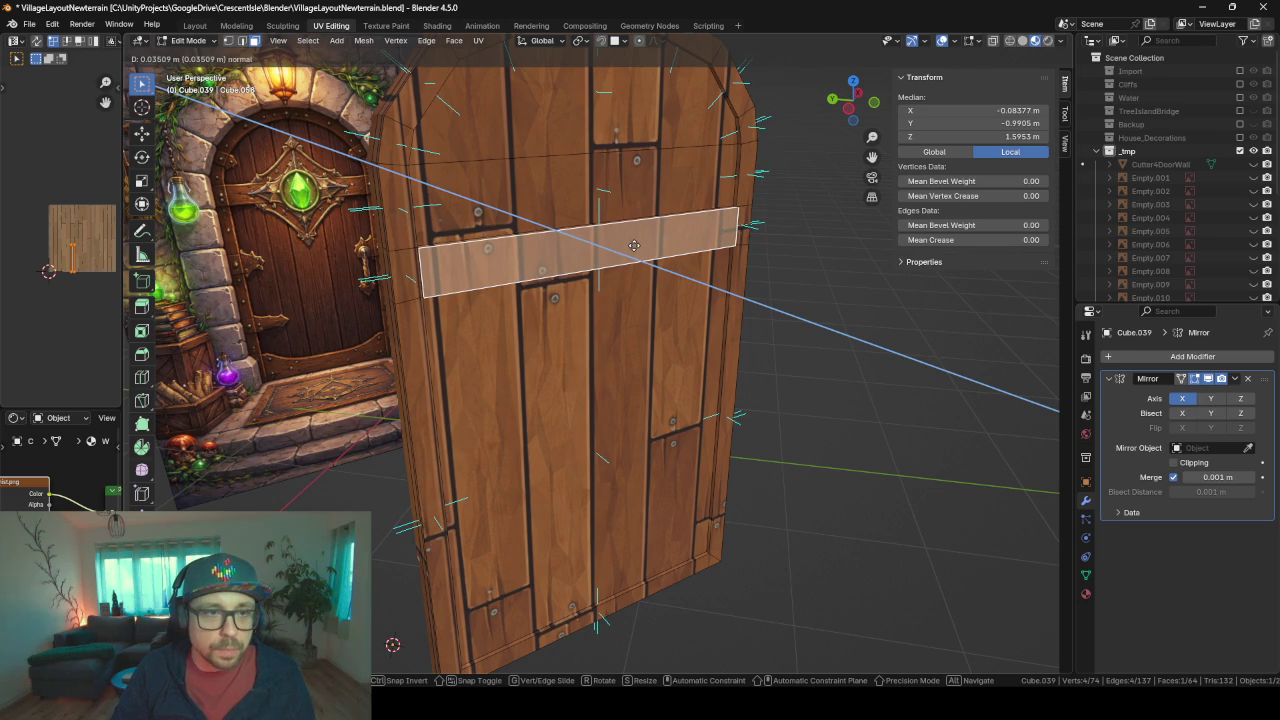
- Confirm the crosspiece depth and merge the whole mesh's duplicate vertices by distance
click(744, 219)
key(a)
key(m)
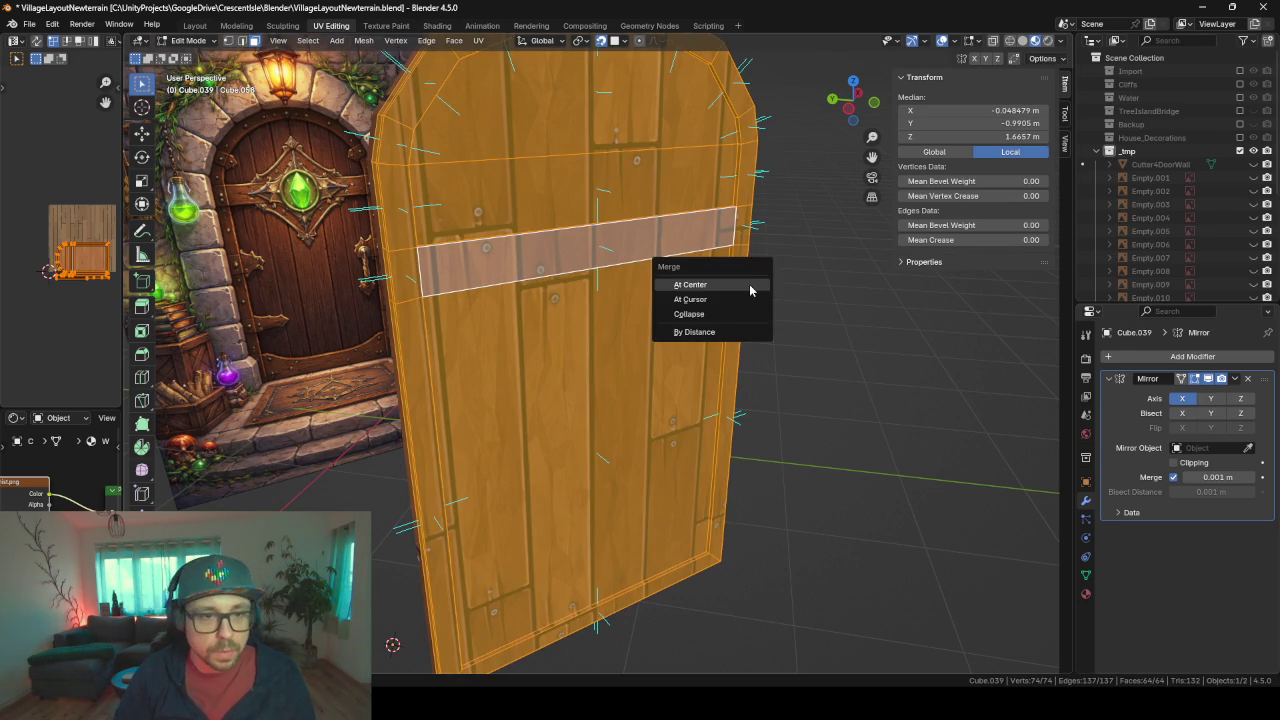
click(749, 285)
click(628, 224)
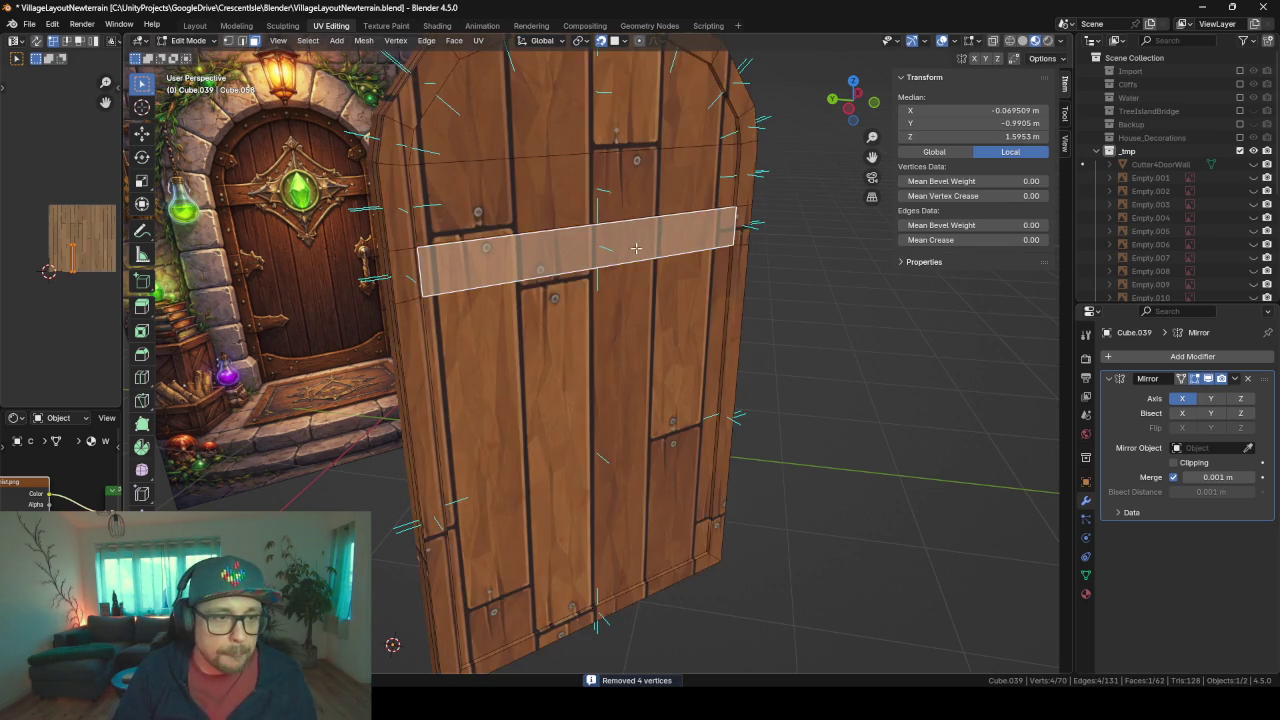
middle_drag(630, 245, 767, 335)
key(r)
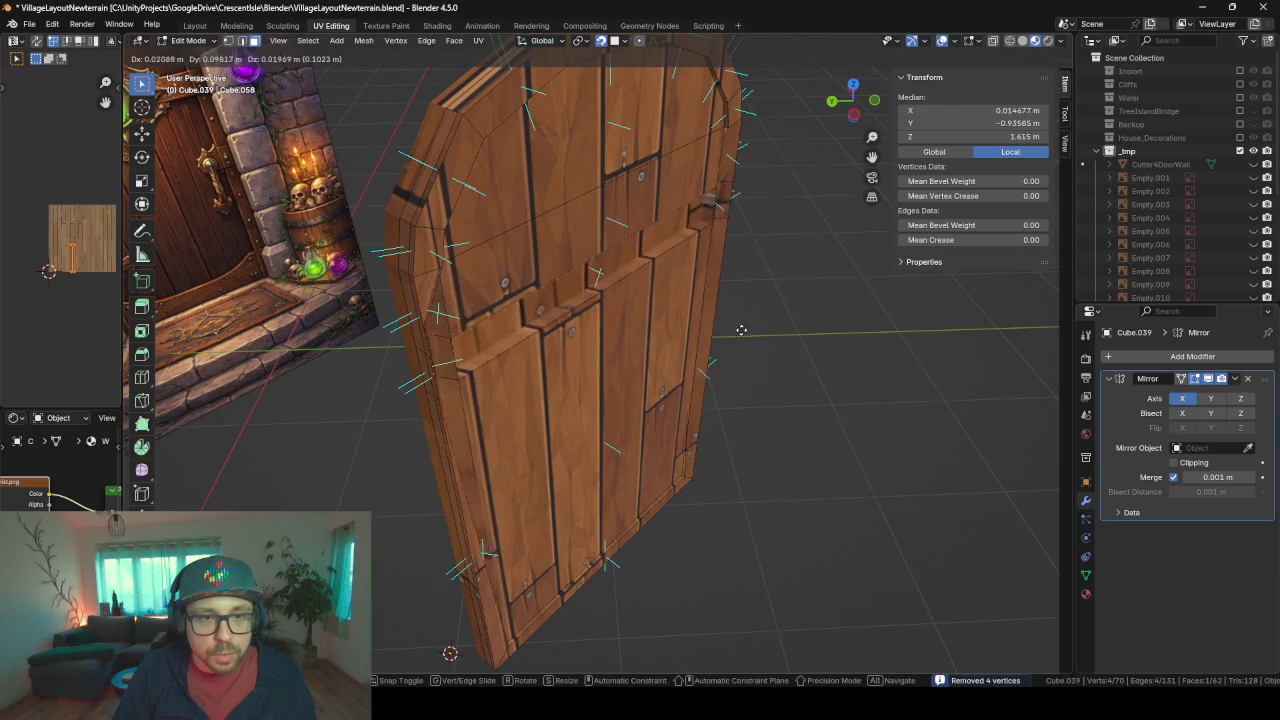
key(Escape)
- Delete the thin stray face on the door's side
scroll(482, 344, up, 4)
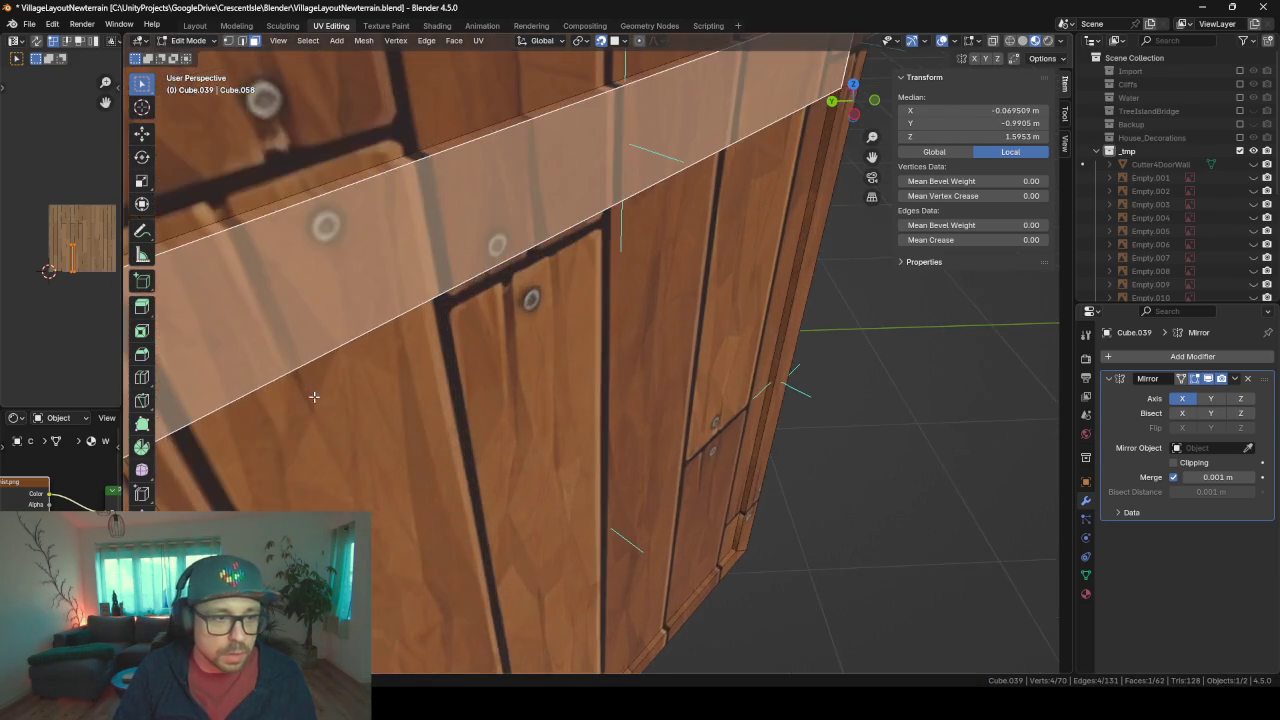
scroll(272, 384, down, 1)
scroll(300, 377, down, 1)
key(s)
key(alt+a)
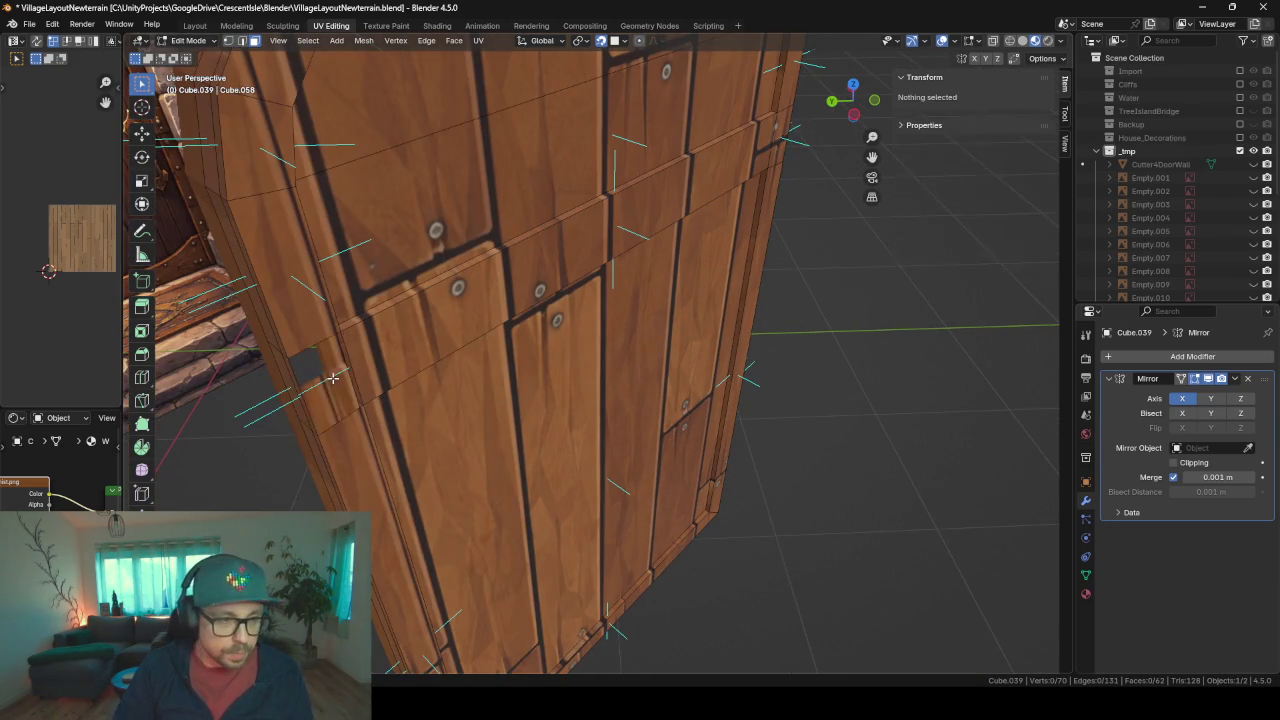
middle_drag(331, 370, 420, 322)
click(535, 250)
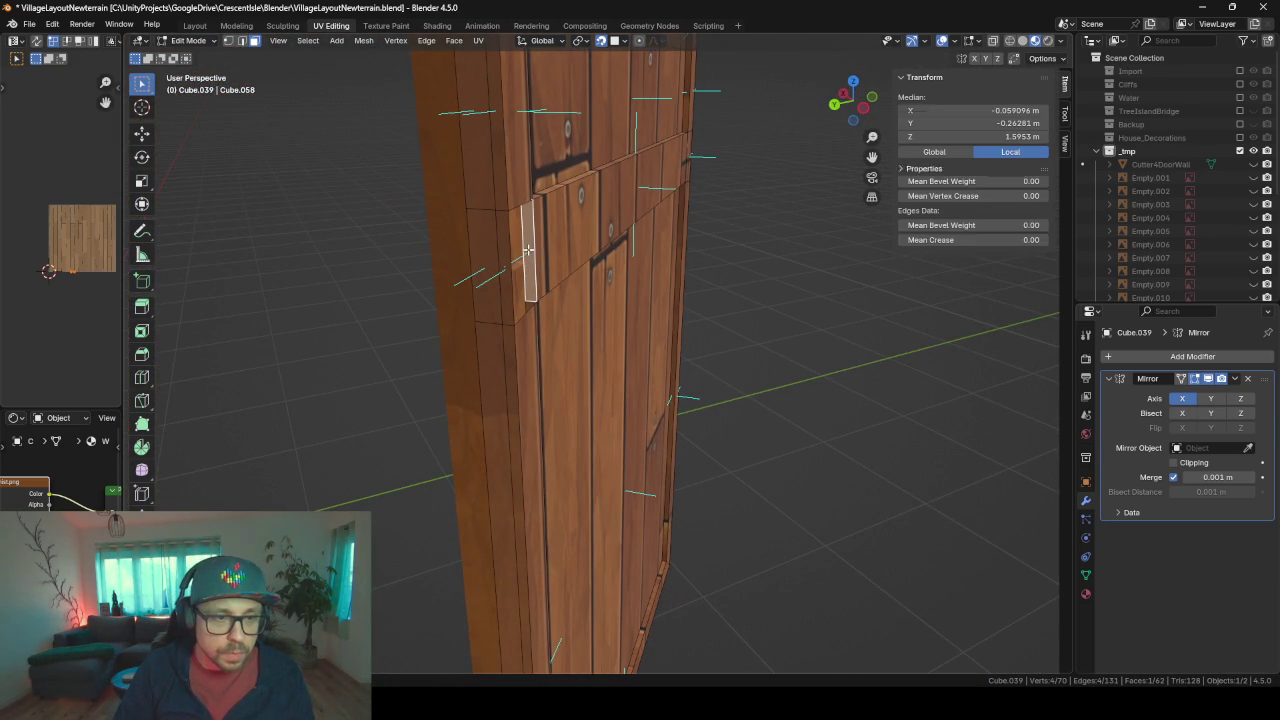
key(x)
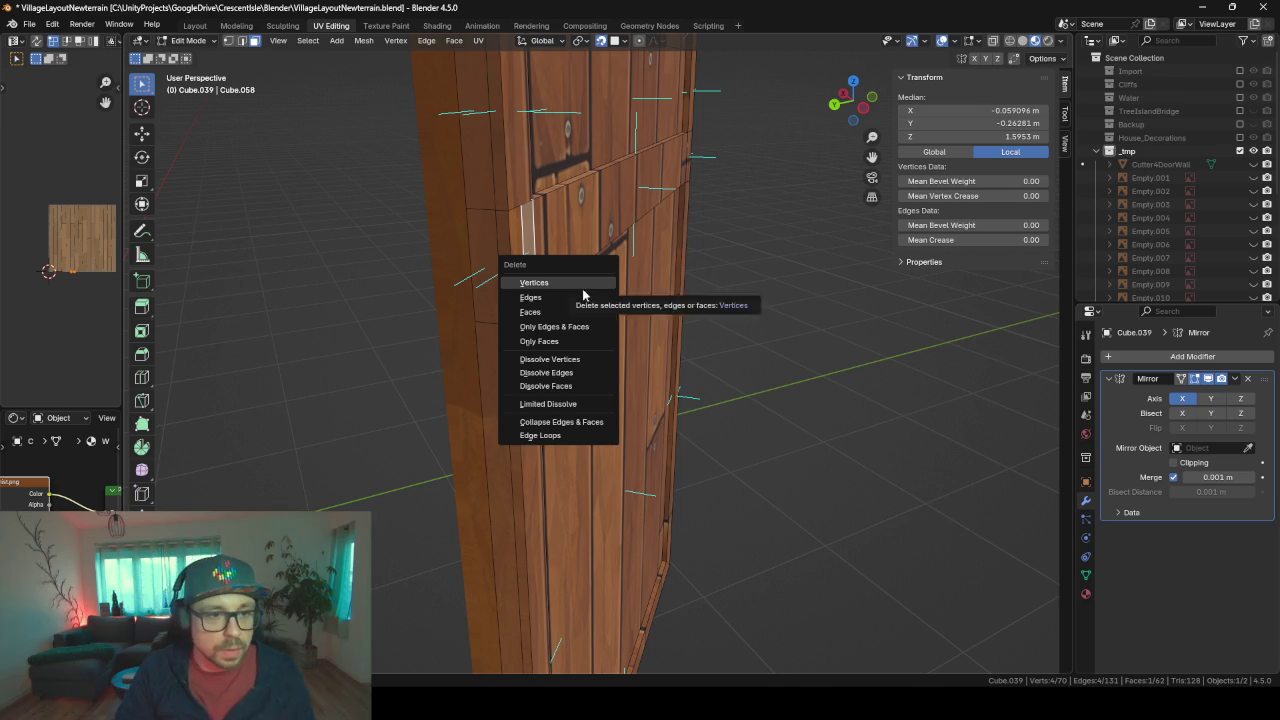
click(576, 311)
- Delete the stray face at the crosspiece end and return to Object Mode
mouse_move(576, 311)
middle_down()
mouse_move(678, 250)
mouse_move(666, 238)
middle_up()
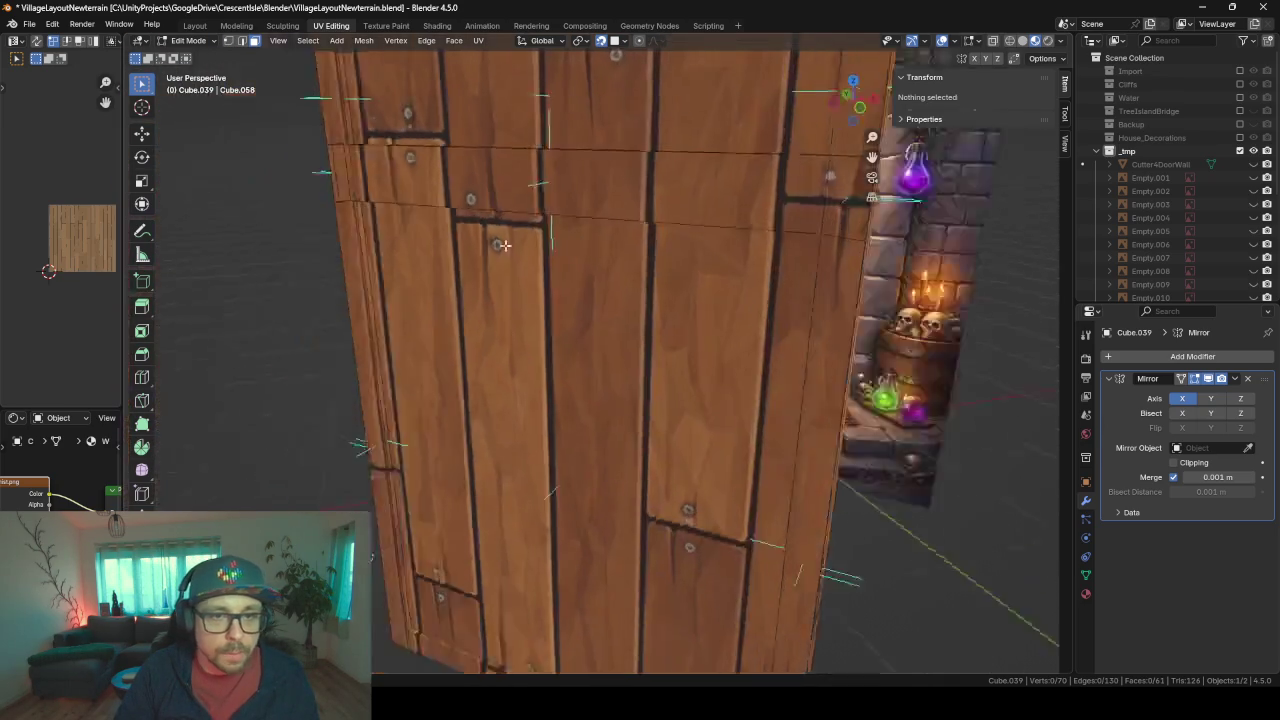
click(710, 241)
click(710, 241)
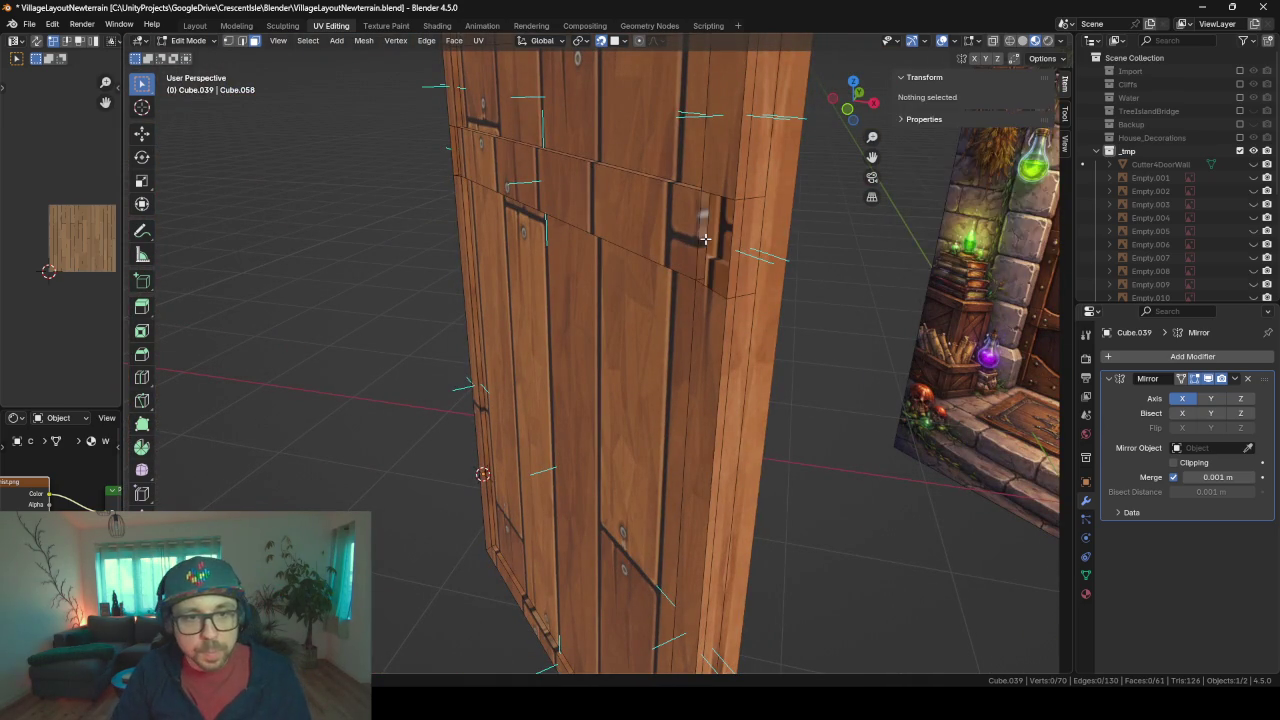
click(705, 238)
key(x)
click(705, 238)
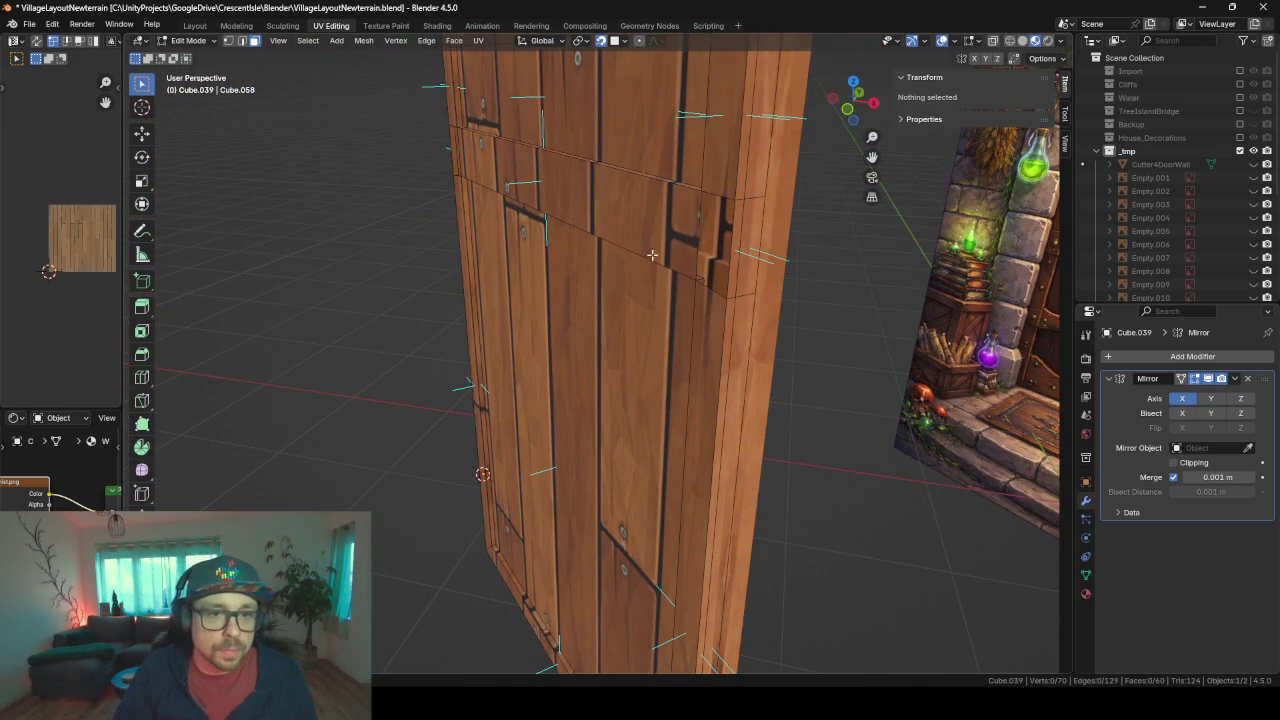
alt+click(637, 254)
key(Tab)
mouse_move(534, 259)
middle_down()
mouse_move(499, 266)
mouse_move(621, 280)
mouse_move(635, 235)
mouse_move(528, 275)
mouse_move(539, 287)
mouse_move(560, 270)
middle_up()
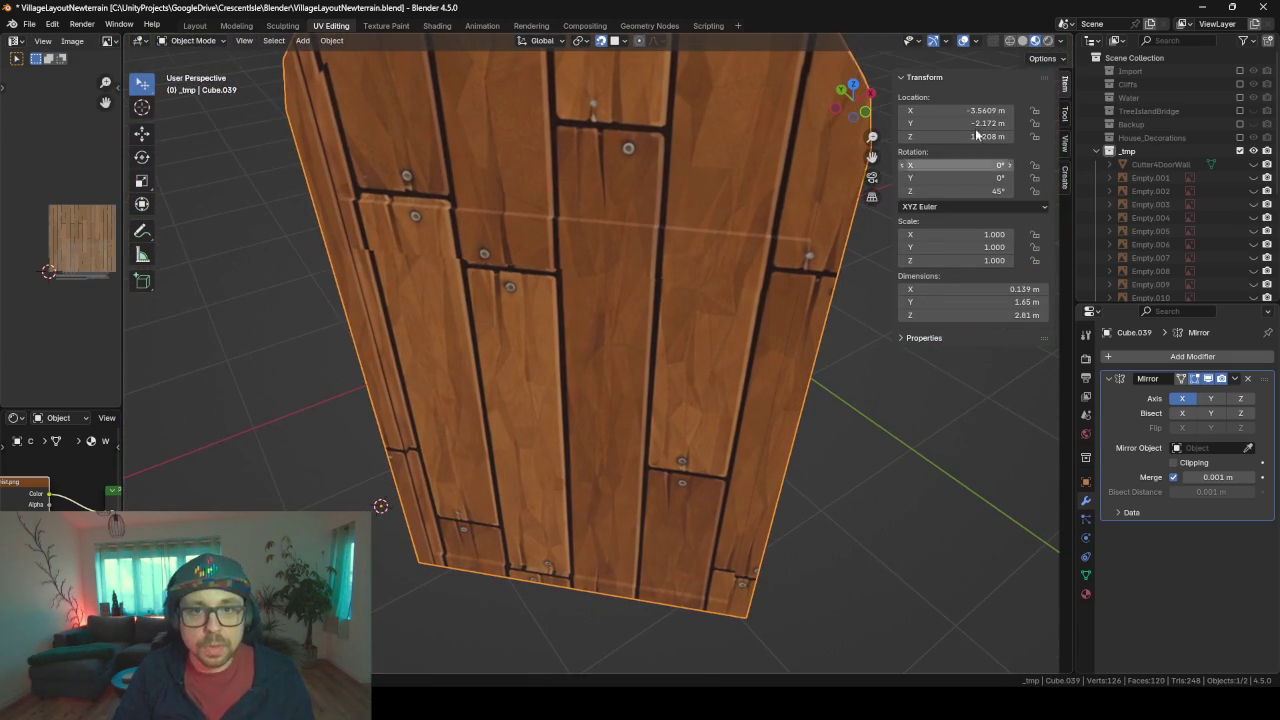
- Switch the viewport to Solid shading
click(976, 42)
mouse_move(1060, 41)
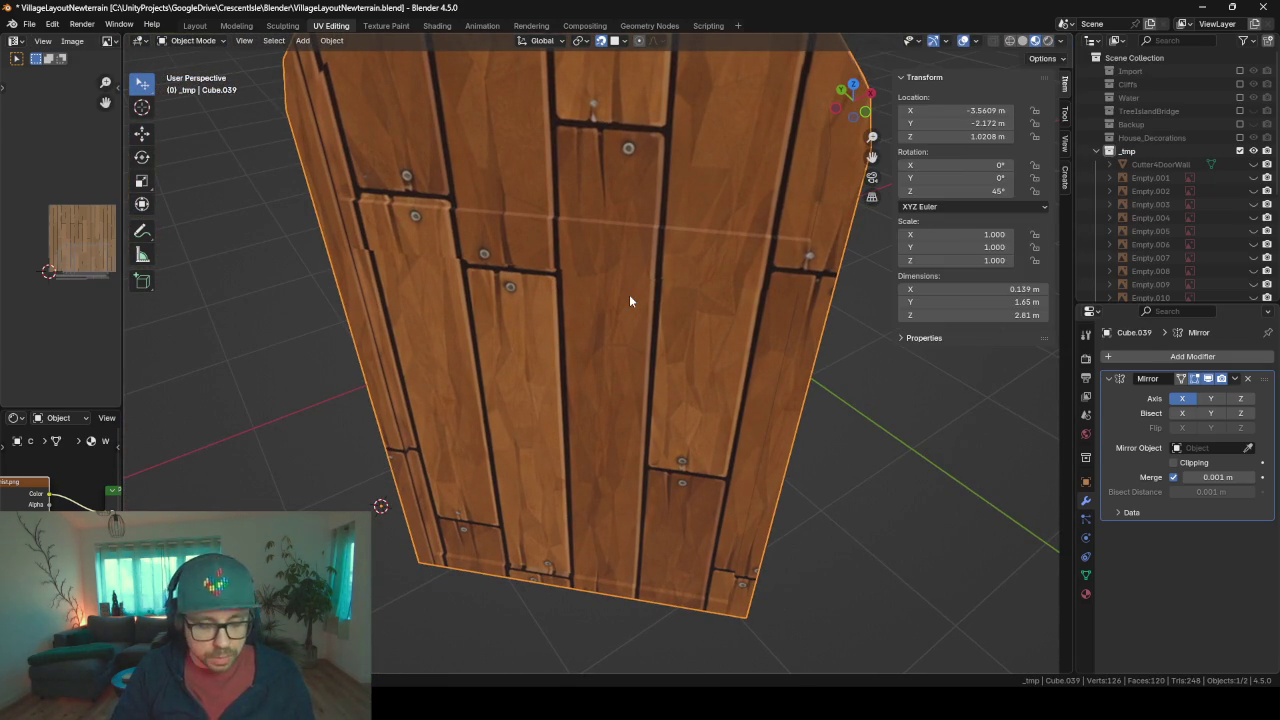
key(z)
click(738, 293)
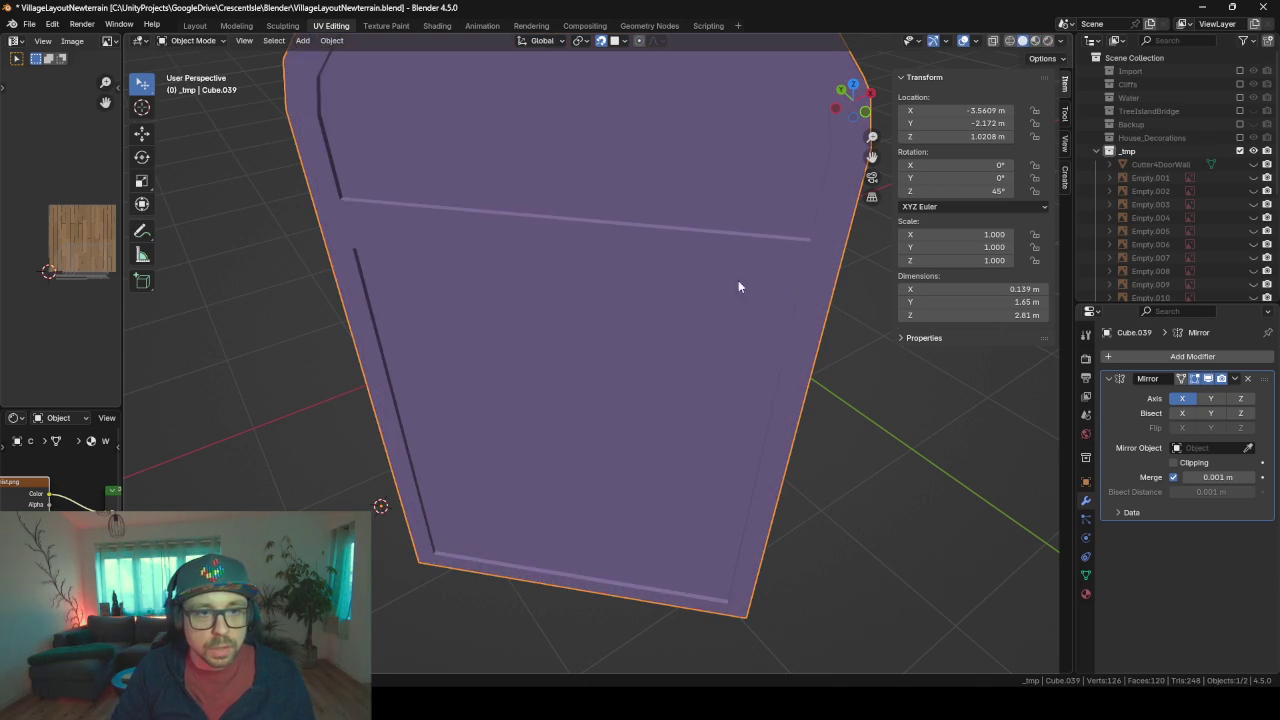
mouse_move(738, 280)
middle_down()
mouse_move(680, 267)
mouse_move(728, 248)
mouse_move(700, 260)
middle_up()
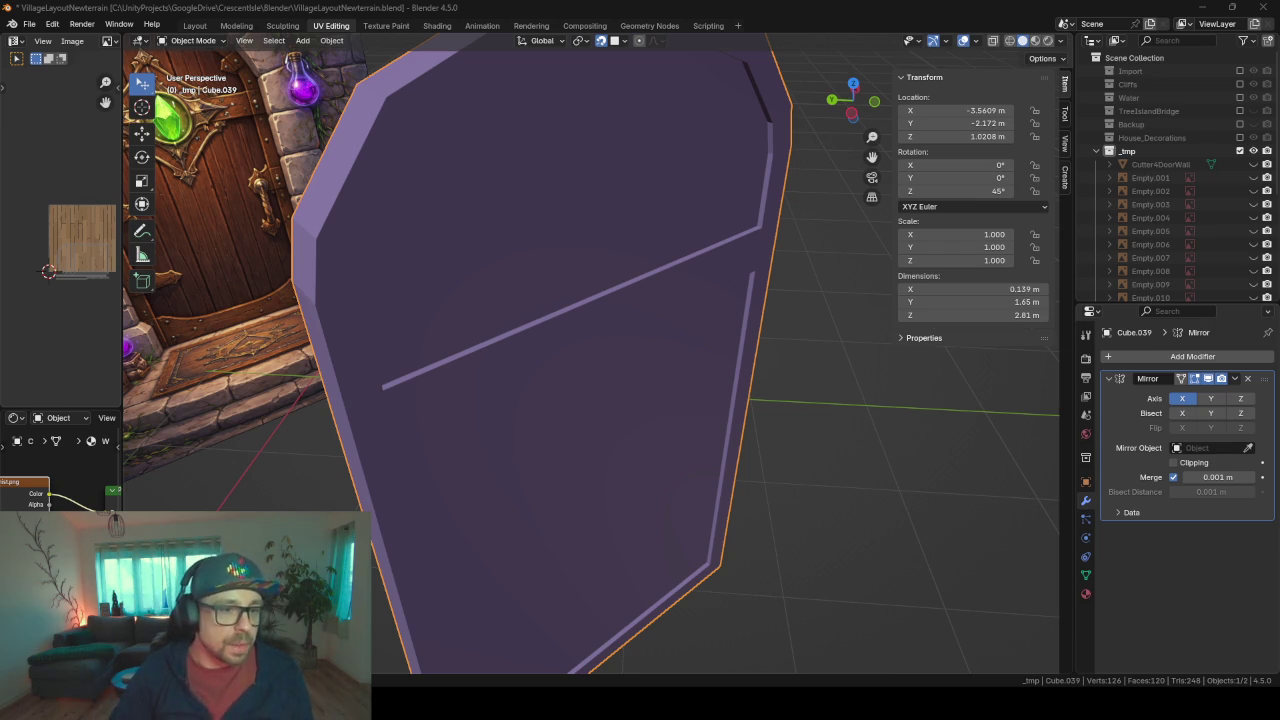
- Orbit and zoom to compare the door with the fantasy-door reference plane
scroll(600, 285, down, 2)
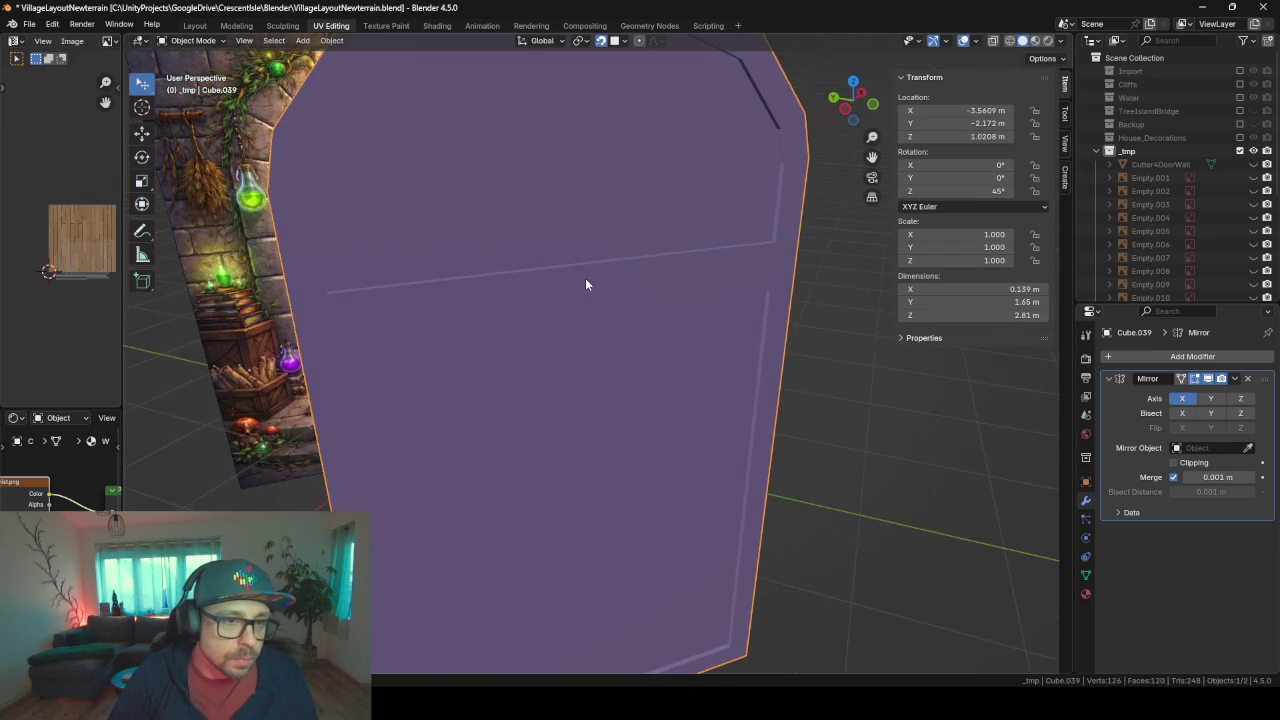
scroll(585, 278, down, 2)
scroll(775, 325, down, 2)
scroll(710, 289, down, 2)
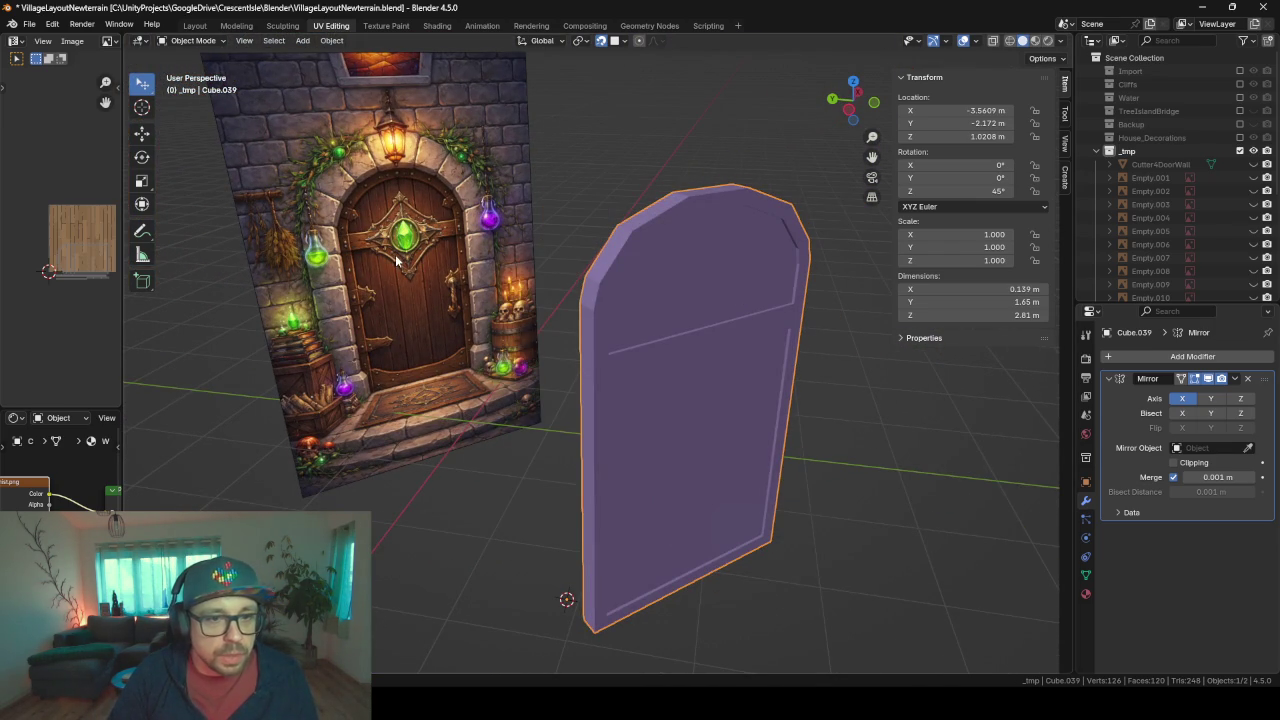
scroll(766, 337, up, 5)
scroll(766, 337, up, 1)
scroll(529, 209, up, 1)
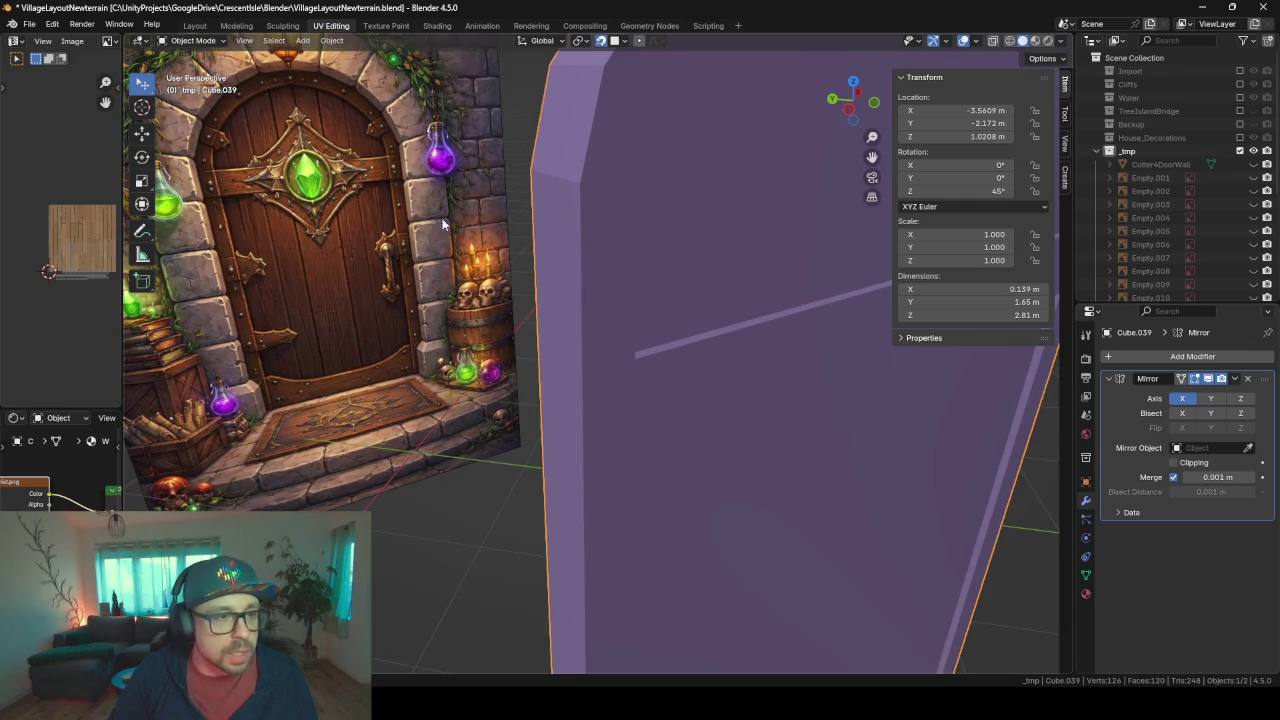
middle_drag(672, 340, 630, 350)
scroll(630, 350, down, 4)
scroll(734, 343, up, 2)
scroll(750, 340, up, 1)
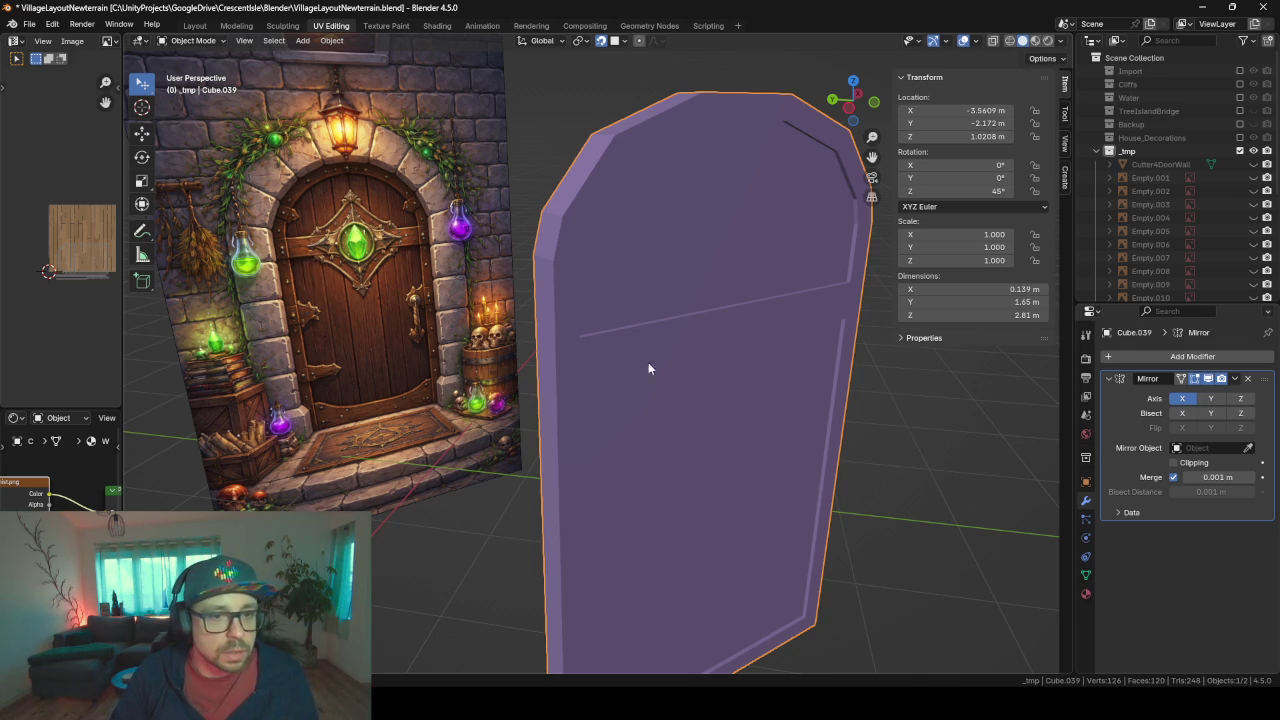
scroll(720, 422, up, 3)
middle_drag(722, 424, 738, 319)
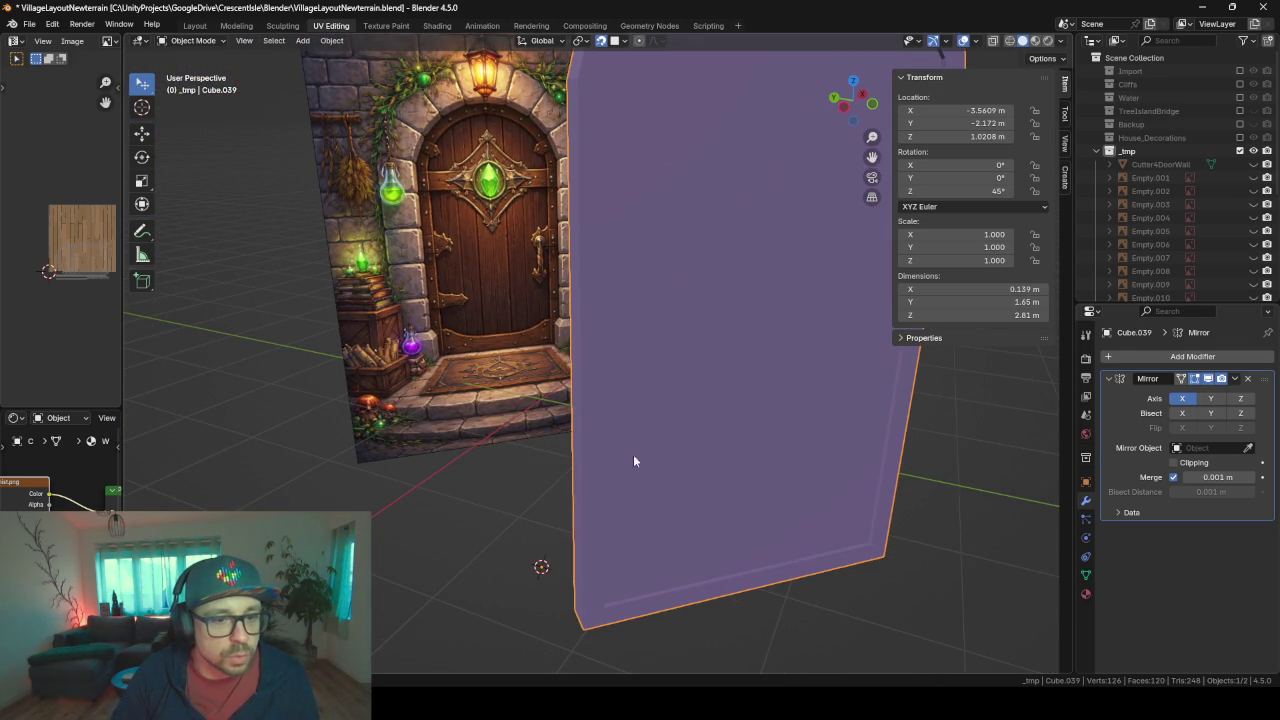
scroll(755, 546, up, 1)
shift+middle_drag(757, 531, 664, 438)
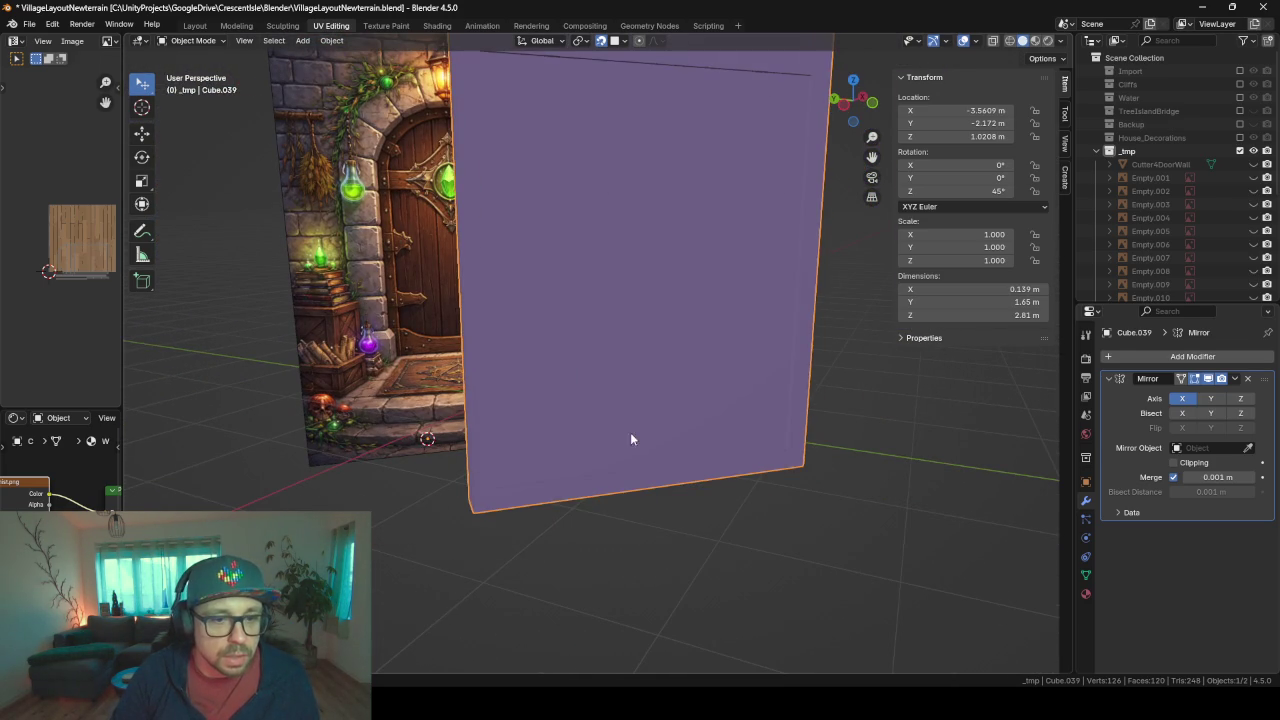
- Add two vertical edge loops near the door panel's sides
key(Tab)
key(ctrl+r)
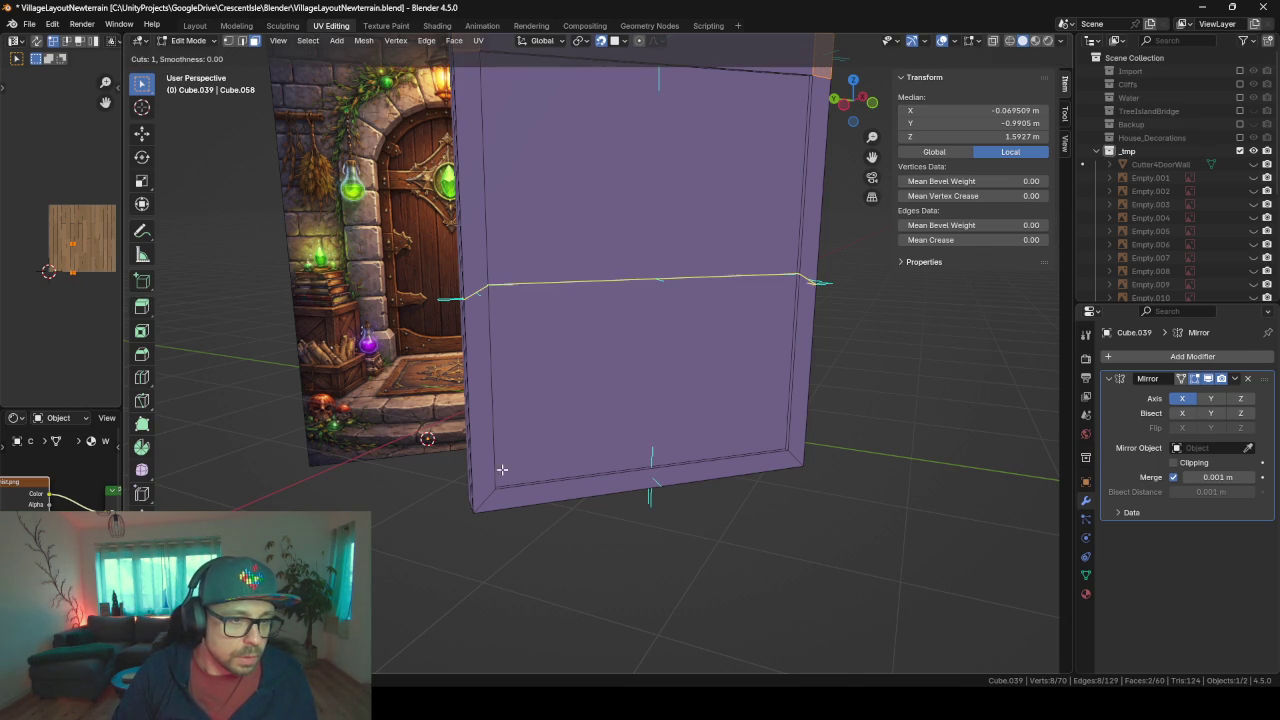
scroll(578, 460, up, 1)
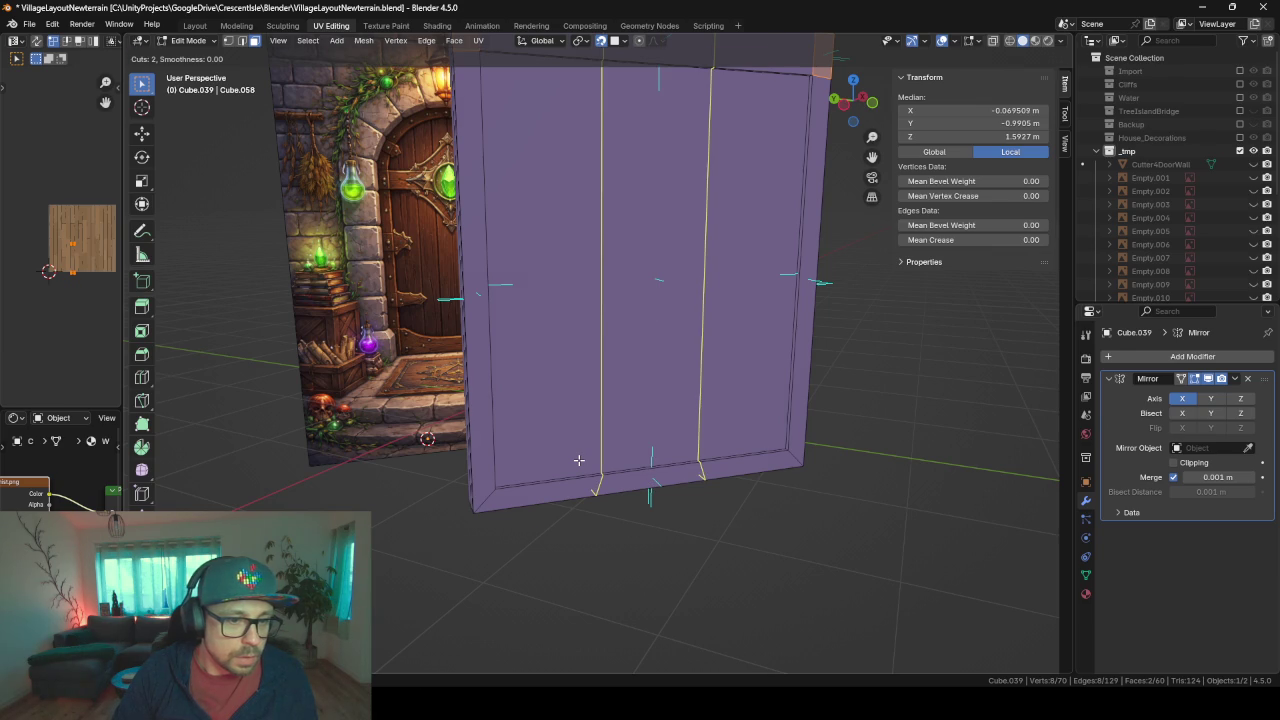
click(578, 460)
click(751, 282)
scroll(751, 282, down, 2)
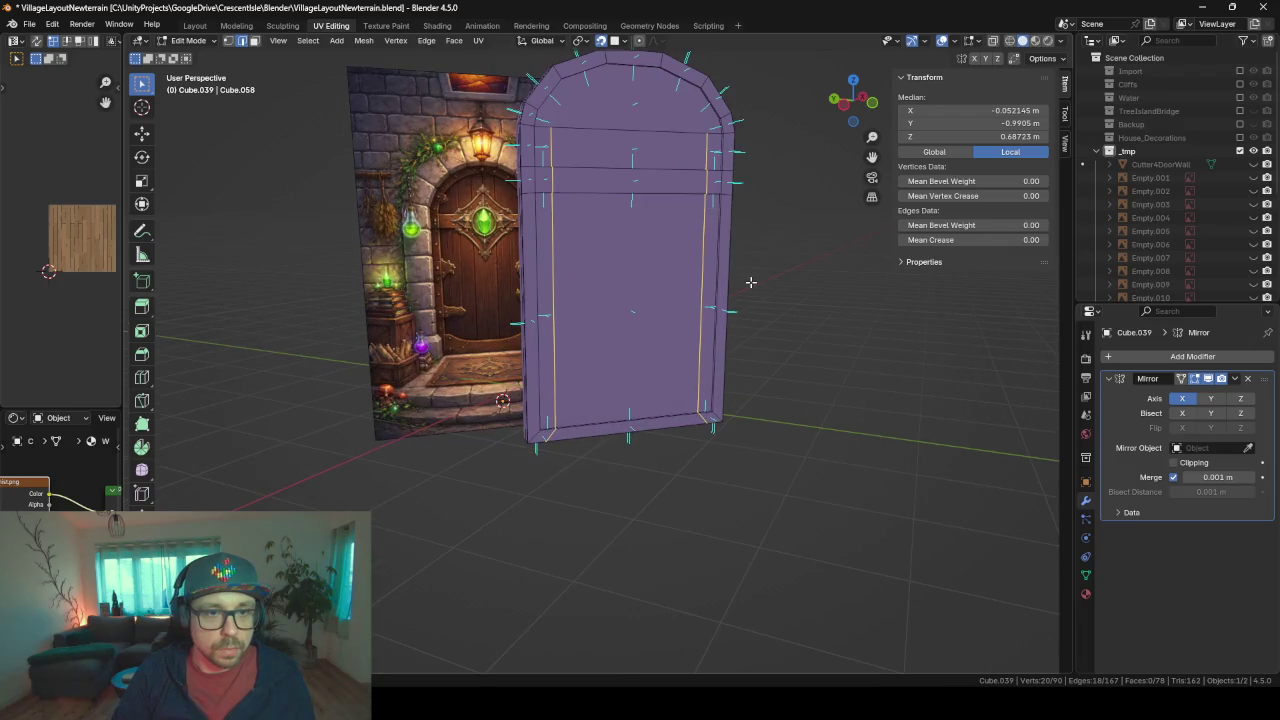
mouse_move(688, 180)
middle_down()
mouse_move(585, 272)
mouse_move(565, 441)
middle_up()
scroll(585, 272, up, 2)
scroll(585, 272, up, 2)
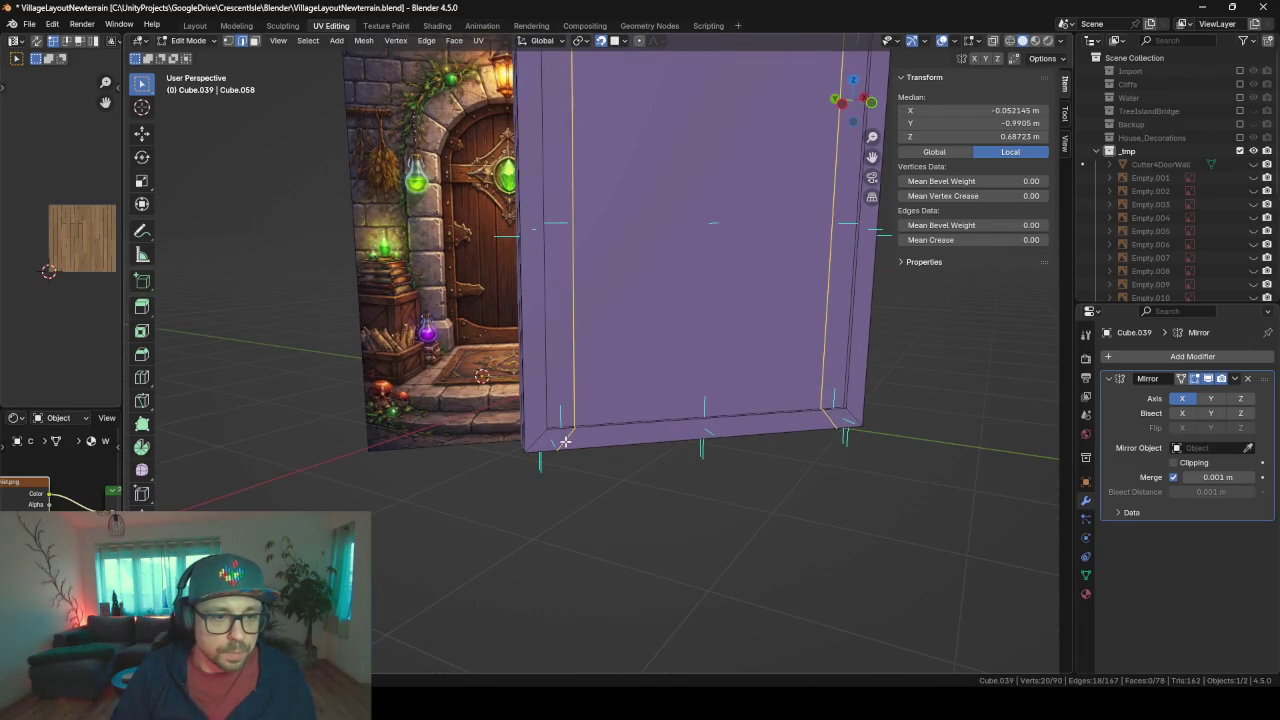
- Select a face along the bottom edge and try a vertical move, then cancel it
click(257, 42)
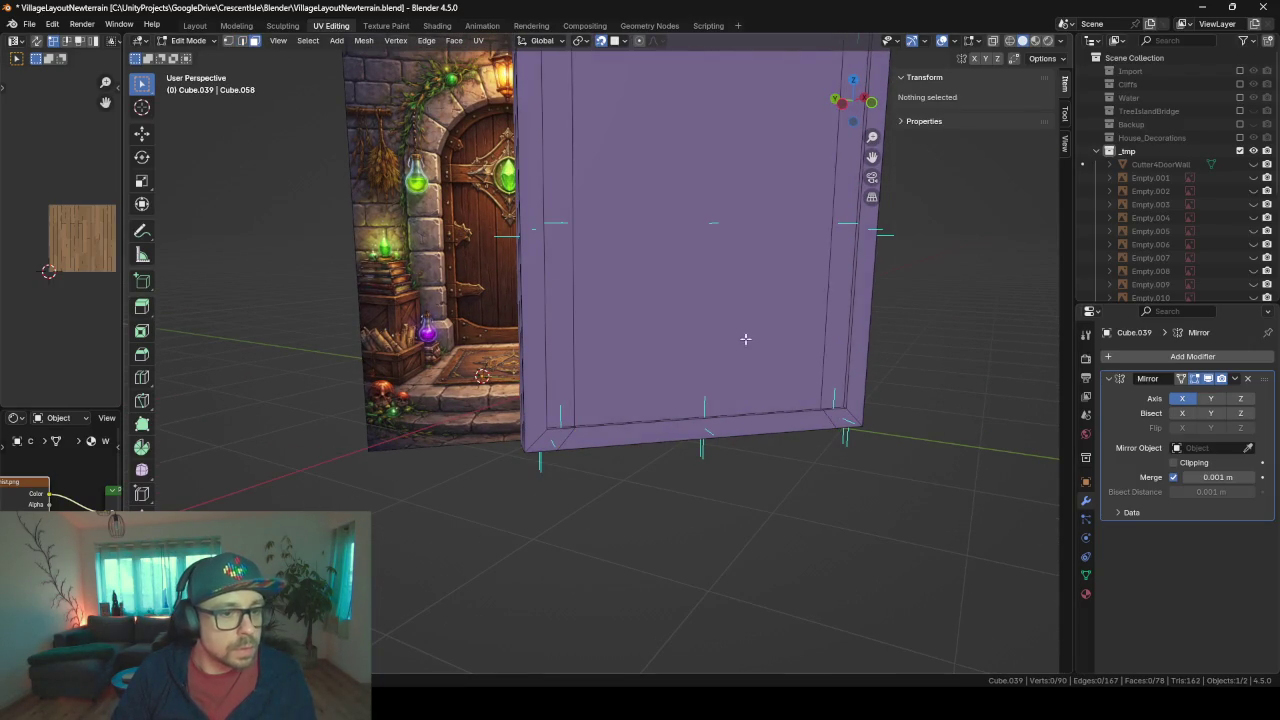
middle_drag(743, 337, 601, 403)
click(557, 428)
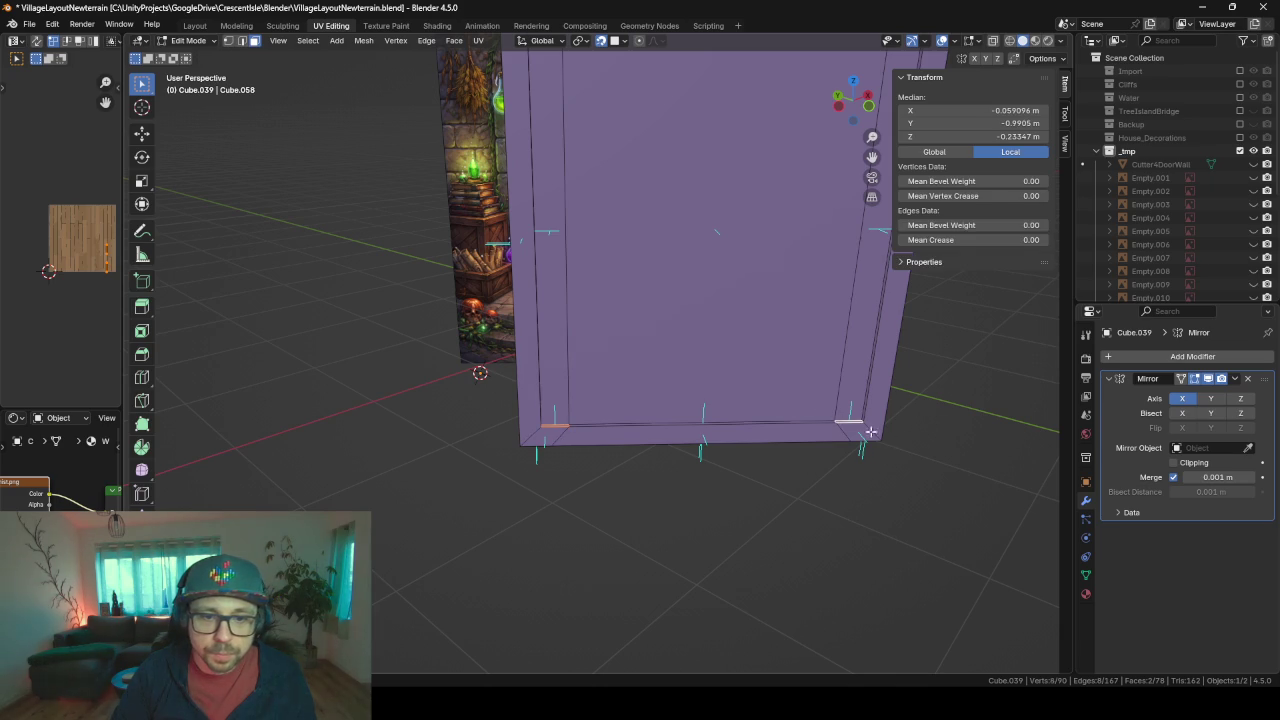
key(z)
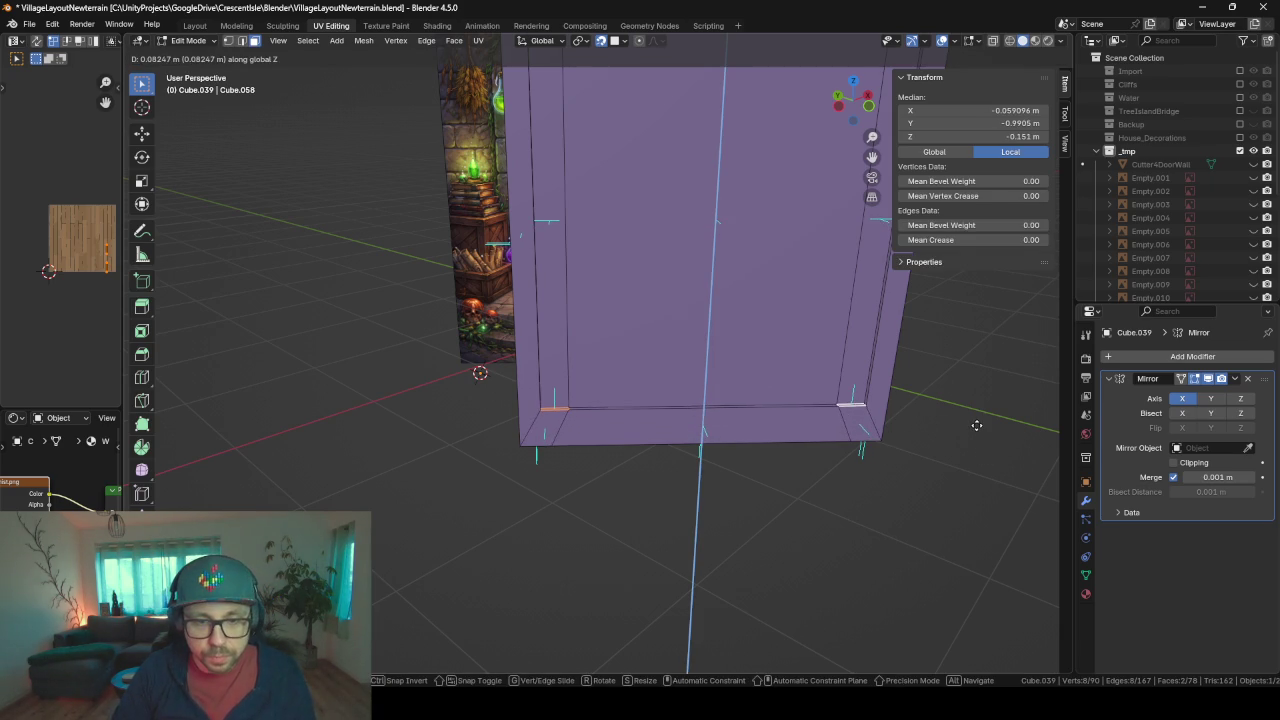
key(Escape)
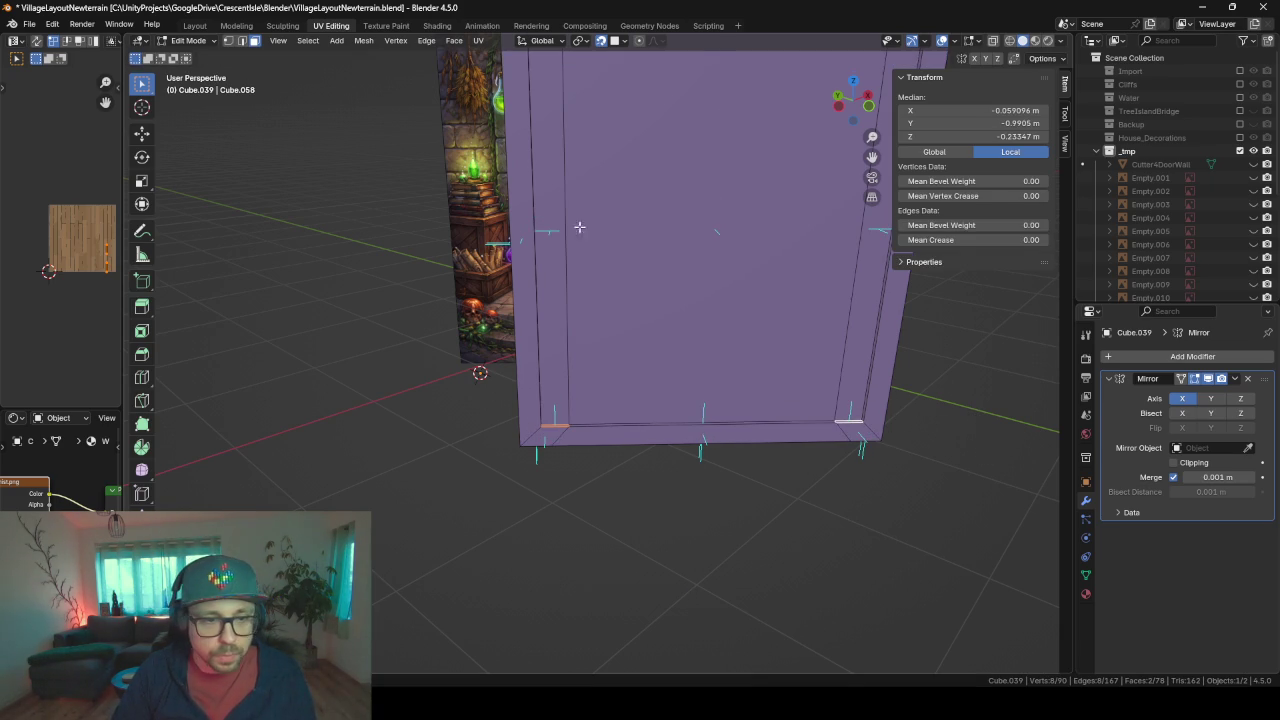
scroll(641, 382, up, 2)
scroll(638, 340, up, 2)
scroll(632, 284, up, 1)
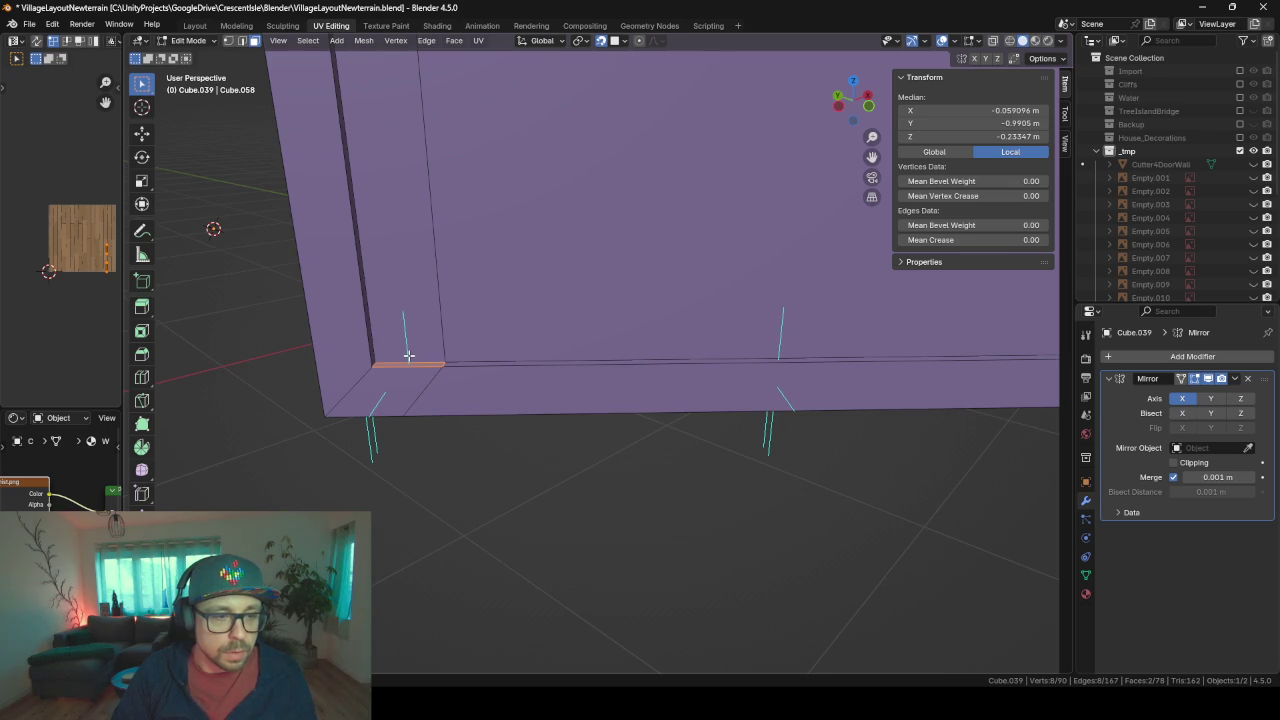
- Frame the long bottom edge, try moving it along Z, then cancel and undo
click(577, 362)
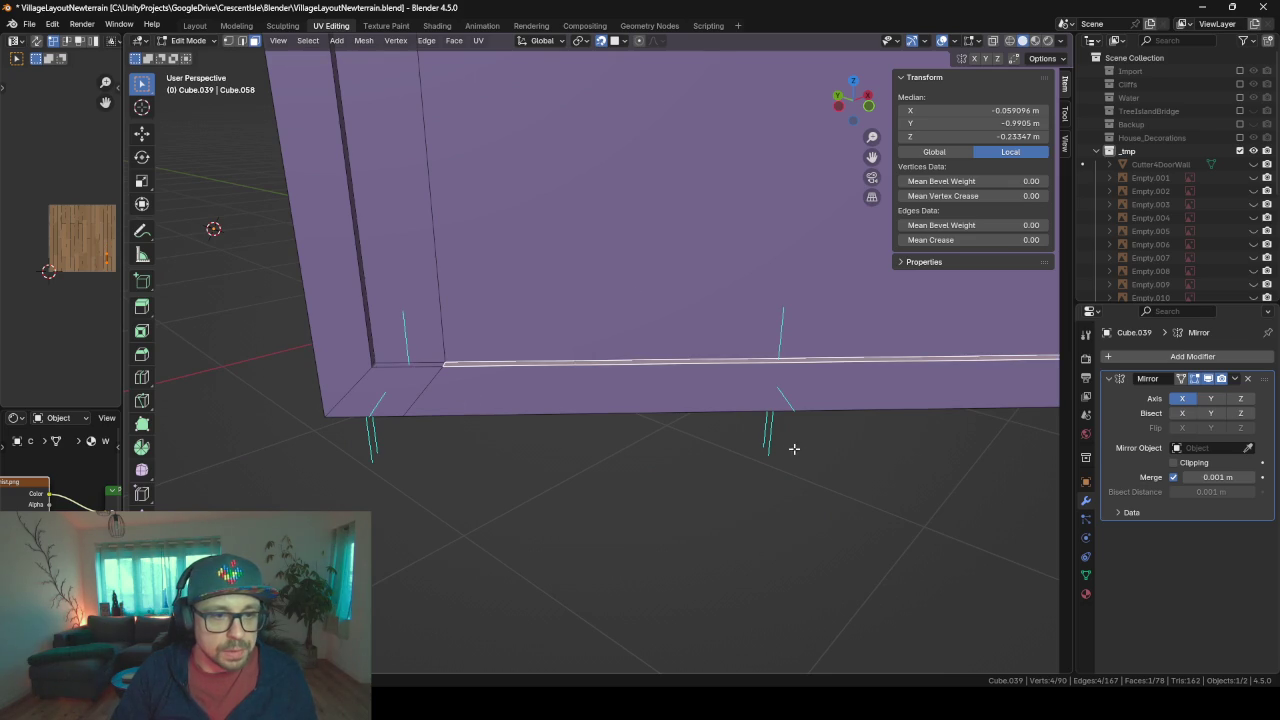
key(KP_Decimal)
shift+middle_drag(589, 408, 611, 425)
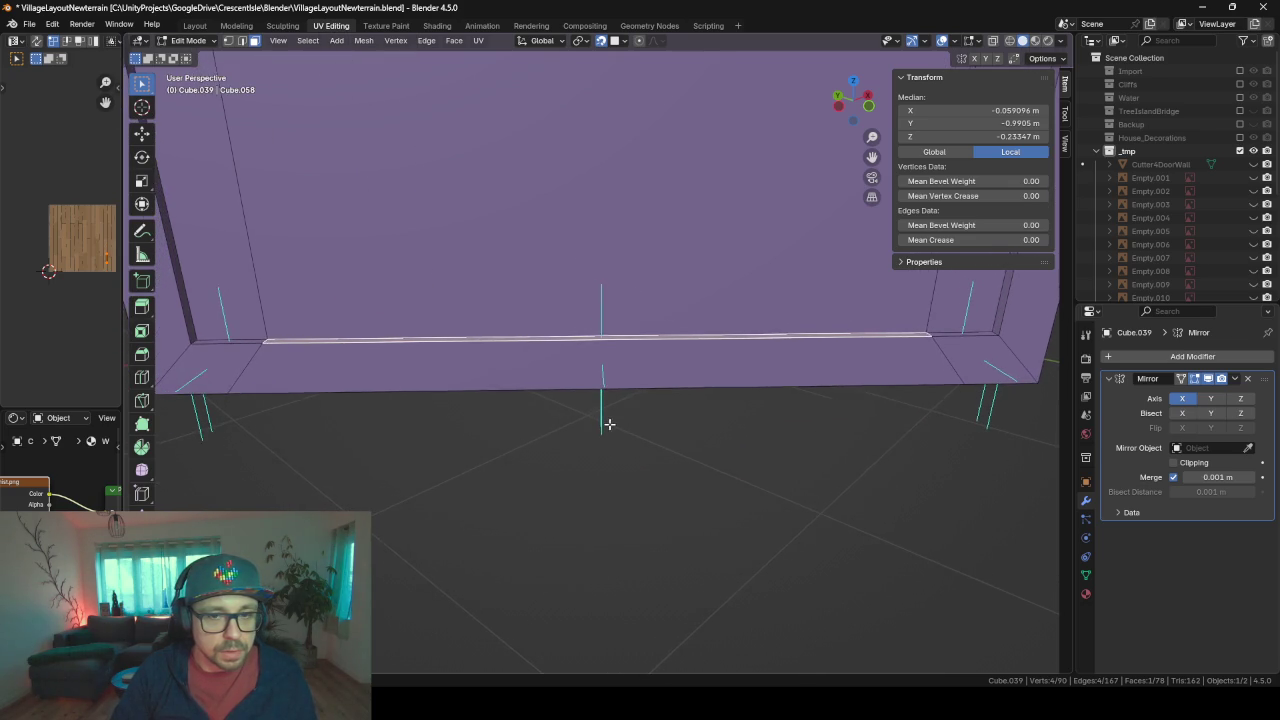
key(g)
key(z)
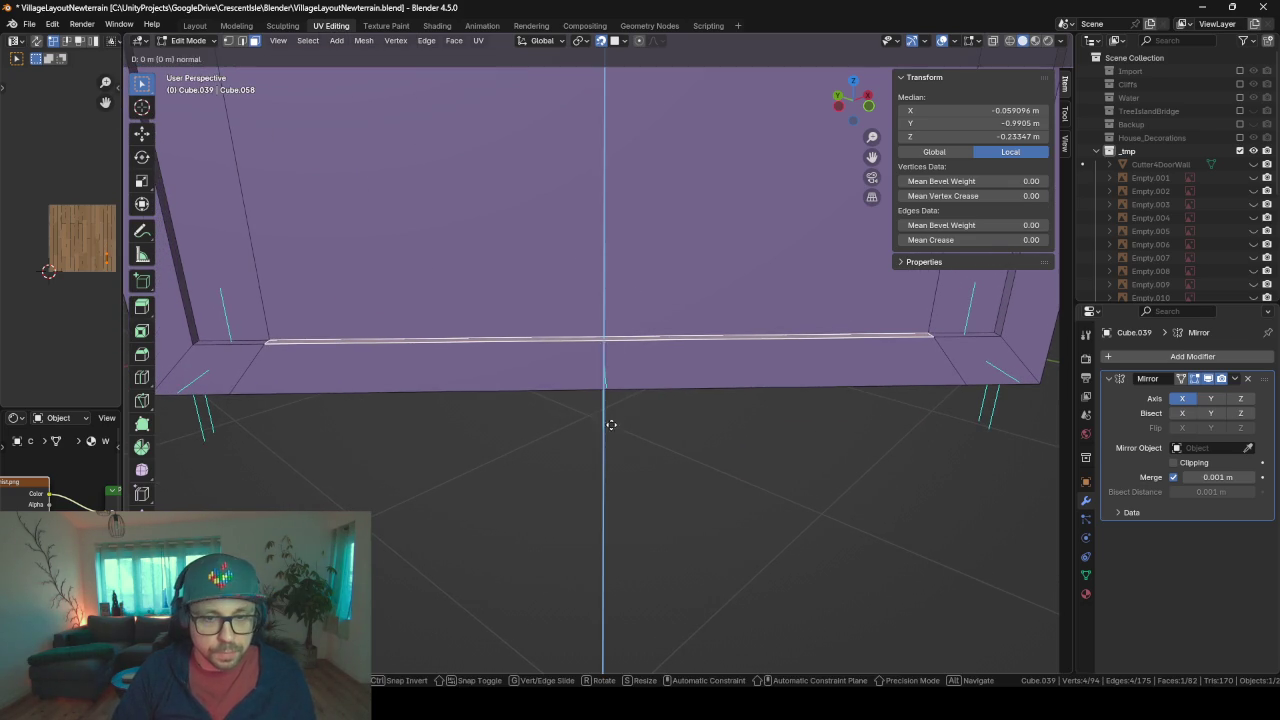
key(Escape)
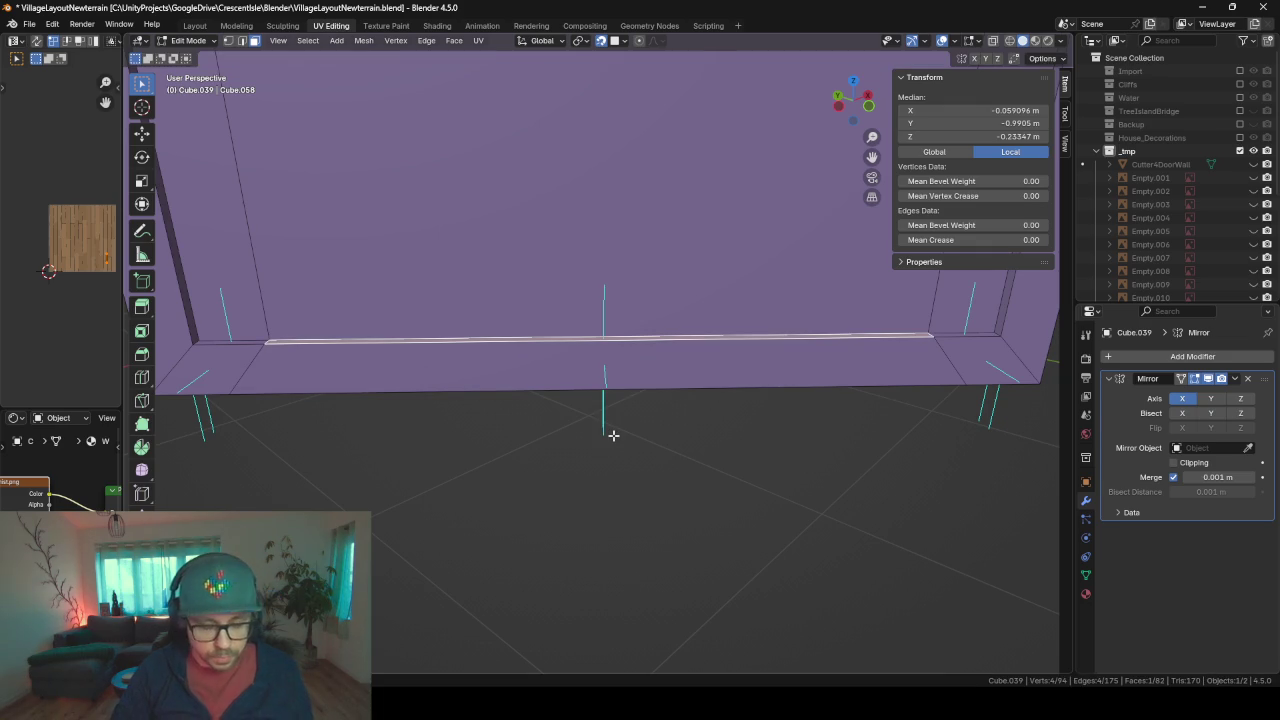
key(ctrl+z)
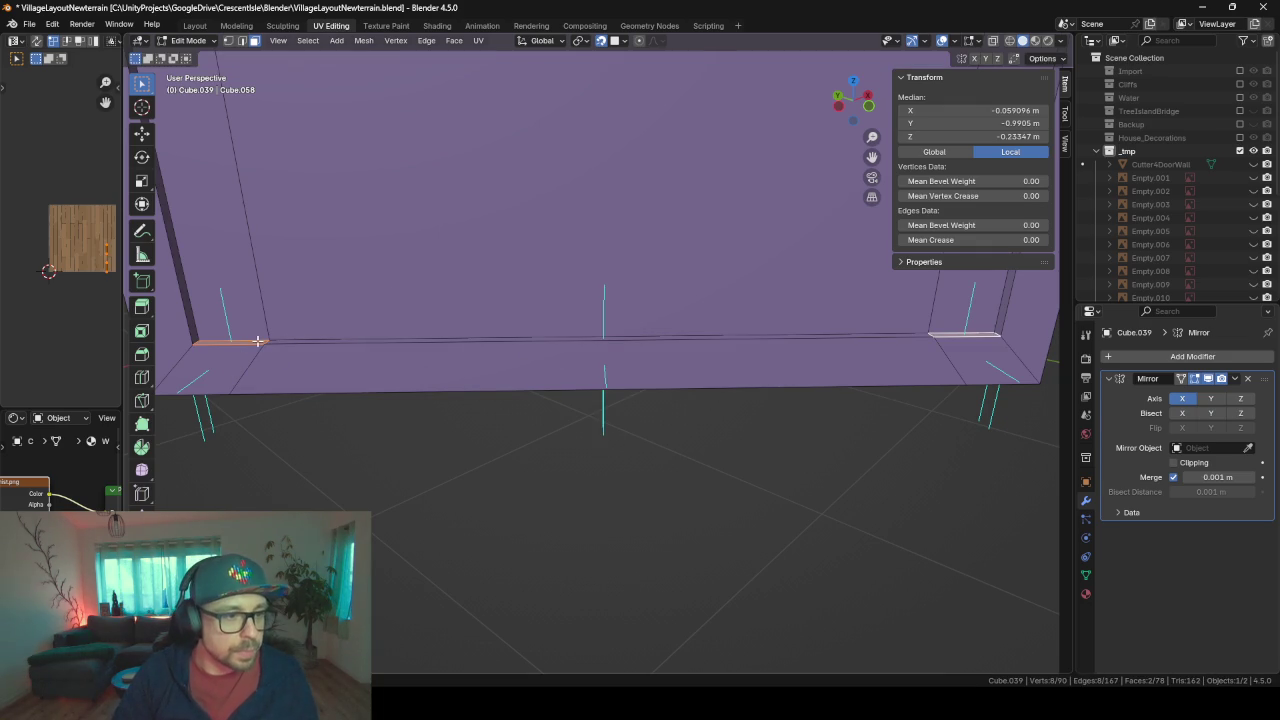
- Select the vertical edge loops on the door's front and dissolve them
click(259, 342)
click(280, 342)
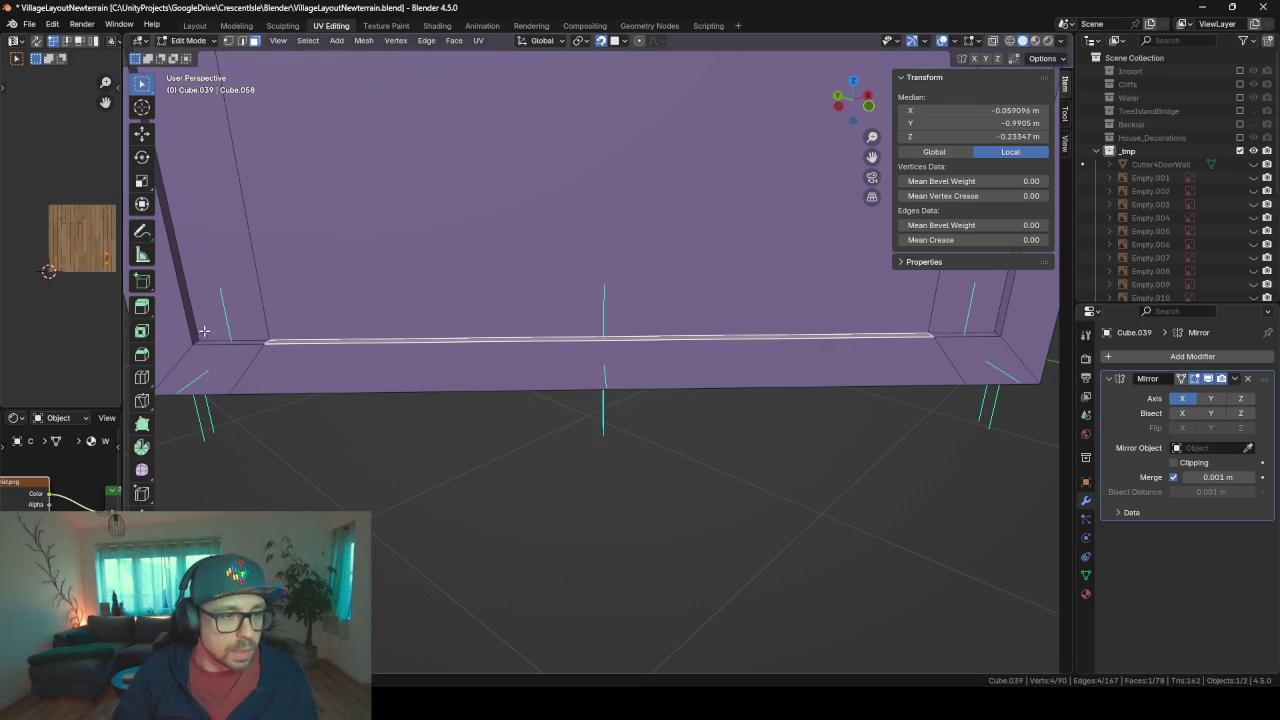
middle_drag(391, 365, 528, 489)
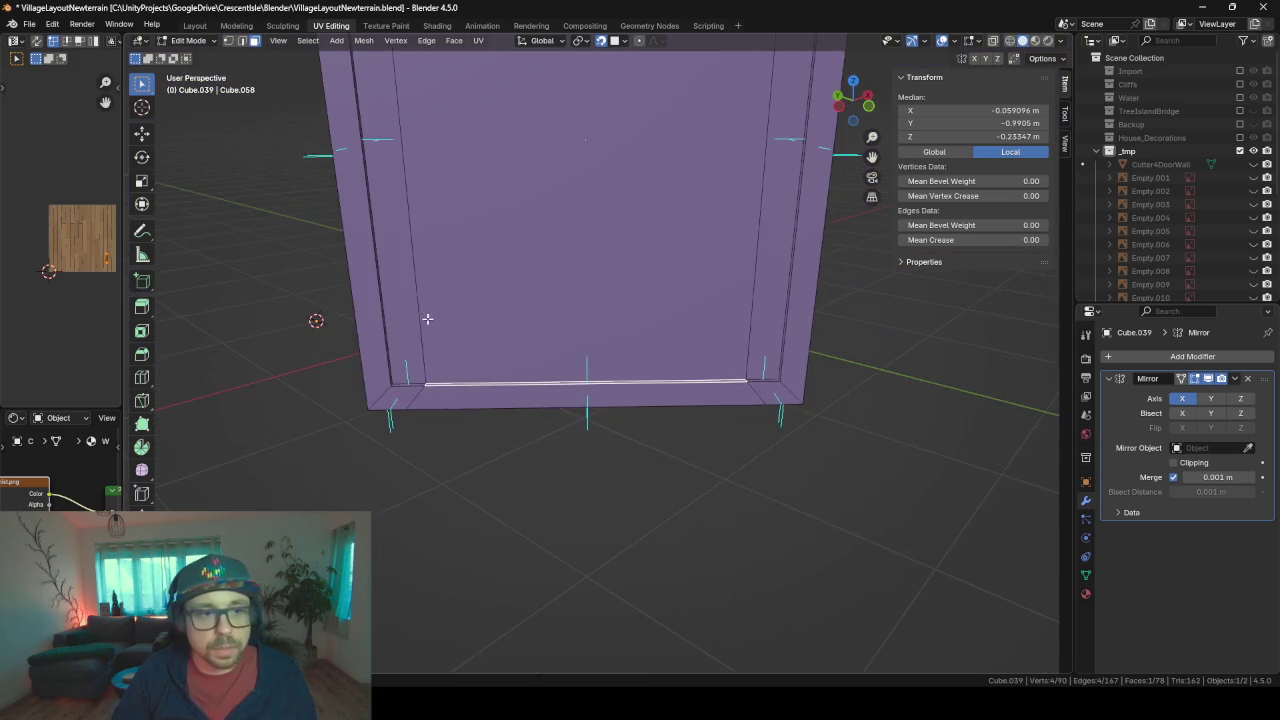
scroll(528, 489, down, 5)
mouse_move(480, 420)
middle_down()
mouse_move(440, 425)
mouse_move(484, 426)
middle_up()
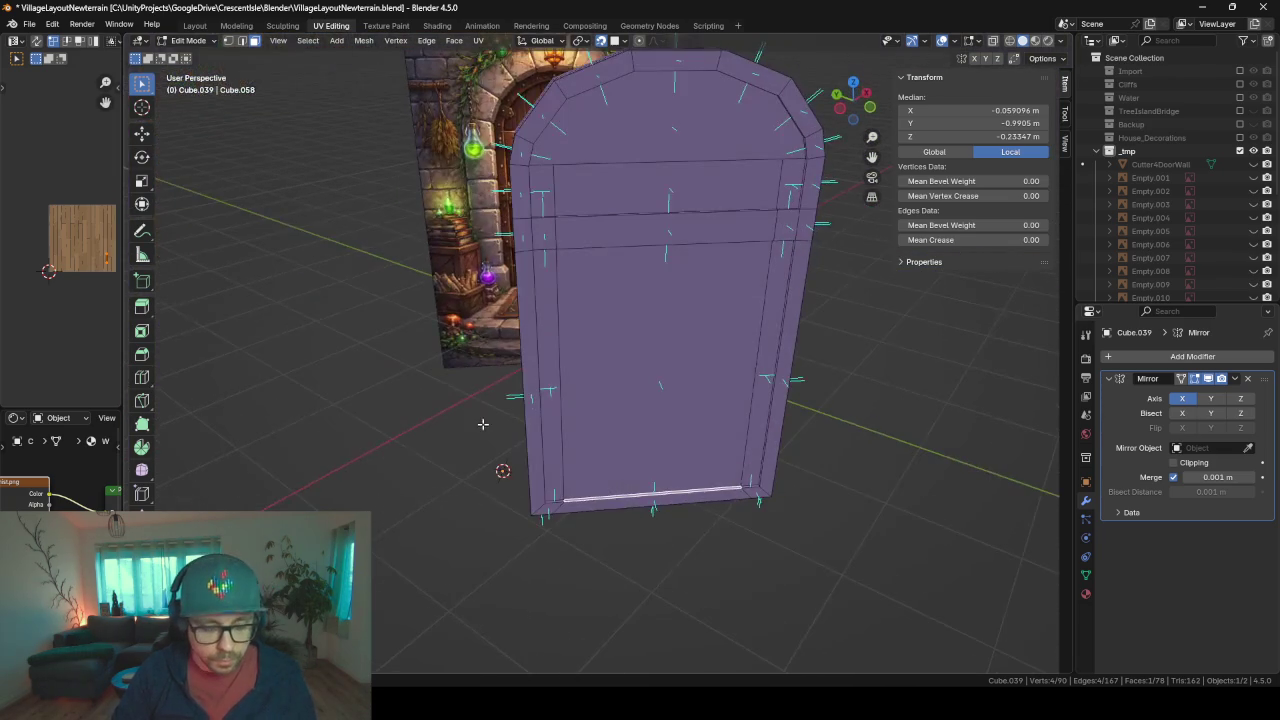
alt+click(557, 387)
key(ctrl+x)
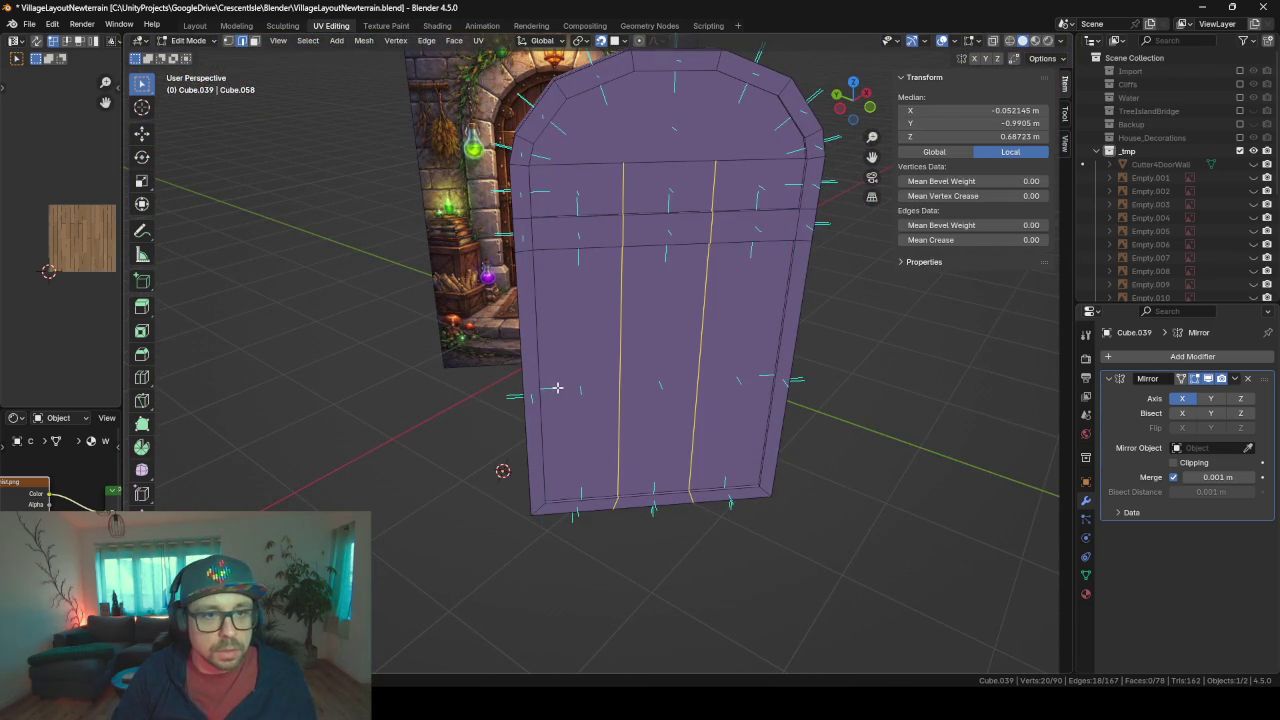
key(ctrl+x)
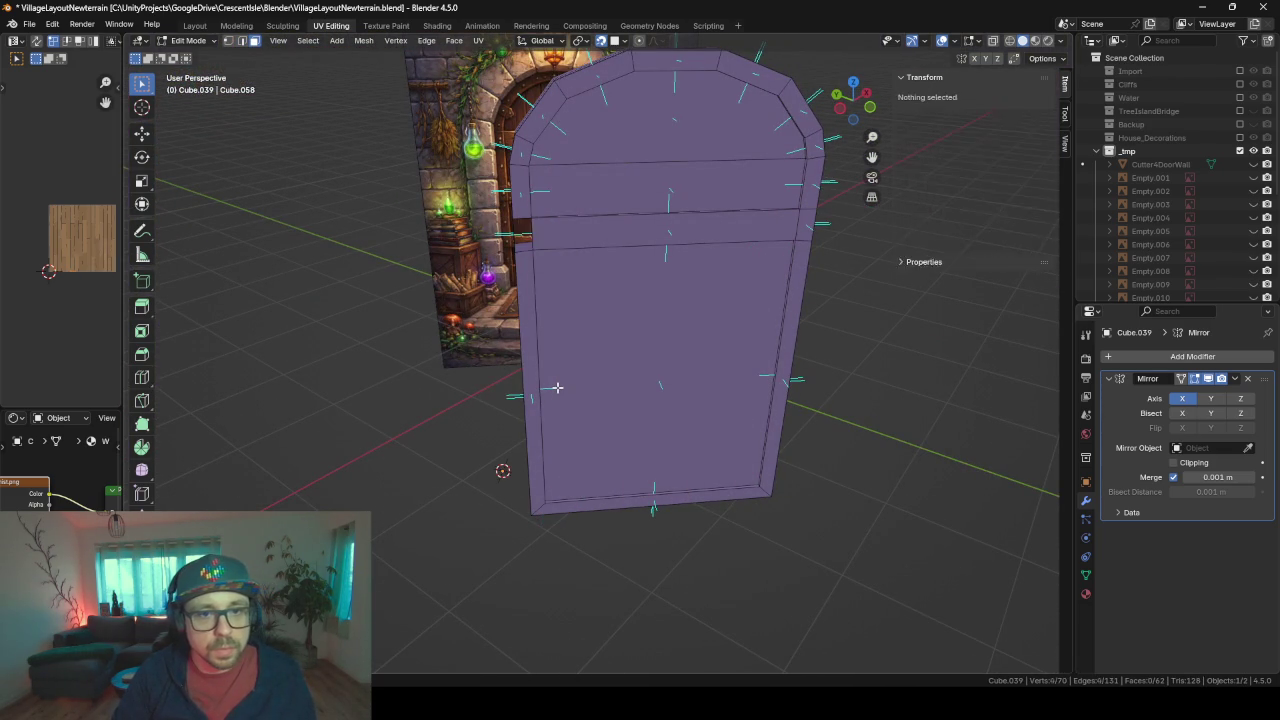
- Undo the stray face fill and return to Object Mode with a plain front
key(f)
key(a)
key(ctrl+z)
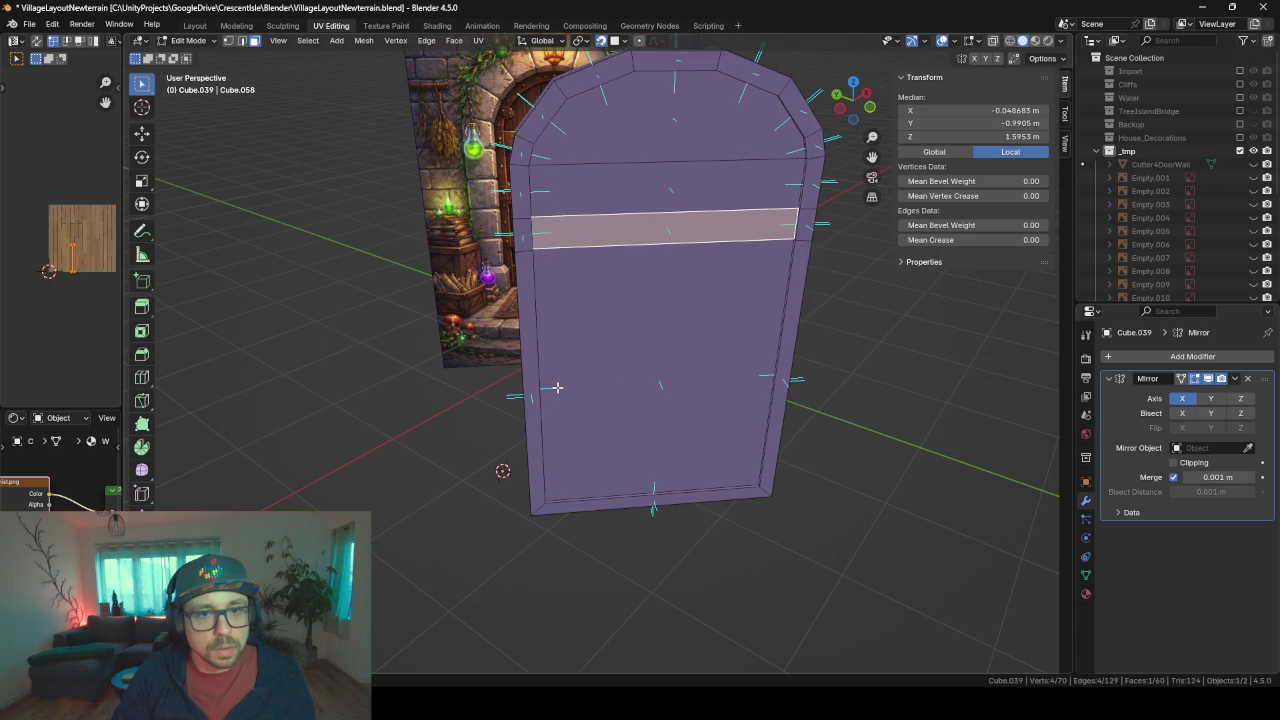
key(ctrl+z)
key(ctrl+z)
key(ctrl+z)
key(ctrl+z)
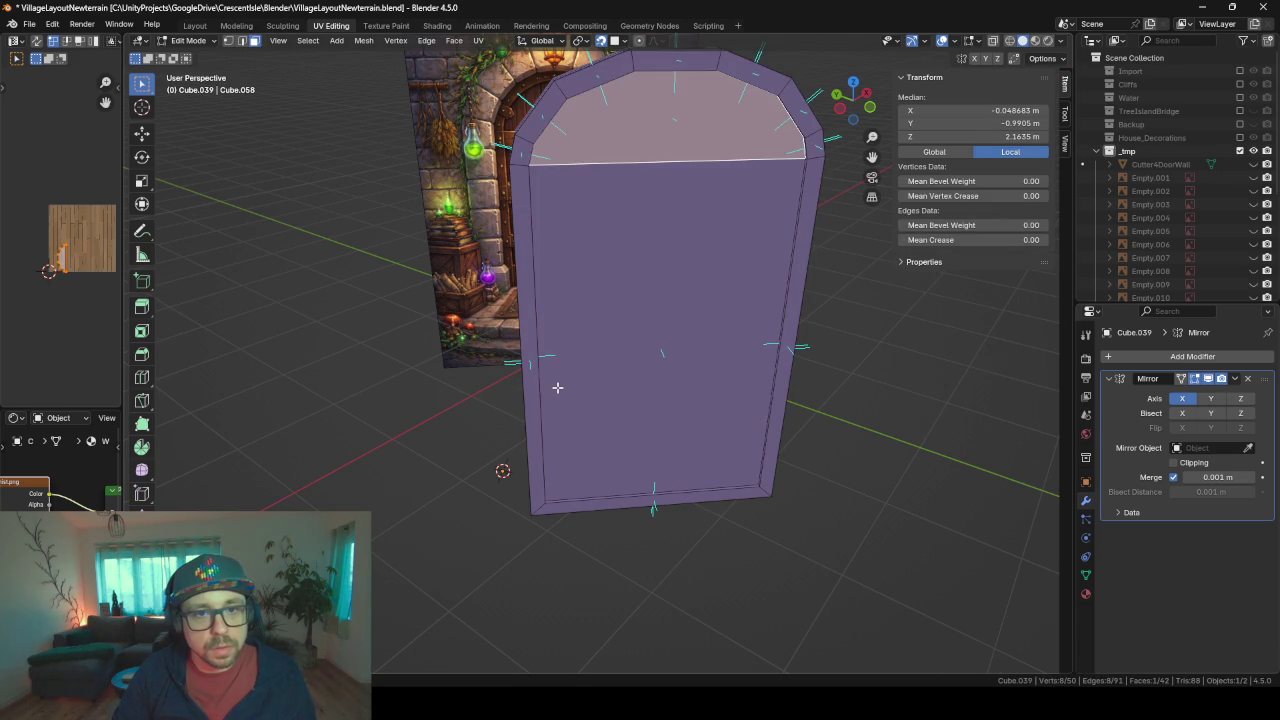
key(ctrl+z)
key(Tab)
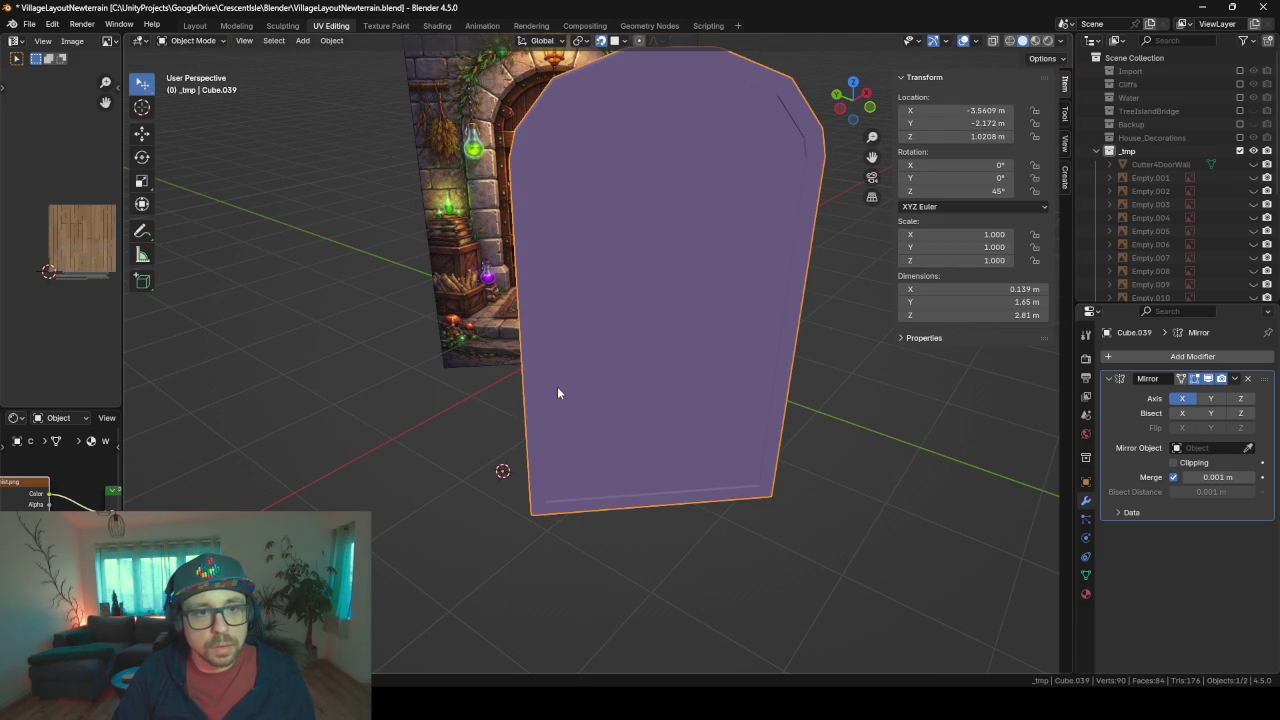
- Select the door's frame rim faces, delete them, then undo the deletion
key(Tab)
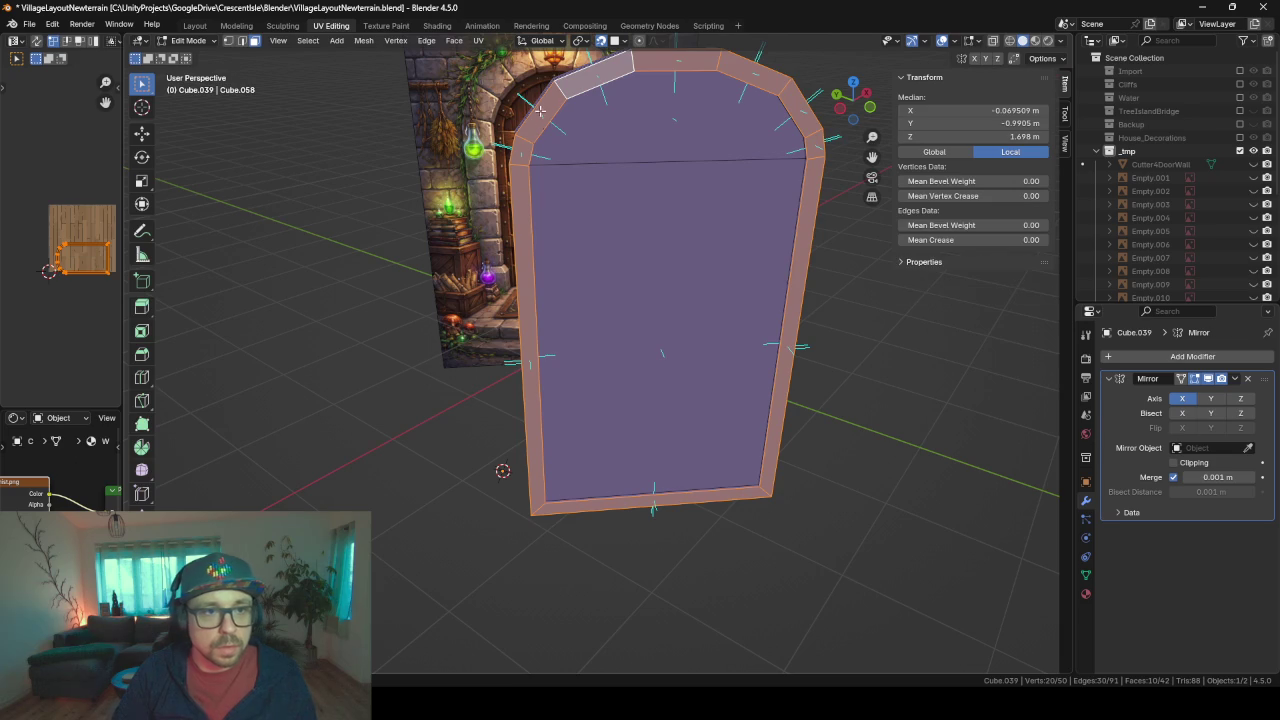
mouse_move(671, 306)
middle_down()
mouse_move(595, 113)
mouse_move(577, 116)
middle_up()
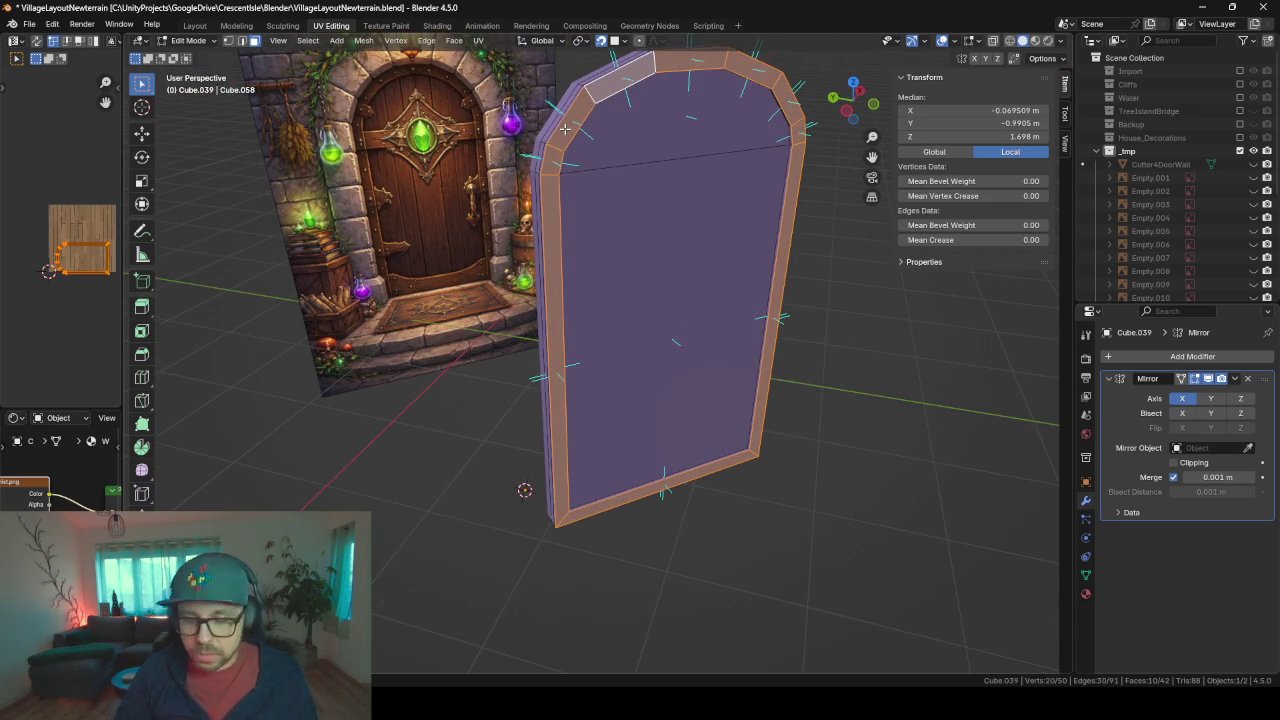
key(ctrl+l)
key(x)
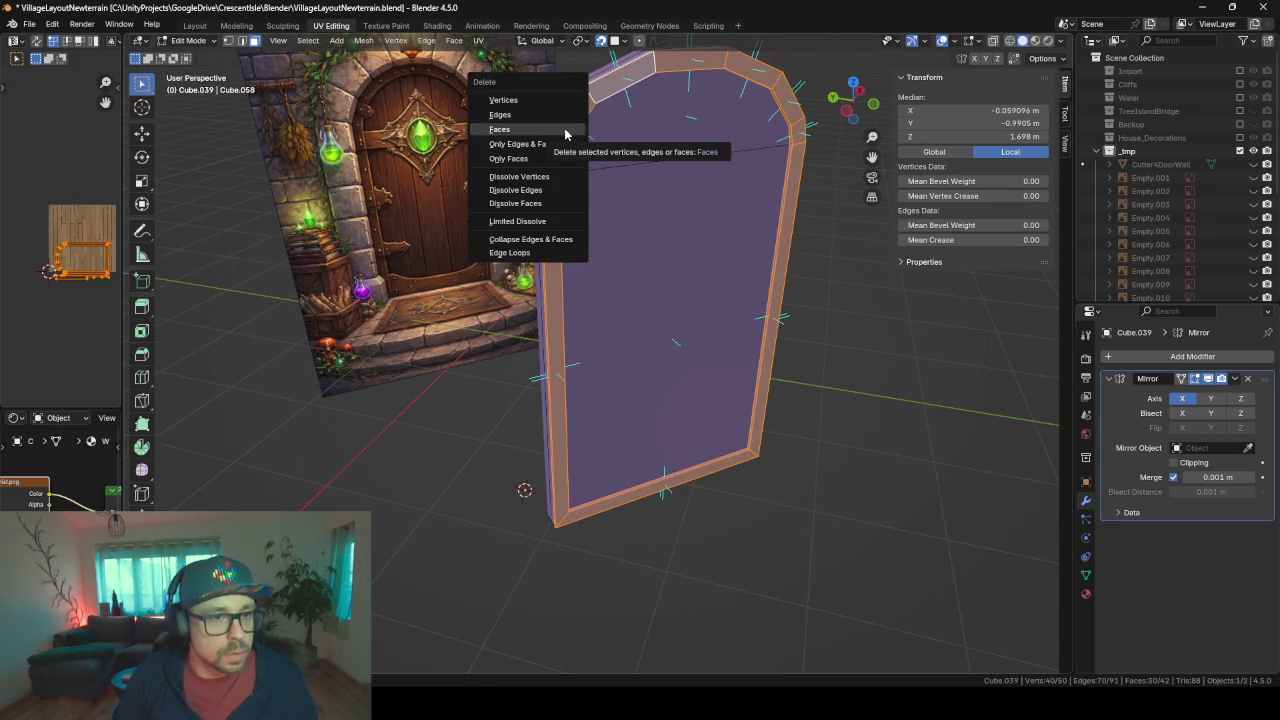
click(565, 129)
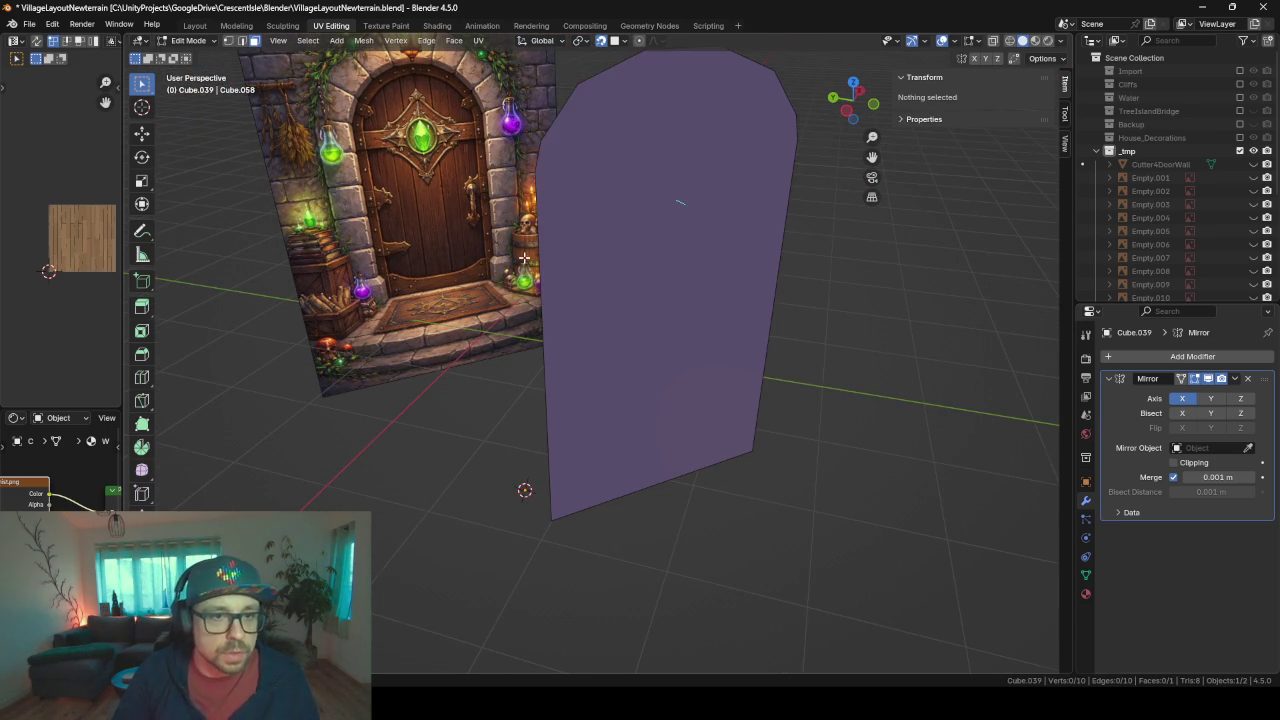
mouse_move(524, 258)
middle_down()
mouse_move(677, 257)
mouse_move(577, 257)
mouse_move(483, 300)
mouse_move(446, 460)
mouse_move(409, 280)
mouse_move(461, 459)
middle_up()
key(ctrl+z)
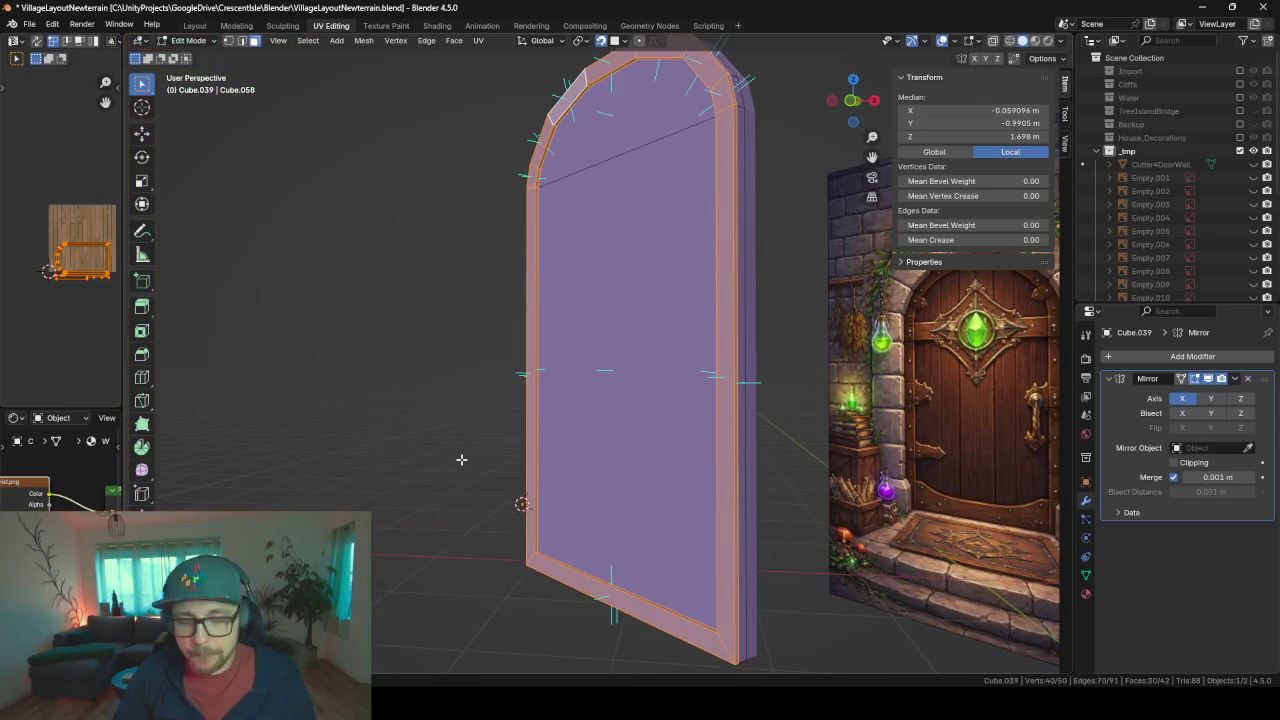
- Try dissolving the rim faces into one face, then undo to restore the bevelled rim
key(x)
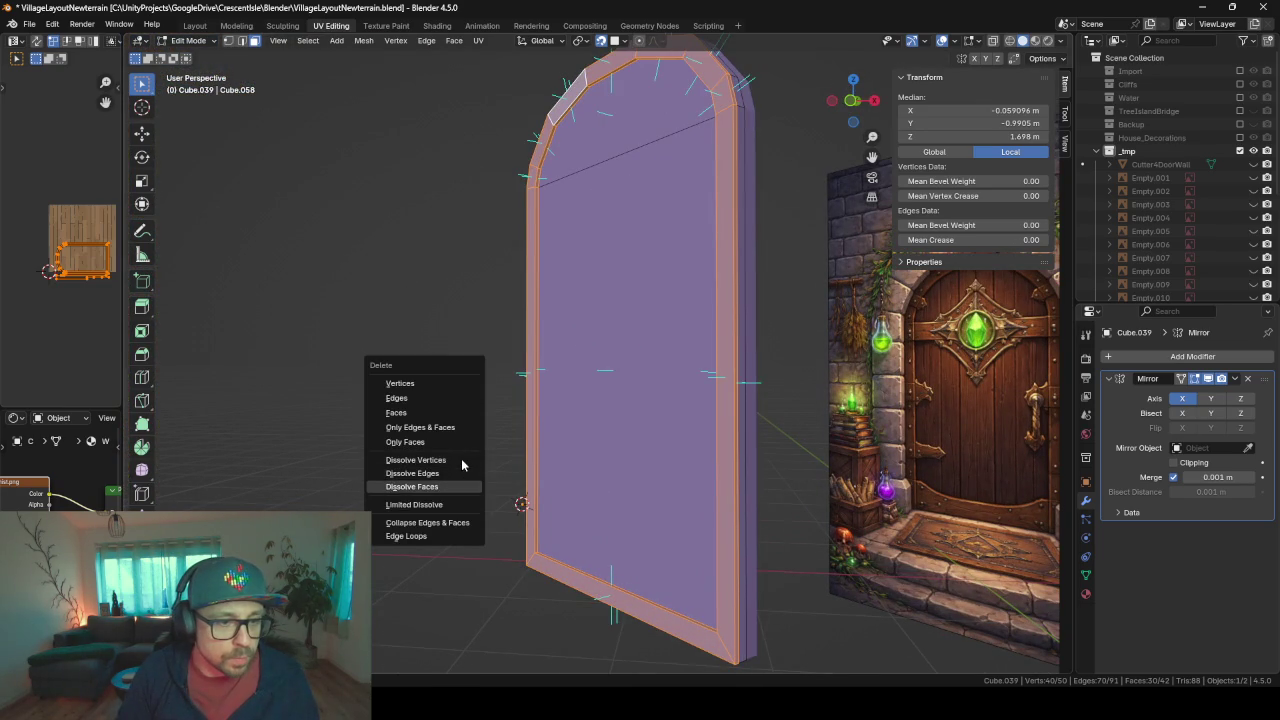
key(Escape)
key(x)
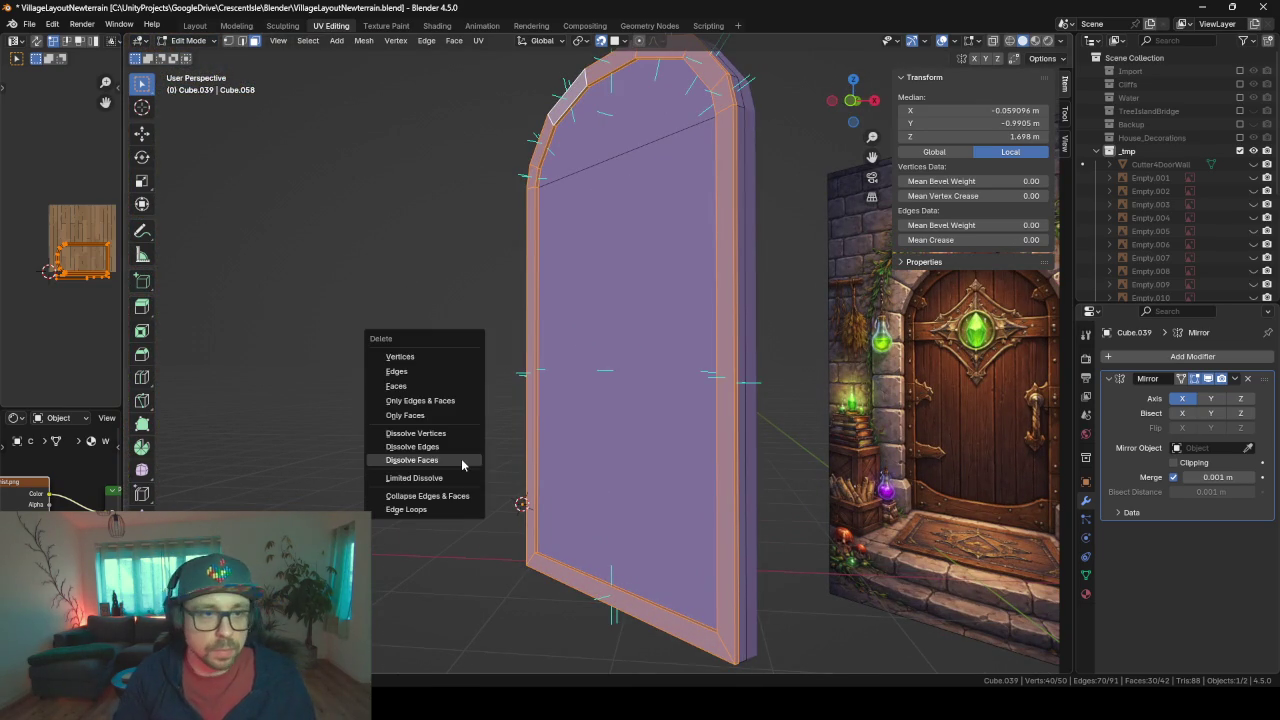
click(461, 459)
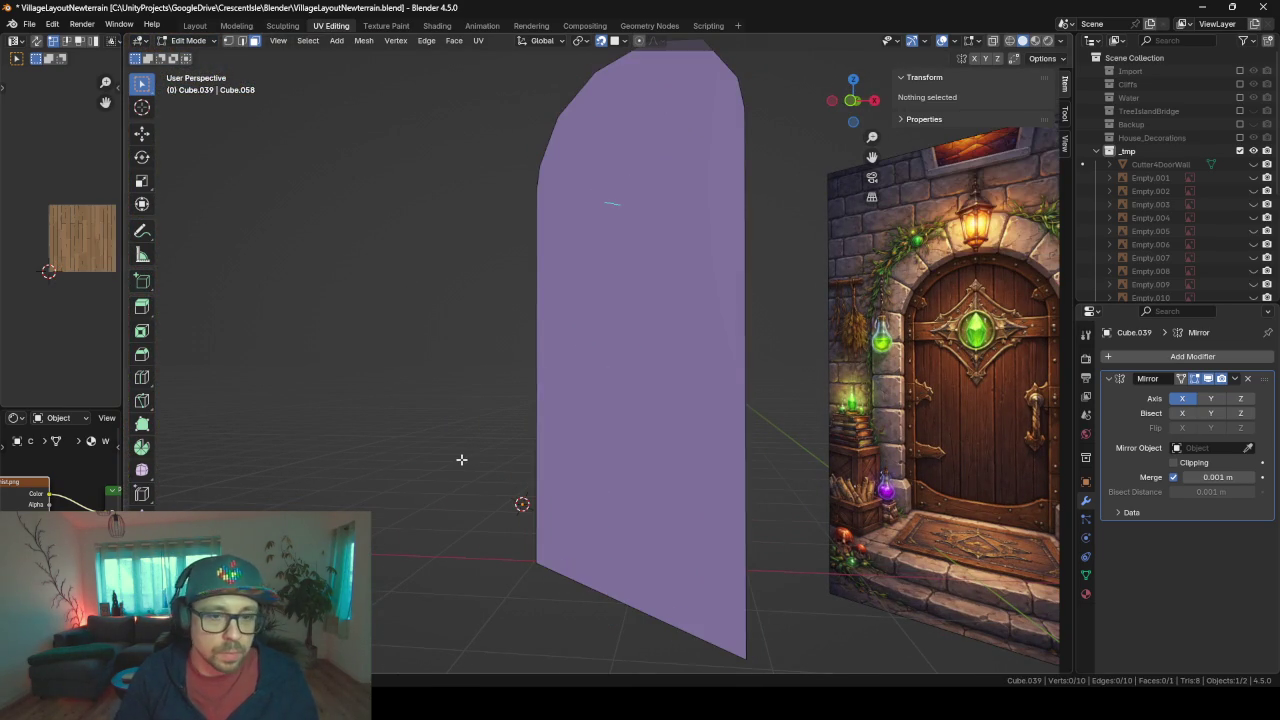
middle_drag(461, 459, 807, 349)
key(a)
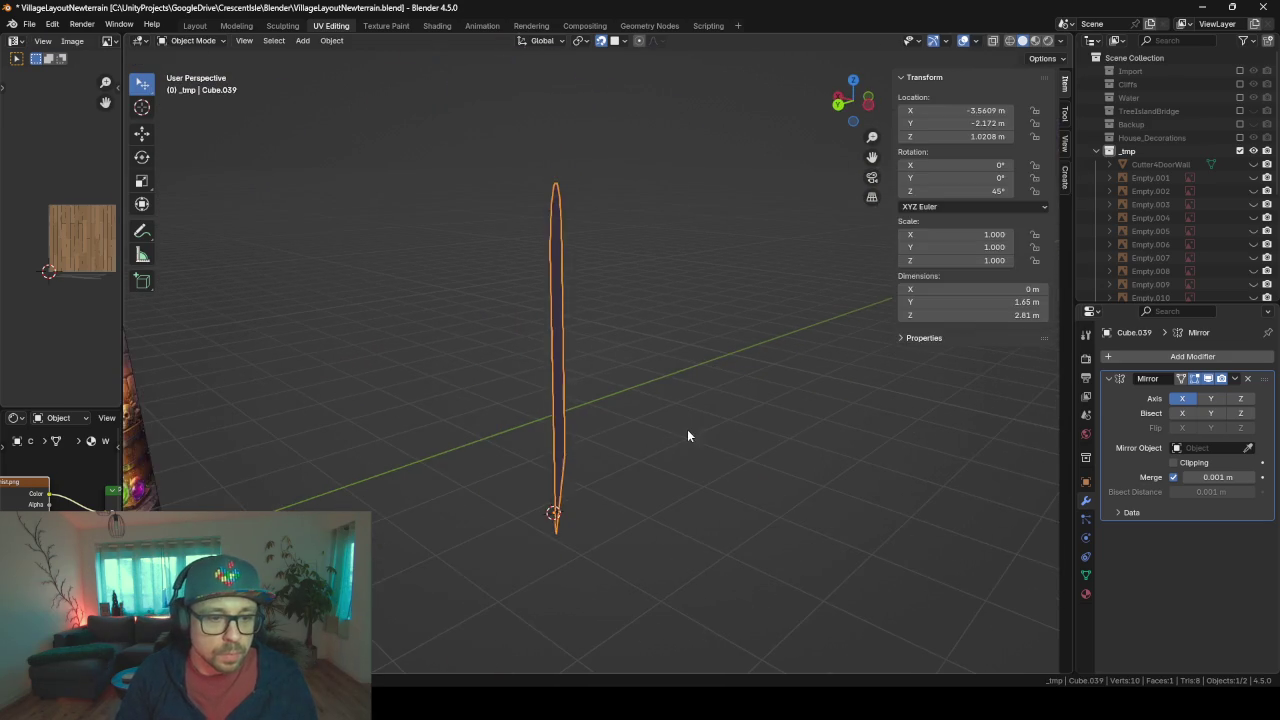
key(alt+a)
middle_drag(687, 429, 598, 432)
key(ctrl+z)
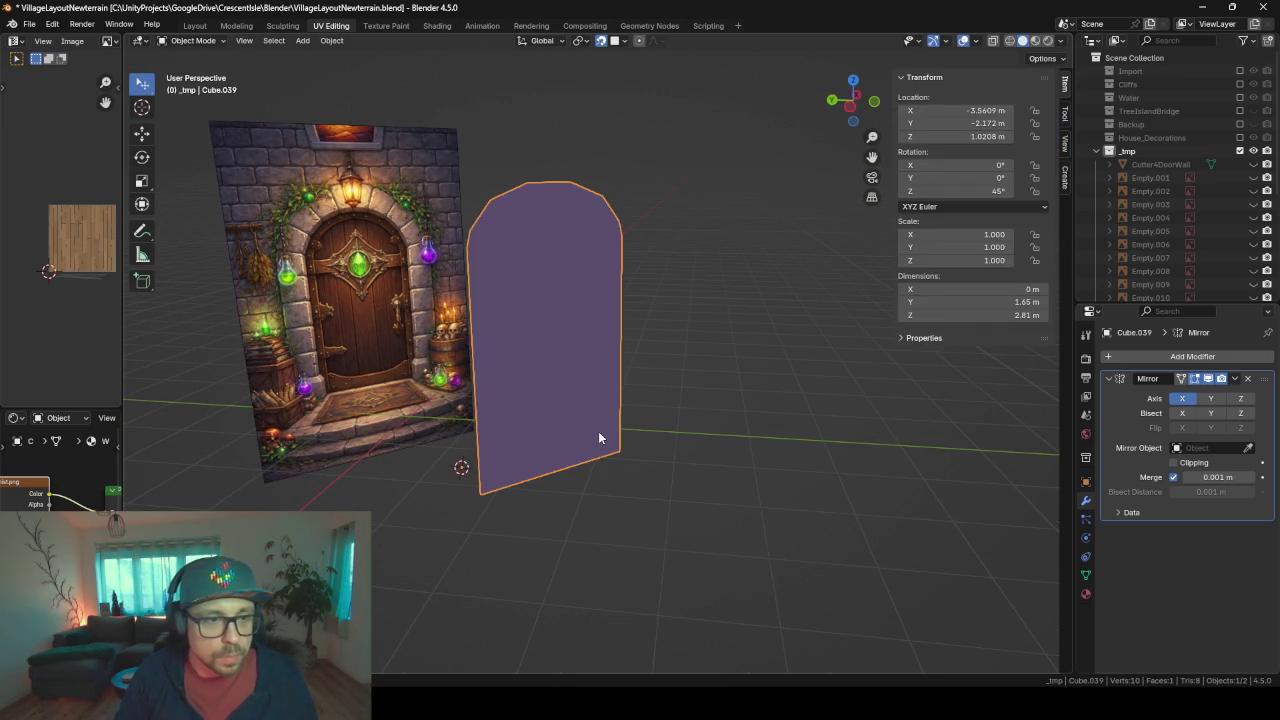
key(ctrl+z)
key(ctrl+z)
scroll(598, 431, up, 3)
mouse_move(598, 431)
middle_down()
mouse_move(566, 420)
mouse_move(497, 303)
middle_up()
- In edge select mode, slide one edge ring of the frame along the arch
click(241, 40)
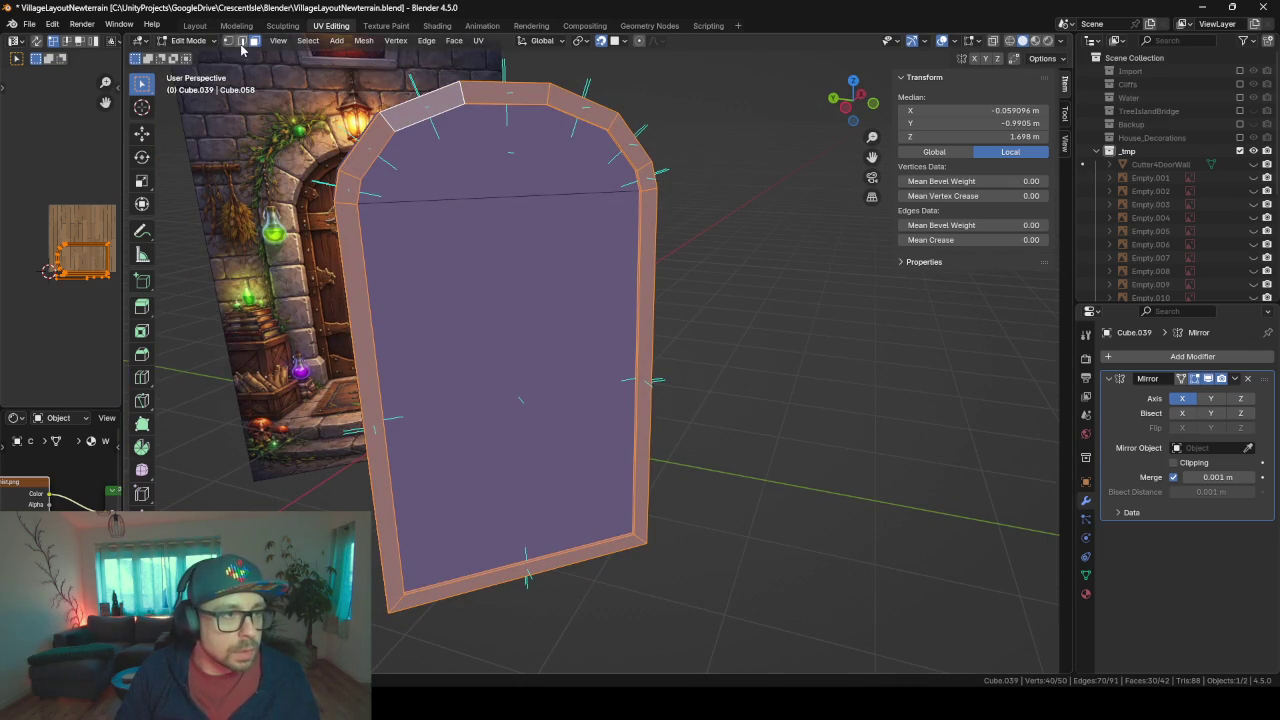
middle_drag(286, 72, 357, 124)
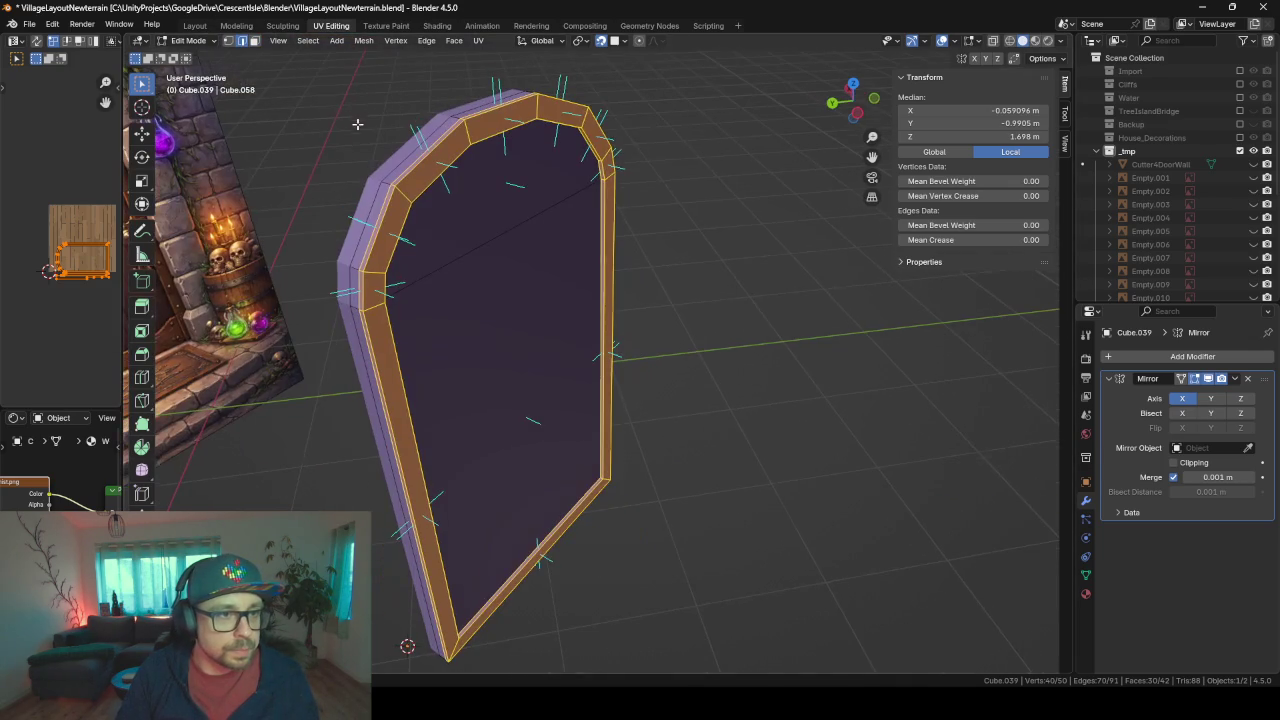
alt+click(470, 135)
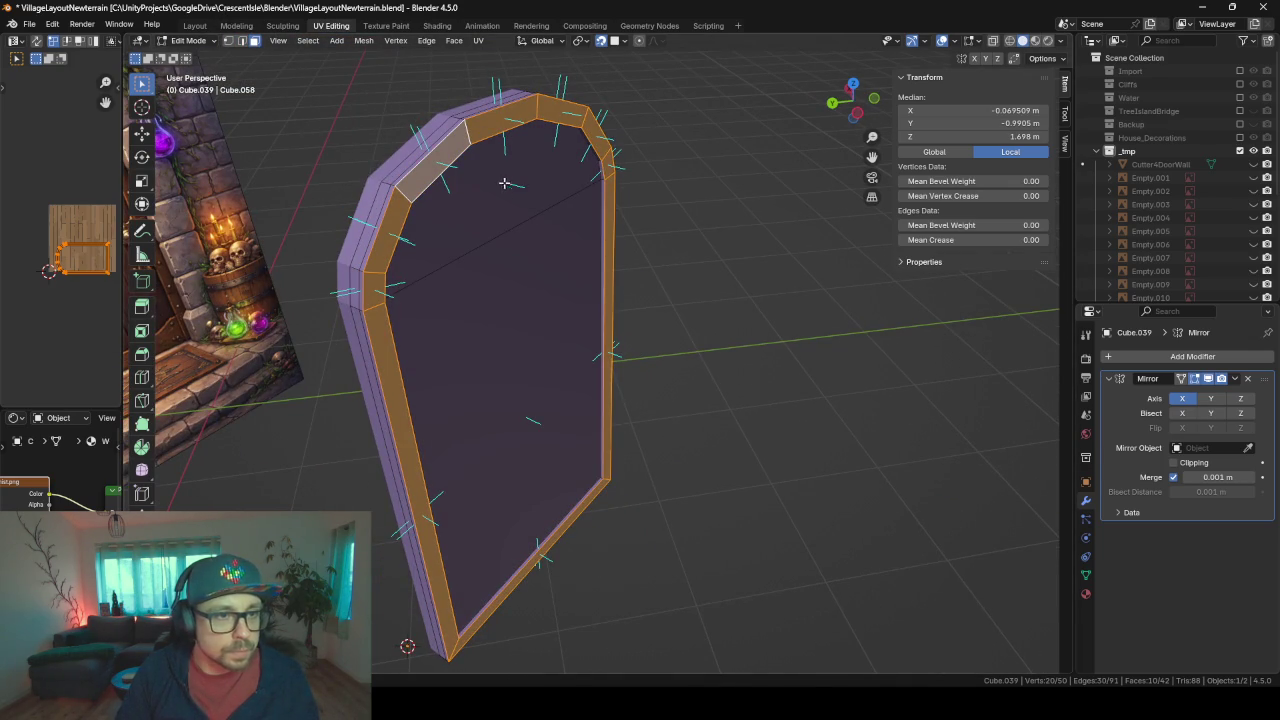
key(shift+v)
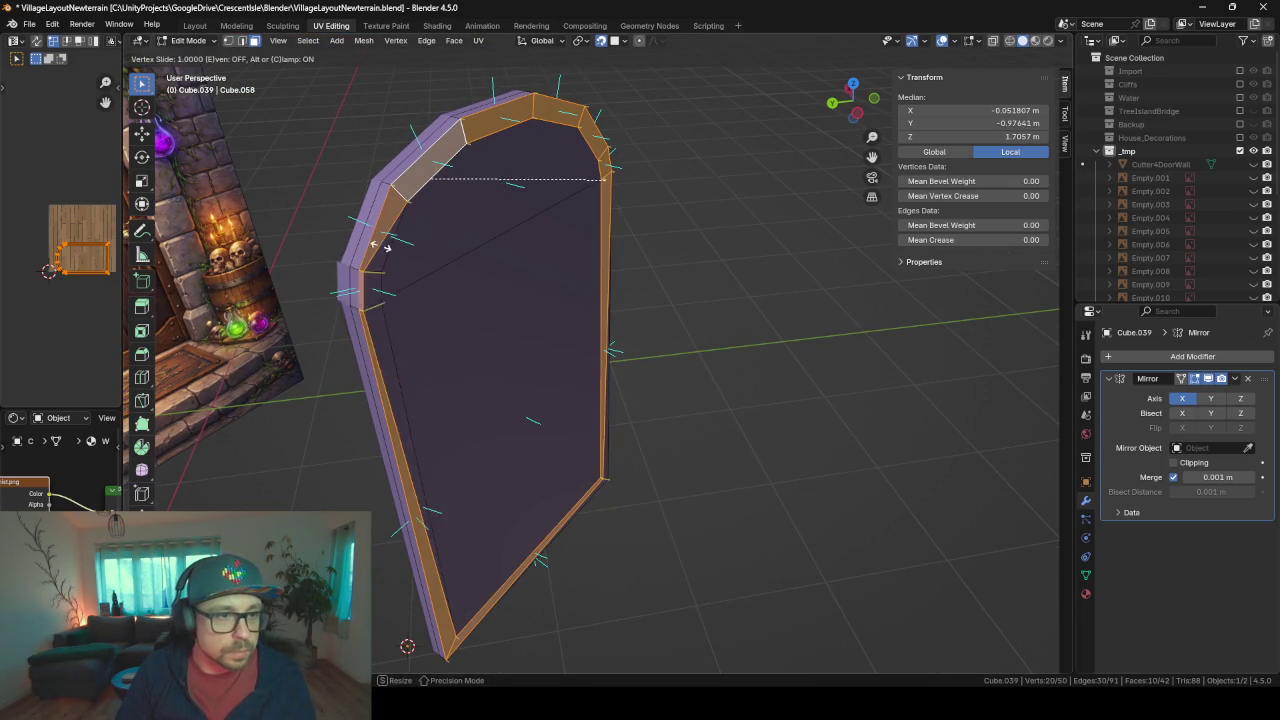
click(290, 185)
mouse_move(536, 388)
middle_down()
mouse_move(373, 376)
mouse_move(444, 384)
middle_up()
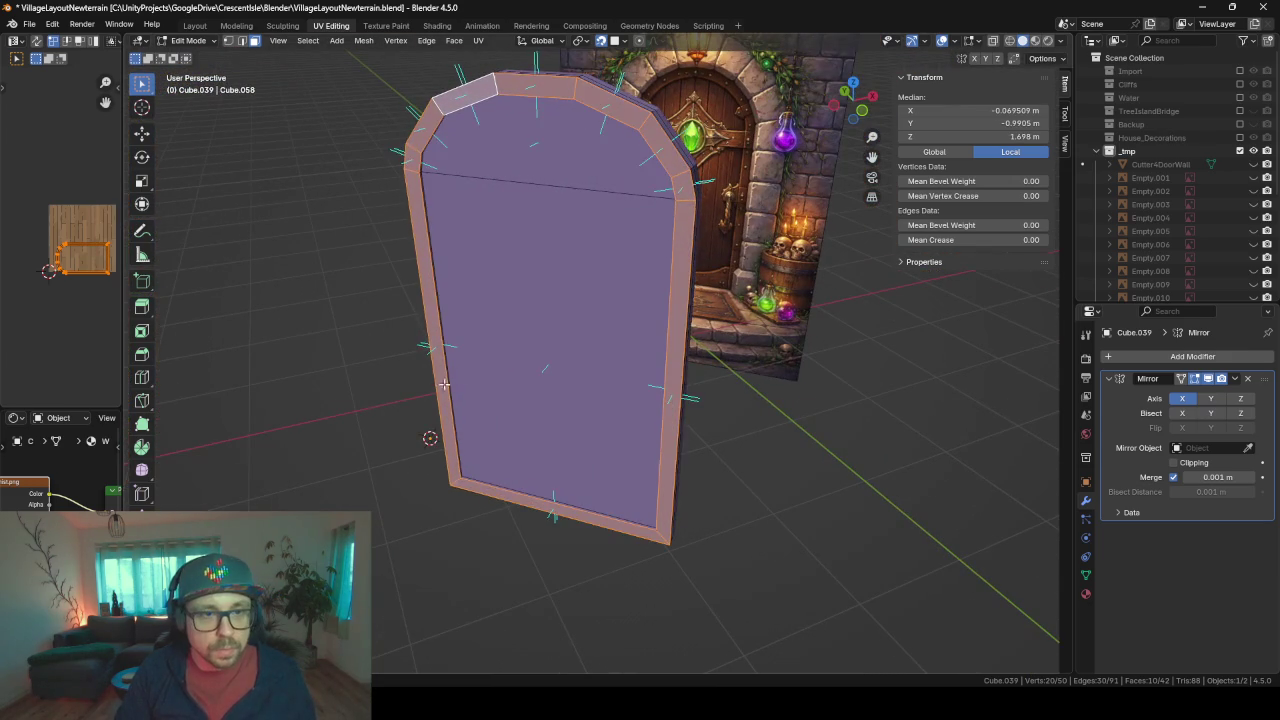
middle_drag(549, 260, 354, 108)
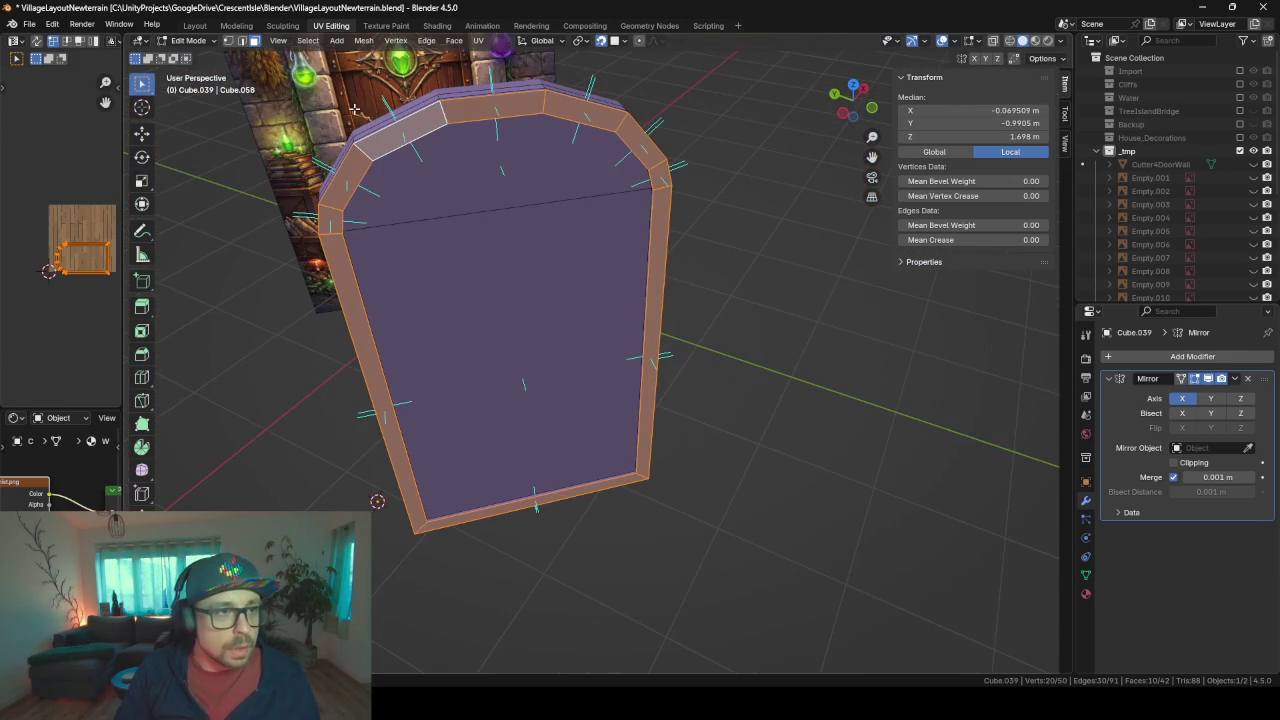
- Select the arch's outline and inset loops, then merge by distance to remove 20 doubled vertices
click(241, 41)
alt+click(393, 120)
middle_drag(355, 212, 410, 215)
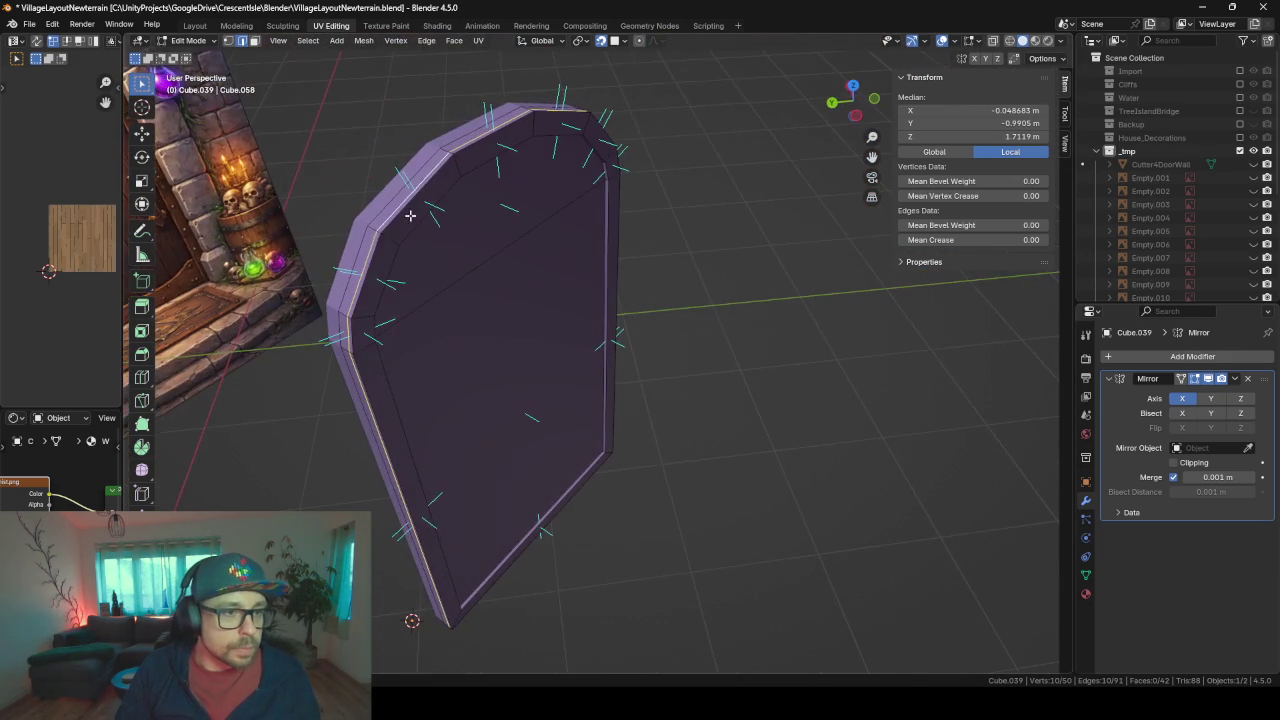
alt+click(376, 297)
alt+click(340, 395)
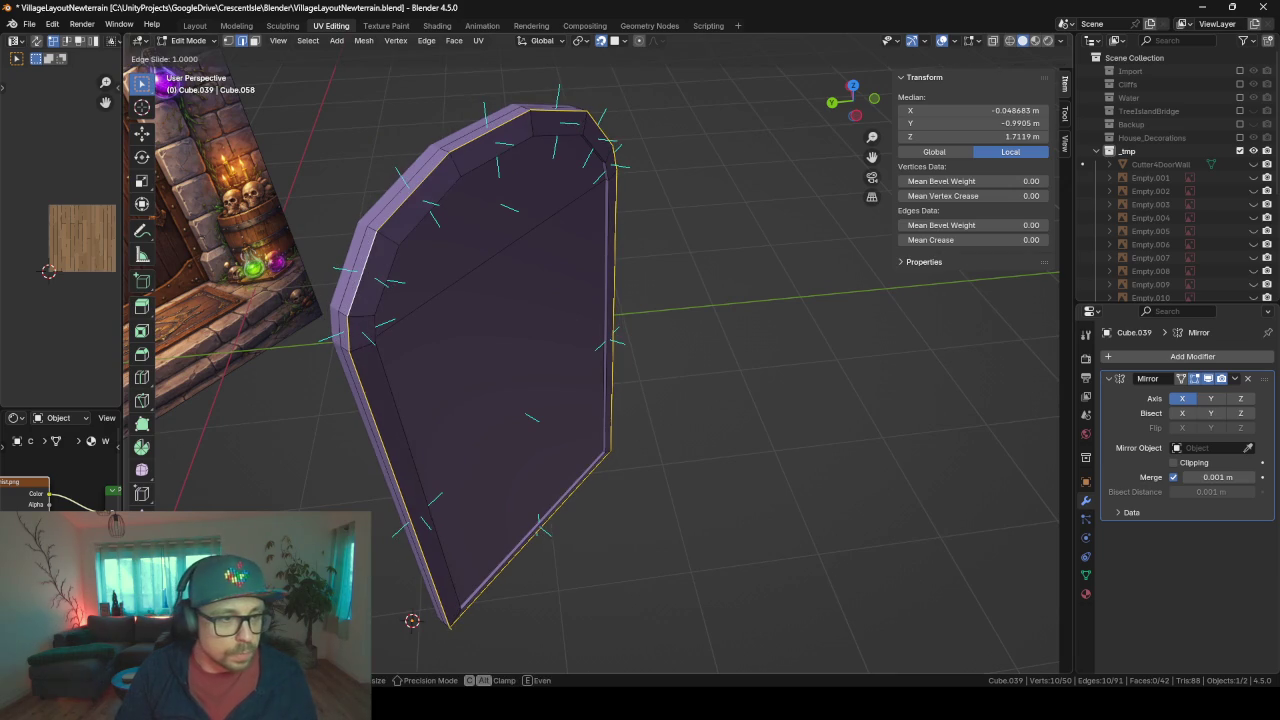
alt+click(404, 237)
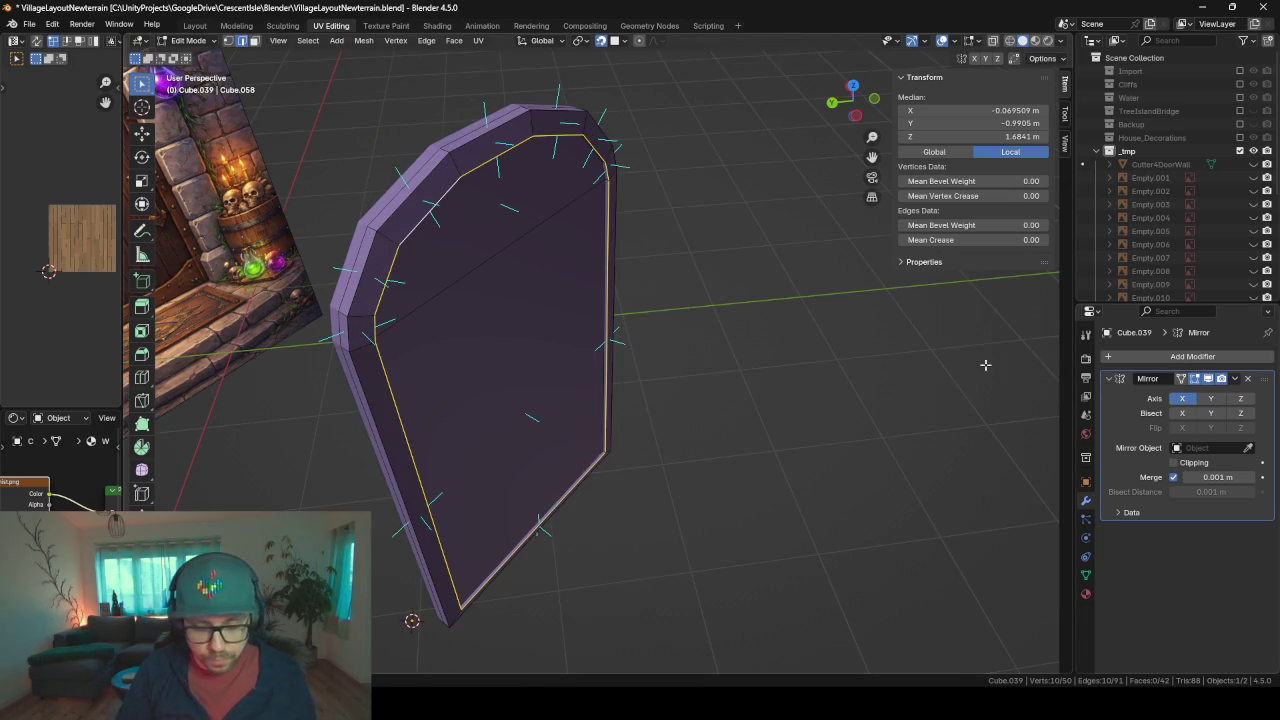
middle_drag(985, 365, 815, 390)
key(g)
key(g)
key(Escape)
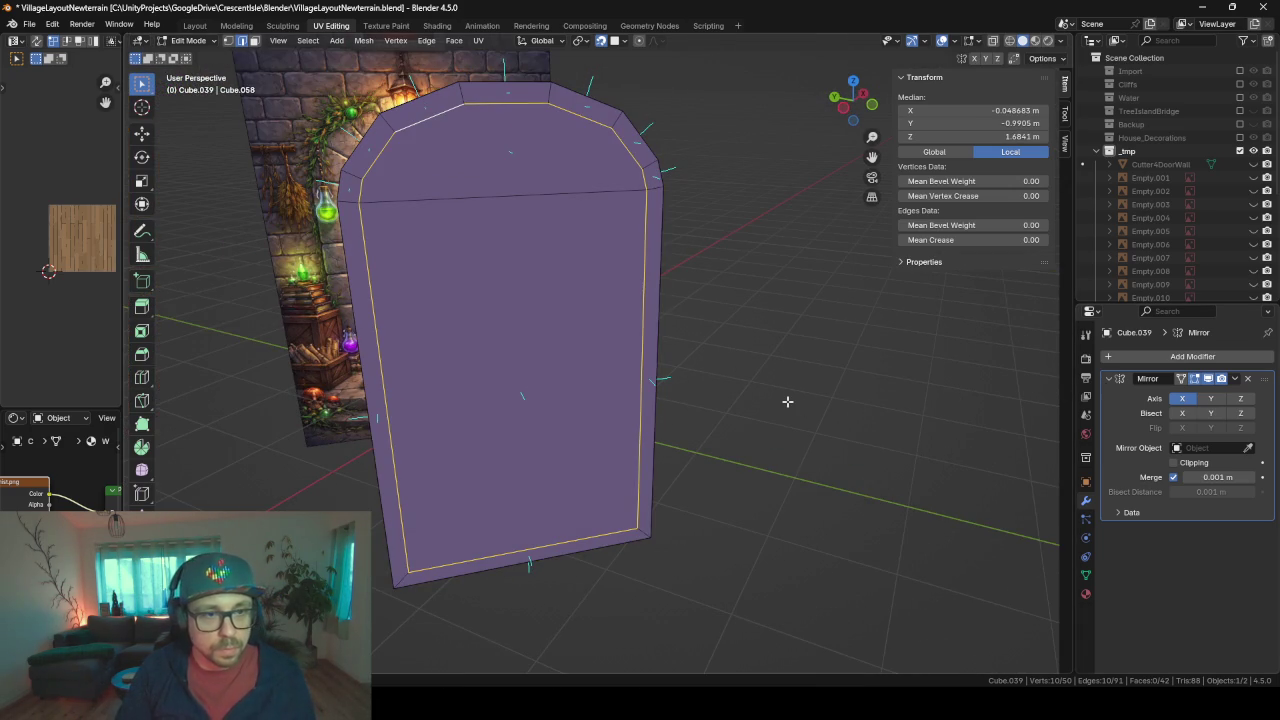
key(a)
key(m)
key(b)
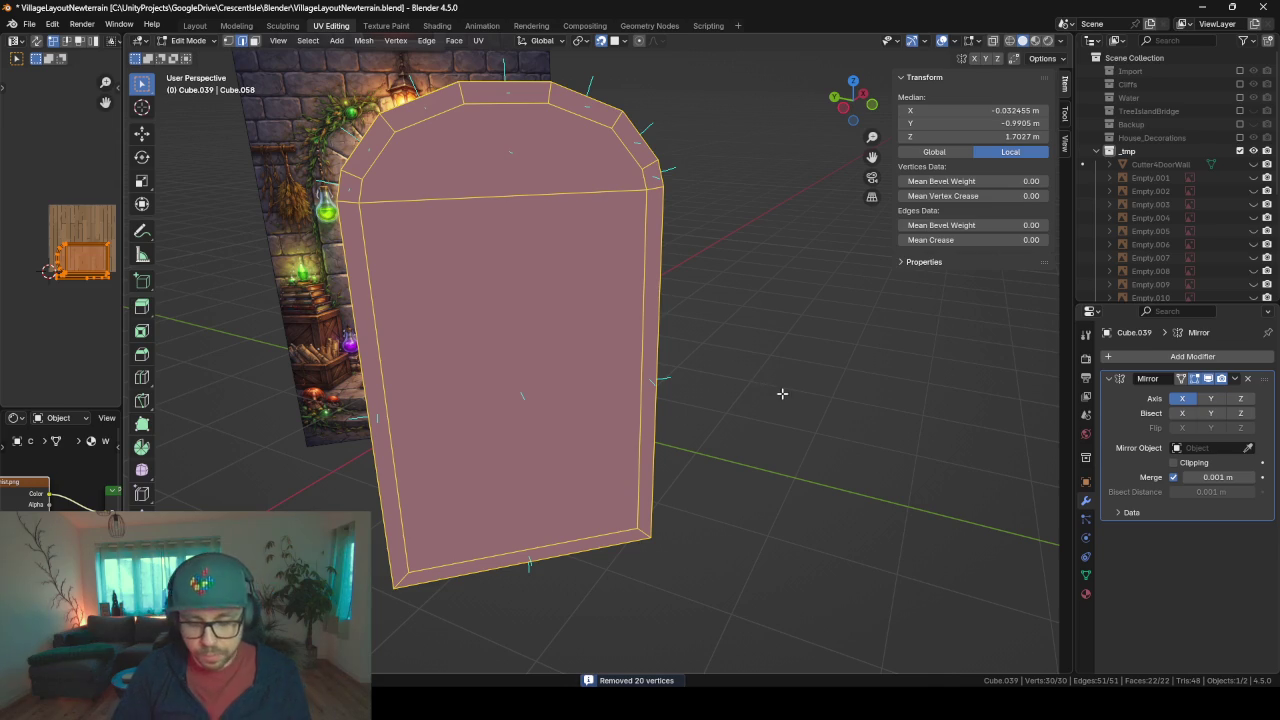
middle_drag(717, 234, 717, 247)
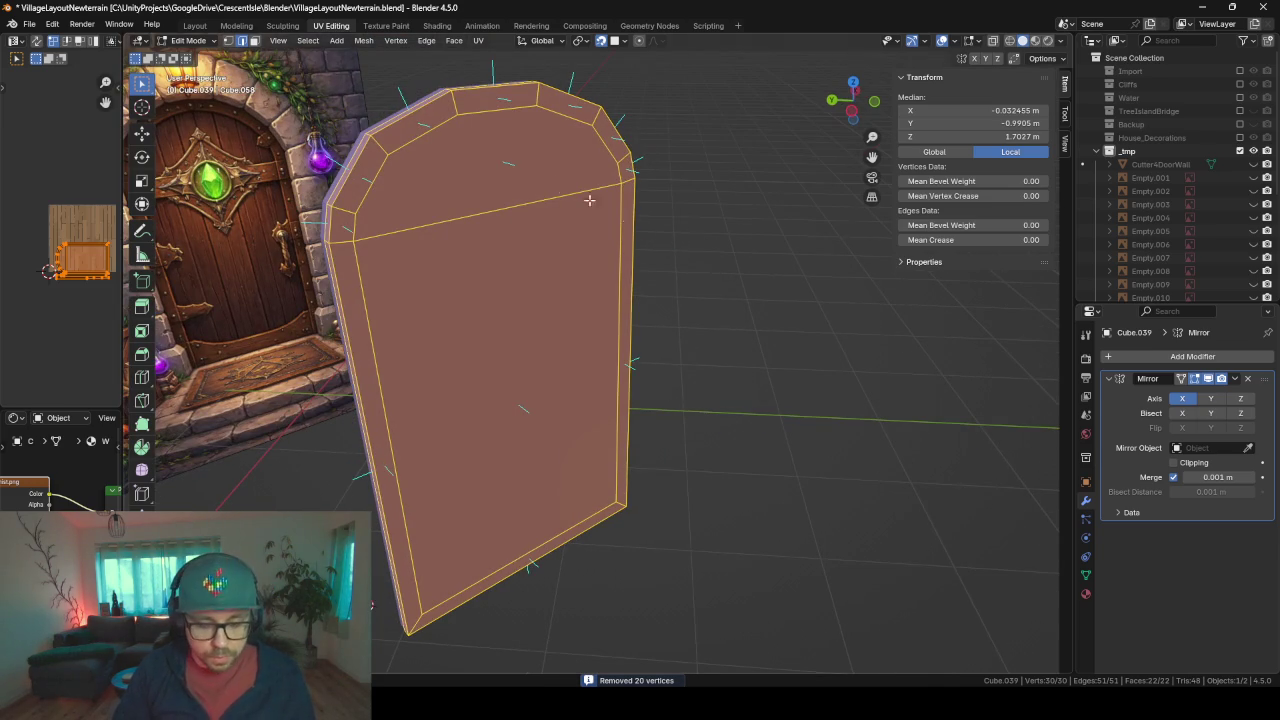
- Slide the inner inset loop onto the outer boundary and merge by distance, removing 10 doubles
alt+click(580, 121)
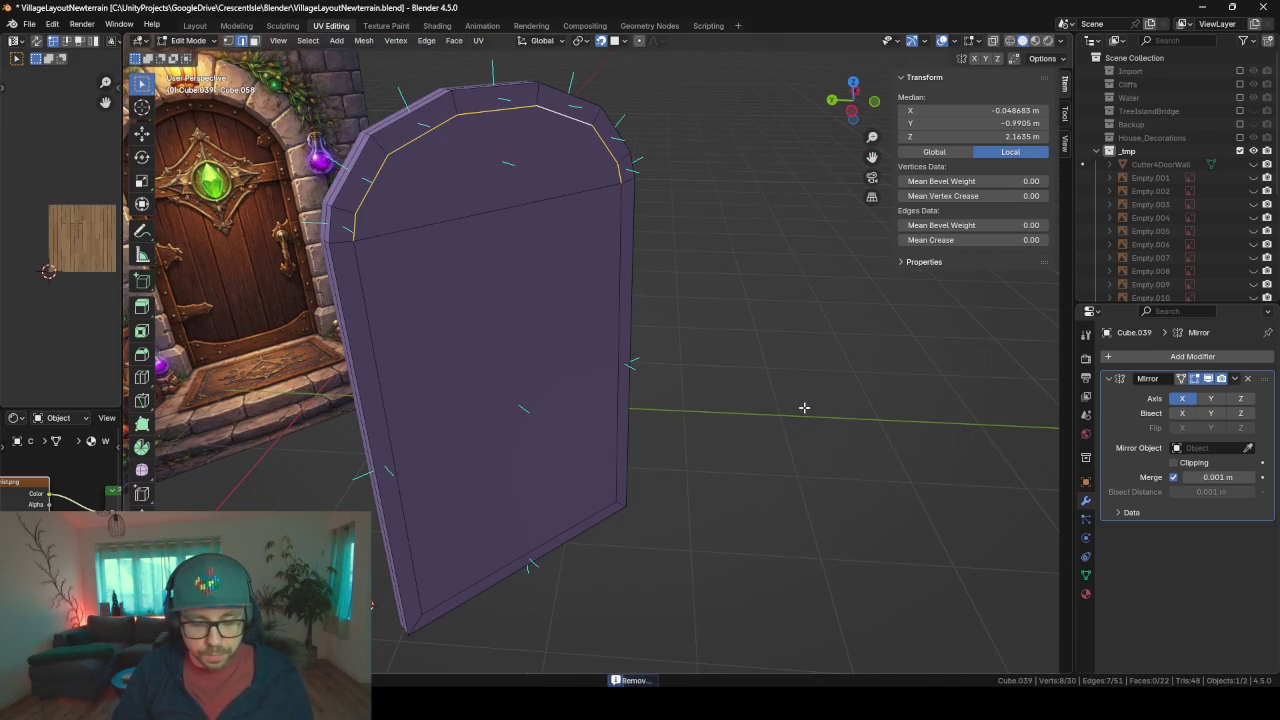
shift+click(622, 310)
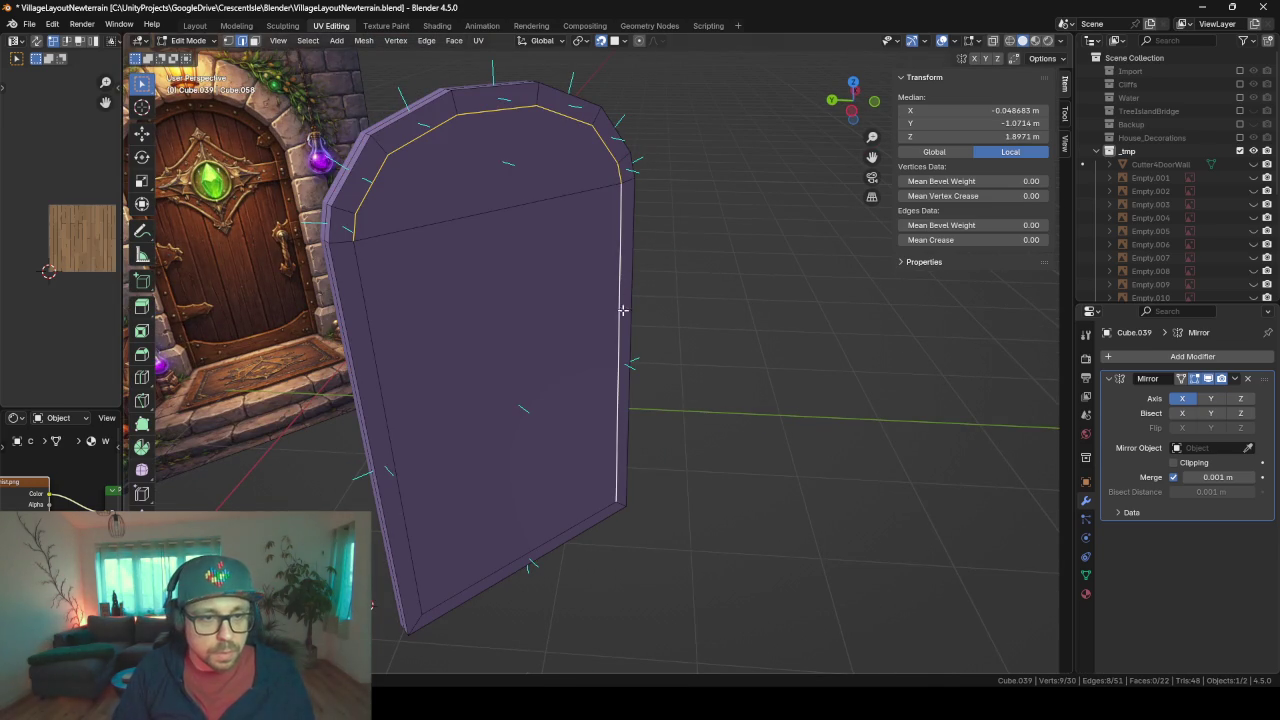
shift+click(516, 548)
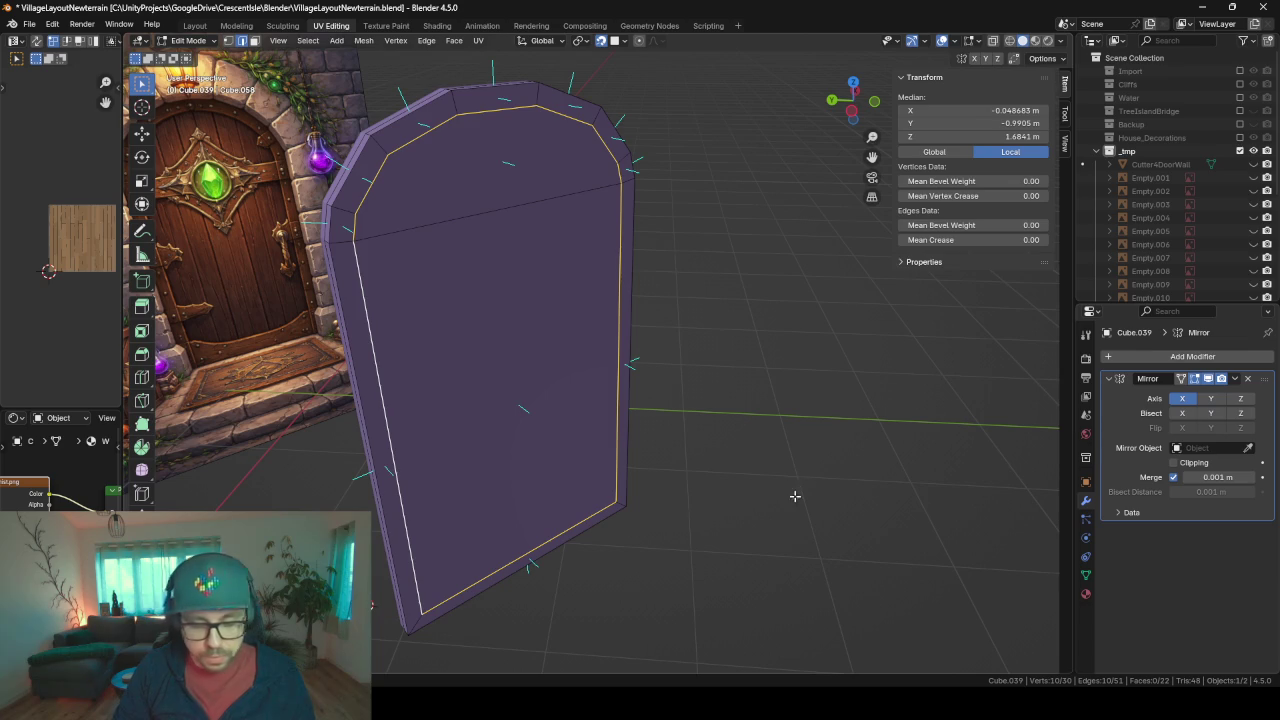
key(g)
key(g)
click(683, 650)
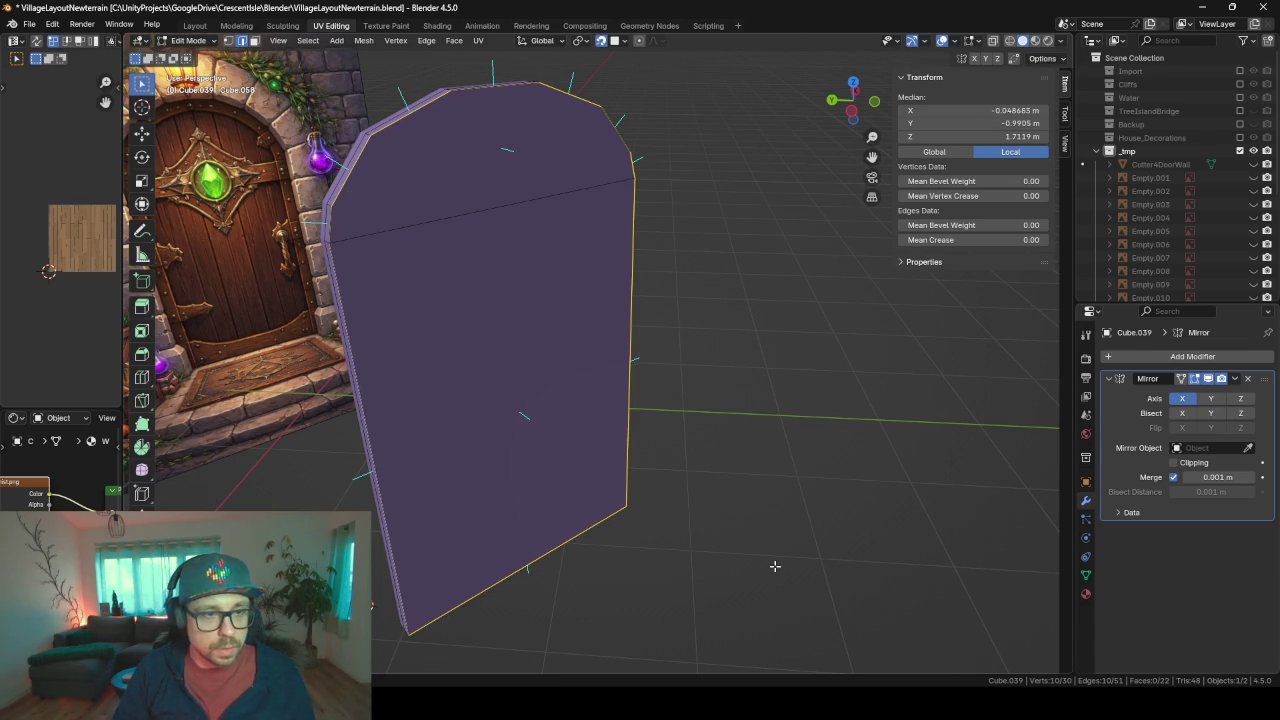
key(a)
key(m)
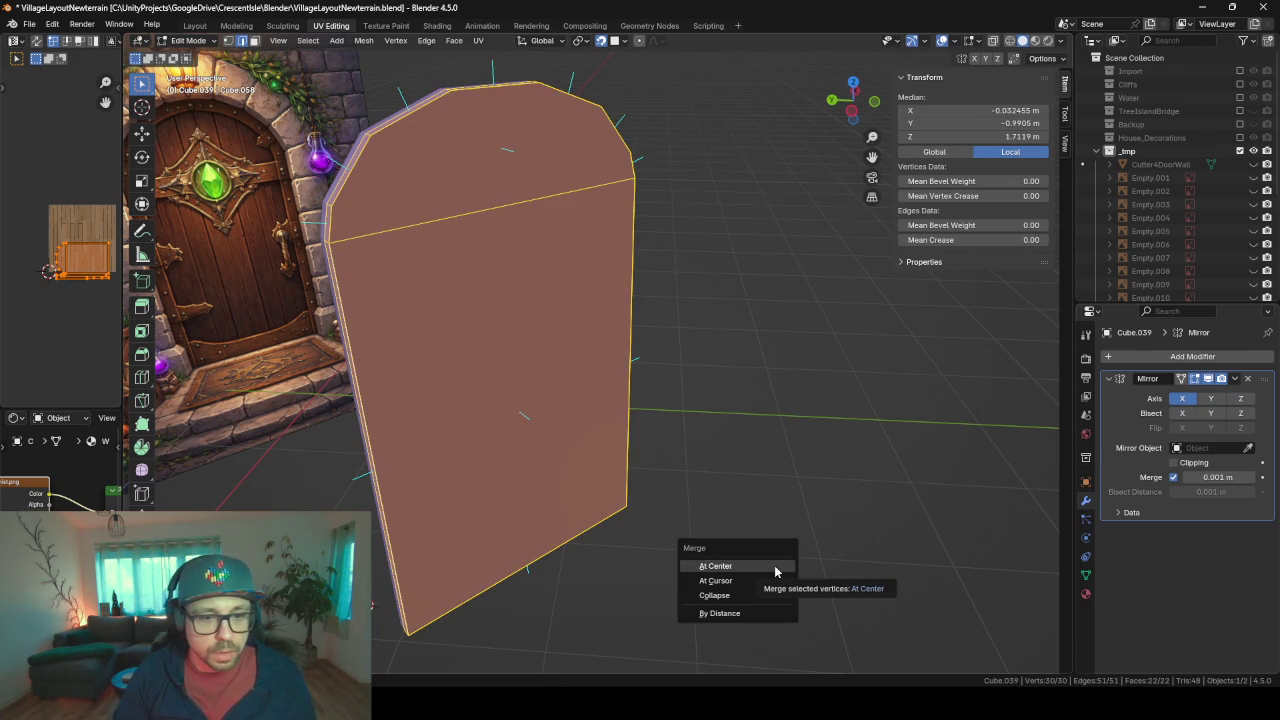
key(Up)
key(Return)
mouse_move(449, 408)
middle_down()
mouse_move(569, 414)
mouse_move(524, 286)
middle_up()
scroll(460, 190, up, 4)
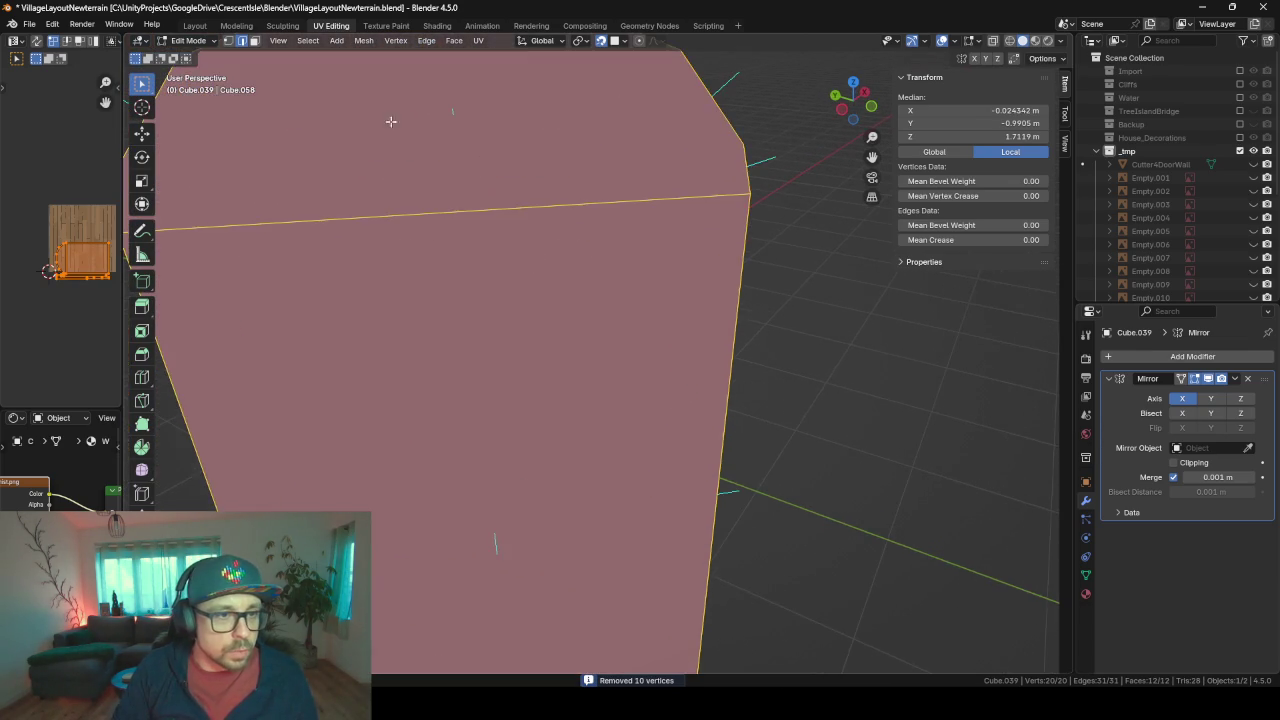
scroll(390, 126, down, 2)
scroll(390, 130, down, 1)
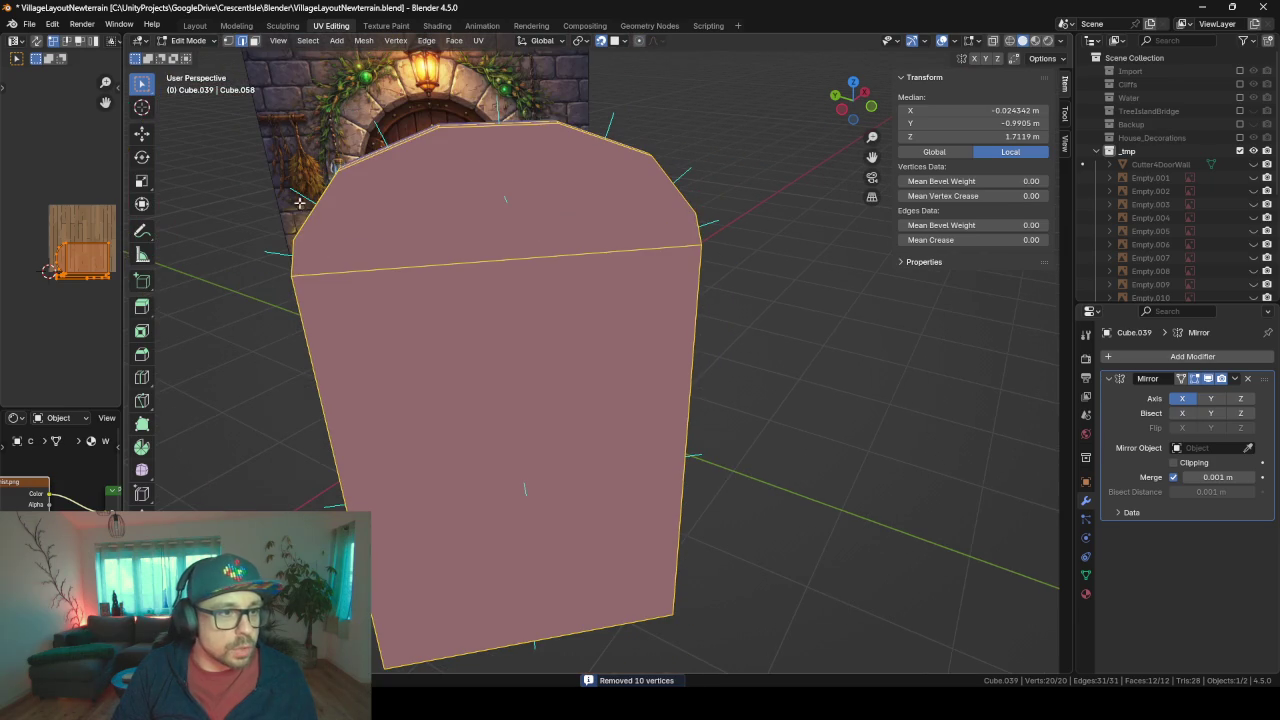
- Delete the top face, refill the open top with two new faces, and return to Object Mode
click(252, 42)
click(451, 200)
key(x)
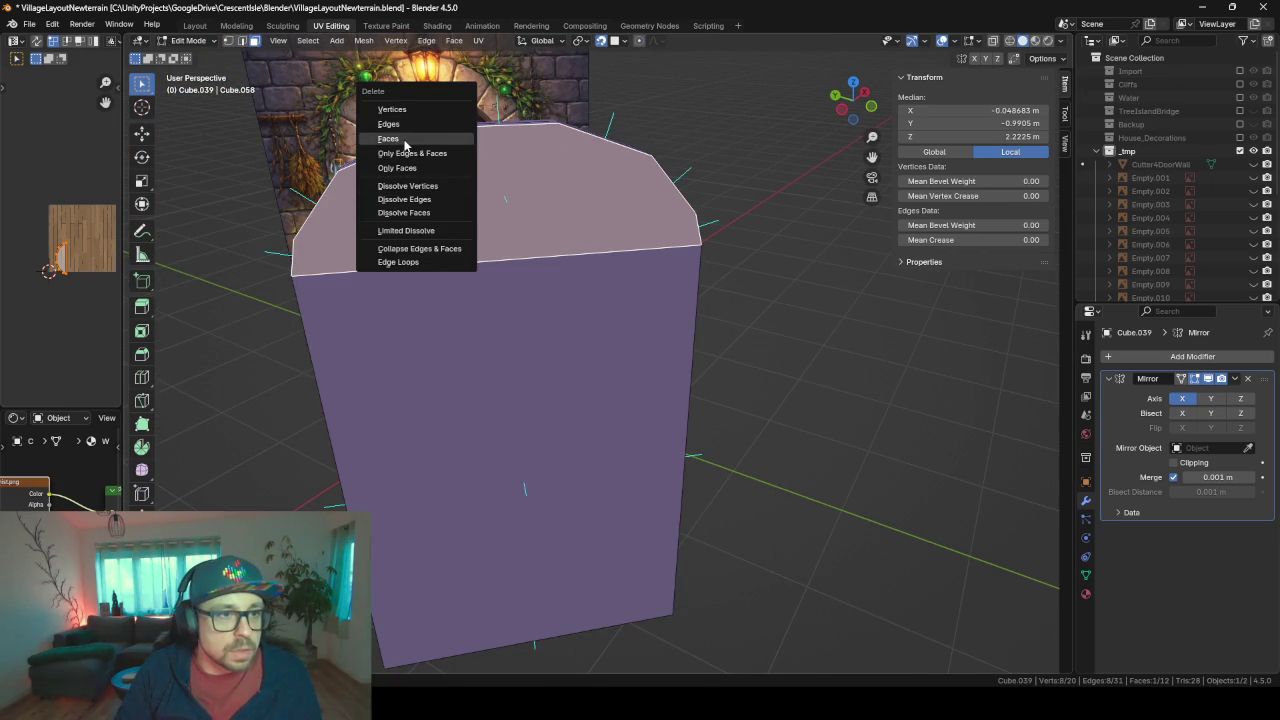
click(400, 138)
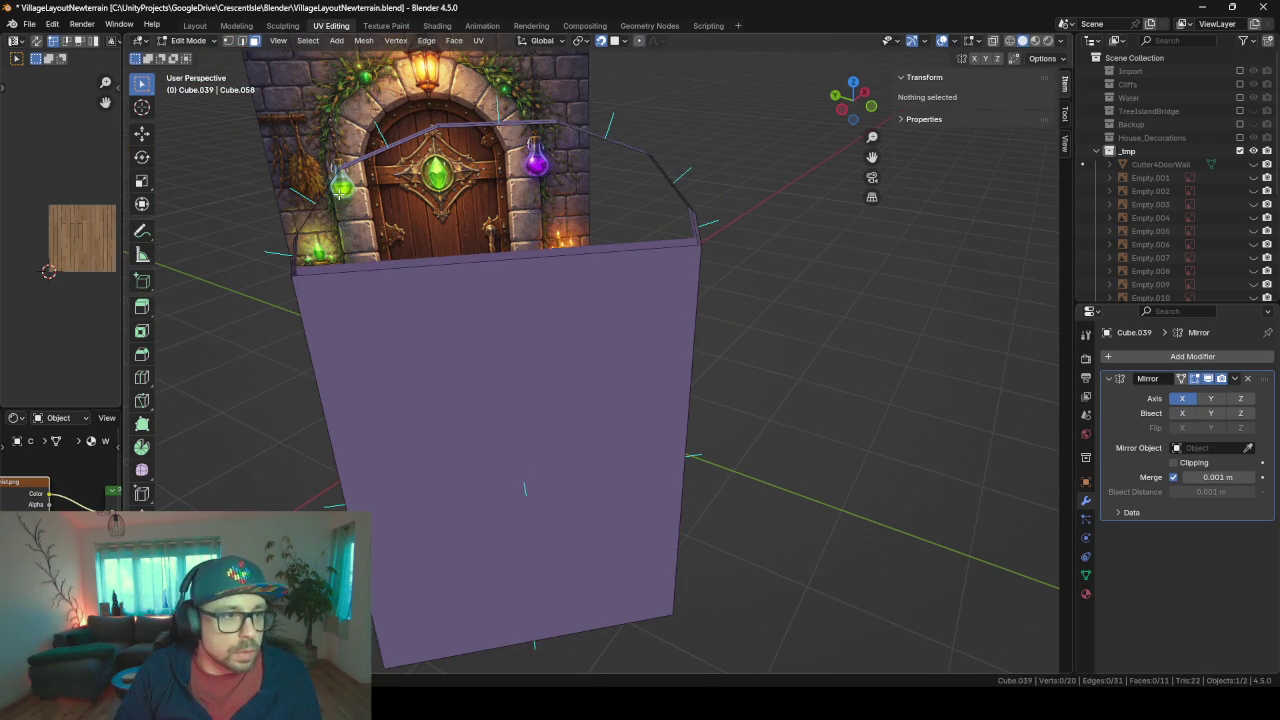
click(292, 258)
middle_drag(292, 258, 617, 241)
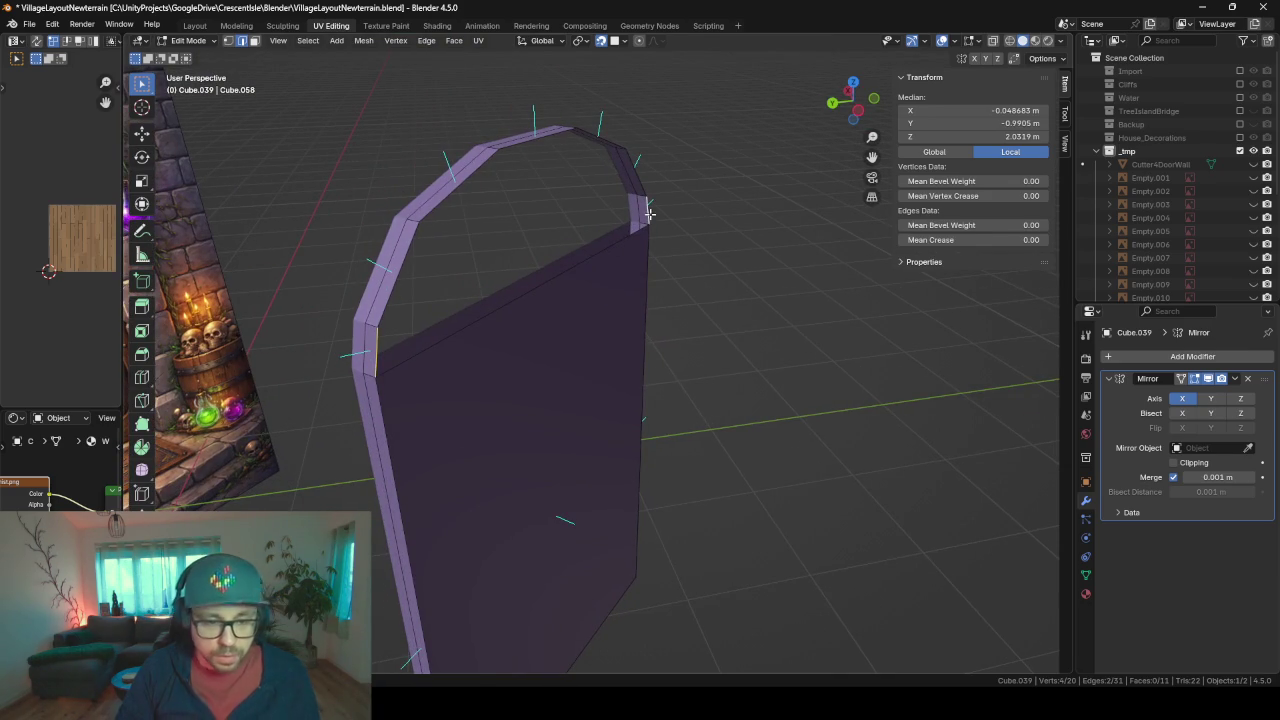
key(f)
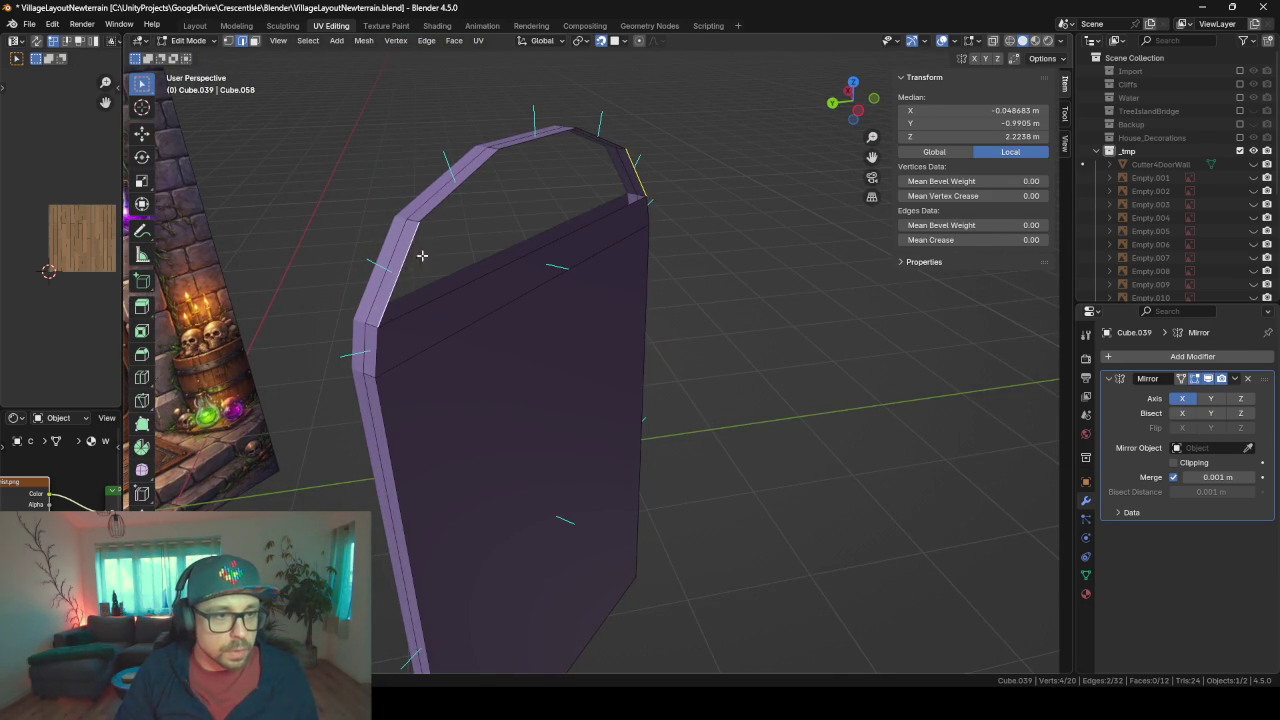
key(f)
key(f)
middle_drag(651, 220, 587, 210)
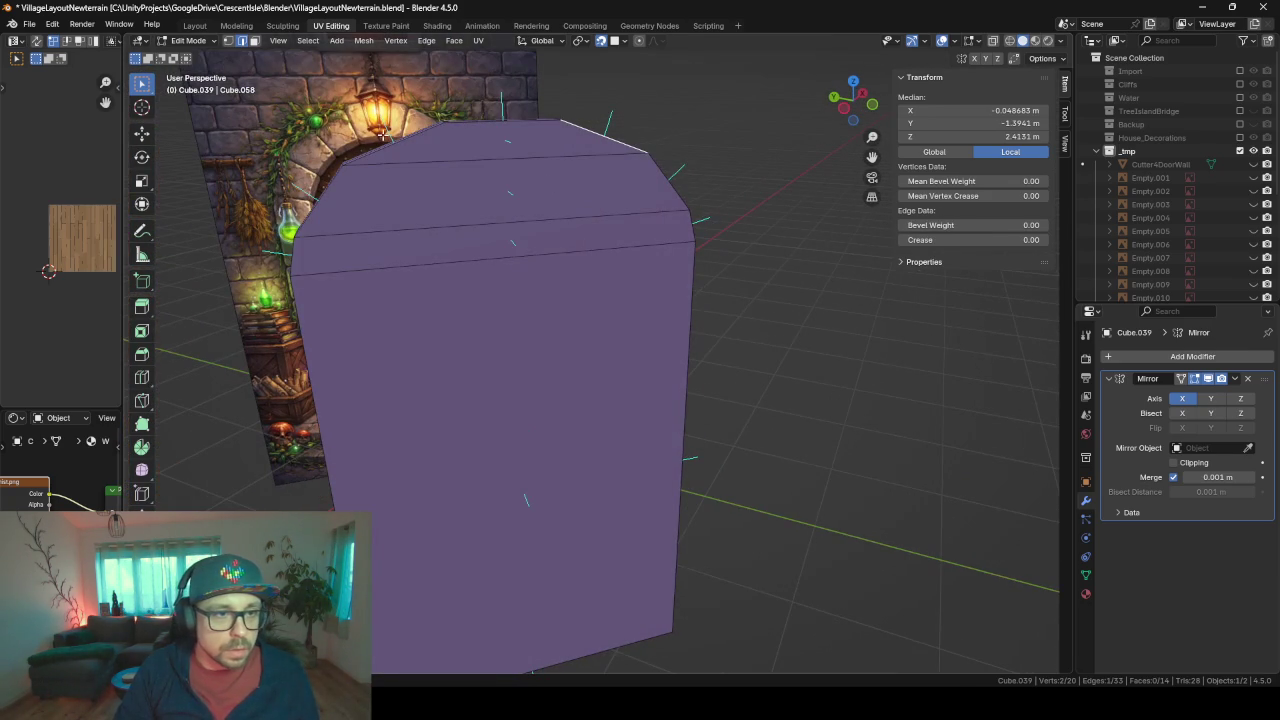
mouse_move(517, 320)
middle_down()
mouse_move(571, 417)
mouse_move(571, 343)
middle_up()
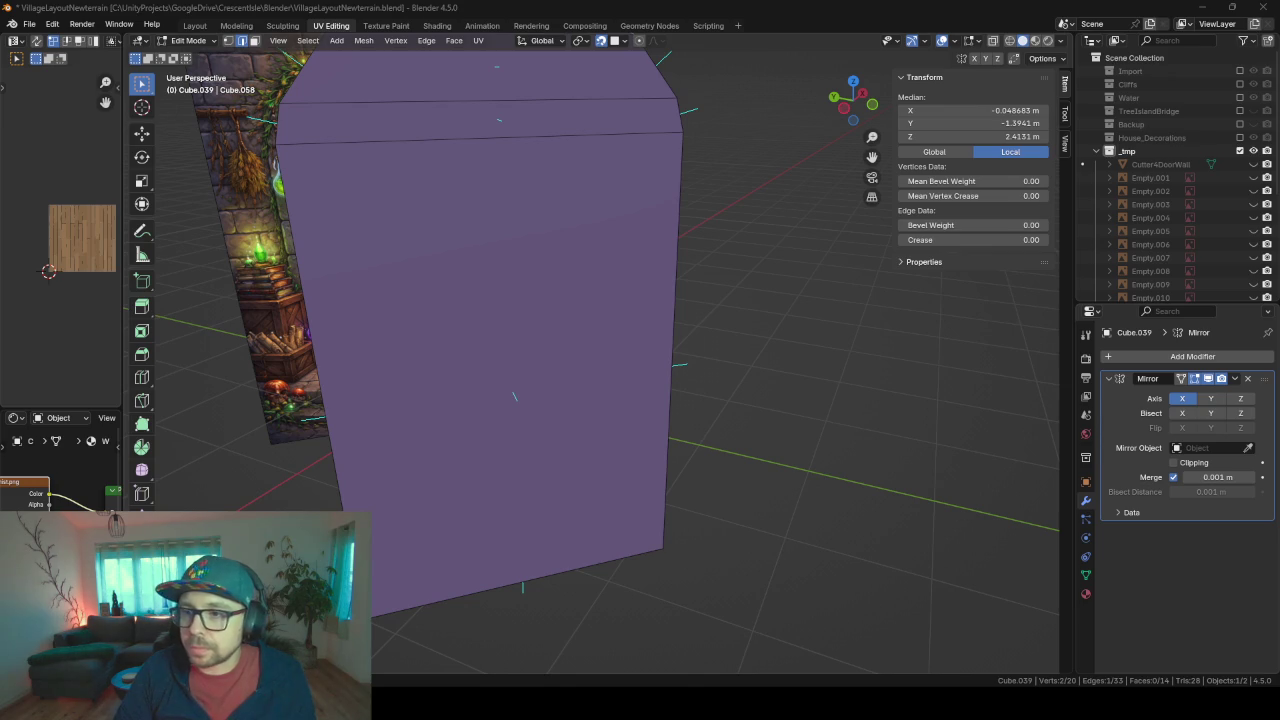
mouse_move(705, 266)
middle_down()
mouse_move(652, 258)
mouse_move(606, 308)
mouse_move(558, 294)
mouse_move(529, 305)
middle_up()
scroll(652, 258, down, 2)
key(Tab)
key(Tab)
key(Tab)
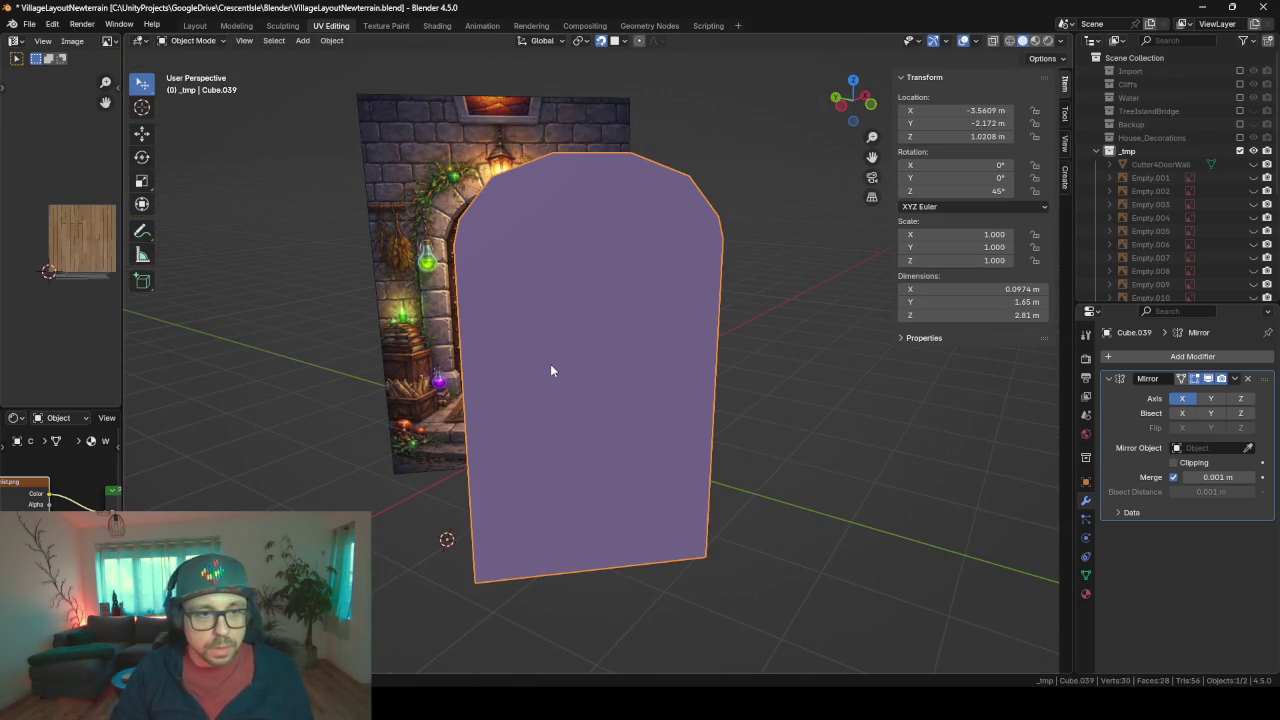
- Duplicate the door mesh in place, hide the copy, and edit the original
key(shift+d)
key(Escape)
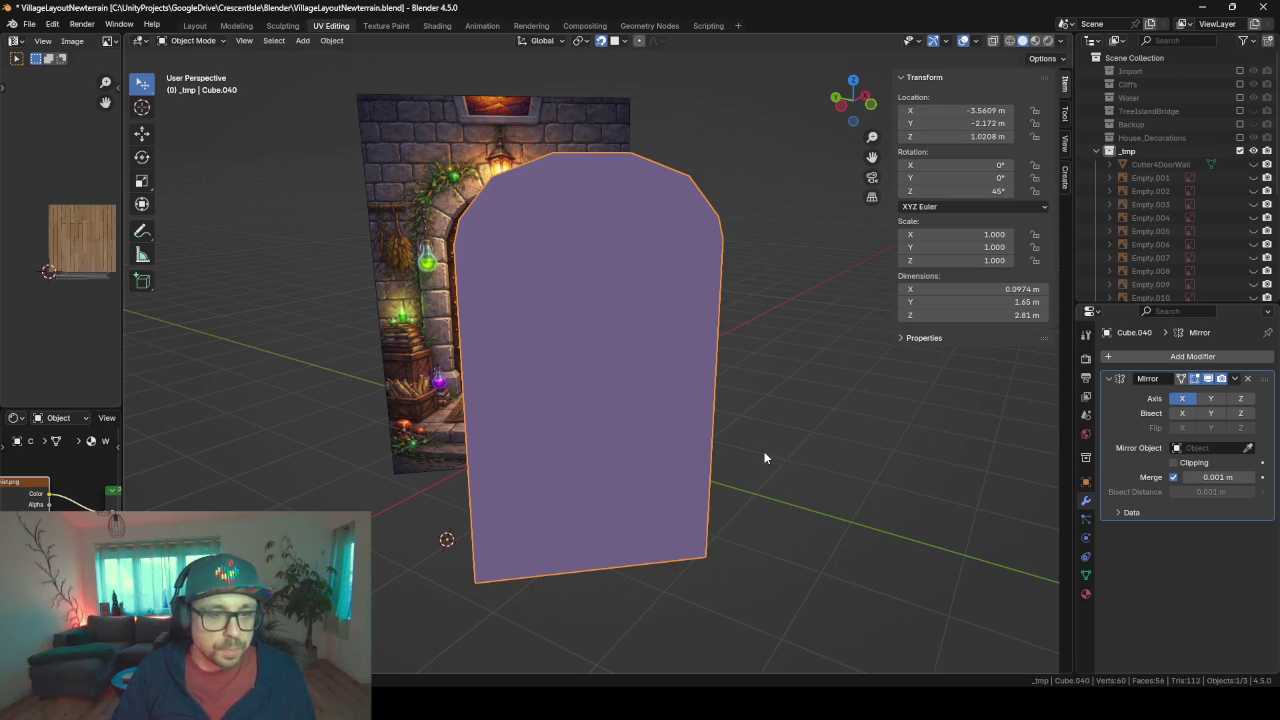
key(h)
click(644, 315)
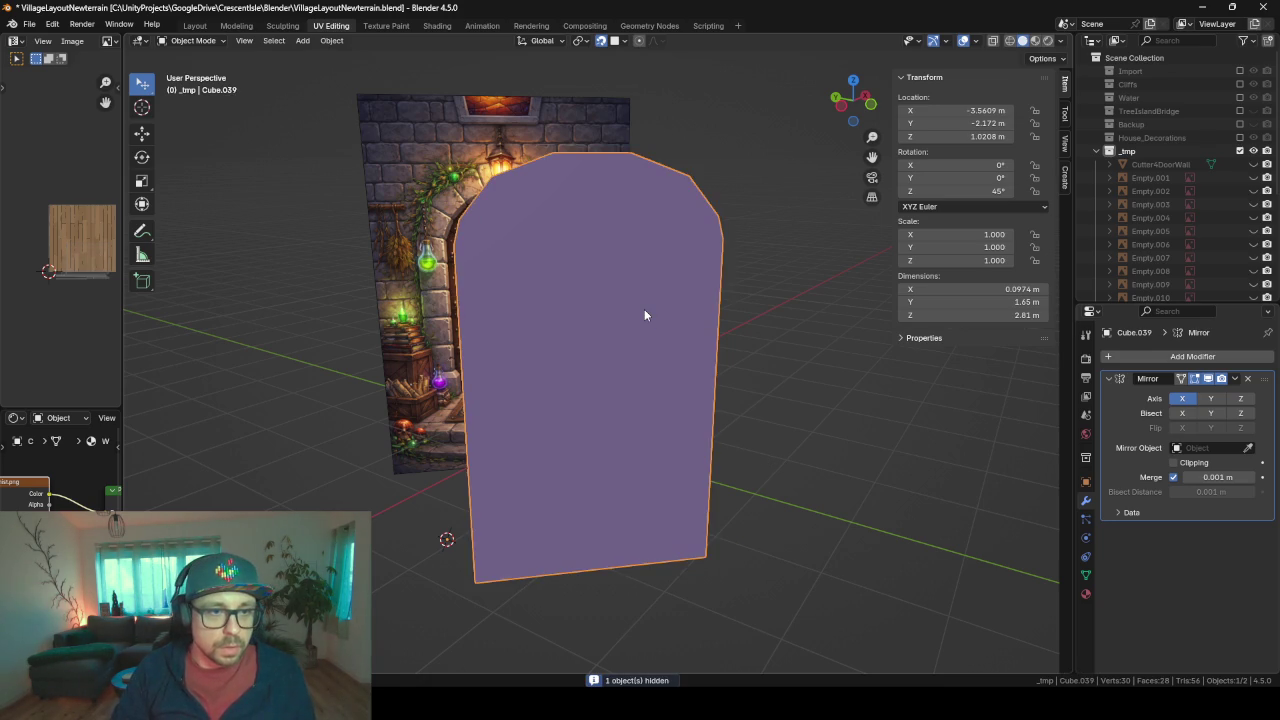
key(Tab)
- Select the top, upper bevel and front faces and inset them to form a border
middle_drag(644, 315, 760, 332)
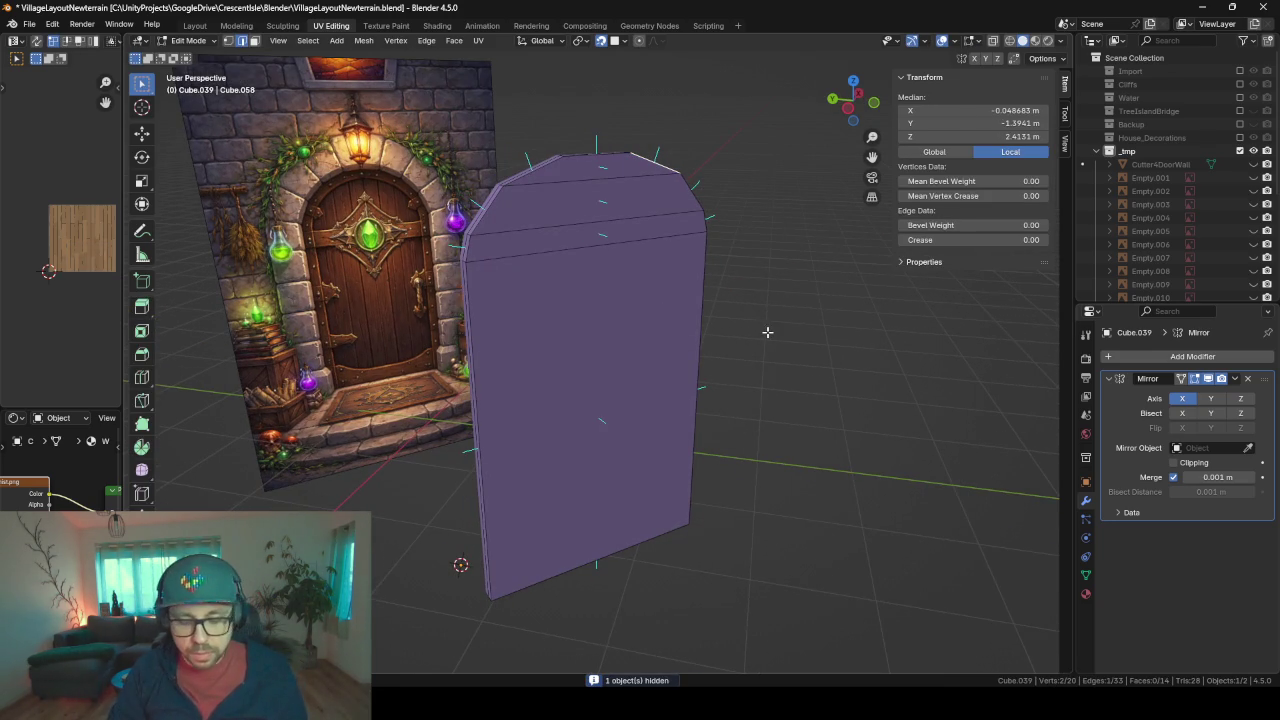
click(604, 168)
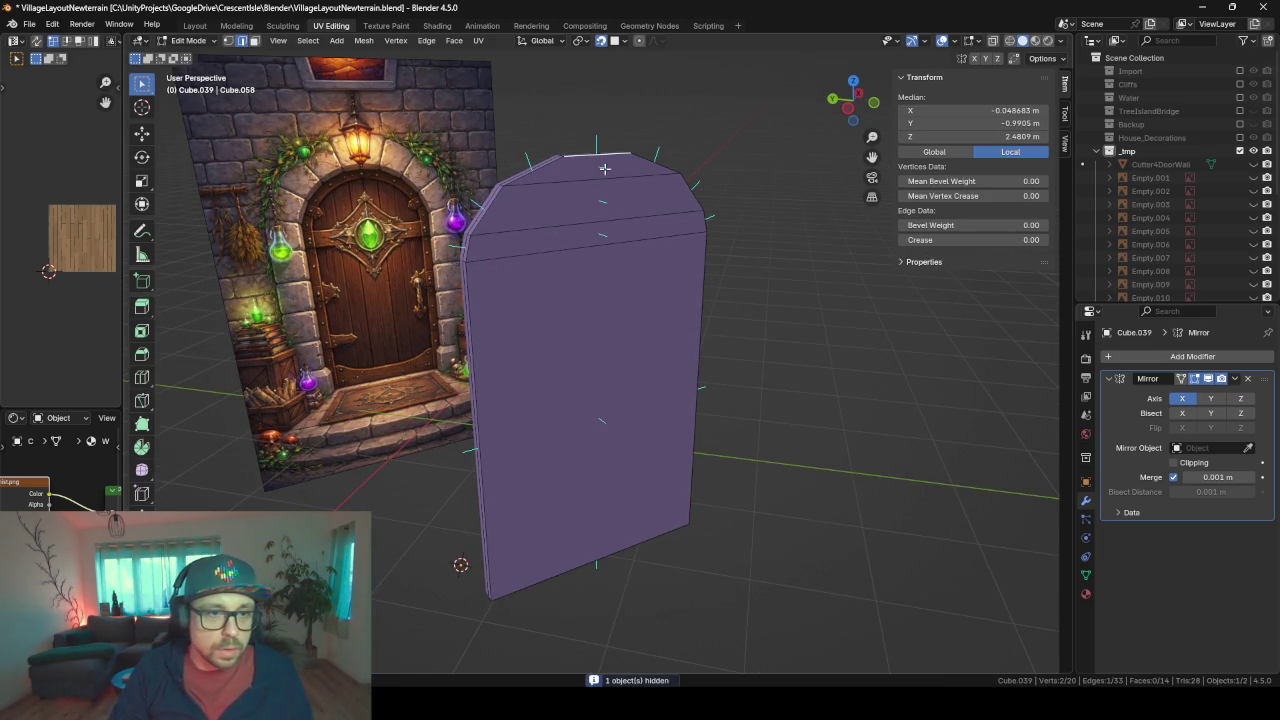
click(254, 40)
click(576, 172)
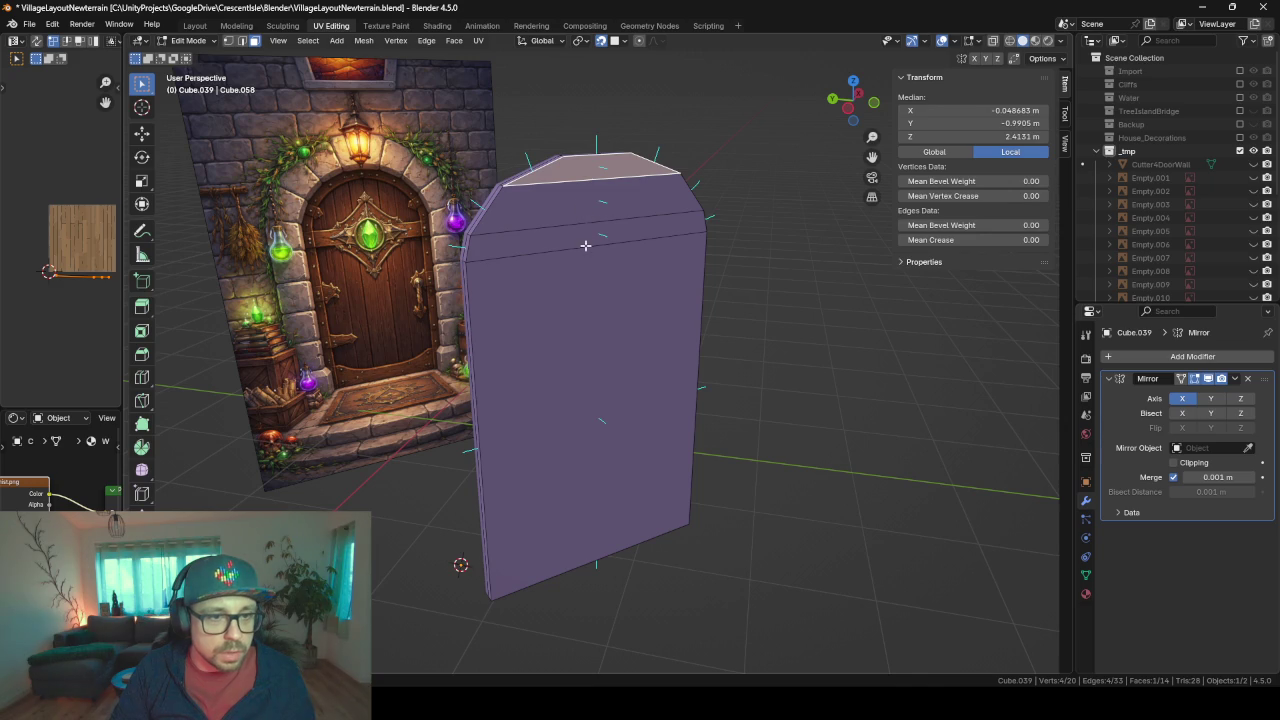
shift+click(585, 245)
shift+click(552, 216)
shift+click(589, 365)
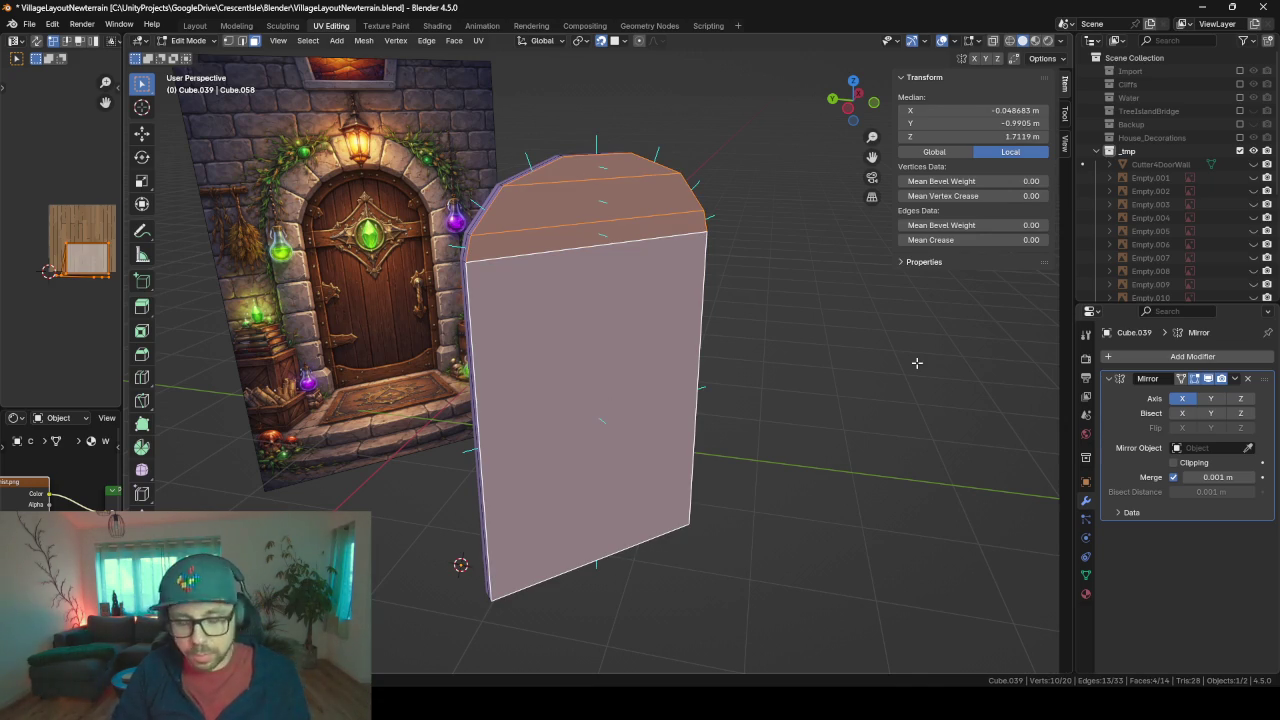
key(i)
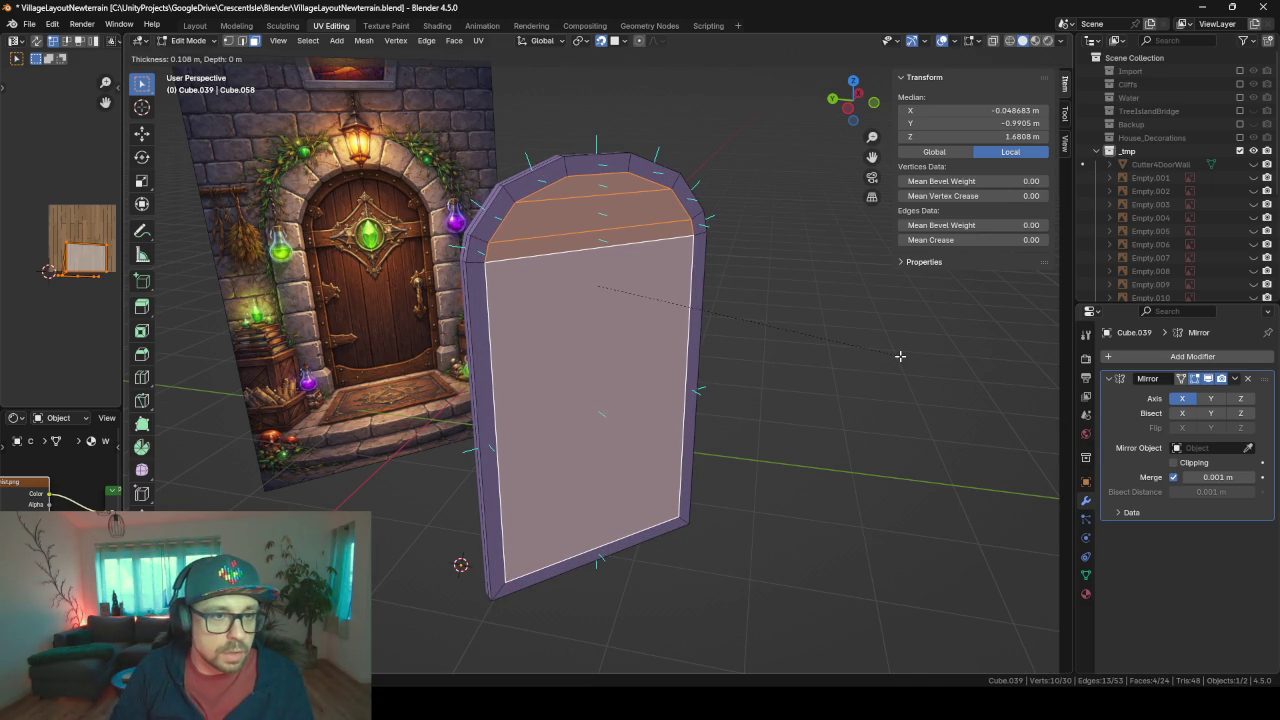
click(900, 356)
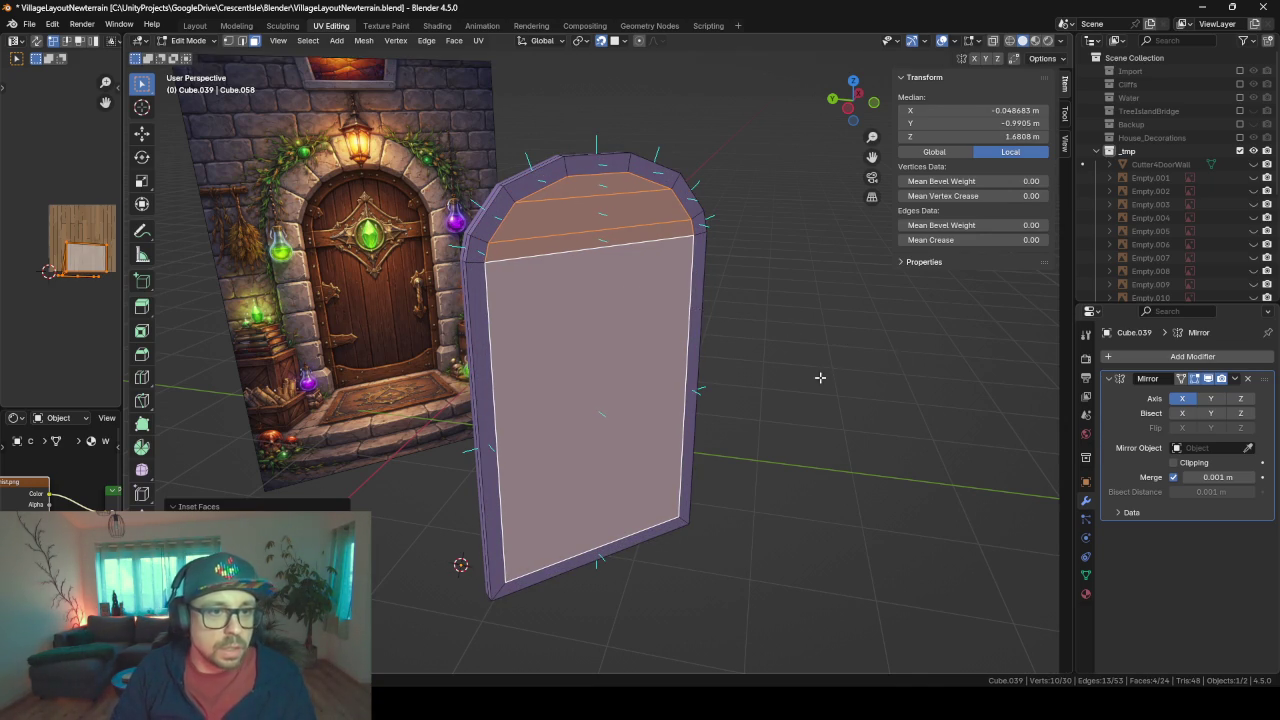
- Extrude the inset inner faces, then delete them to leave a hollow frame
middle_drag(820, 376, 888, 382)
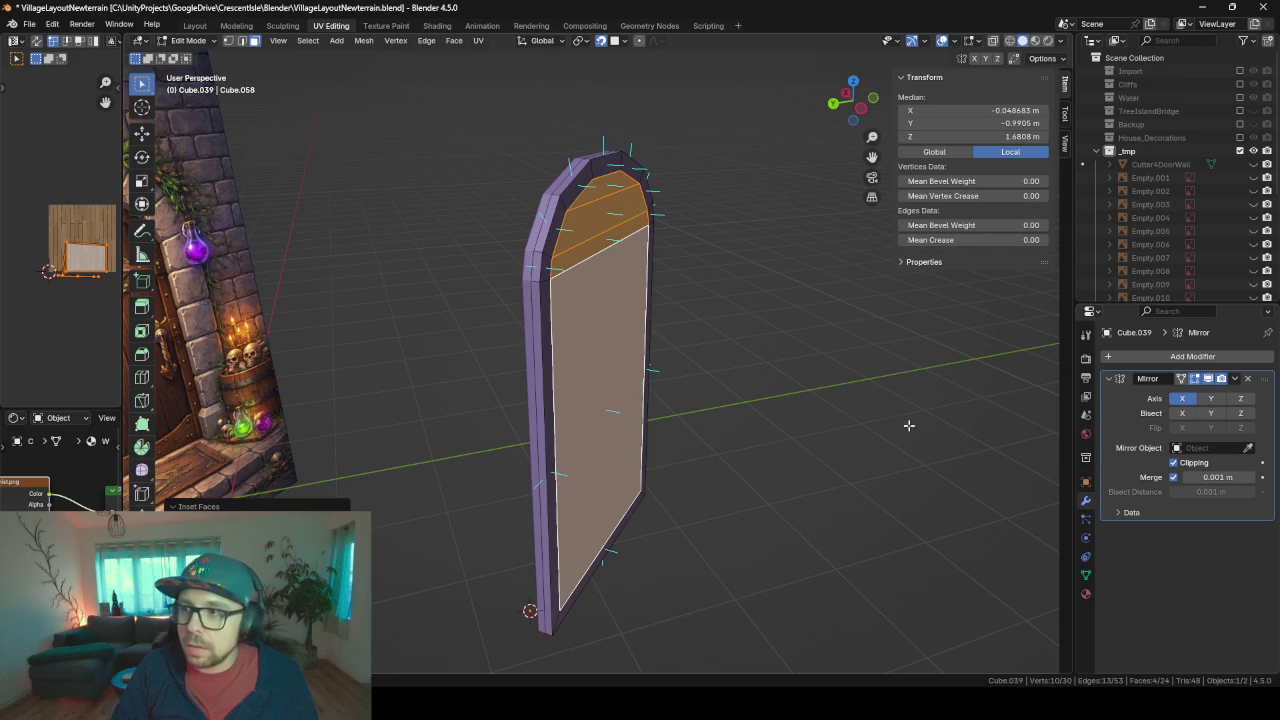
key(e)
click(812, 396)
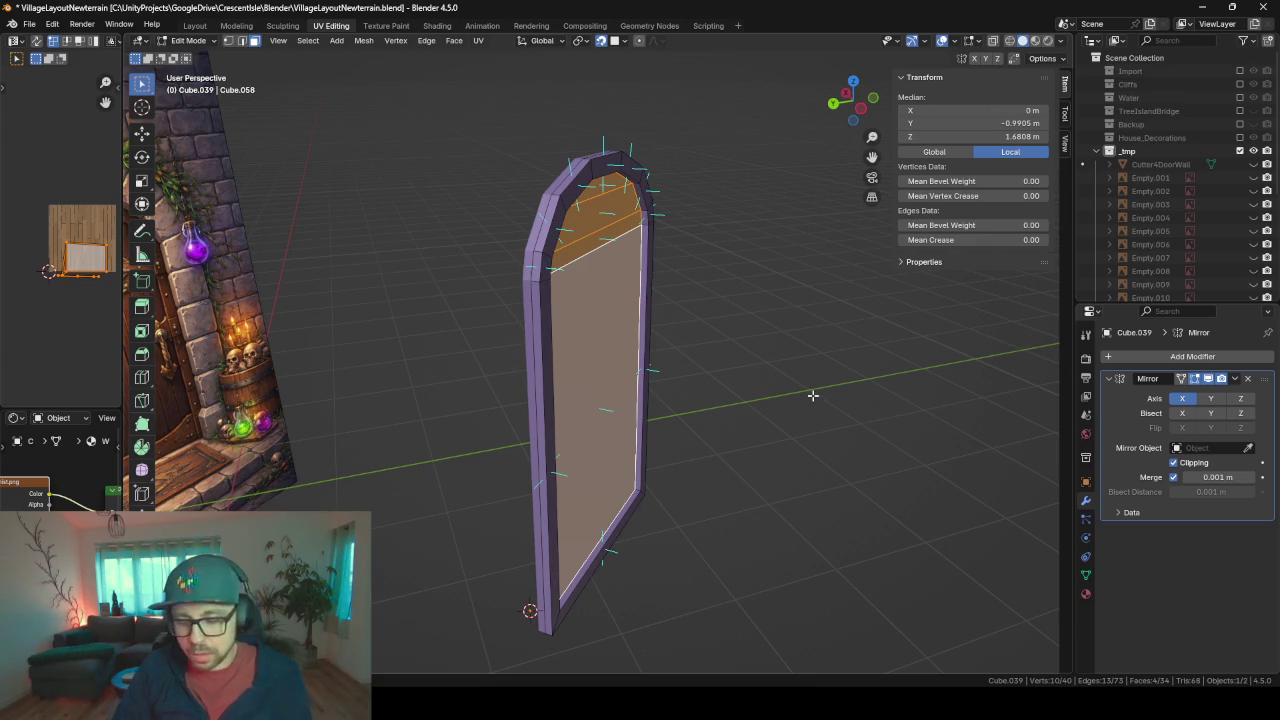
key(x)
click(812, 394)
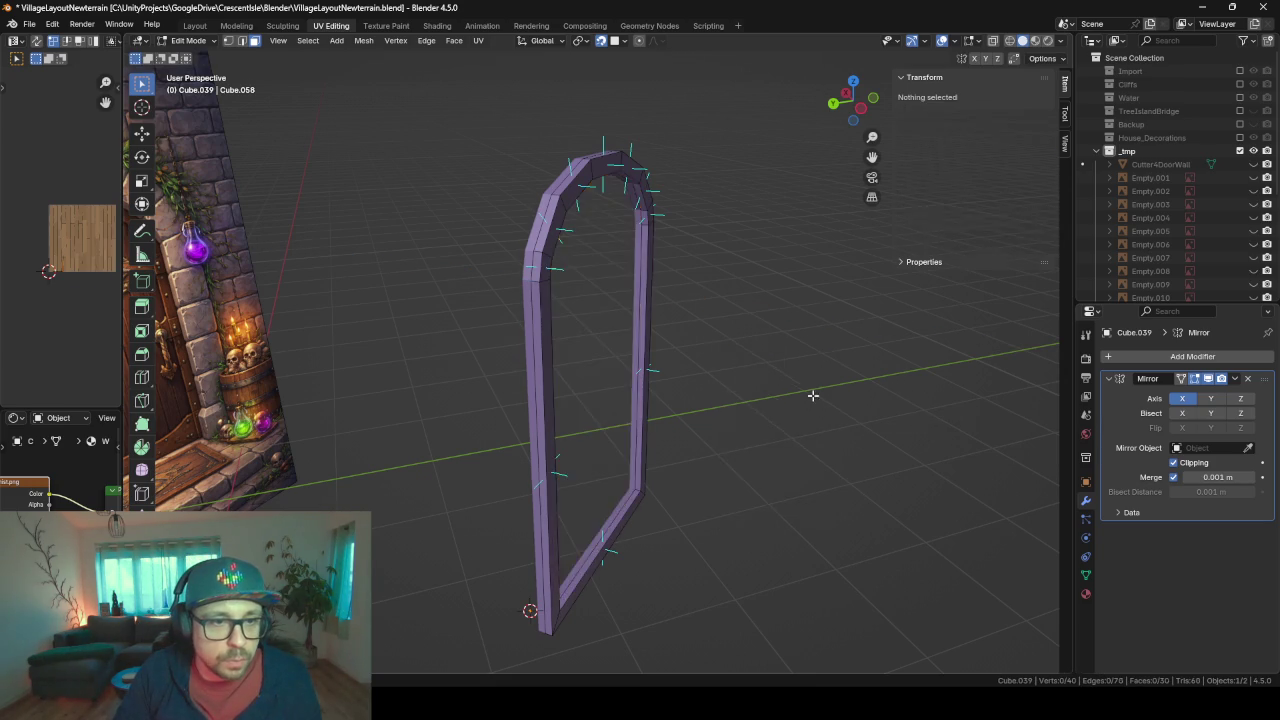
middle_drag(812, 394, 741, 308)
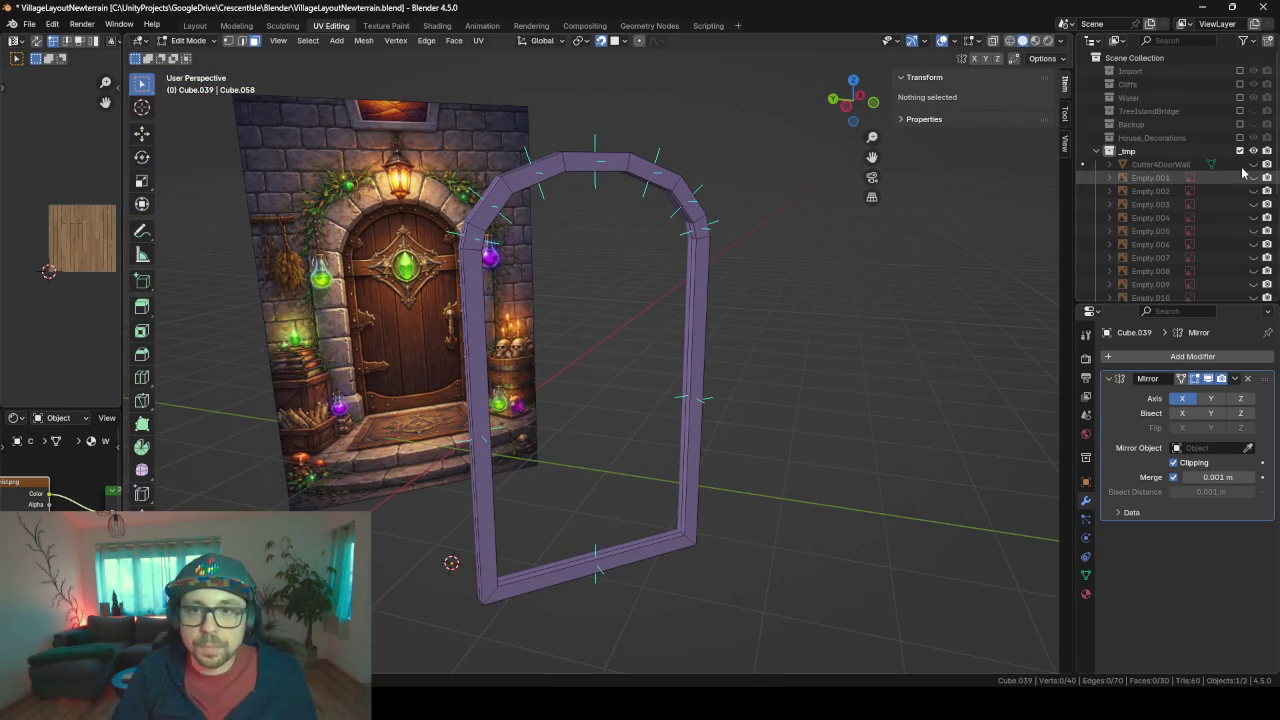
- Find Cube.040 in the Outliner and unhide the brown inner panel inside the frame
key(Tab)
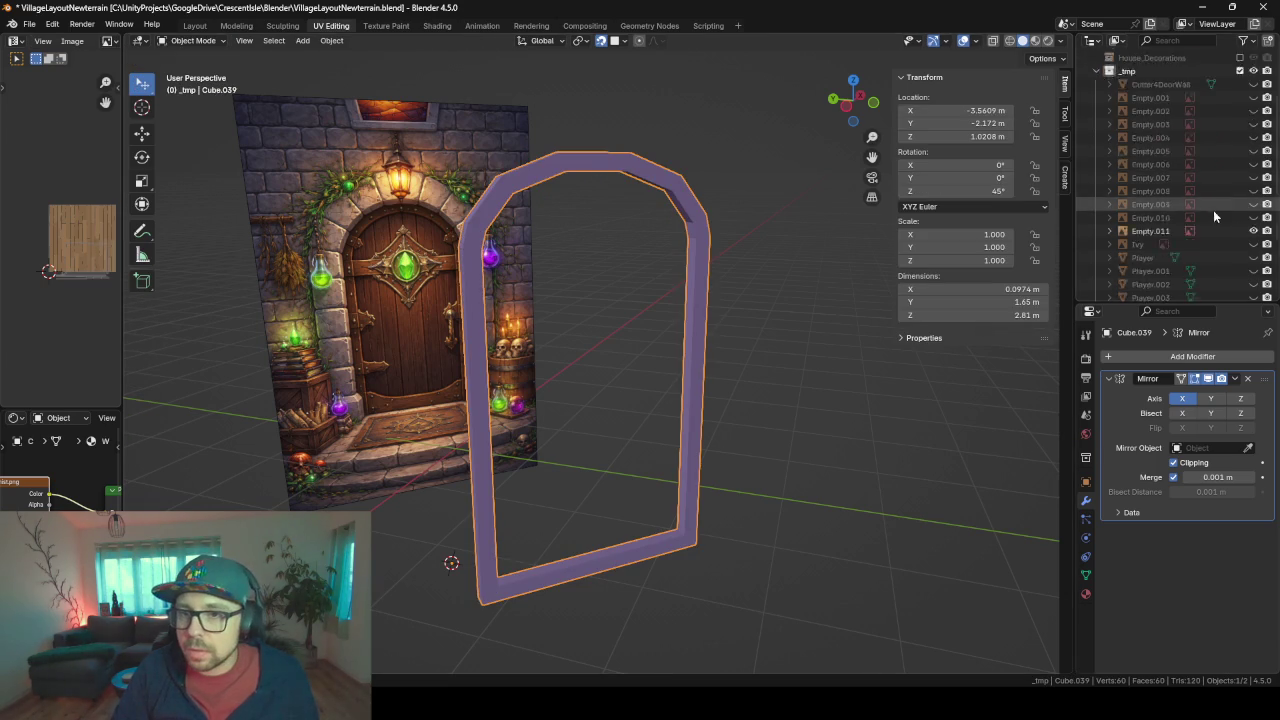
scroll(1213, 212, down, 5)
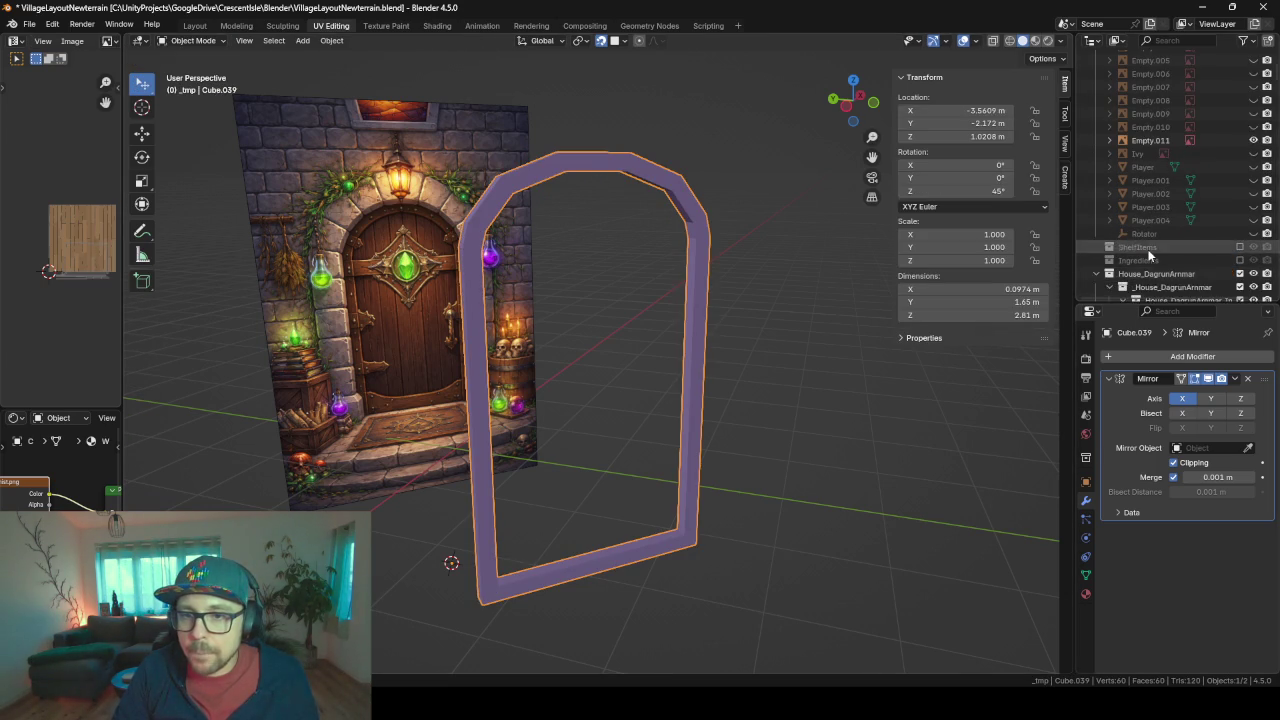
scroll(1148, 249, down, 3)
scroll(1148, 249, down, 3)
scroll(1150, 245, up, 2)
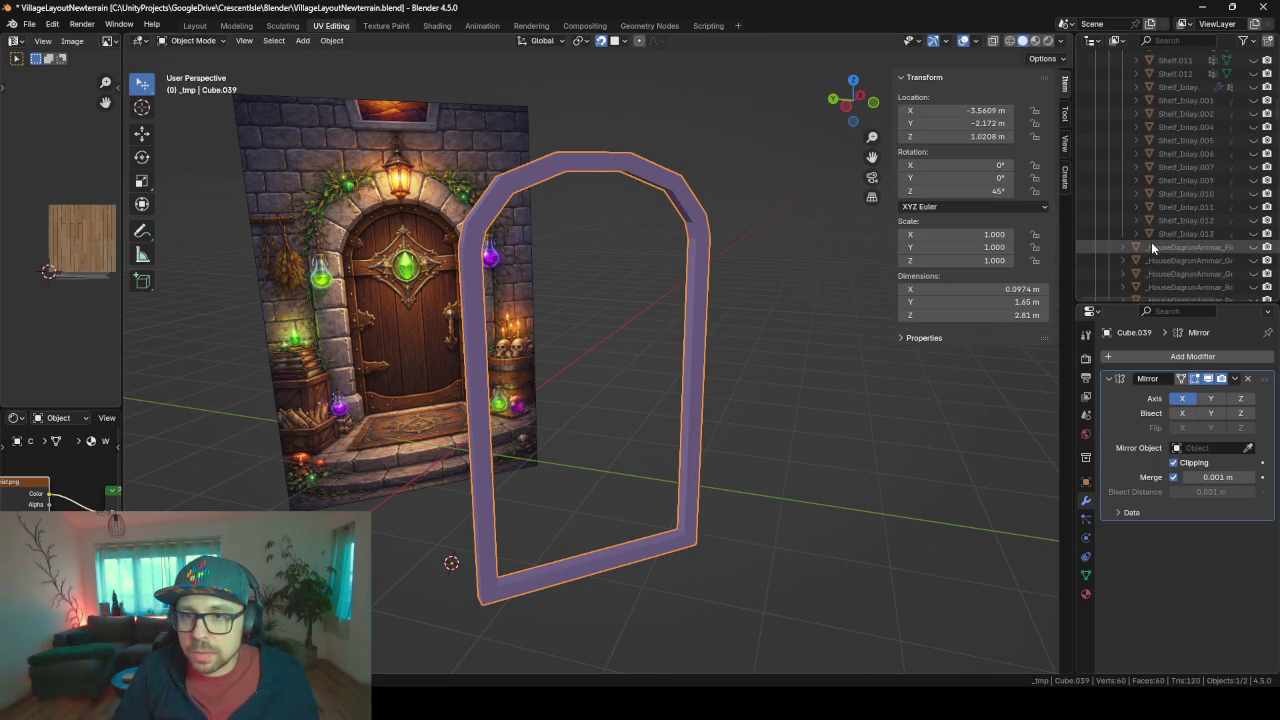
scroll(1151, 242, up, 2)
scroll(1151, 242, up, 2)
scroll(1151, 242, down, 2)
scroll(1151, 242, down, 2)
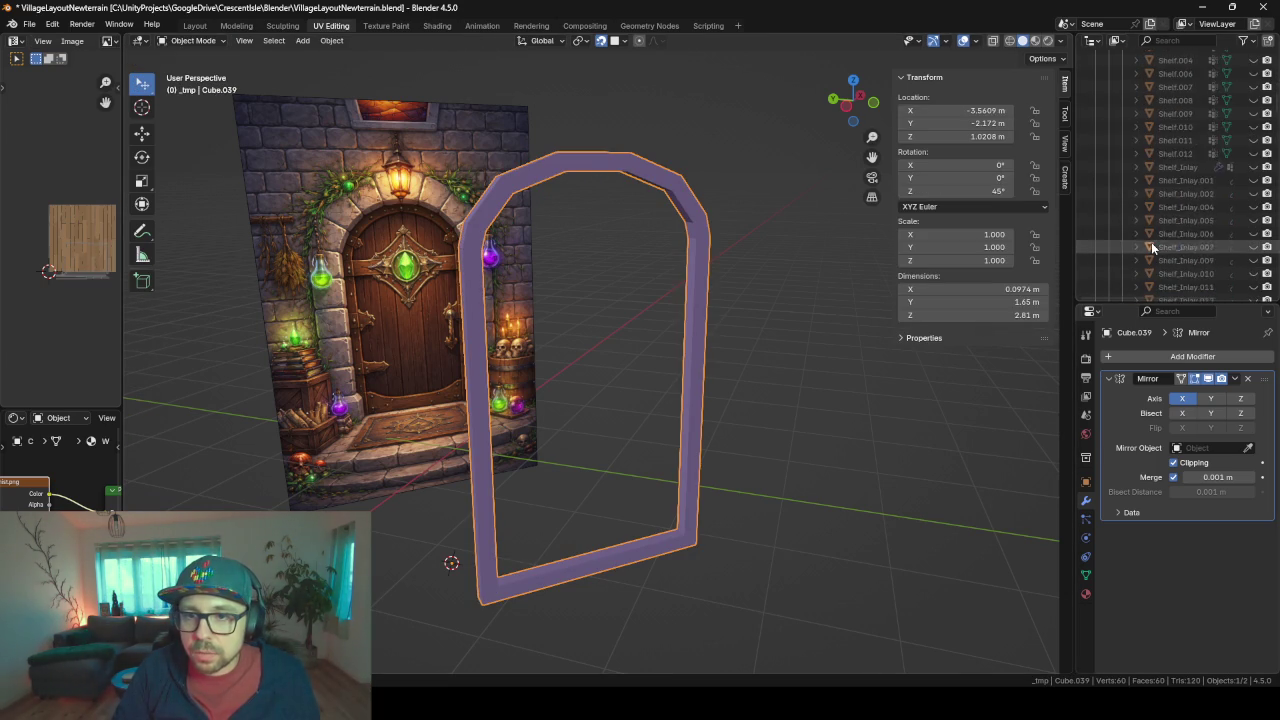
scroll(1151, 242, down, 1)
scroll(1151, 242, down, 2)
scroll(1151, 242, down, 2)
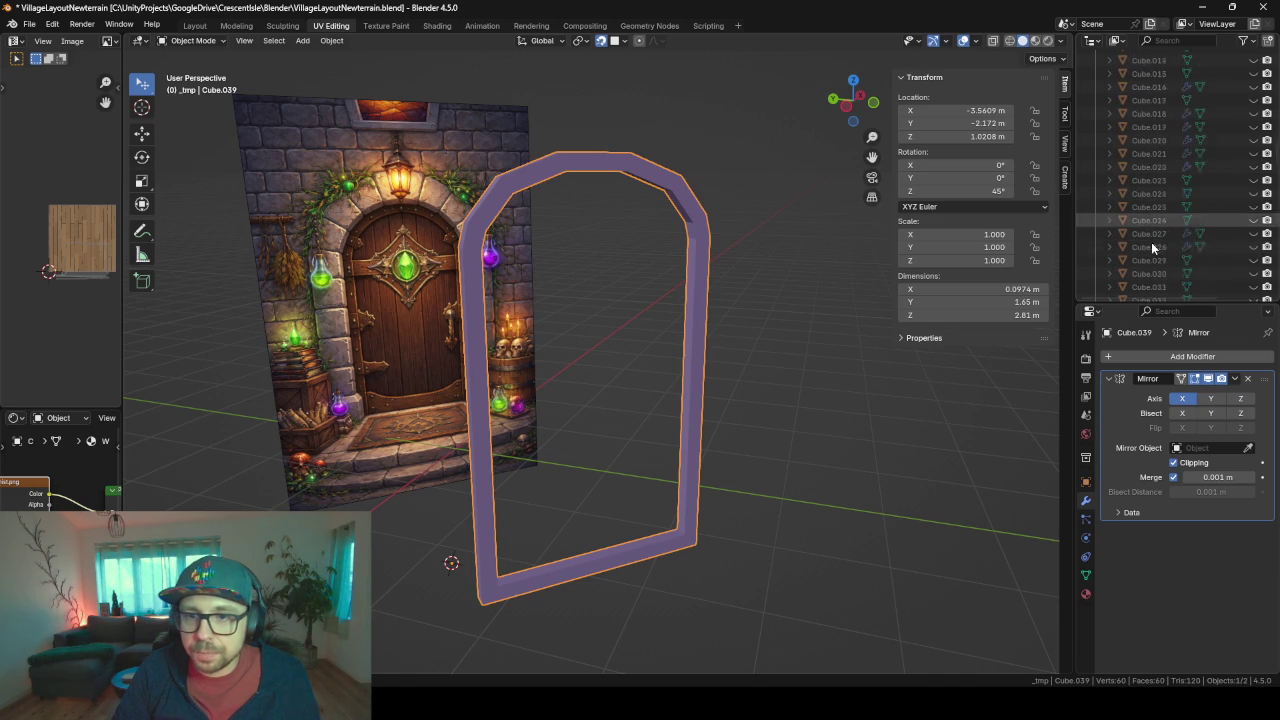
scroll(1151, 242, down, 2)
scroll(1151, 242, down, 3)
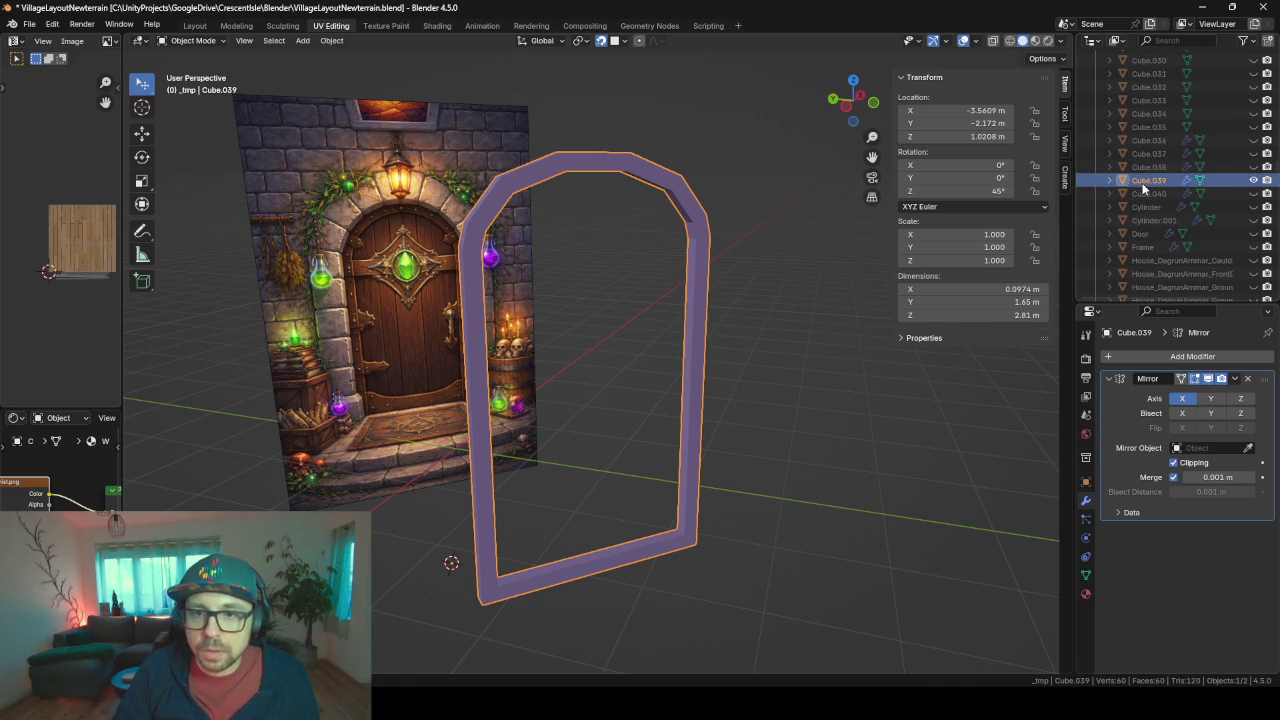
click(1148, 193)
click(1152, 167)
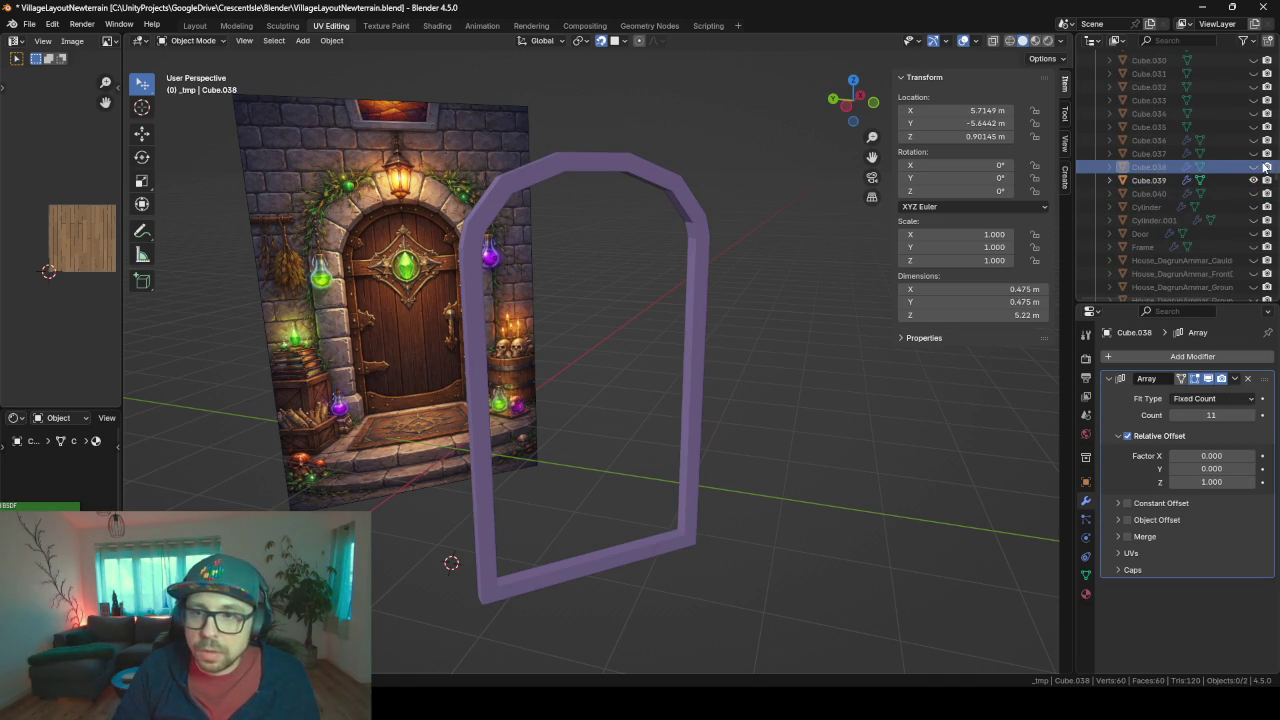
click(1254, 193)
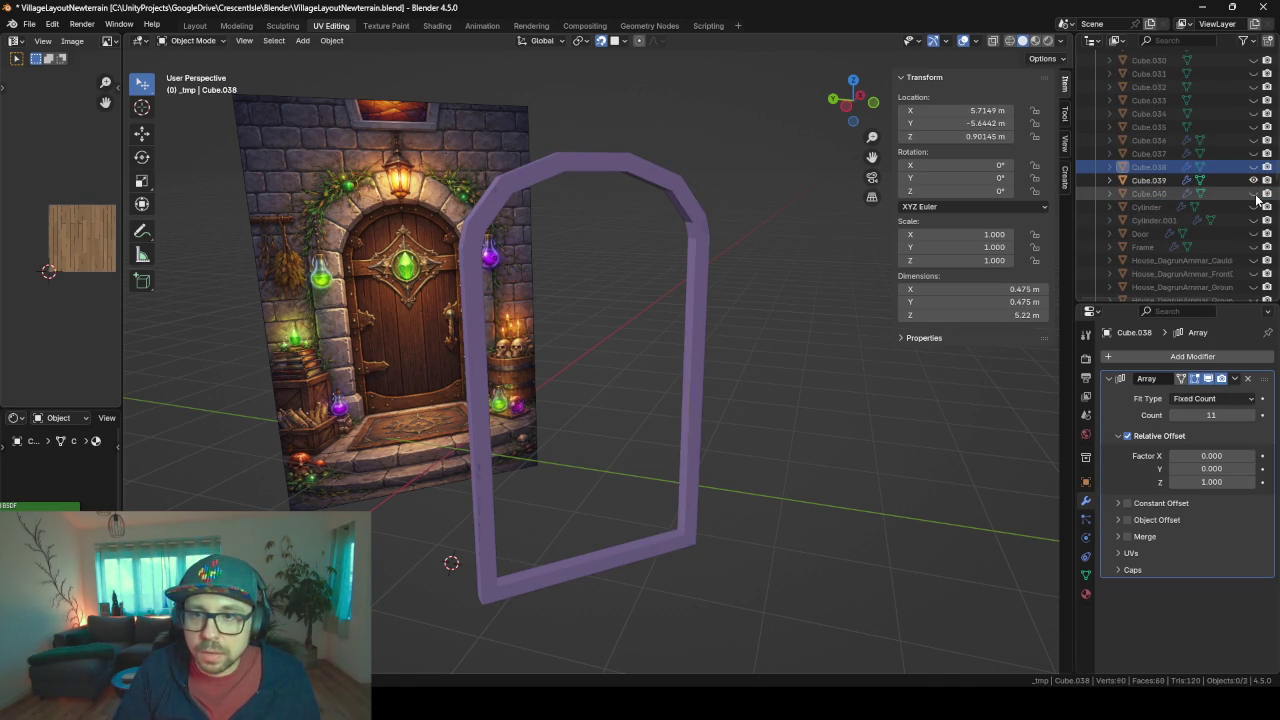
click(1254, 193)
mouse_move(628, 312)
middle_down()
mouse_move(695, 330)
mouse_move(674, 347)
mouse_move(640, 340)
middle_up()
- Rename the inner panel Cube.040 to MainDoor
click(1150, 180)
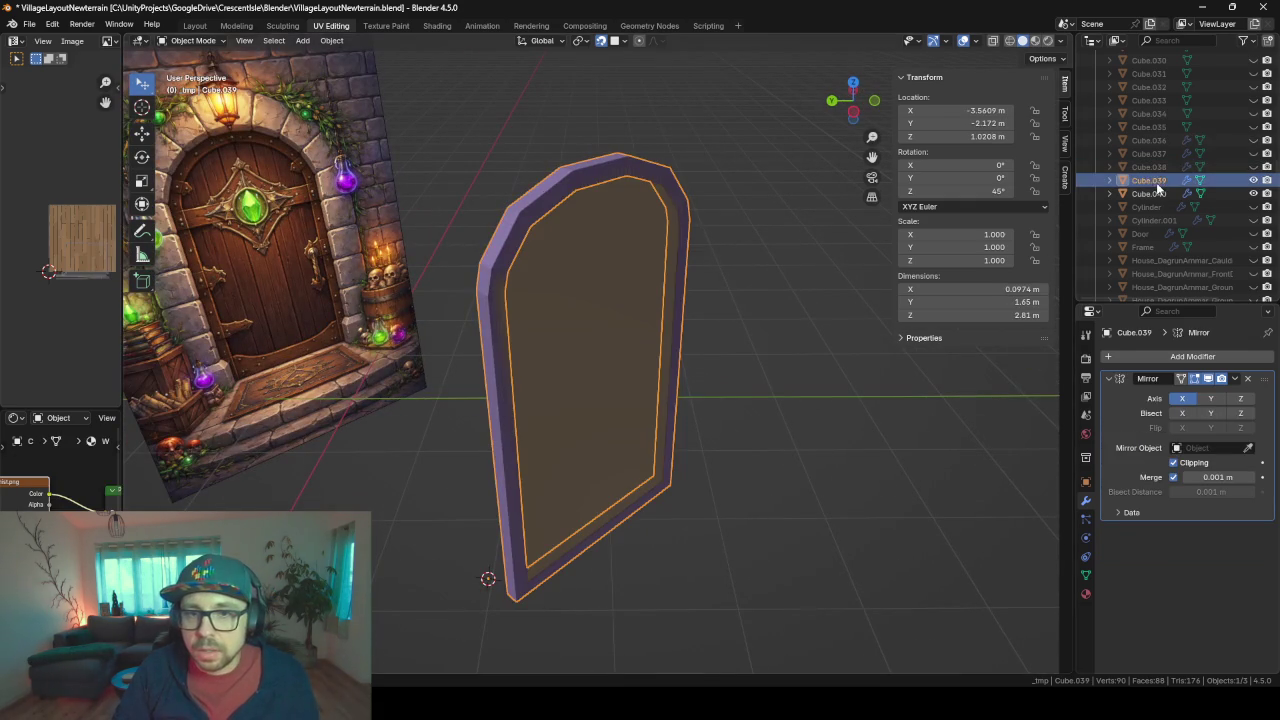
shift+click(616, 316)
key(F2)
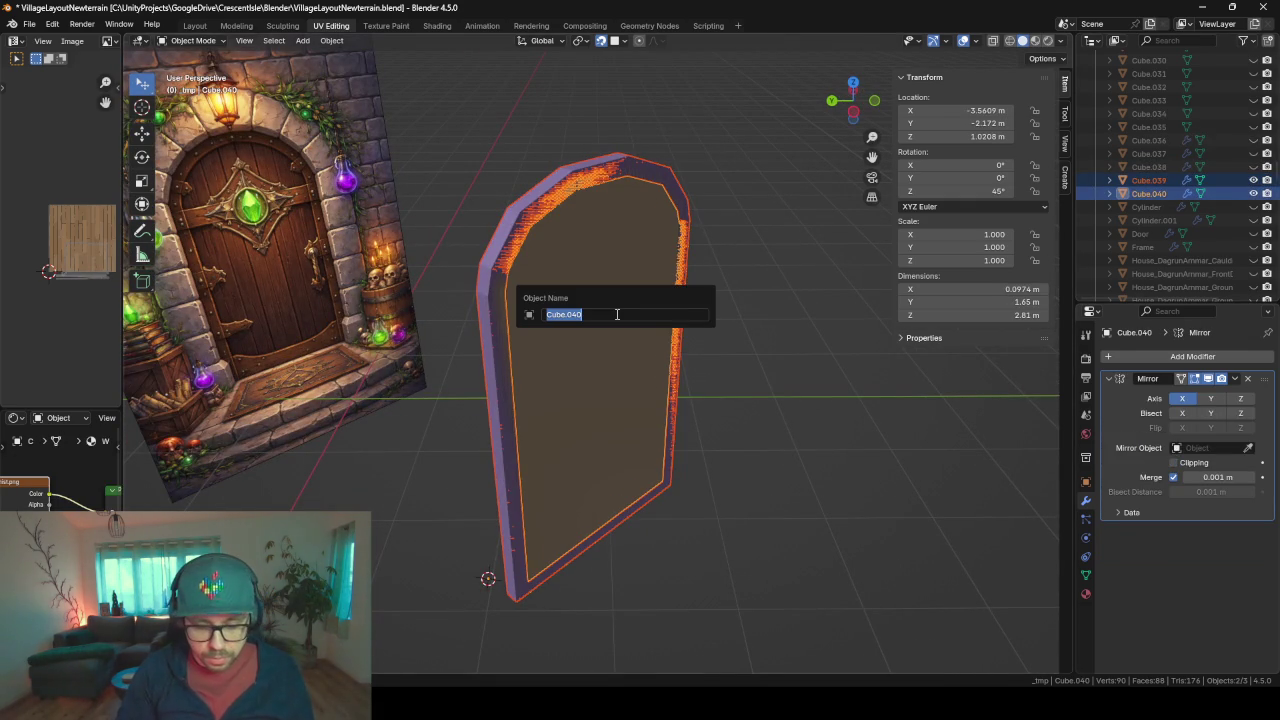
text(r)
key(Return)
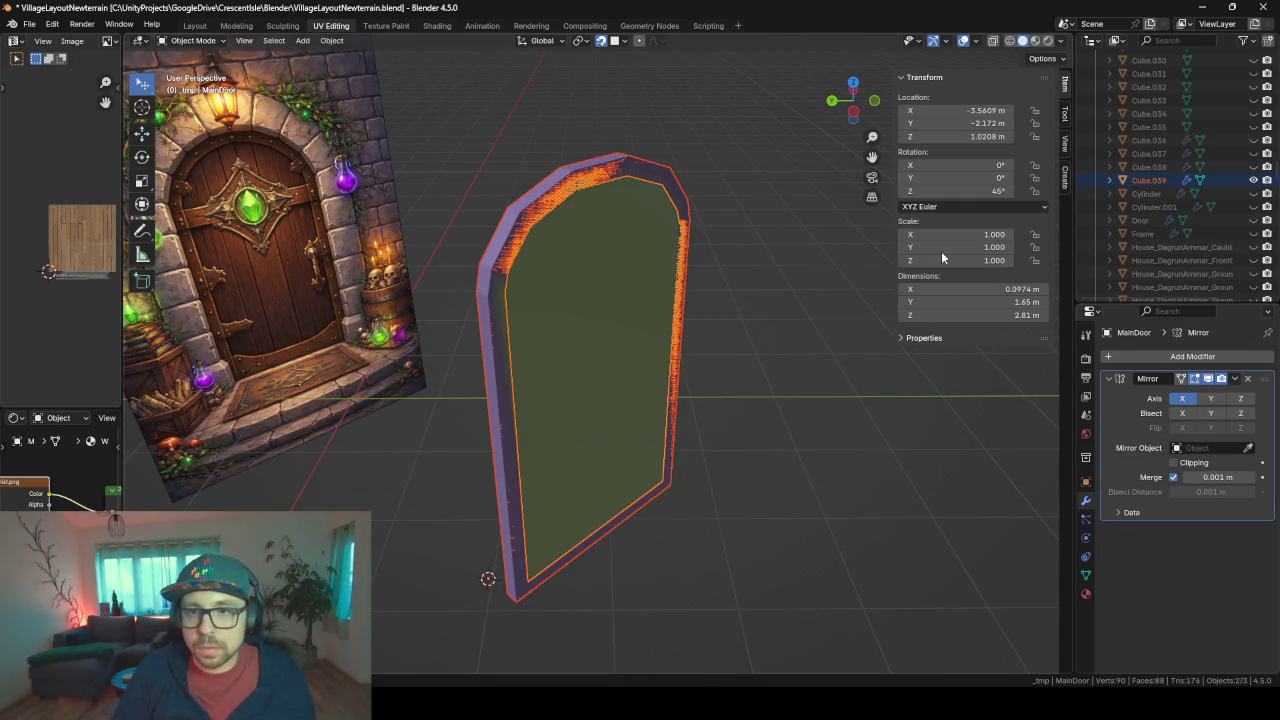
- Rename the frame Cube.039 to MainDoorFrame
click(710, 174)
click(651, 182)
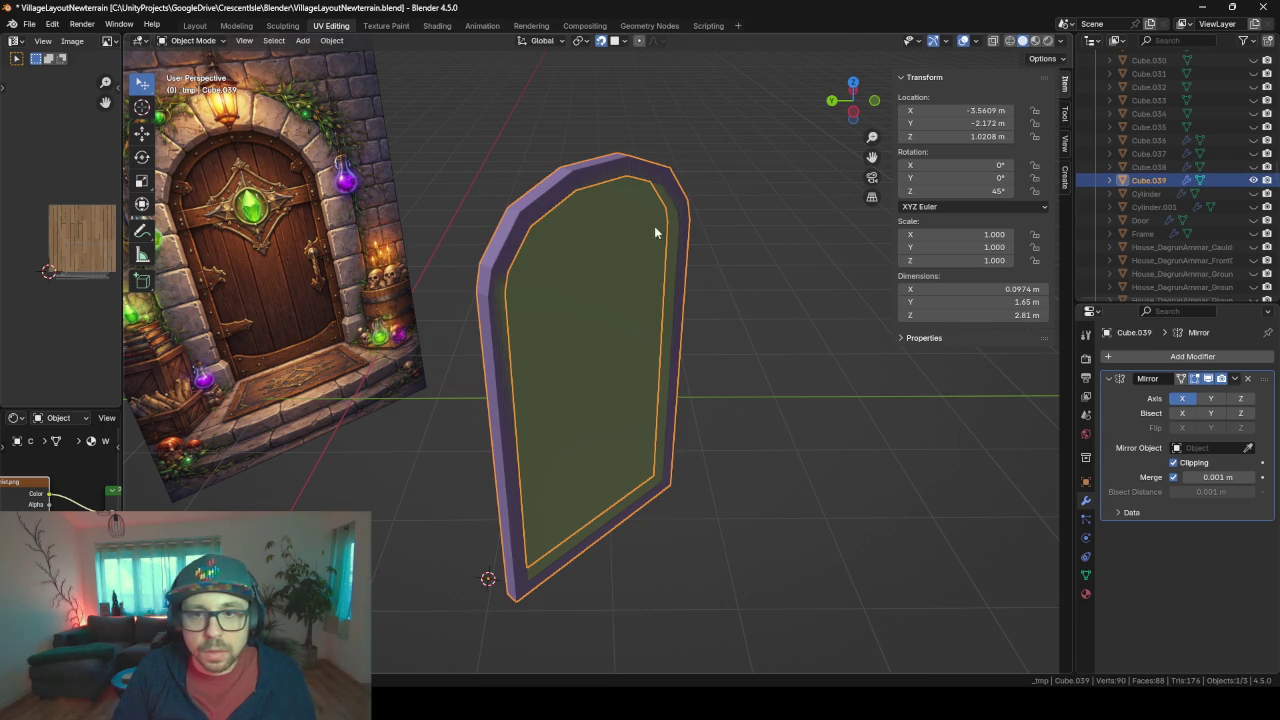
key(F2)
text(M)
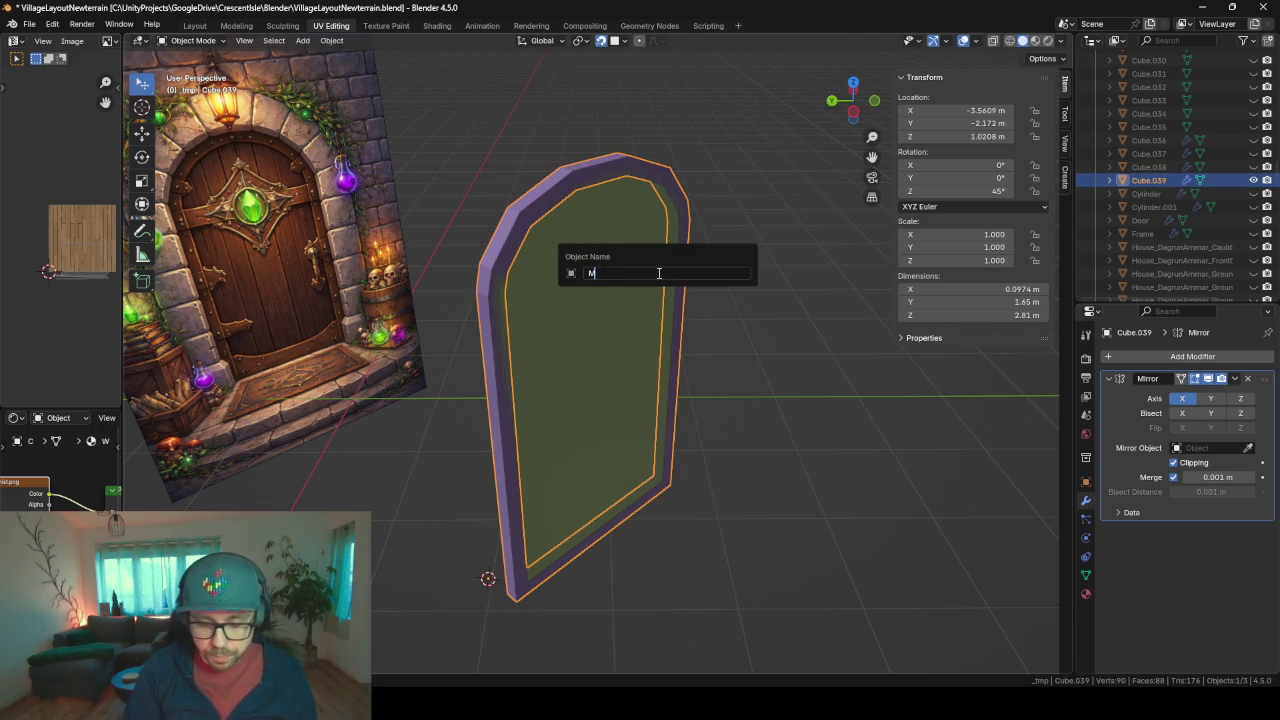
text(ame)
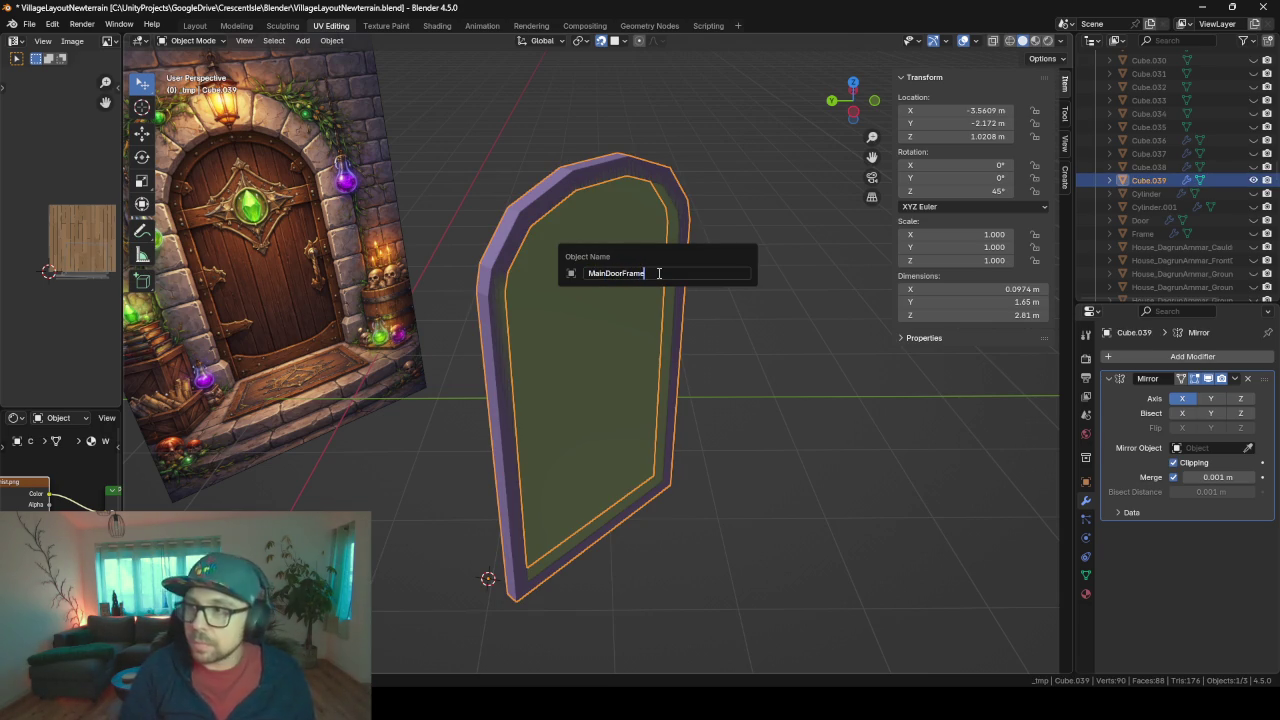
key(Return)
- Scale the whole MainDoorFrame mesh along local X so it is 0.151 m thick
key(Tab)
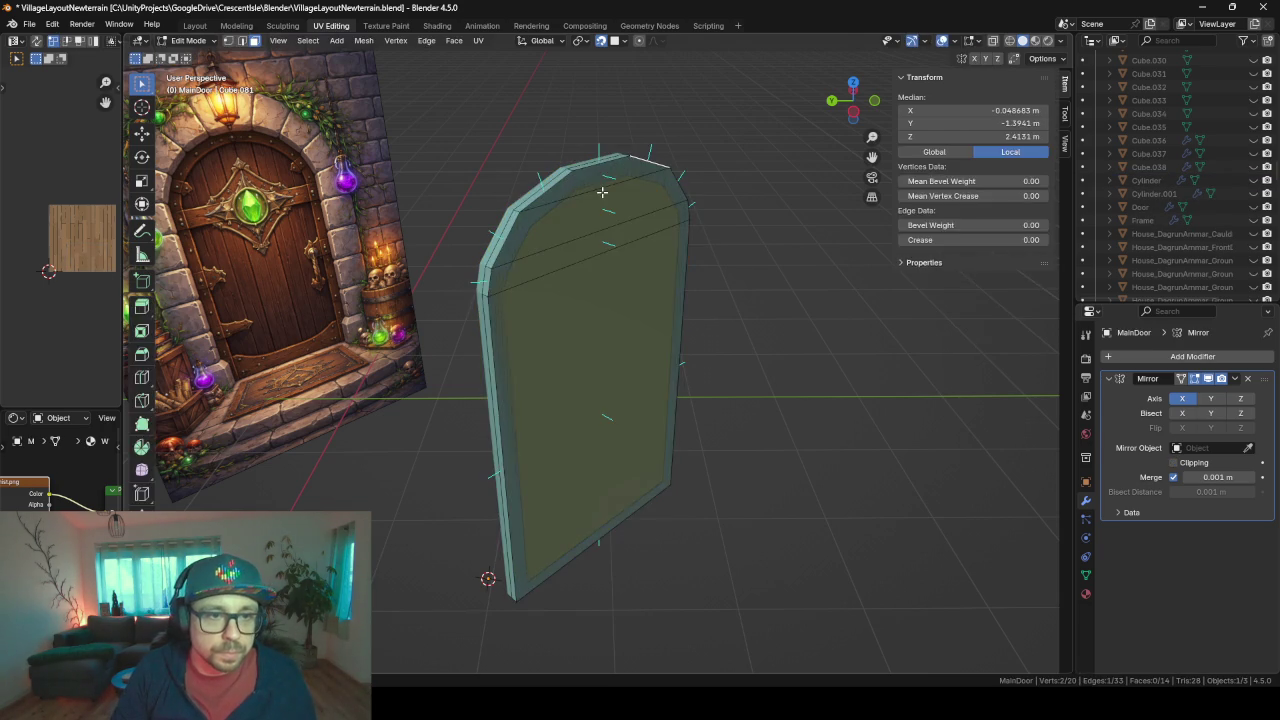
key(Tab)
key(Tab)
middle_drag(631, 224, 638, 199)
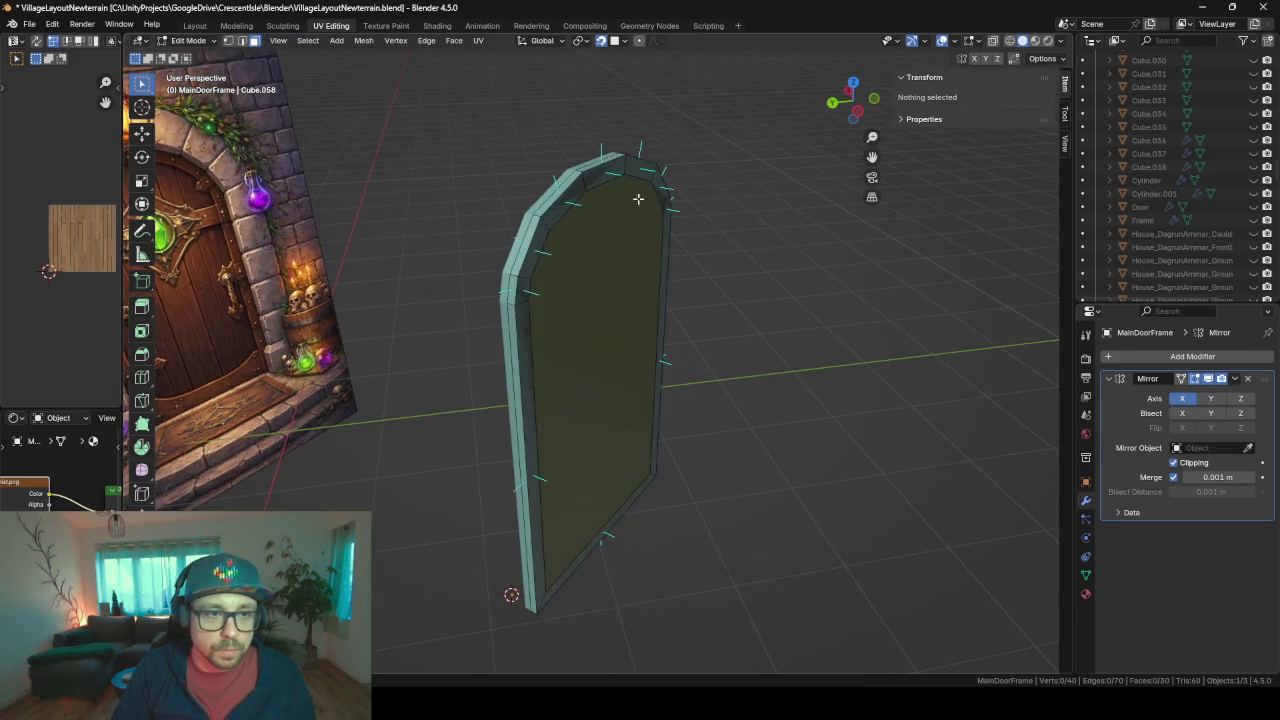
key(a)
key(s)
key(y)
key(y)
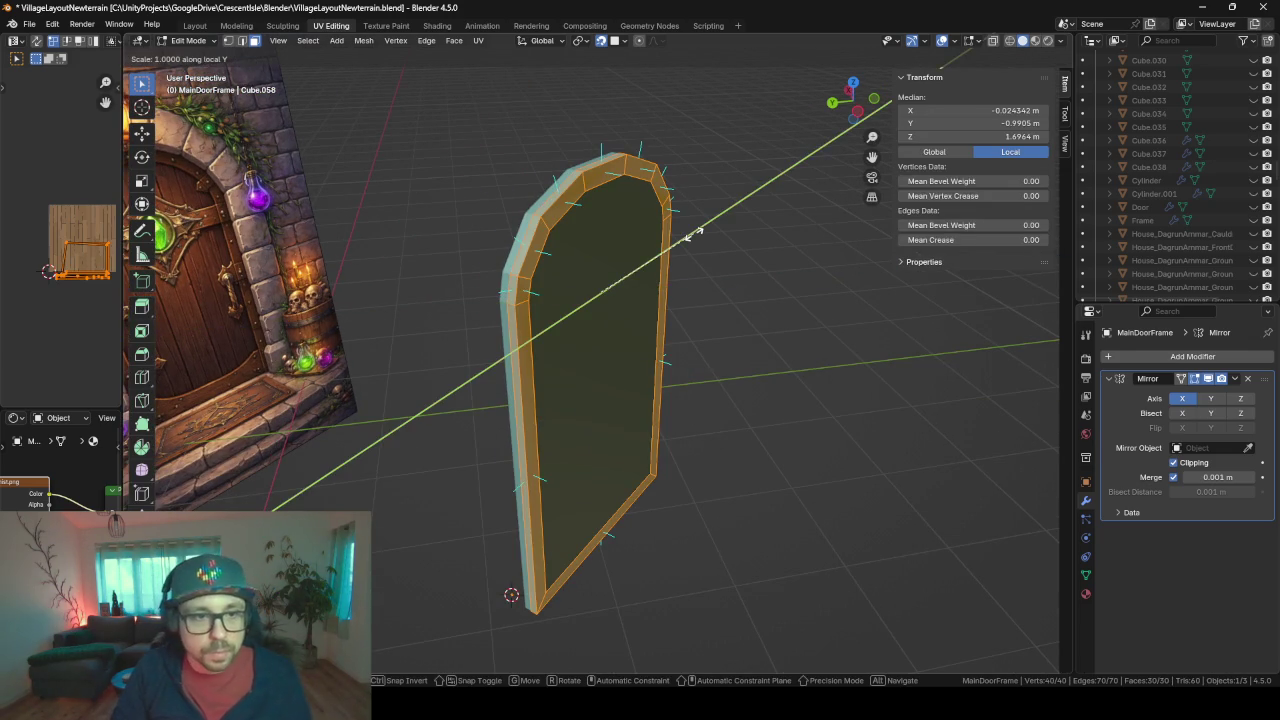
key(x)
key(x)
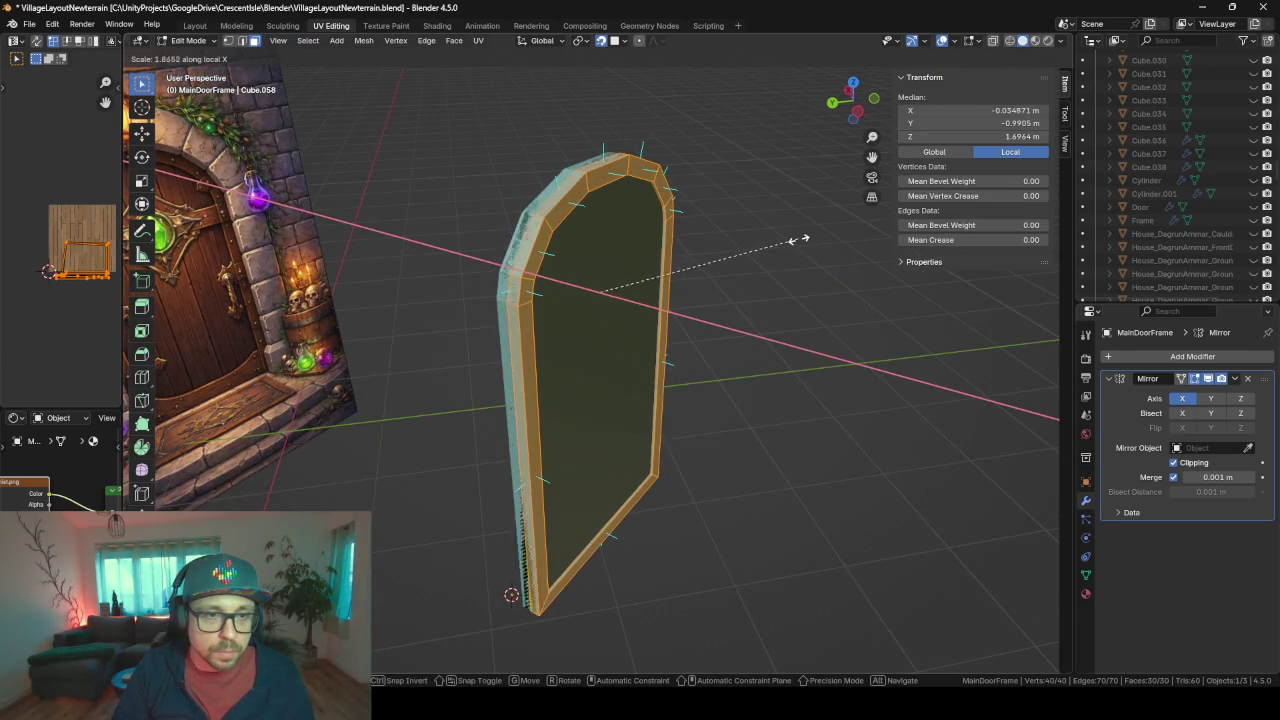
click(818, 241)
key(Tab)
mouse_move(778, 292)
middle_down()
mouse_move(582, 272)
mouse_move(488, 286)
mouse_move(641, 287)
mouse_move(743, 343)
mouse_move(752, 308)
mouse_move(502, 347)
mouse_move(584, 220)
mouse_move(623, 304)
mouse_move(572, 487)
middle_up()
scroll(584, 222, up, 2)
- Add two loop cuts across the frame's bottom rail and spread them apart along Y
key(Tab)
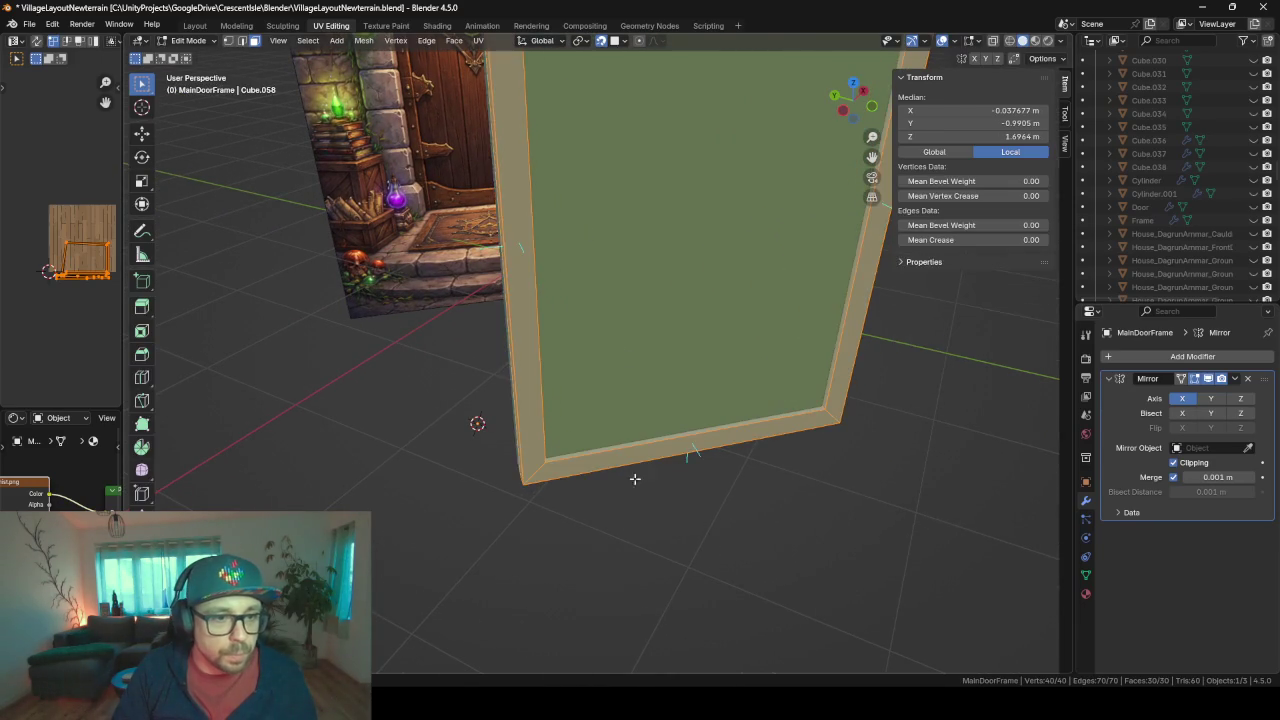
middle_drag(634, 480, 674, 463)
key(ctrl+r)
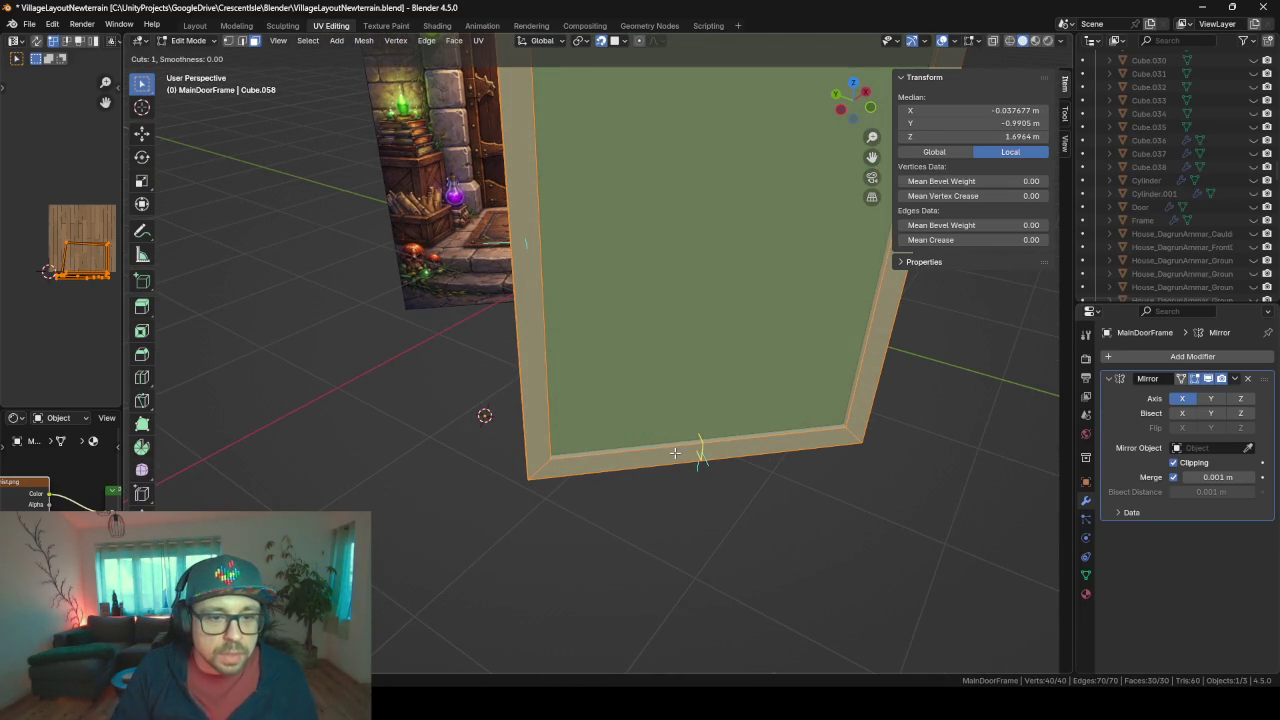
scroll(676, 463, up, 1)
click(676, 463)
right_click(680, 487)
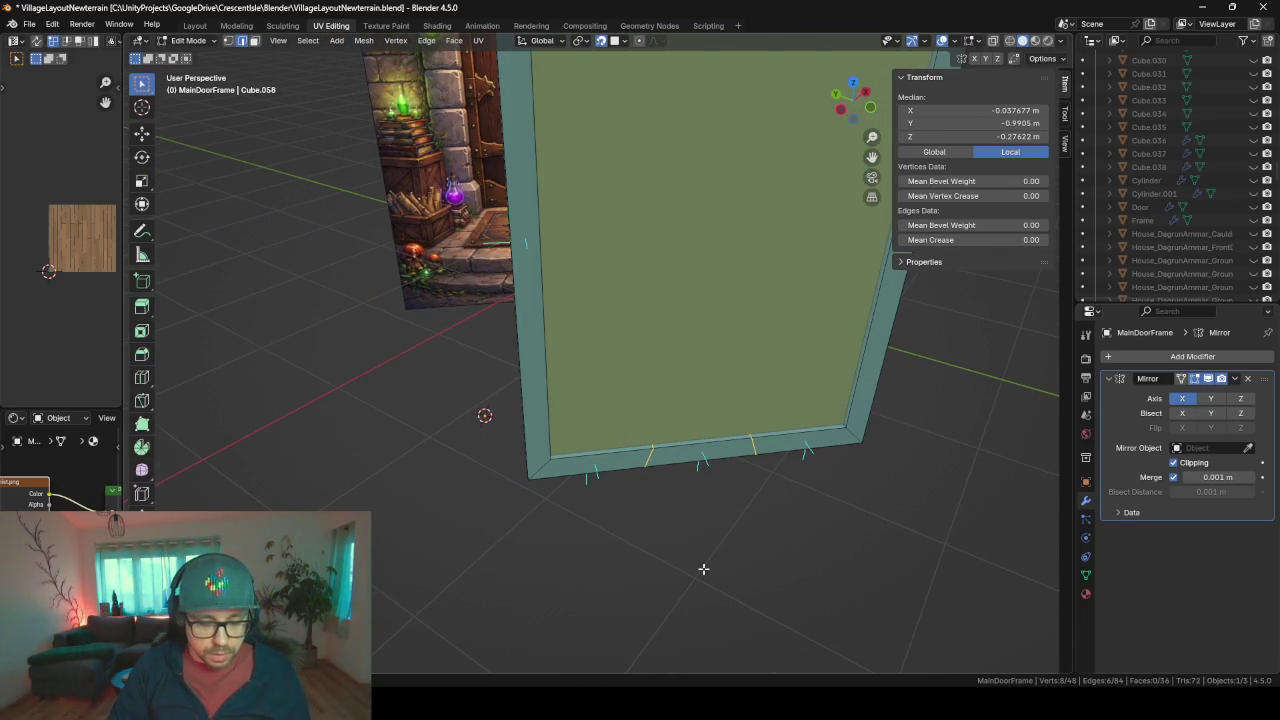
key(s)
key(y)
key(y)
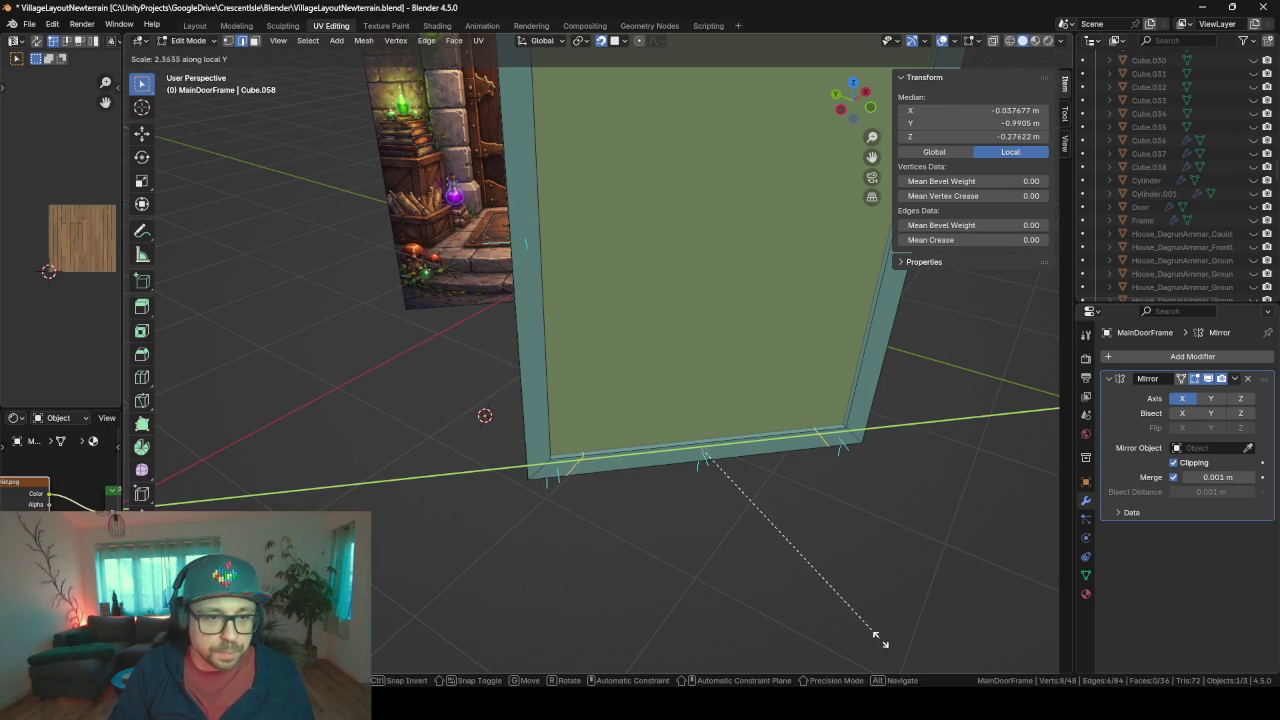
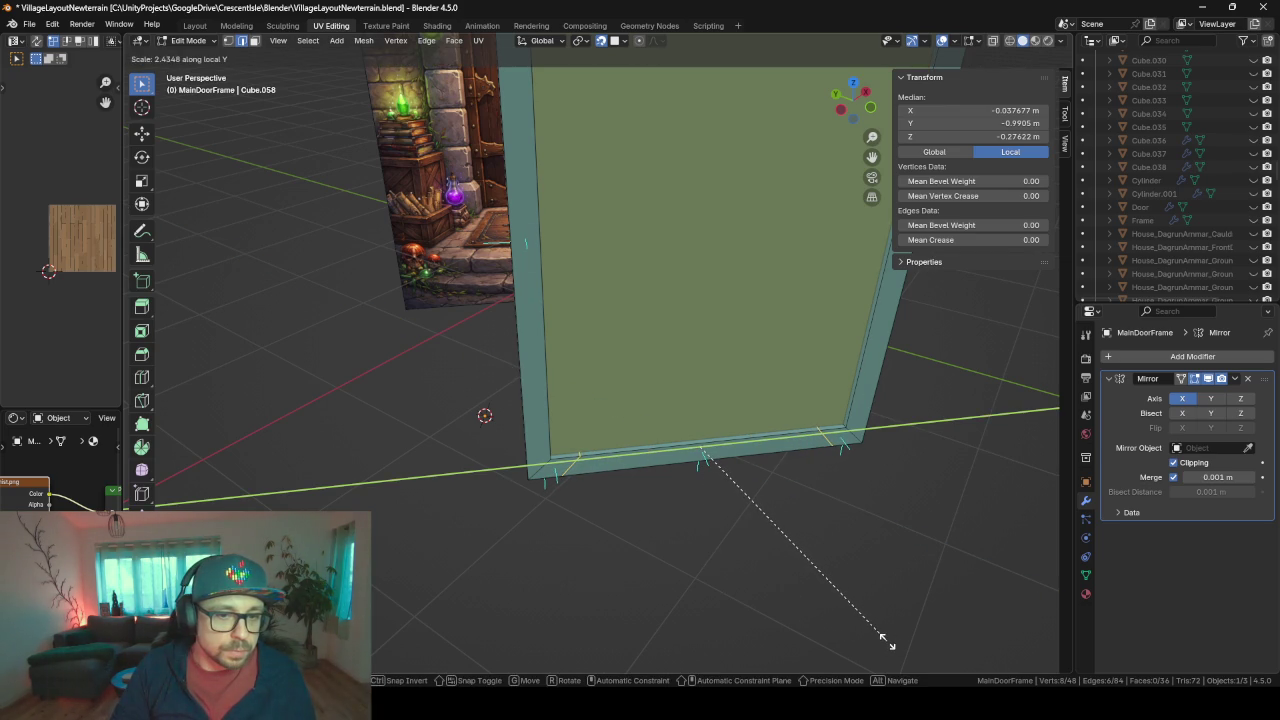
- Loop-cut the bottom frame with two edge loops and spread them apart along local Y
click(886, 641)
mouse_move(829, 608)
middle_down()
mouse_move(837, 523)
mouse_move(791, 546)
middle_up()
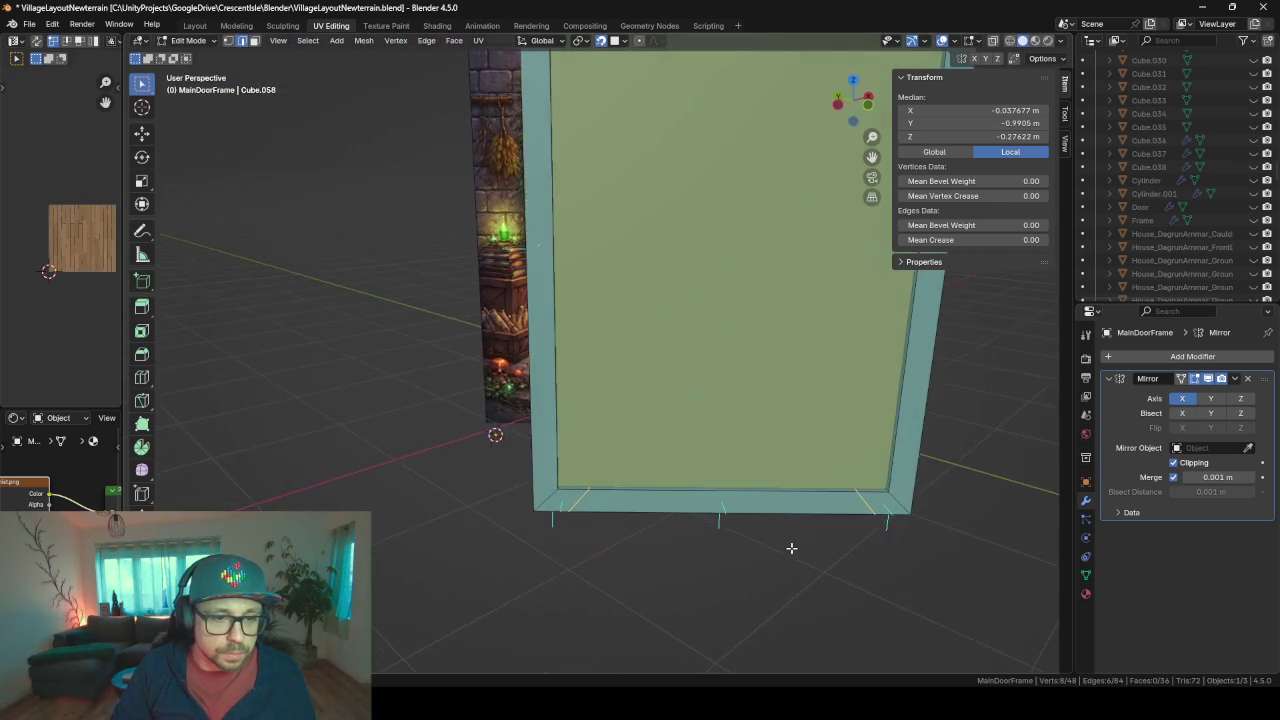
click(578, 488)
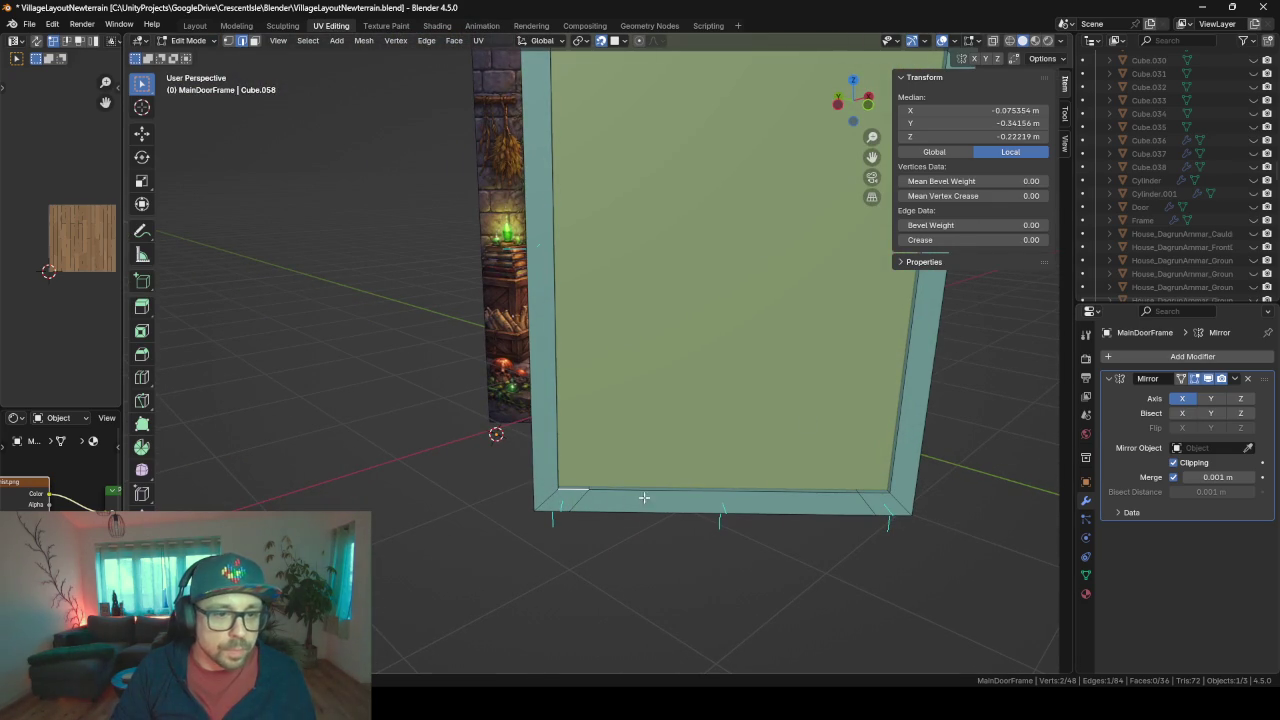
key(ctrl+r)
scroll(733, 508, up, 1)
click(733, 508)
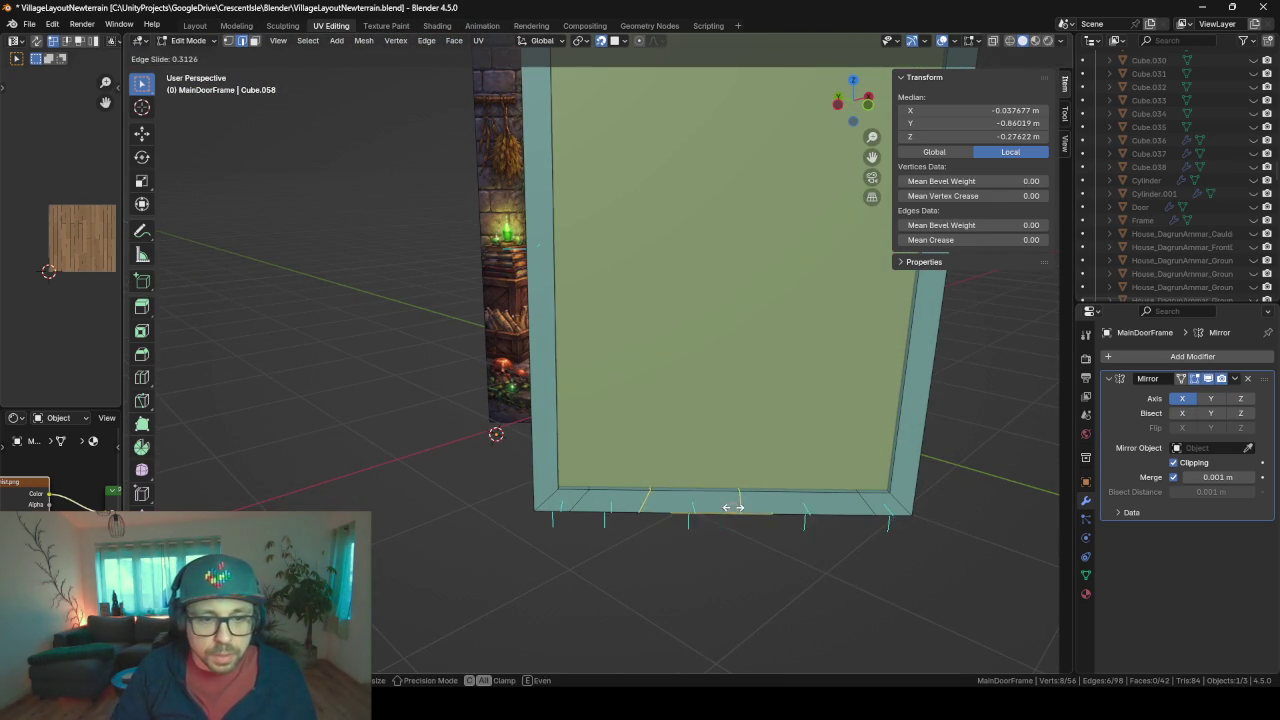
right_click(775, 608)
key(s)
key(y)
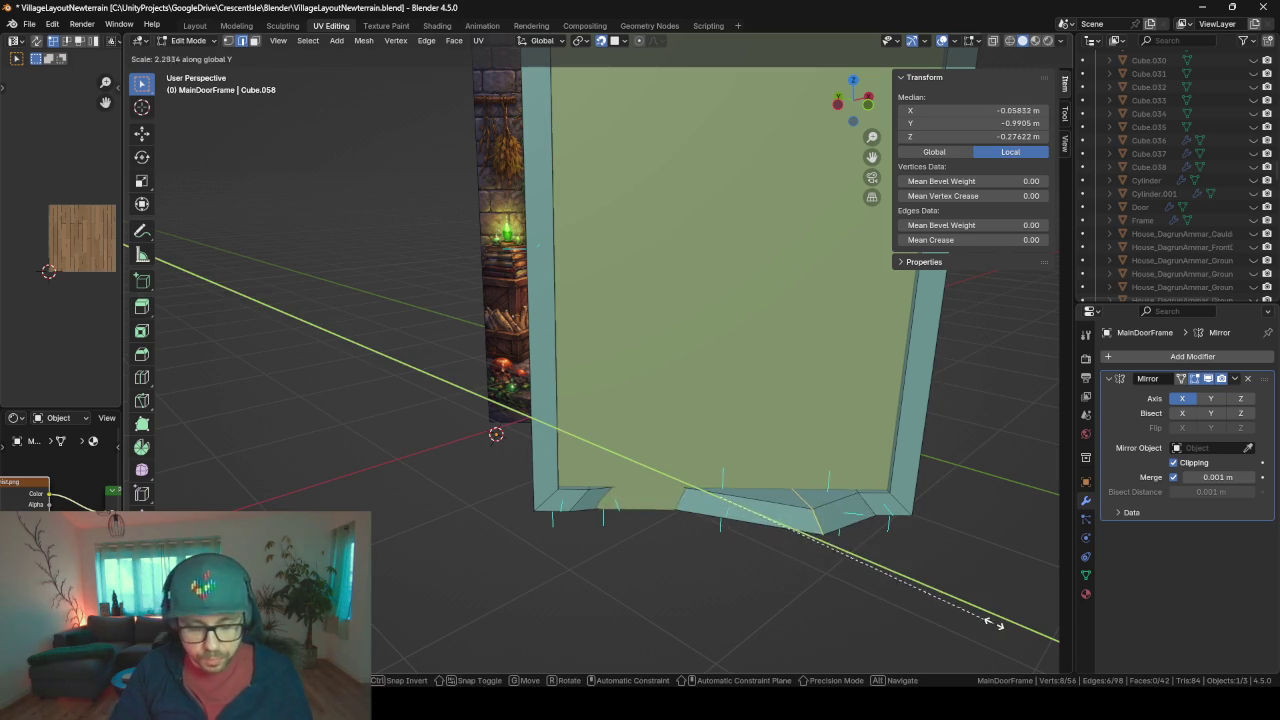
key(y)
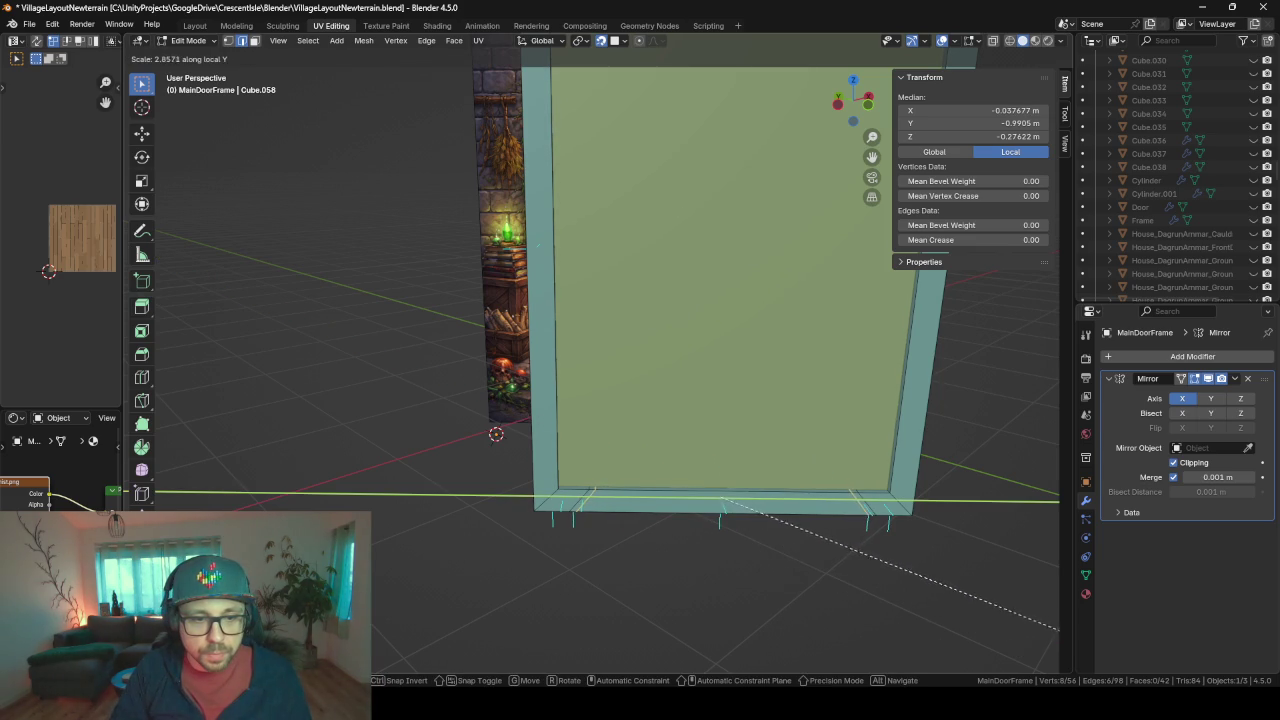
click(1058, 625)
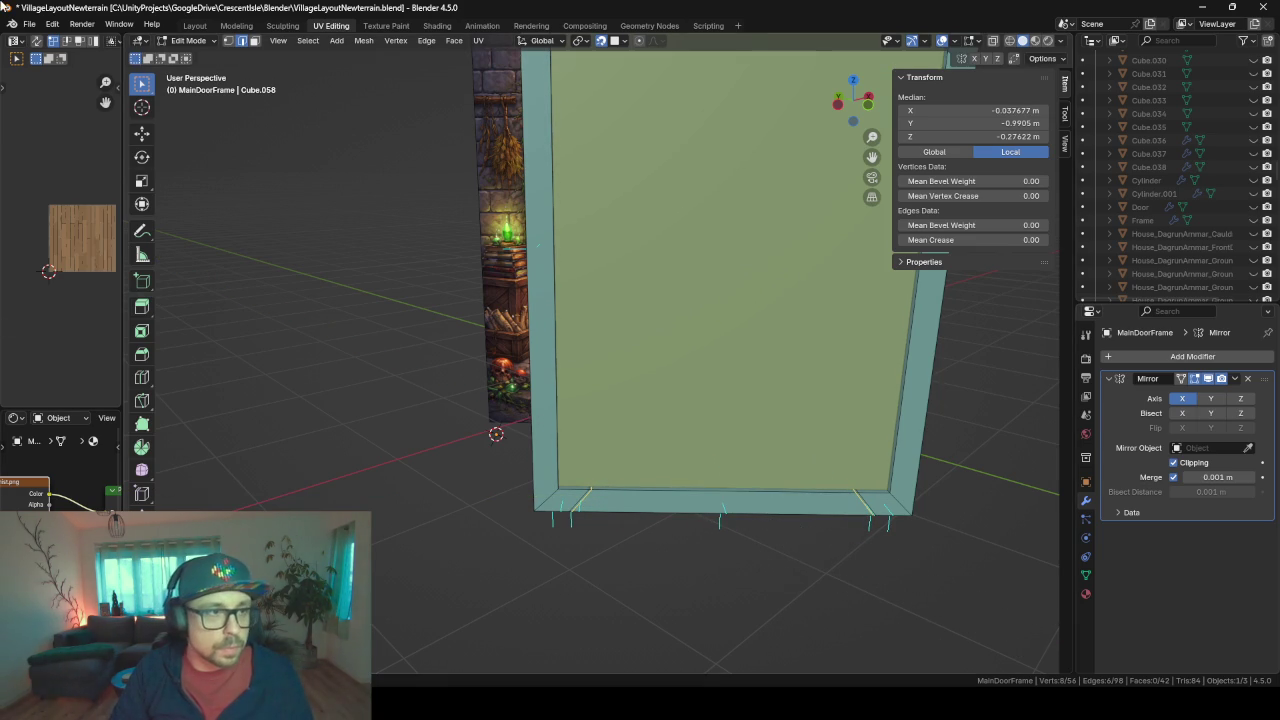
- Raise the inner bottom faces along Z in face mode
click(254, 41)
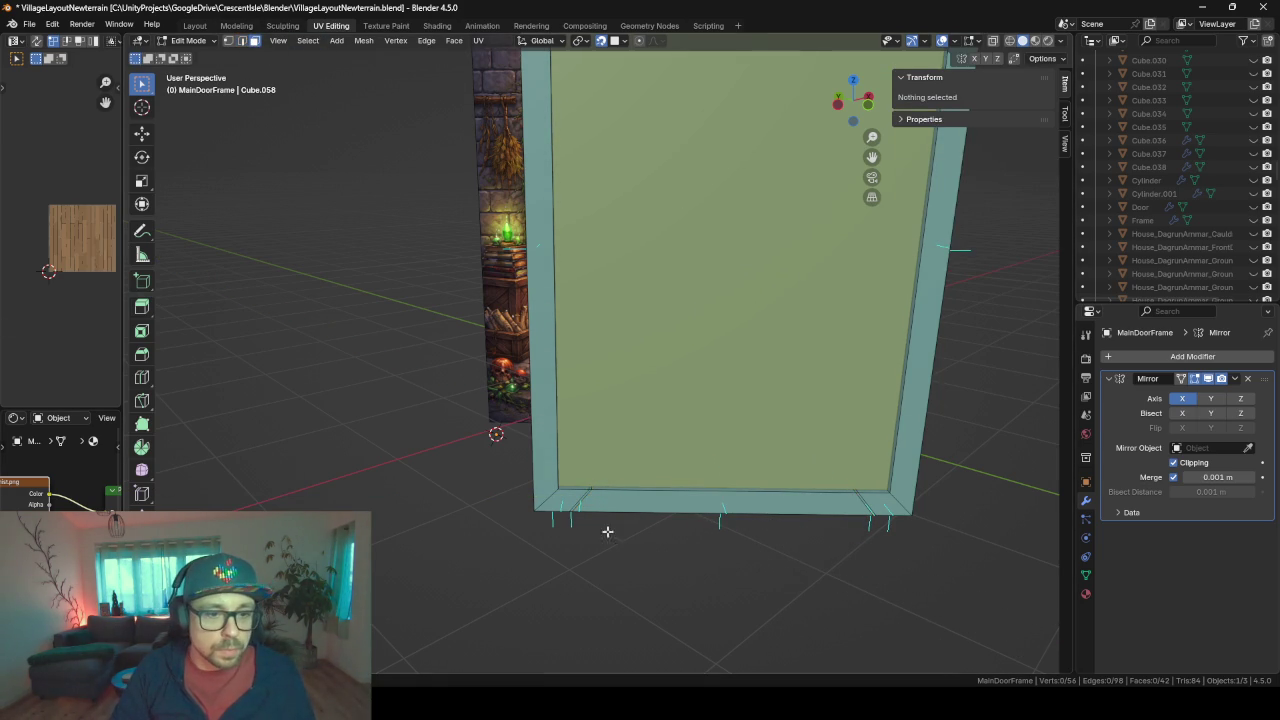
click(582, 488)
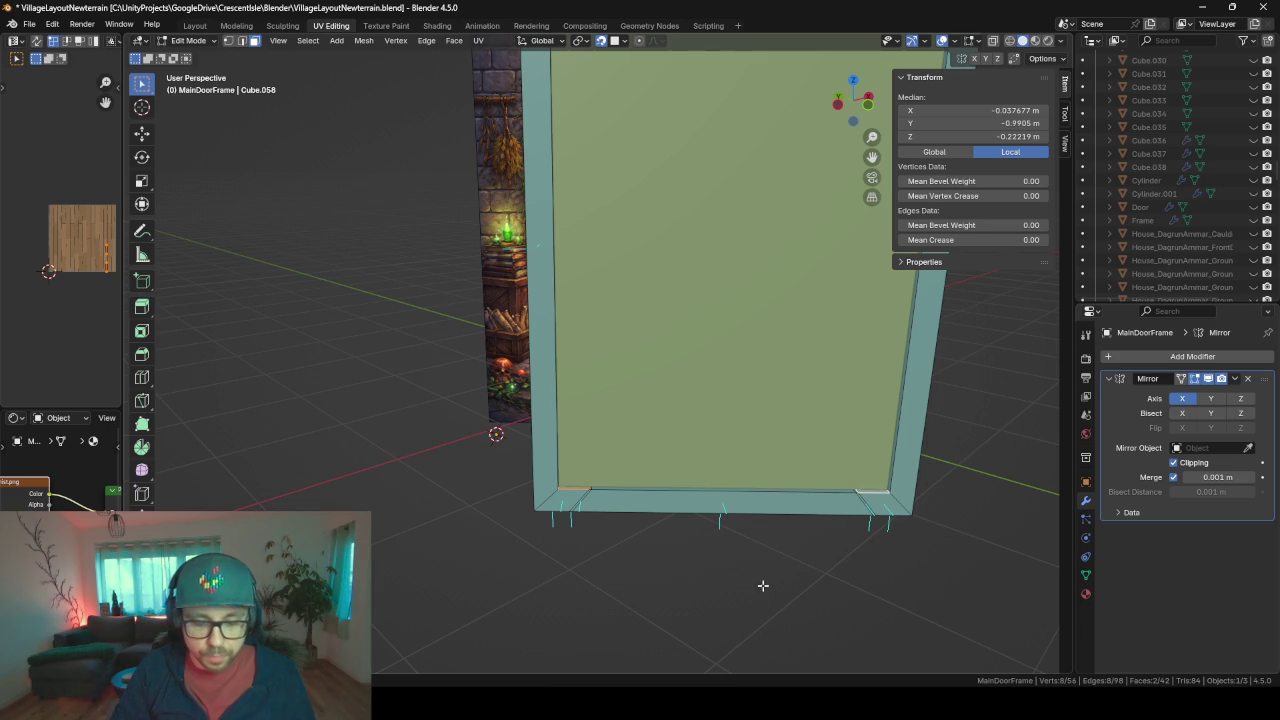
middle_drag(763, 585, 775, 582)
key(g)
key(z)
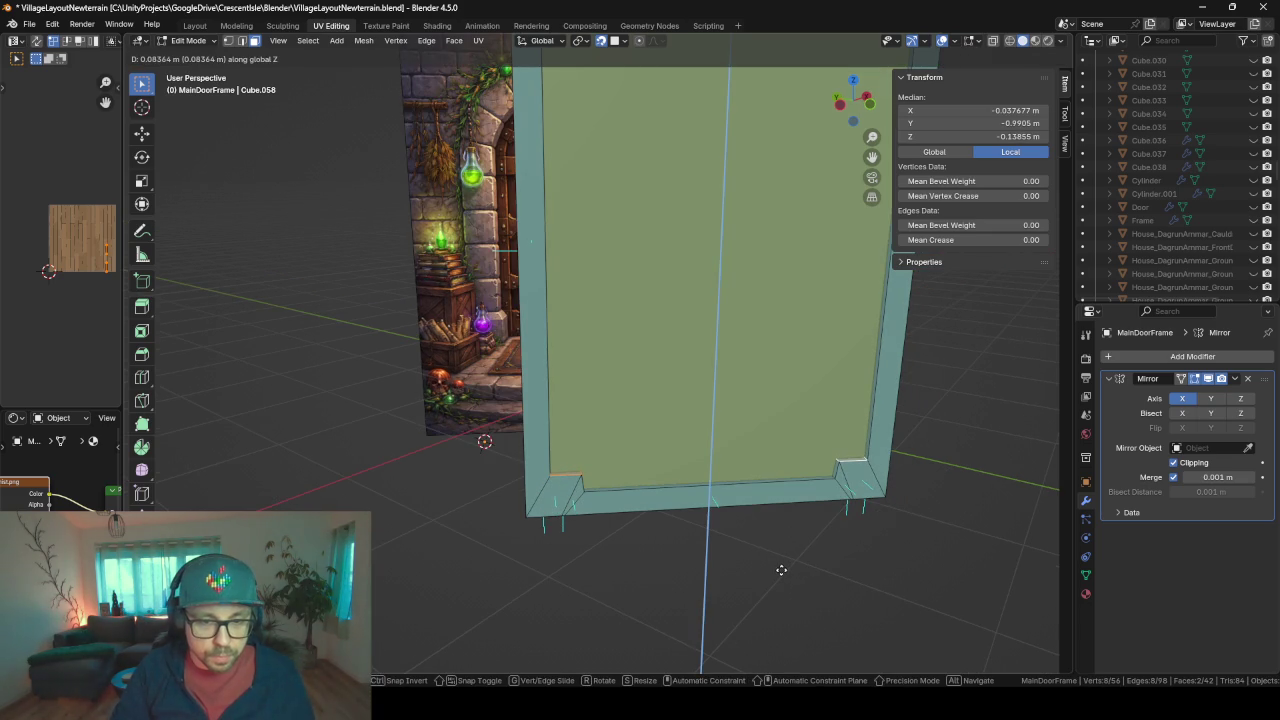
click(781, 570)
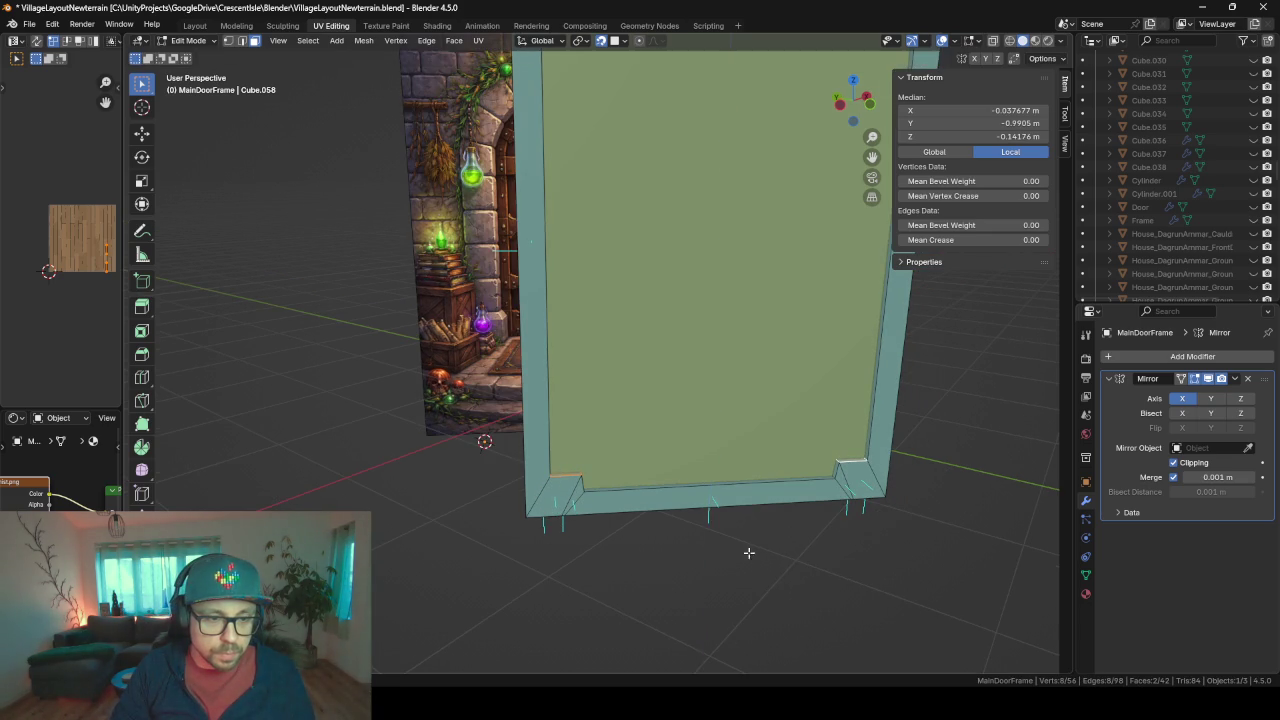
- Narrow the raised inner face along local Y, then return to Object Mode
mouse_move(781, 570)
middle_down()
mouse_move(659, 524)
mouse_move(667, 488)
middle_up()
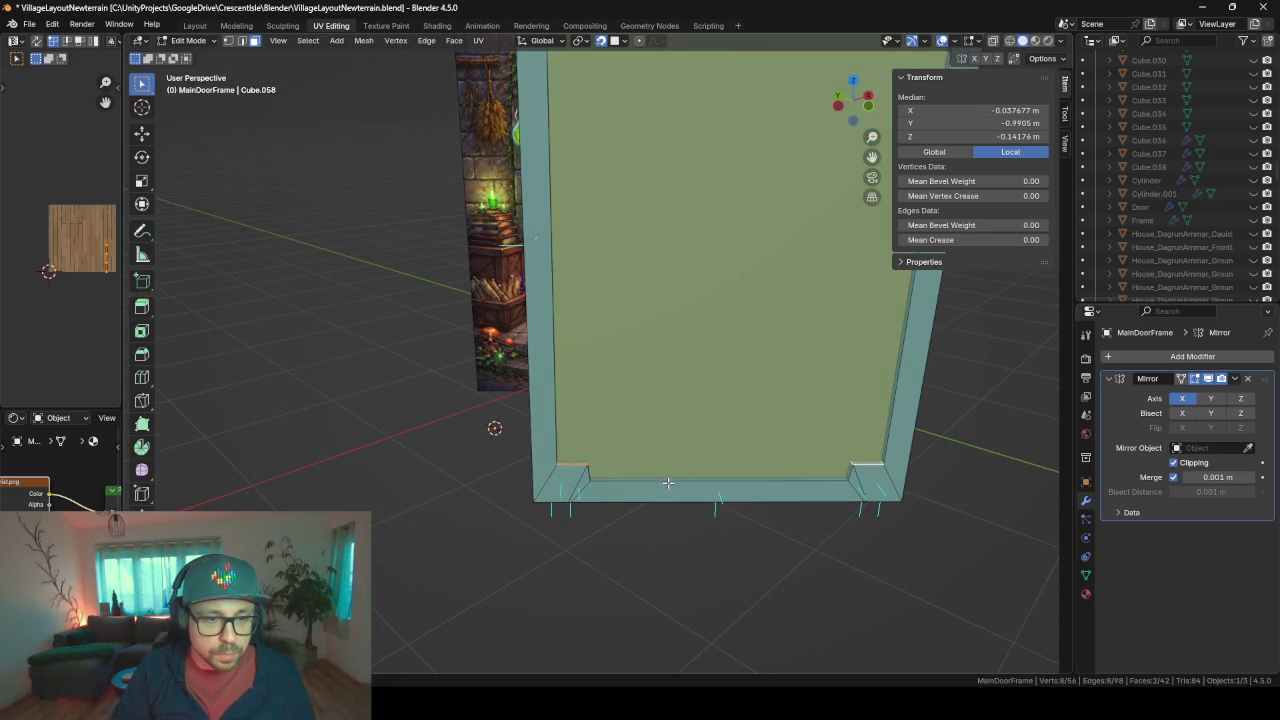
click(667, 486)
key(s)
key(y)
key(y)
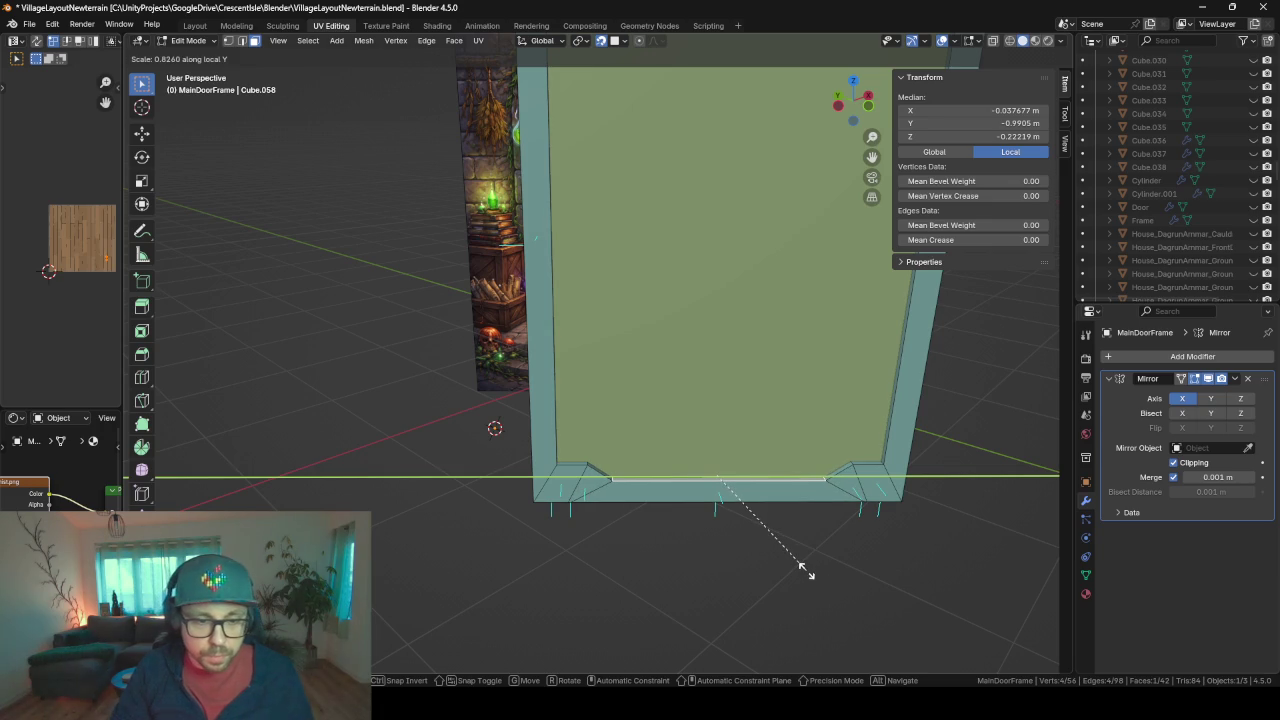
click(803, 568)
mouse_move(677, 603)
middle_down()
mouse_move(706, 589)
mouse_move(650, 527)
mouse_move(658, 542)
middle_up()
key(Tab)
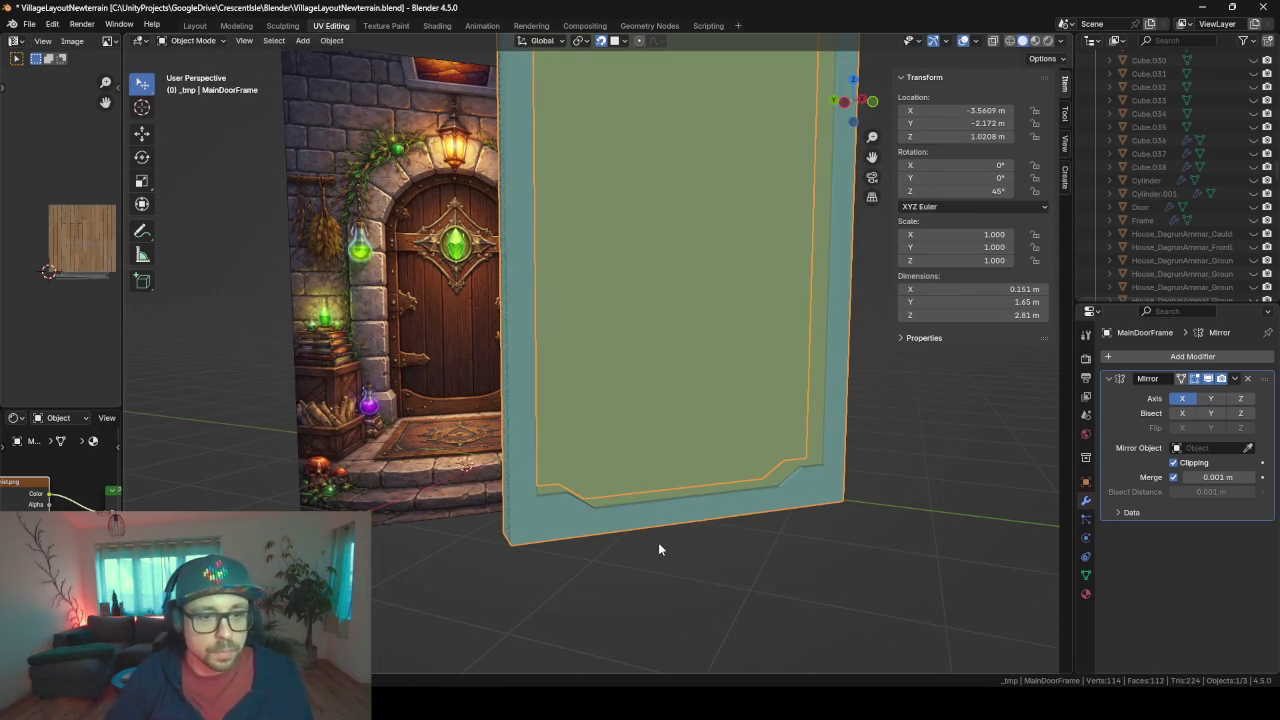
- Select the notch's diagonal corner edges and set the pivot point to Active Element
key(Tab)
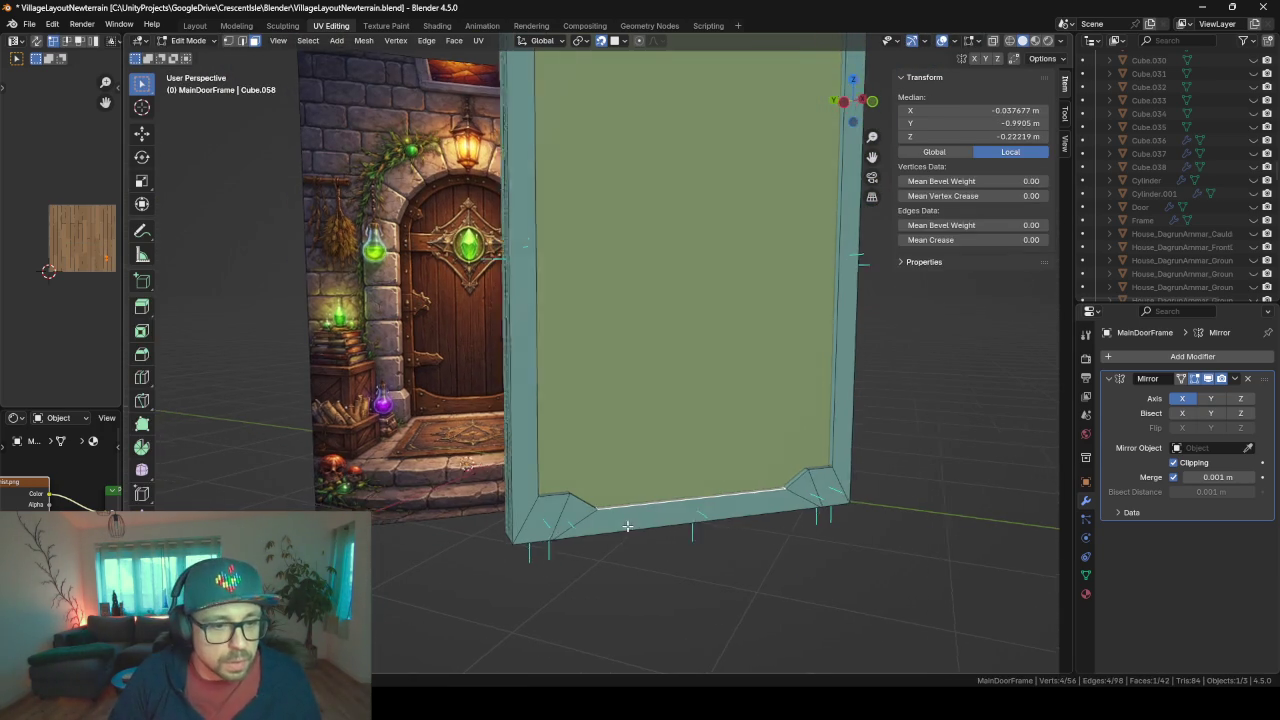
mouse_move(605, 521)
middle_down()
mouse_move(580, 422)
mouse_move(615, 476)
middle_up()
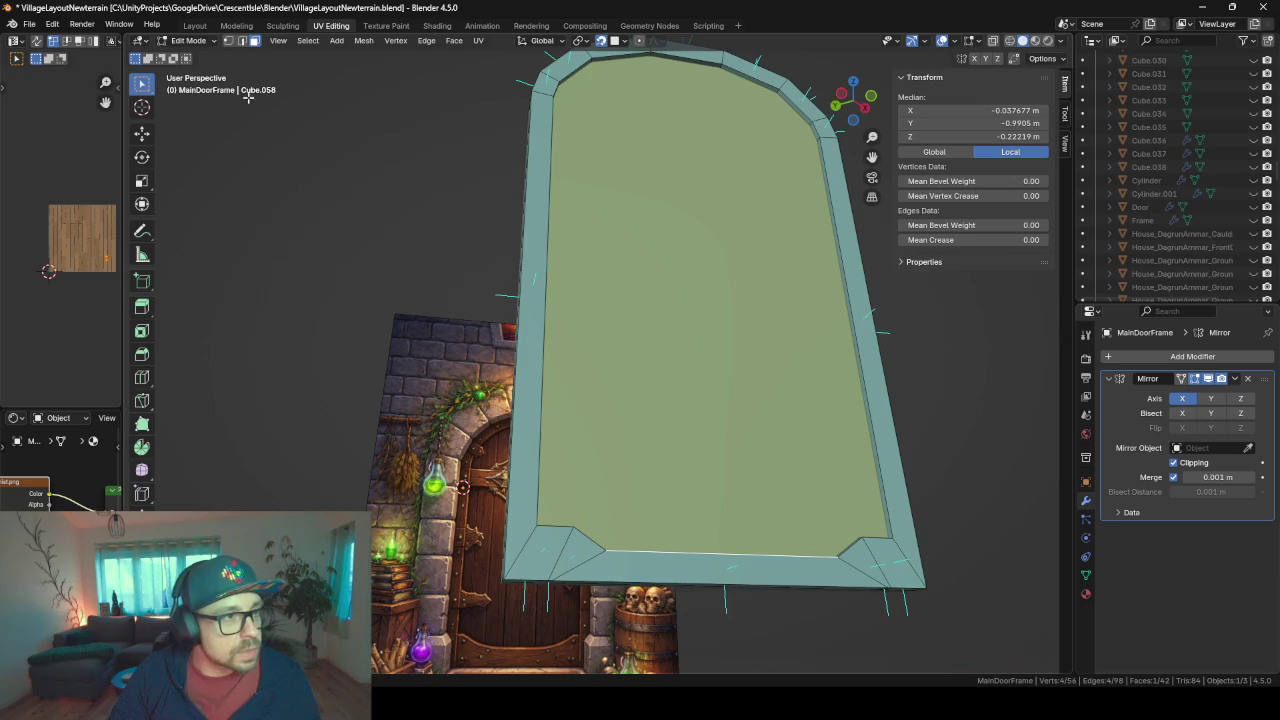
click(243, 41)
mouse_move(726, 596)
middle_down()
mouse_move(630, 546)
mouse_move(565, 567)
middle_up()
click(633, 514)
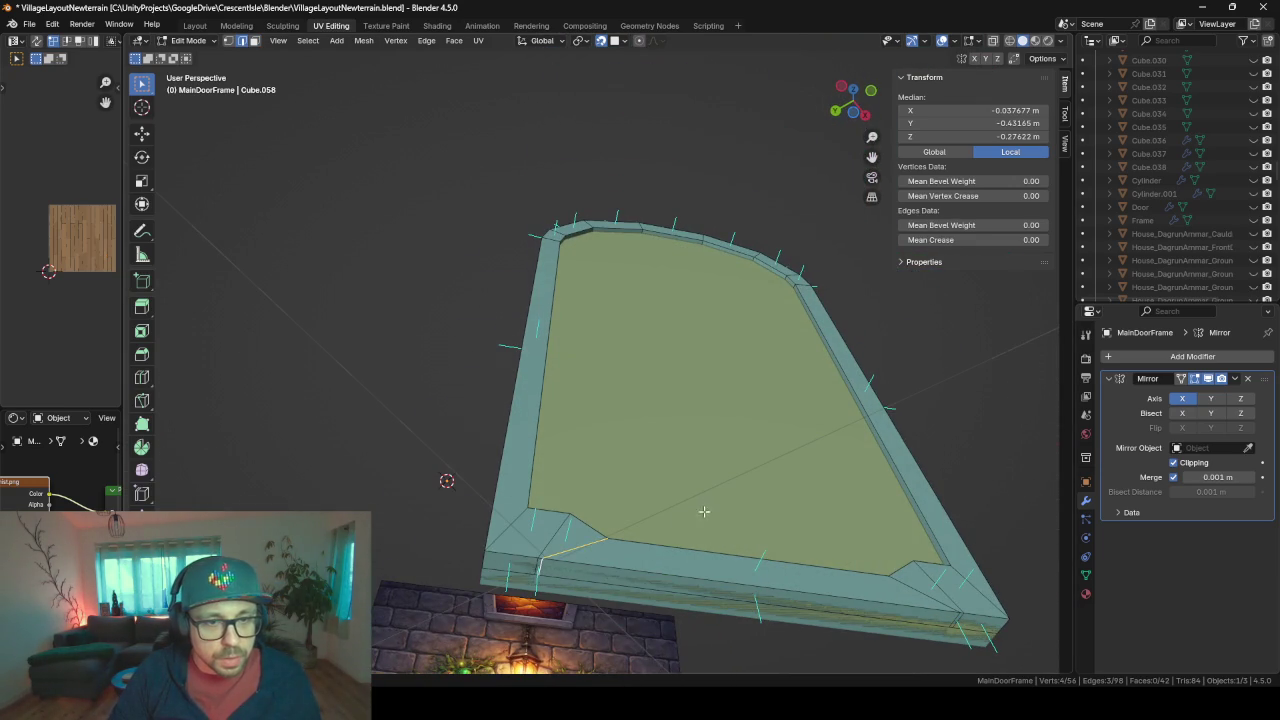
middle_drag(704, 511, 714, 468)
scroll(640, 390, up, 2)
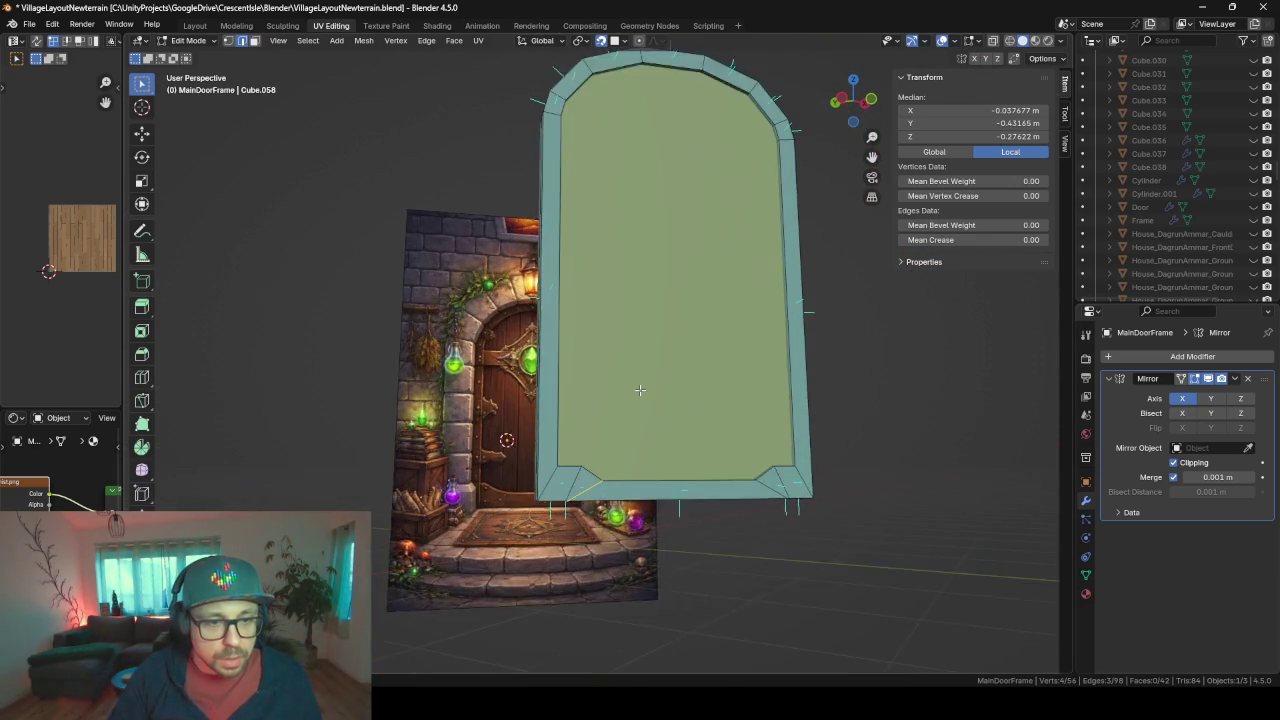
mouse_move(640, 390)
middle_down()
mouse_move(643, 491)
mouse_move(623, 521)
middle_up()
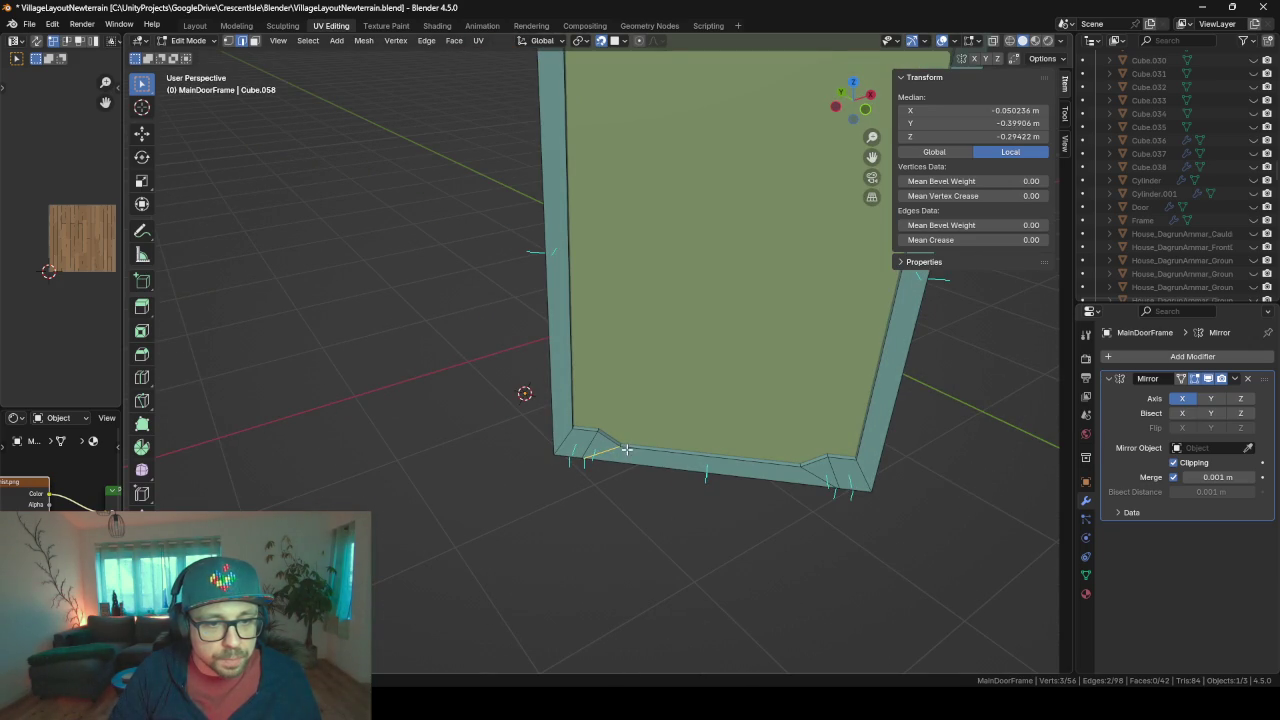
shift+click(622, 442)
scroll(620, 300, up, 2)
scroll(619, 168, up, 2)
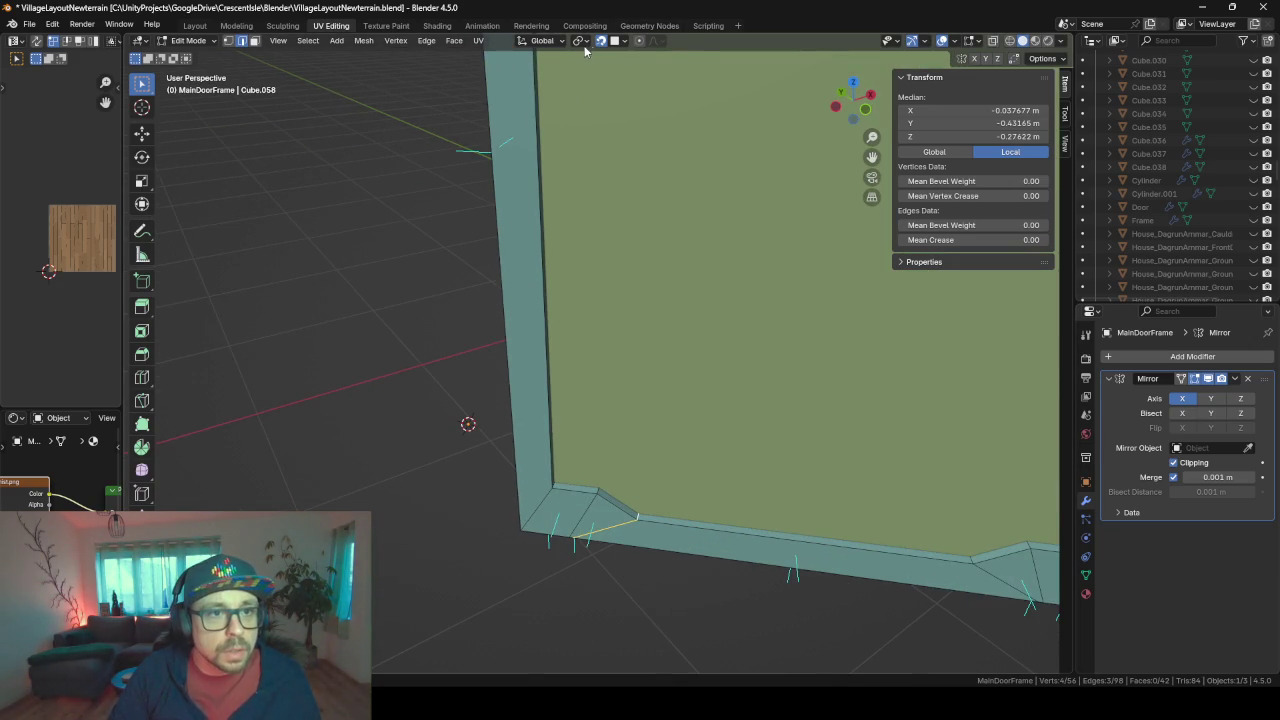
click(583, 41)
click(625, 133)
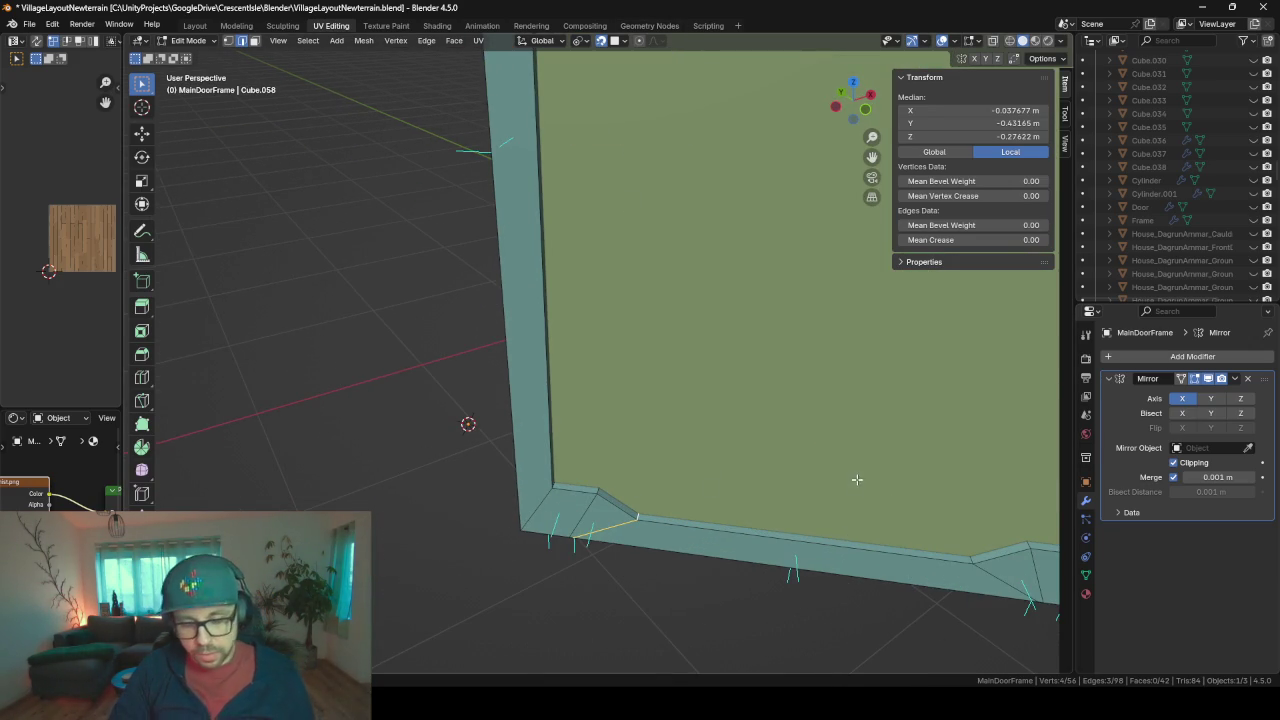
- Scale the right notch vertices to 0 along Y so its edges sit straight
key(s)
key(y)
key(y)
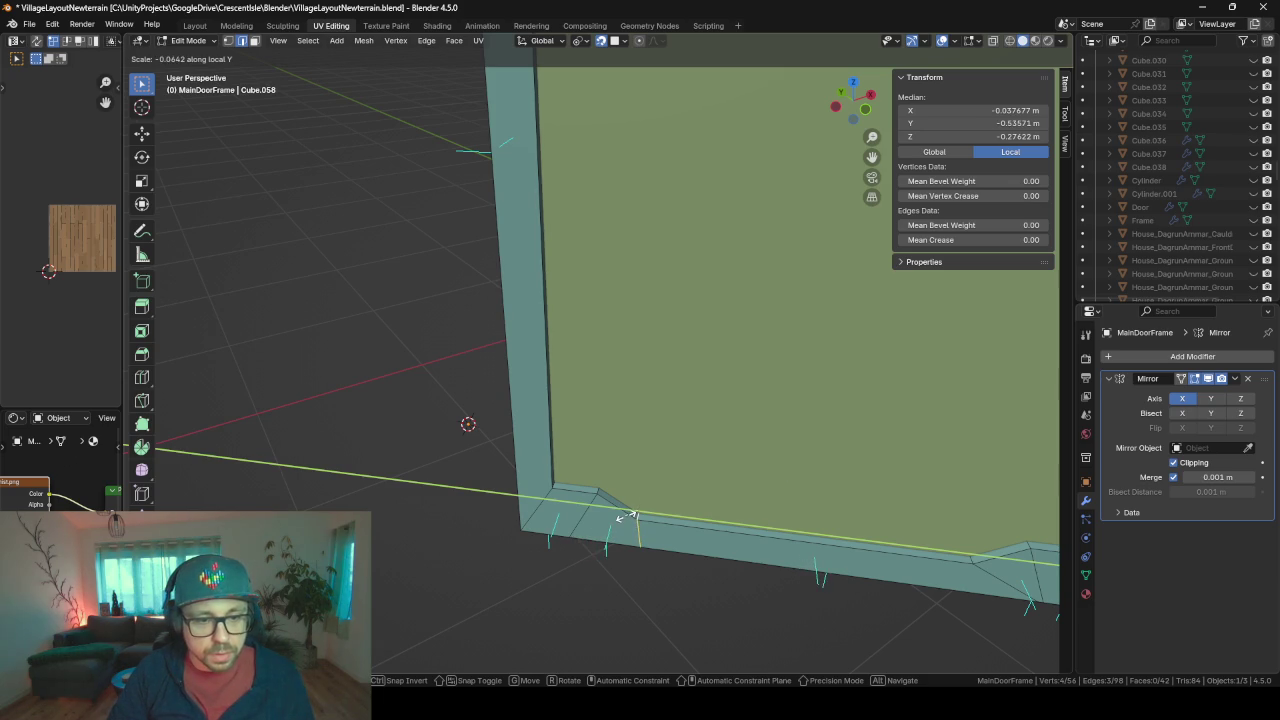
text(0)
click(725, 410)
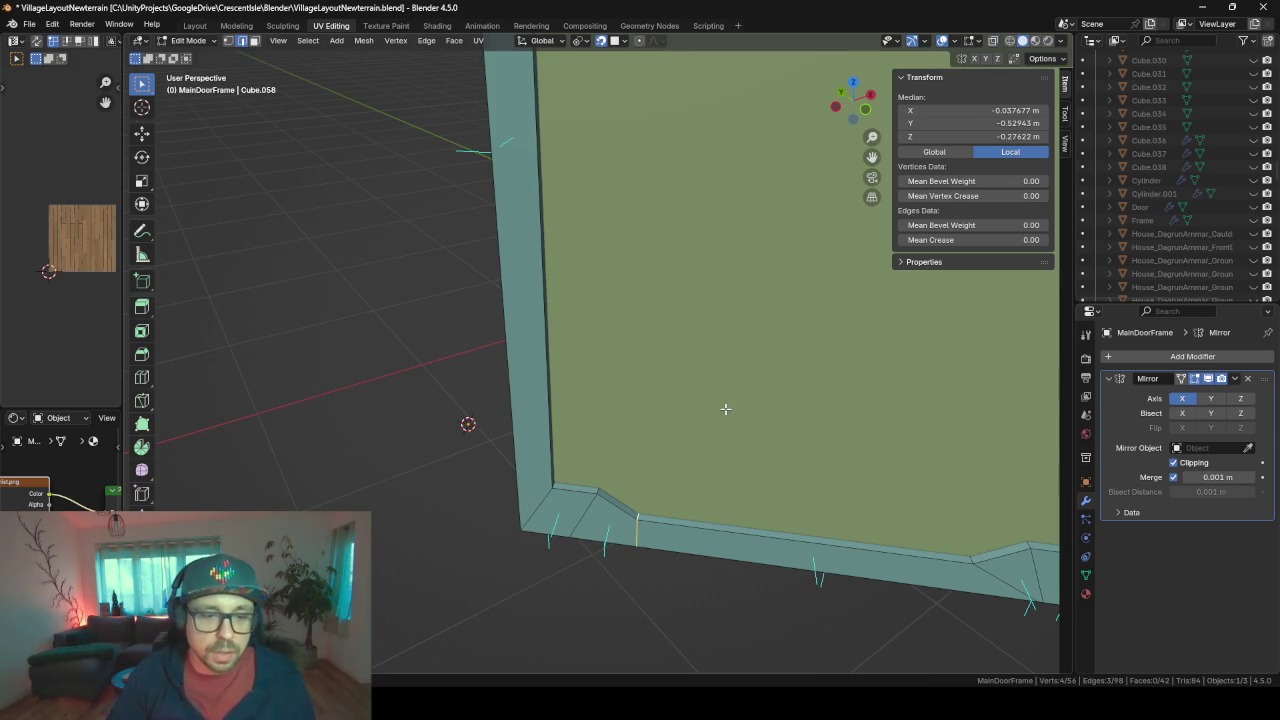
shift+middle_drag(725, 410, 488, 390)
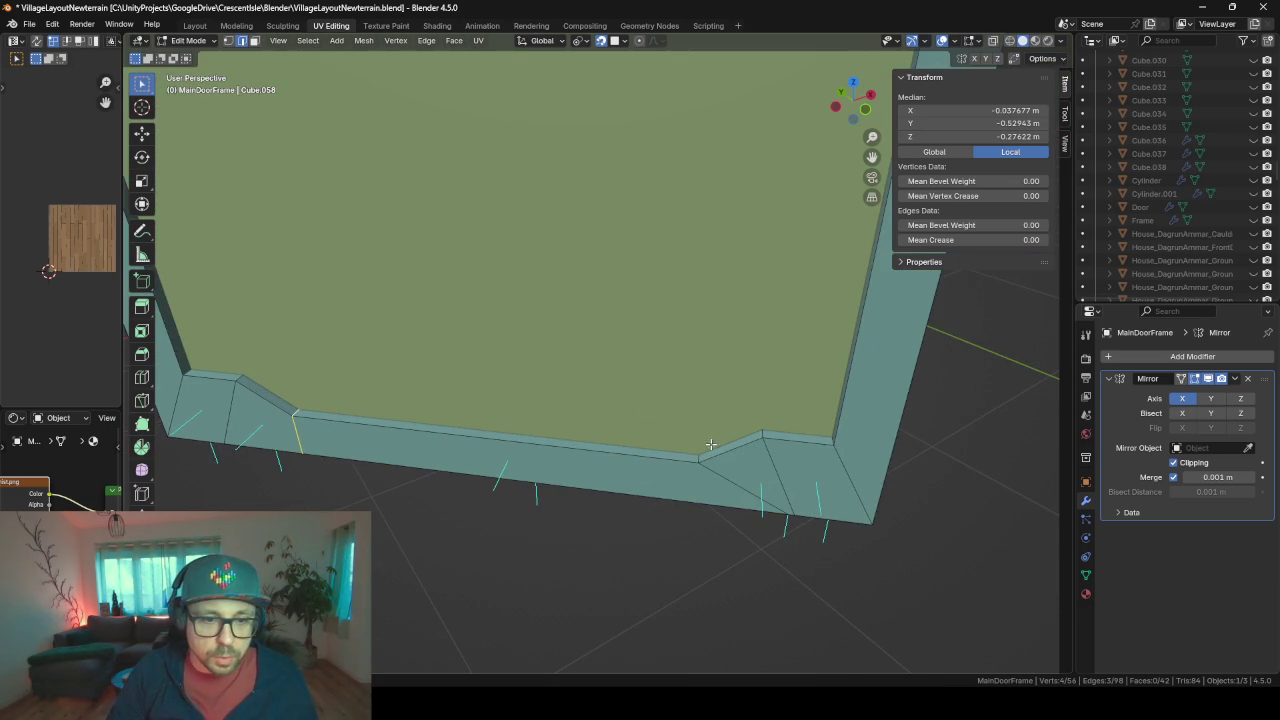
key(s)
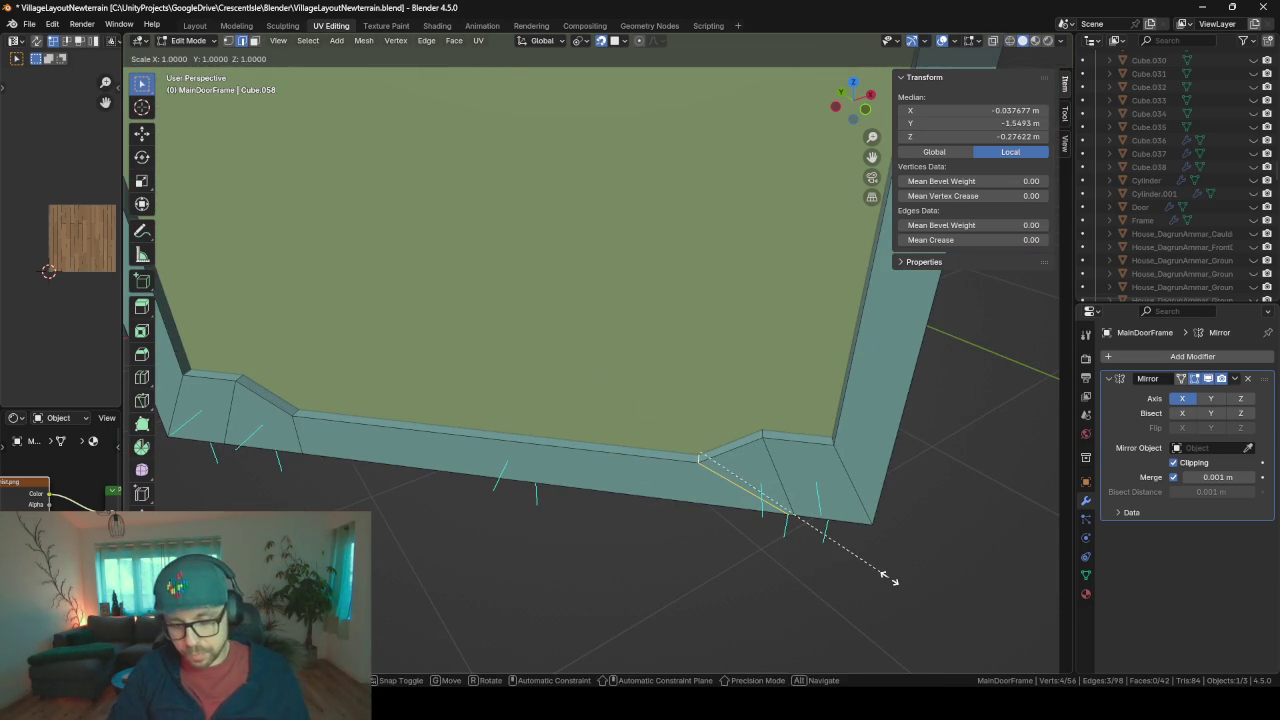
key(y)
key(0)
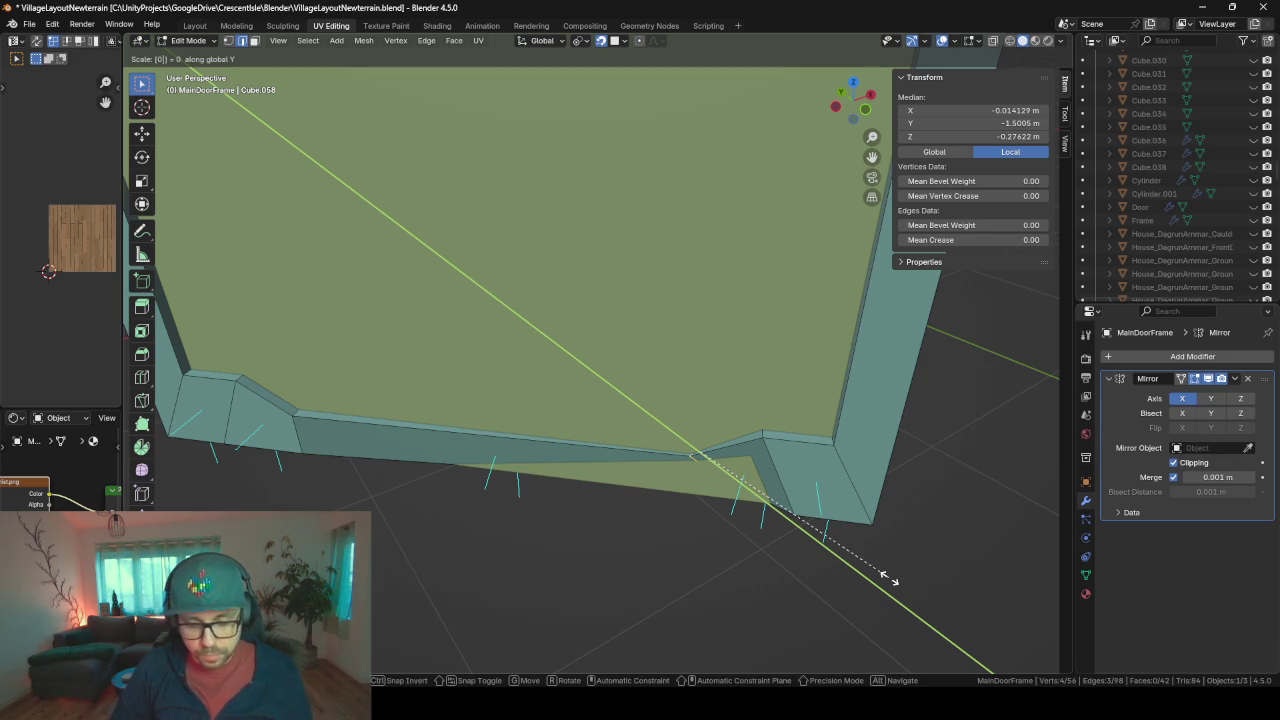
key(Return)
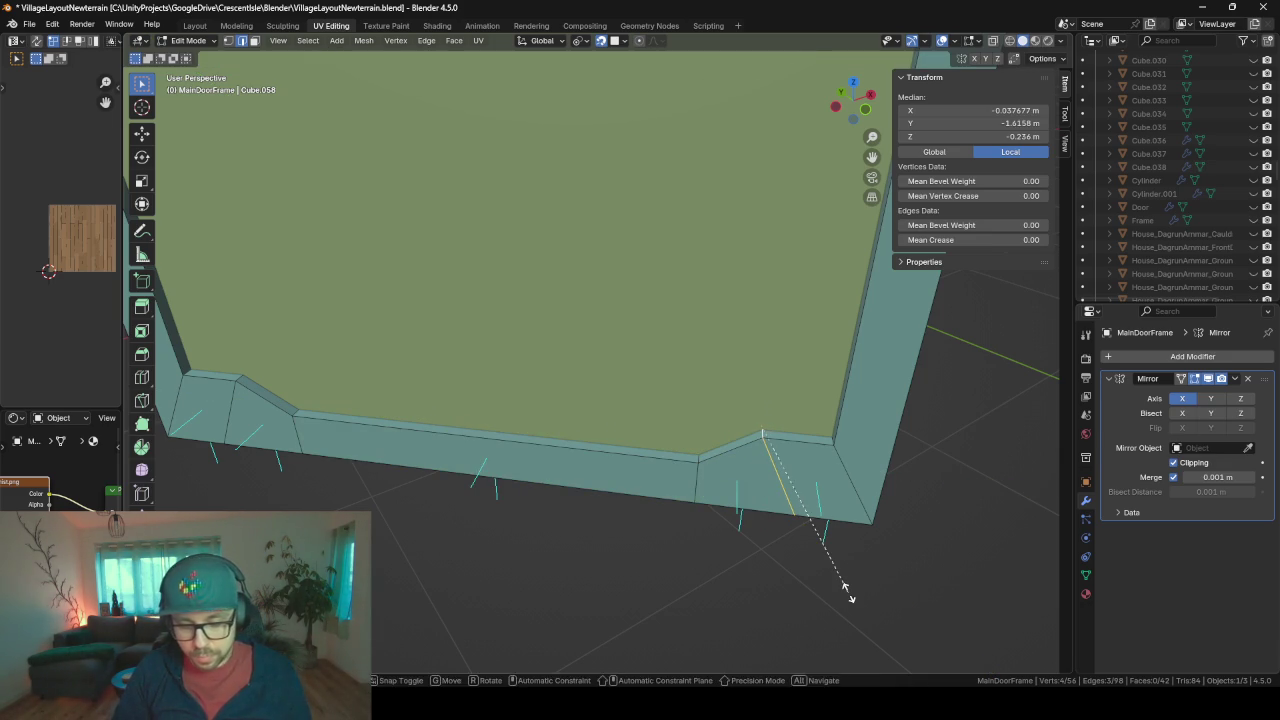
key(s)
key(y)
key(0)
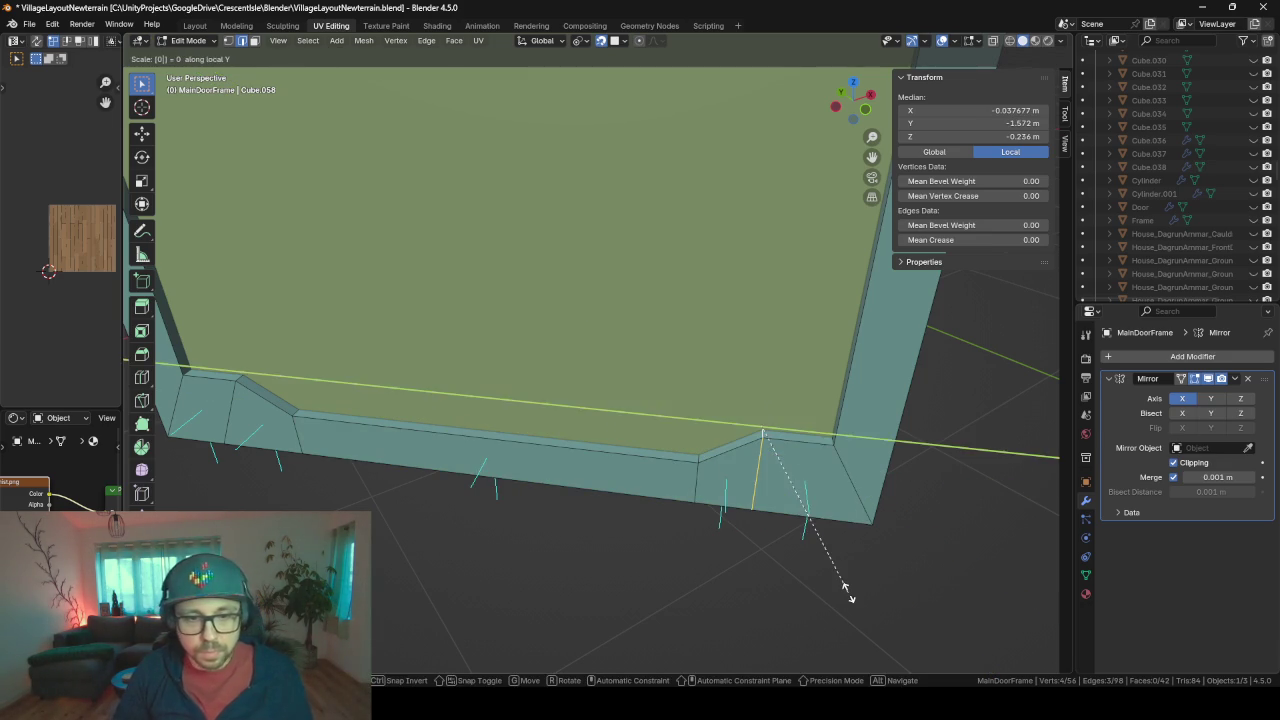
key(Return)
- Select the left notch edge and scale it to 0 along Y
shift+middle_drag(286, 379, 305, 385)
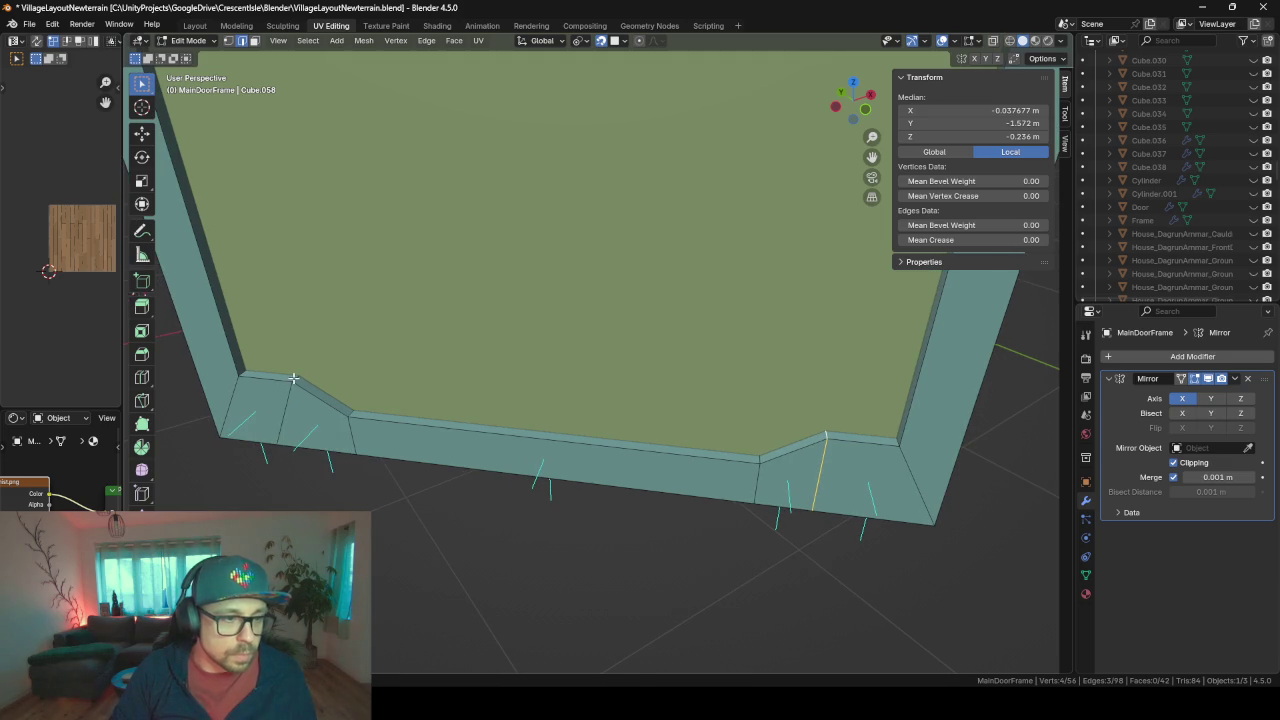
click(293, 378)
key(s)
key(y)
key(0)
key(Return)
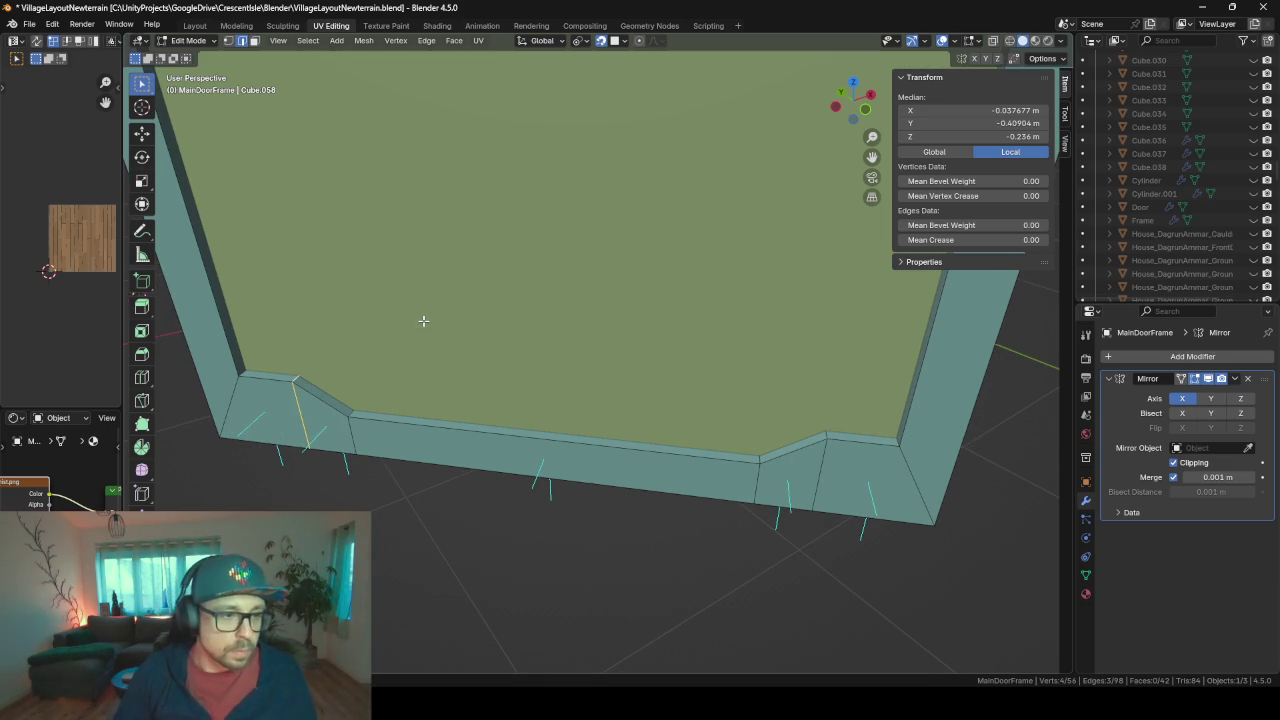
mouse_move(423, 320)
middle_down()
mouse_move(457, 233)
mouse_move(497, 251)
mouse_move(620, 157)
mouse_move(549, 166)
mouse_move(663, 363)
mouse_move(466, 281)
mouse_move(523, 443)
mouse_move(429, 287)
mouse_move(509, 364)
mouse_move(448, 330)
mouse_move(678, 515)
mouse_move(586, 346)
mouse_move(597, 472)
middle_up()
- Leave Edit Mode, orbit around the arched MainDoorFrame, and re-enter its Edit Mode
scroll(497, 251, up, 5)
key(Tab)
scroll(620, 164, down, 2)
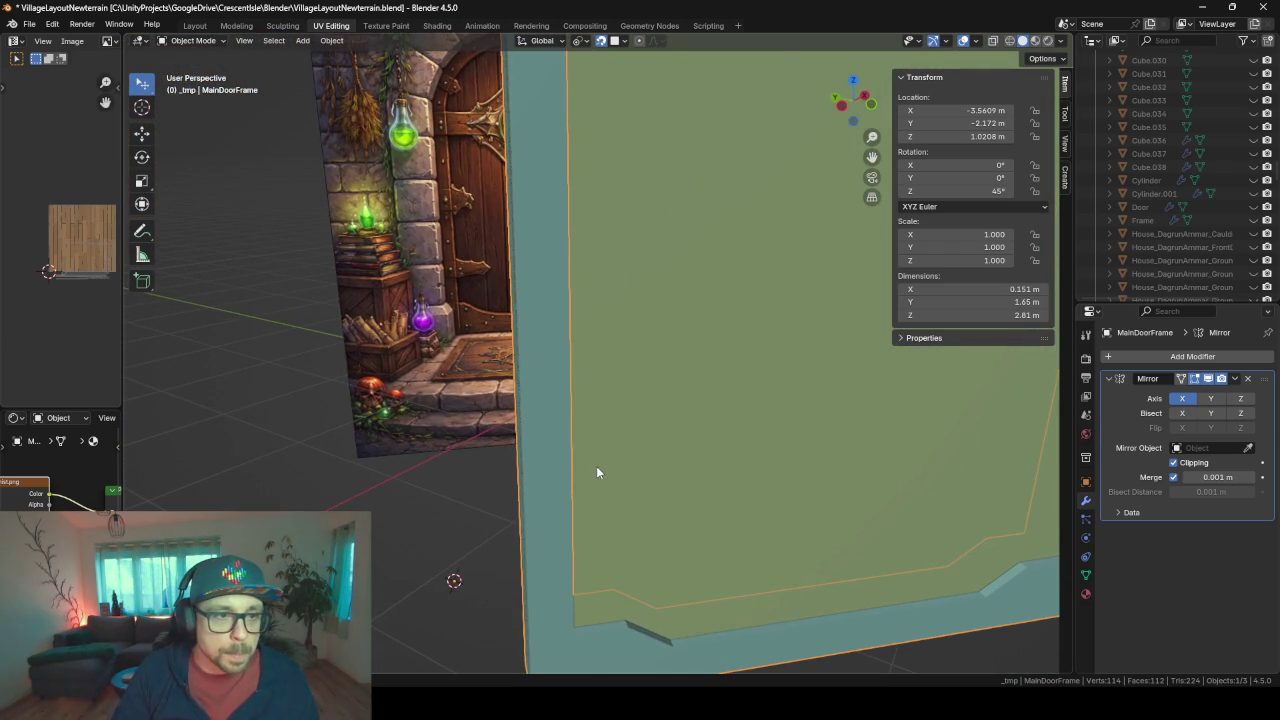
mouse_move(502, 215)
middle_down()
mouse_move(540, 209)
mouse_move(520, 158)
mouse_move(596, 339)
middle_up()
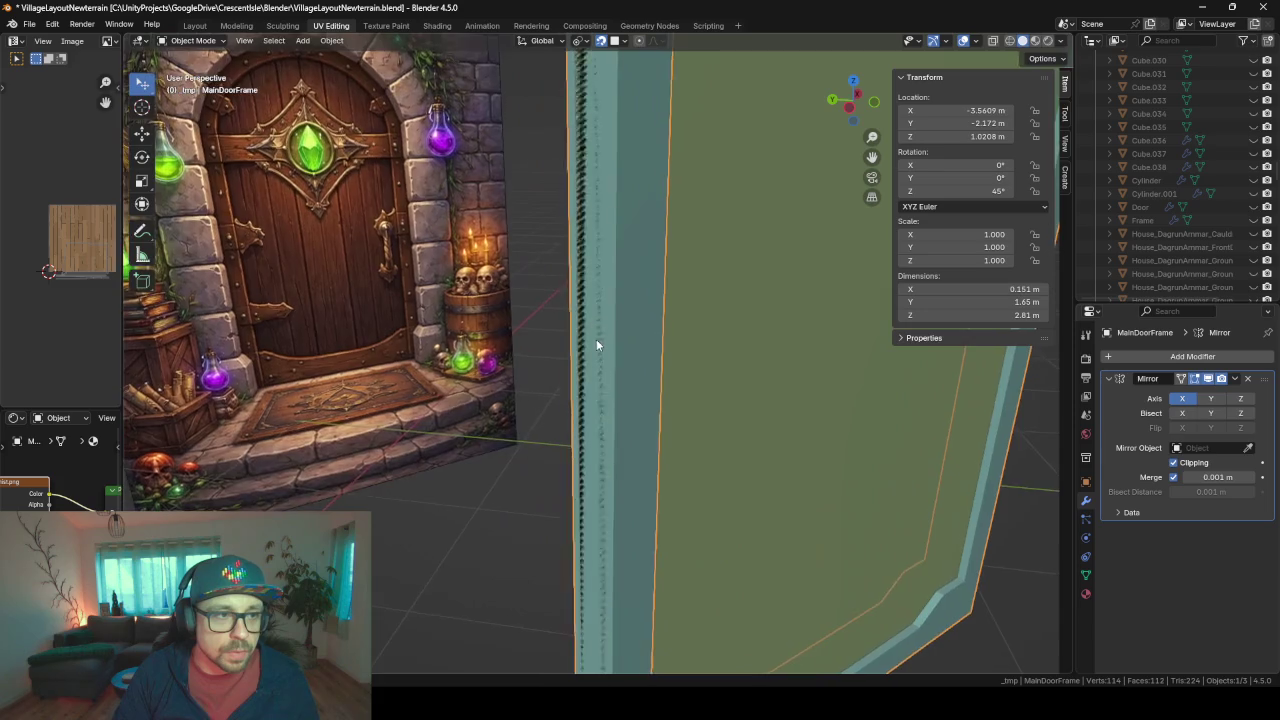
scroll(568, 210, down, 5)
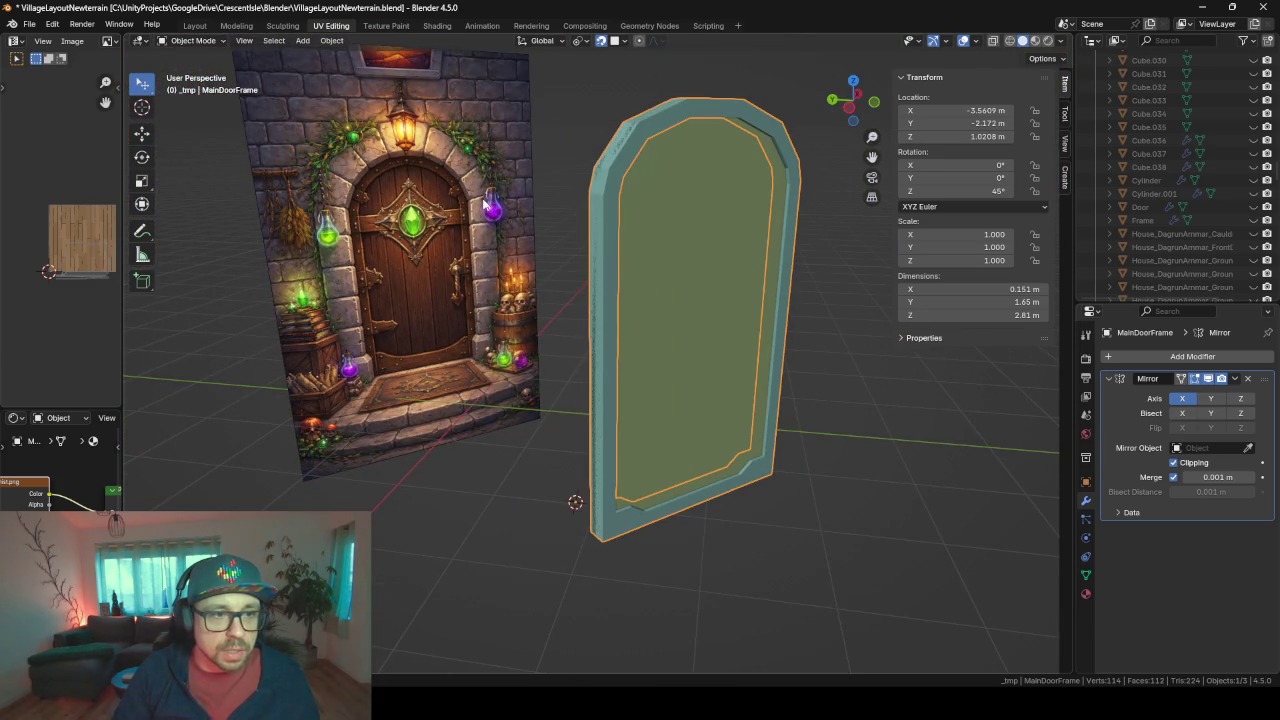
mouse_move(655, 256)
middle_down()
mouse_move(606, 228)
mouse_move(640, 263)
mouse_move(679, 264)
middle_up()
key(Tab)
key(Tab)
key(Tab)
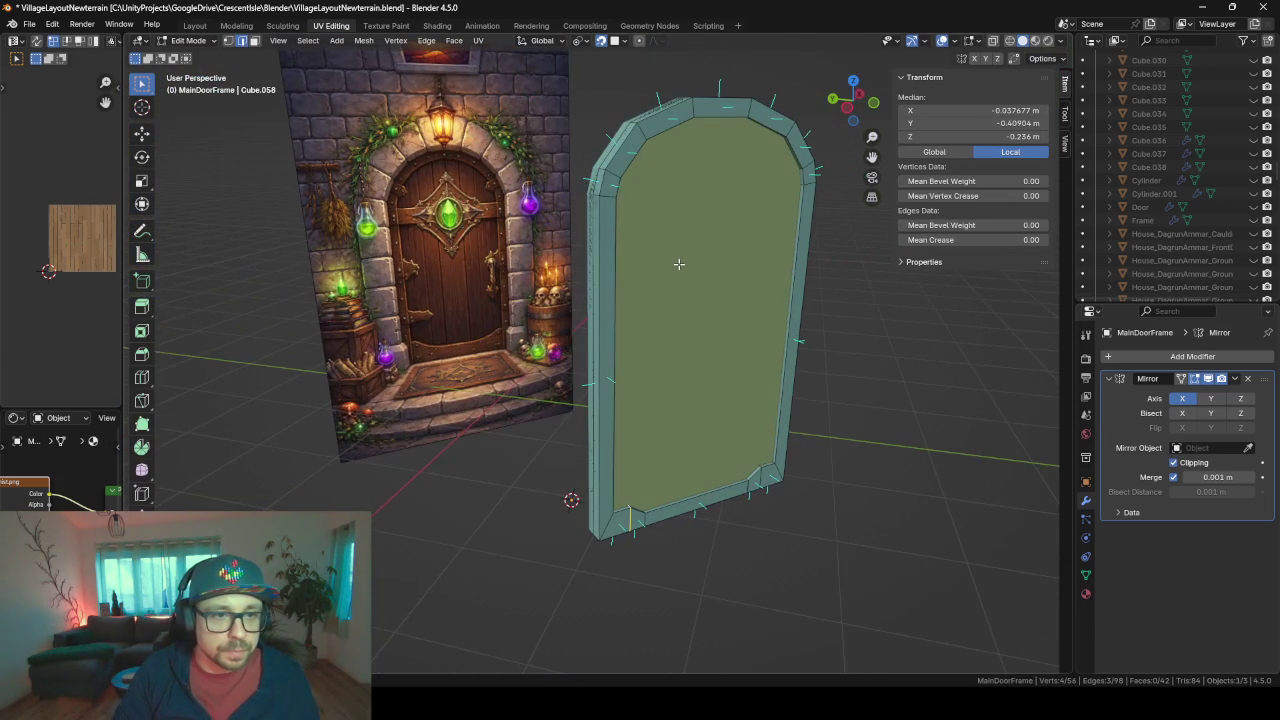
- Try a two-loop cut on the frame side scaled along Z, then undo it
key(ctrl+r)
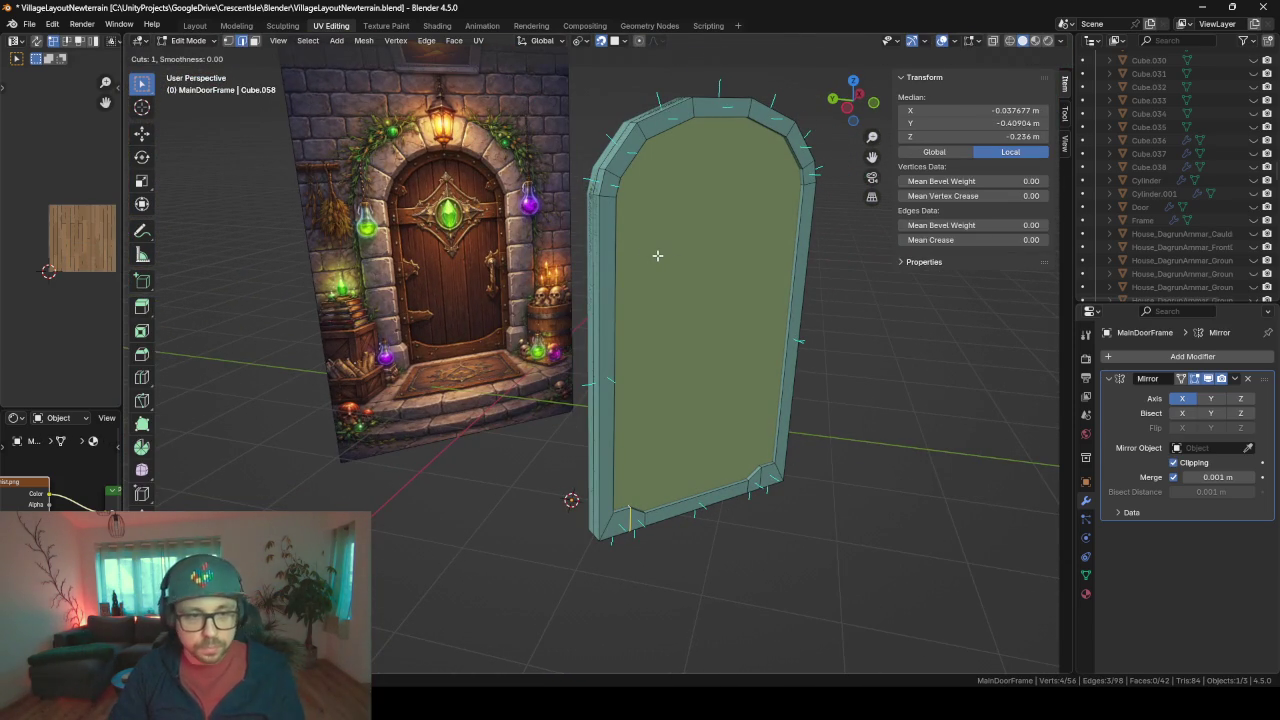
click(597, 348)
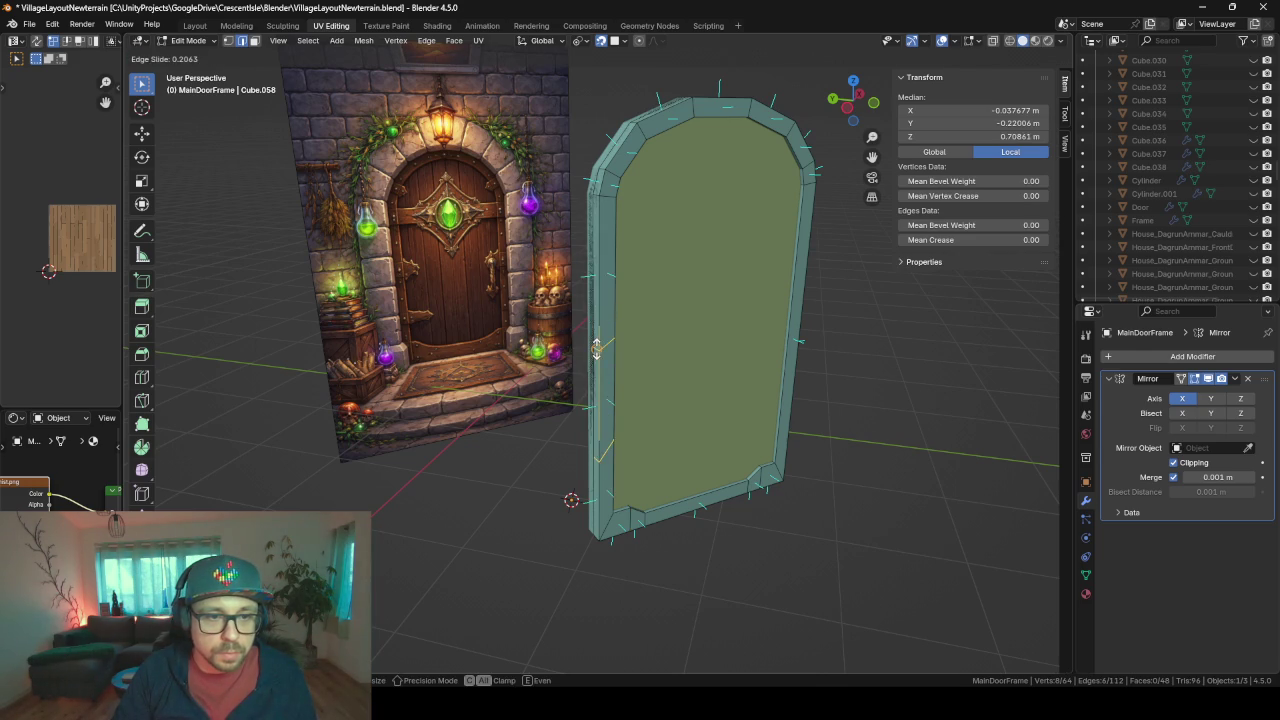
click(593, 265)
key(s)
key(y)
key(y)
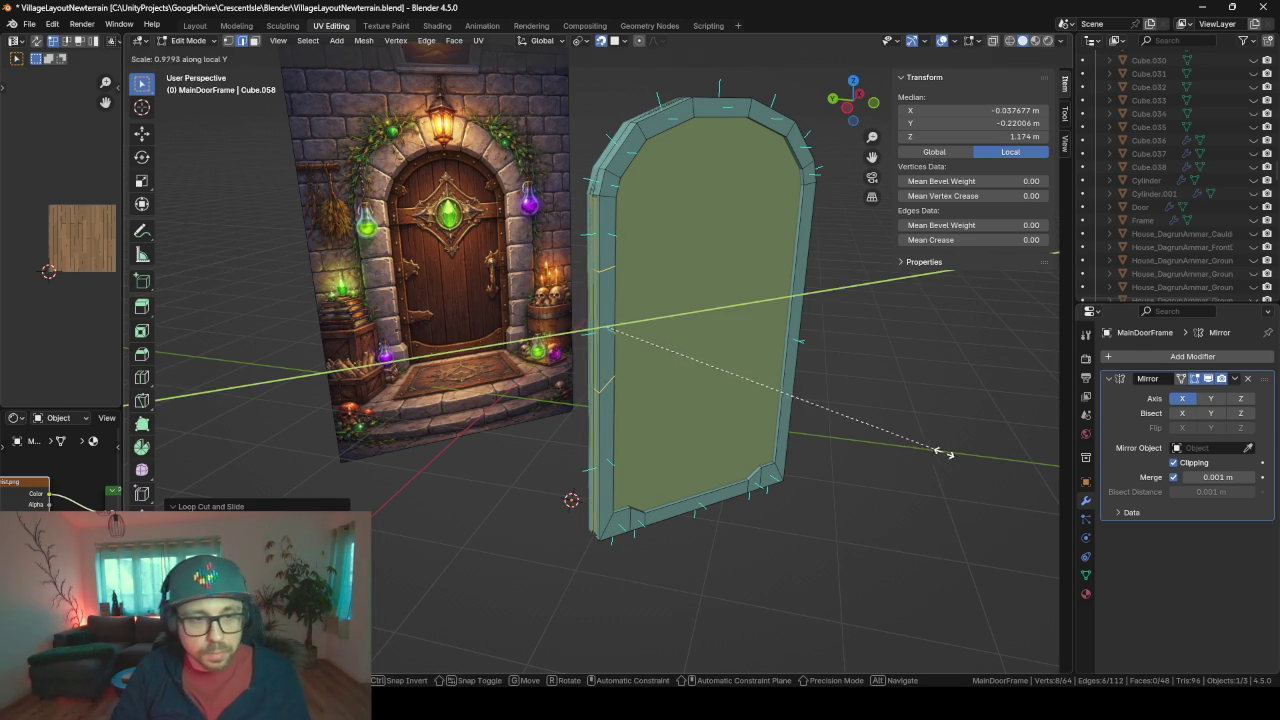
key(y)
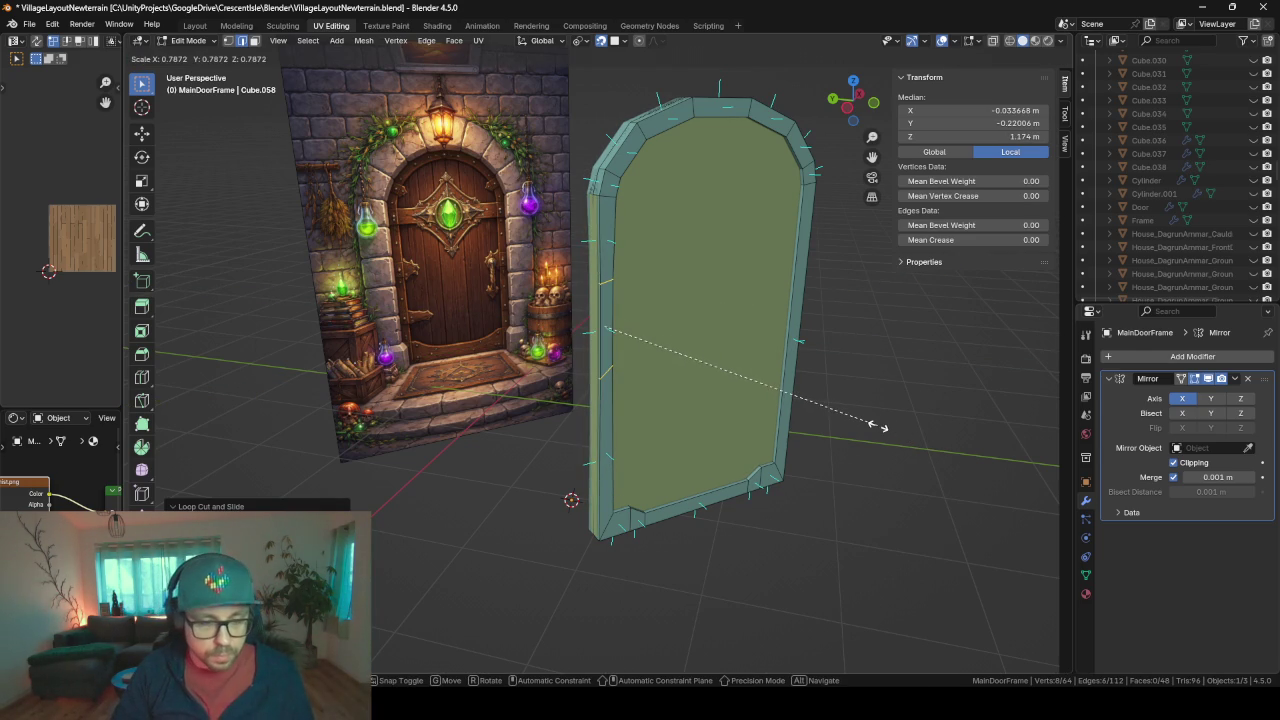
key(z)
key(z)
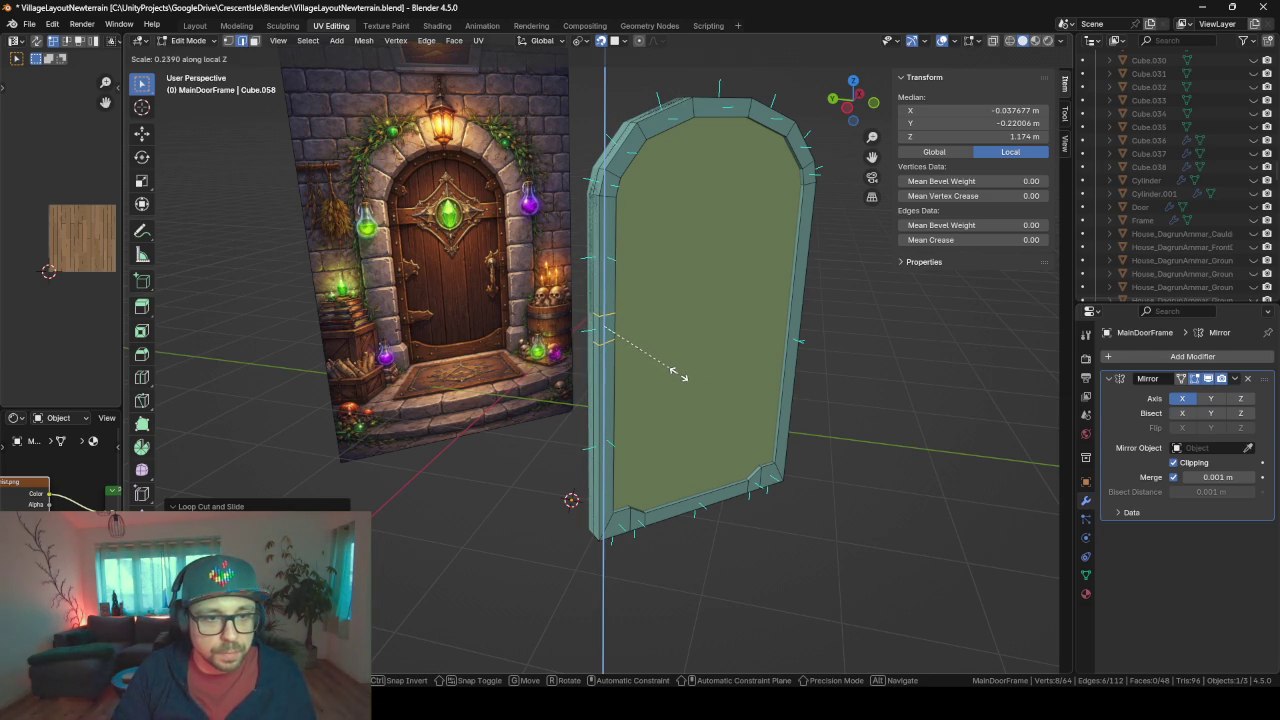
click(679, 374)
key(KP_Decimal)
key(ctrl+z)
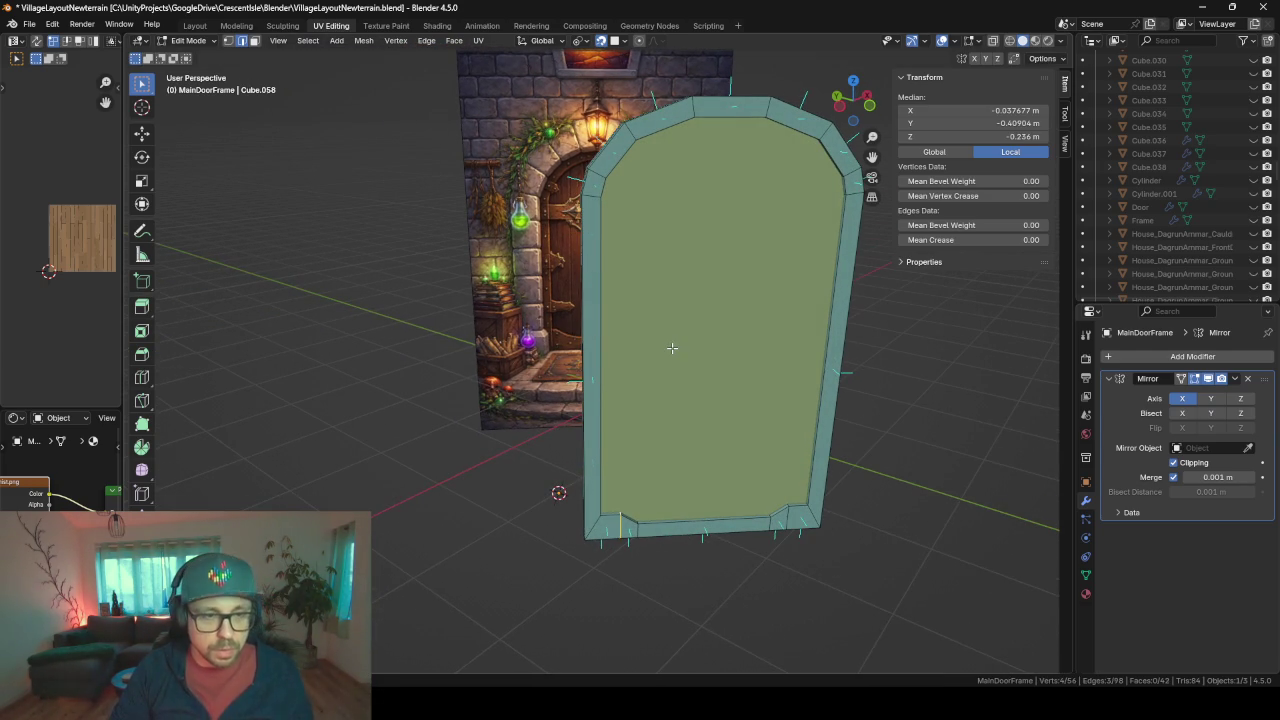
- Add a single edge loop on each side of the frame and select both loops
key(ctrl+r)
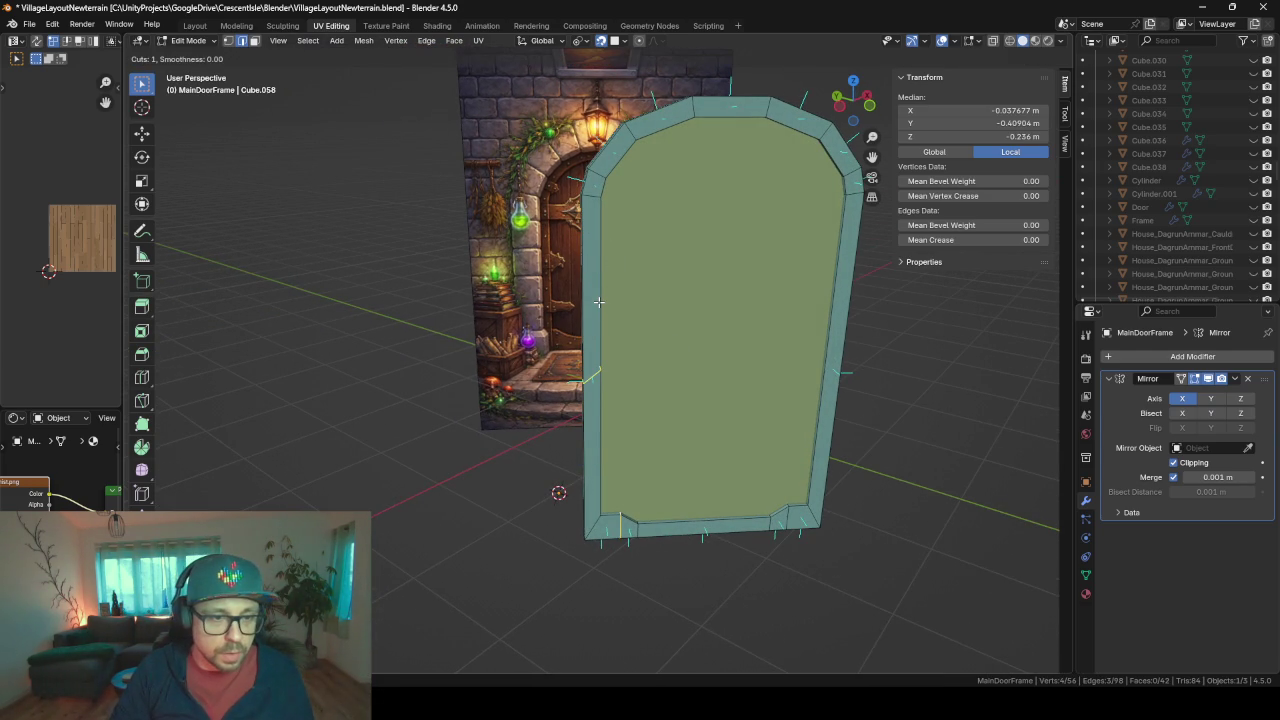
scroll(598, 302, down, 1)
click(600, 295)
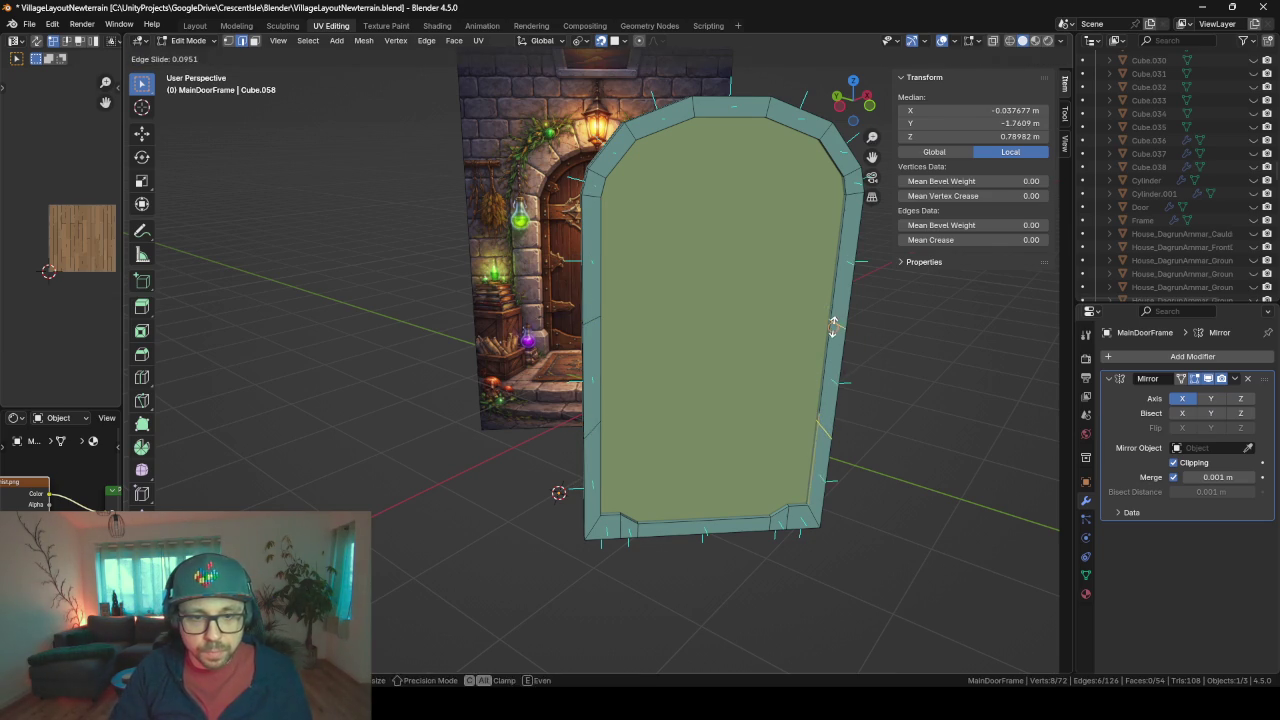
drag(833, 326, 632, 347)
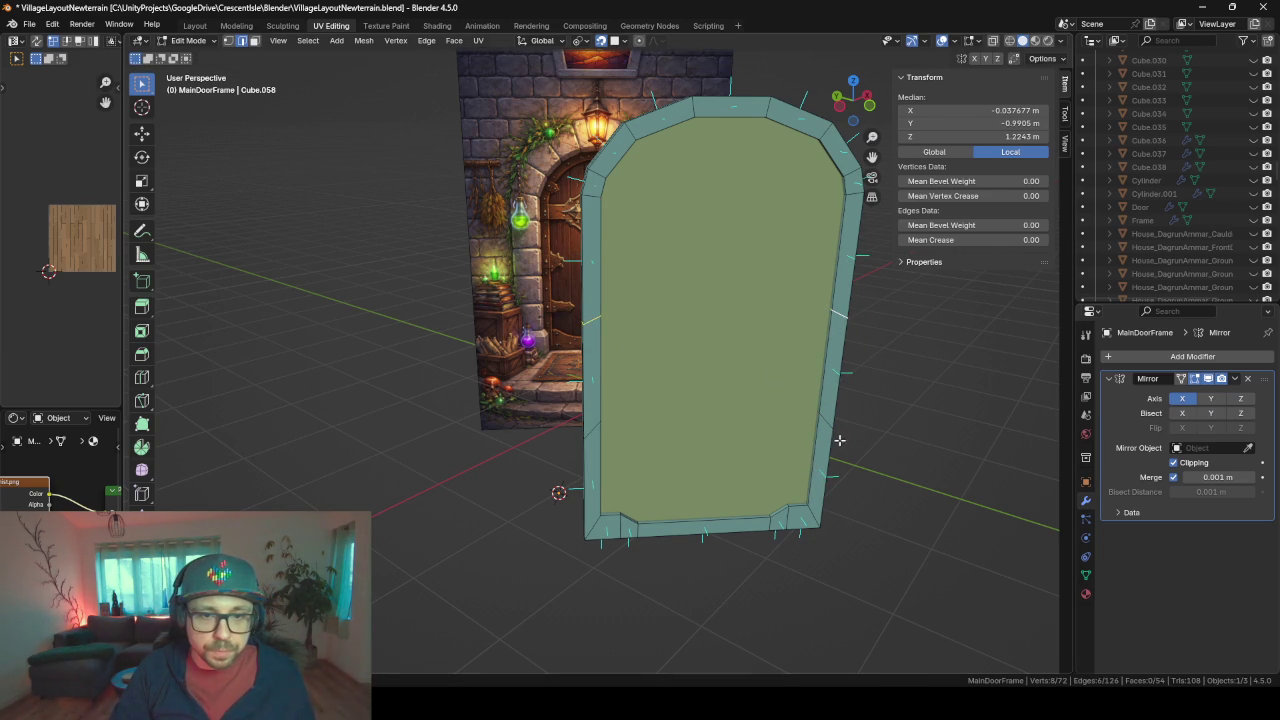
alt+shift+click(597, 408)
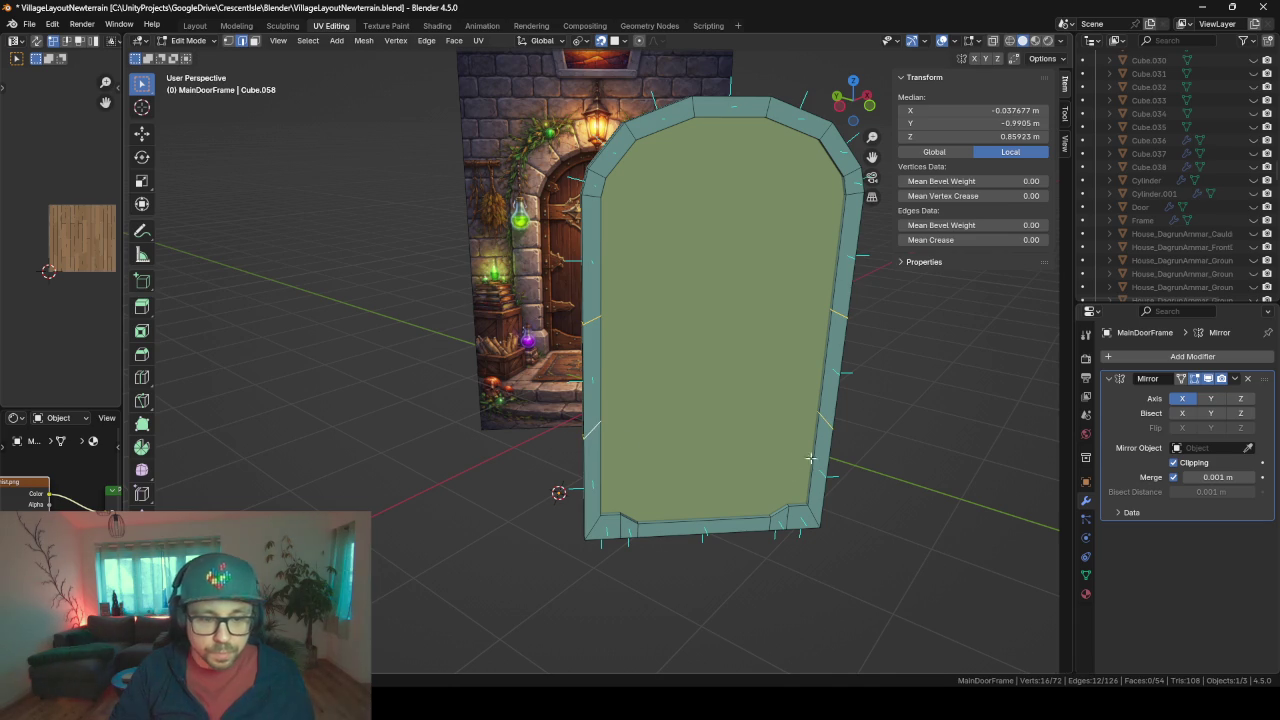
alt+shift+click(850, 328)
key(g)
key(g)
click(877, 319)
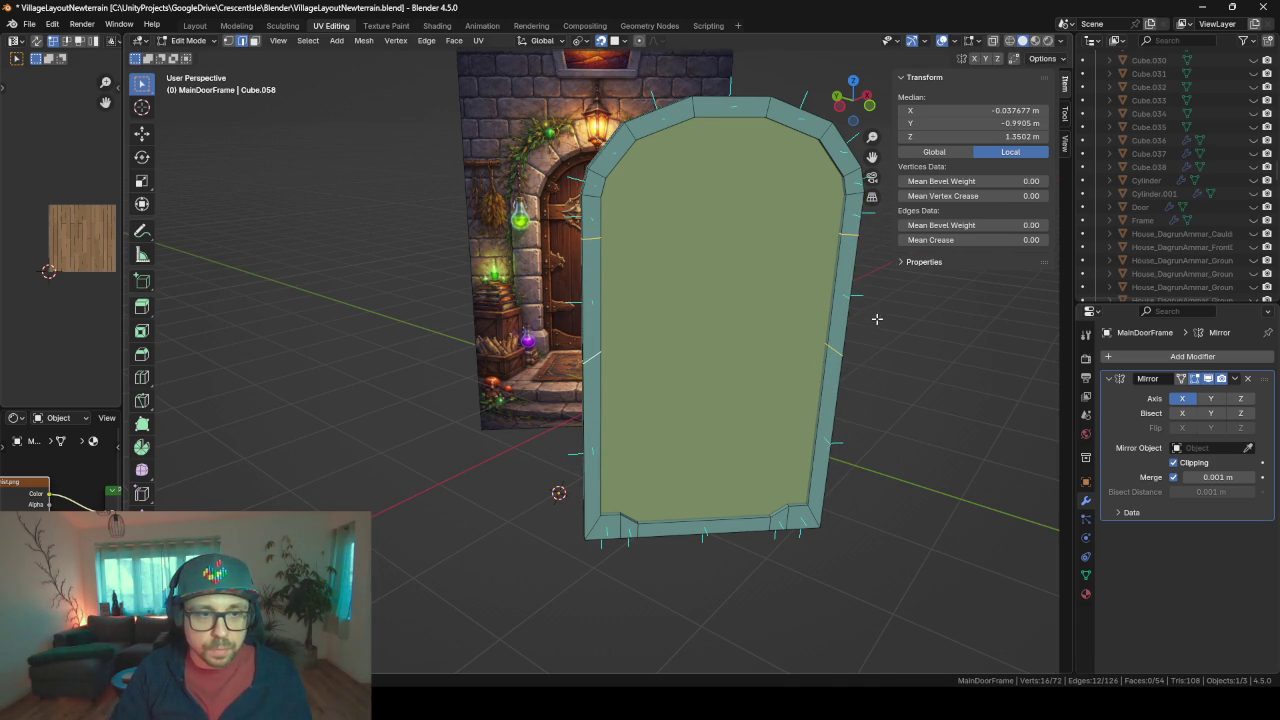
- Pull the two loops together along Z and move them high up the frame
key(s)
key(z)
key(z)
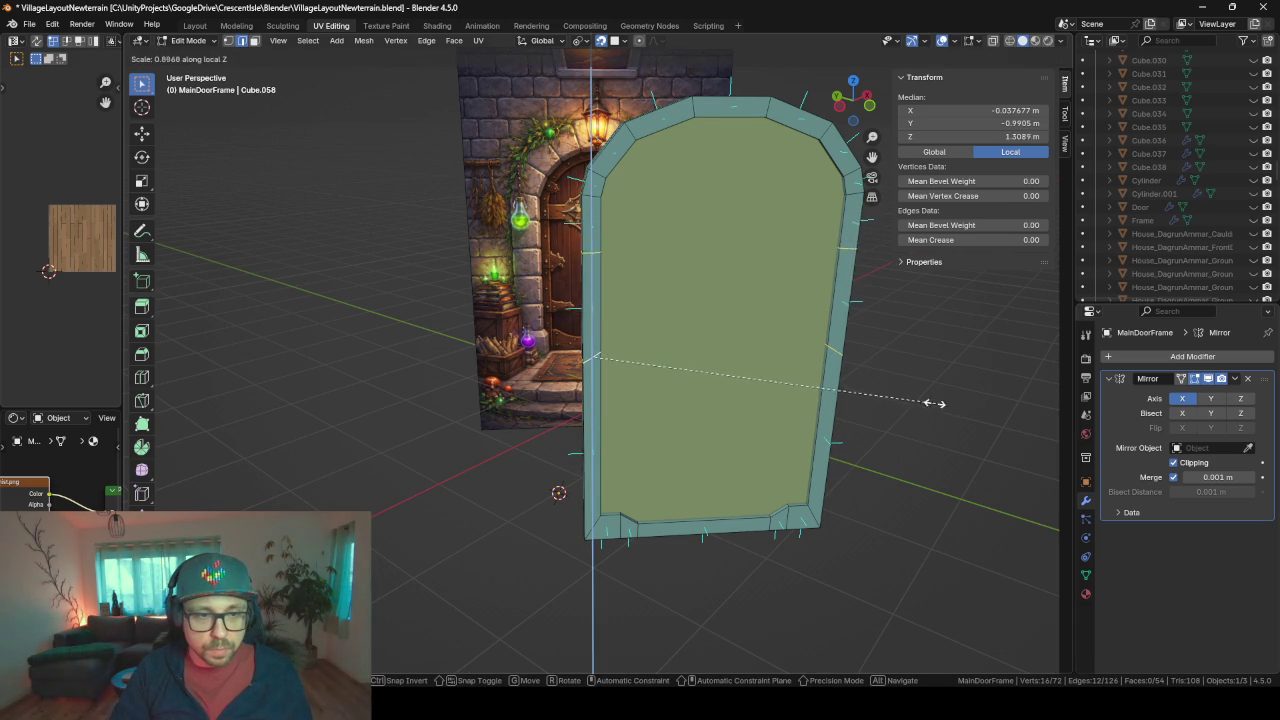
click(665, 379)
key(g)
key(g)
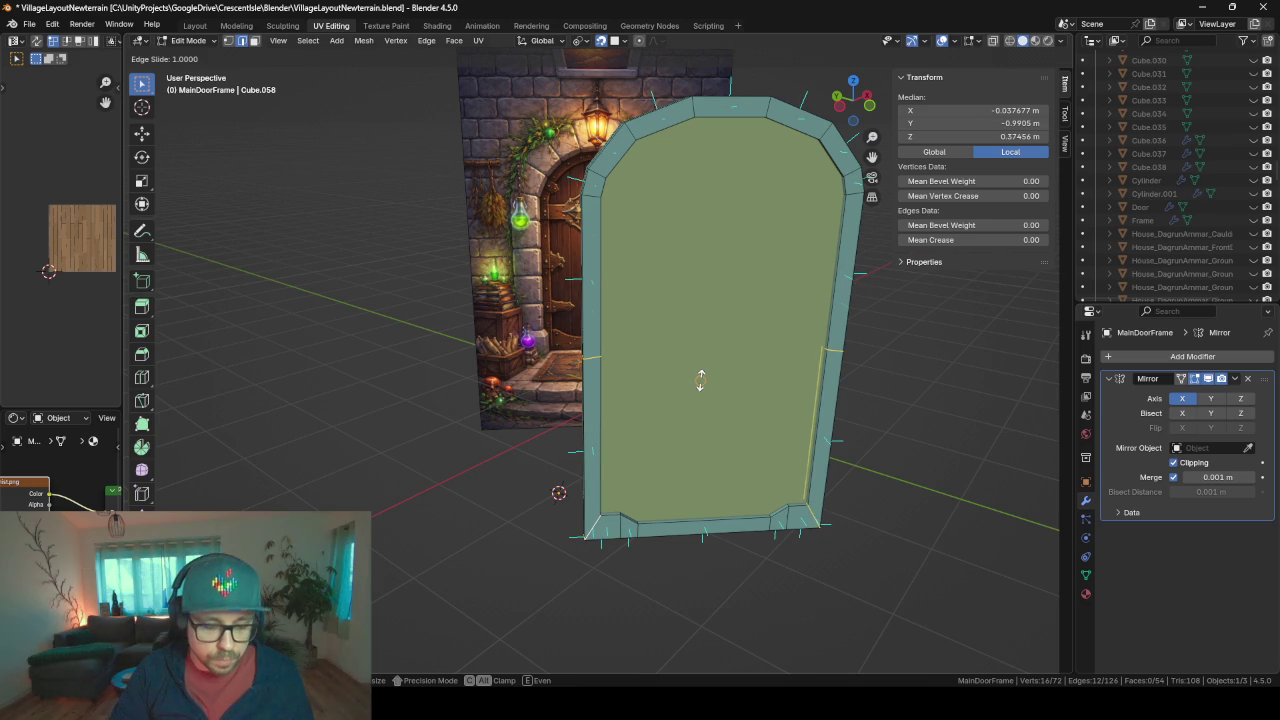
key(Escape)
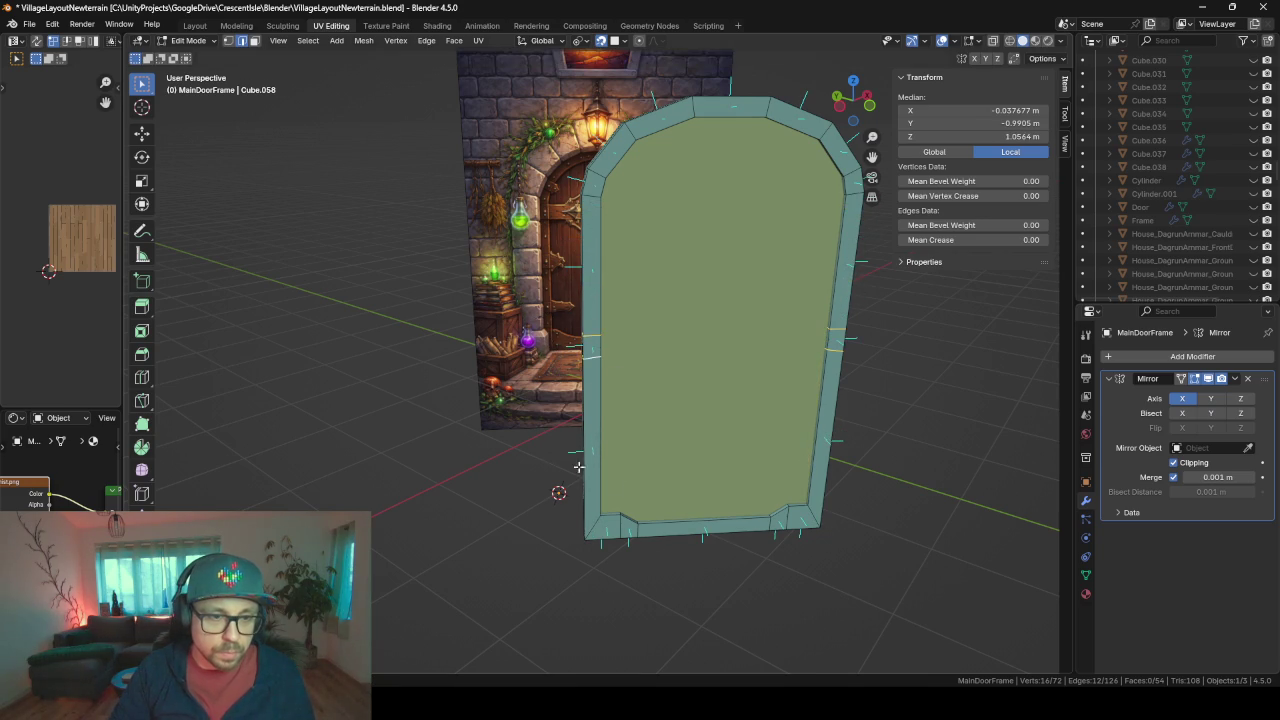
middle_drag(580, 468, 498, 462)
key(g)
key(y)
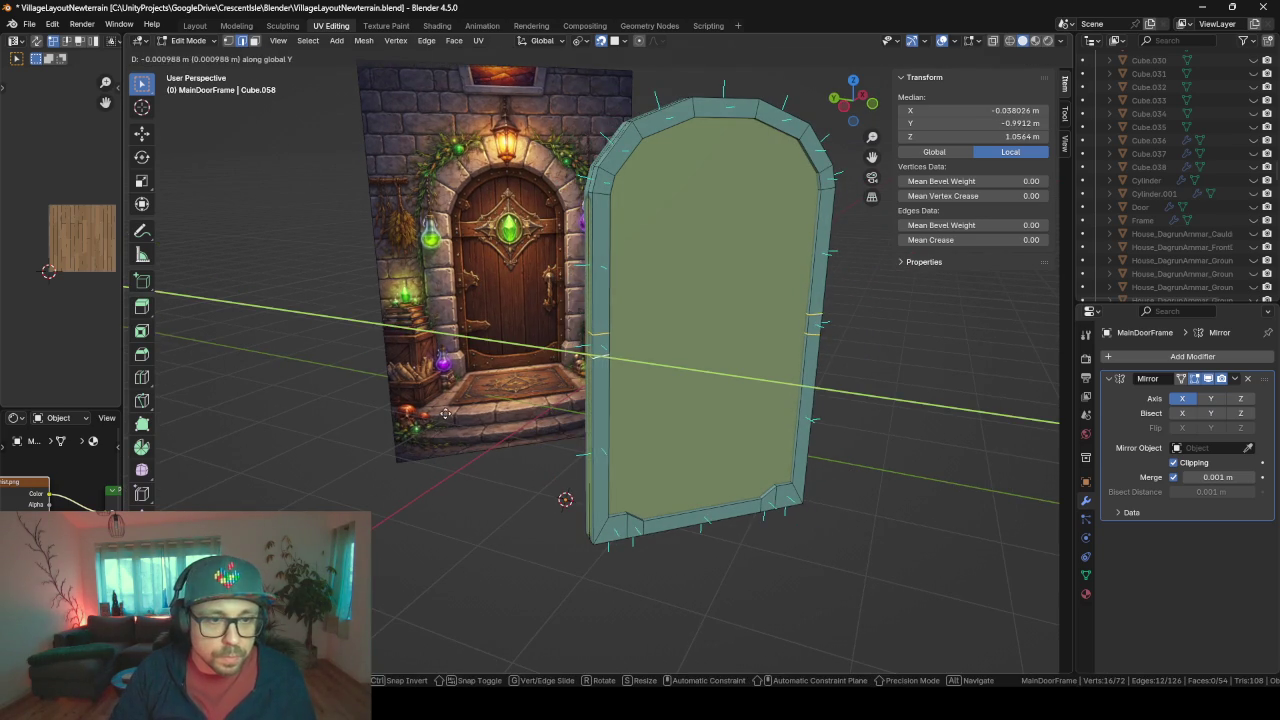
key(y)
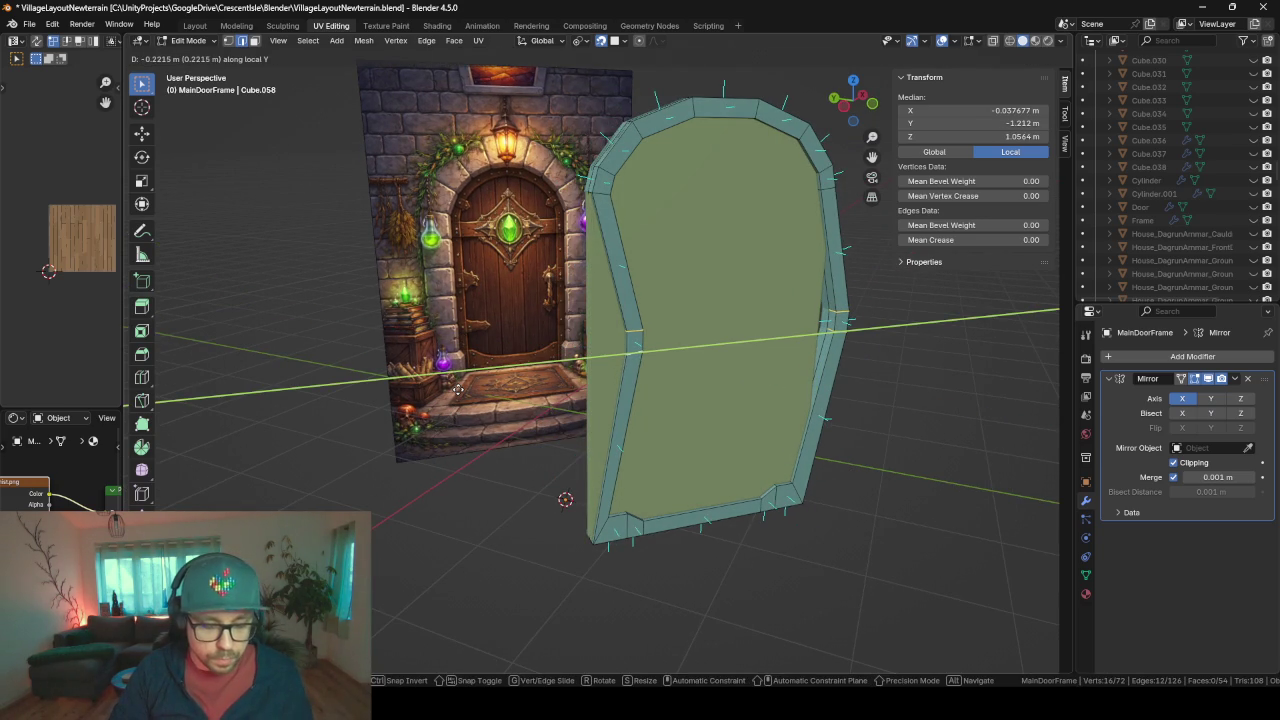
key(z)
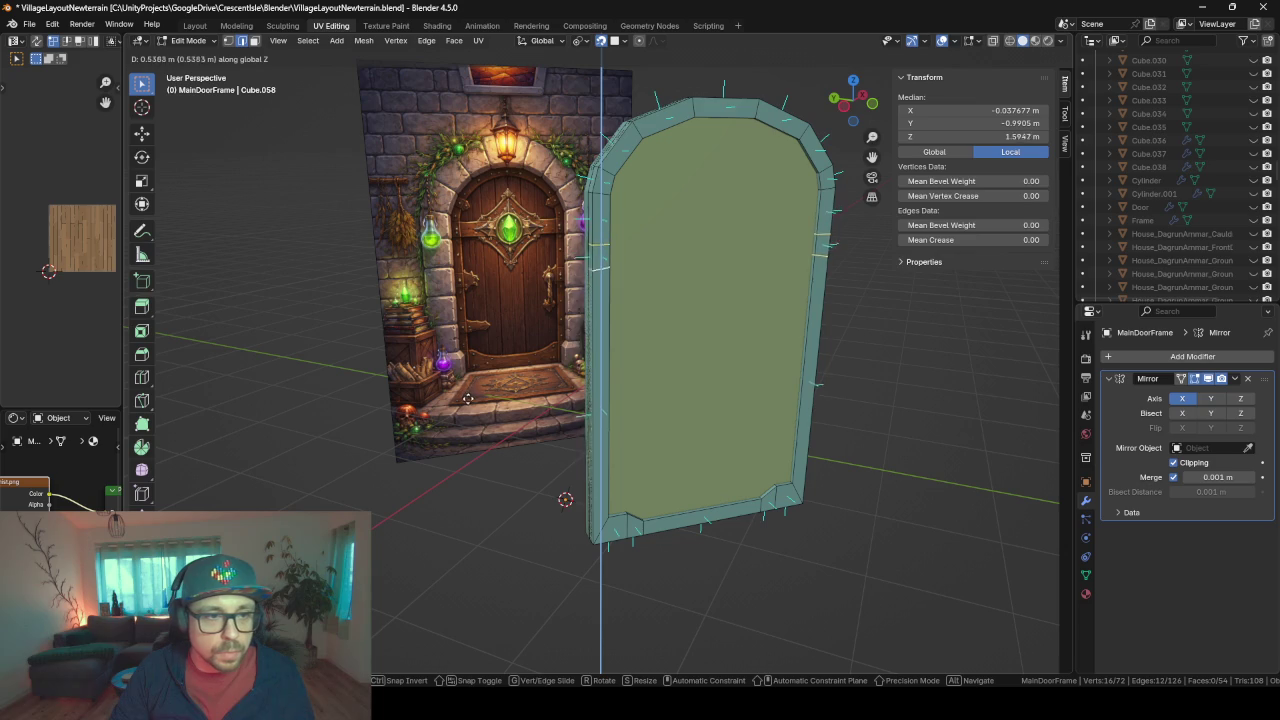
click(471, 413)
middle_drag(471, 413, 496, 393)
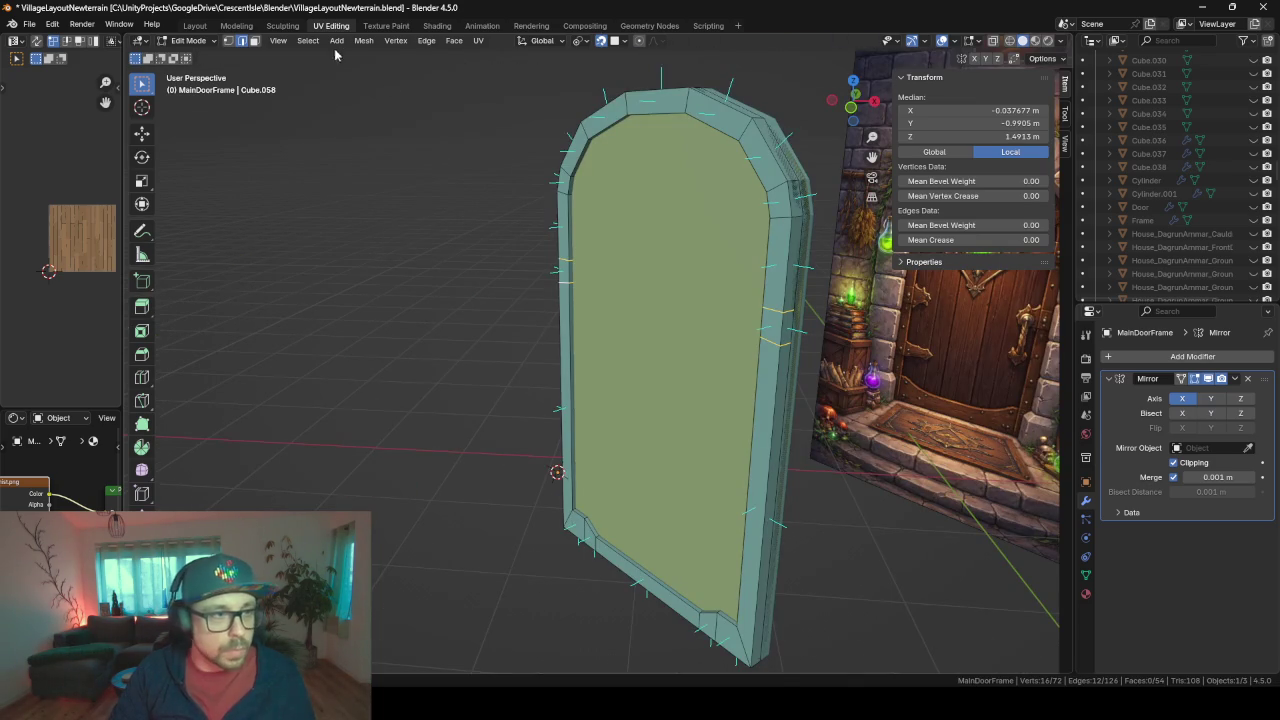
click(491, 237)
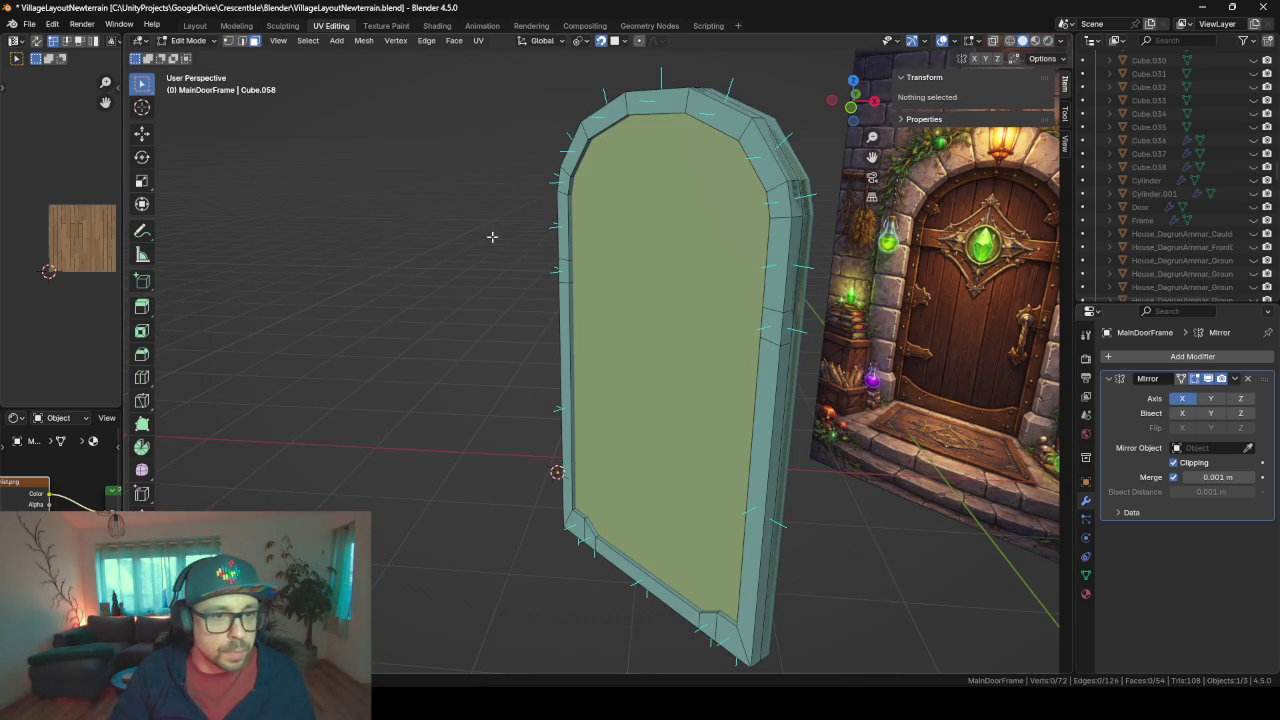
- Bridge the two side loops into a horizontal crossbar across the frame
click(573, 278)
middle_drag(573, 278, 779, 290)
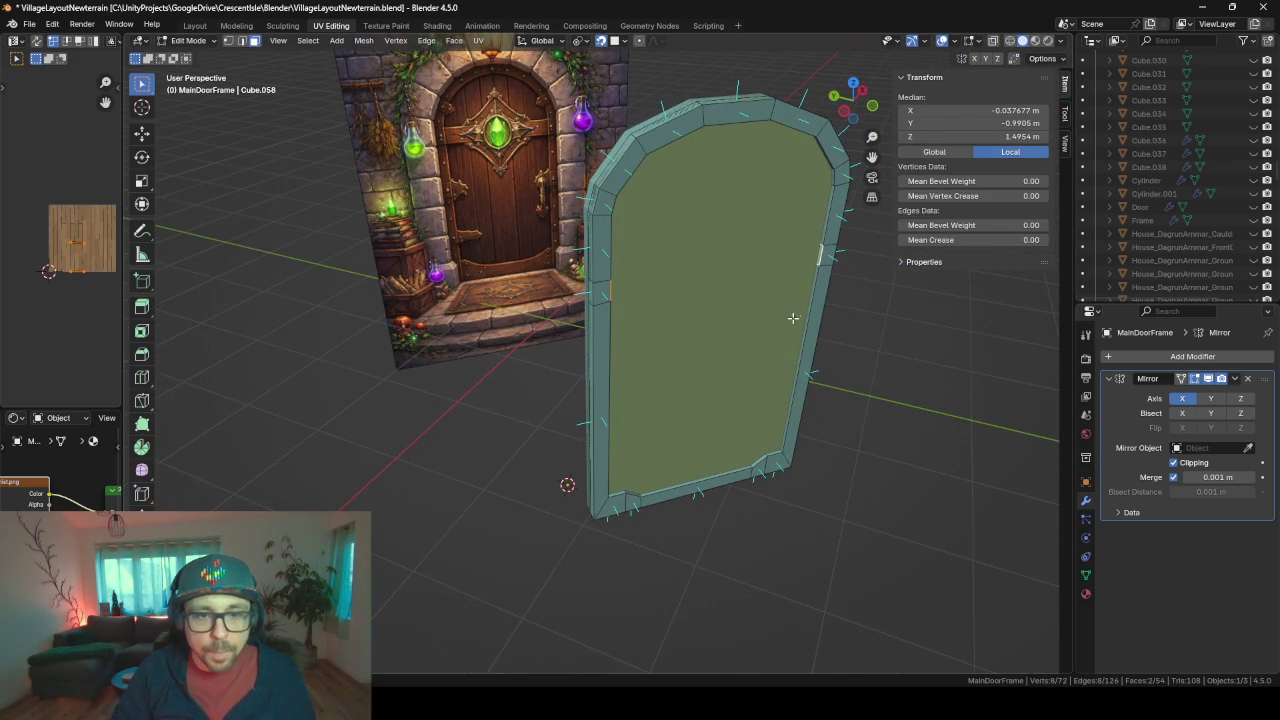
key(ctrl+e)
click(745, 368)
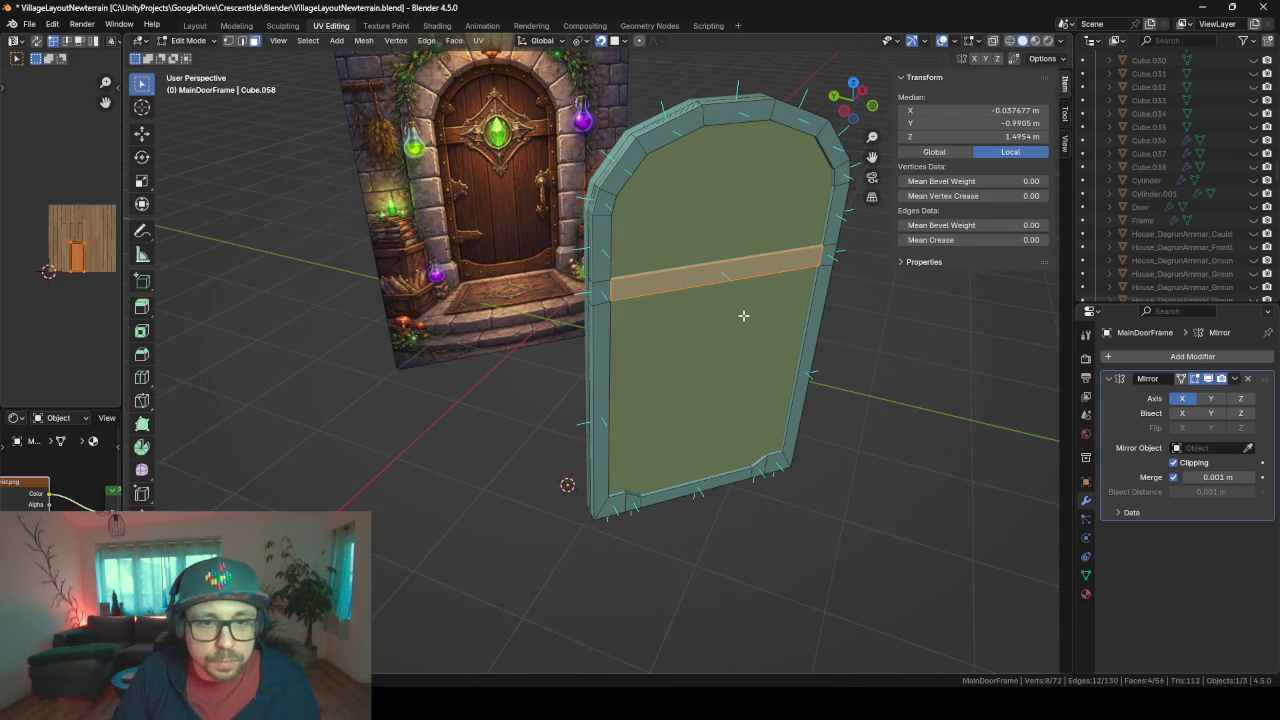
scroll(743, 313, up, 2)
scroll(743, 313, up, 3)
- Inspect the crossbar's faces, then view the whole frame in Object Mode
click(582, 185)
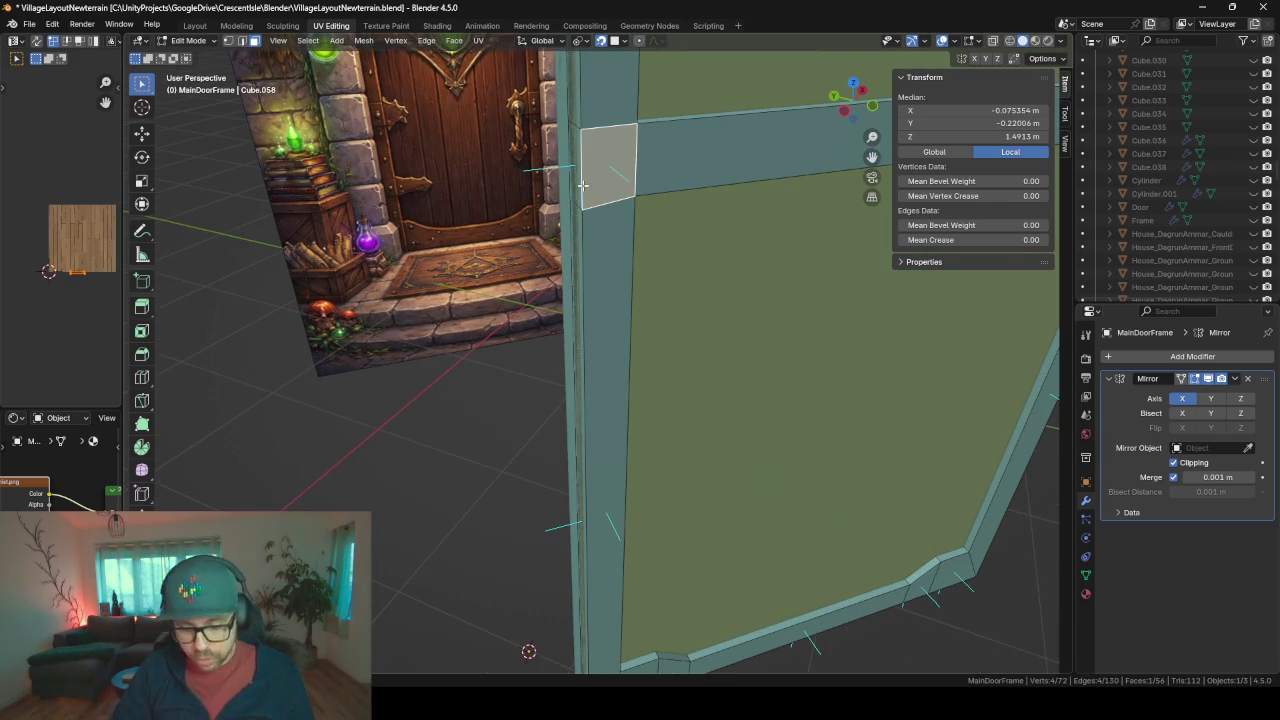
key(alt+a)
mouse_move(582, 185)
middle_down()
mouse_move(646, 183)
mouse_move(631, 149)
mouse_move(471, 234)
mouse_move(225, 296)
middle_up()
click(441, 239)
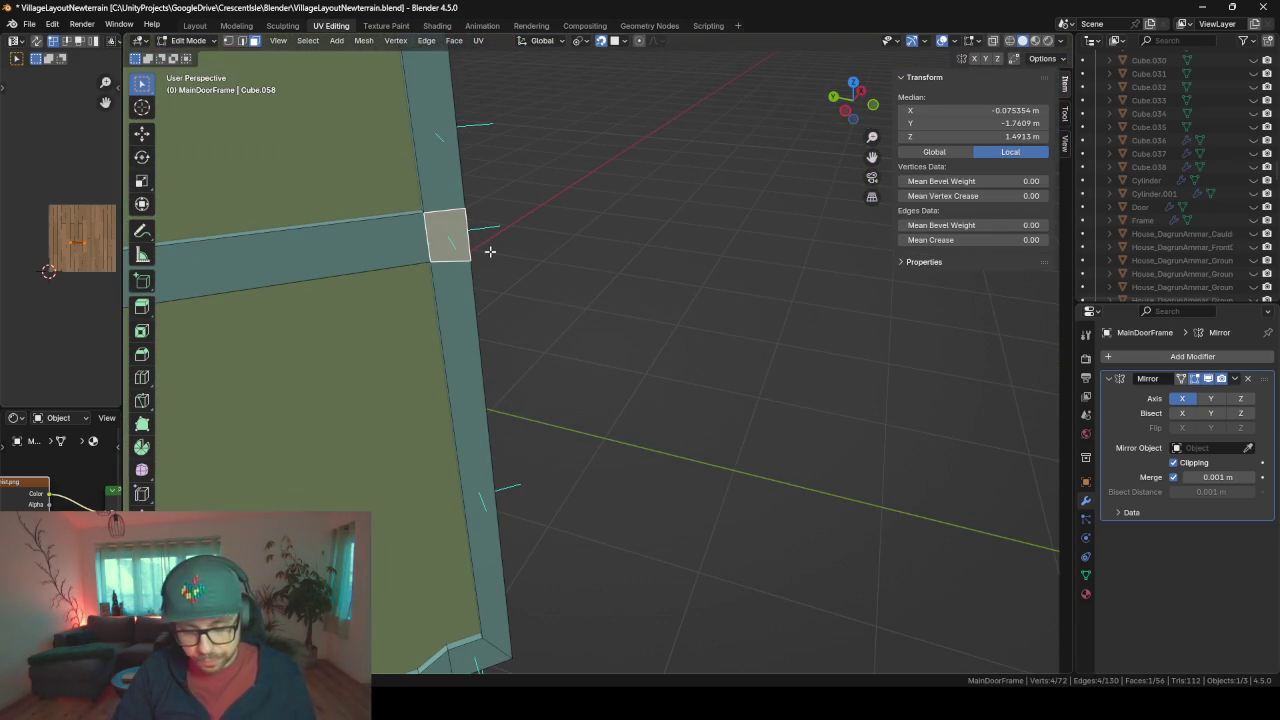
click(486, 277)
middle_drag(486, 277, 575, 239)
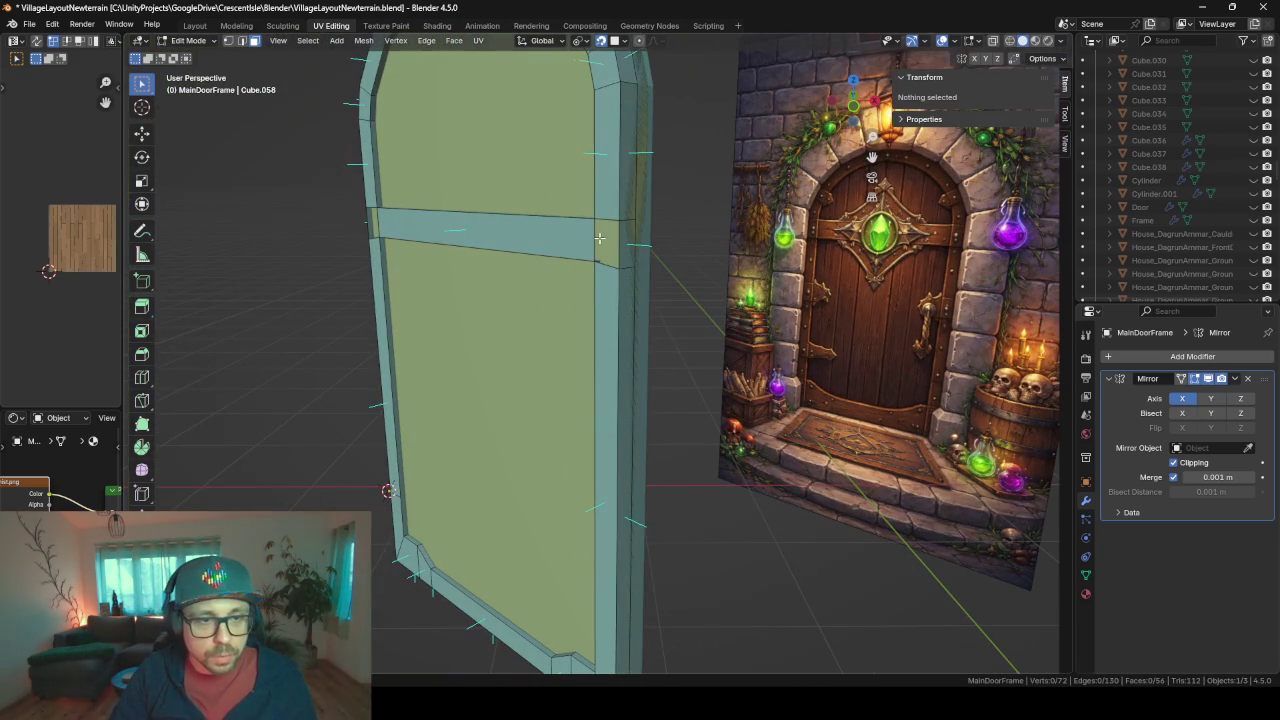
key(Tab)
scroll(495, 269, up, 3)
scroll(460, 339, up, 1)
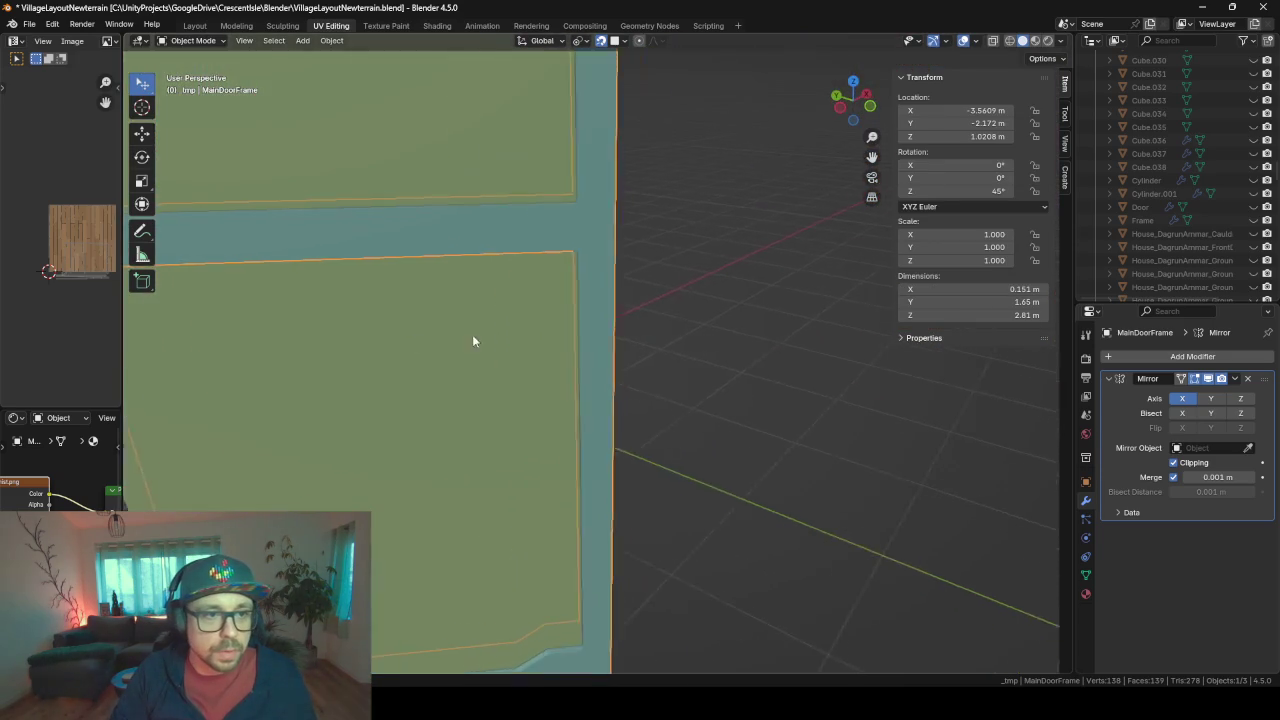
scroll(472, 334, up, 1)
scroll(621, 343, down, 5)
middle_drag(441, 345, 430, 325)
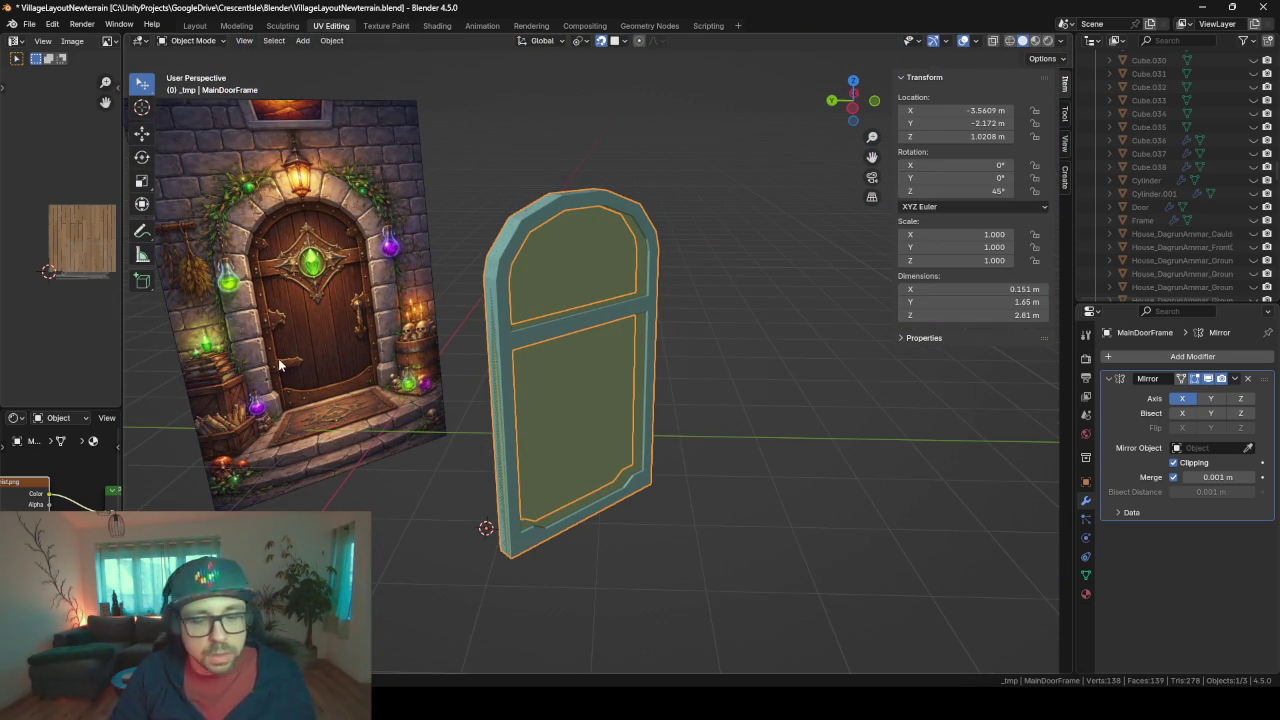
- Re-enter Edit Mode and orbit until the frame's thin side faces the view
key(Tab)
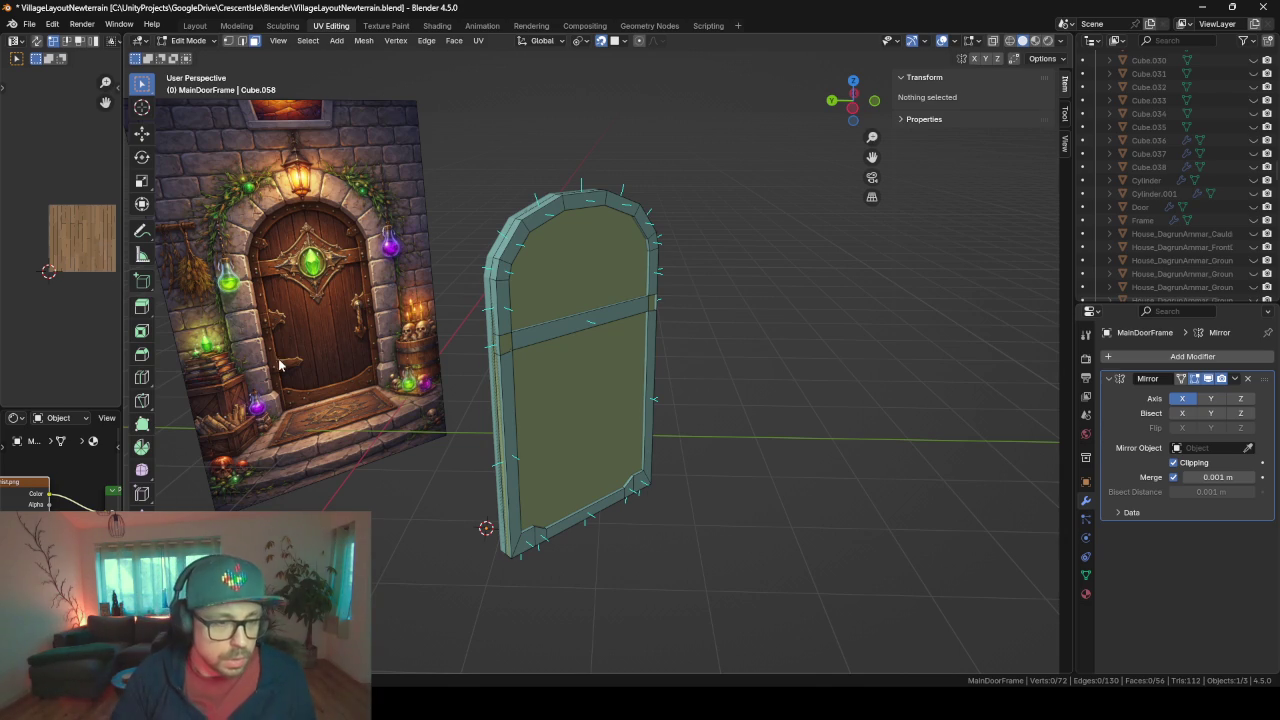
key(Tab)
mouse_move(540, 393)
middle_down()
mouse_move(504, 382)
mouse_move(510, 391)
mouse_move(480, 277)
mouse_move(520, 284)
middle_up()
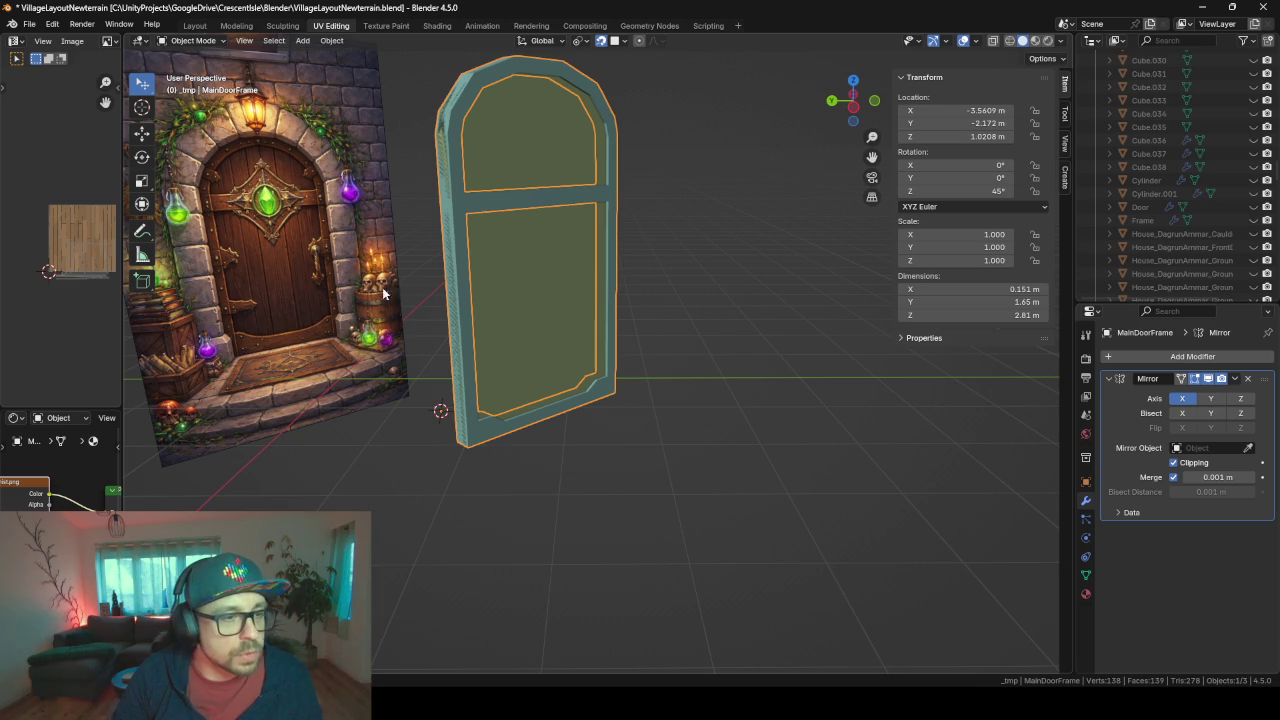
middle_drag(630, 334, 512, 306)
scroll(480, 357, up, 2)
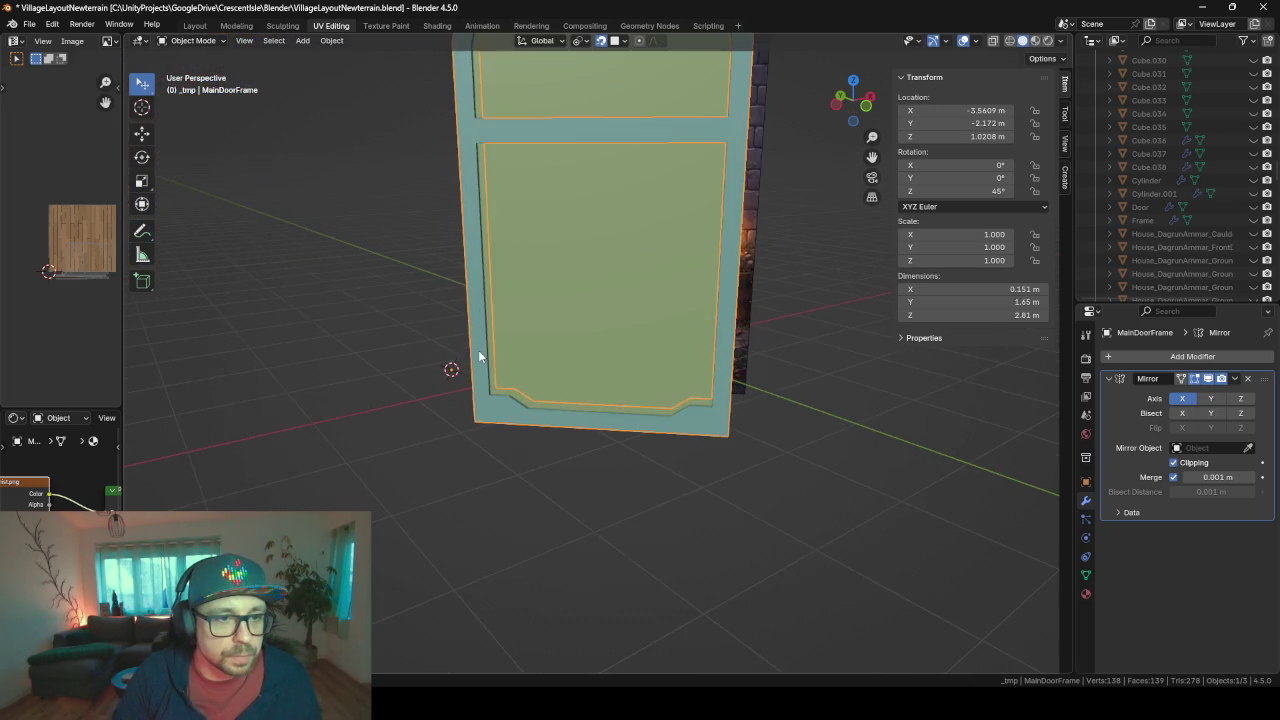
mouse_move(480, 357)
middle_down()
mouse_move(732, 413)
mouse_move(736, 379)
mouse_move(673, 358)
middle_up()
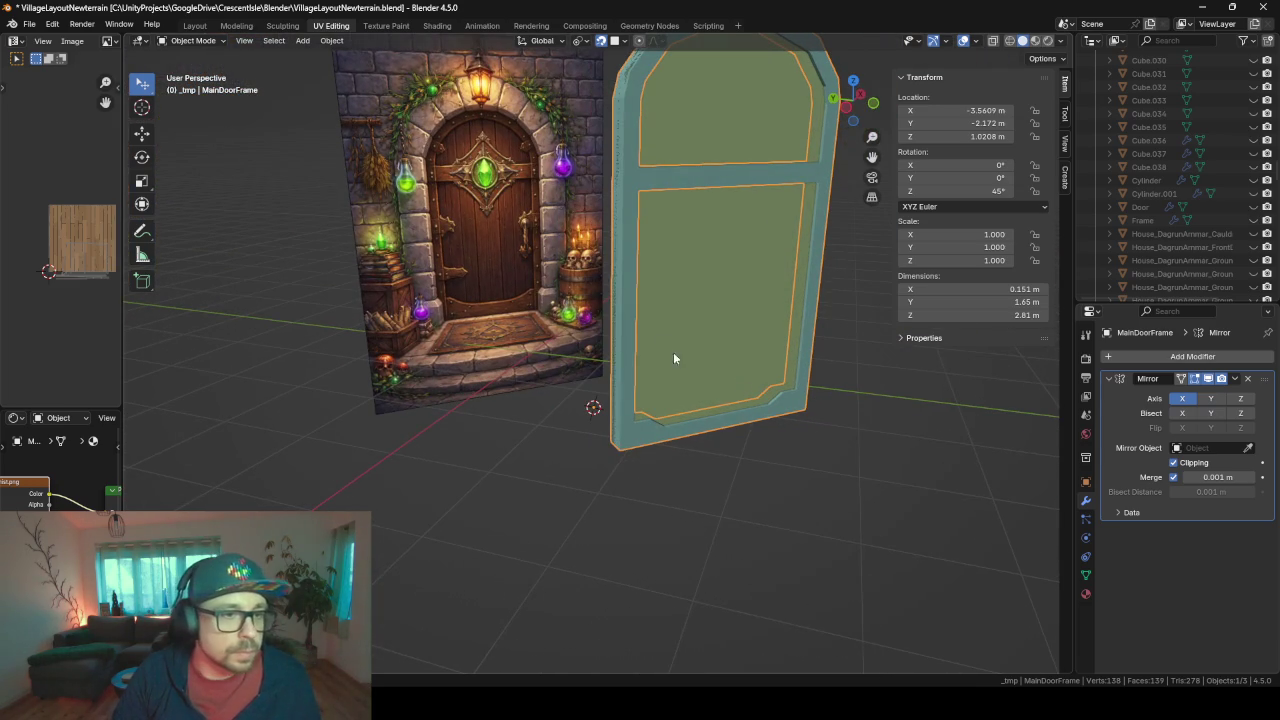
key(Tab)
mouse_move(640, 305)
middle_down()
mouse_move(737, 323)
mouse_move(619, 331)
middle_up()
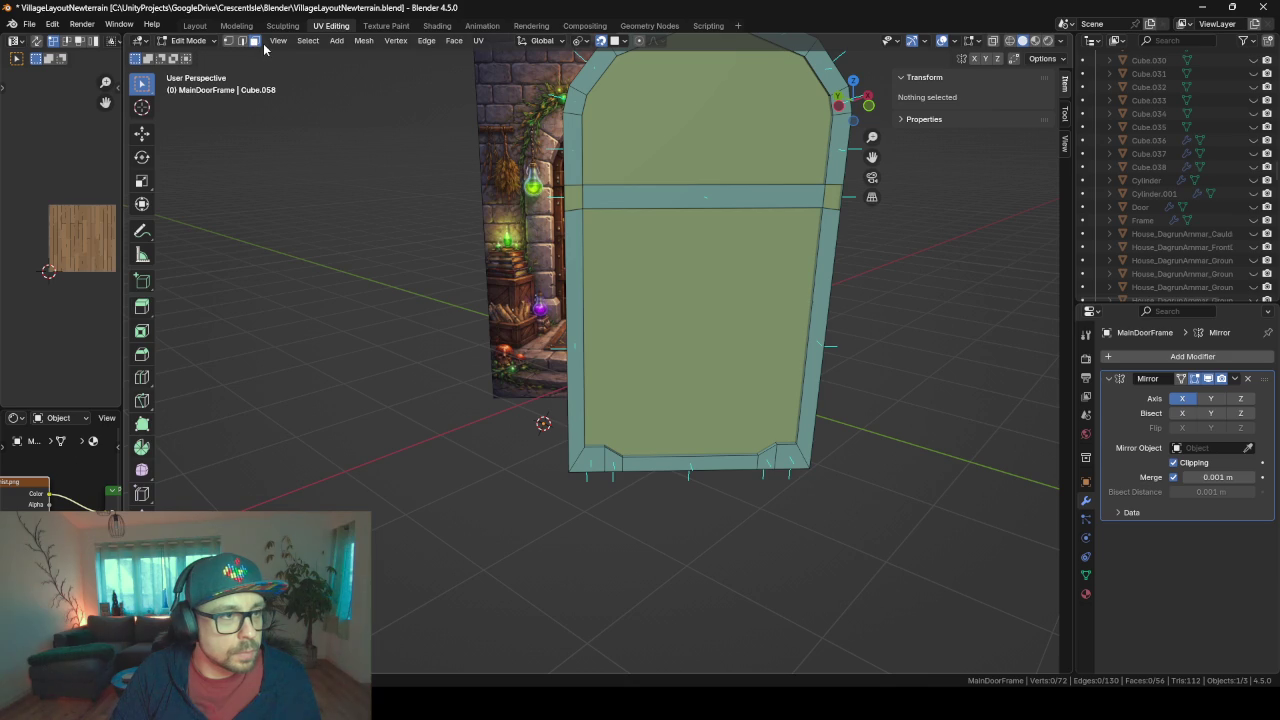
alt+click(705, 321)
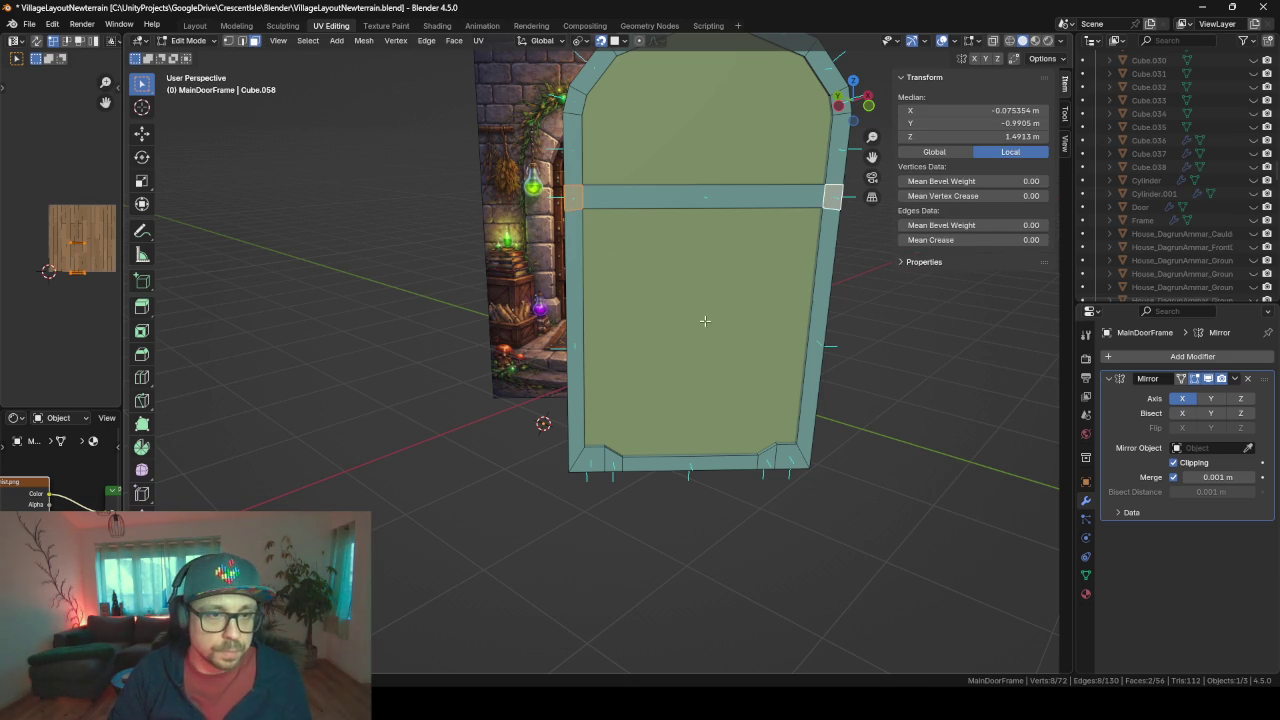
key(alt+a)
mouse_move(559, 327)
middle_down()
mouse_move(643, 338)
mouse_move(588, 345)
middle_up()
middle_drag(610, 387, 652, 372)
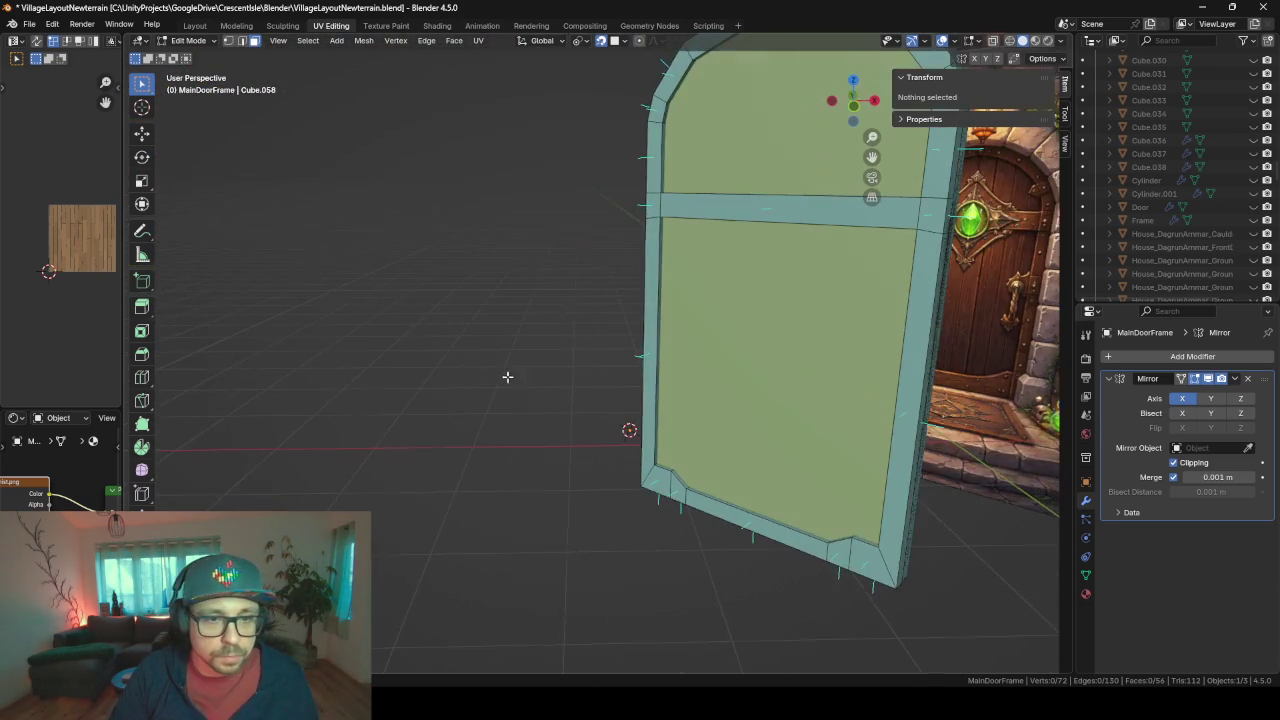
- Snap the 3D cursor to the frame's thin side face and bring up the Add Mesh menu
click(657, 370)
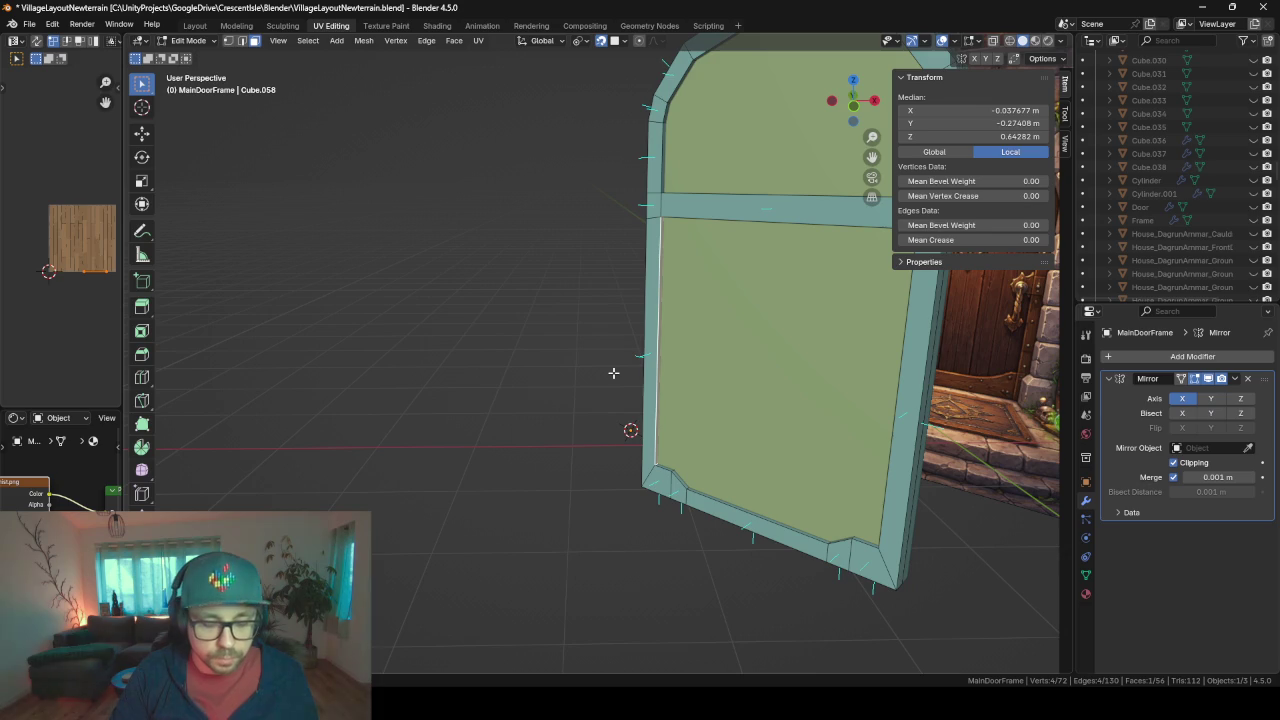
key(shift+s)
click(615, 440)
mouse_move(606, 428)
middle_down()
mouse_move(651, 368)
mouse_move(686, 376)
middle_up()
key(shift+a)
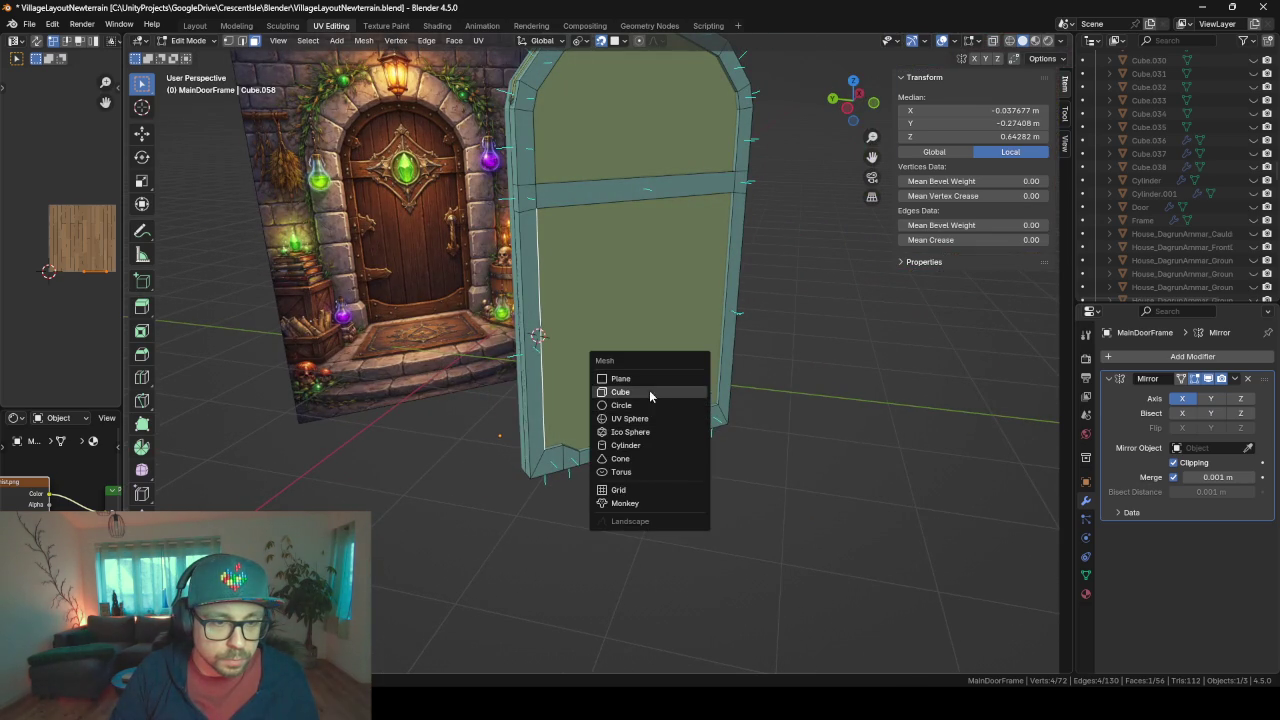
- Add a cube, rotate it 45° around Z, shift it along X, and shrink it
click(649, 391)
middle_drag(649, 391, 683, 312)
text(rz)
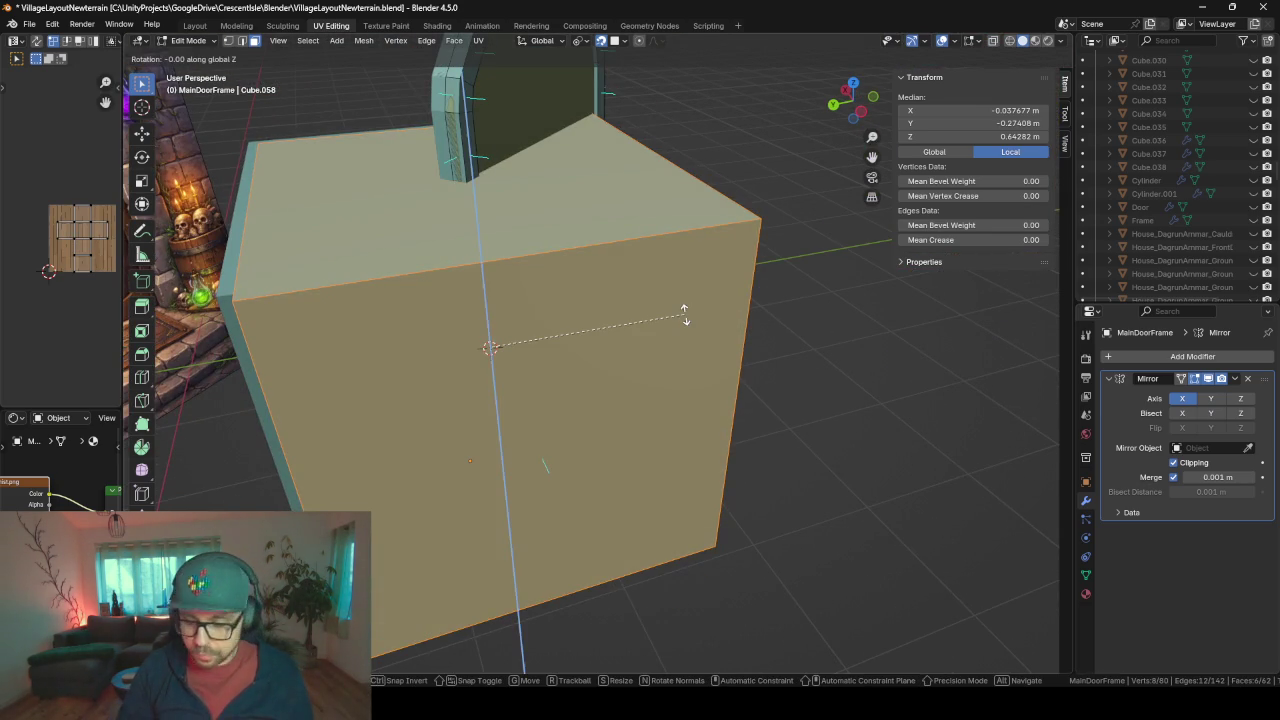
text(45)
key(Return)
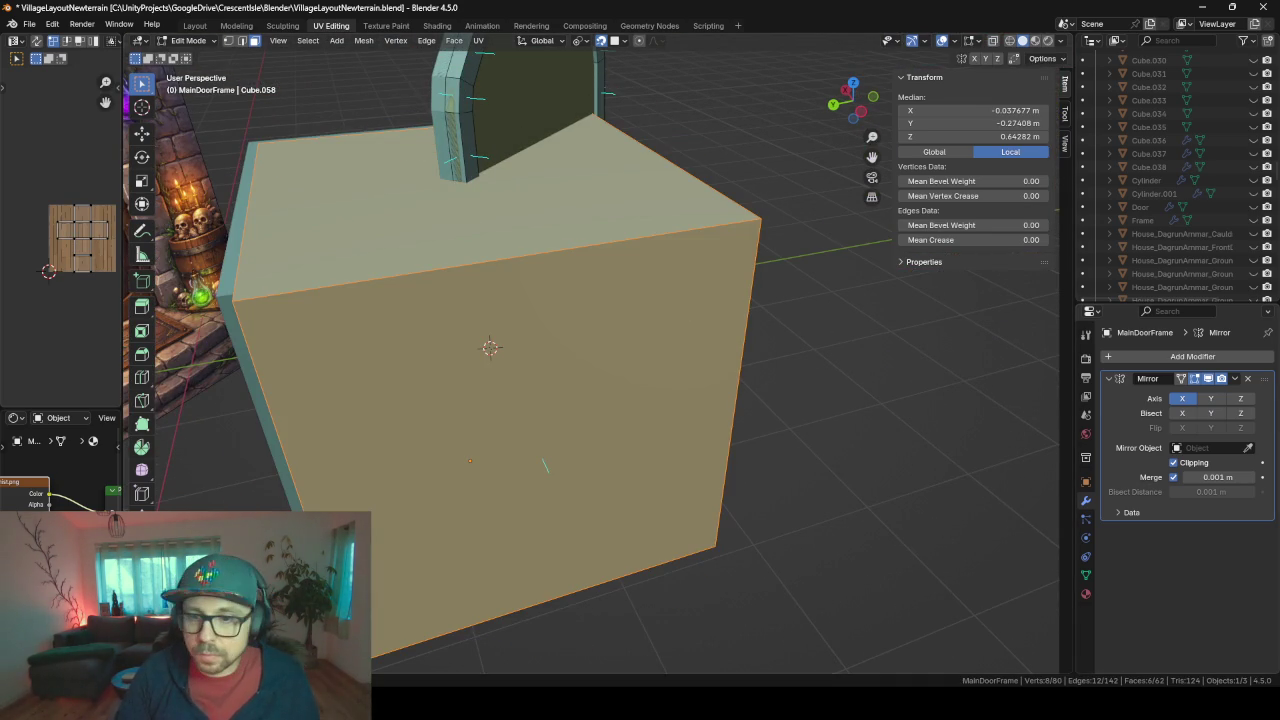
text(r)
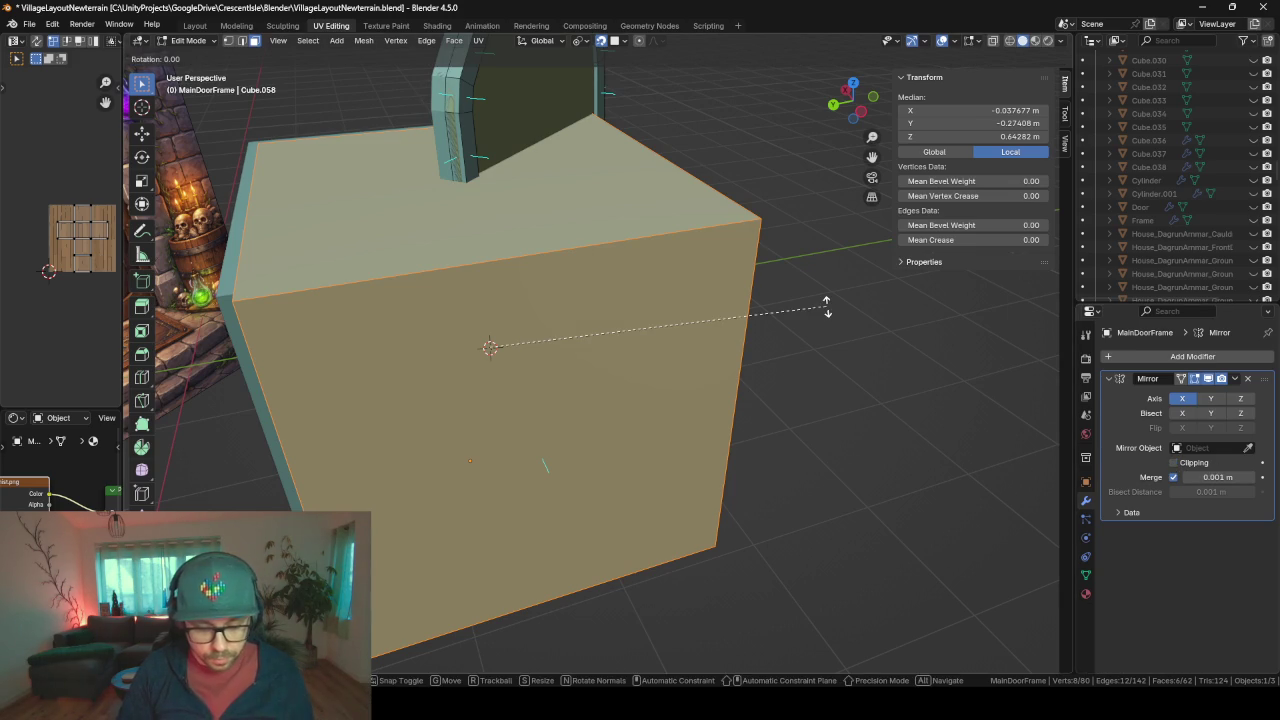
text(z45)
key(Return)
key(g)
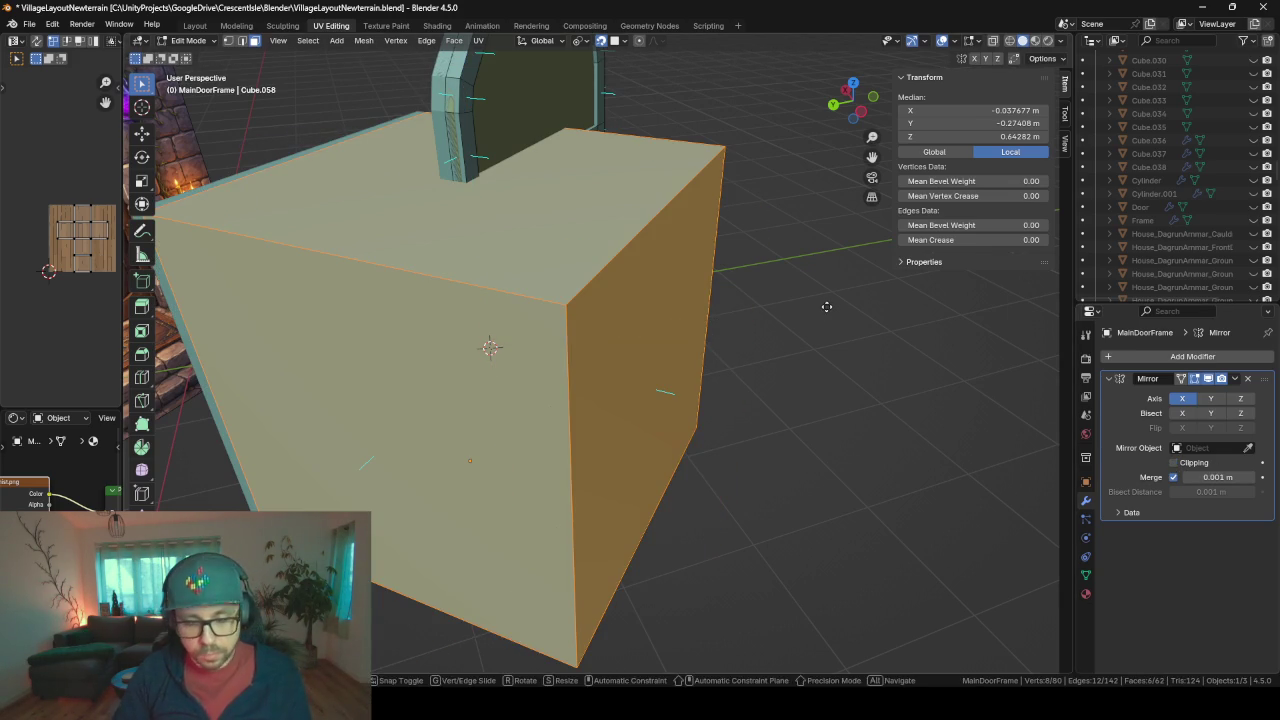
key(x)
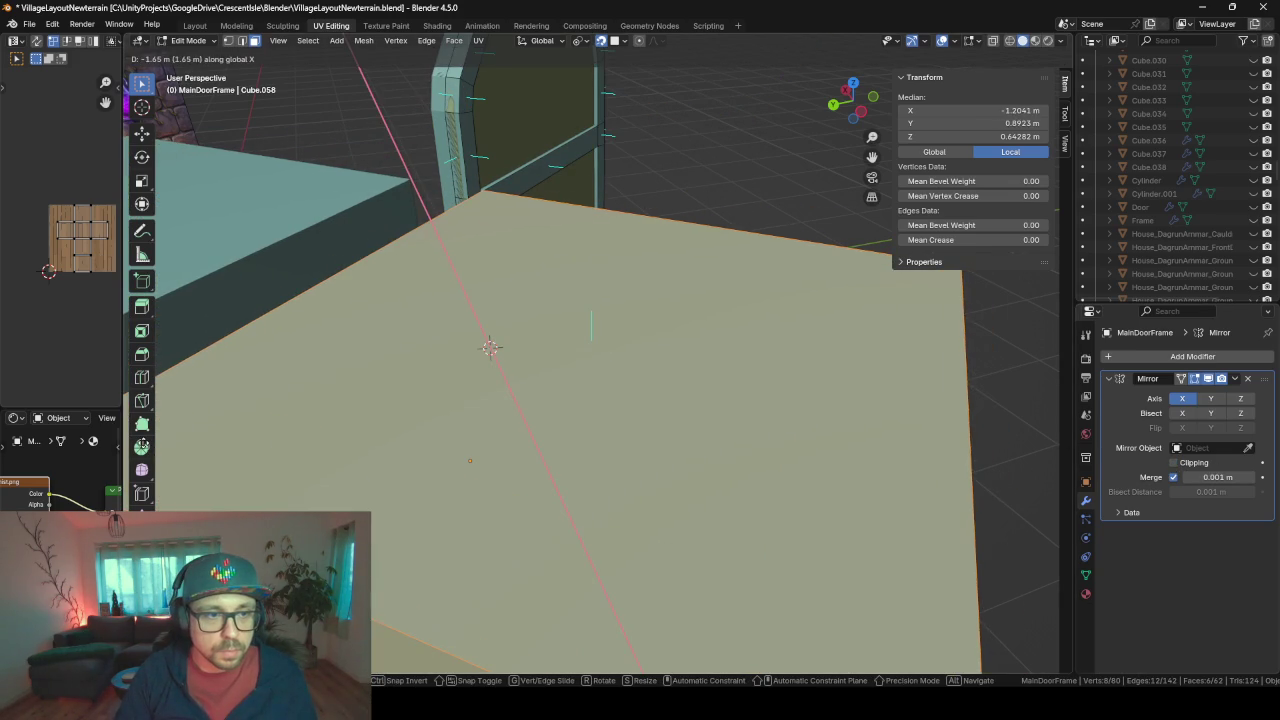
click(4, 449)
scroll(679, 295, down, 6)
scroll(663, 294, down, 3)
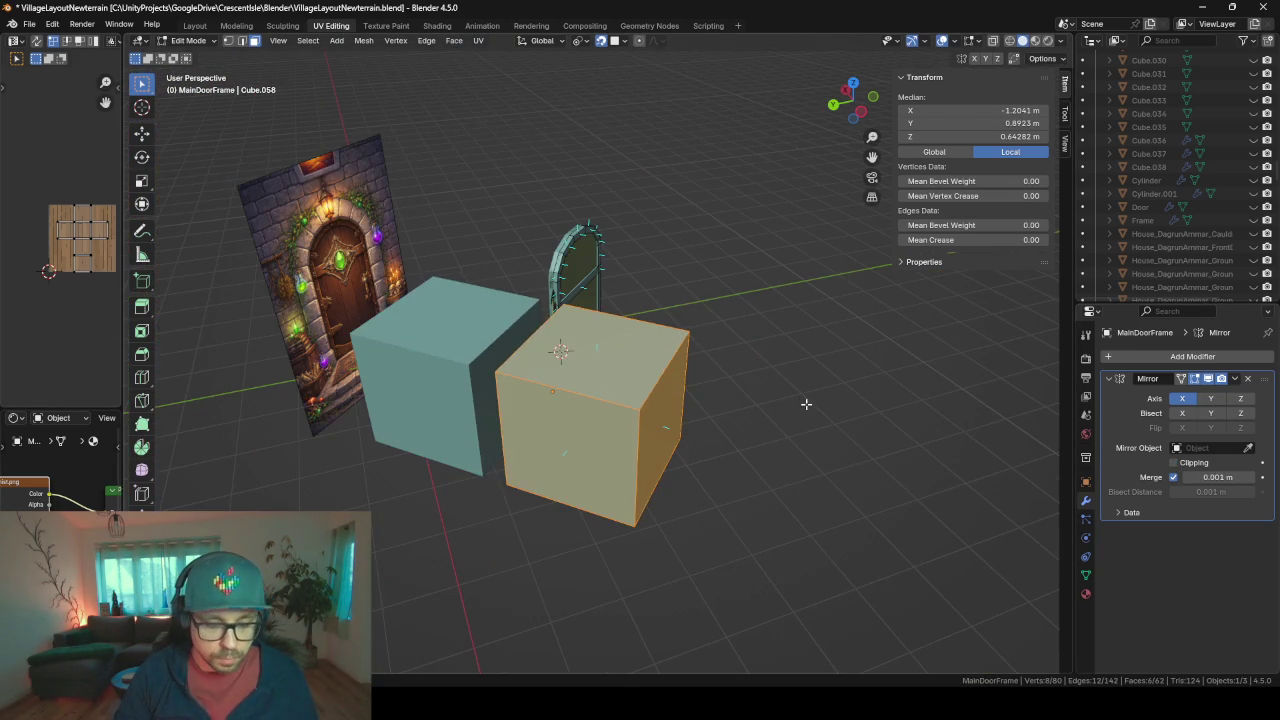
key(s)
click(612, 405)
- Delete one face of the small cube
middle_drag(523, 371, 677, 374)
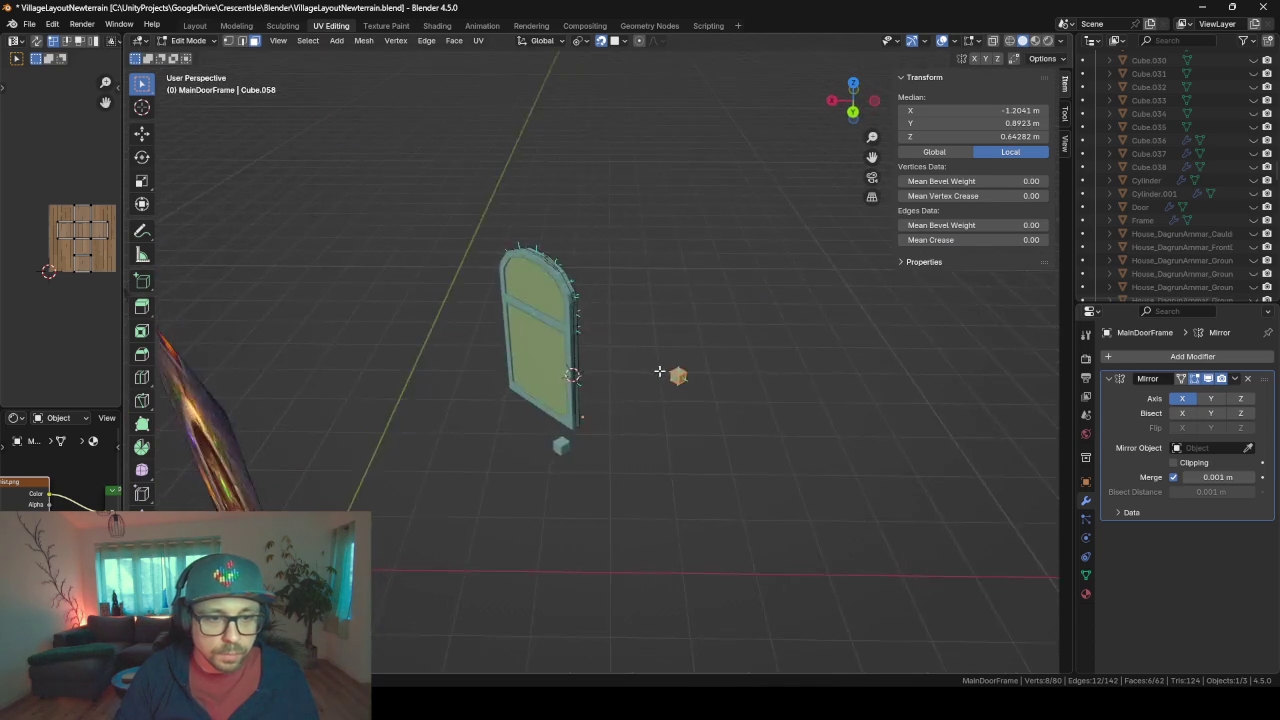
scroll(748, 388, up, 3)
click(807, 423)
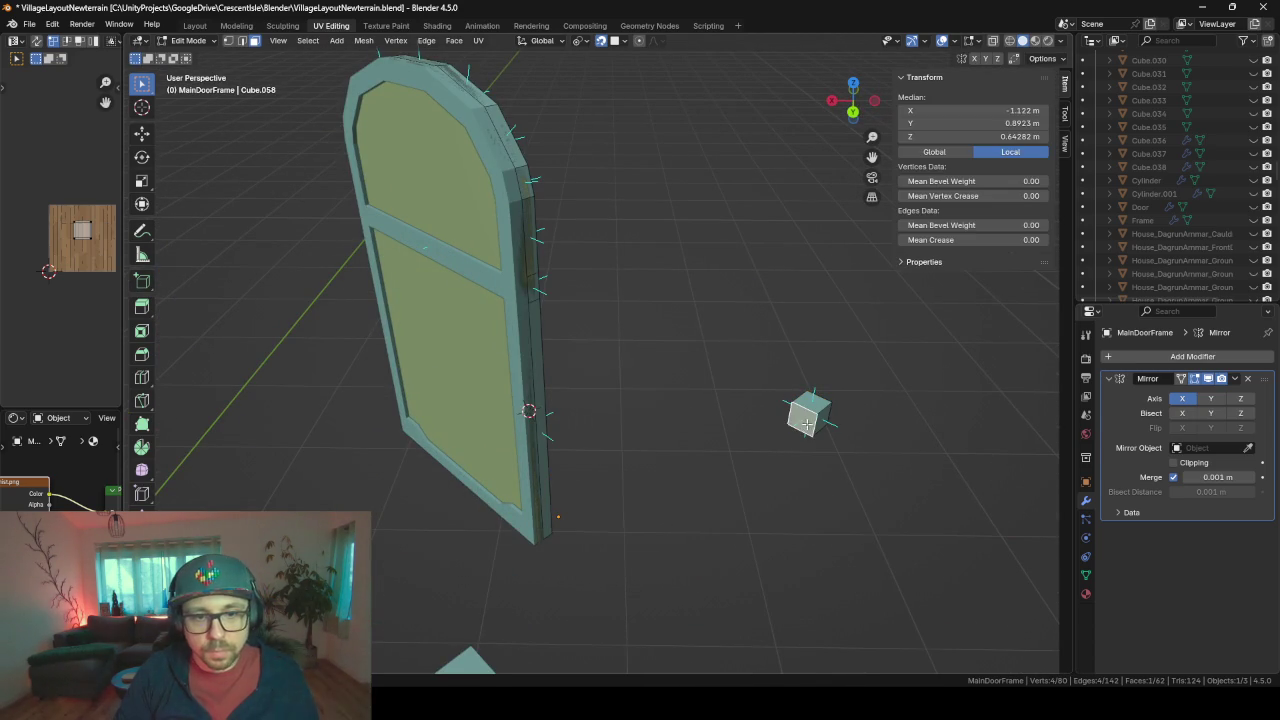
key(x)
click(806, 420)
- Move the whole small cube, off the Z axis, against the door frame's side edge
mouse_move(806, 420)
middle_down()
mouse_move(677, 386)
mouse_move(320, 447)
middle_up()
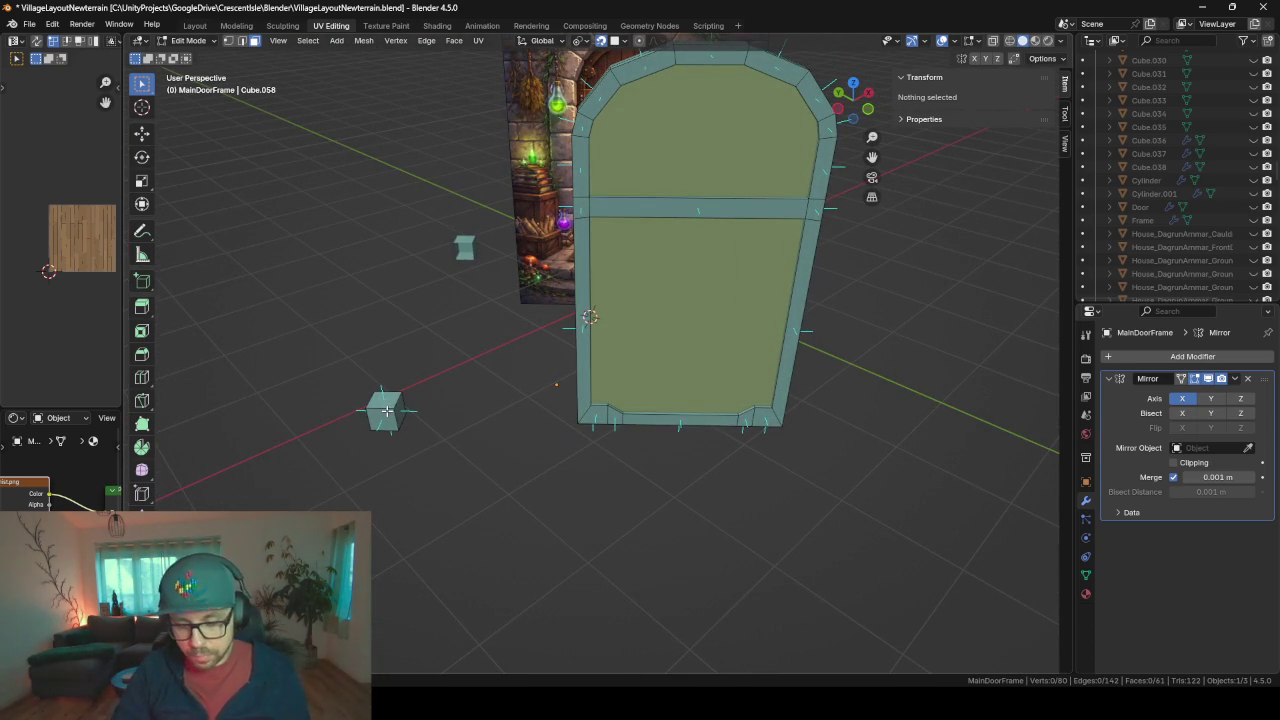
key(l)
key(g)
key(shift+z)
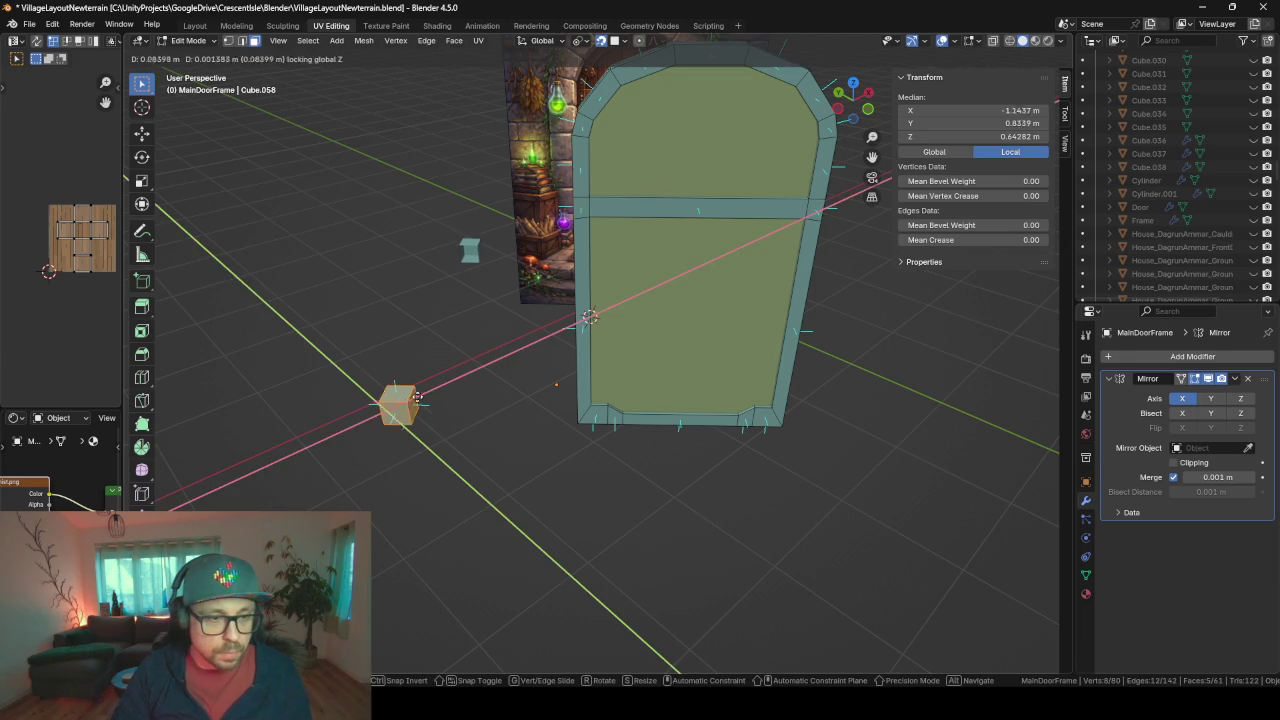
click(606, 333)
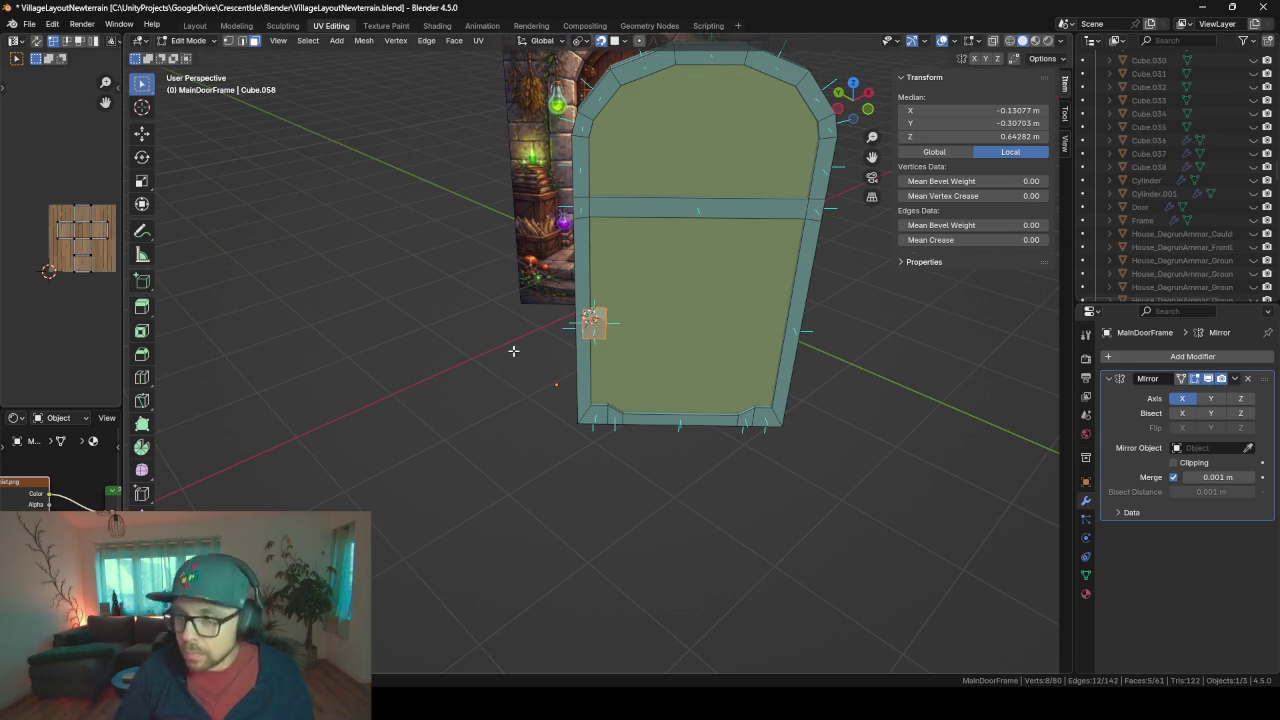
key(KP_Decimal)
mouse_move(430, 278)
middle_down()
mouse_move(494, 380)
mouse_move(680, 303)
mouse_move(617, 362)
middle_up()
- Thin the cube, then extrude its side face and taper the tip to a point
click(617, 362)
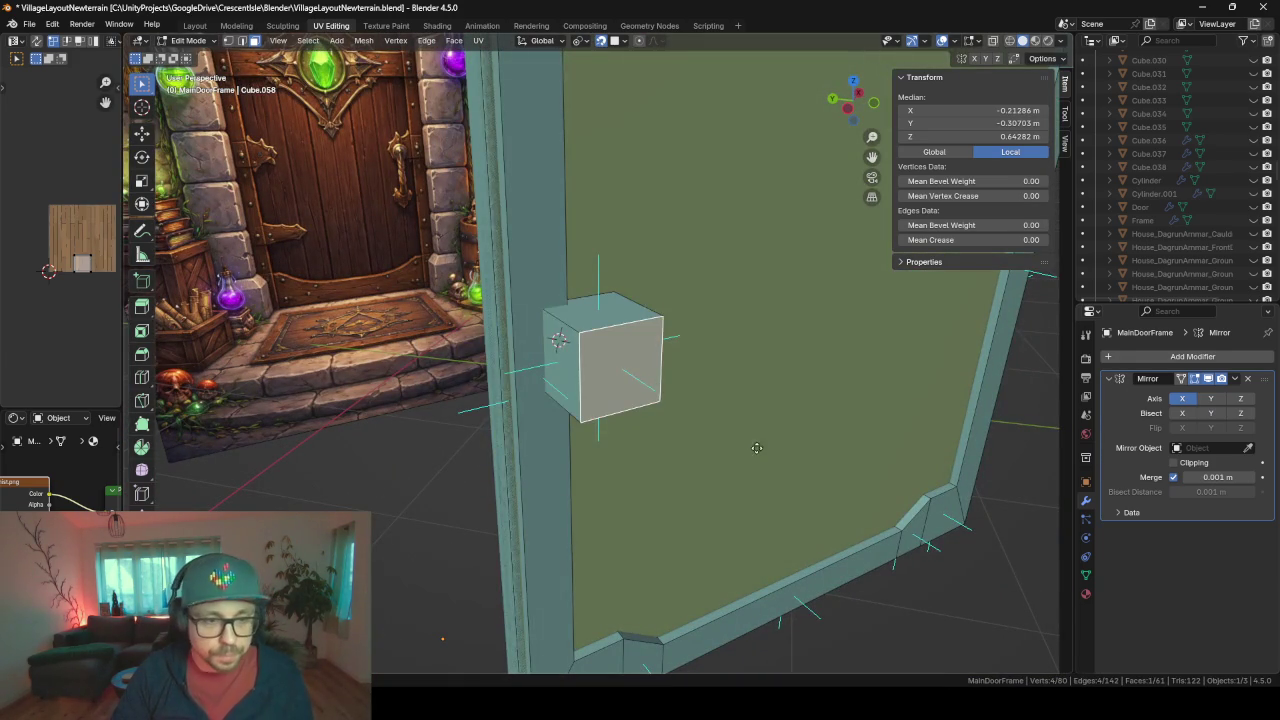
key(g)
key(g)
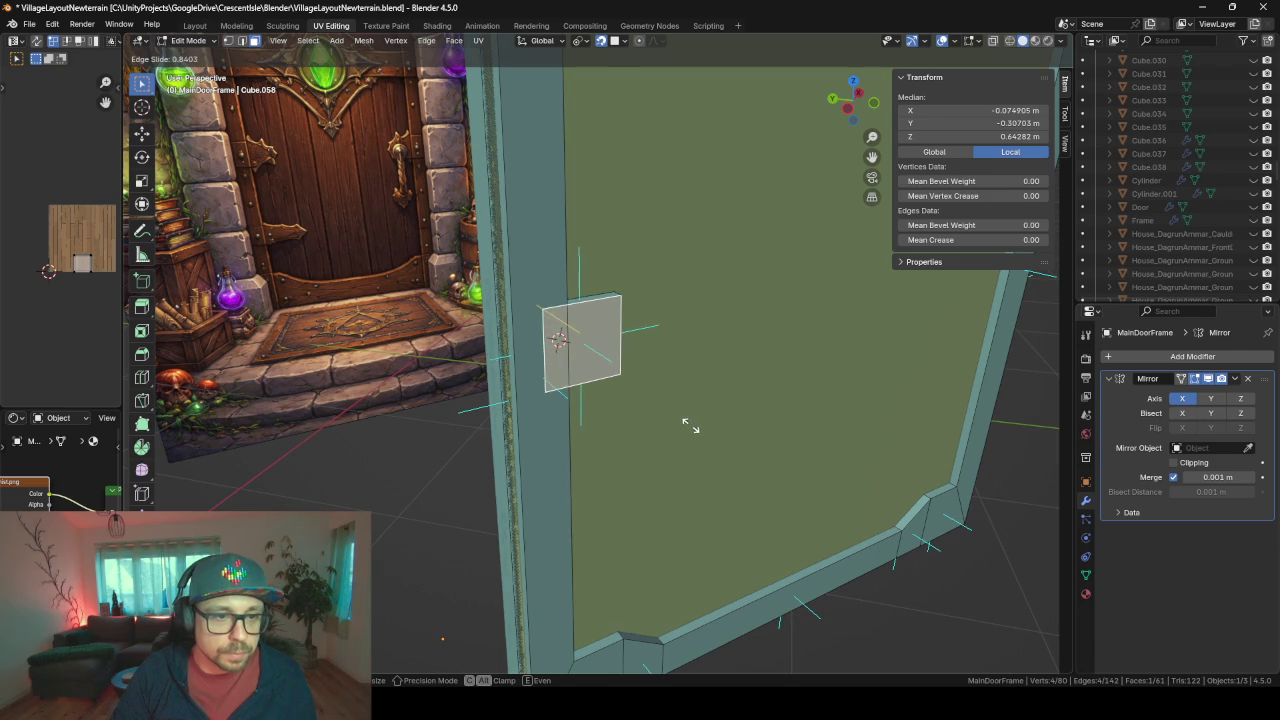
click(700, 430)
mouse_move(697, 394)
middle_down()
mouse_move(668, 352)
mouse_move(661, 382)
middle_up()
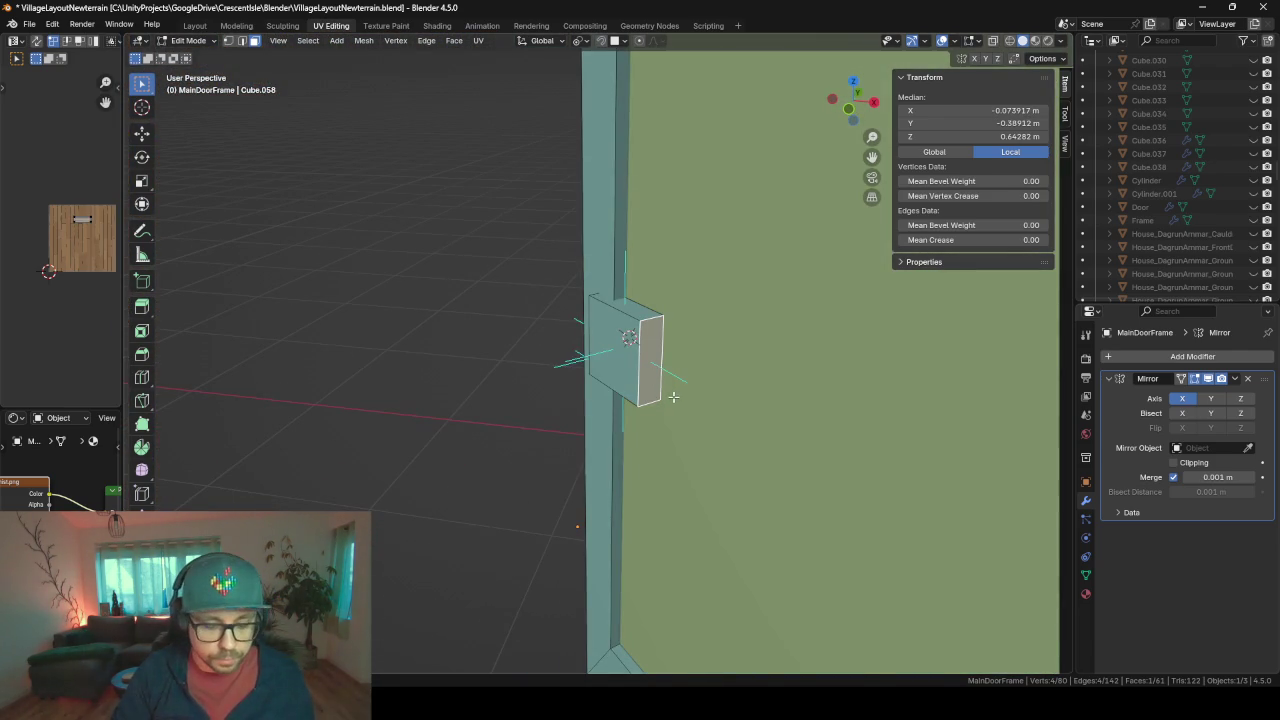
key(e)
click(716, 402)
key(s)
key(z)
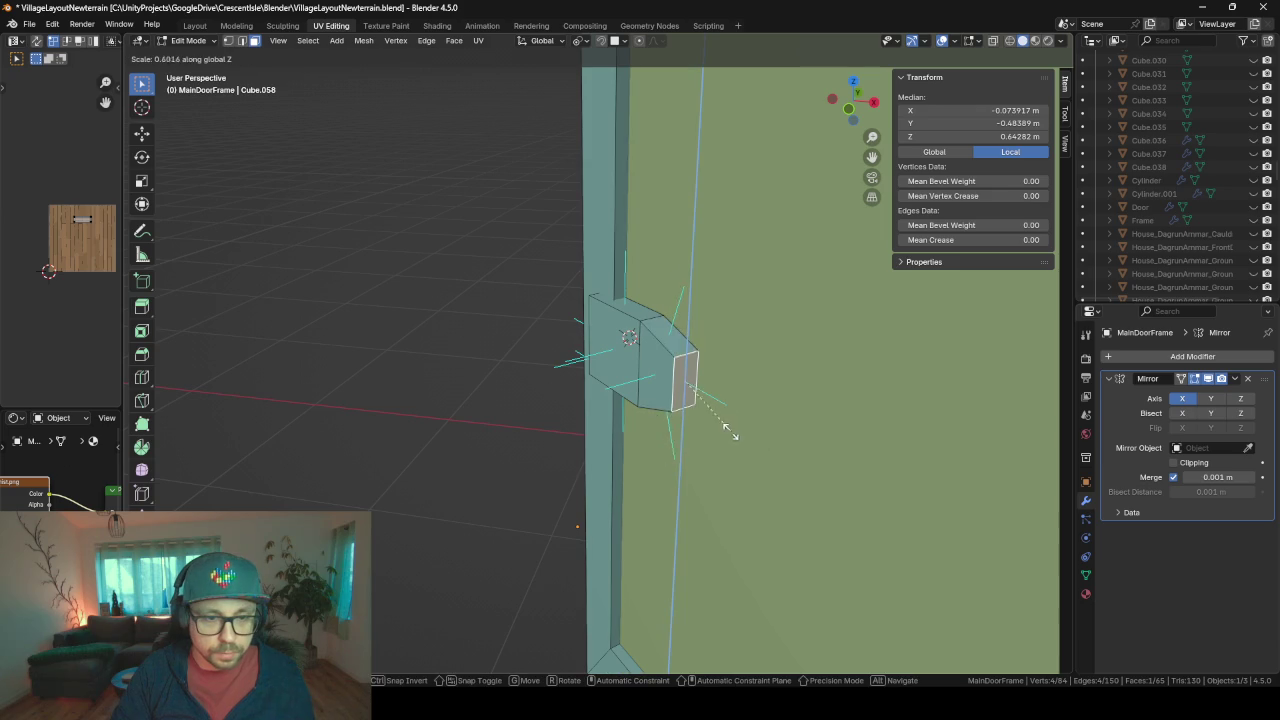
click(694, 398)
key(ctrl+l)
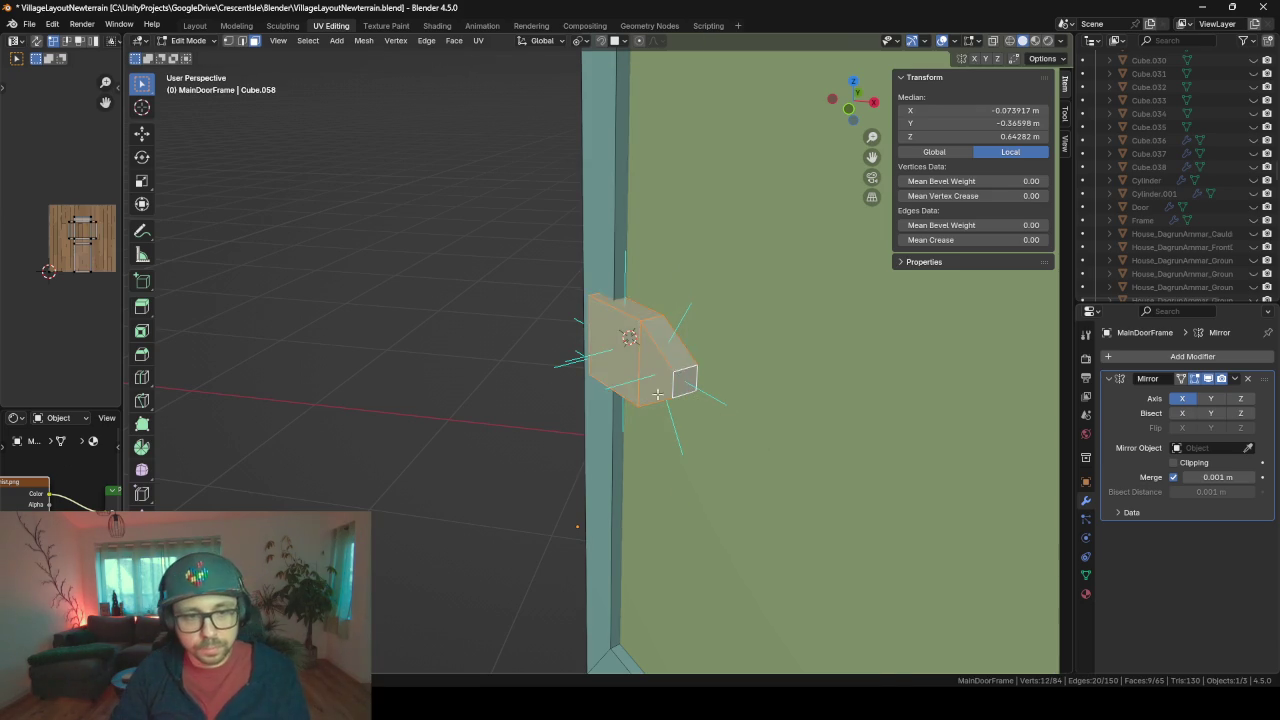
- Raise the extruded piece along Z and flatten it along its own X
mouse_move(680, 370)
middle_down()
mouse_move(757, 346)
mouse_move(700, 380)
middle_up()
scroll(757, 346, down, 2)
scroll(700, 380, up, 2)
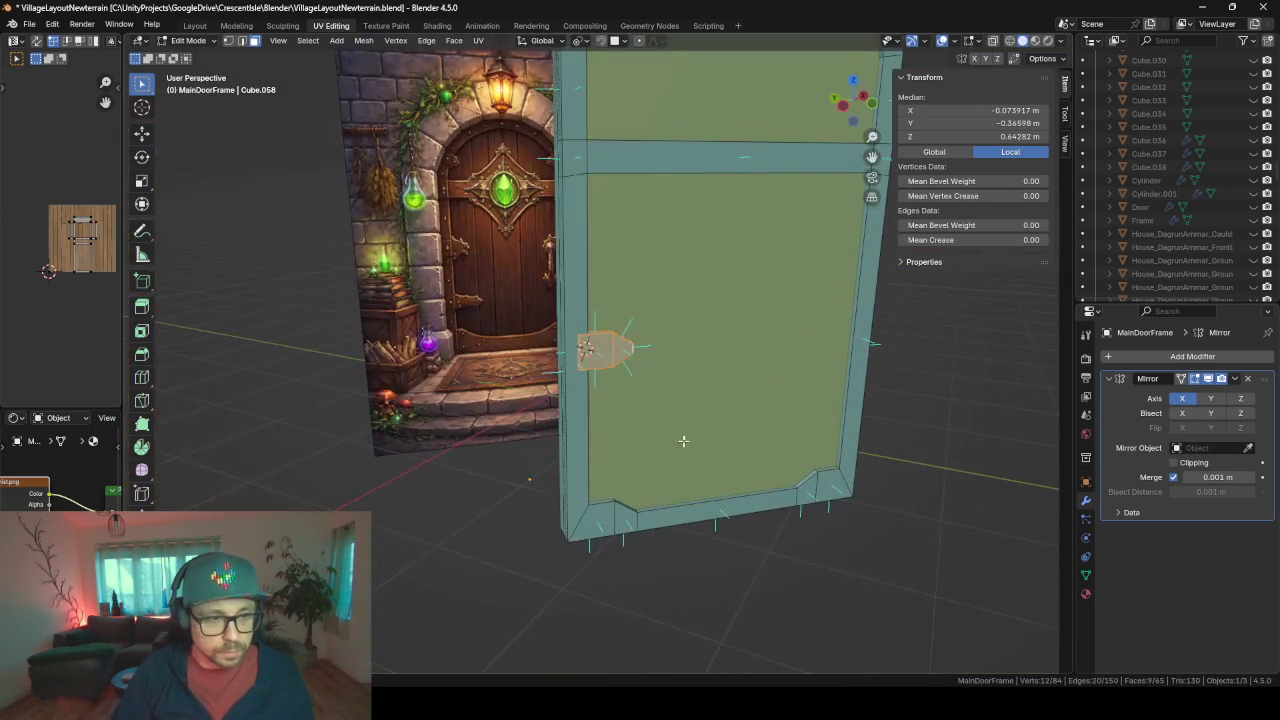
key(g)
key(z)
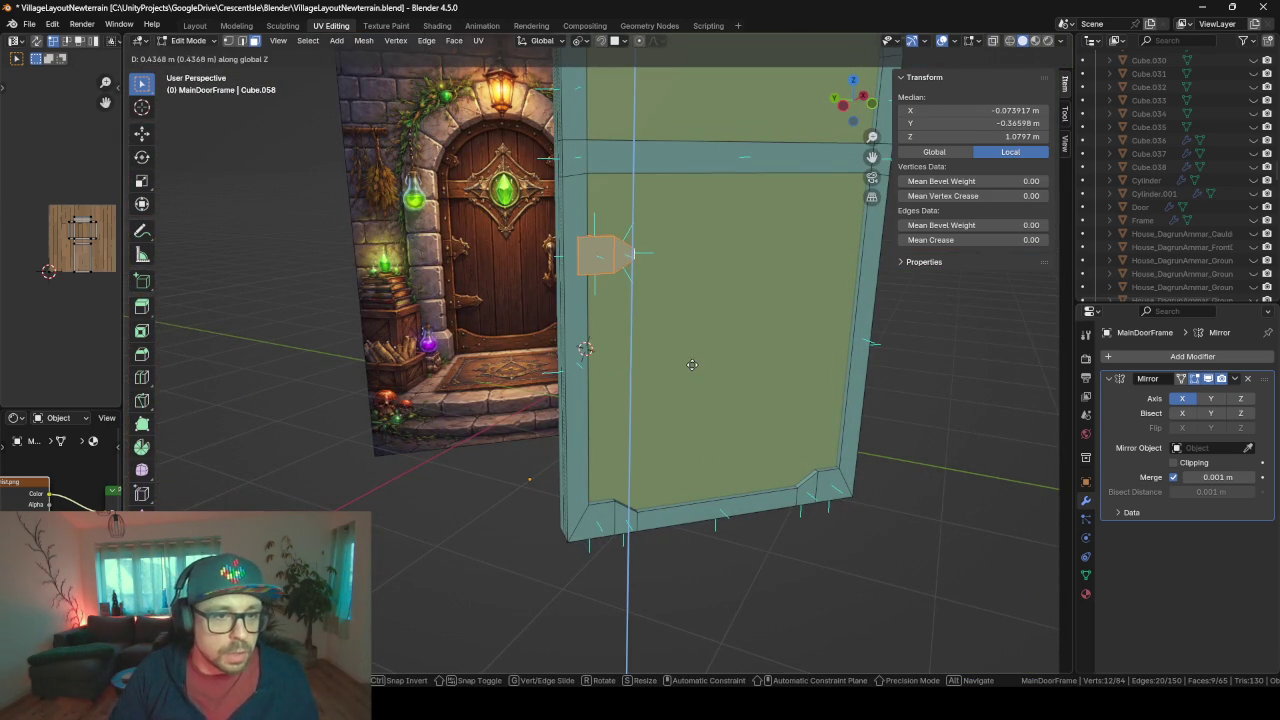
click(651, 380)
middle_drag(651, 380, 827, 405)
key(s)
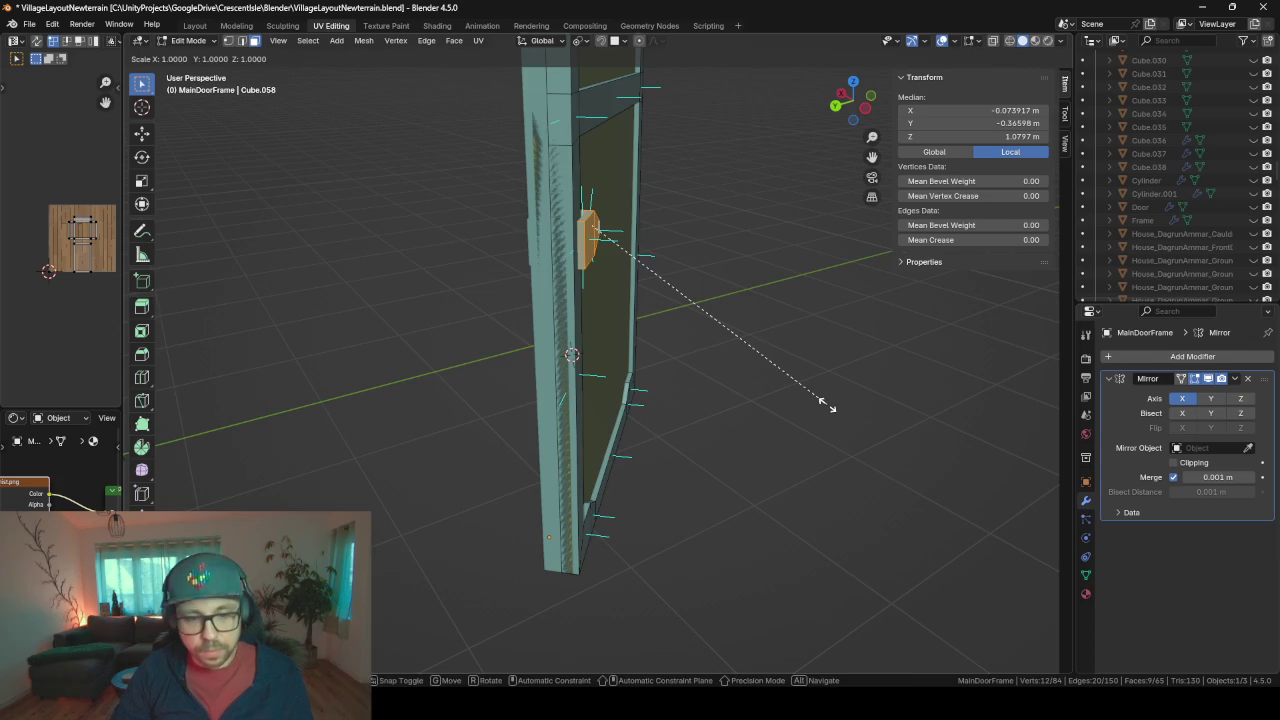
key(x)
key(x)
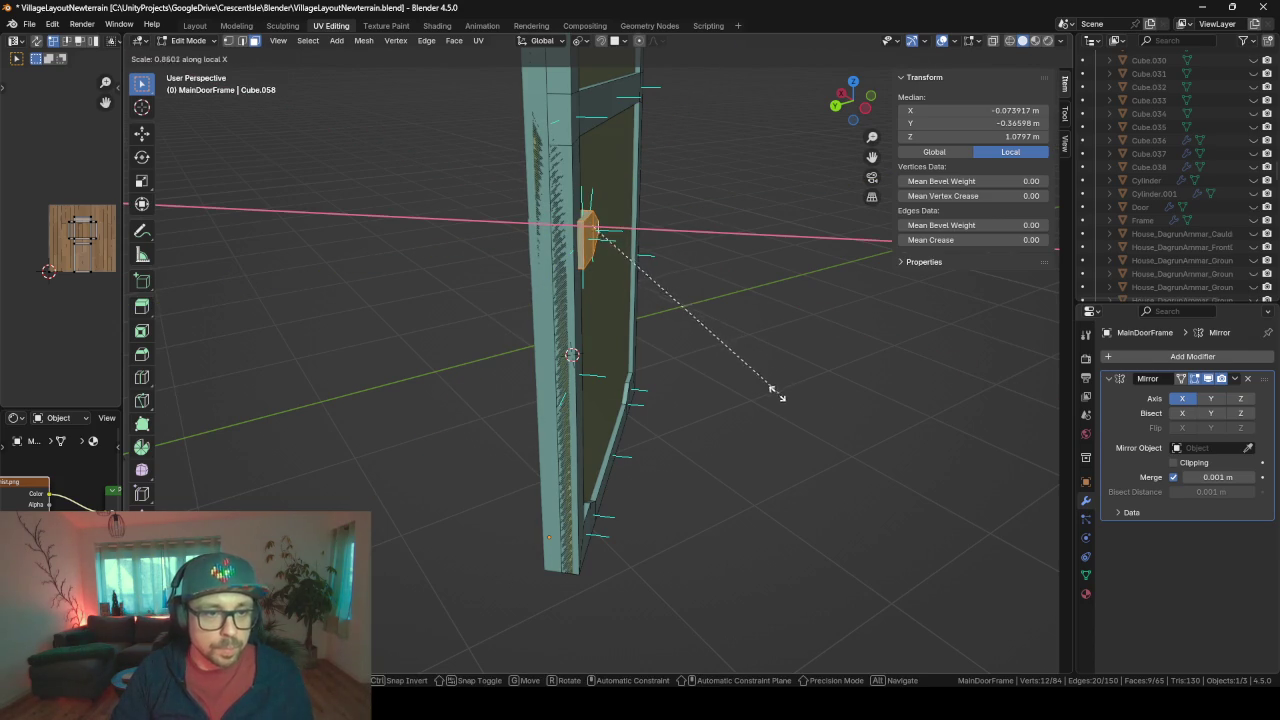
click(598, 226)
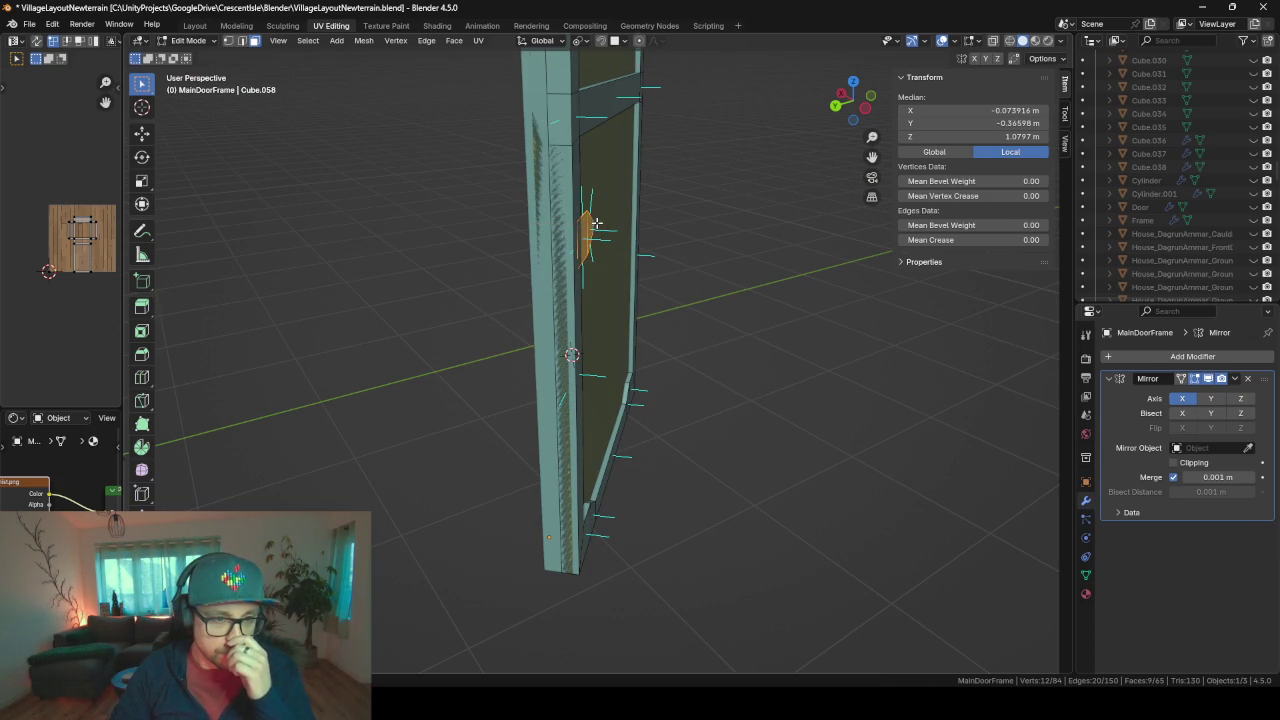
- Undo the flattening and select the edge loop around the piece's tip
middle_drag(598, 226, 577, 287)
scroll(577, 287, up, 3)
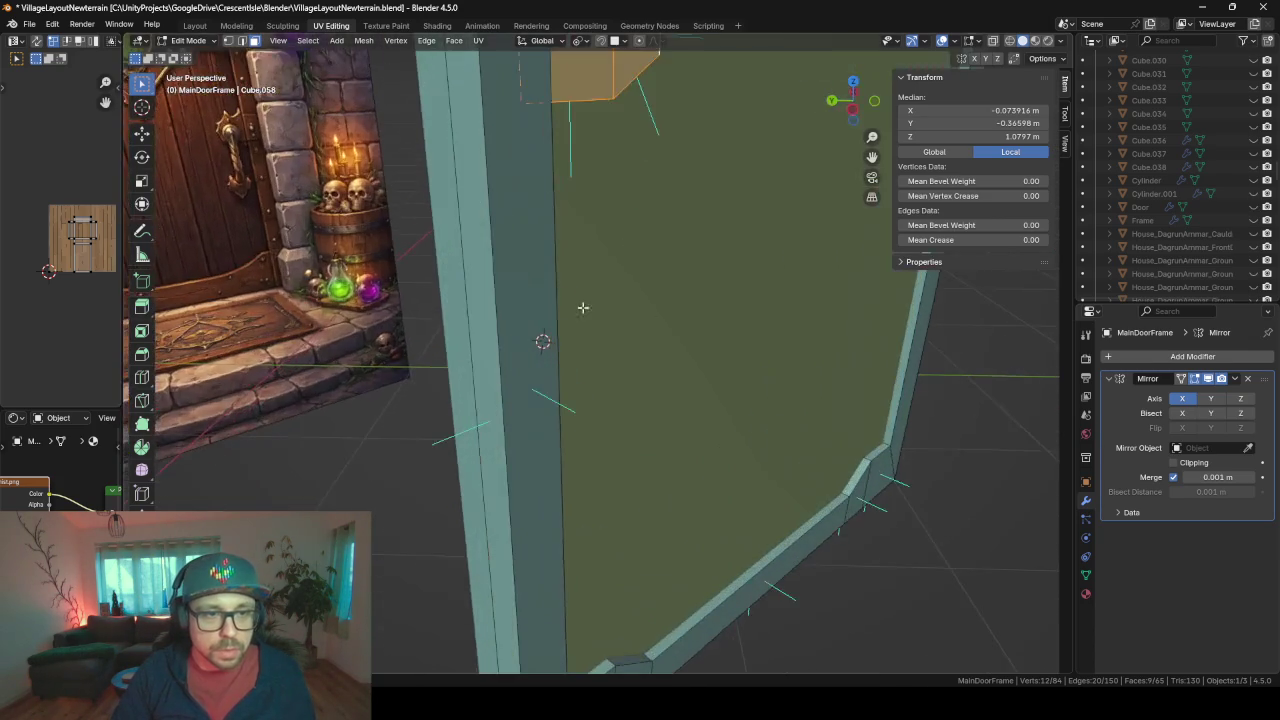
scroll(509, 337, up, 2)
mouse_move(671, 309)
middle_down()
mouse_move(499, 513)
mouse_move(537, 451)
mouse_move(560, 451)
middle_up()
key(ctrl+z)
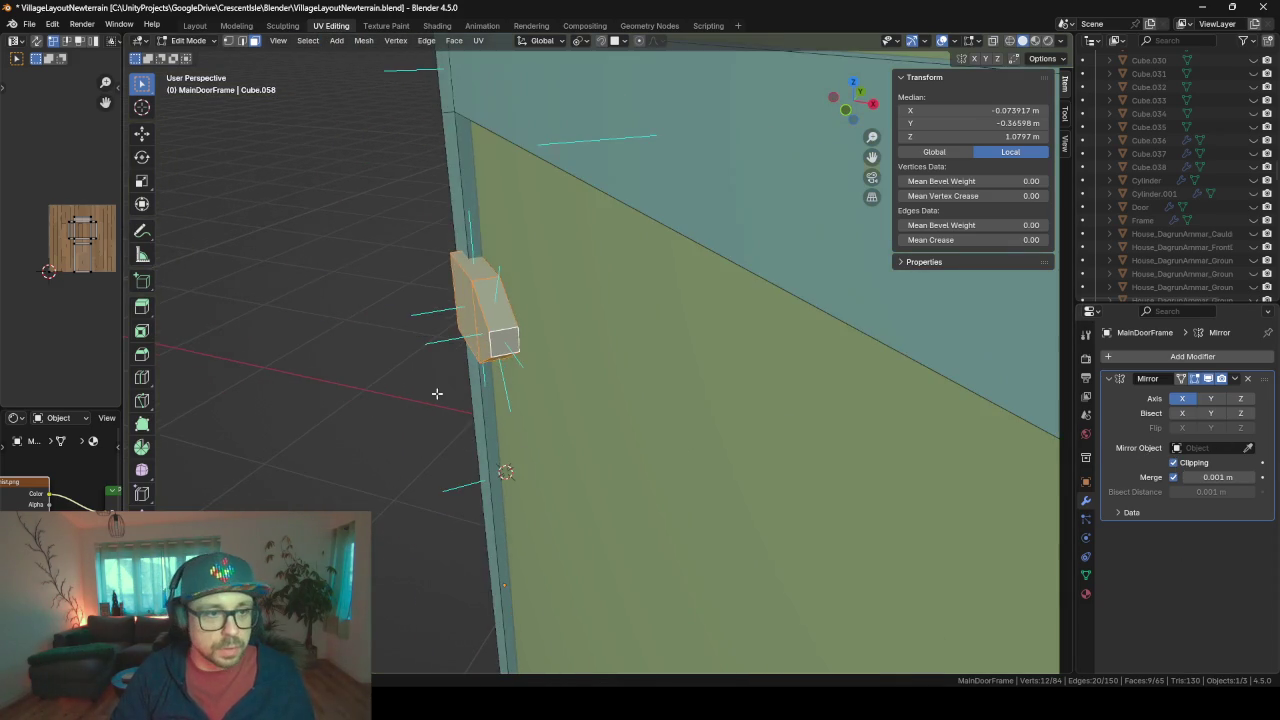
mouse_move(590, 407)
middle_down()
mouse_move(651, 366)
mouse_move(531, 291)
middle_up()
alt+click(516, 295)
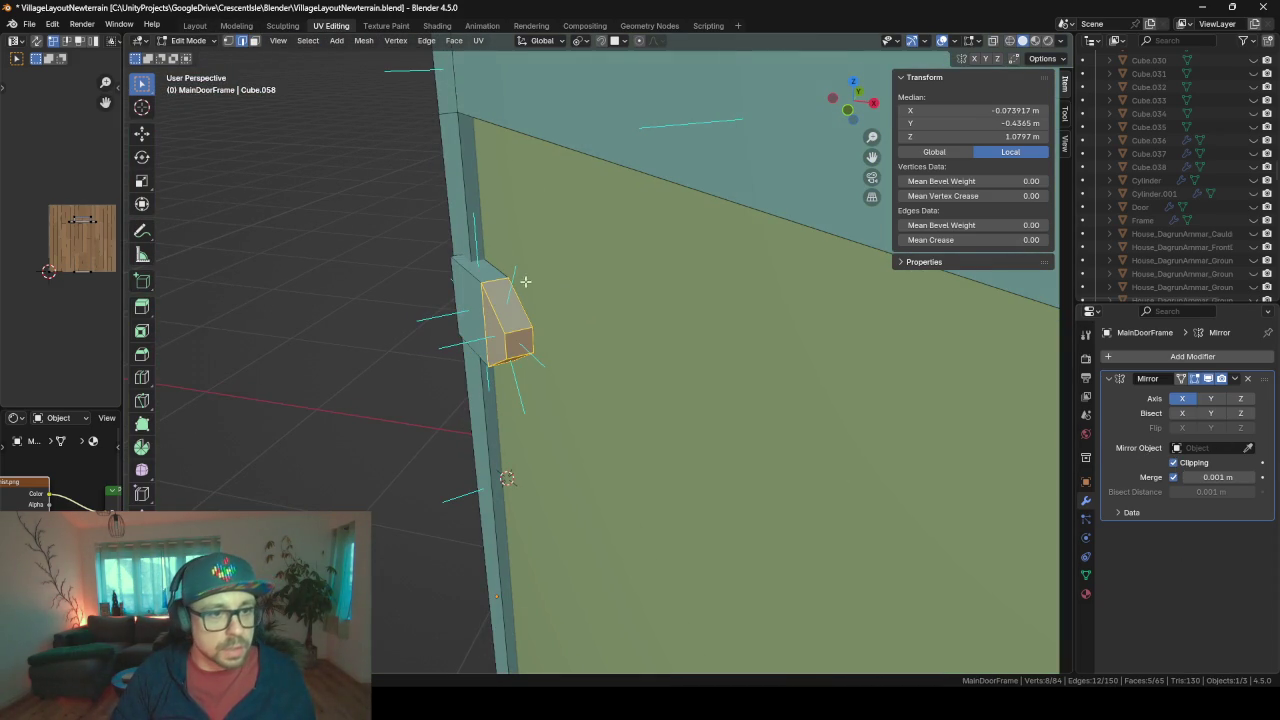
click(558, 337)
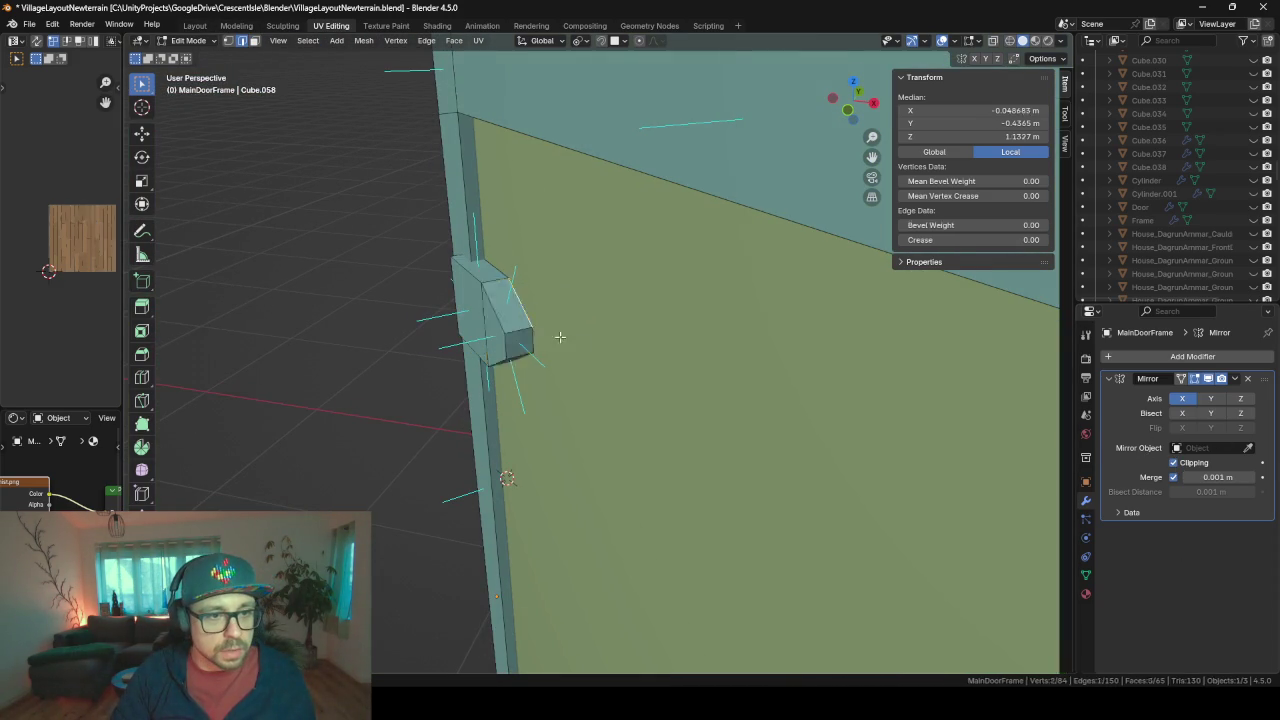
alt+click(504, 276)
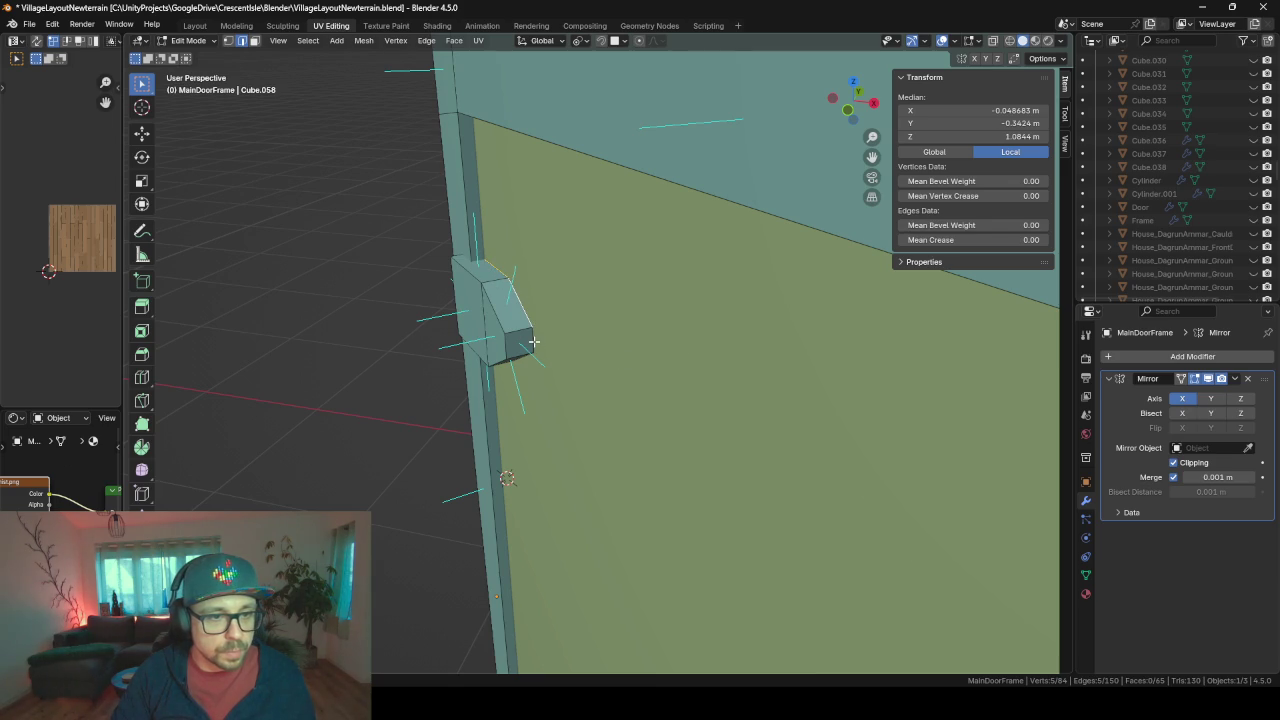
mouse_move(531, 379)
middle_down()
mouse_move(564, 316)
mouse_move(703, 336)
middle_up()
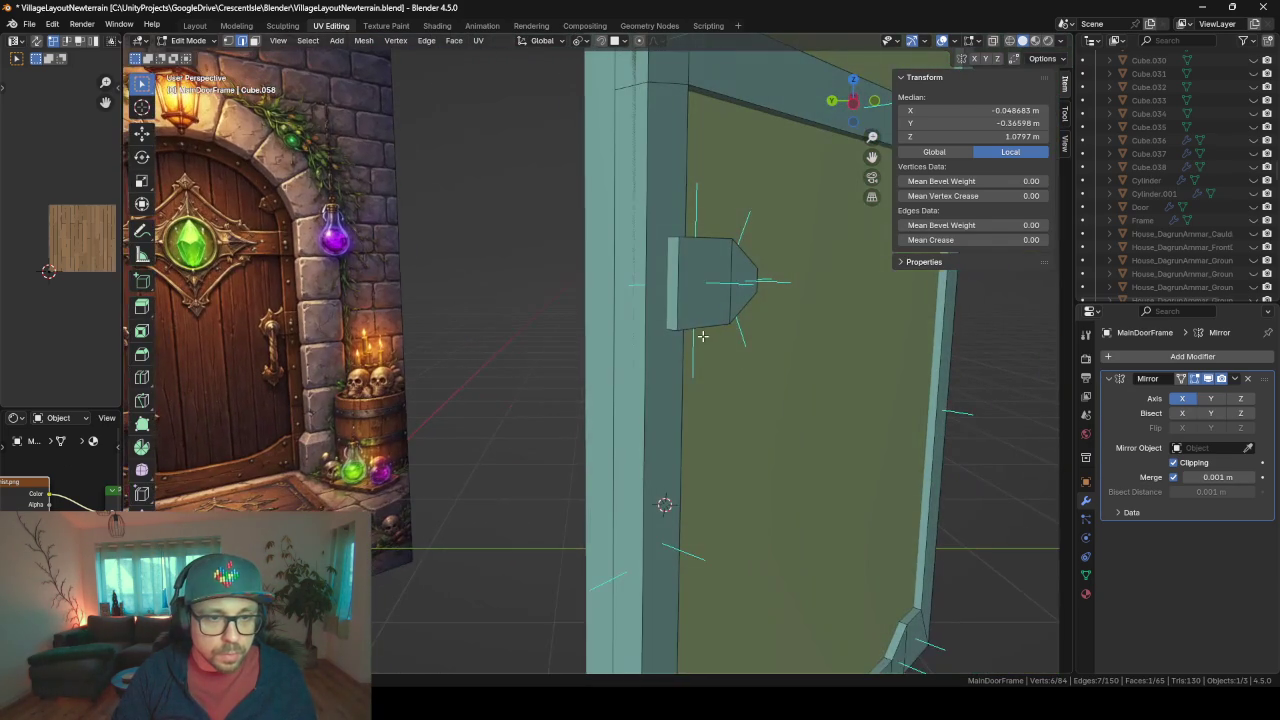
- Step back two more block edits and select an edge loop on the small block
key(ctrl+z)
key(ctrl+z)
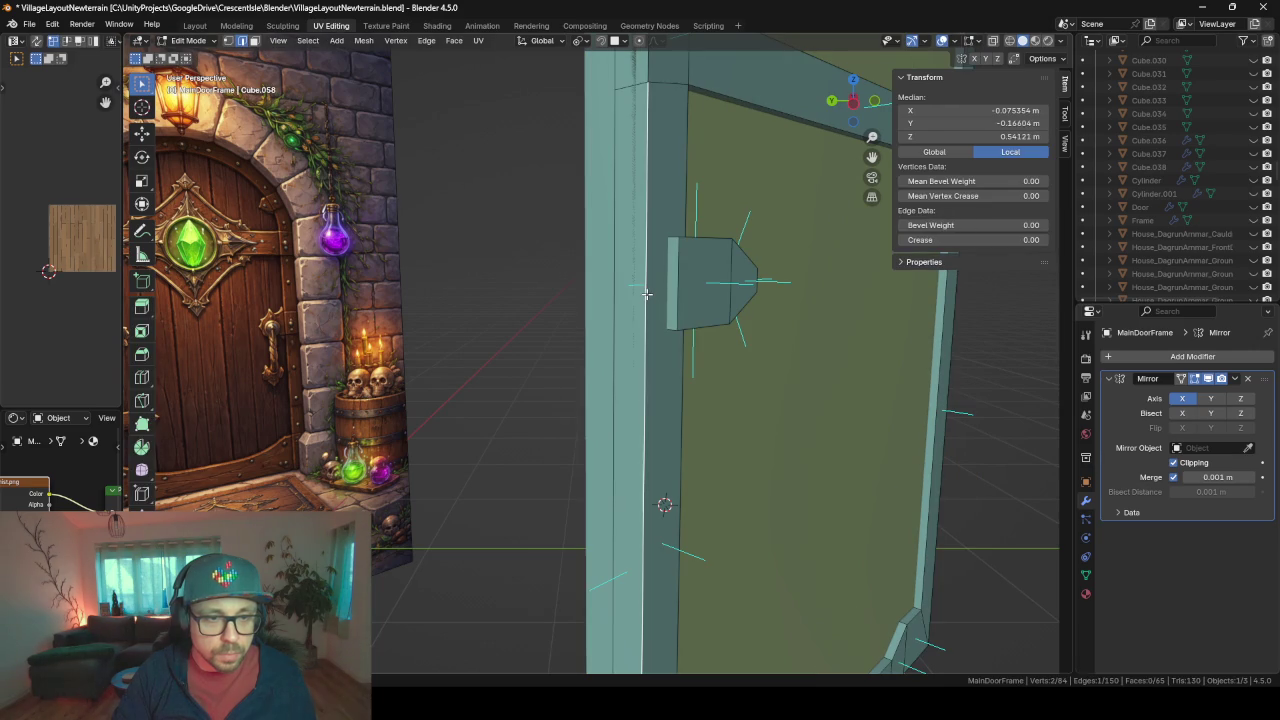
key(ctrl+z)
middle_drag(647, 294, 676, 305)
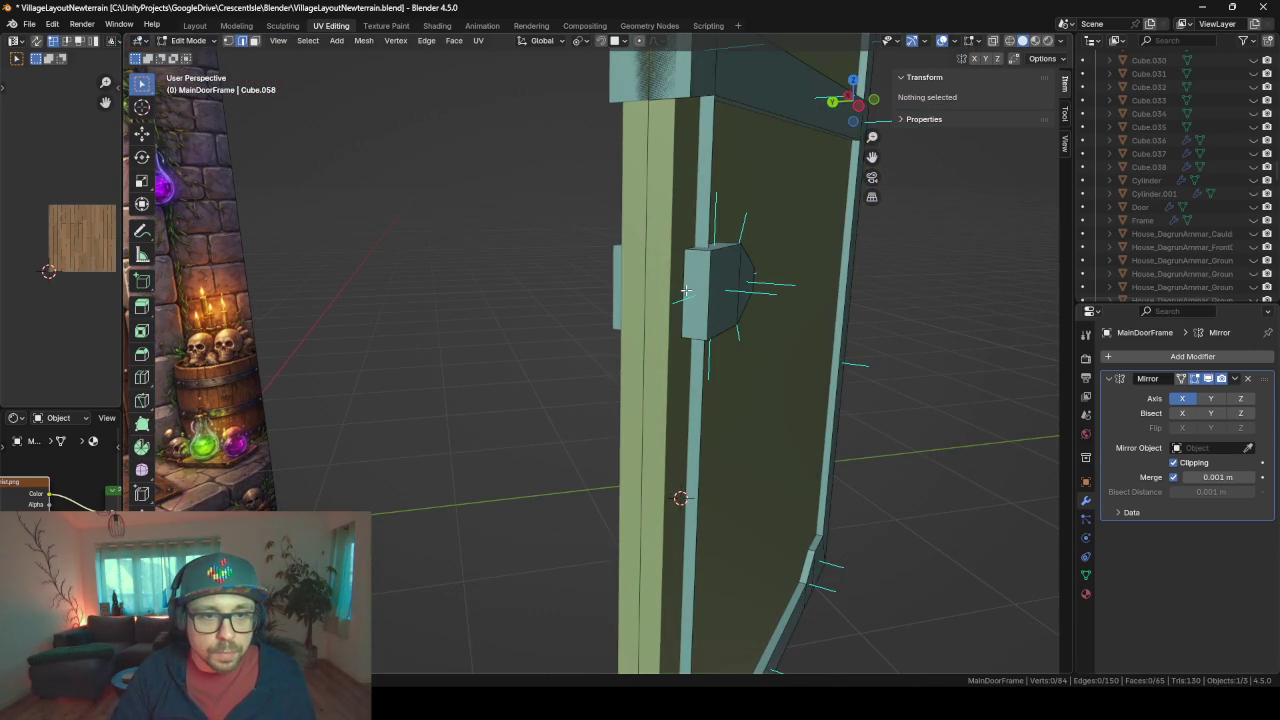
alt+click(686, 290)
scroll(583, 300, up, 4)
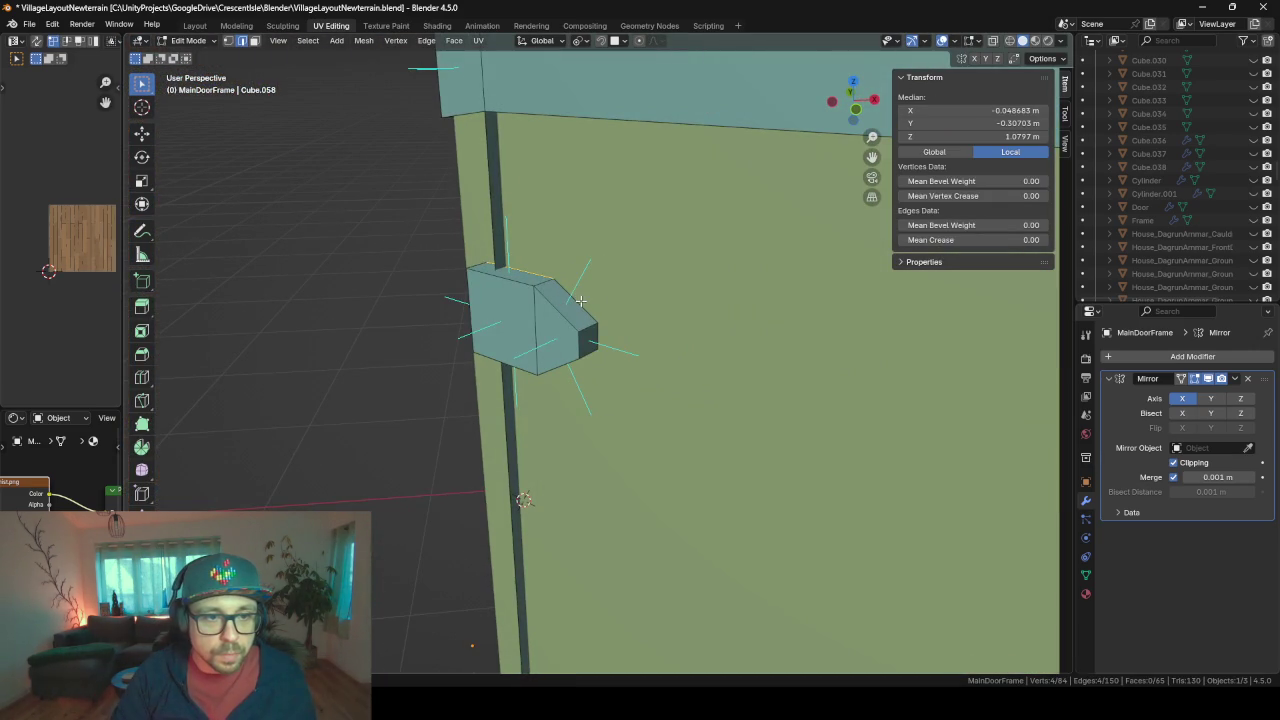
mouse_move(610, 372)
middle_down()
mouse_move(594, 251)
mouse_move(628, 436)
mouse_move(610, 436)
middle_up()
- Slide the selected edge loop along local X
key(g)
key(x)
key(x)
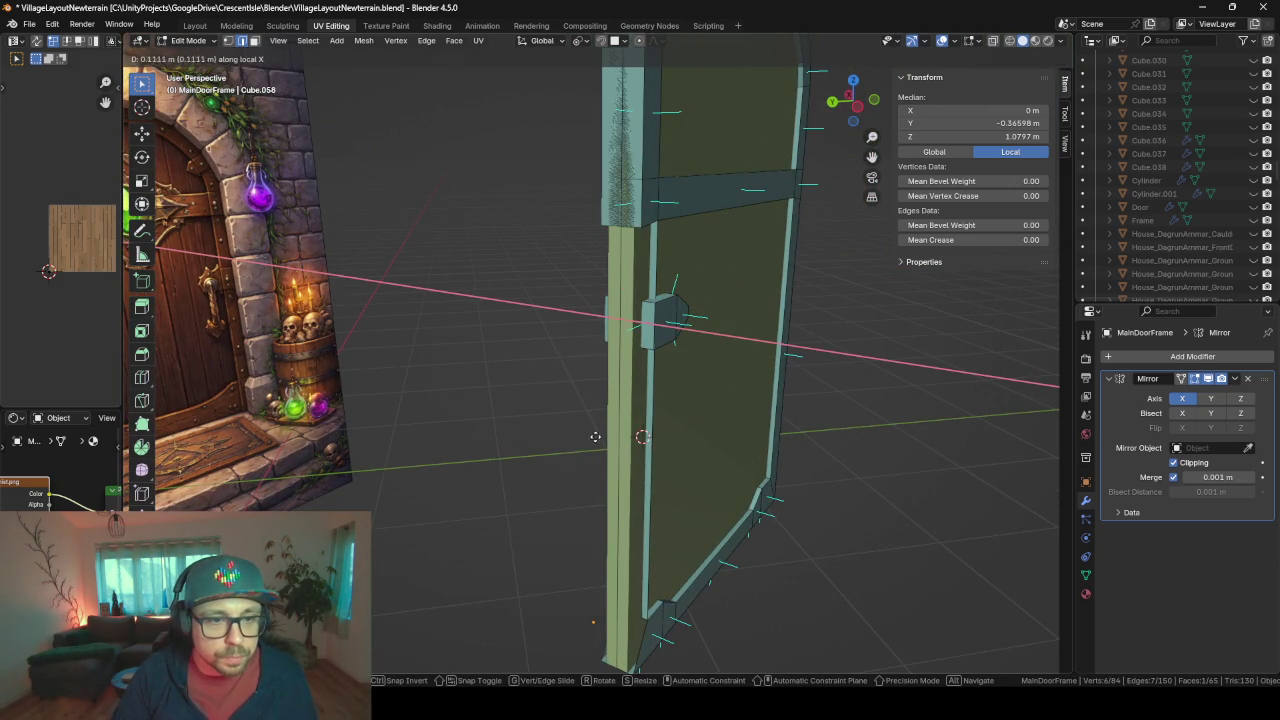
key(Escape)
scroll(595, 437, up, 5)
middle_drag(450, 300, 311, 158)
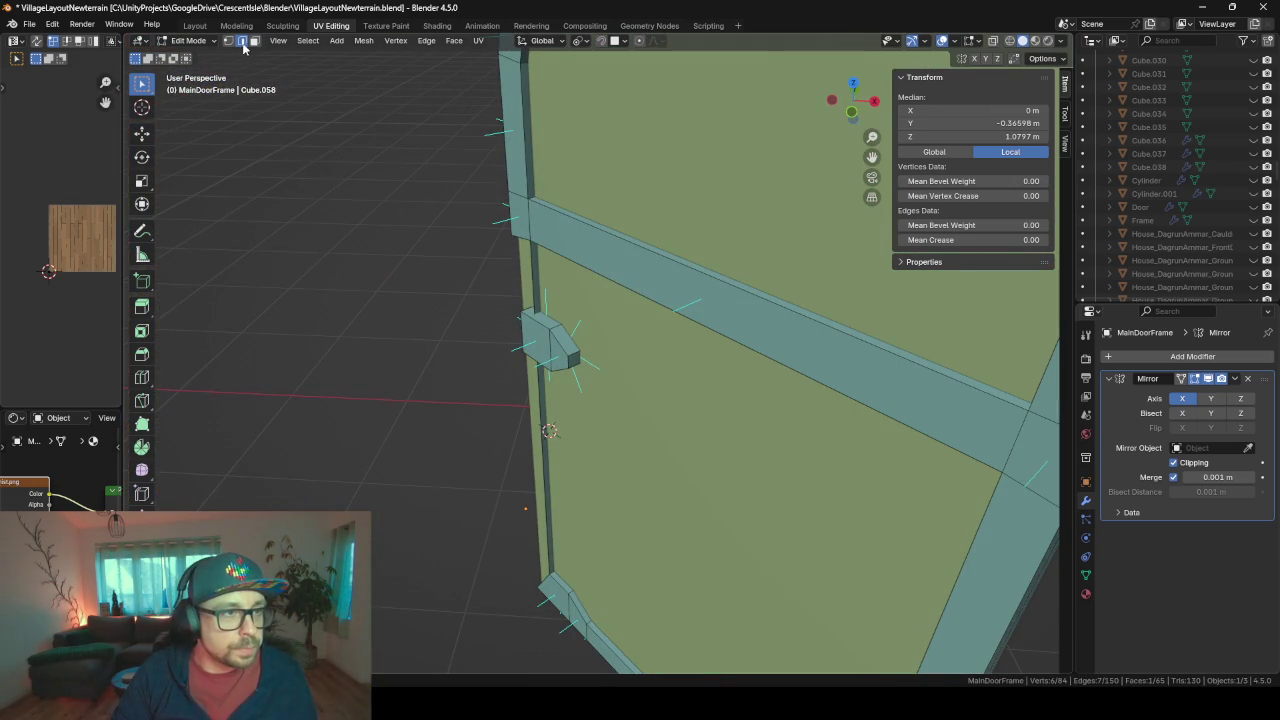
- Set pivot to Active Element and scale both end faces to about 0.6 on local X
click(582, 41)
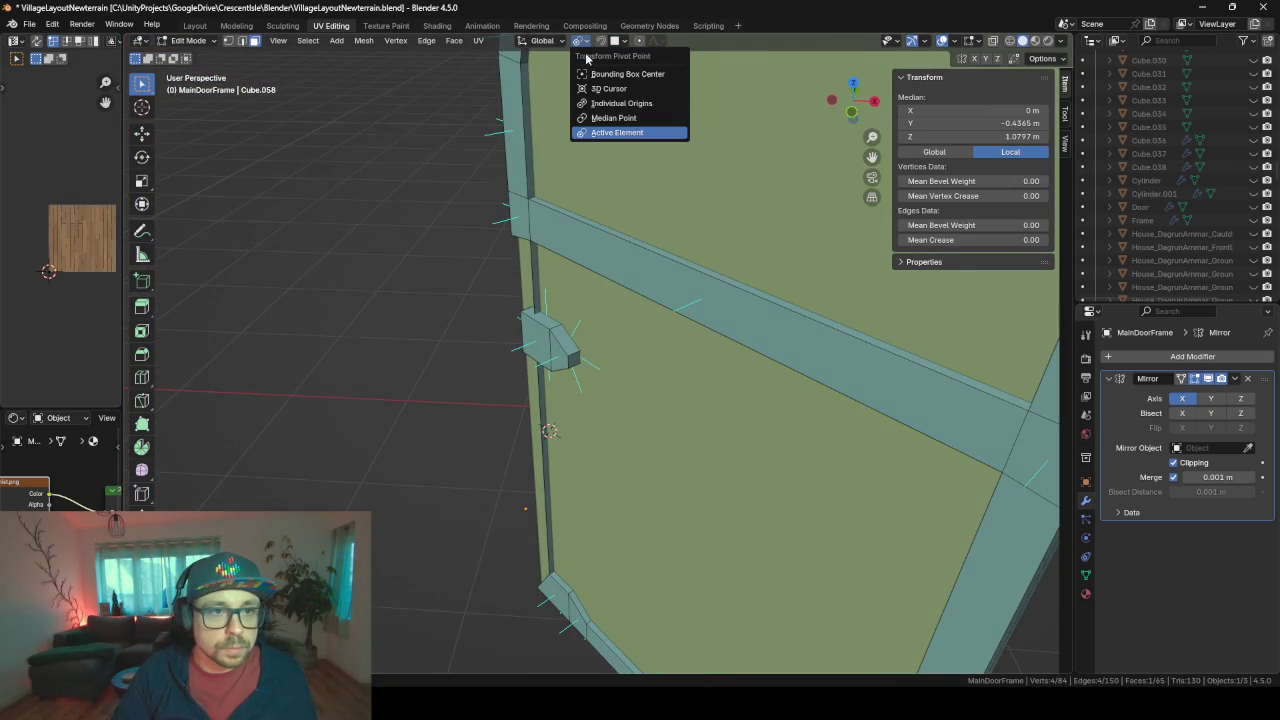
click(600, 127)
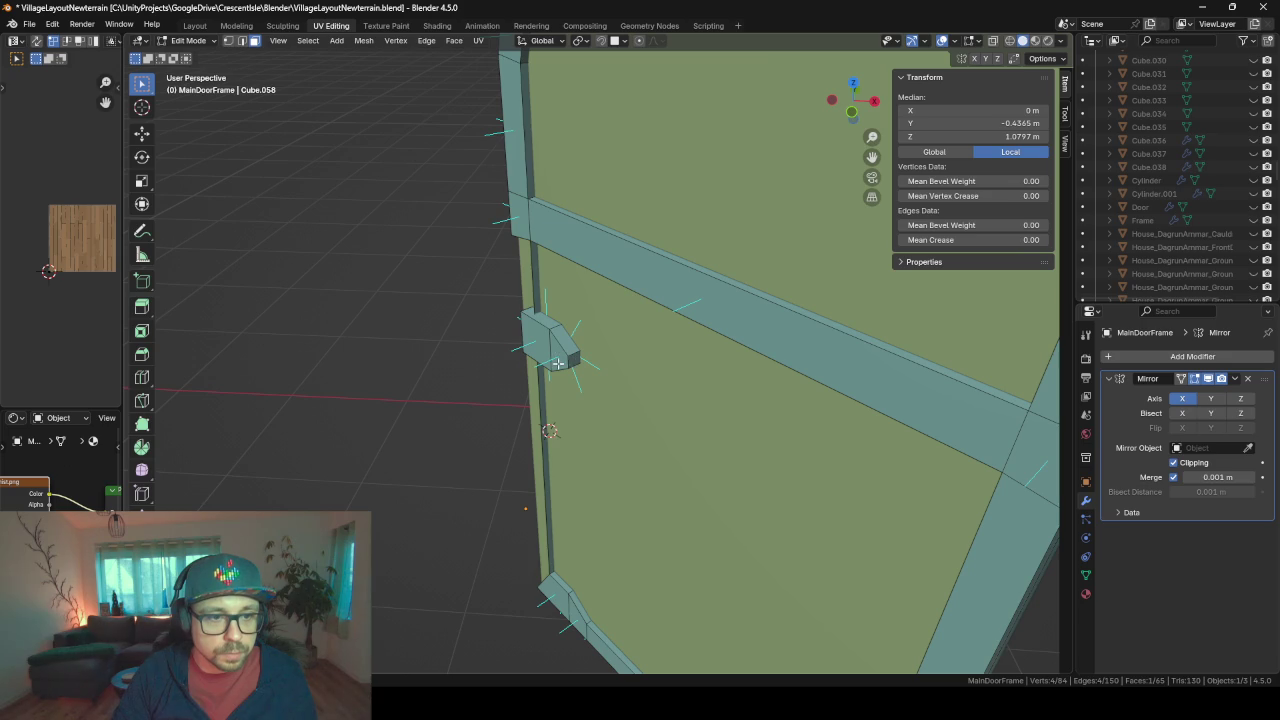
shift+click(557, 365)
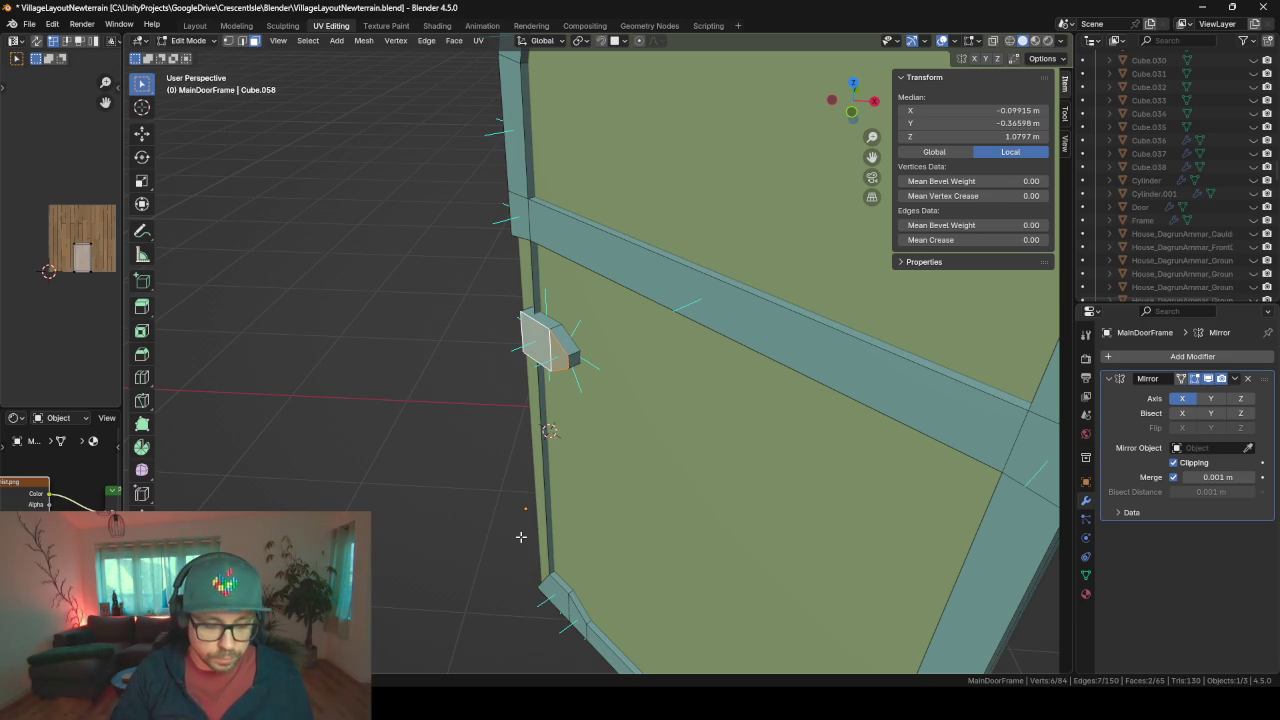
key(s)
key(x)
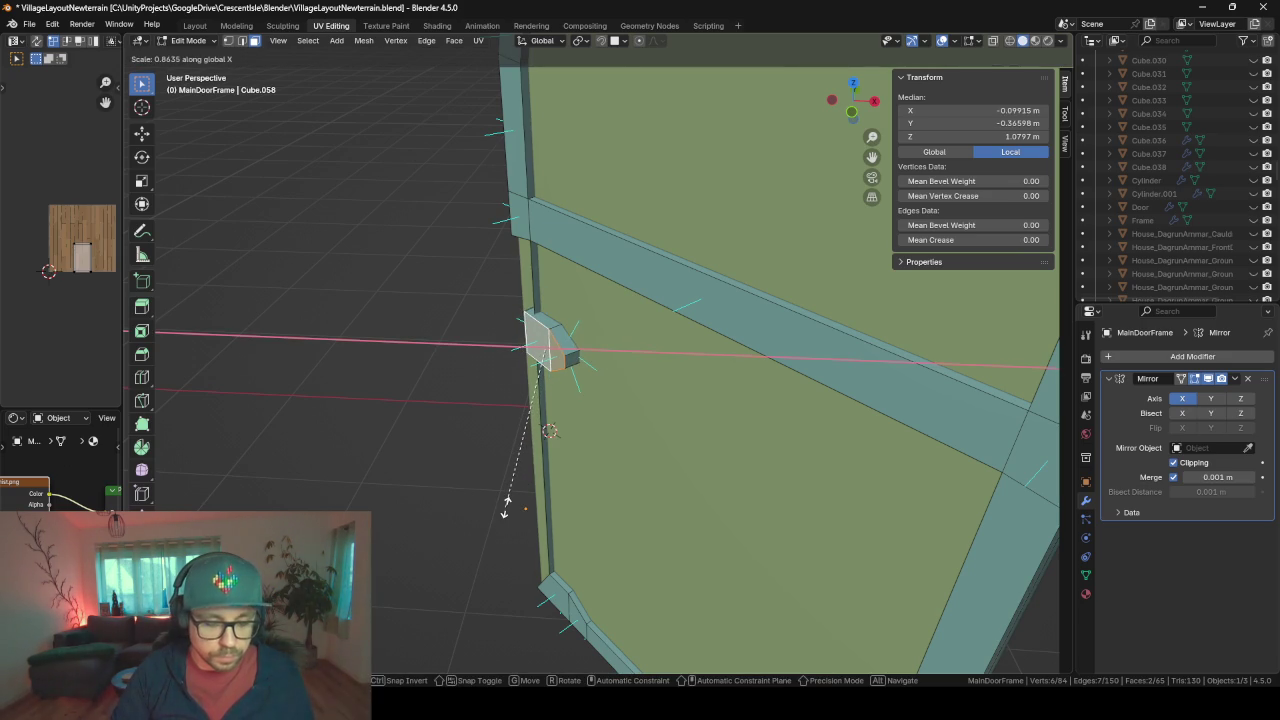
key(x)
key(x)
key(y)
key(y)
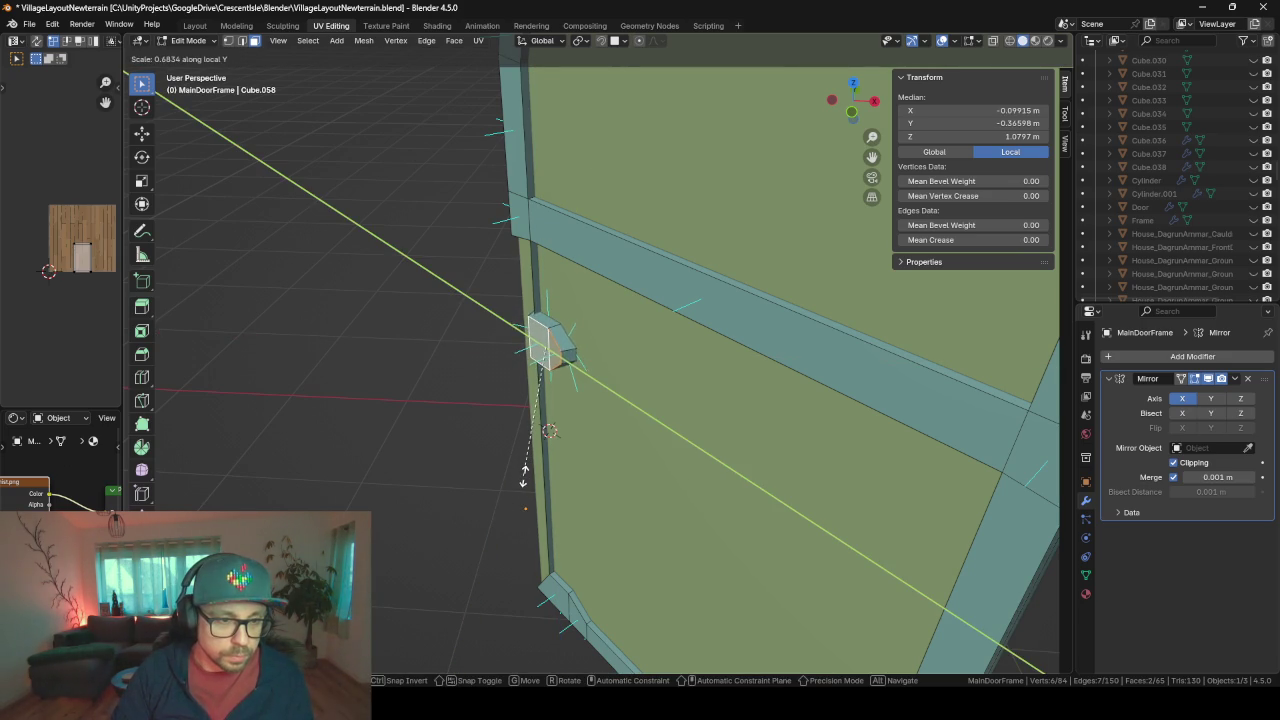
key(y)
key(y)
key(x)
key(x)
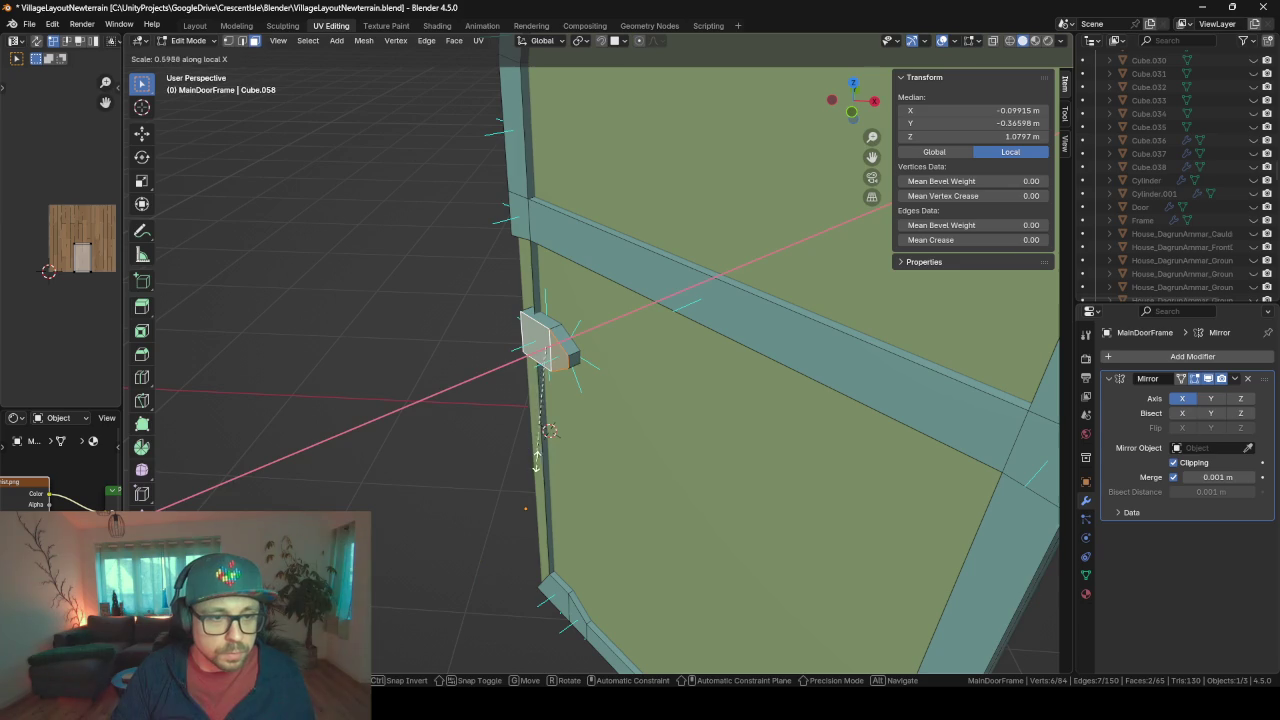
click(550, 432)
- Shift the scaled end faces slightly inward along local X
key(g)
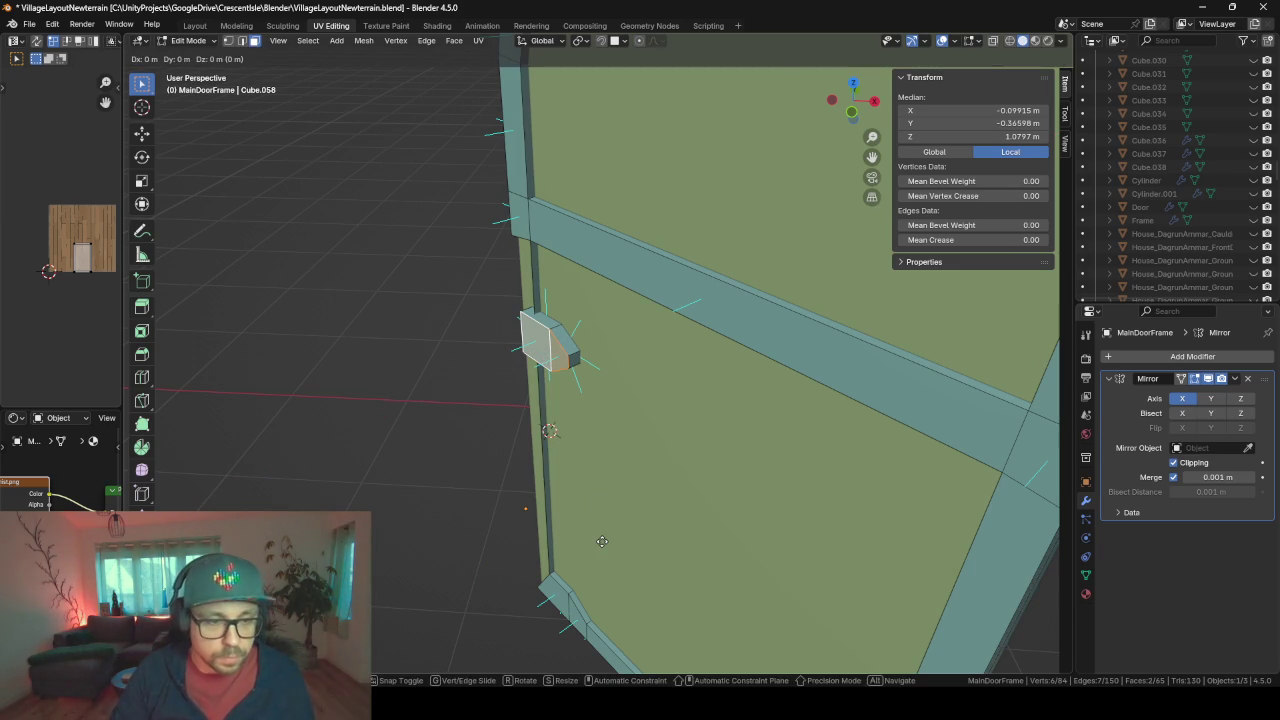
key(x)
key(x)
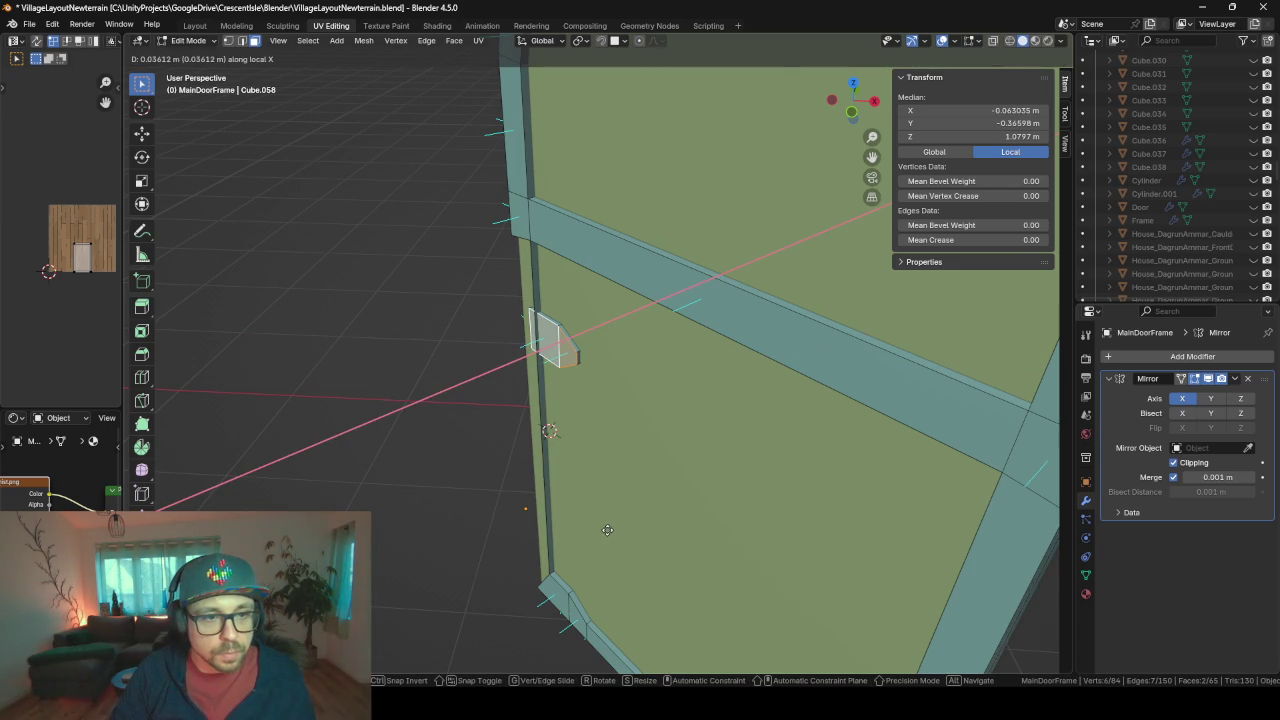
click(600, 531)
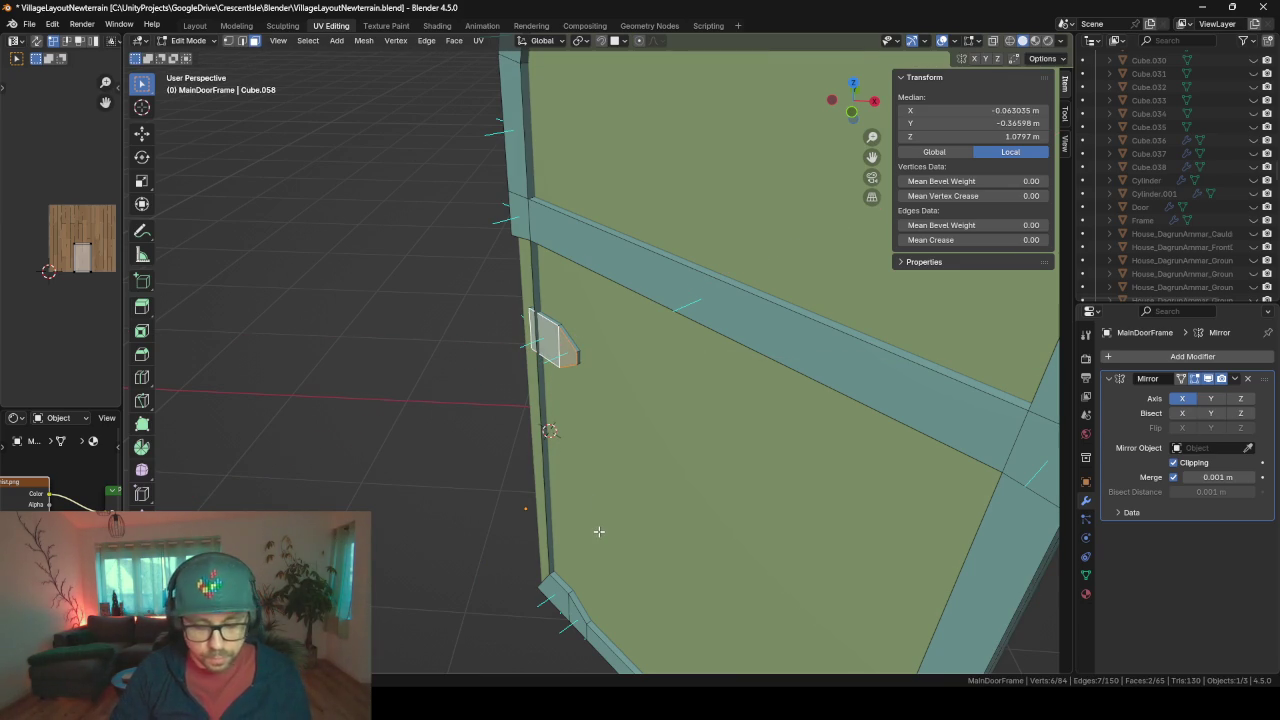
mouse_move(599, 531)
middle_down()
mouse_move(708, 416)
mouse_move(623, 397)
mouse_move(749, 380)
mouse_move(643, 331)
middle_up()
- Duplicate the tapered block and move the copy down the frame along Z
key(l)
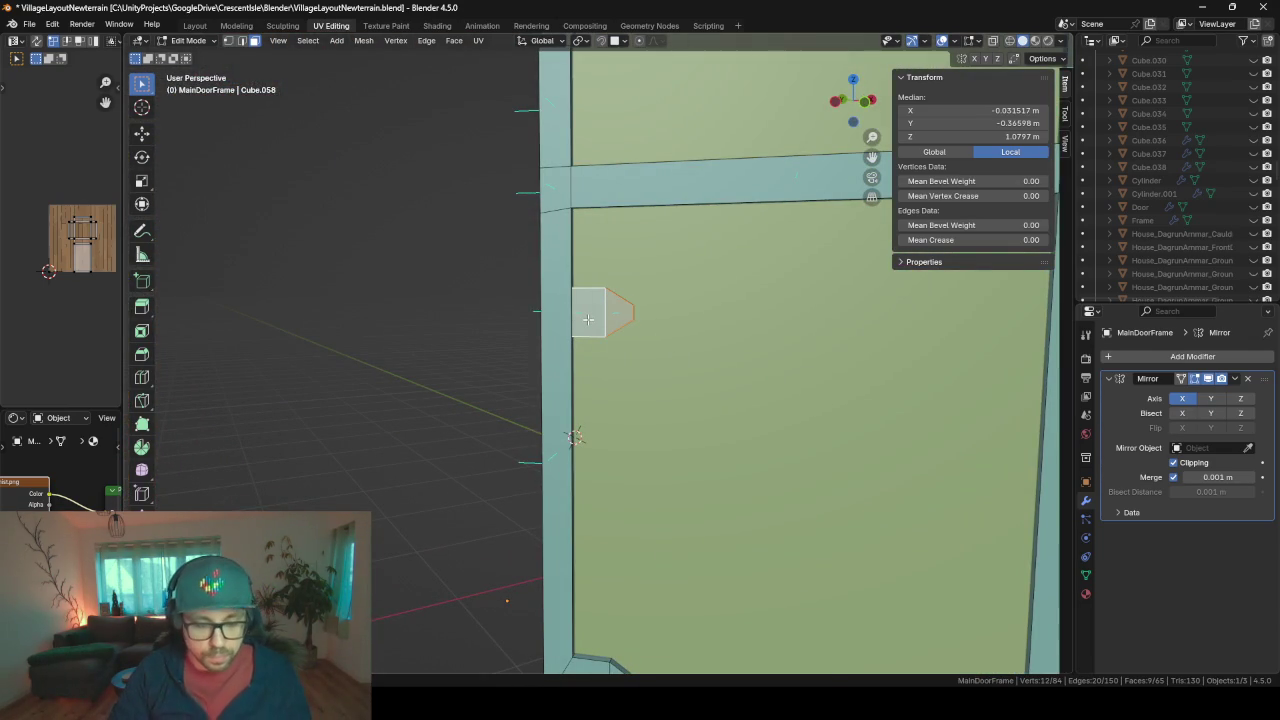
key(shift+d)
key(z)
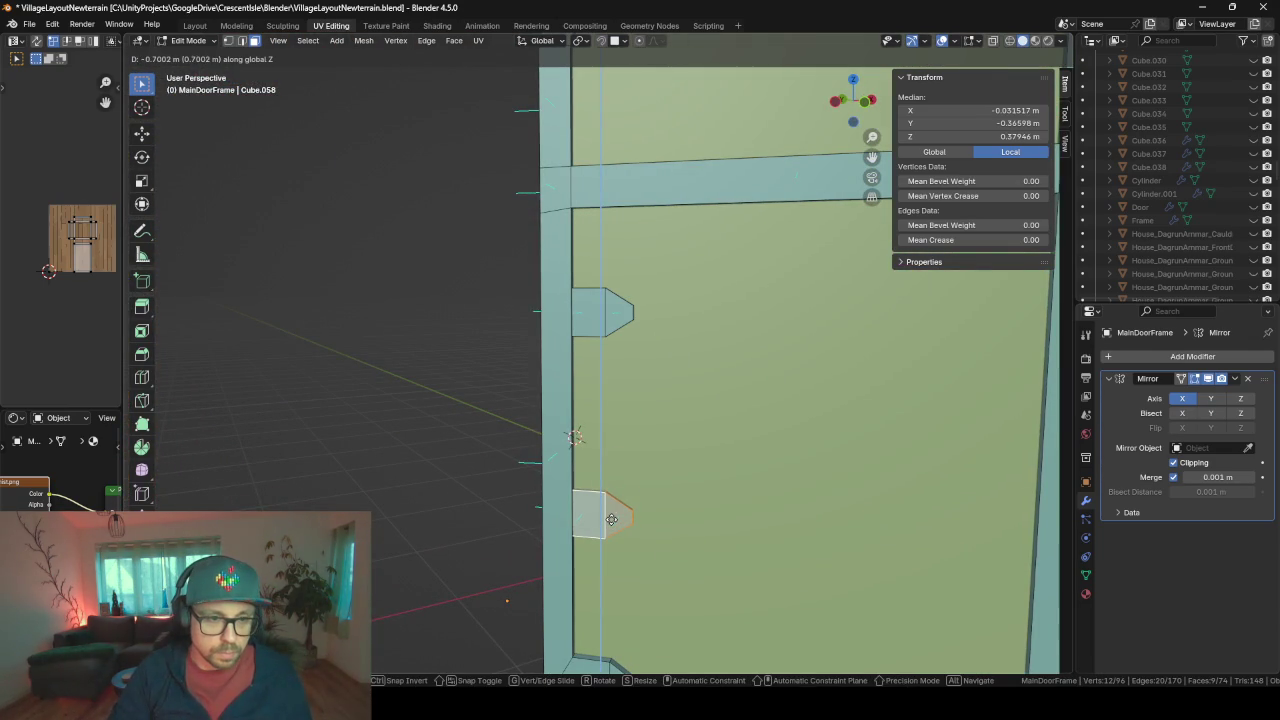
click(611, 519)
scroll(592, 517, down, 6)
mouse_move(592, 517)
middle_down()
mouse_move(640, 434)
mouse_move(536, 427)
mouse_move(579, 428)
mouse_move(559, 428)
middle_up()
- Compare the frame with the reference in Object Mode, then resume editing MainDoorFrame
key(Tab)
scroll(559, 428, up, 2)
scroll(559, 428, up, 2)
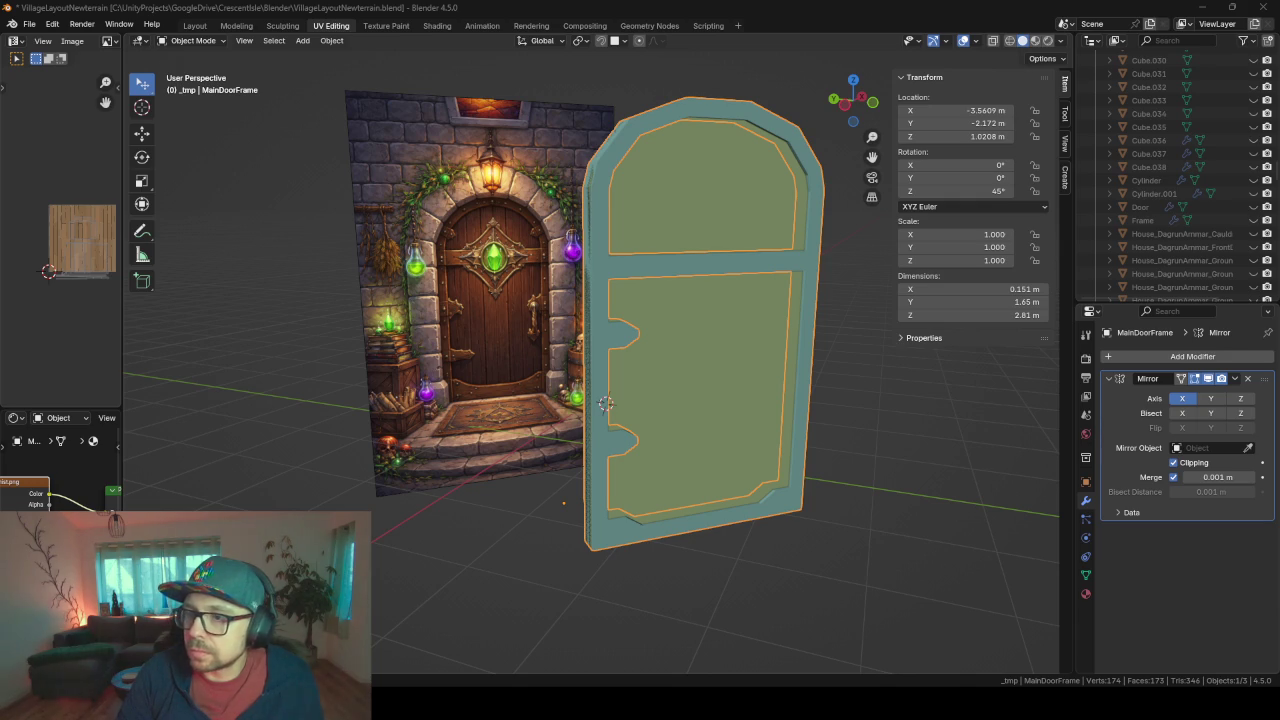
mouse_move(739, 434)
middle_down()
mouse_move(482, 421)
mouse_move(484, 479)
mouse_move(794, 410)
mouse_move(583, 412)
middle_up()
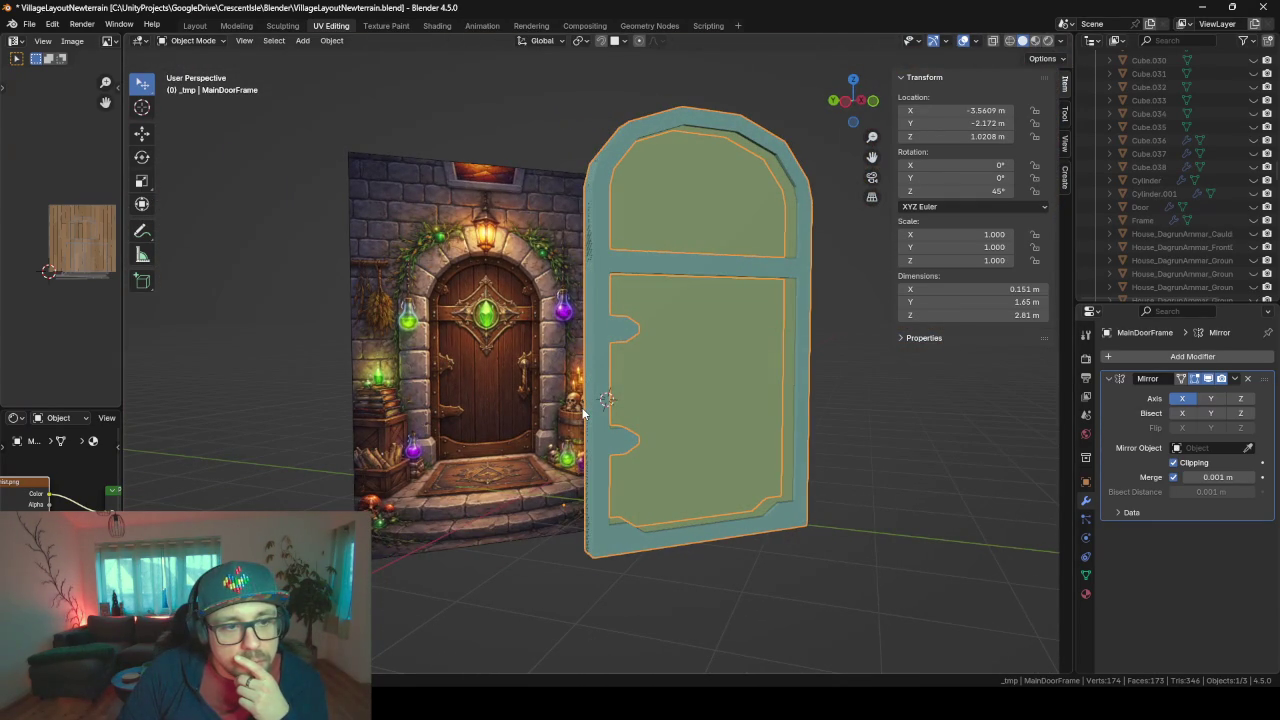
middle_drag(656, 426, 593, 452)
click(607, 448)
key(Tab)
key(Tab)
click(606, 449)
key(Tab)
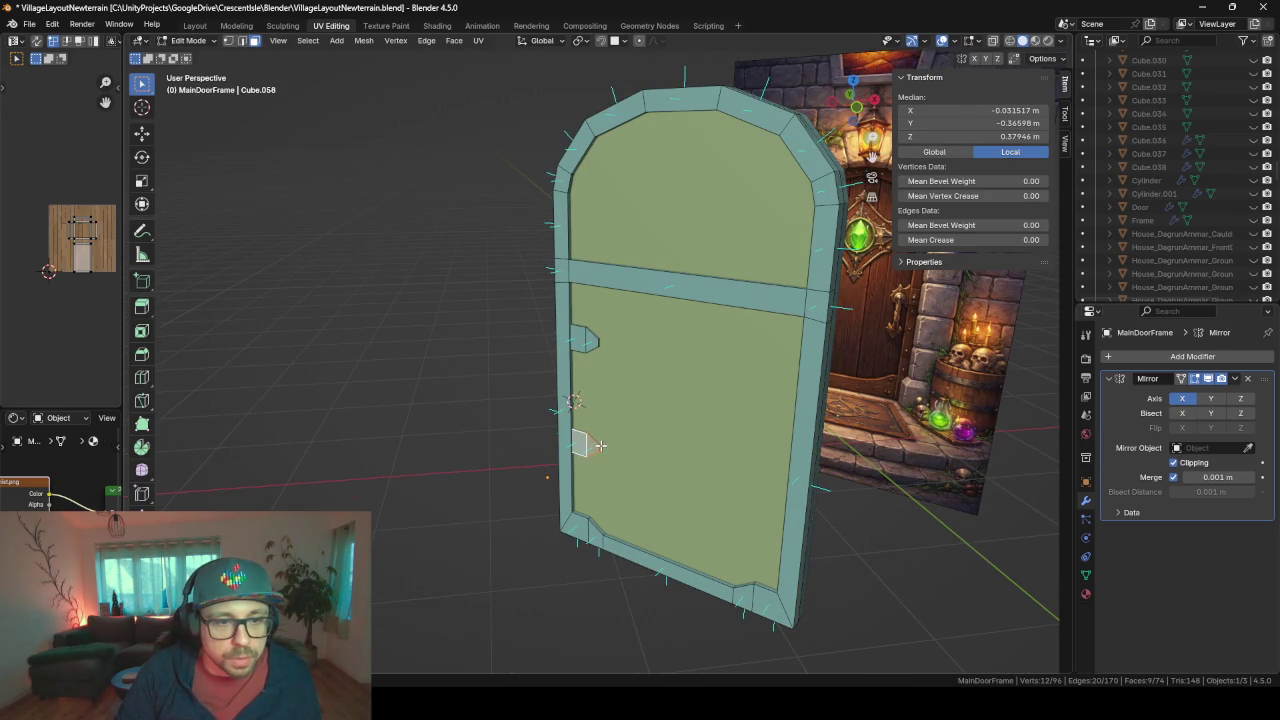
- Push the lower notch deeper along local Y and check the shape
click(600, 448)
key(l)
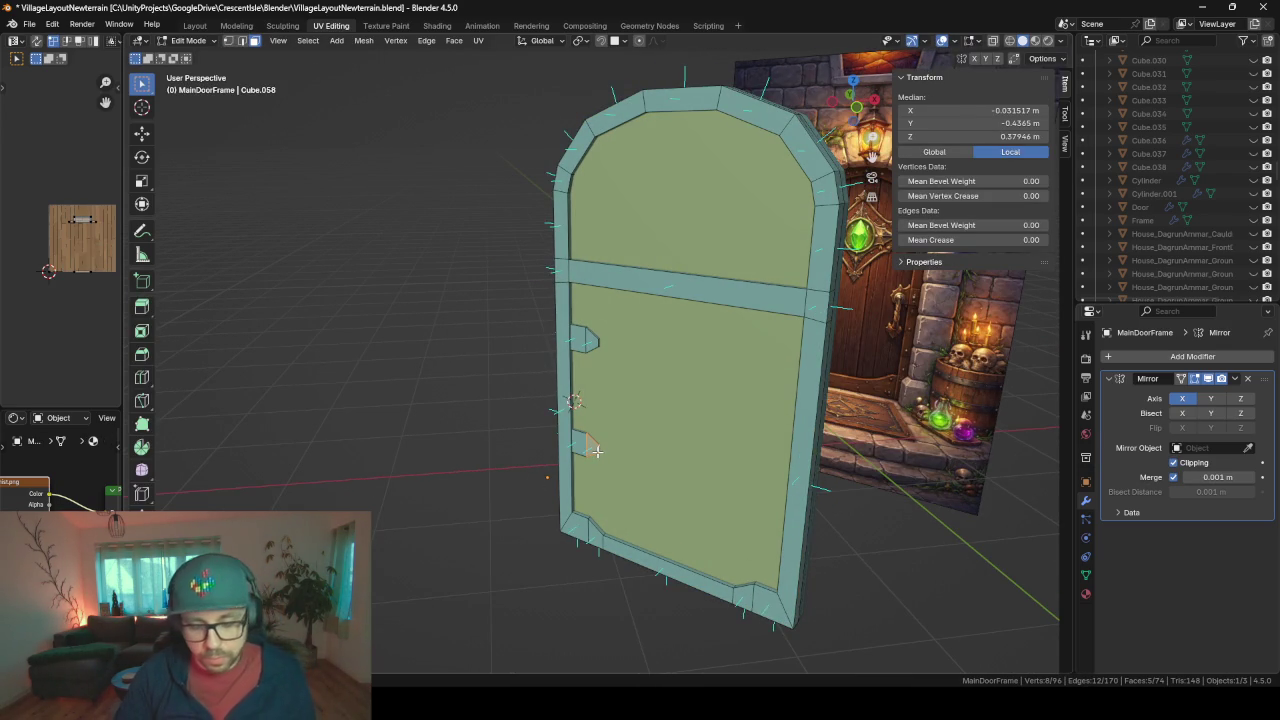
key(g)
key(y)
key(y)
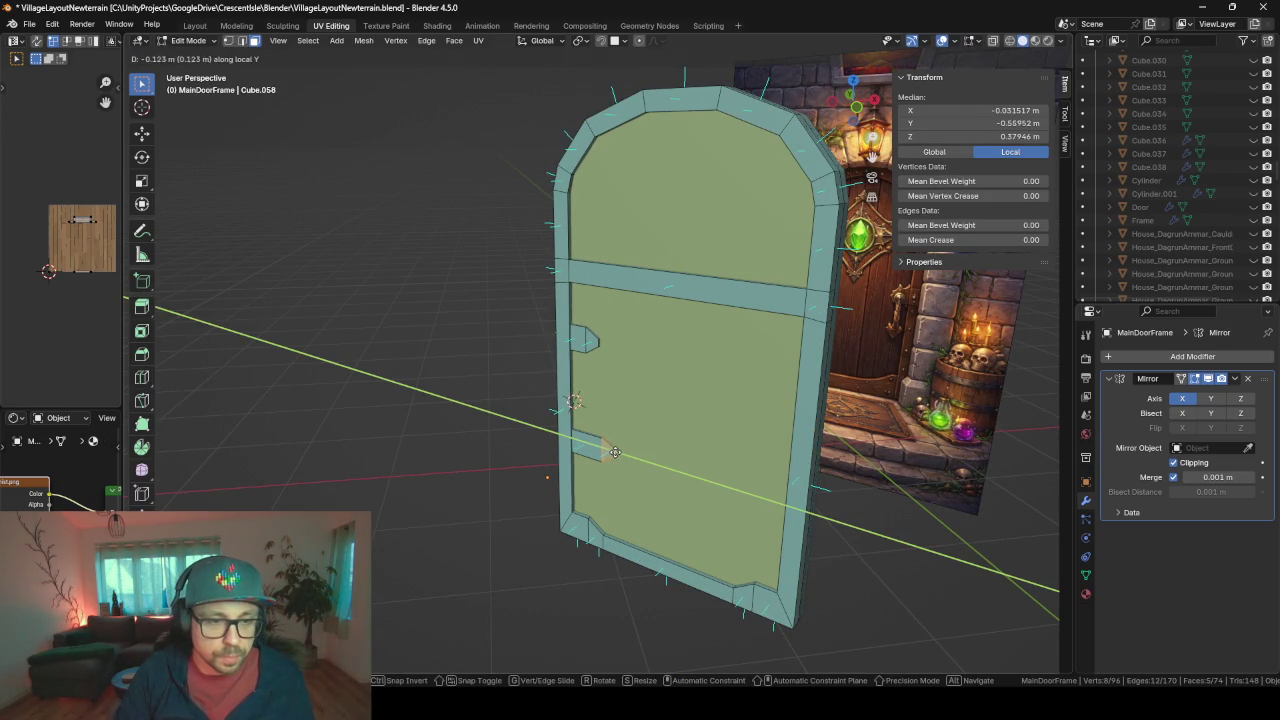
click(615, 452)
key(Tab)
middle_drag(523, 486, 603, 474)
key(Tab)
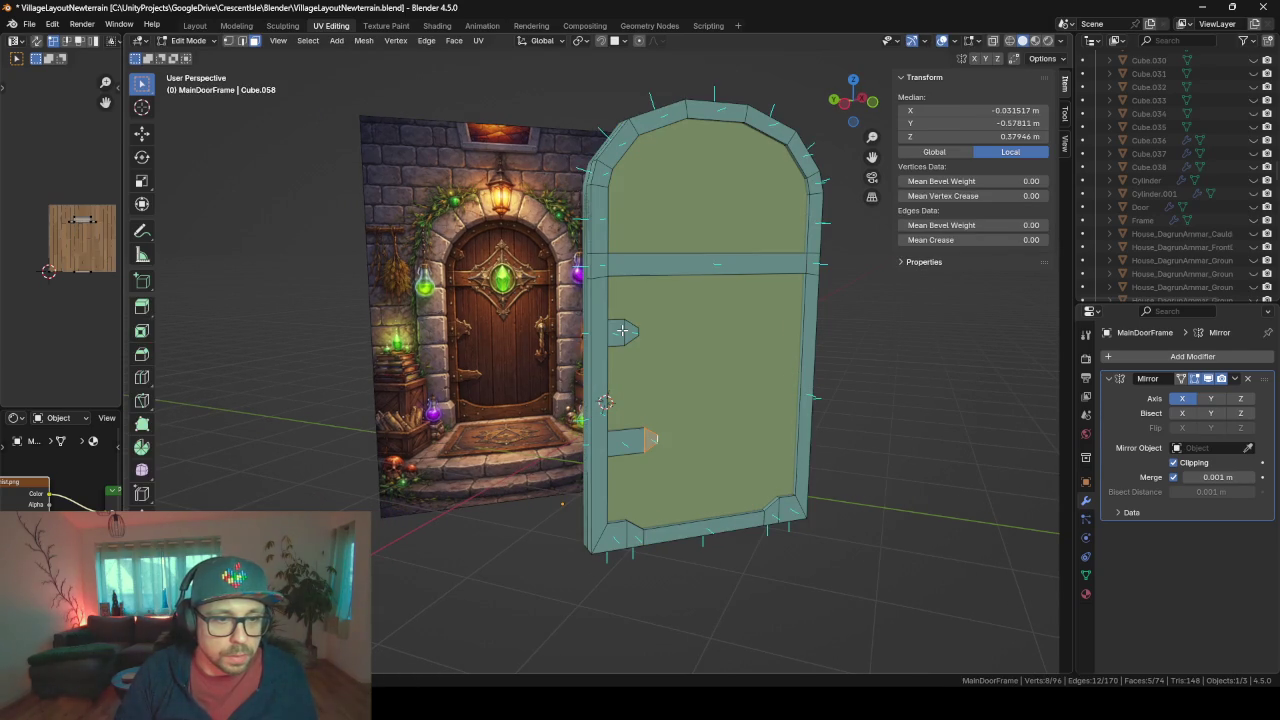
- Flip a copy of the upper notch around local X and slide it to the opposite side
click(621, 330)
key(r)
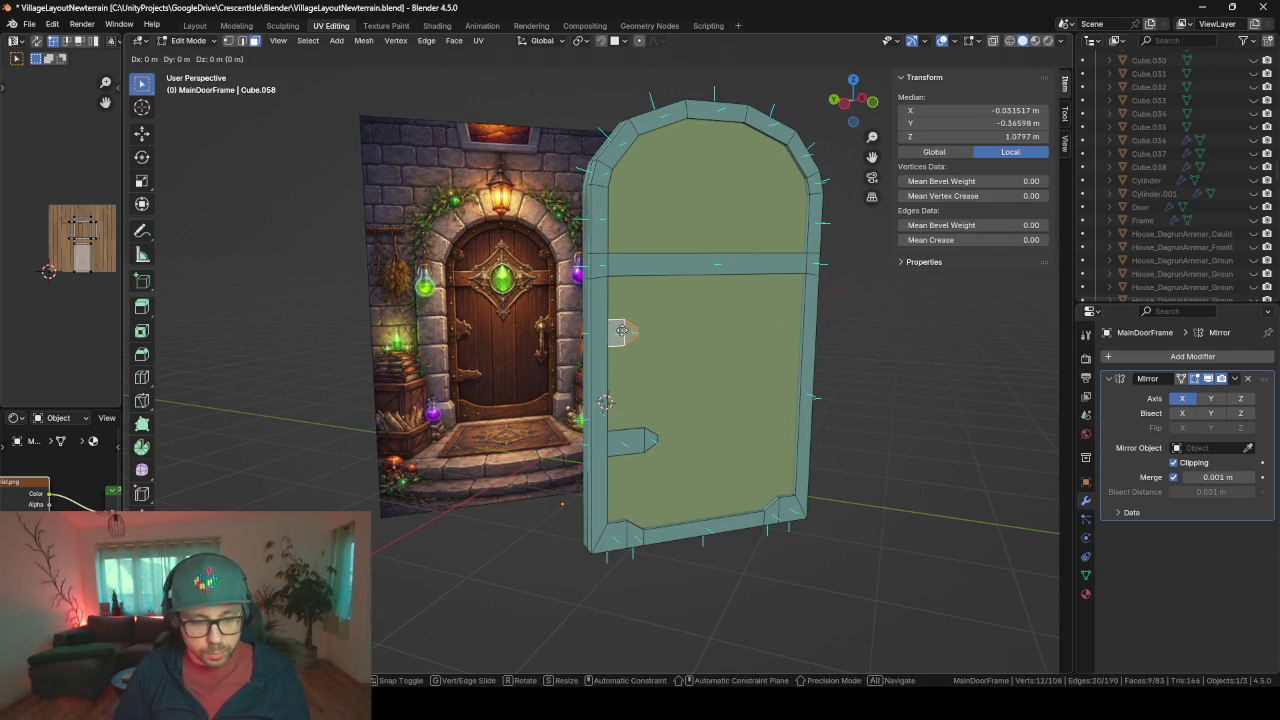
key(x)
key(x)
text(90)
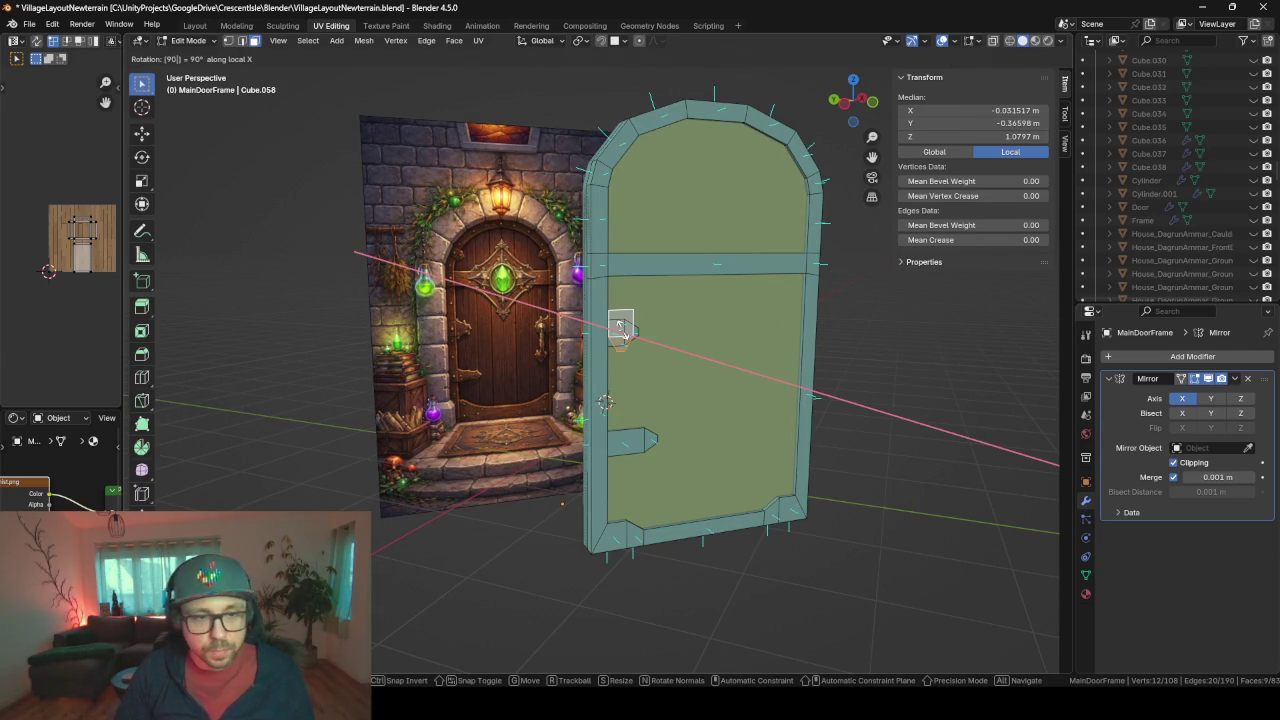
key(BackSpace)
key(Escape)
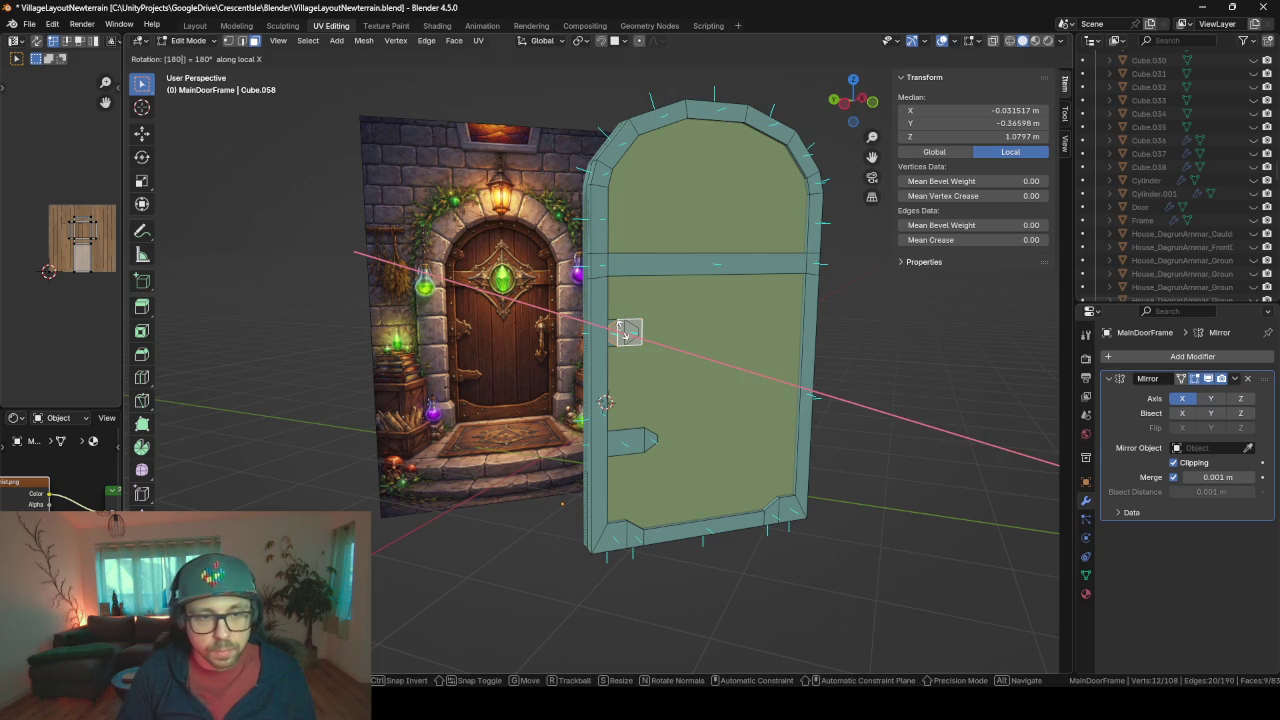
key(g)
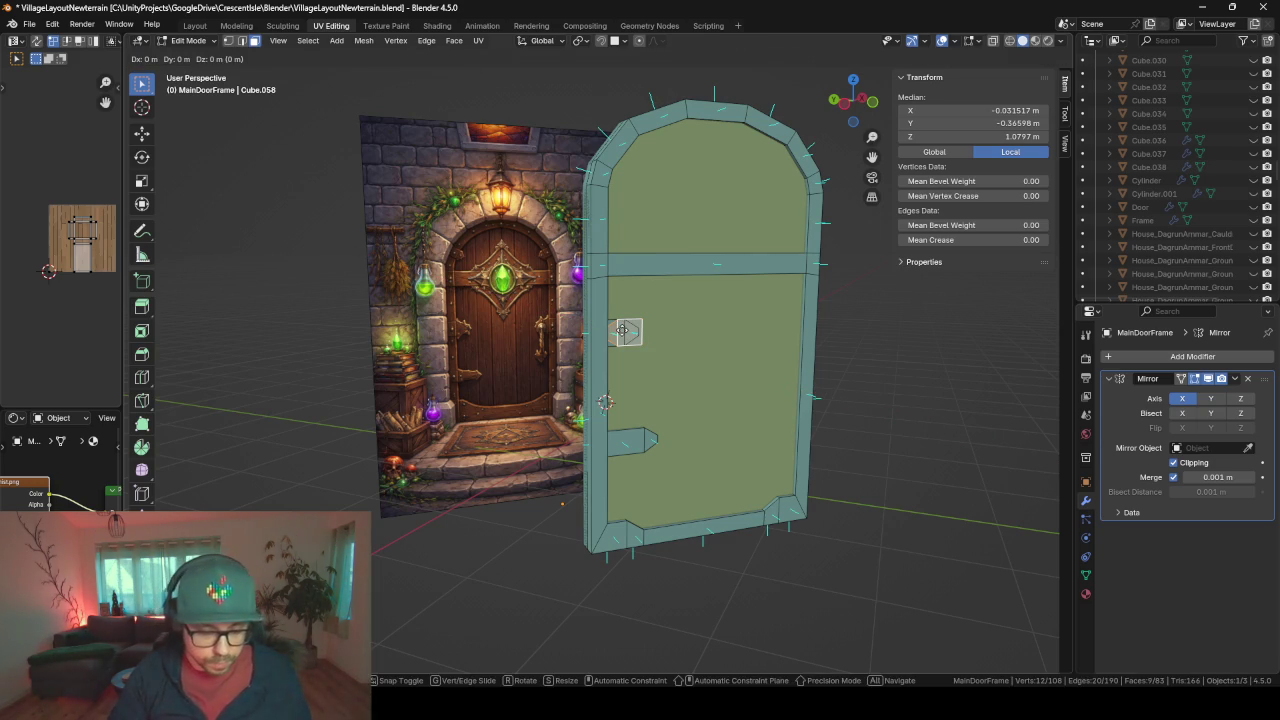
key(x)
key(x)
key(y)
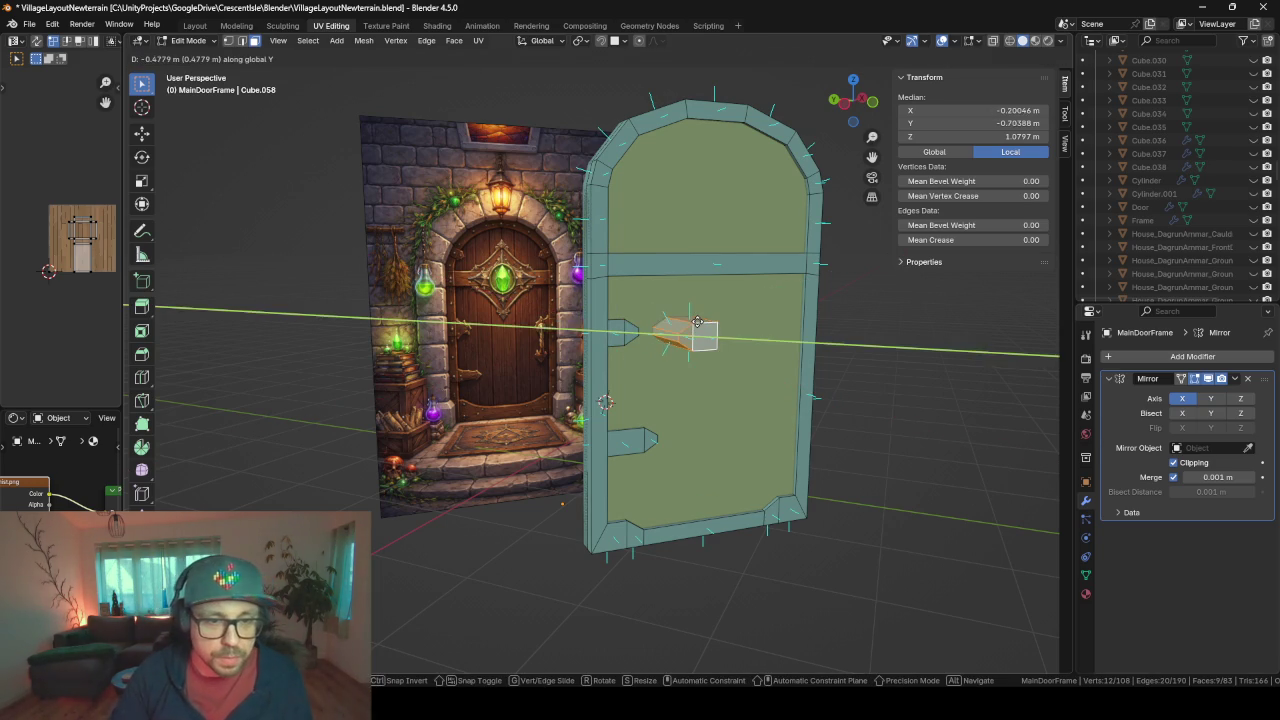
key(y)
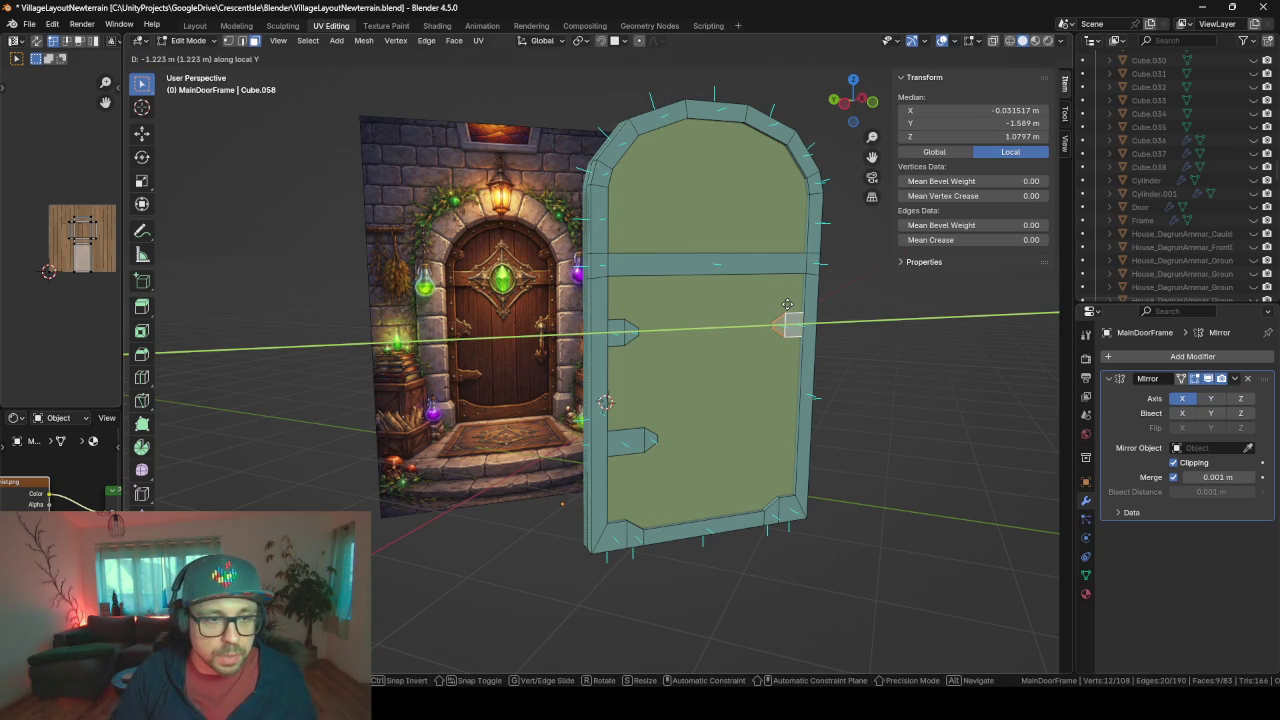
click(788, 303)
- Inspect the three notches in Object Mode and select the reference backdrop image
scroll(772, 371, up, 1)
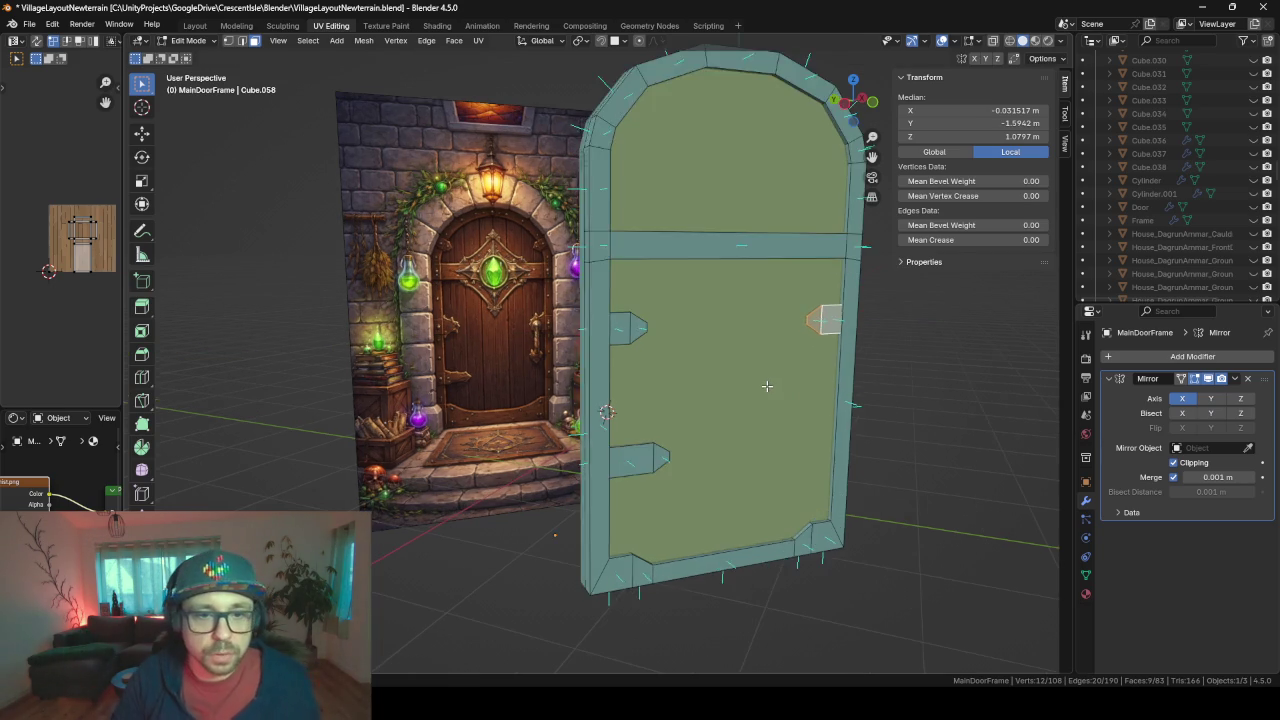
key(Tab)
mouse_move(766, 385)
middle_down()
mouse_move(613, 387)
mouse_move(626, 389)
middle_up()
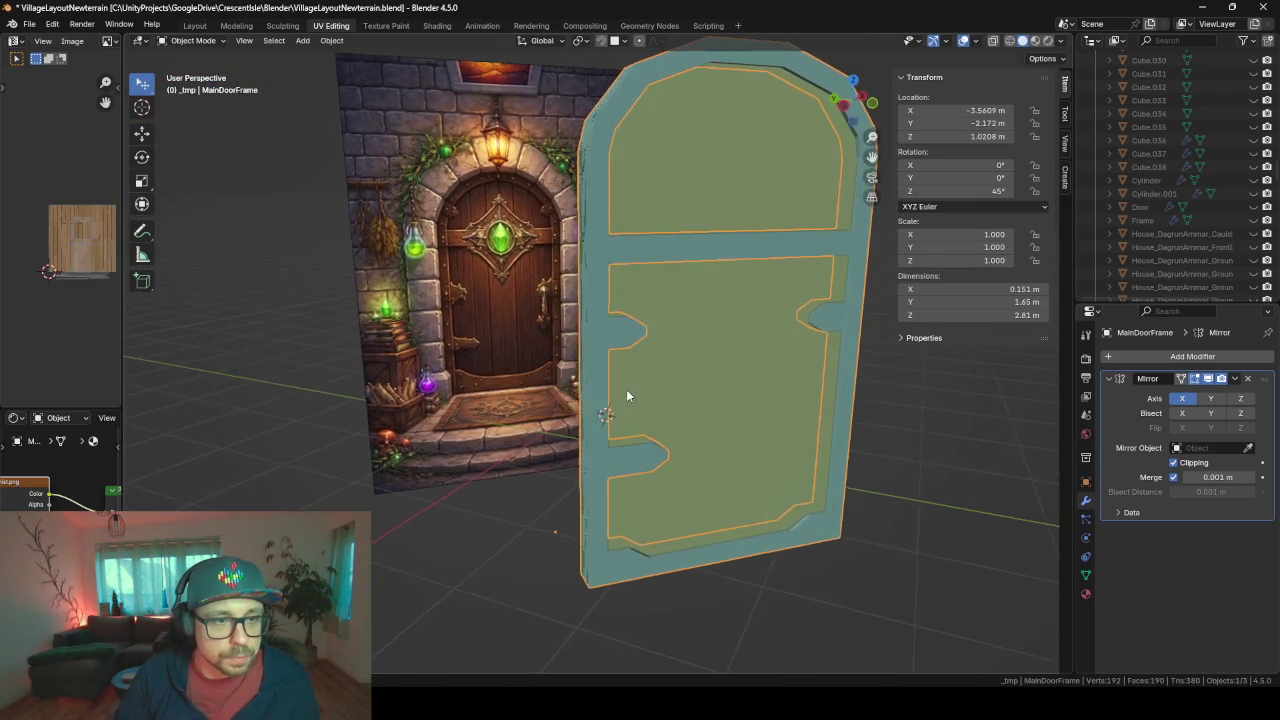
click(468, 257)
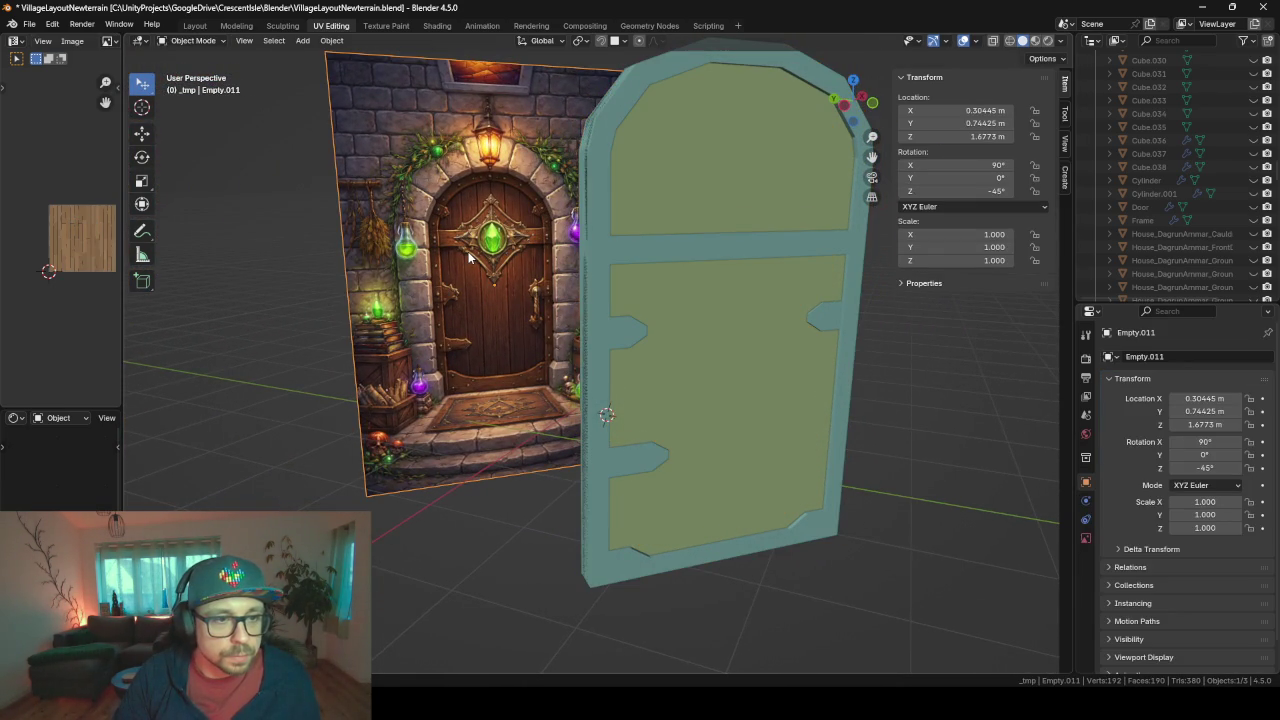
- Clear the reference image's rotation and location, then delete a stray duplicate
scroll(468, 257, down, 2)
key(KP_Decimal)
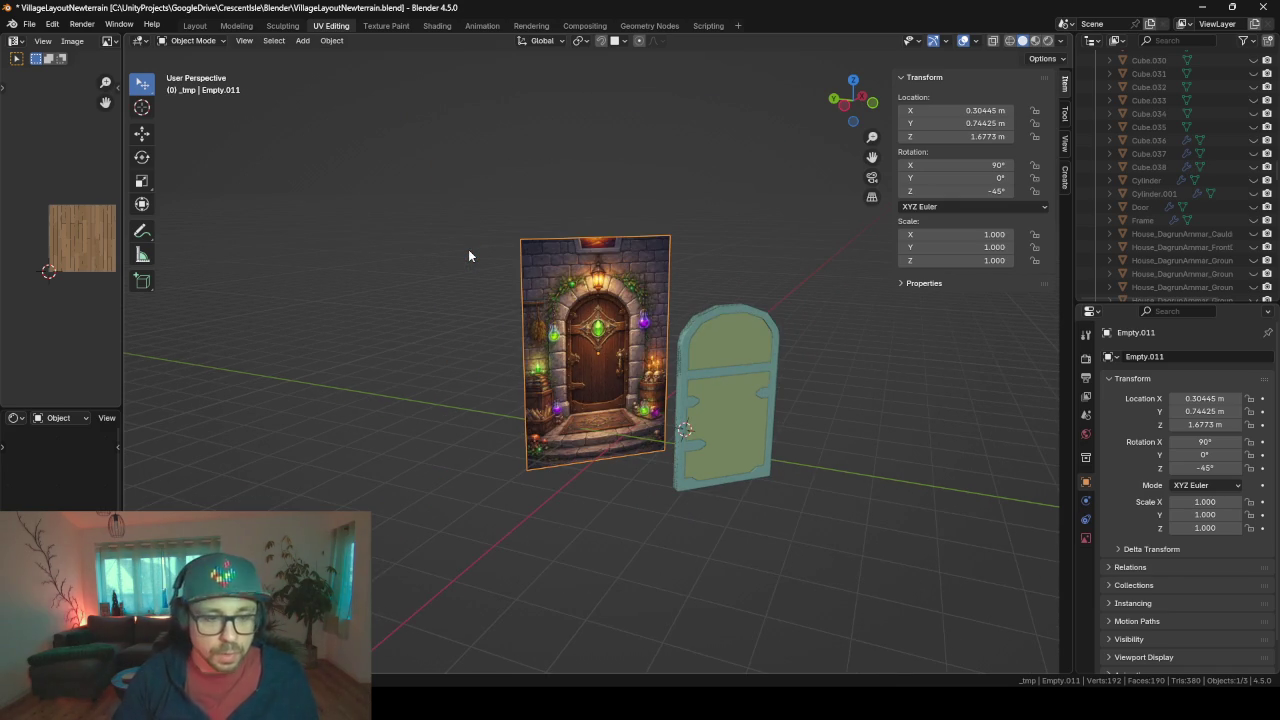
key(alt+r)
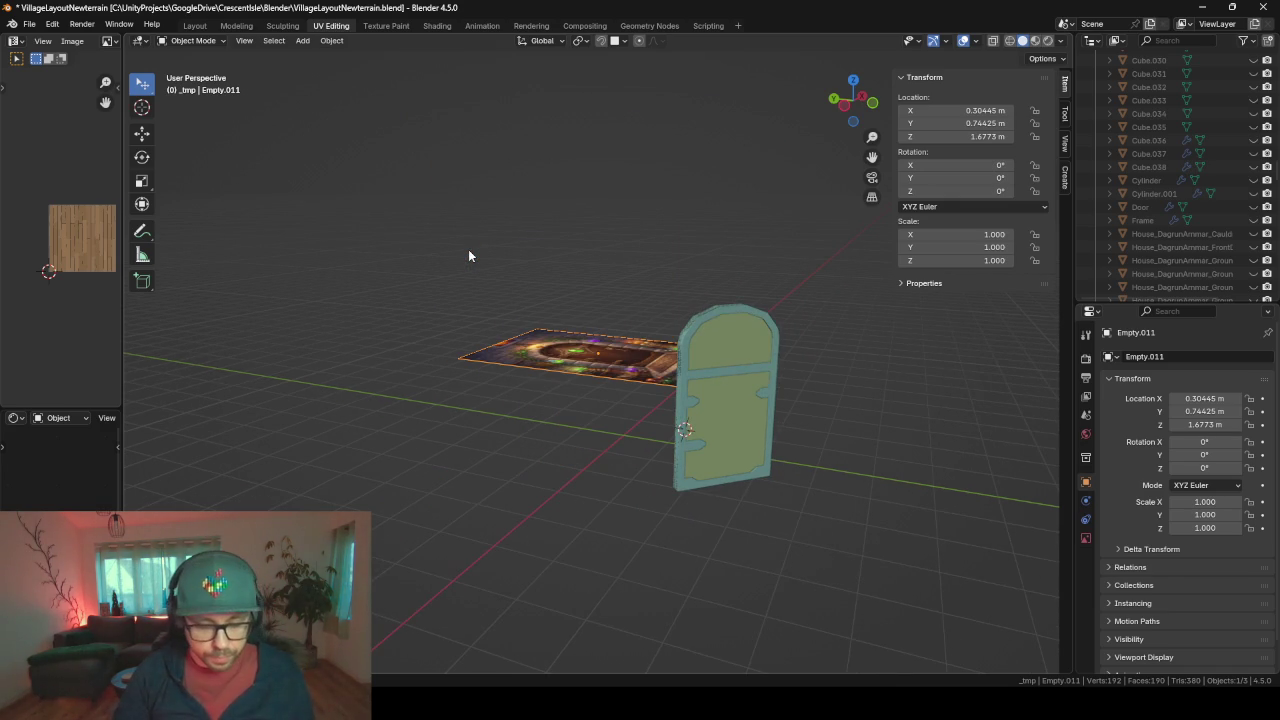
key(alt+g)
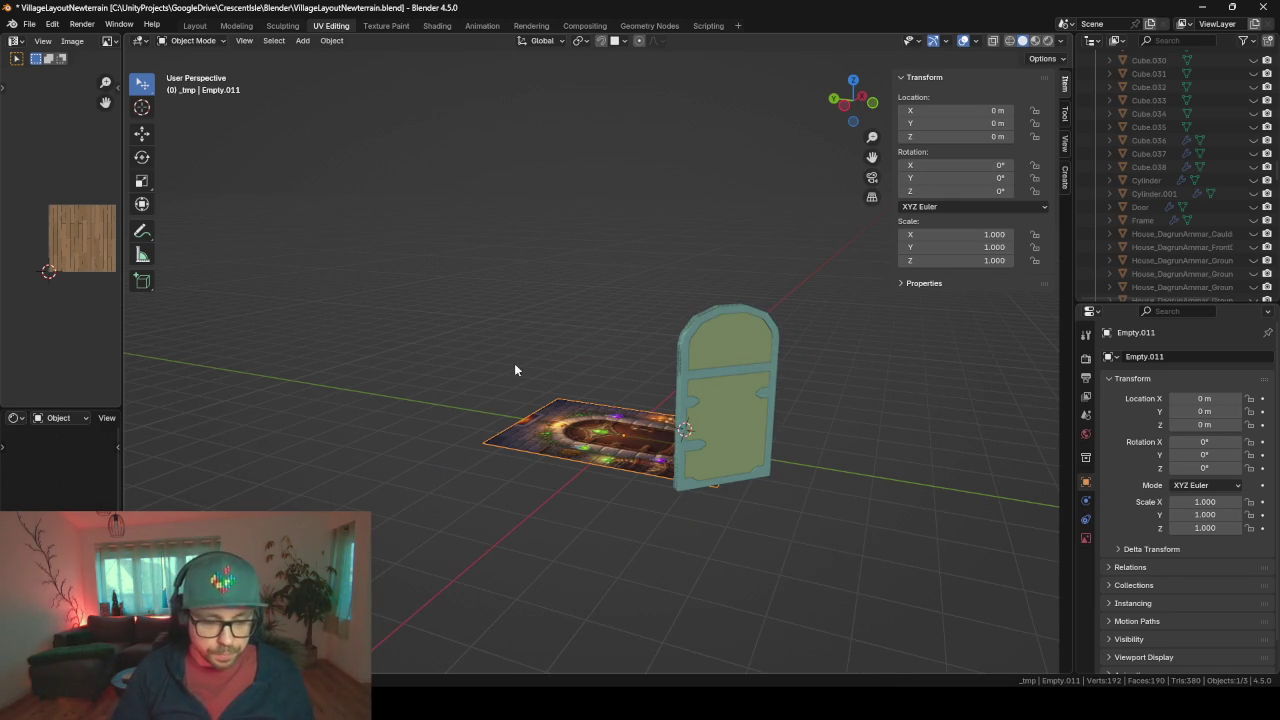
key(shift+d)
right_click(543, 410)
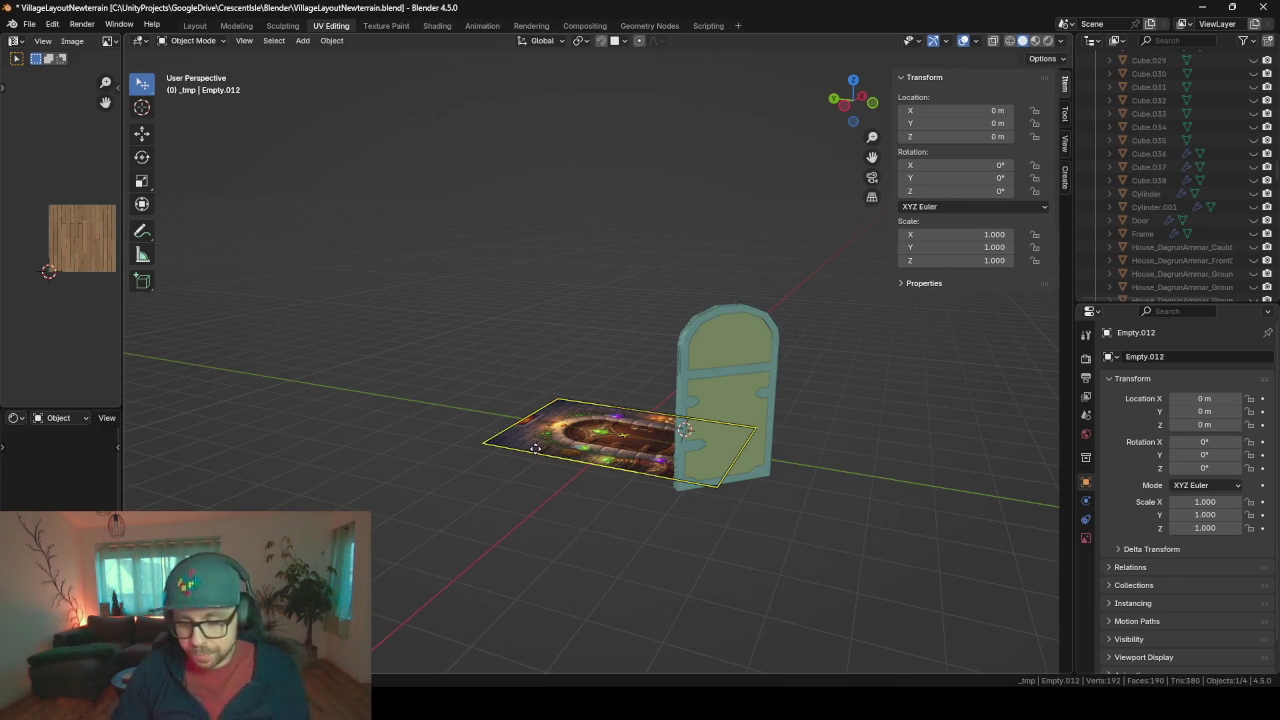
key(Delete)
- Snap the 3D cursor to world origin, add a plane there, and view from top
key(shift+a)
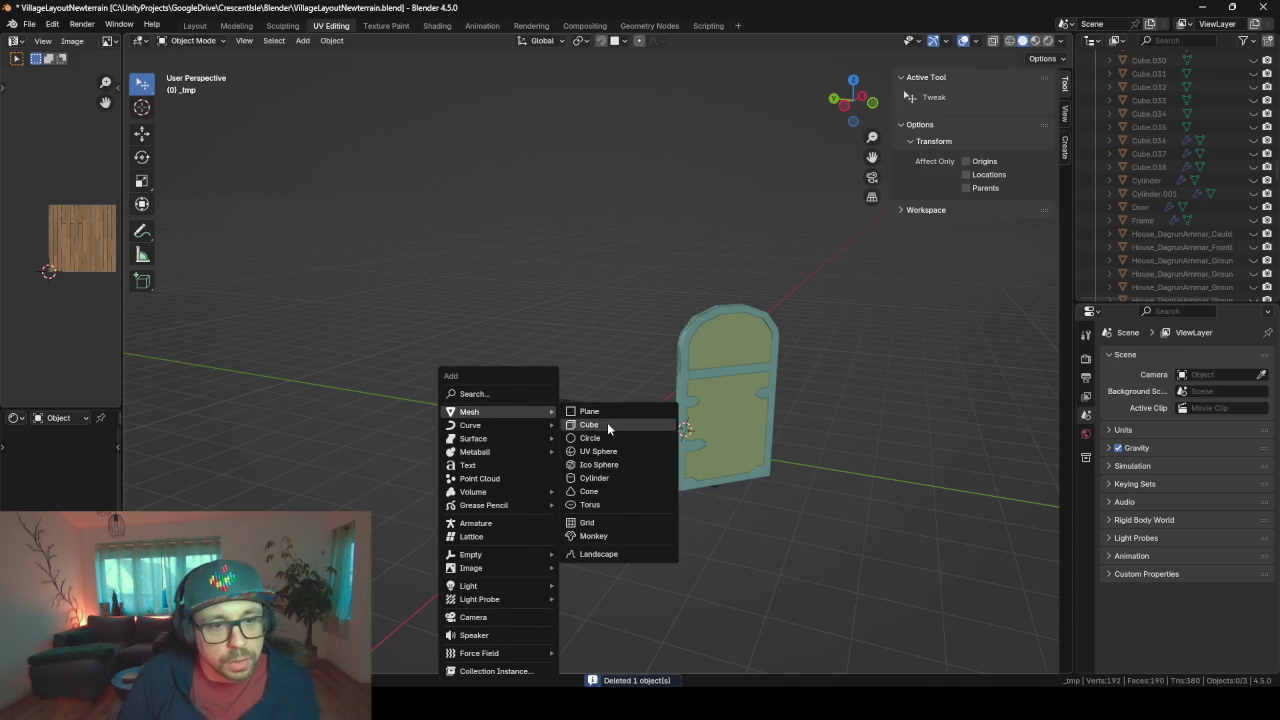
click(594, 411)
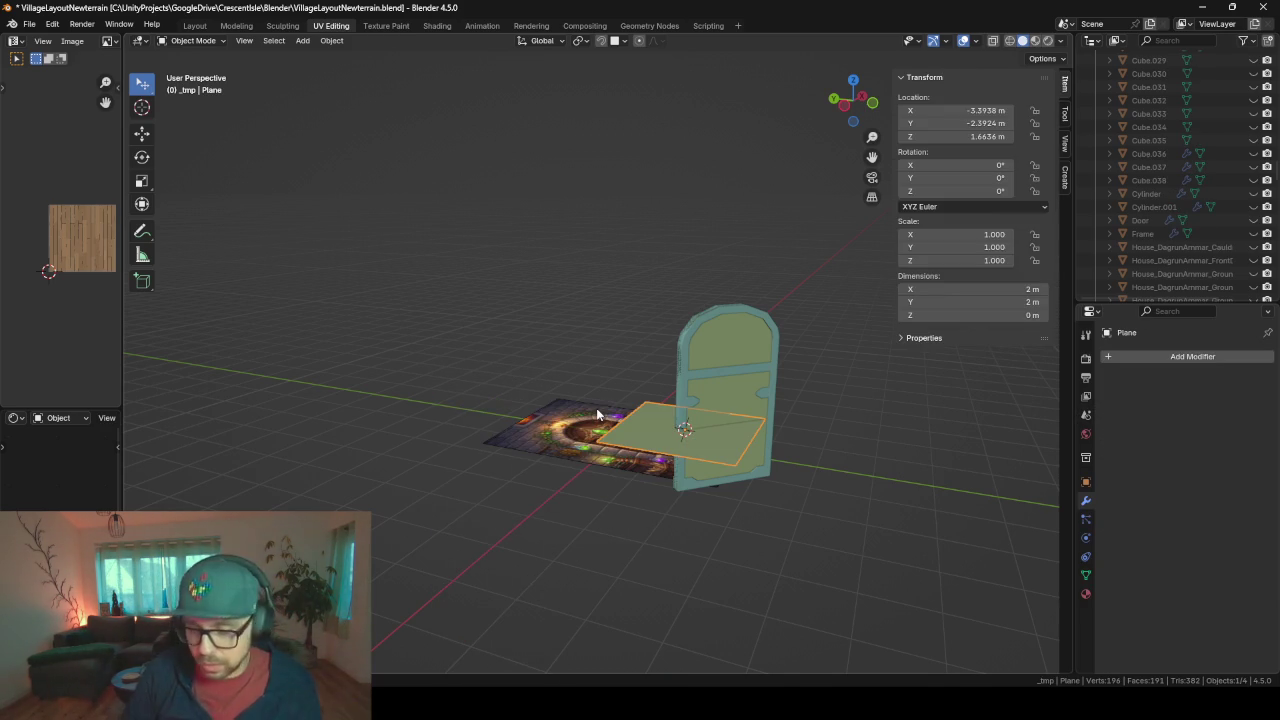
key(Delete)
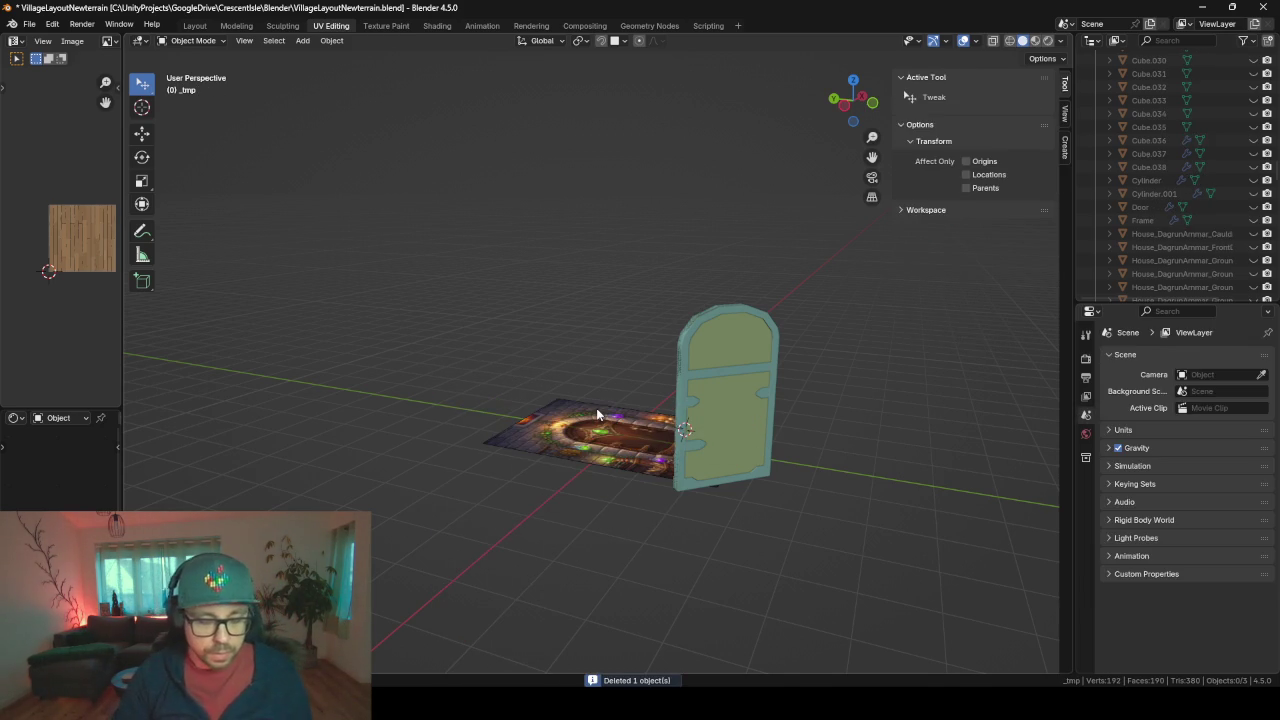
key(shift+s)
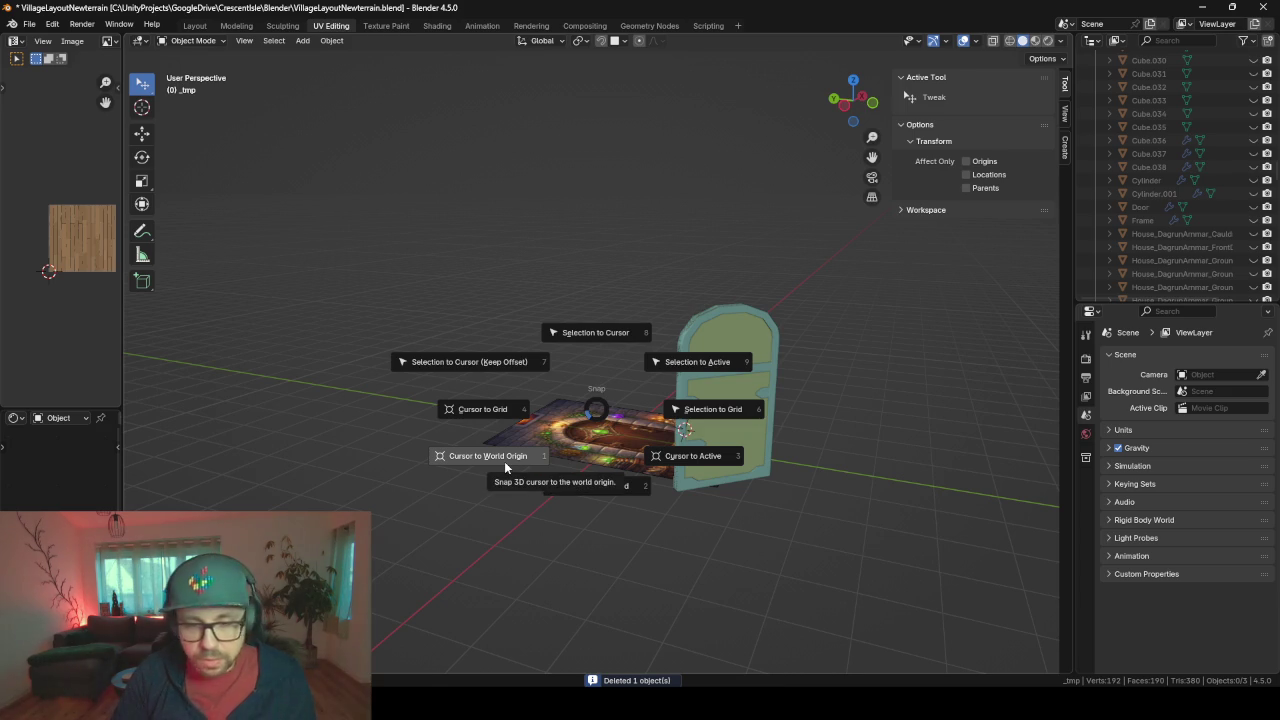
click(504, 461)
key(shift+a)
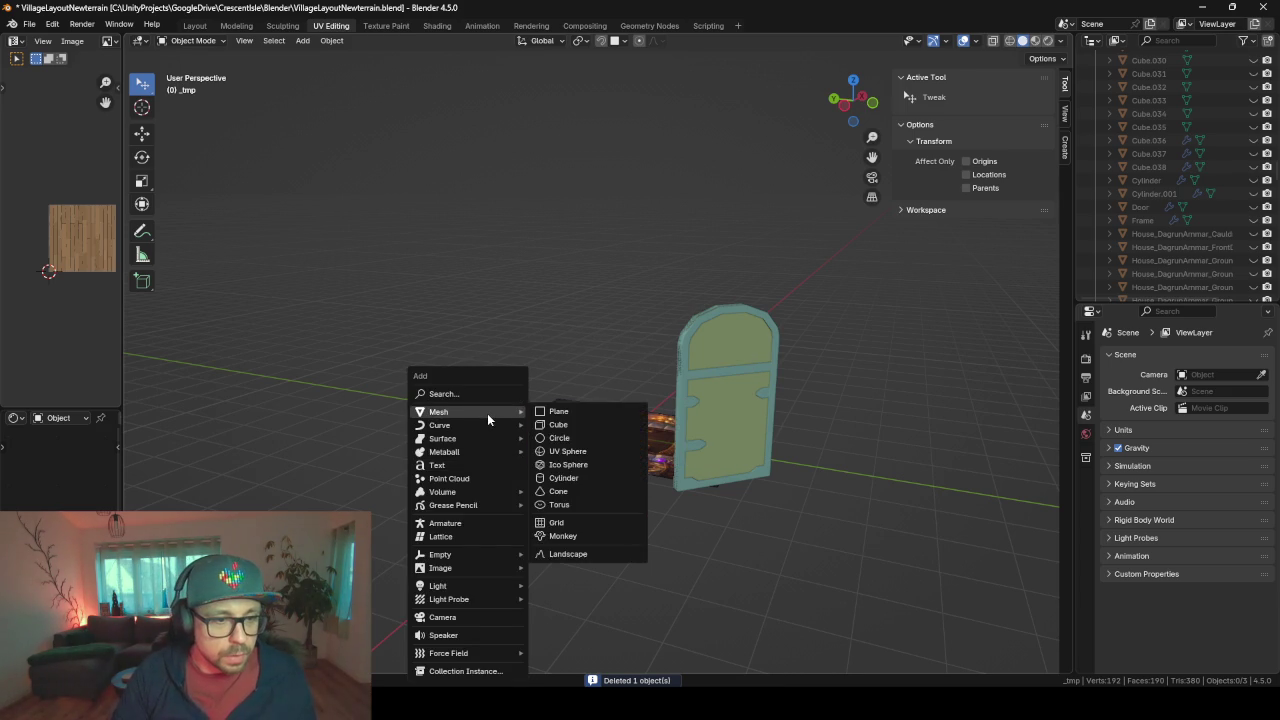
click(560, 411)
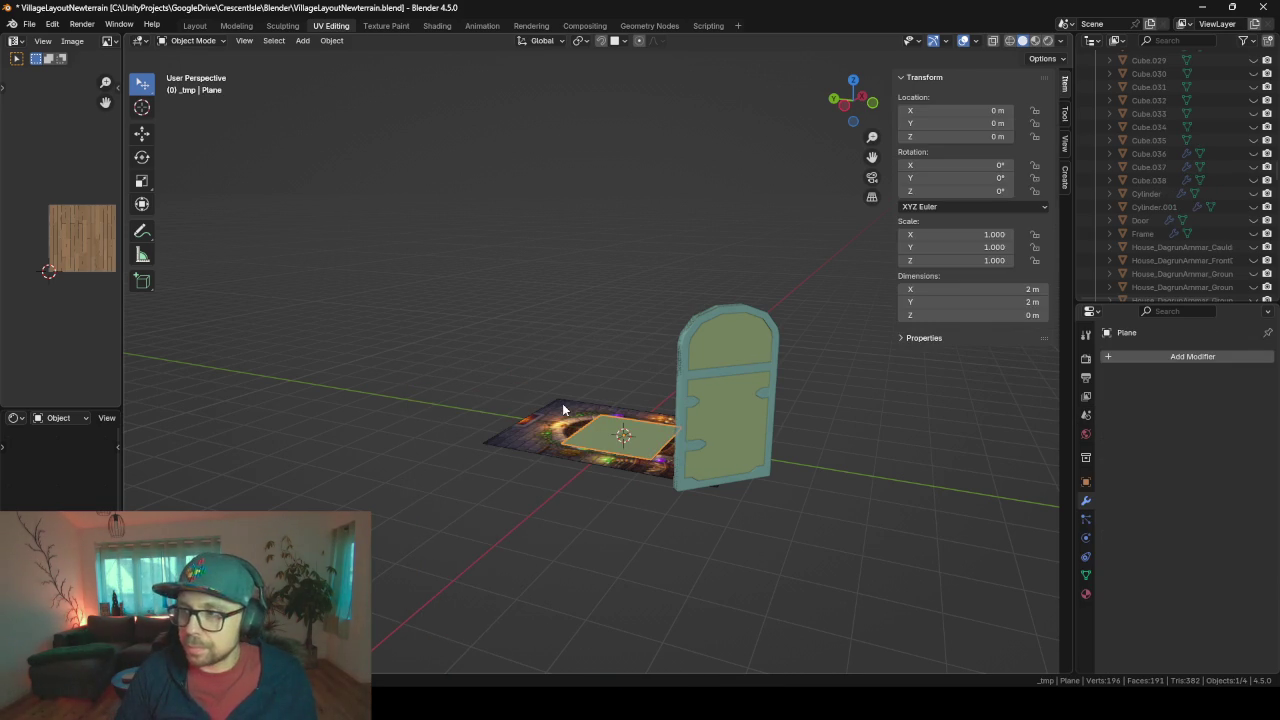
key(KP_7)
scroll(562, 403, up, 4)
- Switch the viewport shading to Wireframe from the Z pie menu
scroll(562, 403, up, 2)
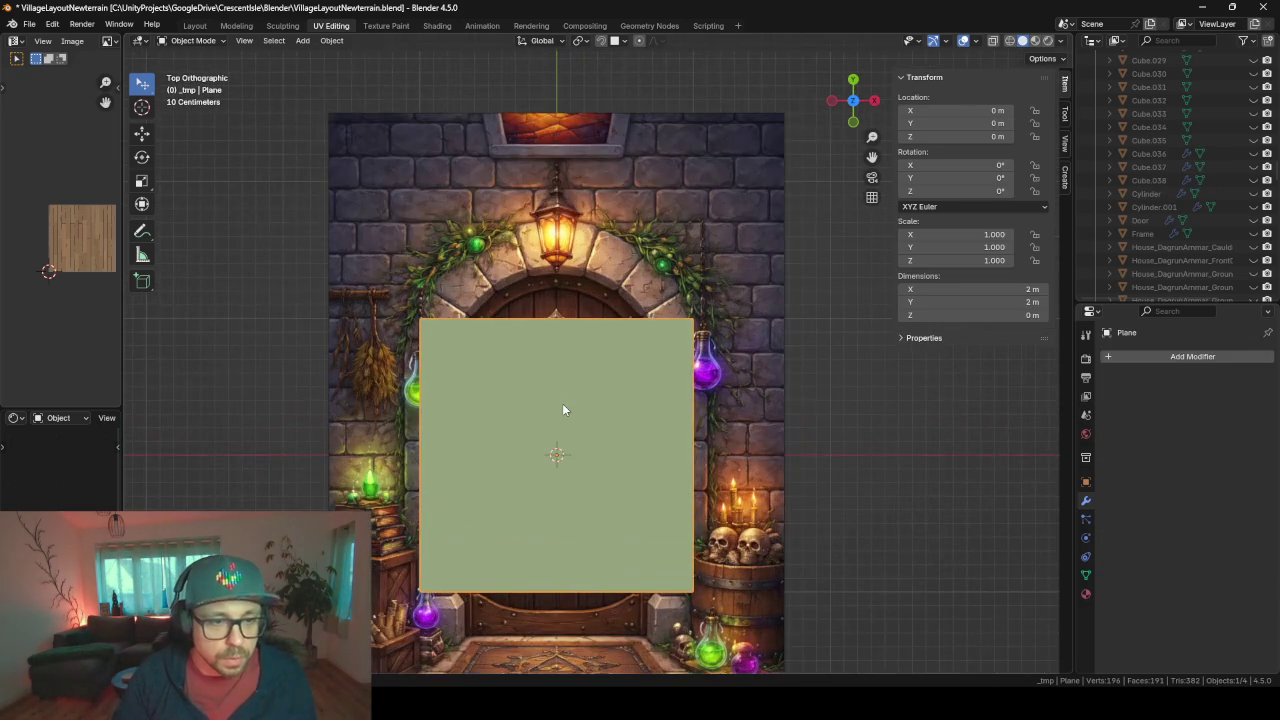
shift+scroll(563, 405, down, 3)
shift+scroll(603, 376, down, 2)
key(z)
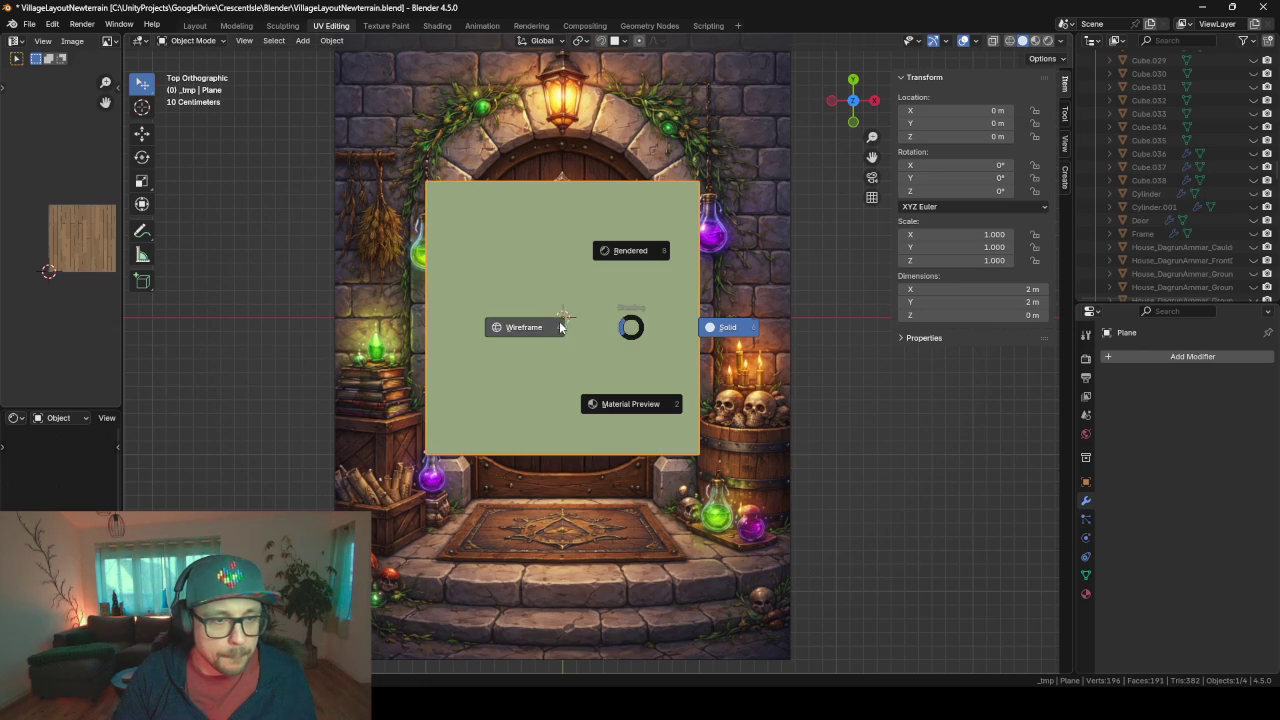
click(561, 327)
- In Object Mode, move the plane up along Y to 0.56 m over the door's arched top
key(Tab)
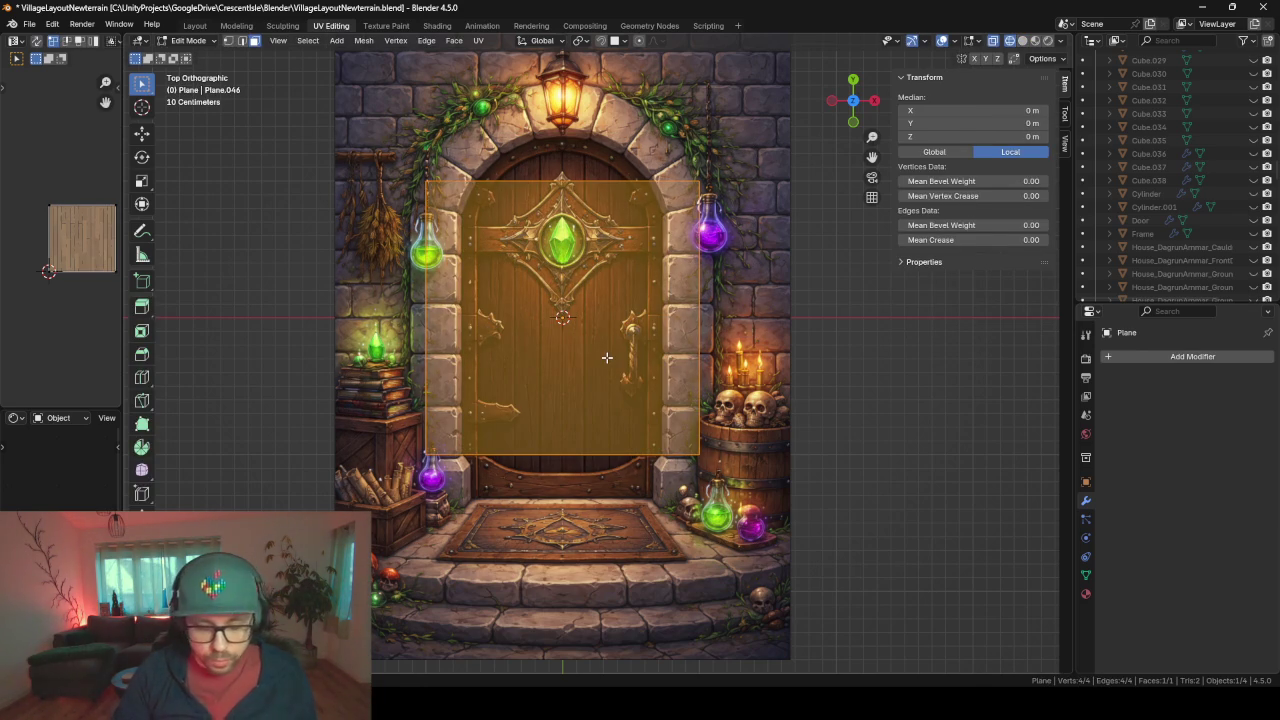
key(g)
key(Escape)
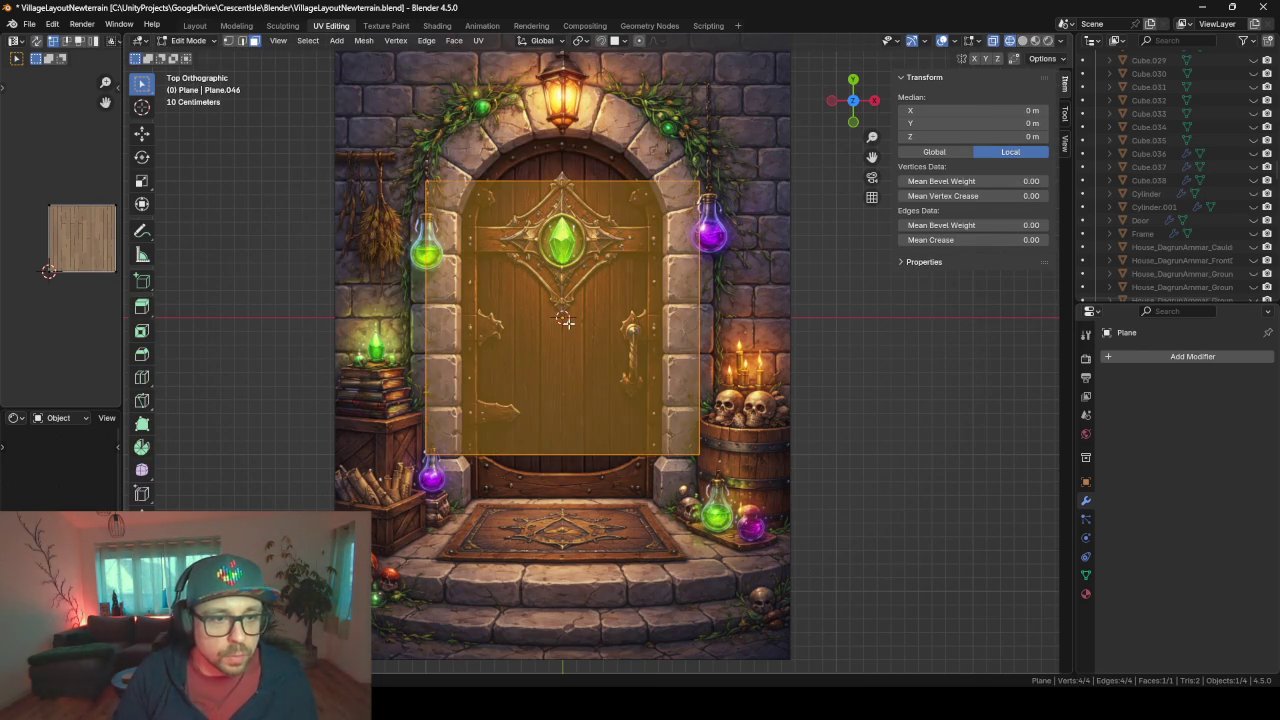
key(Tab)
key(g)
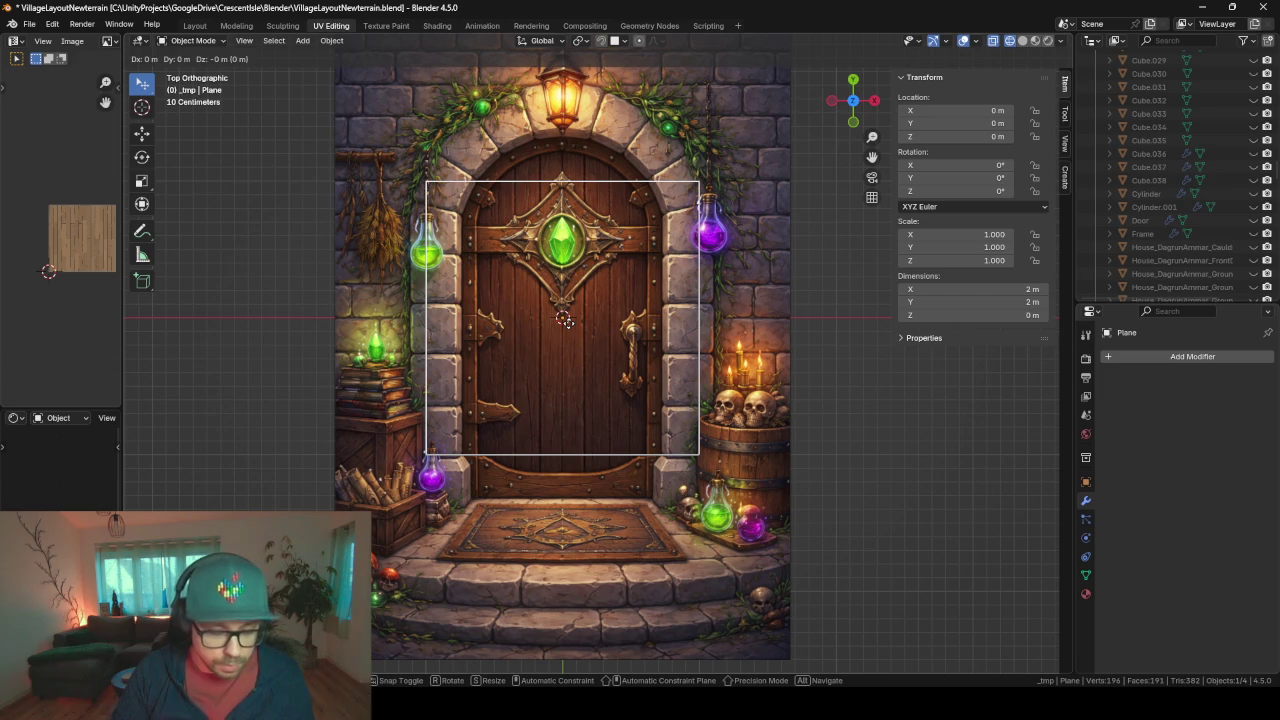
key(x)
key(y)
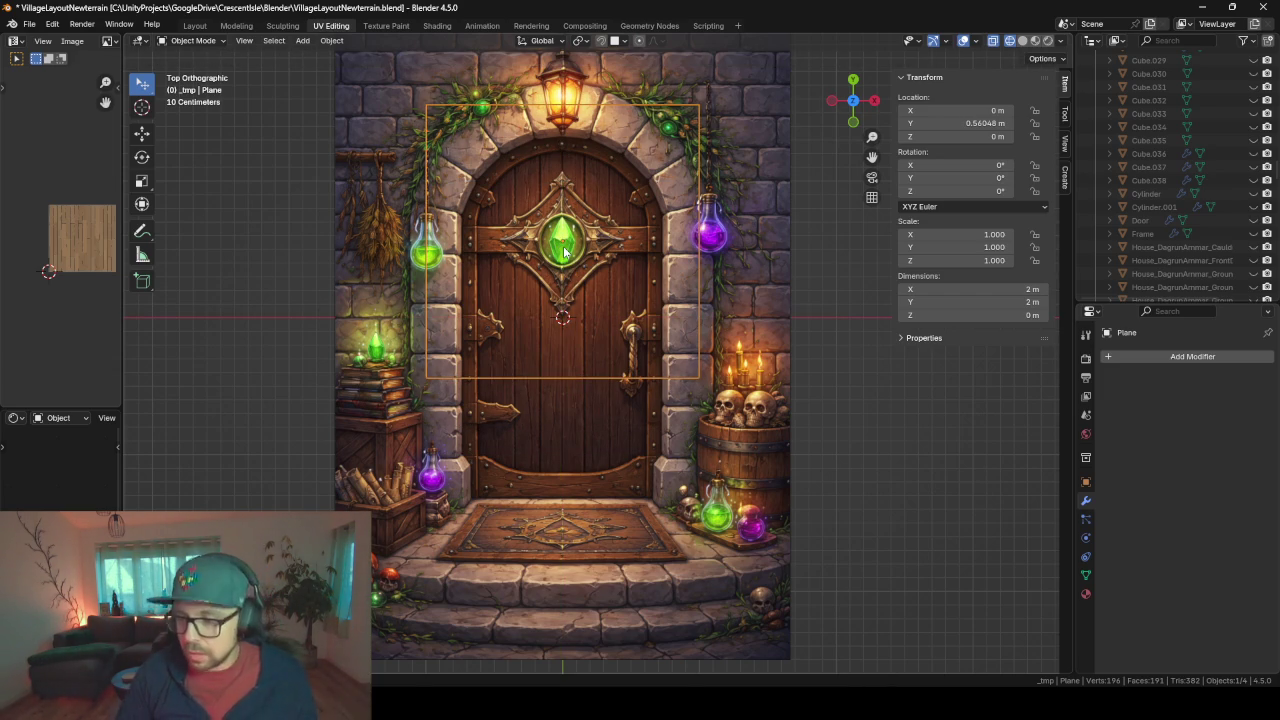
scroll(565, 252, up, 1)
scroll(565, 252, up, 2)
scroll(630, 325, up, 3)
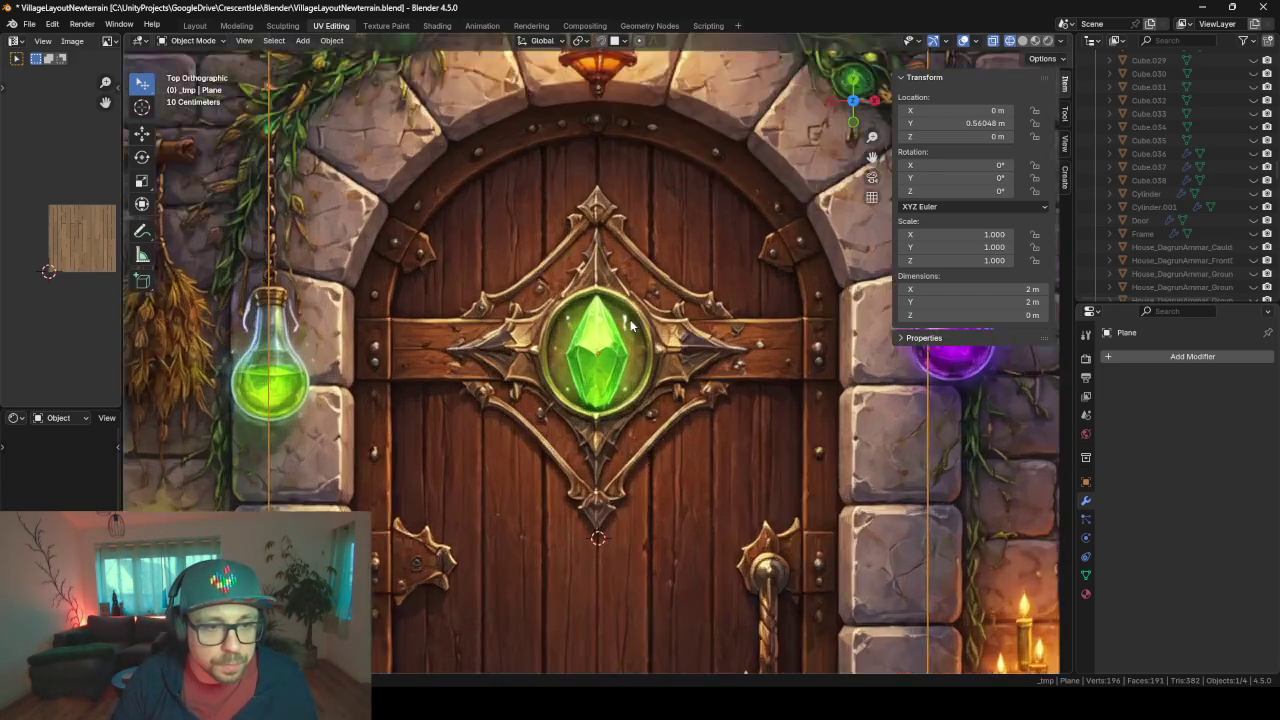
scroll(630, 325, up, 1)
scroll(630, 325, down, 3)
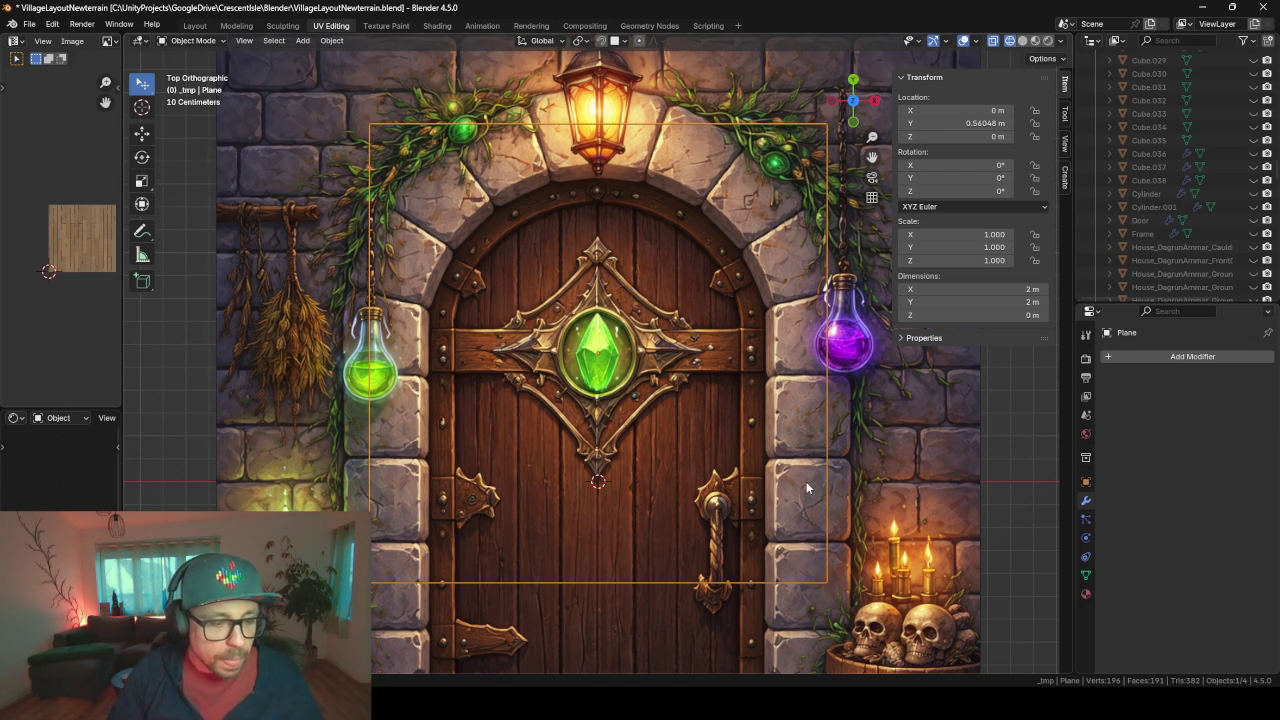
- In Edit Mode, slide the plane's face left along X, beside the door
key(Tab)
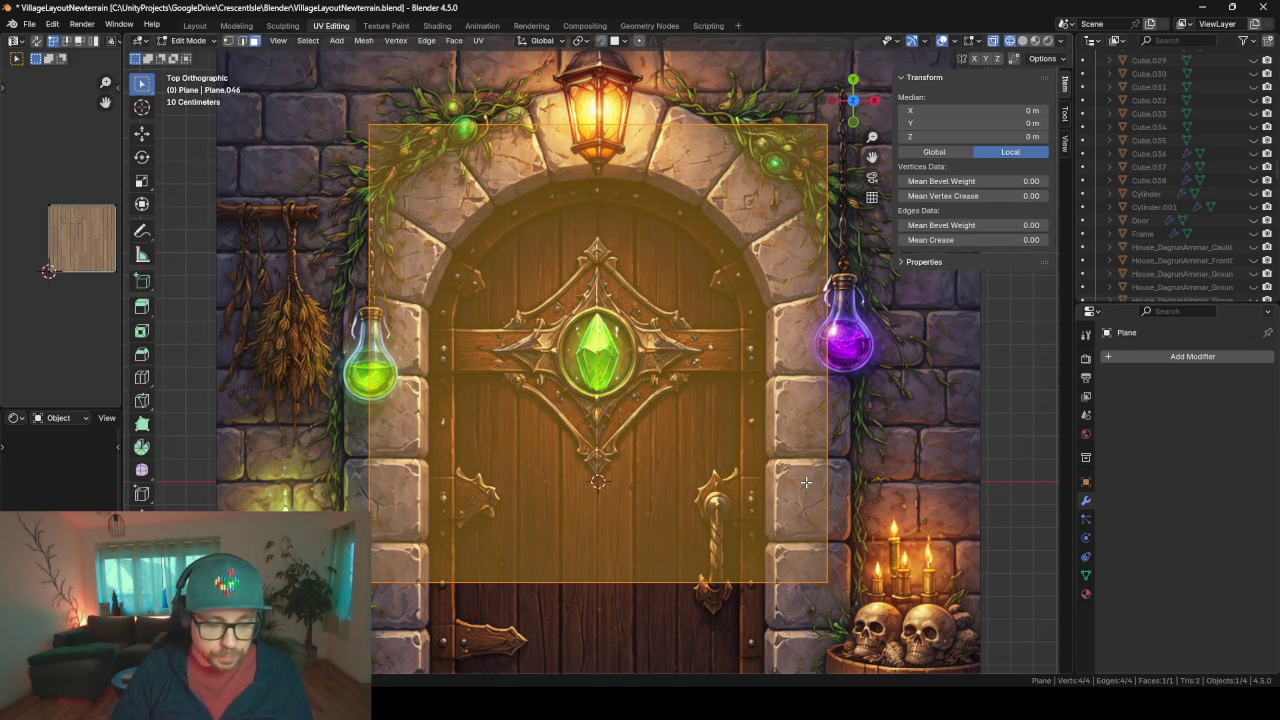
key(g)
key(y)
key(x)
click(1034, 441)
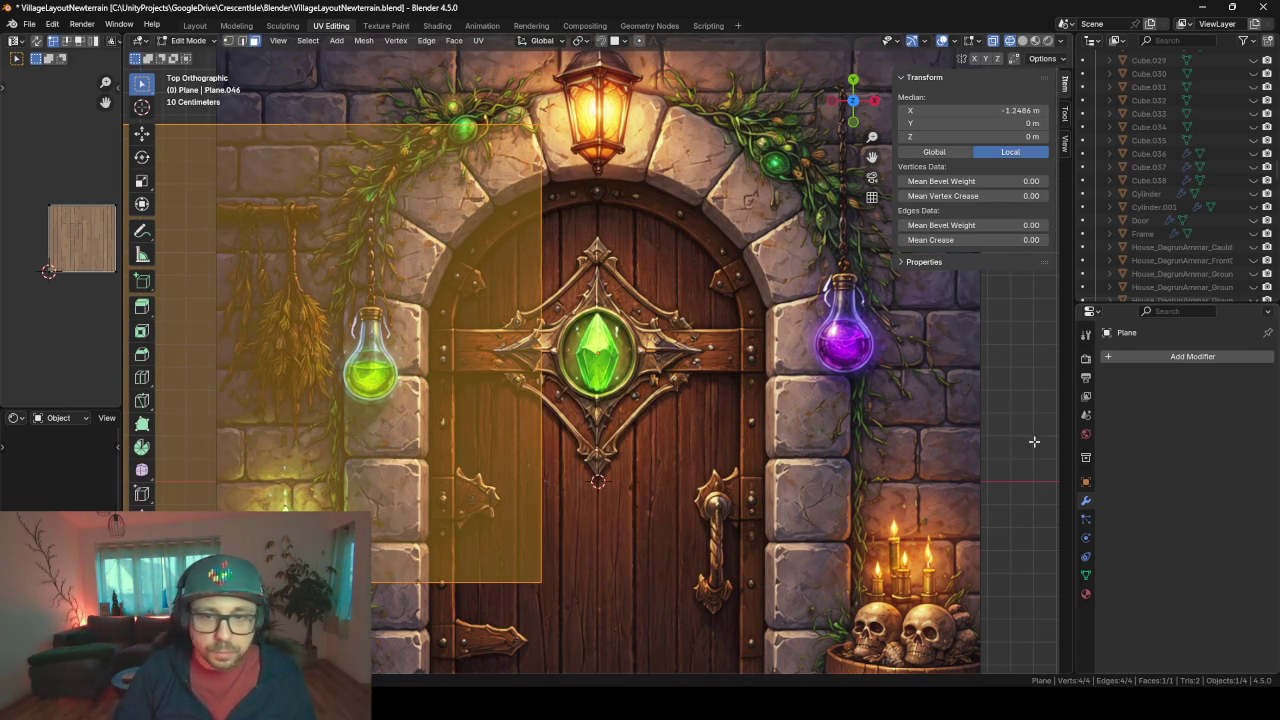
- Add a Mirror modifier on the X axis only, with edit-mode display enabled
click(1161, 353)
text(mirr)
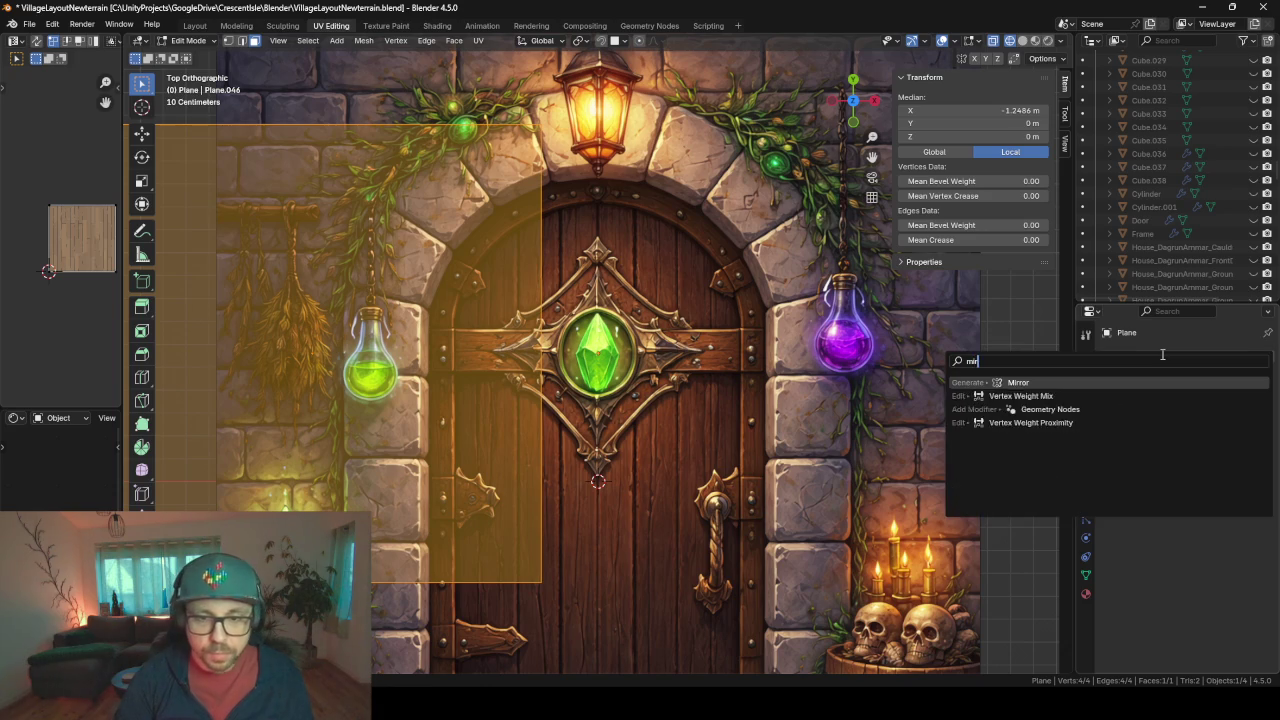
key(Return)
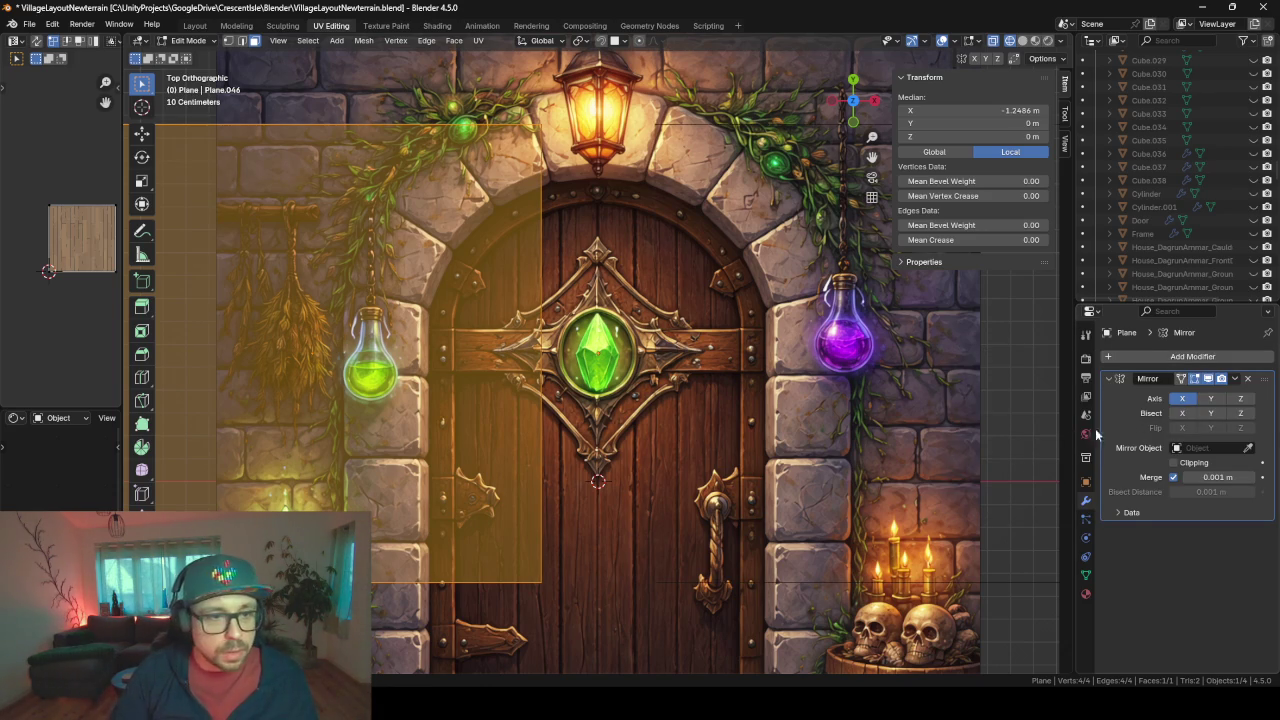
click(1211, 399)
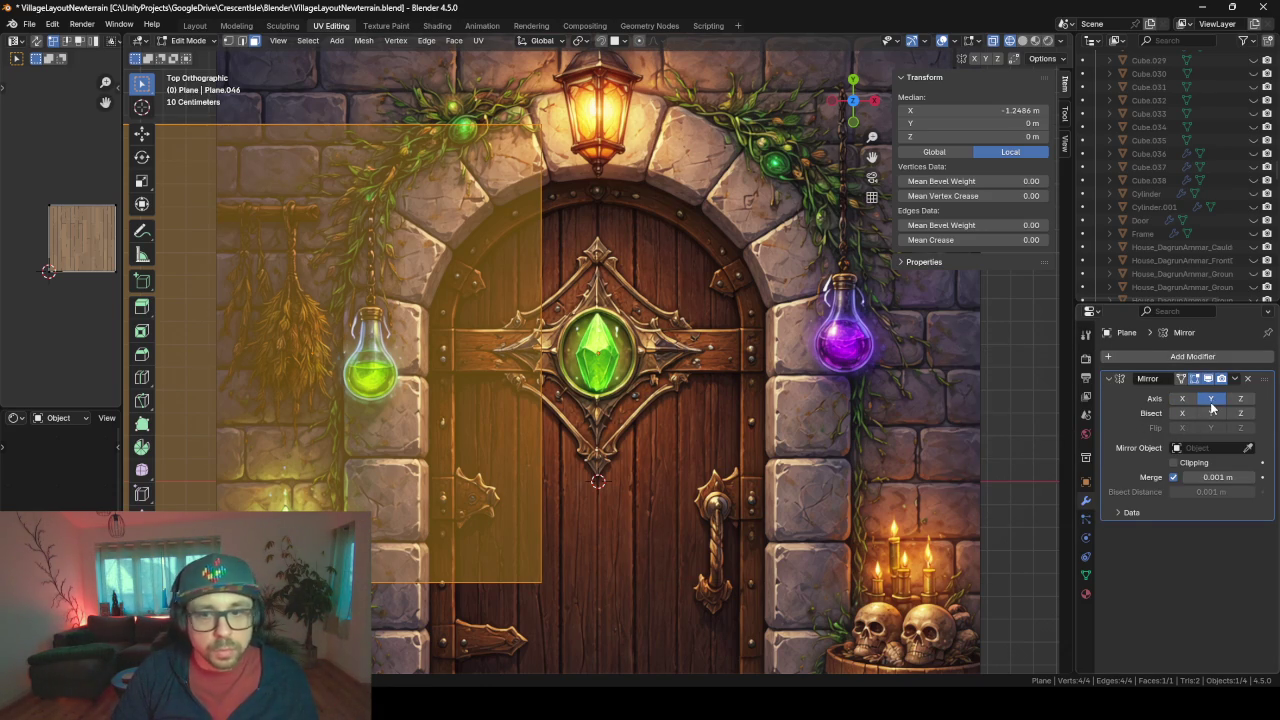
click(1180, 378)
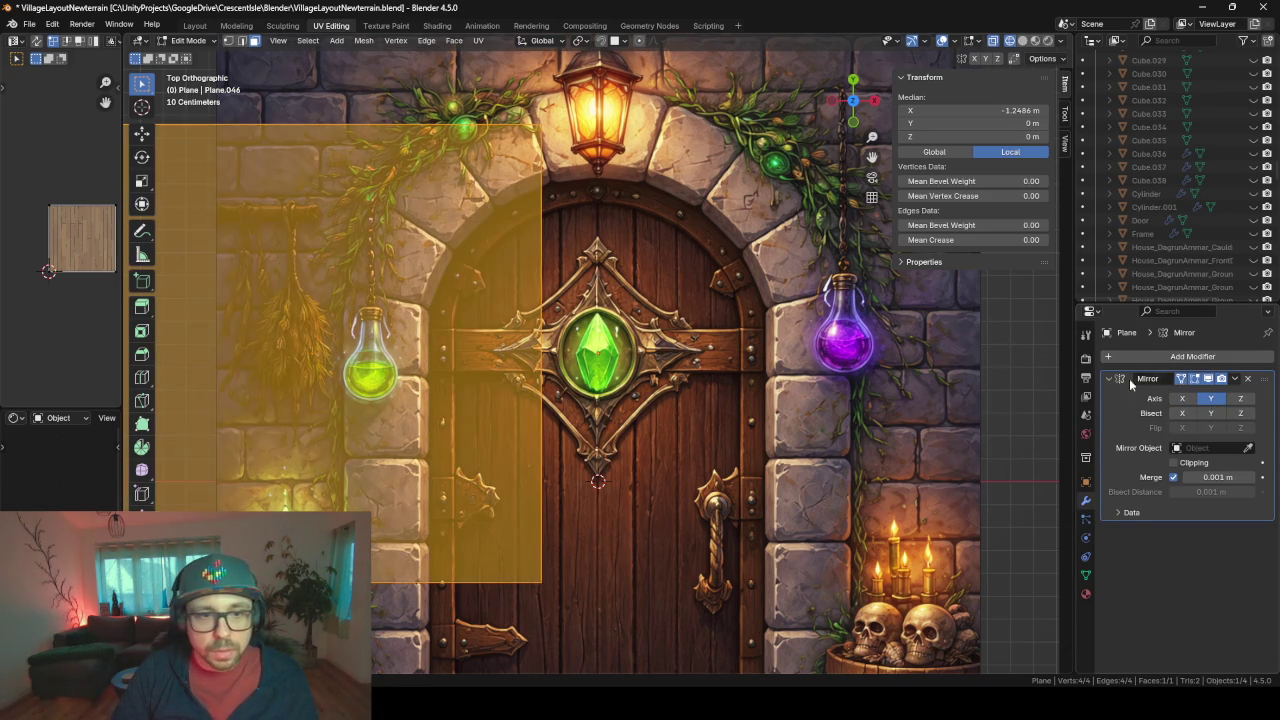
click(1182, 398)
click(1211, 398)
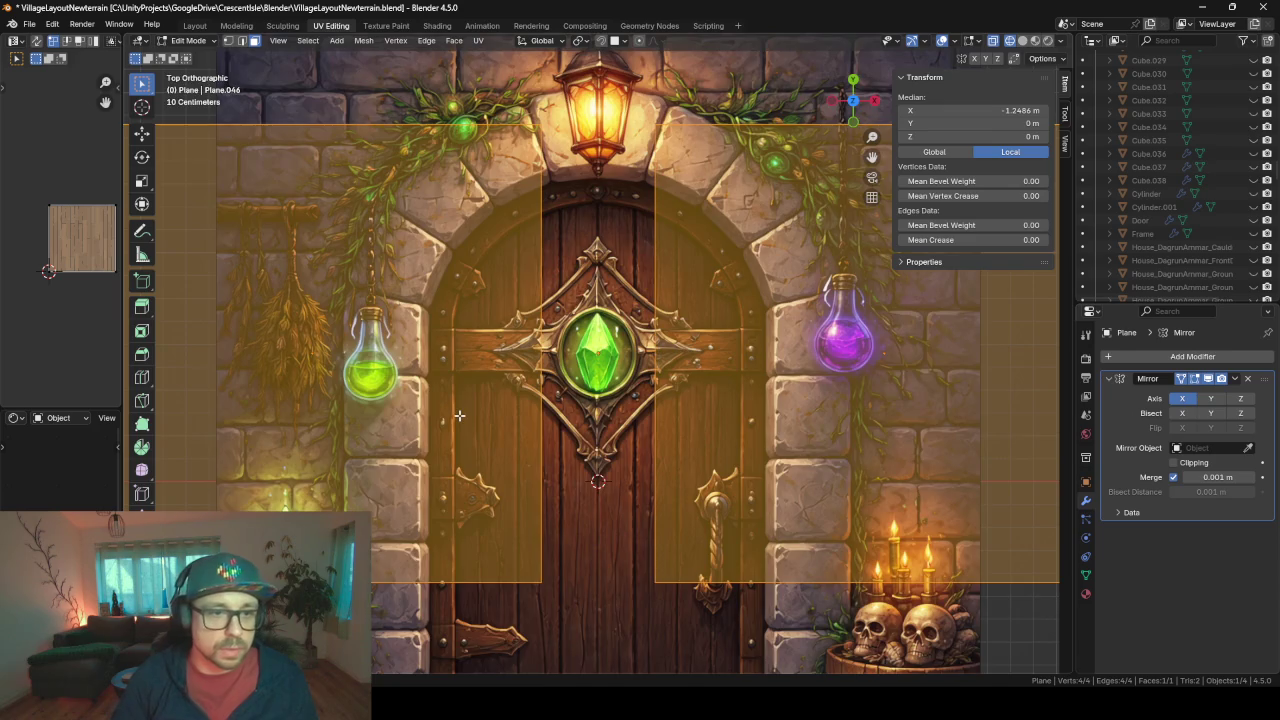
scroll(459, 415, up, 2)
scroll(459, 415, down, 2)
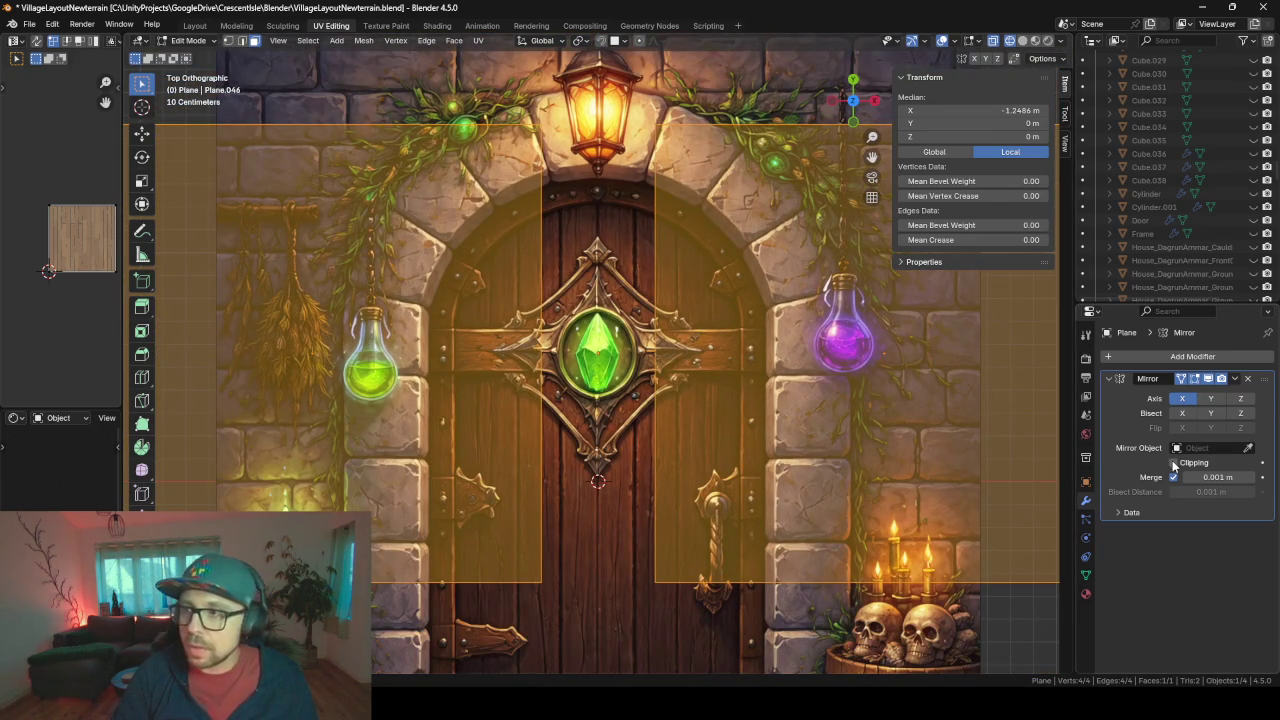
scroll(563, 295, up, 2)
scroll(563, 295, down, 1)
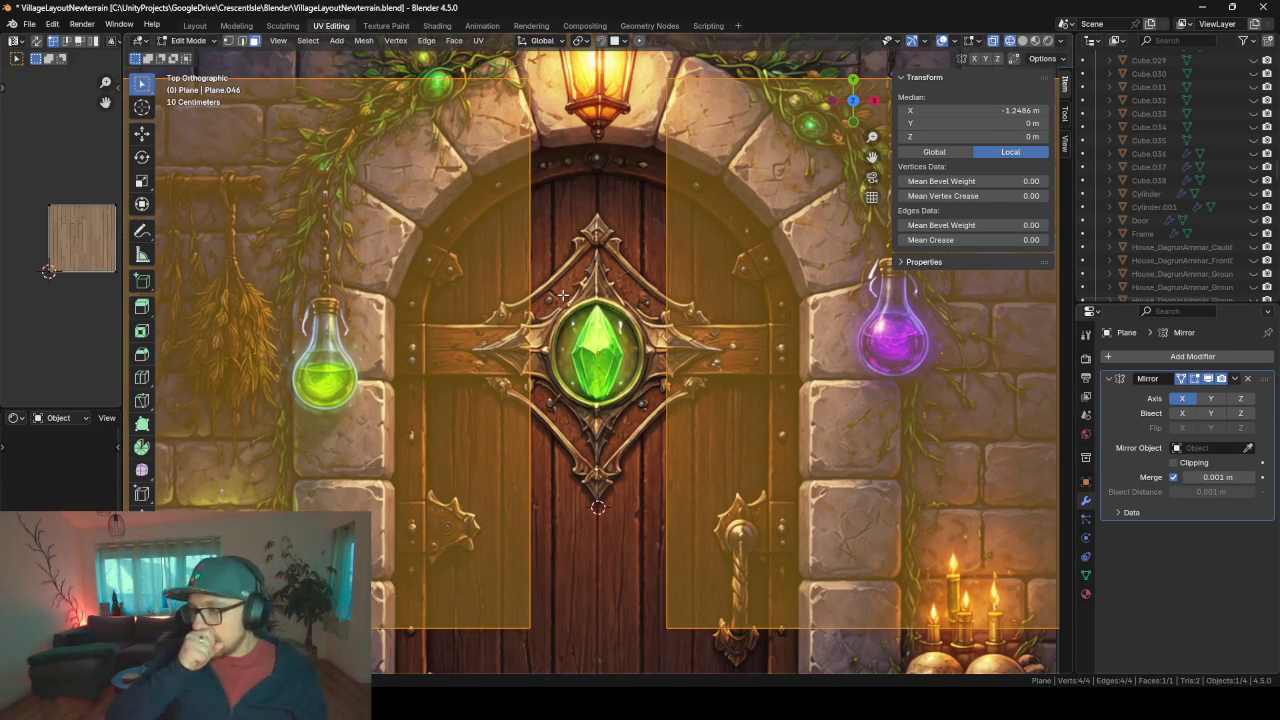
scroll(491, 268, down, 1)
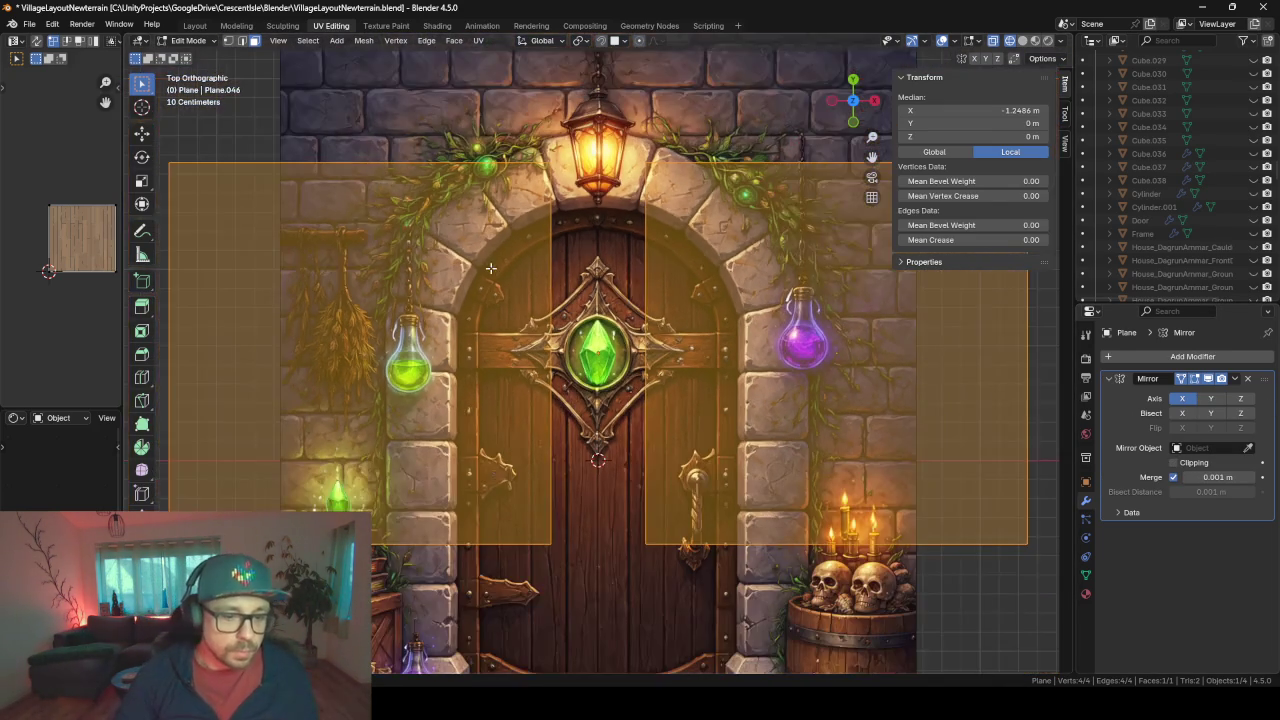
scroll(495, 285, down, 2)
scroll(500, 305, up, 1)
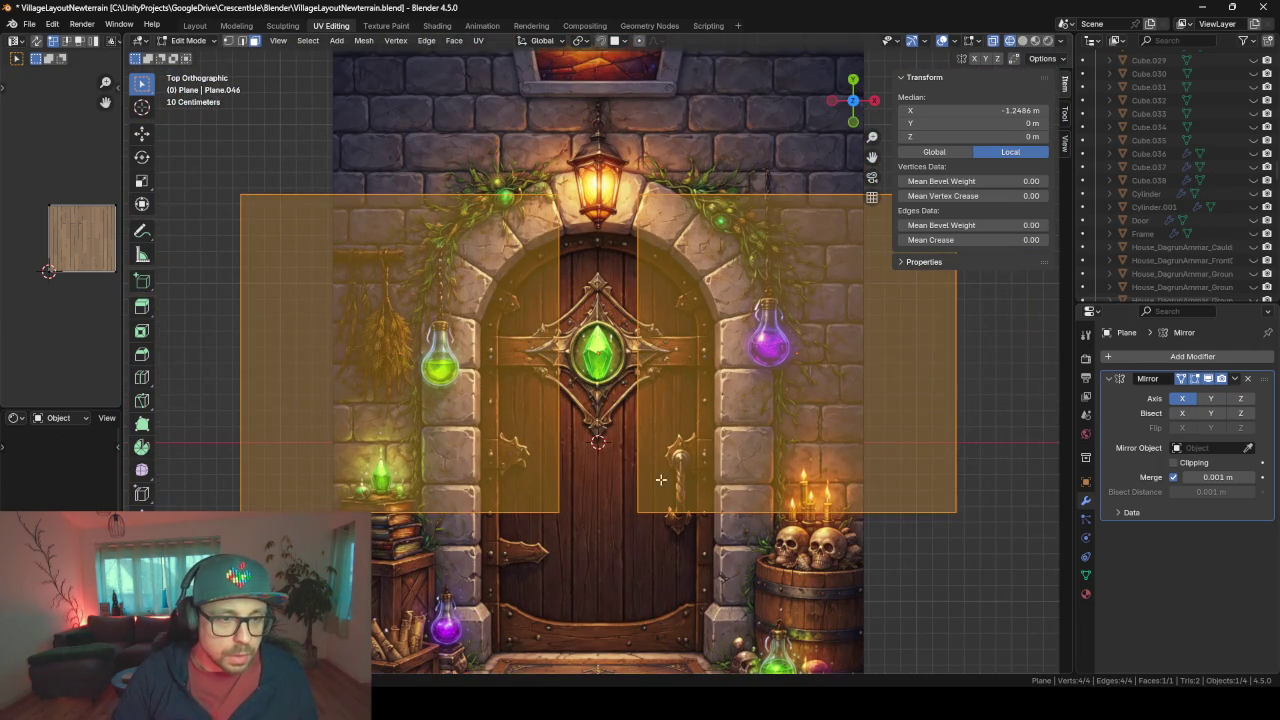
- Shrink the mirrored planes to about a tenth size and place them at the ornament's left tip
key(s)
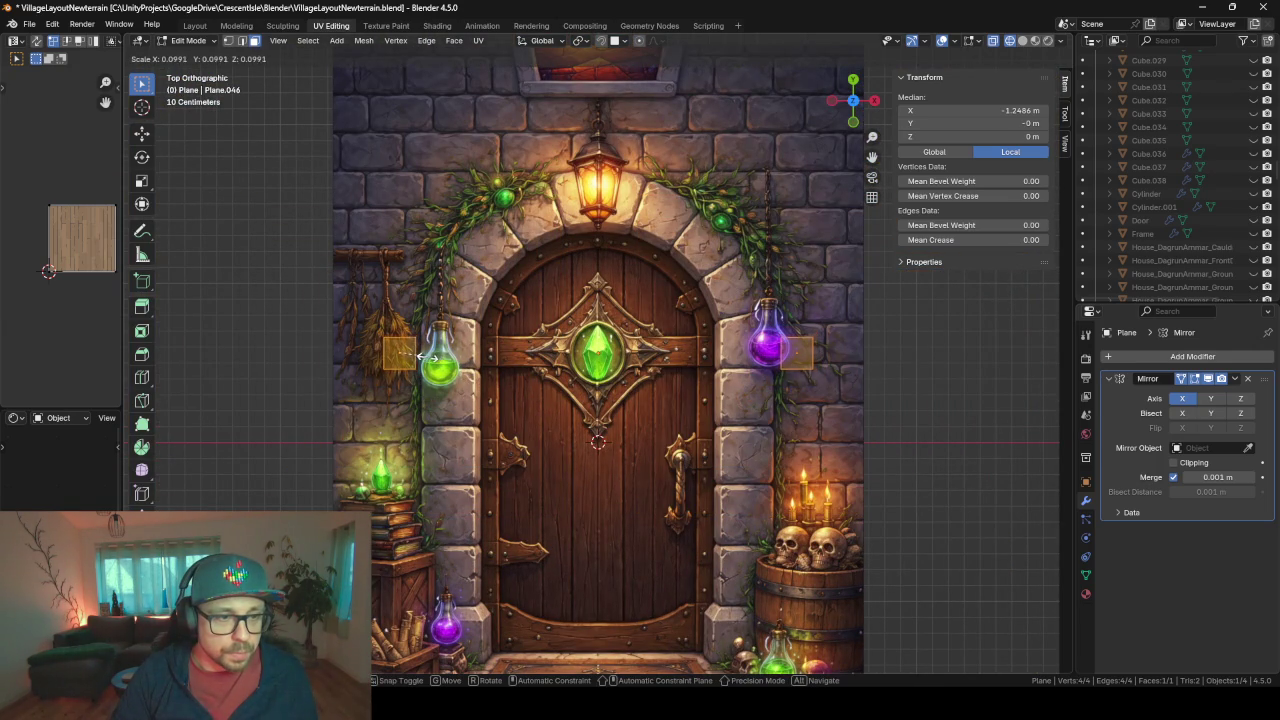
click(418, 356)
key(KP_Decimal)
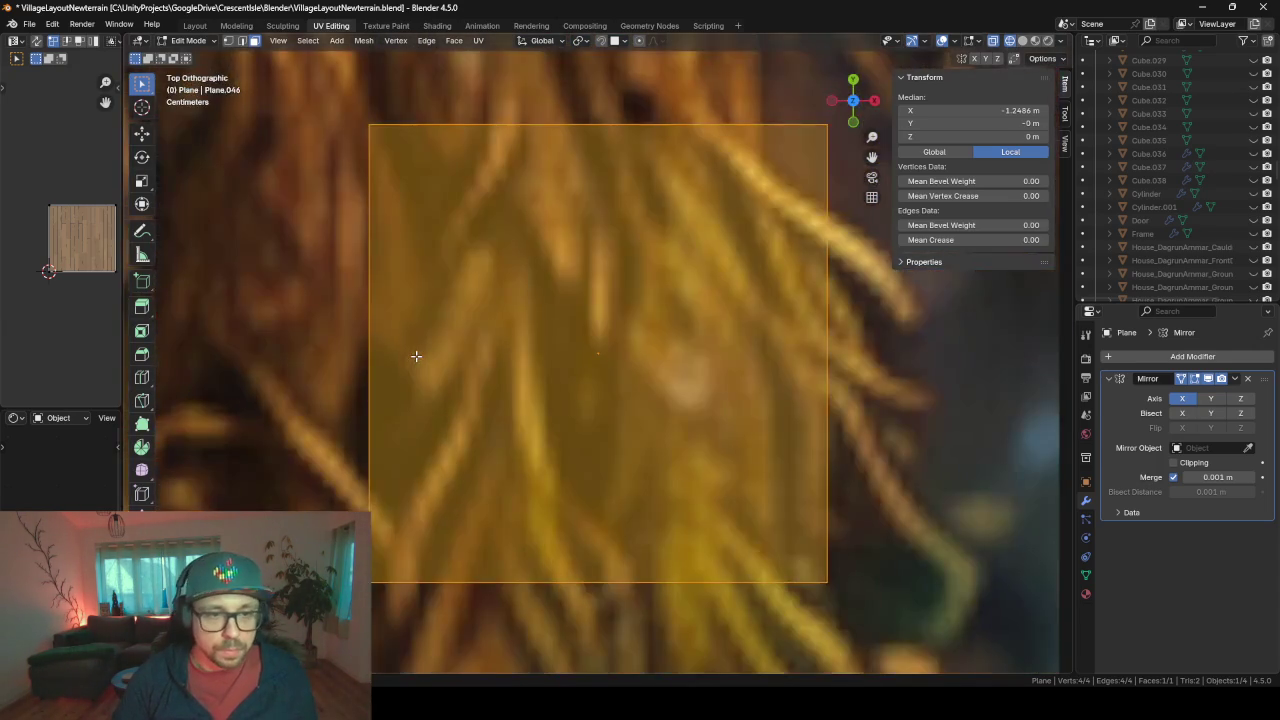
scroll(416, 356, down, 3)
scroll(416, 356, down, 1)
scroll(450, 370, up, 1)
scroll(490, 386, down, 1)
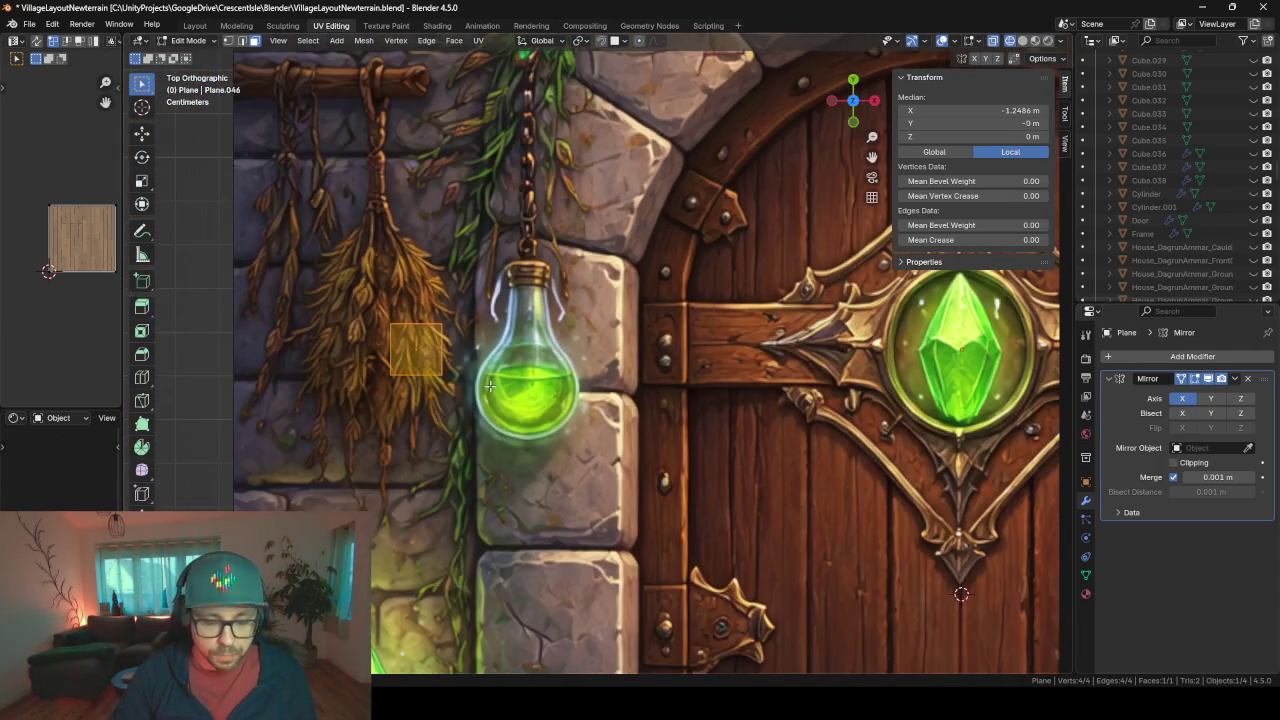
key(g)
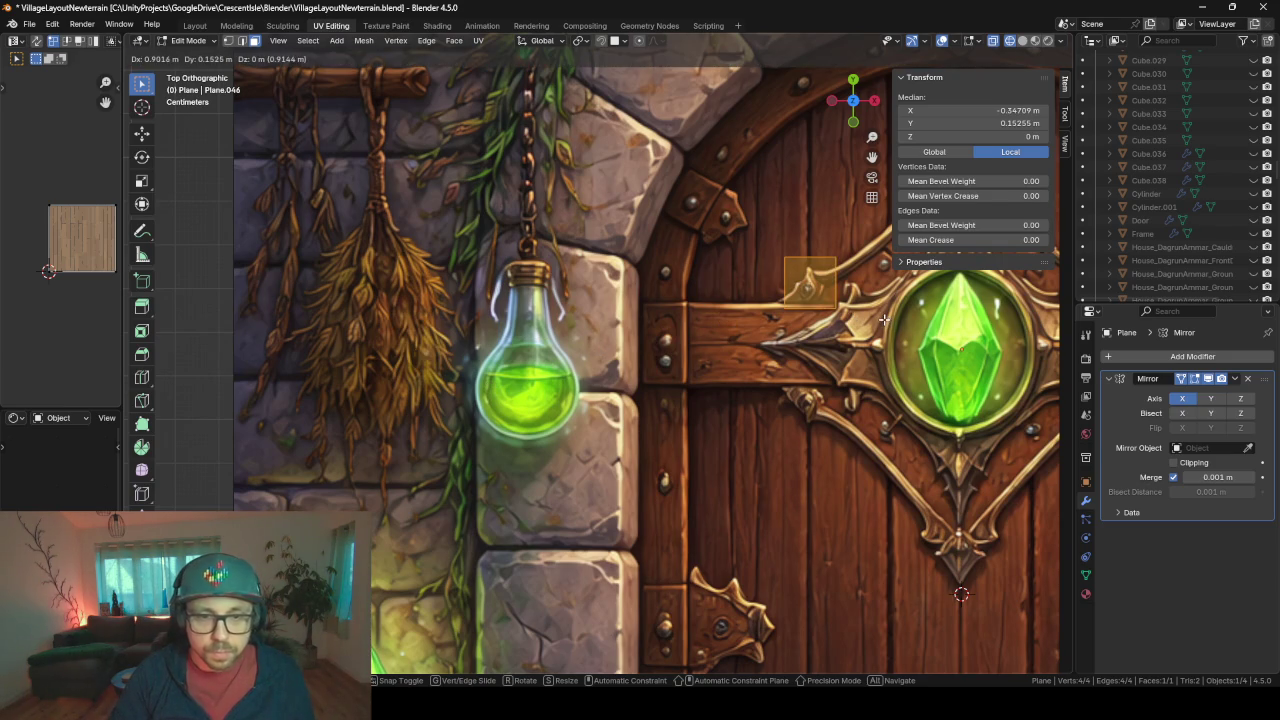
click(884, 319)
key(KP_Decimal)
scroll(884, 319, down, 4)
scroll(860, 320, down, 1)
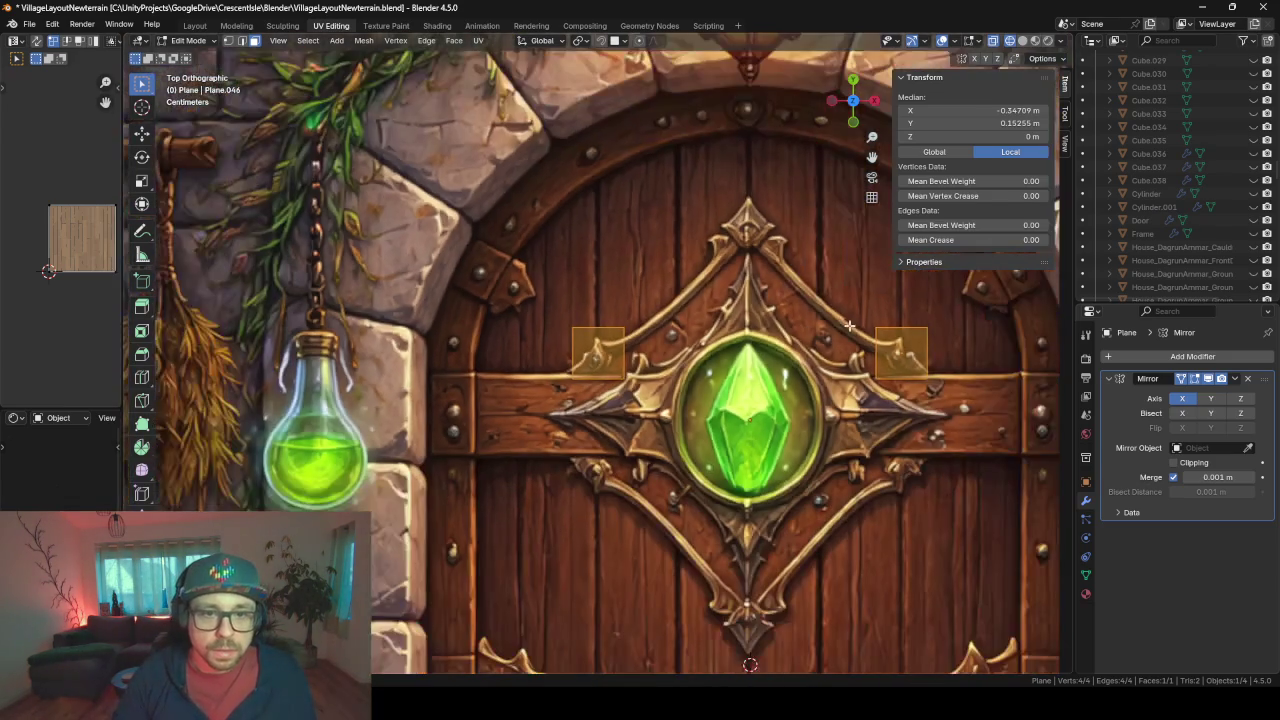
shift+middle_drag(840, 327, 736, 322)
scroll(456, 340, up, 3)
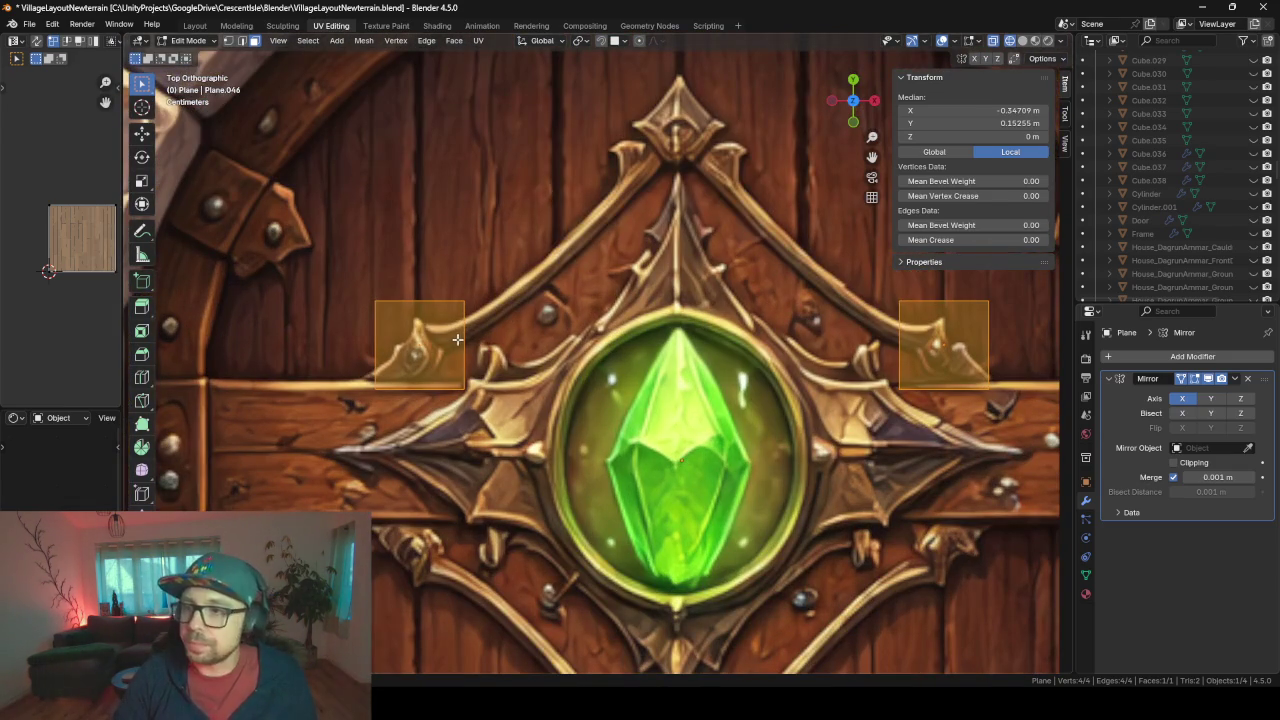
- Lower the top edges of both mirrored planes
click(509, 331)
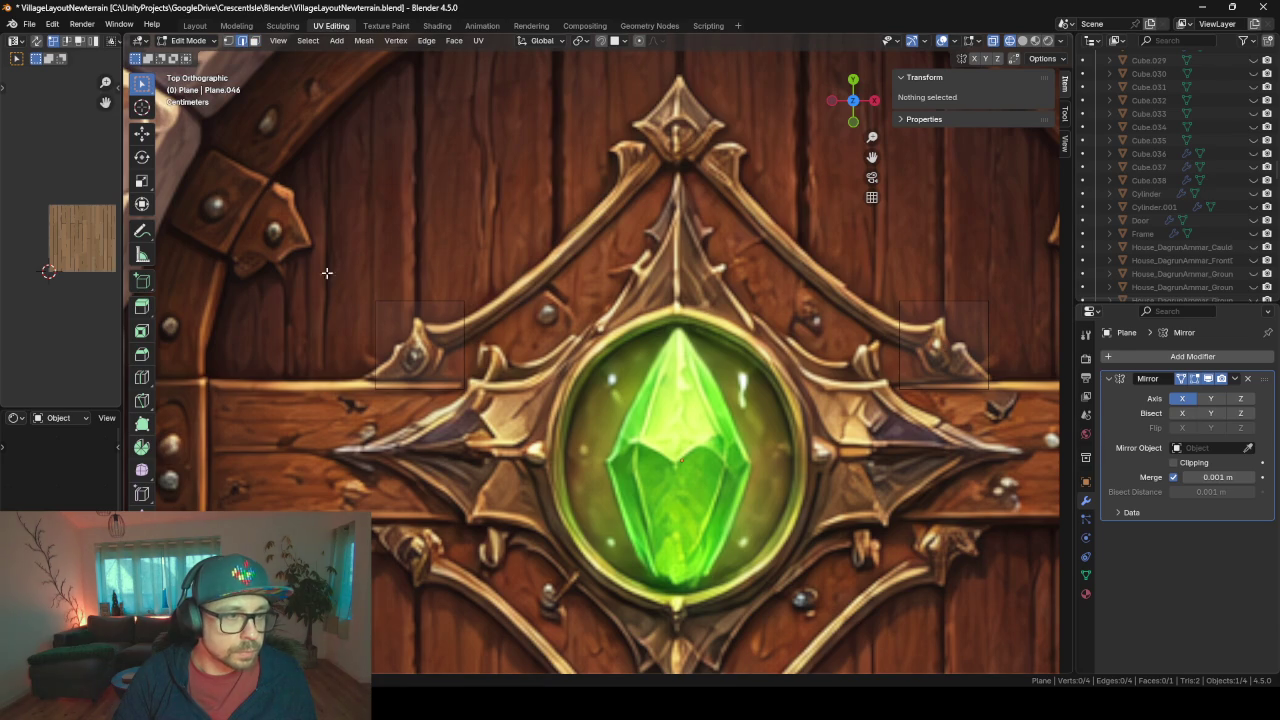
mouse_move(366, 242)
mouse_down()
mouse_move(509, 314)
mouse_move(511, 338)
mouse_up()
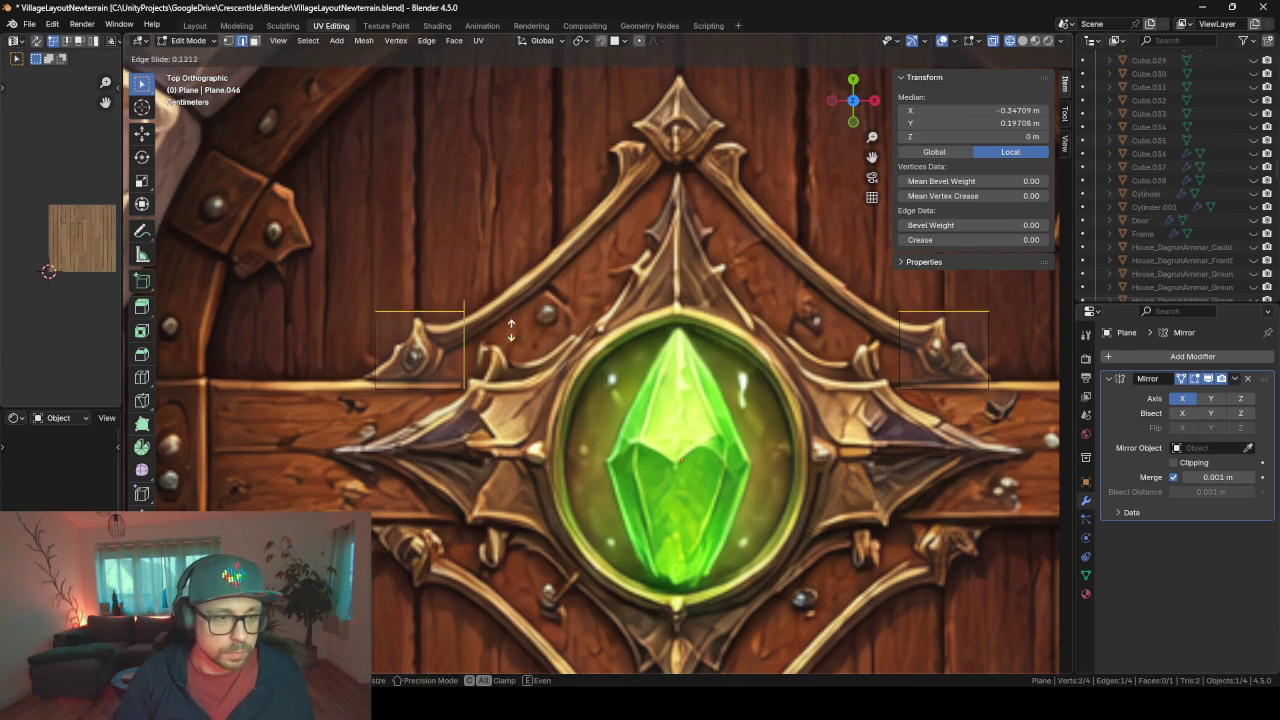
key(g)
key(g)
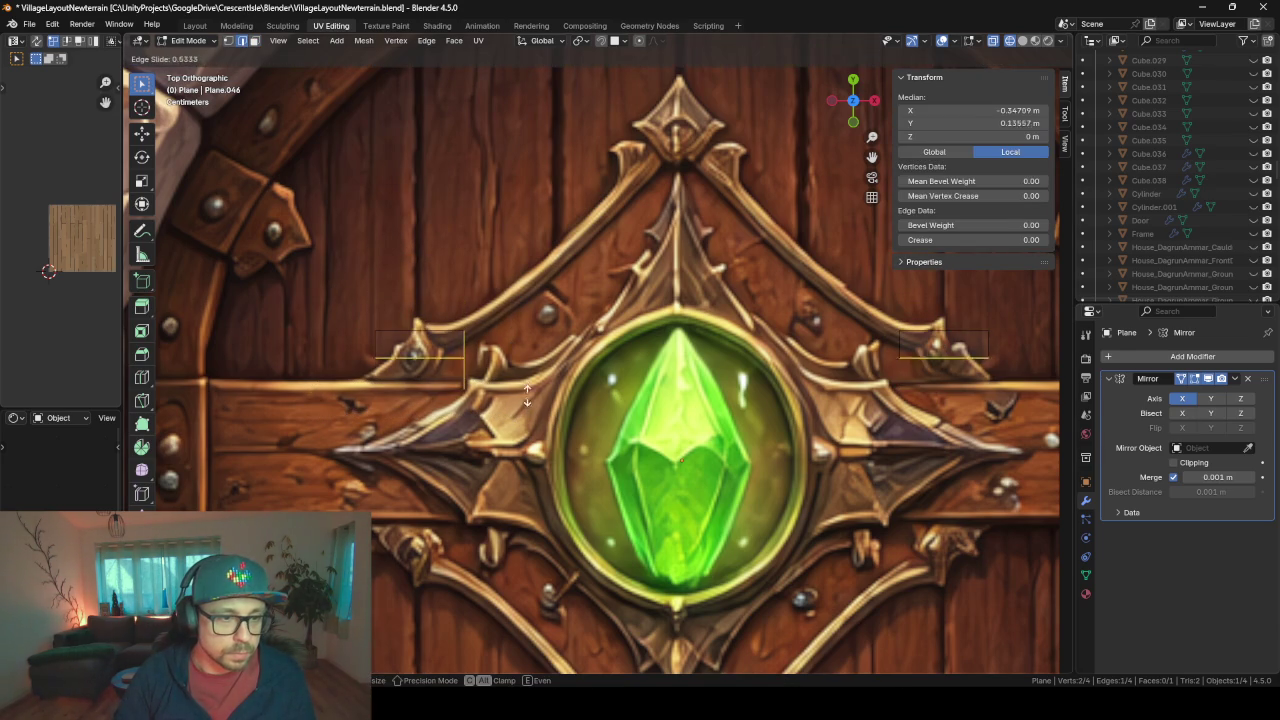
click(513, 403)
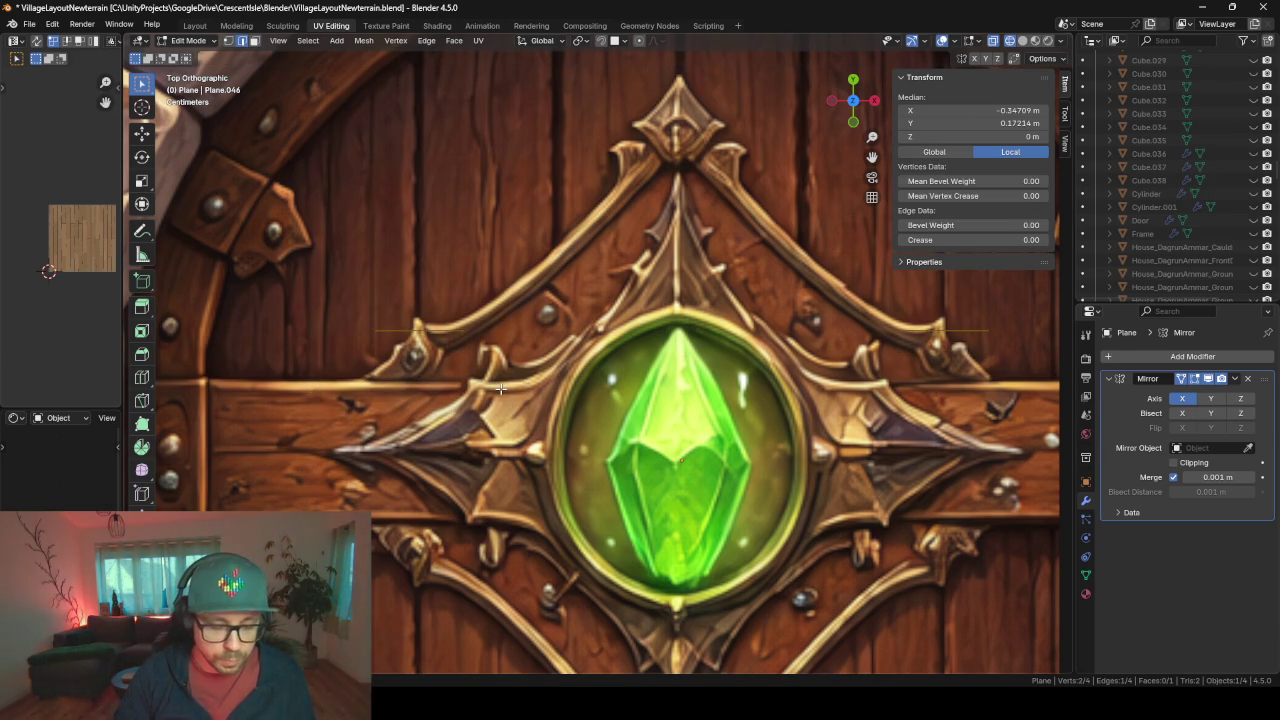
key(g)
click(505, 401)
- Tilt and move both planes onto the diagonal arms, sliding one edge down along the arm
key(a)
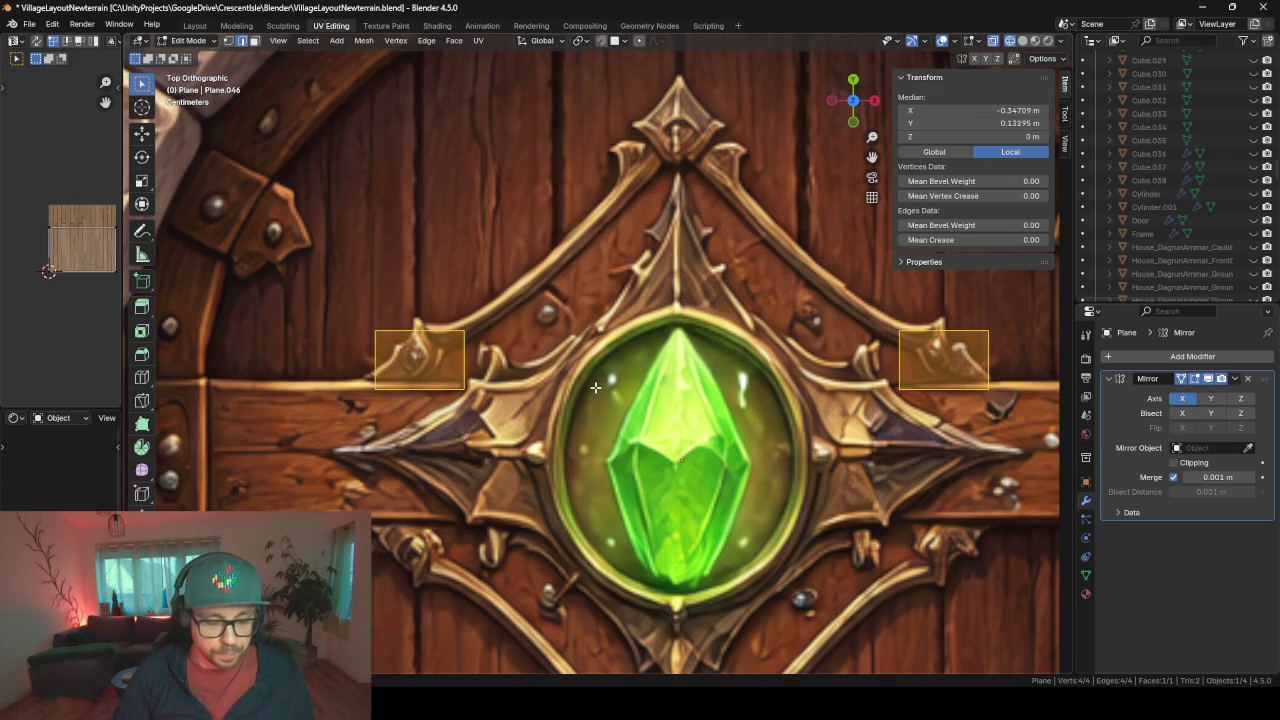
key(r)
click(603, 283)
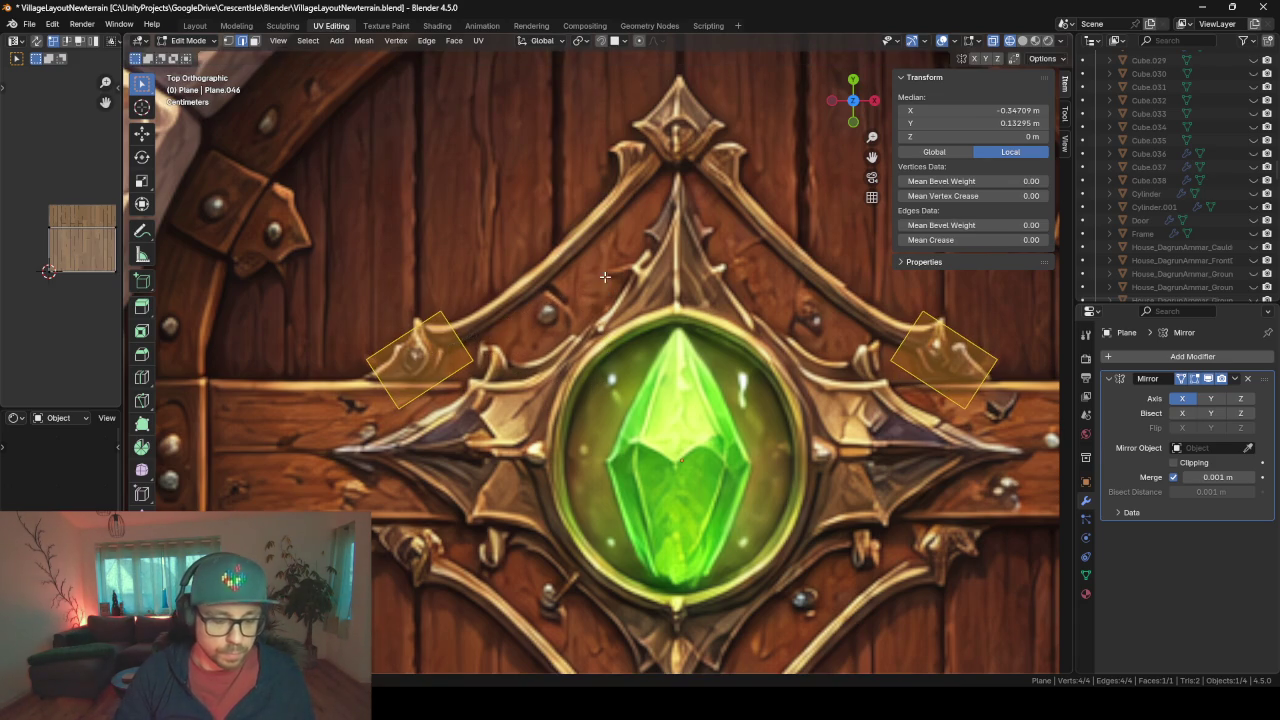
key(g)
click(554, 318)
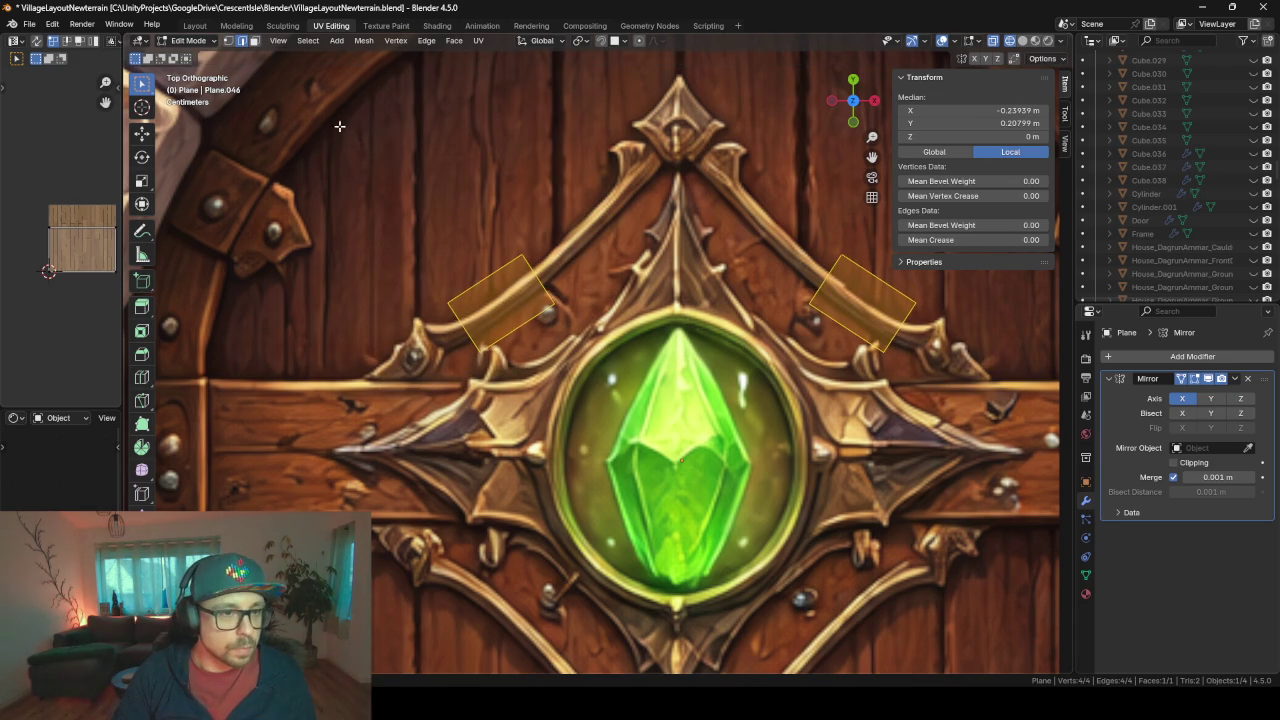
click(484, 264)
key(g)
key(g)
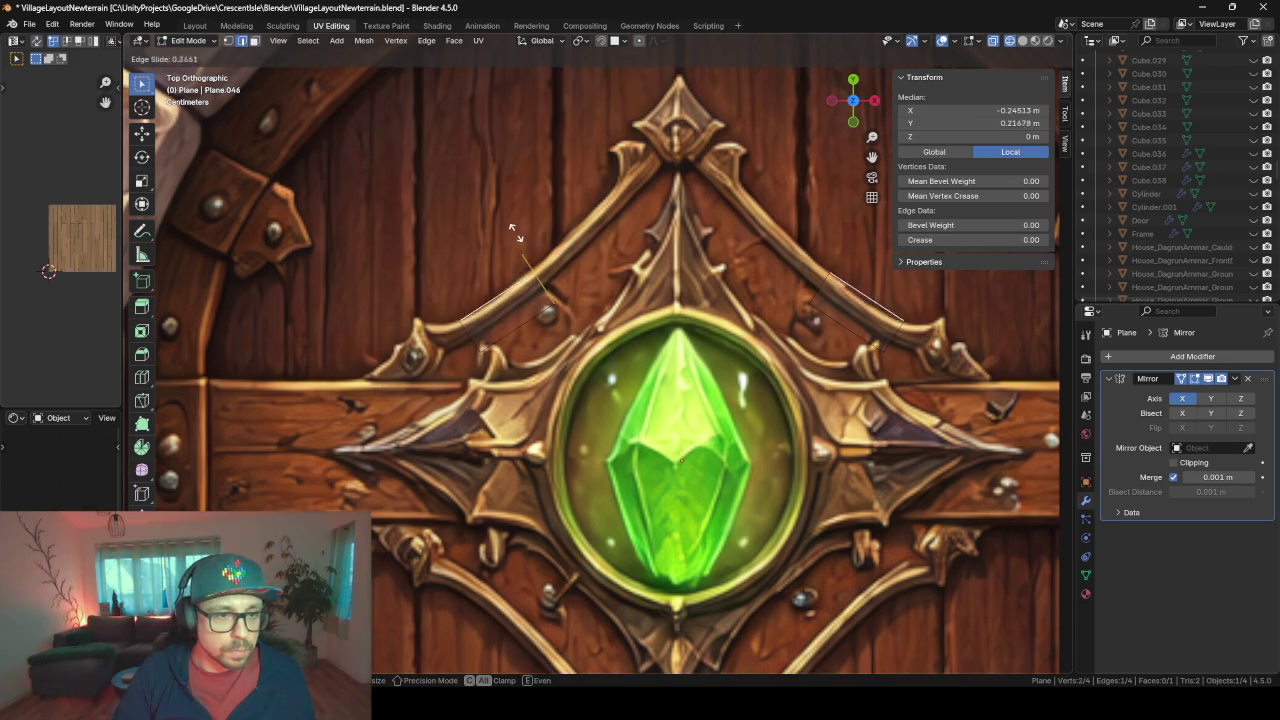
click(532, 268)
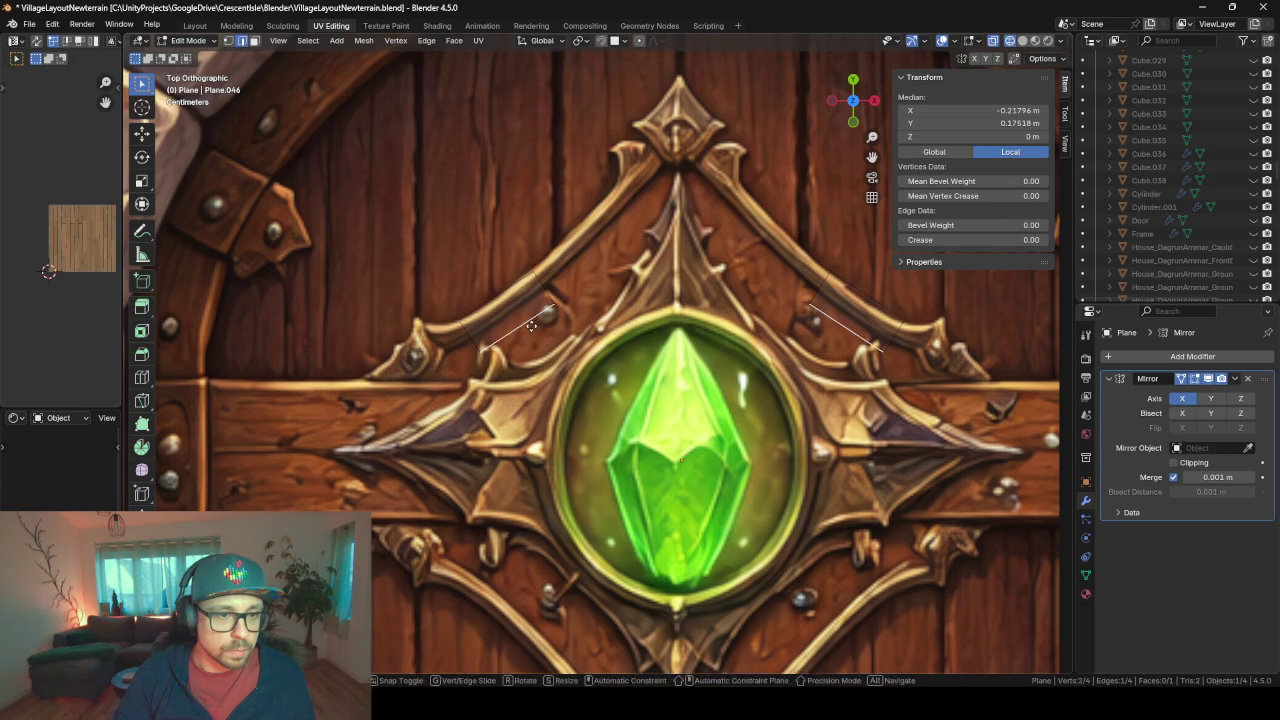
key(g)
key(g)
click(527, 307)
- Extrude the strip's end edge up along the arm, turning it toward the peak
click(537, 284)
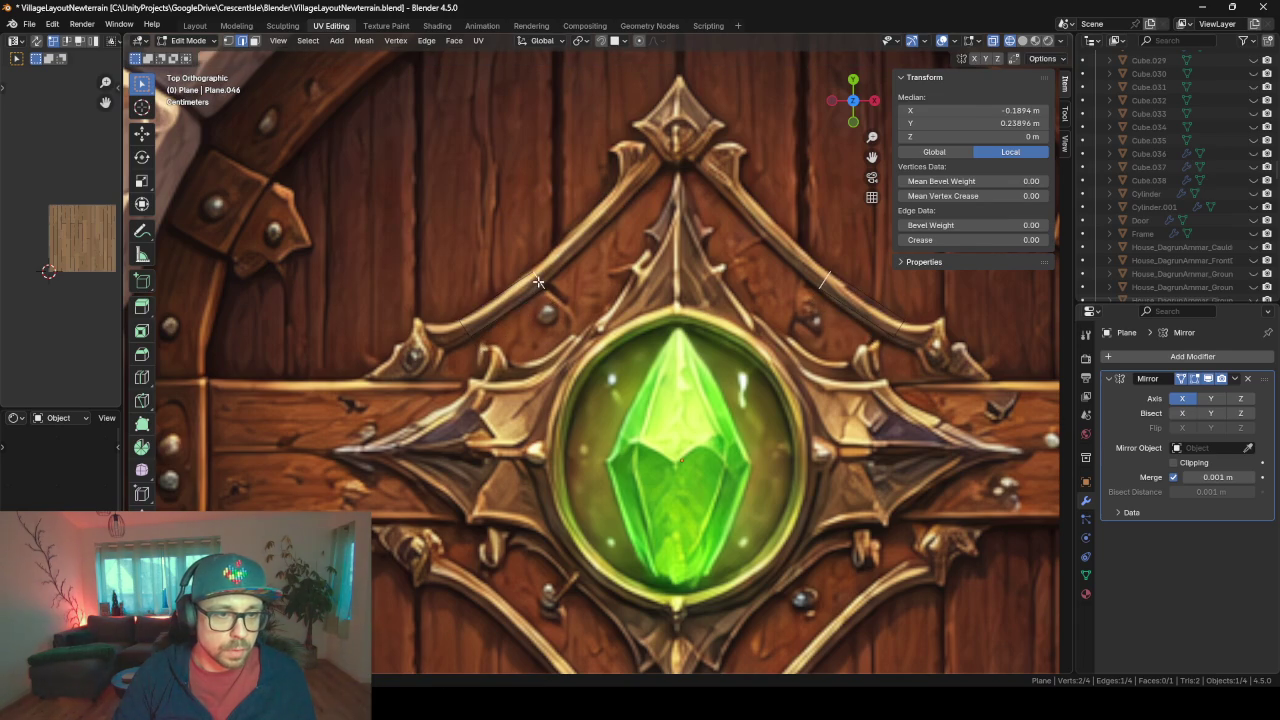
key(e)
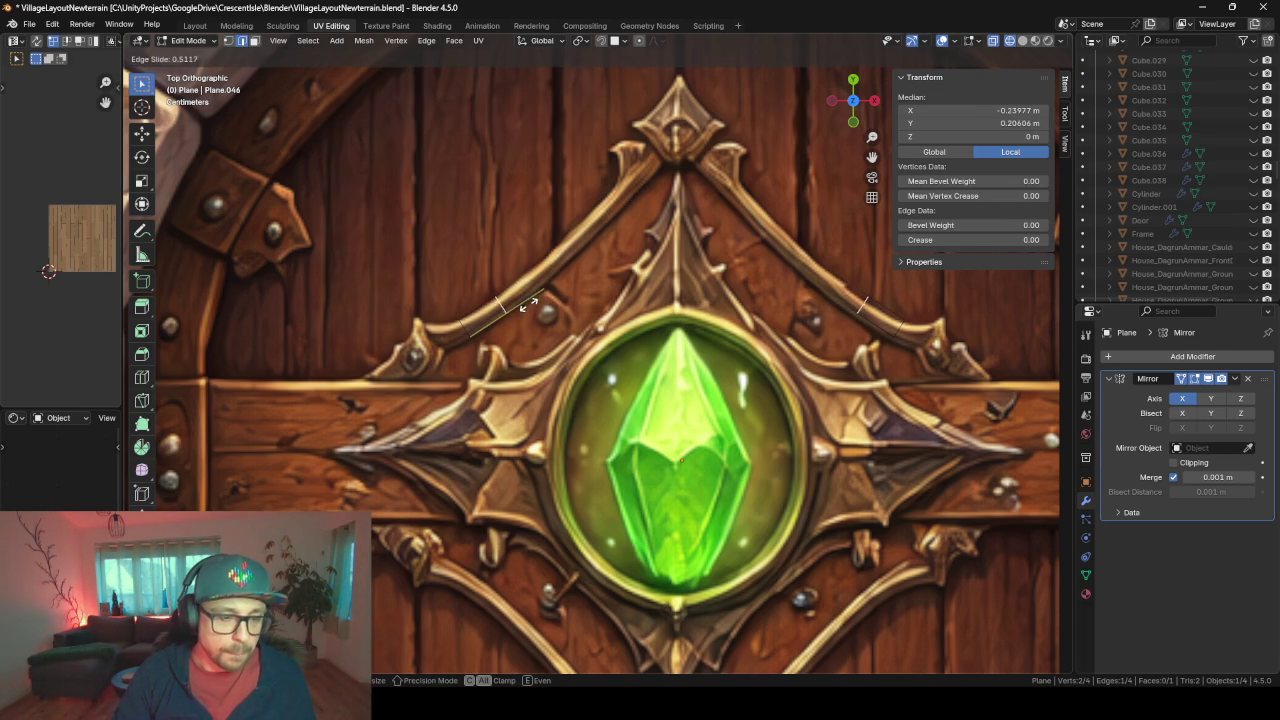
click(532, 300)
key(g)
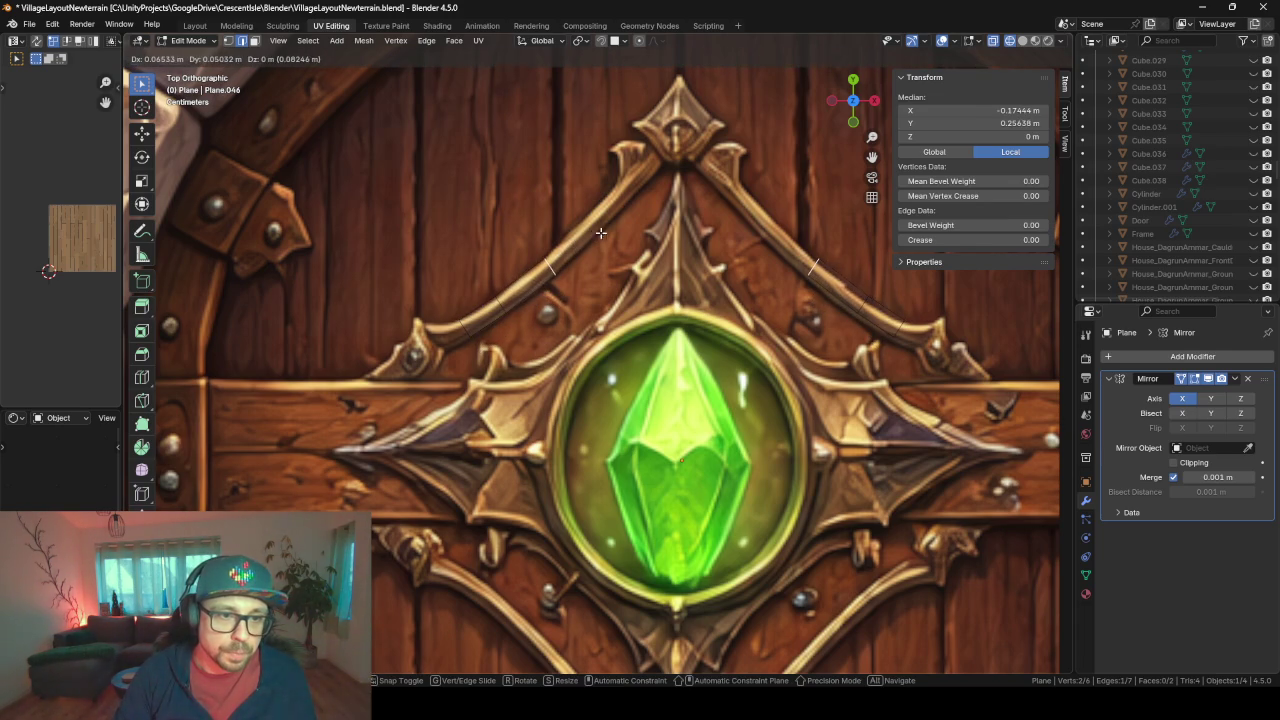
key(r)
click(659, 265)
key(e)
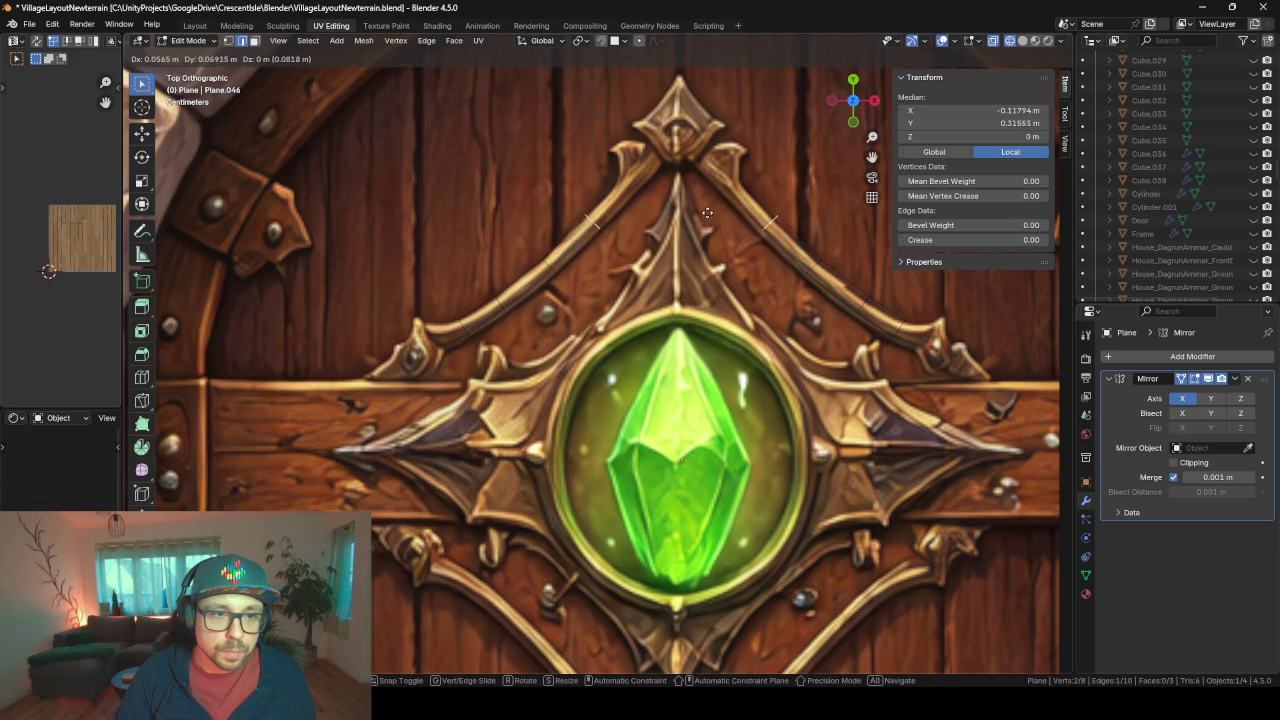
click(712, 208)
- Extrude the strip up to the top peak and rotate its end edge to meet it
key(e)
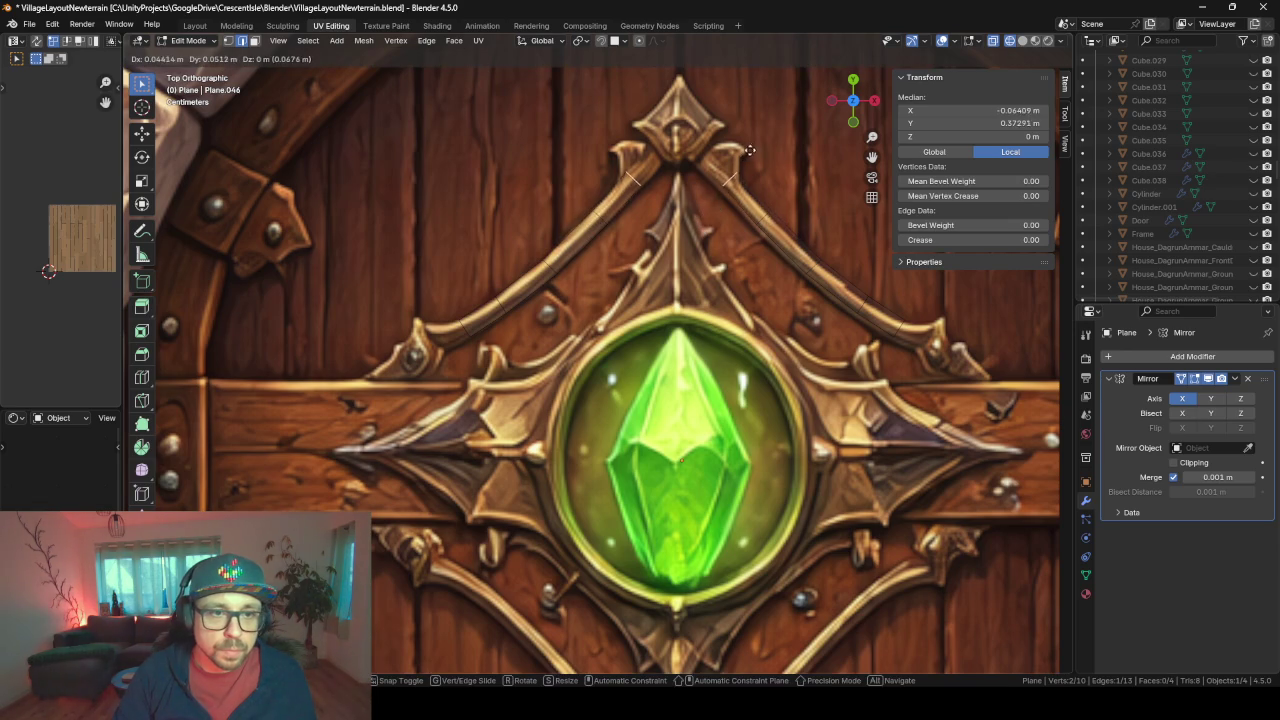
click(758, 140)
key(e)
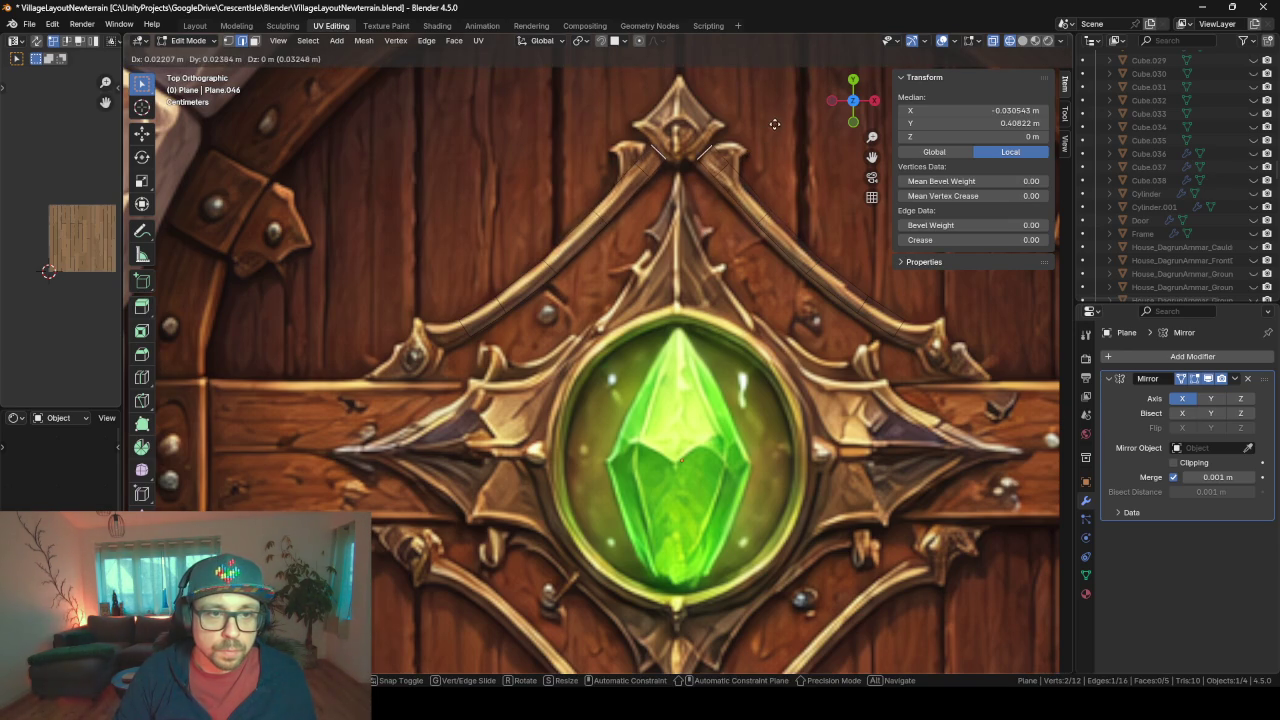
key(r)
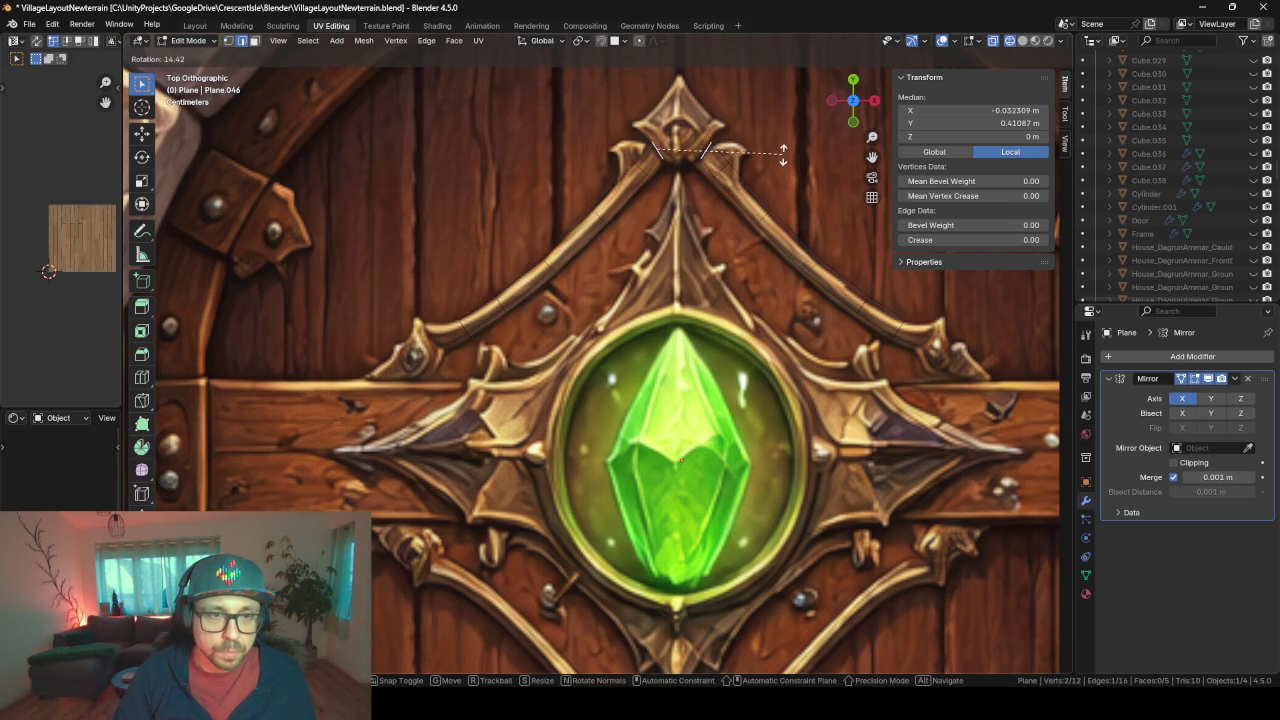
click(783, 152)
key(g)
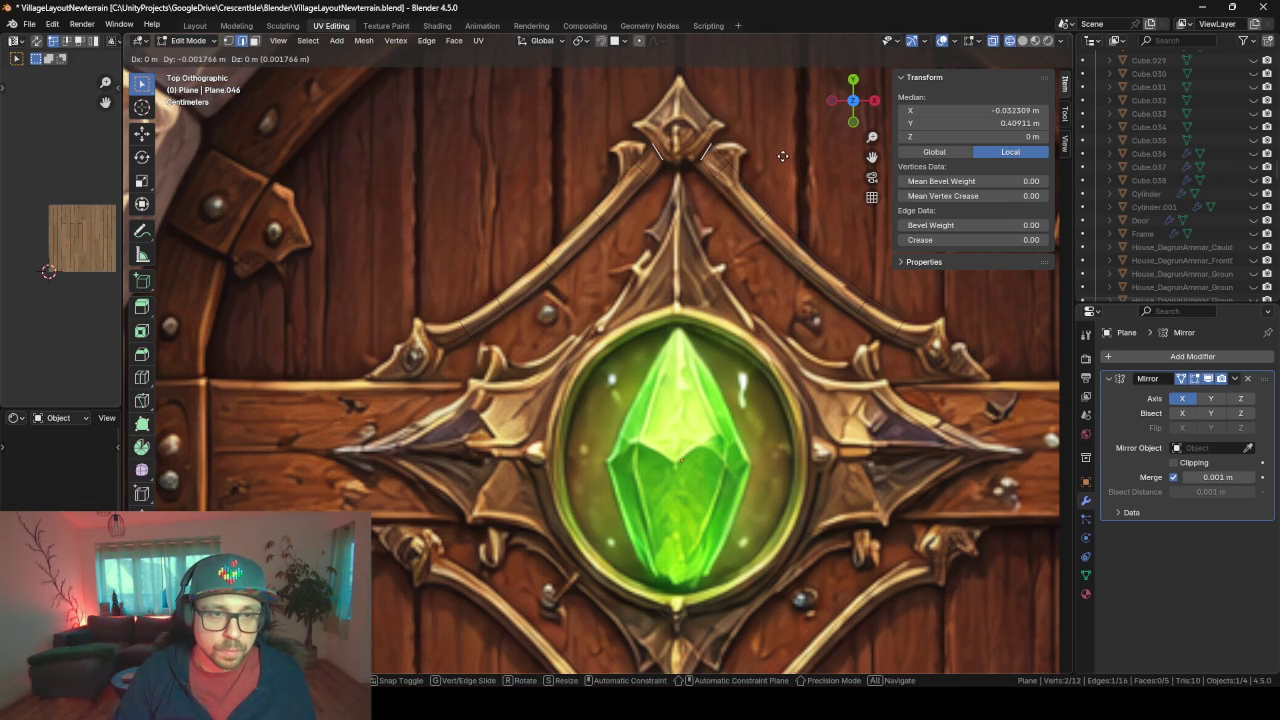
click(783, 156)
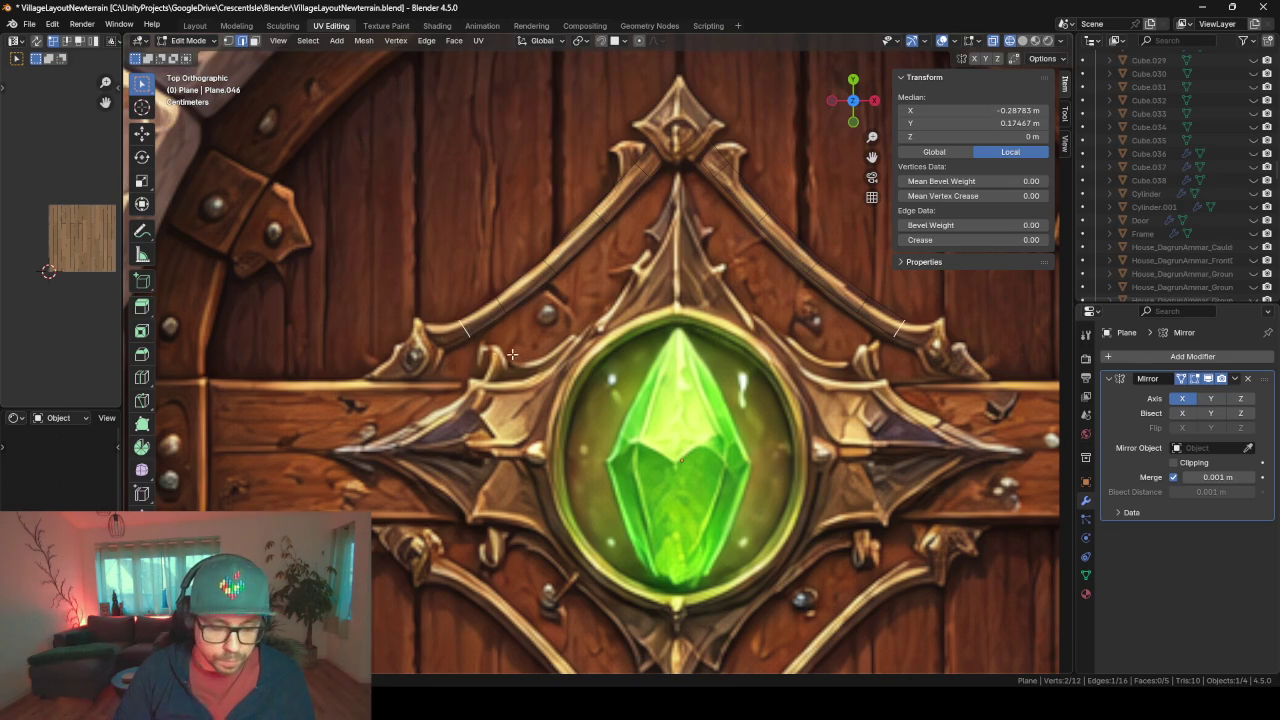
- Extrude the lower end down to the bracket tip and scale it to flare
key(e)
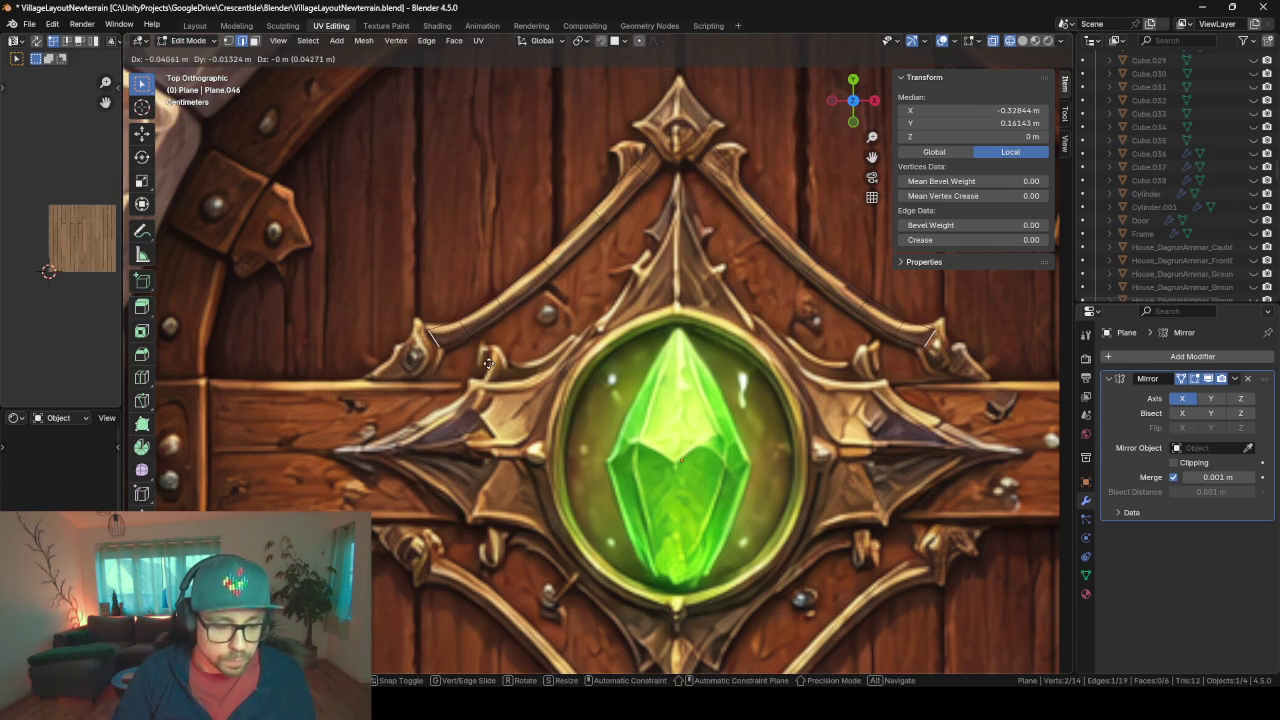
click(489, 363)
key(s)
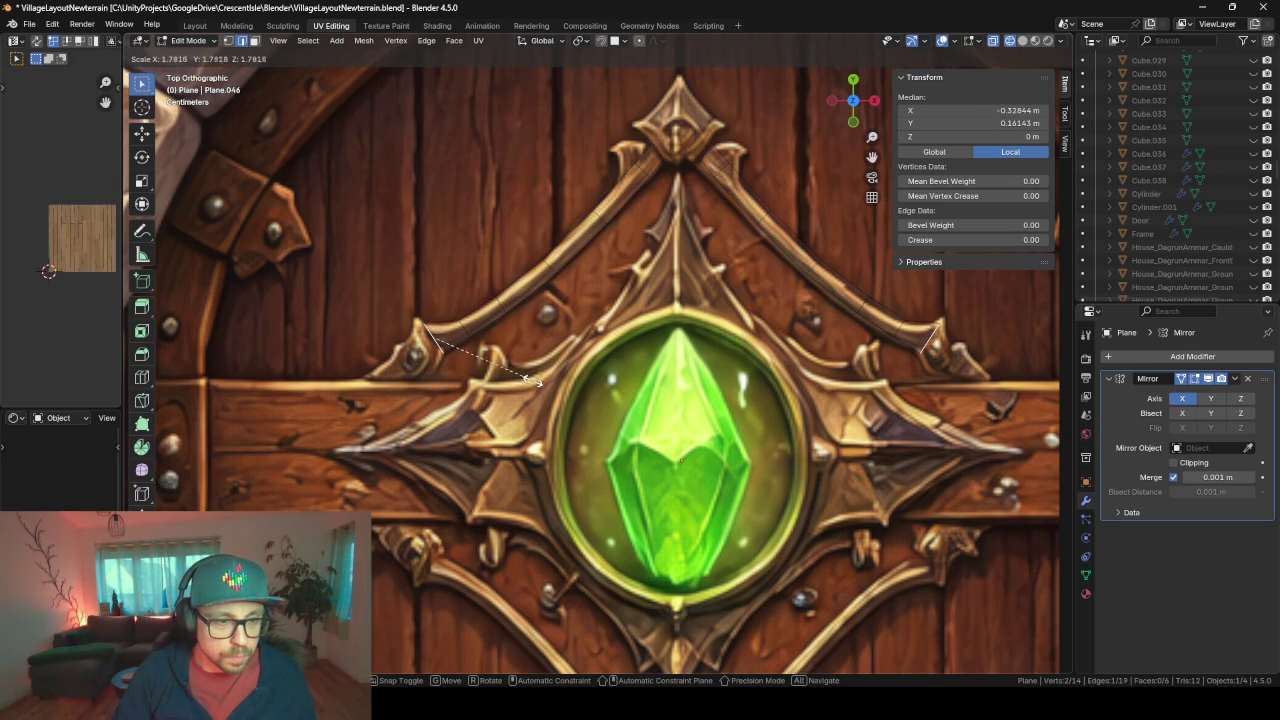
click(535, 380)
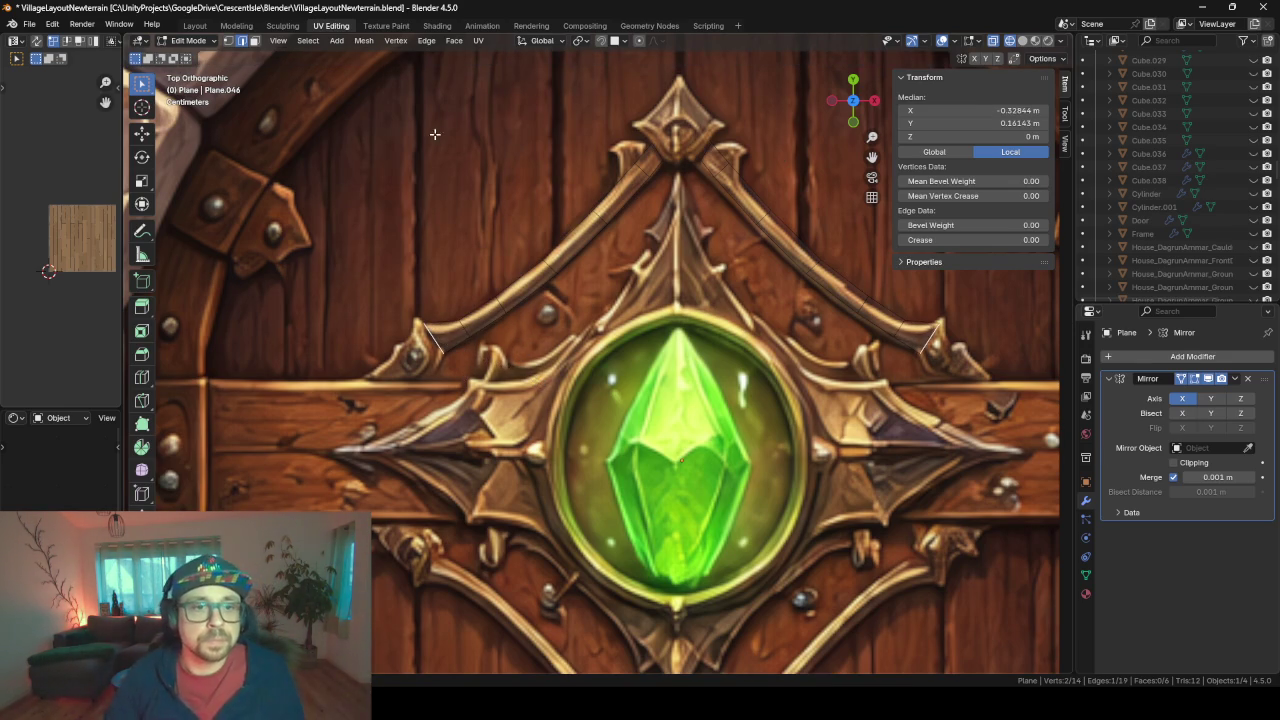
scroll(564, 307, up, 2)
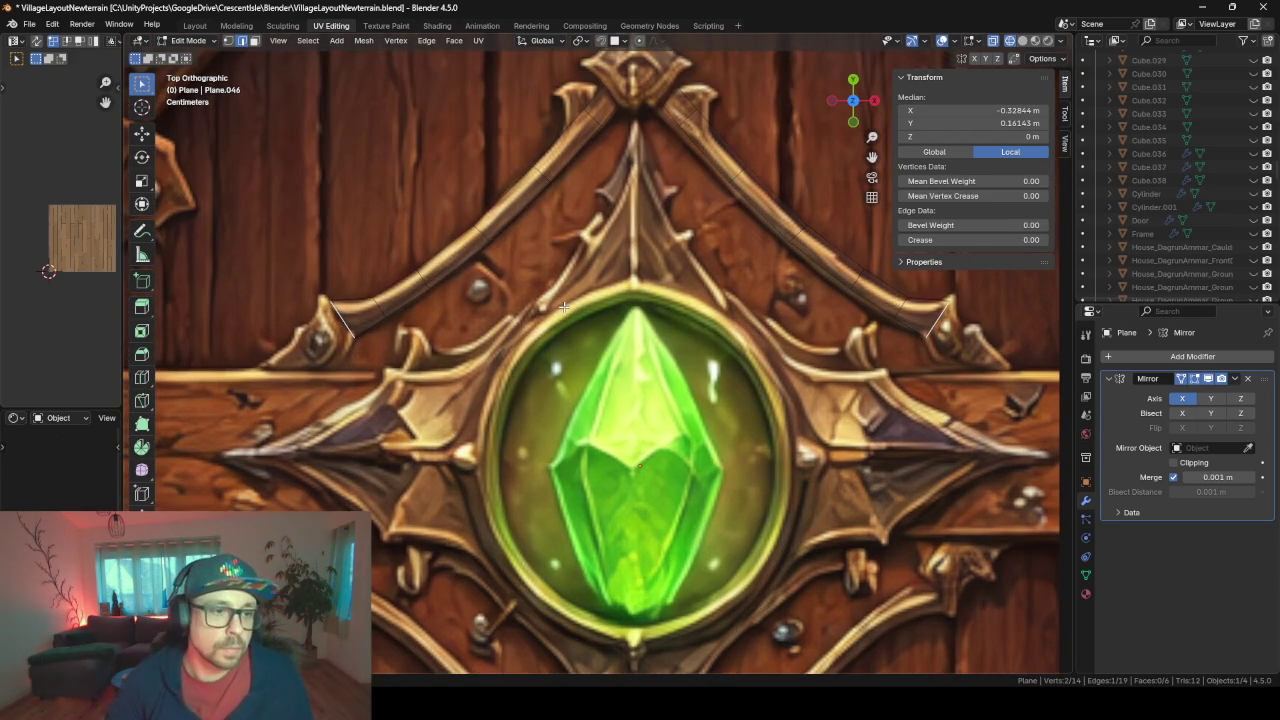
scroll(563, 306, down, 2)
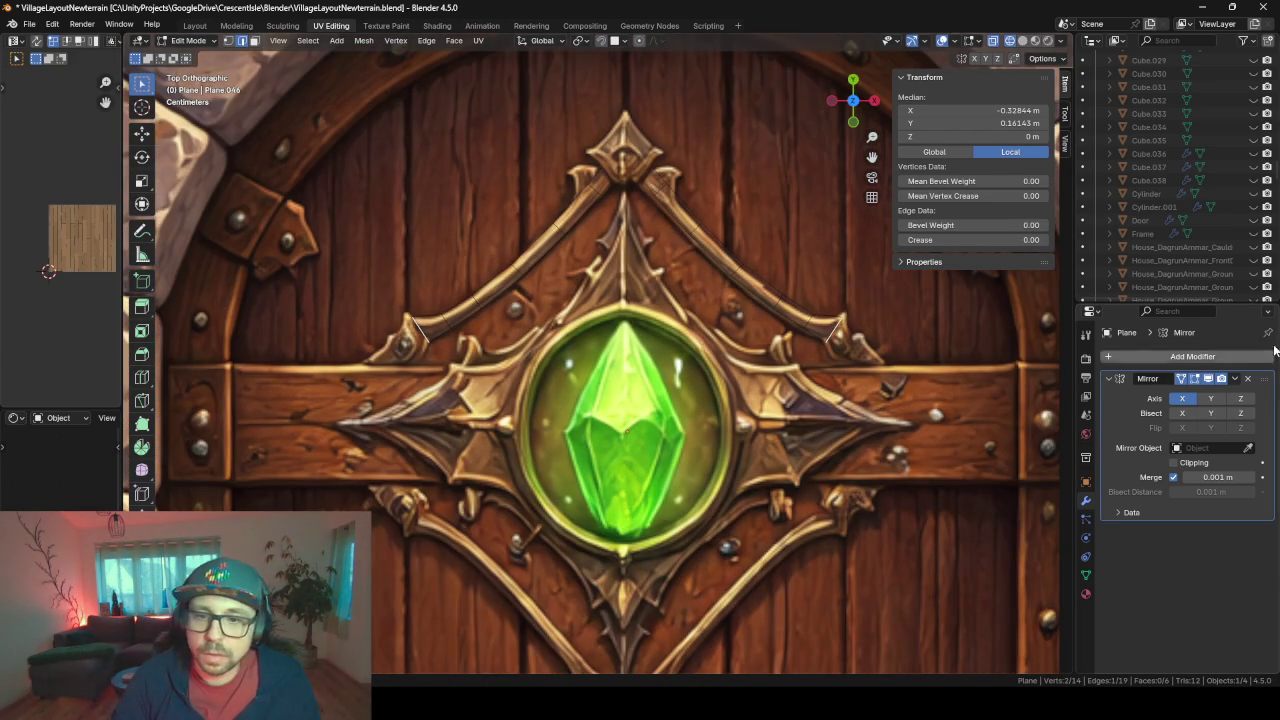
- Collapse the Mirror panel and add a Solidify modifier to the strip
click(1107, 378)
click(1140, 362)
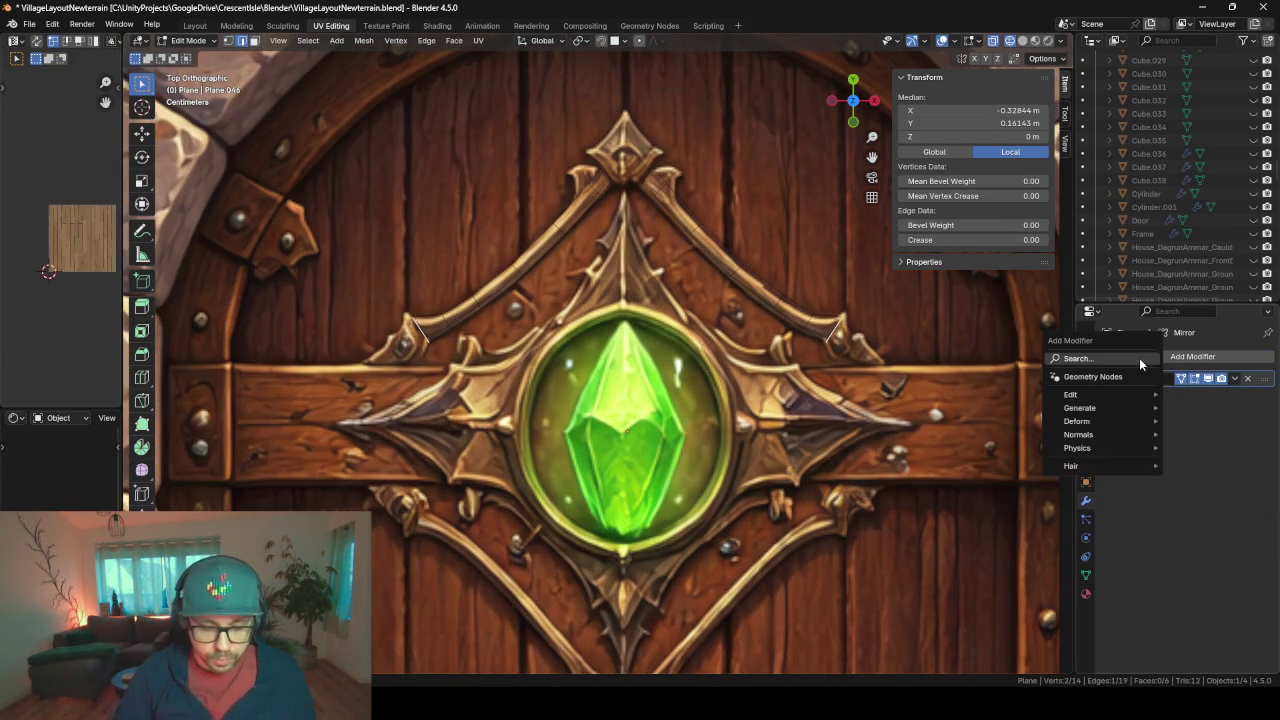
text(sol)
key(Return)
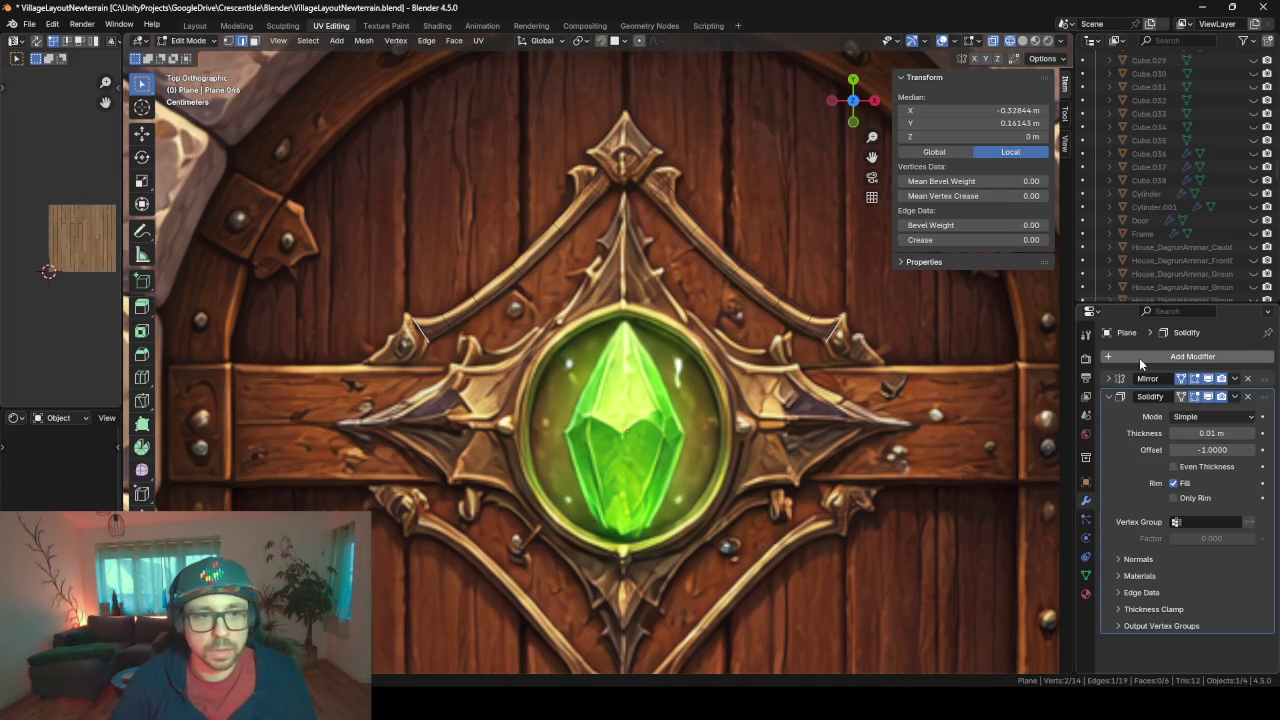
click(1181, 397)
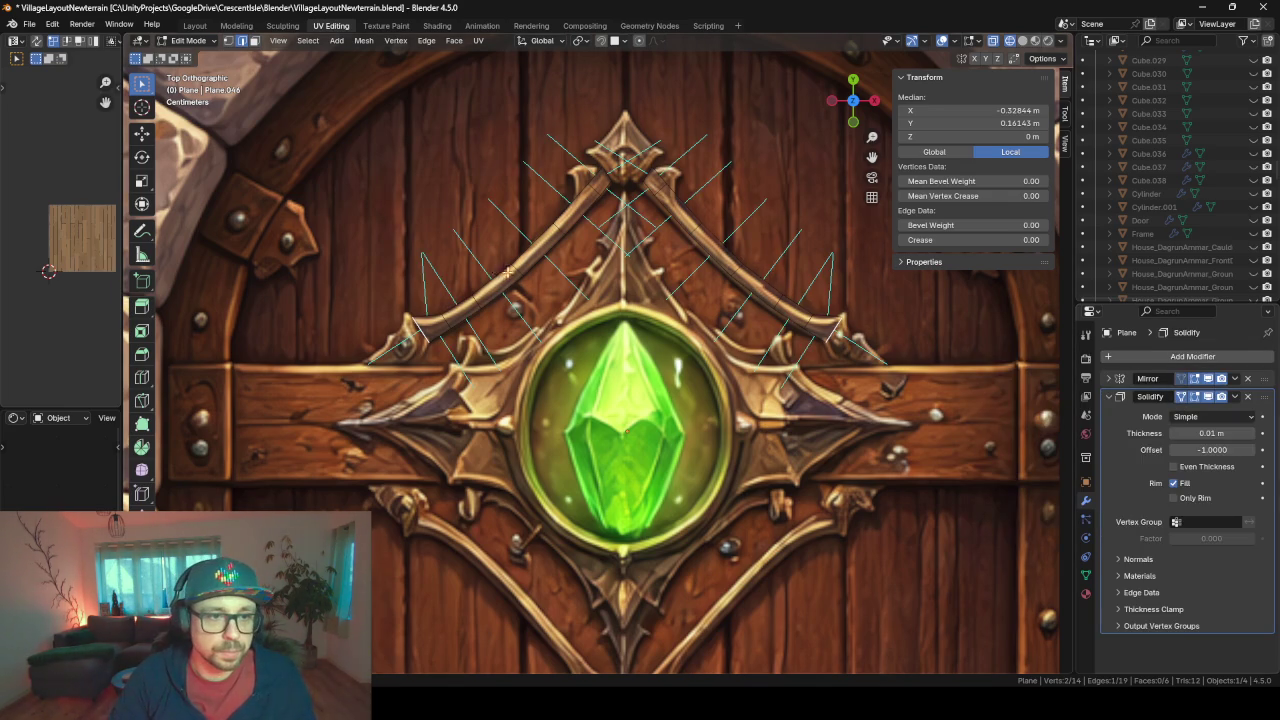
- Switch to shaded view, return to Object Mode, and isolate the strip at an oblique angle
middle_drag(508, 273, 529, 207)
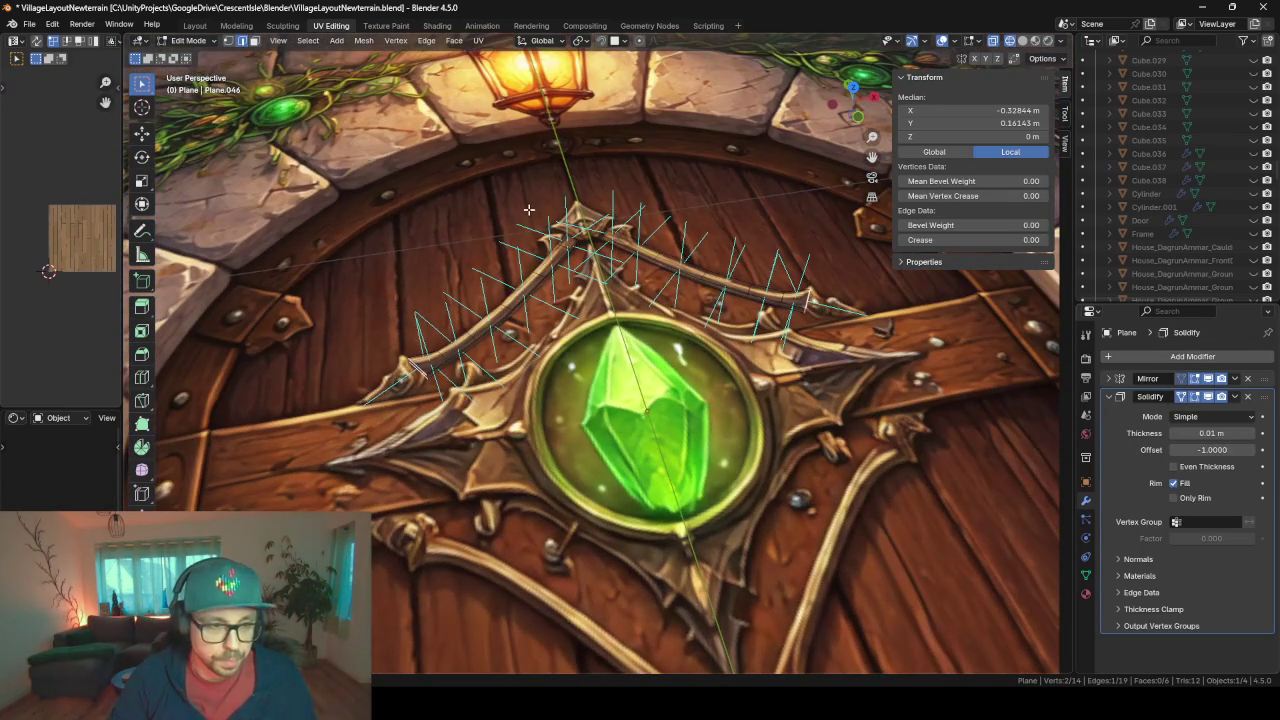
key(shift+z)
middle_drag(485, 374, 500, 300)
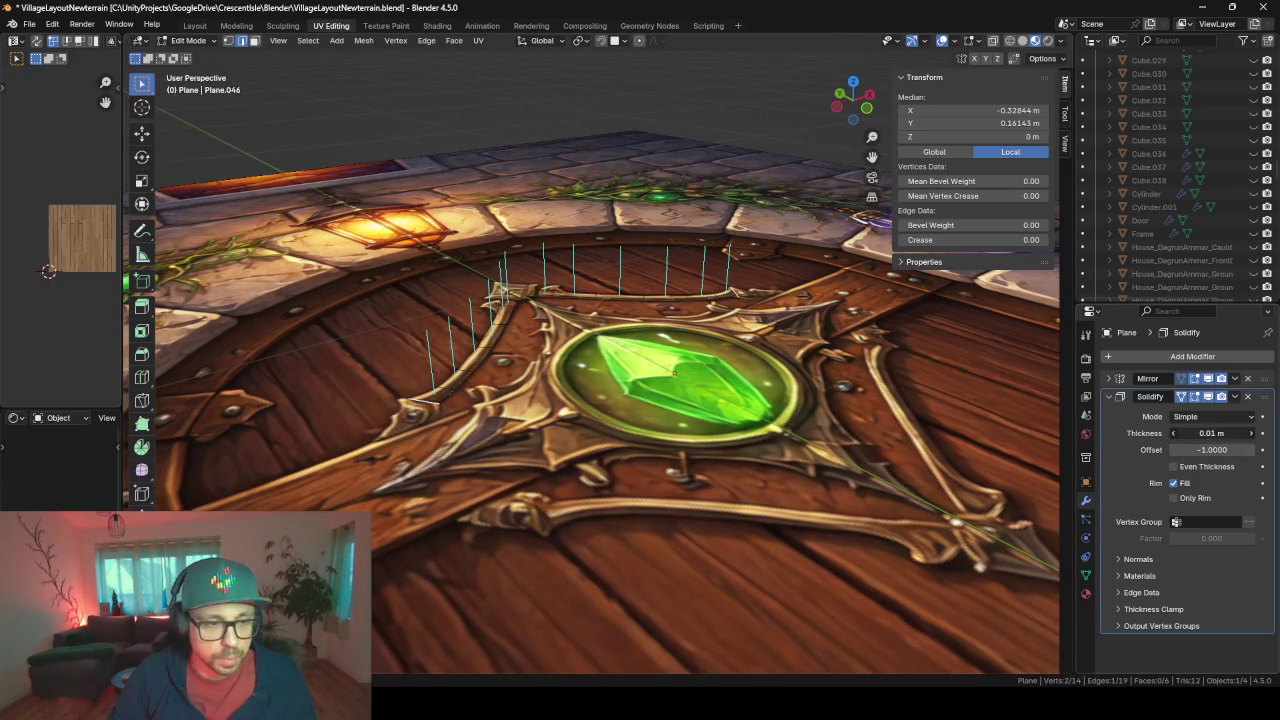
key(Tab)
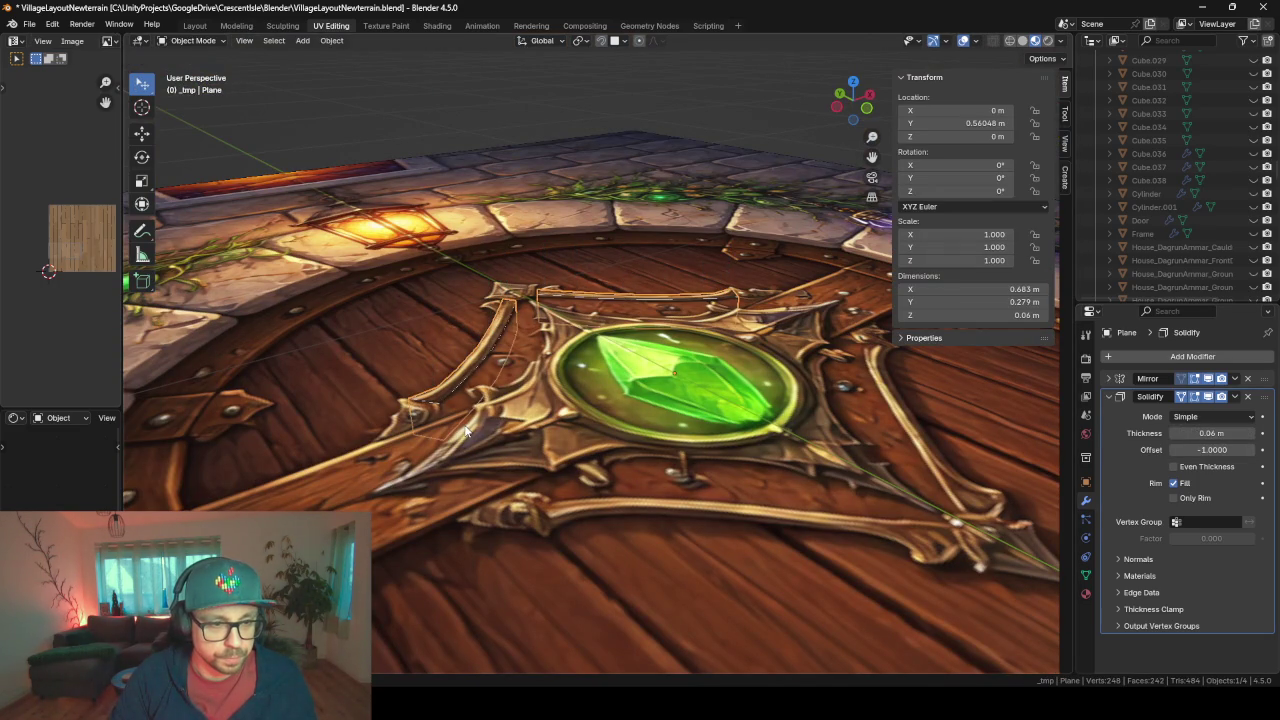
middle_drag(470, 436, 500, 404)
key(KP_Divide)
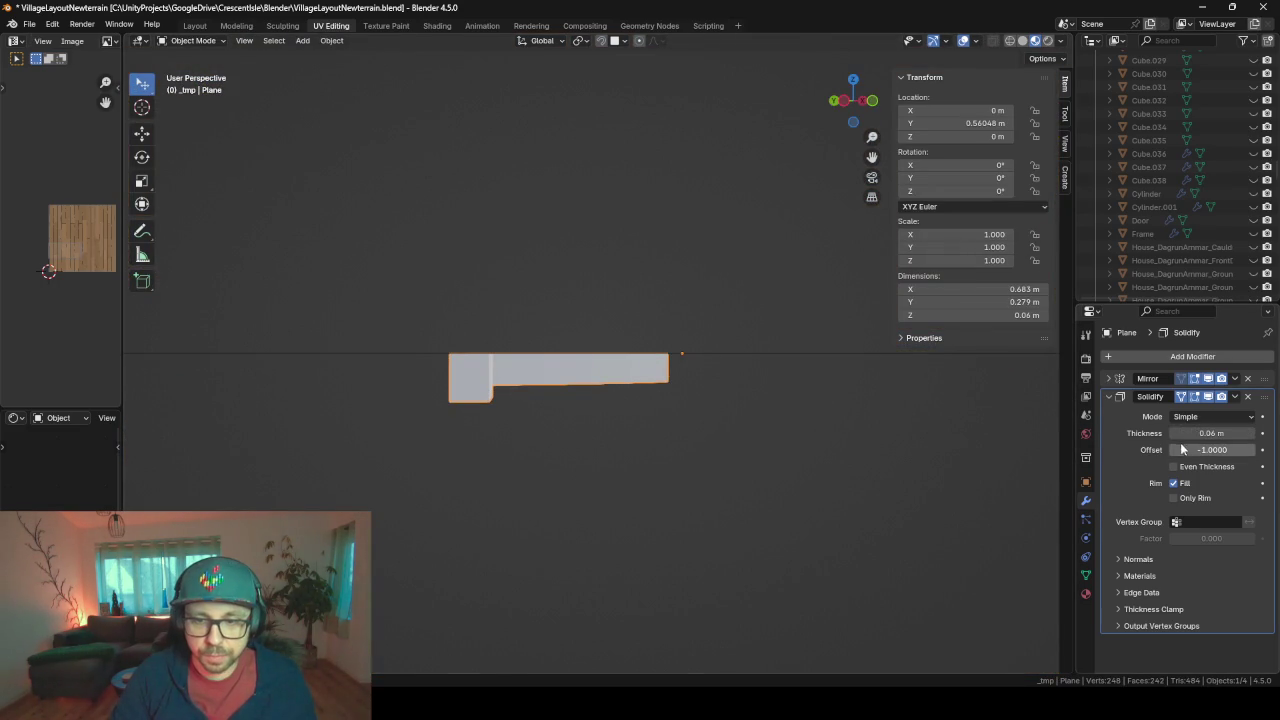
- Set the Solidify thickness to -0.01 m and view the strip against the green gem
click(1195, 433)
text(0.01)
key(Return)
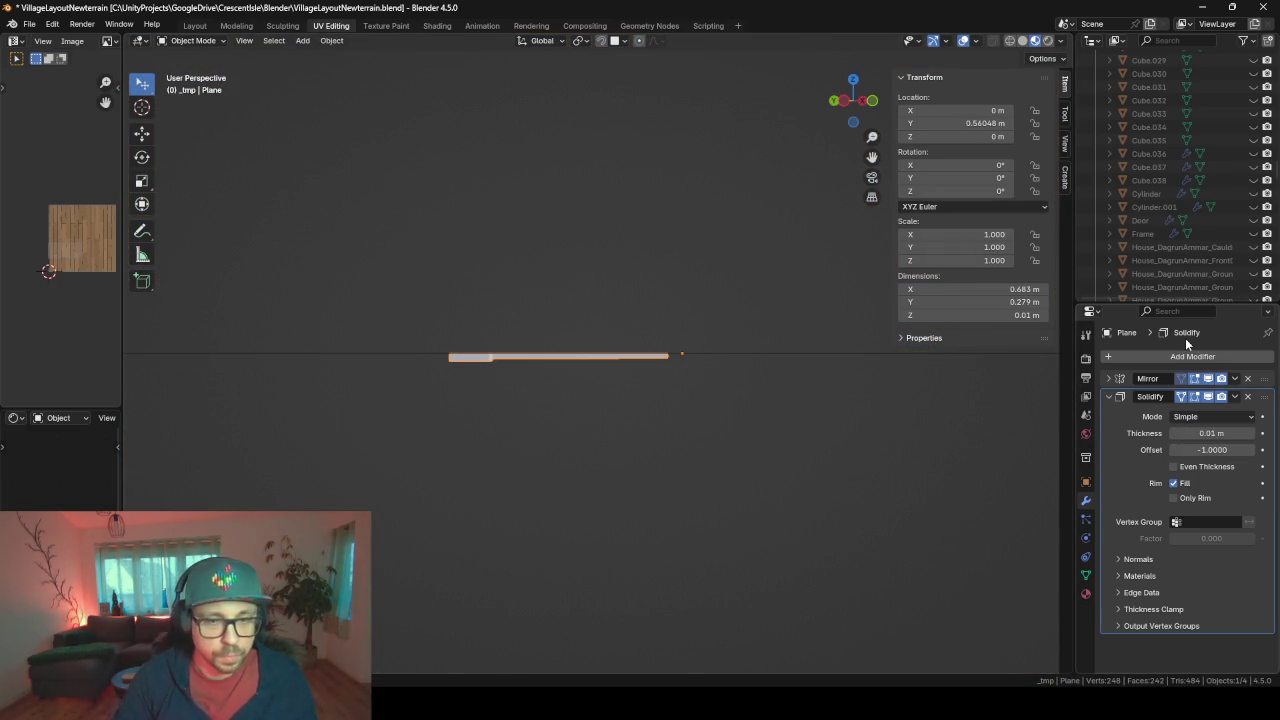
click(1187, 433)
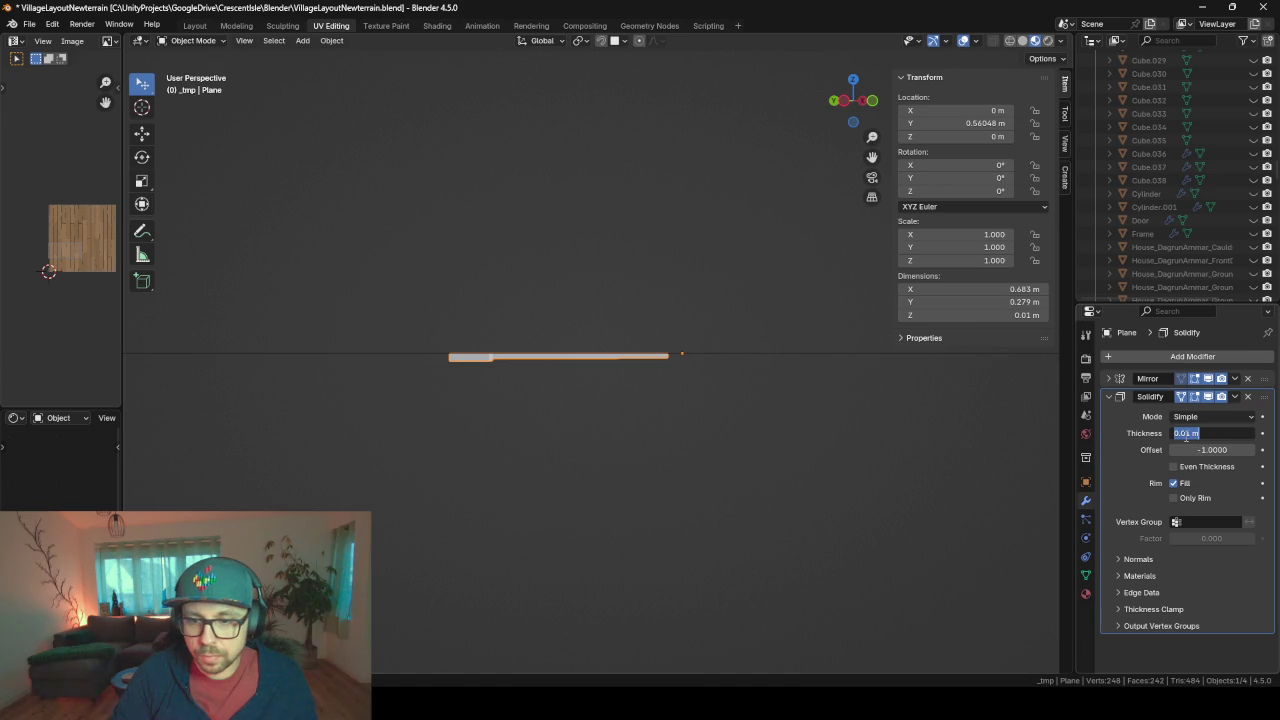
text(-0.01)
key(Return)
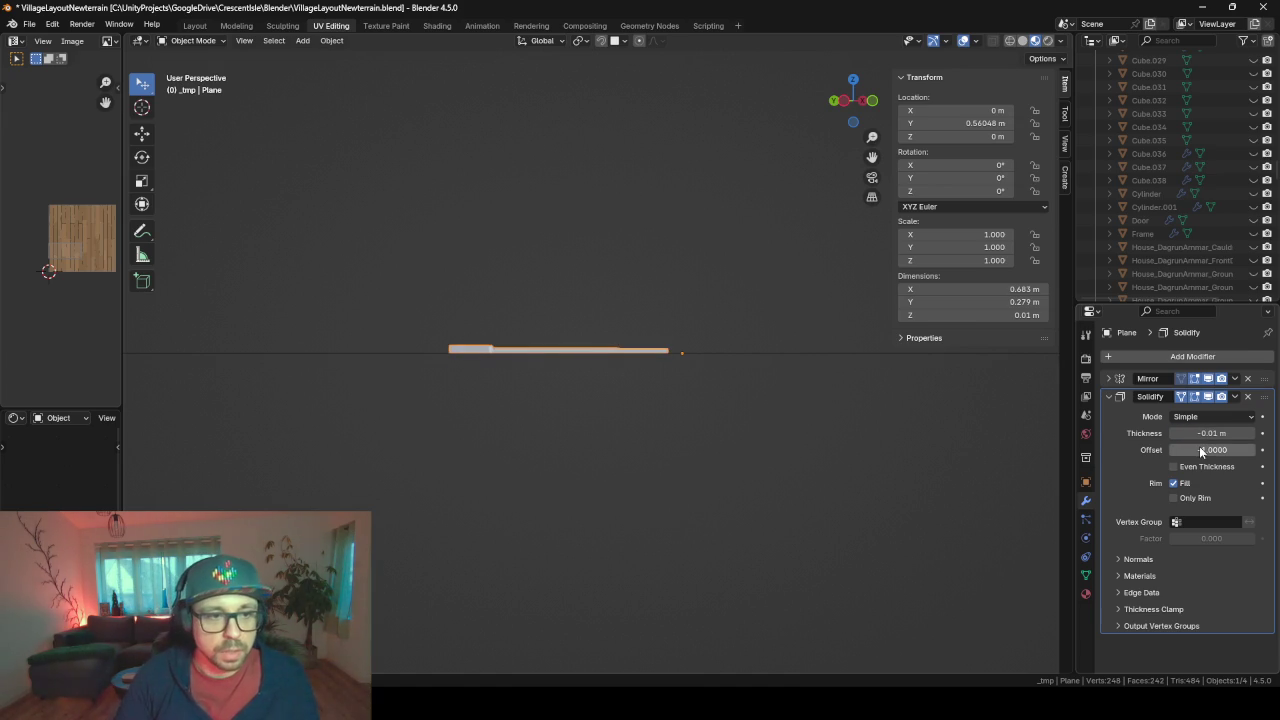
middle_drag(946, 215, 693, 326)
scroll(607, 411, up, 6)
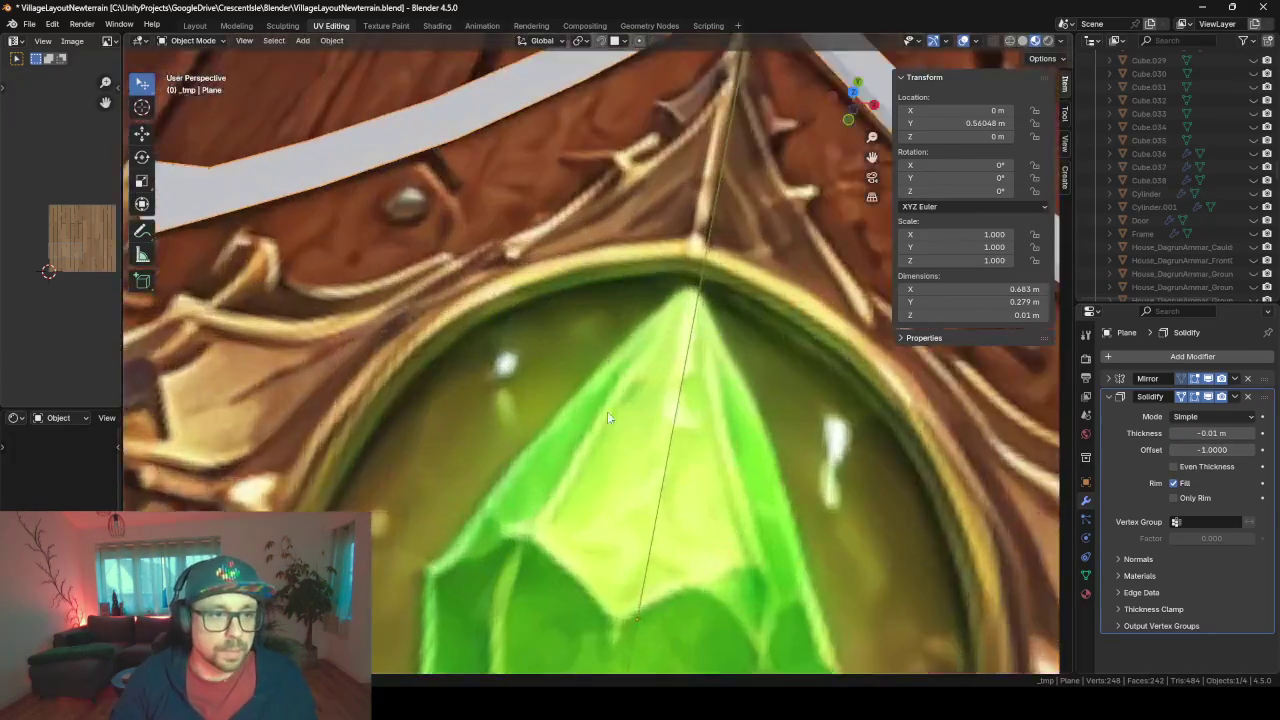
scroll(486, 320, down, 5)
mouse_move(486, 320)
middle_down()
mouse_move(592, 243)
mouse_move(515, 324)
middle_up()
scroll(592, 243, up, 2)
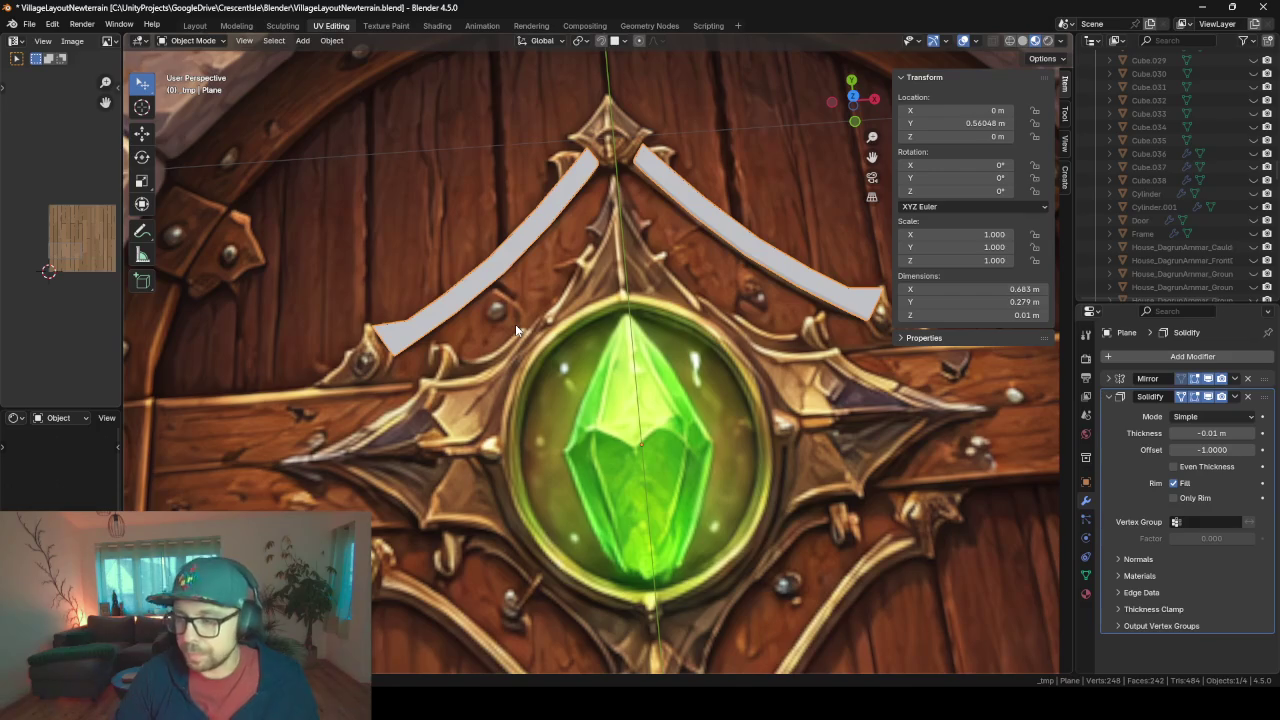
- Edit the strip in top view with the Solidify cage hidden and mirrored edges shown
key(Tab)
key(KP_7)
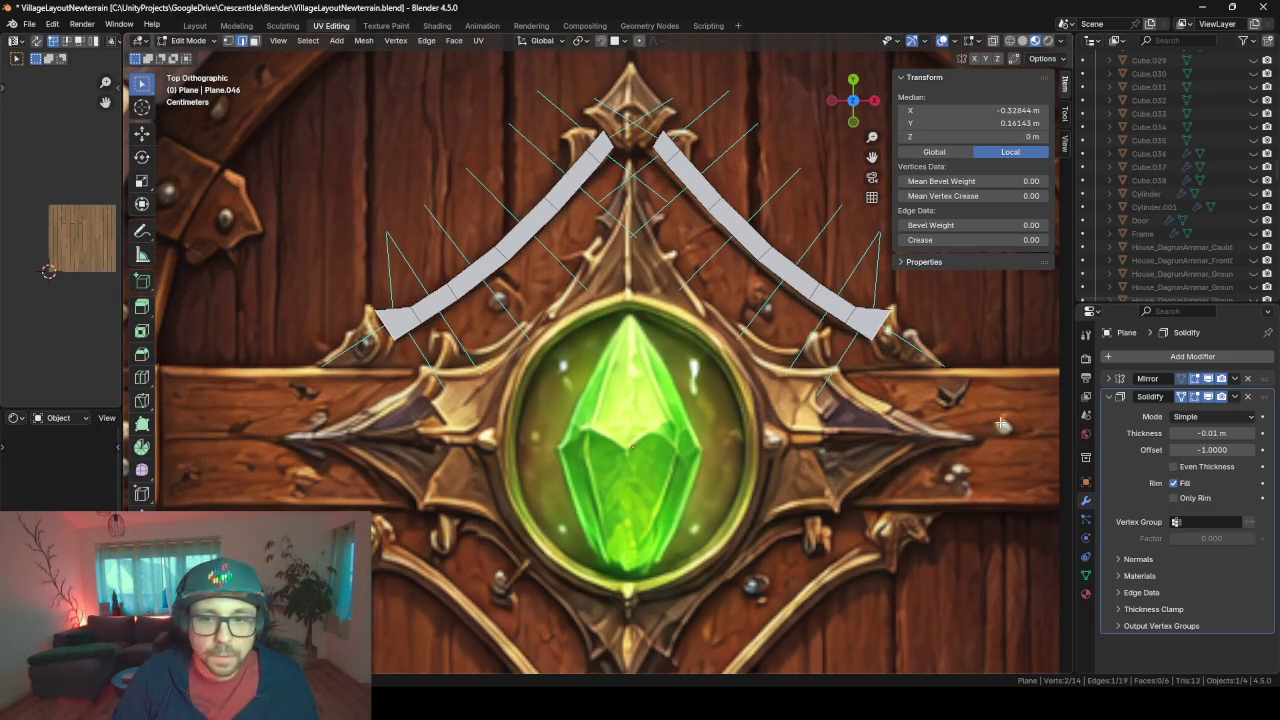
click(1181, 397)
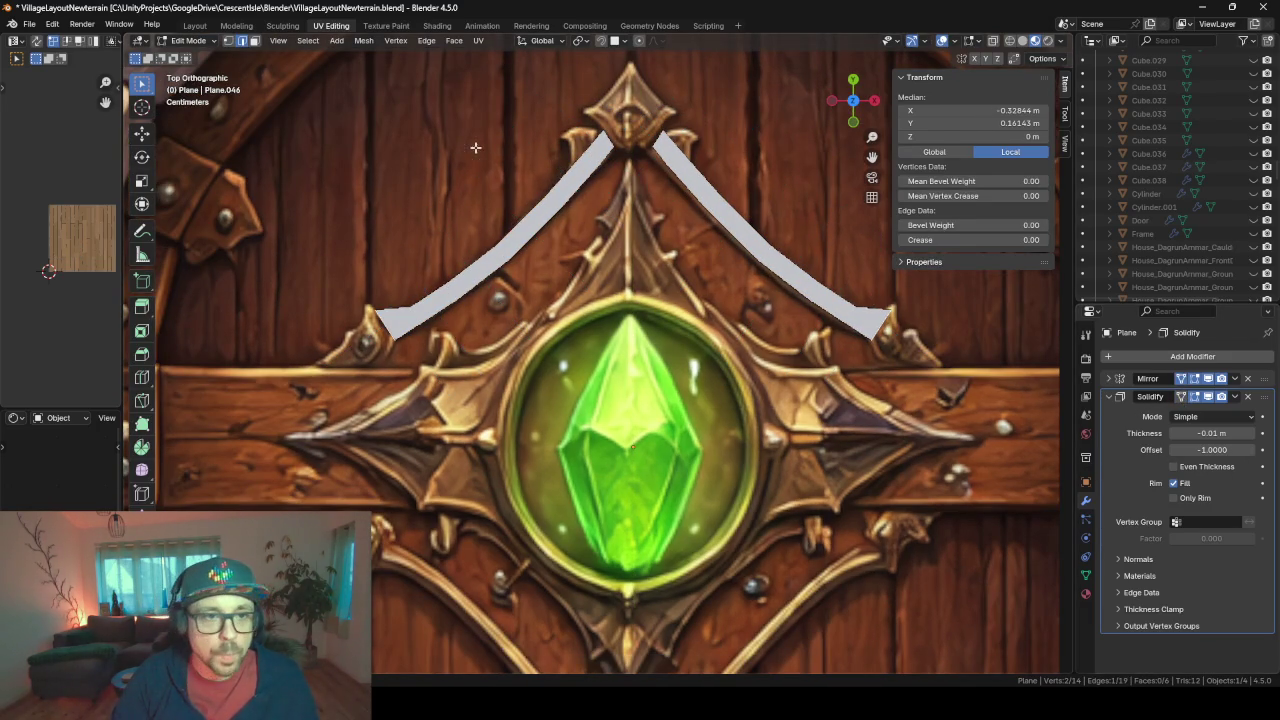
click(1223, 379)
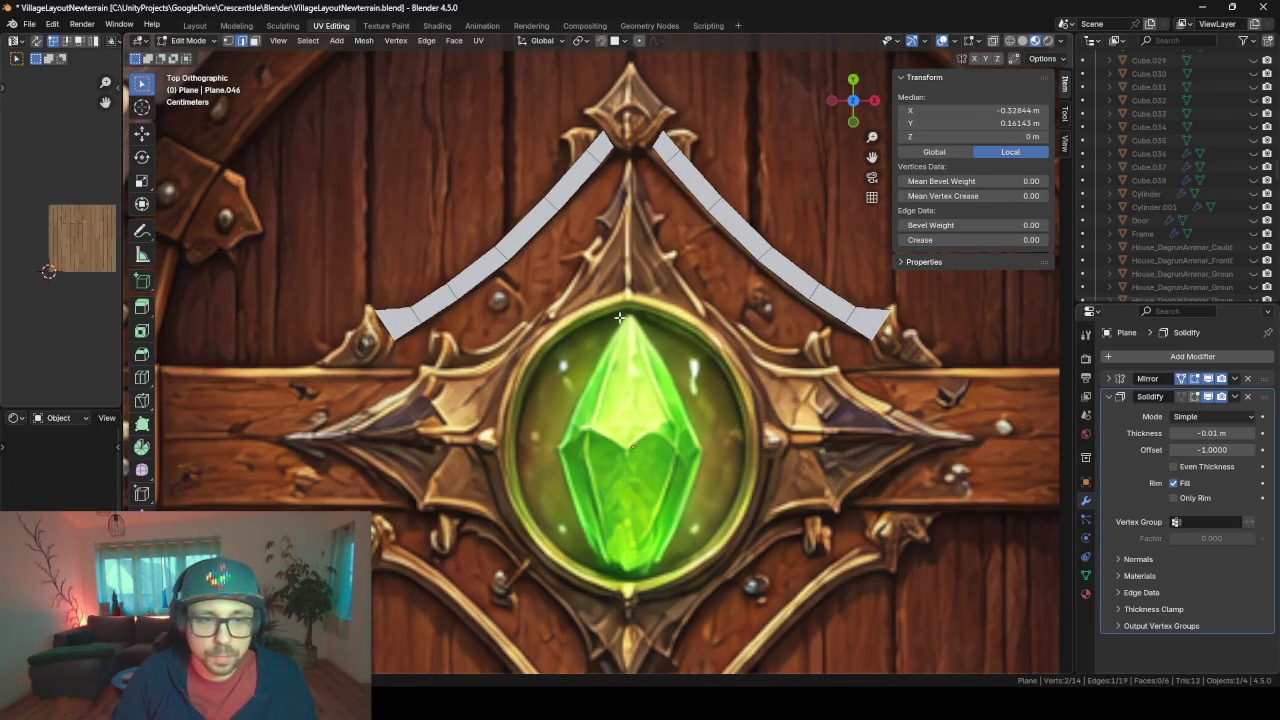
shift+middle_drag(620, 158, 597, 300)
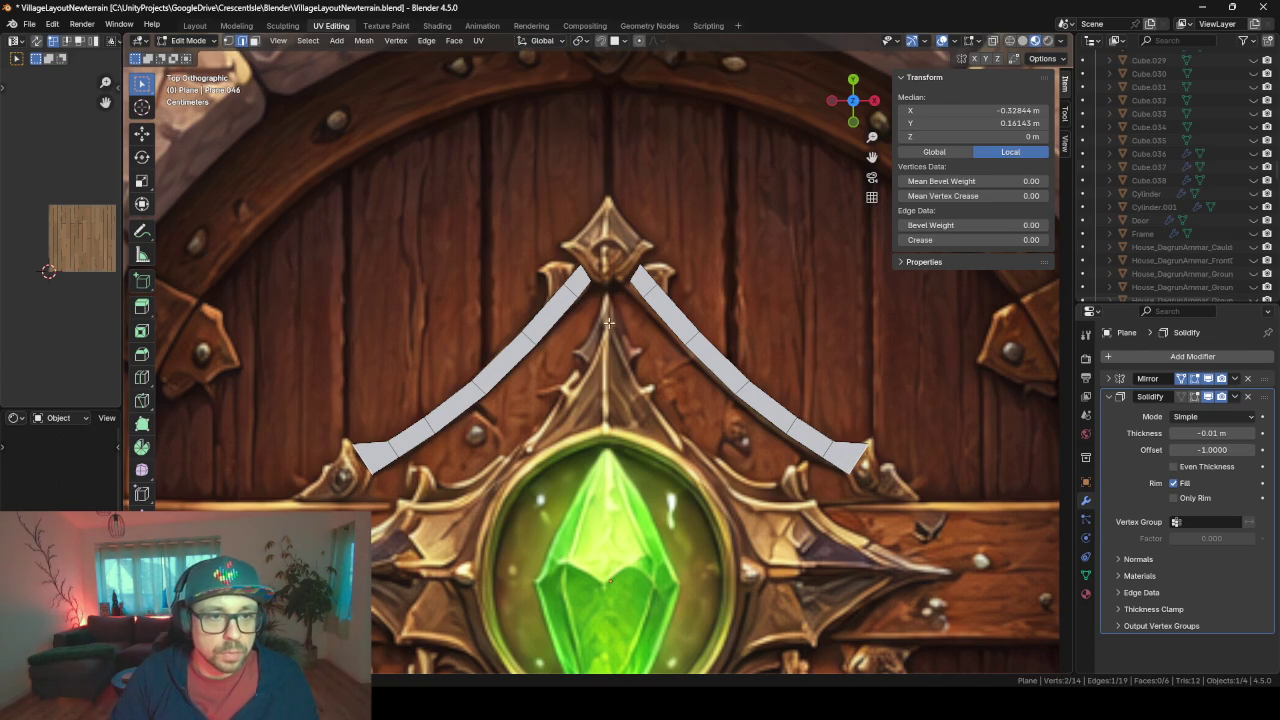
- Add a plane to the strip mesh, shrink it, and place it near the ornament
key(shift+a)
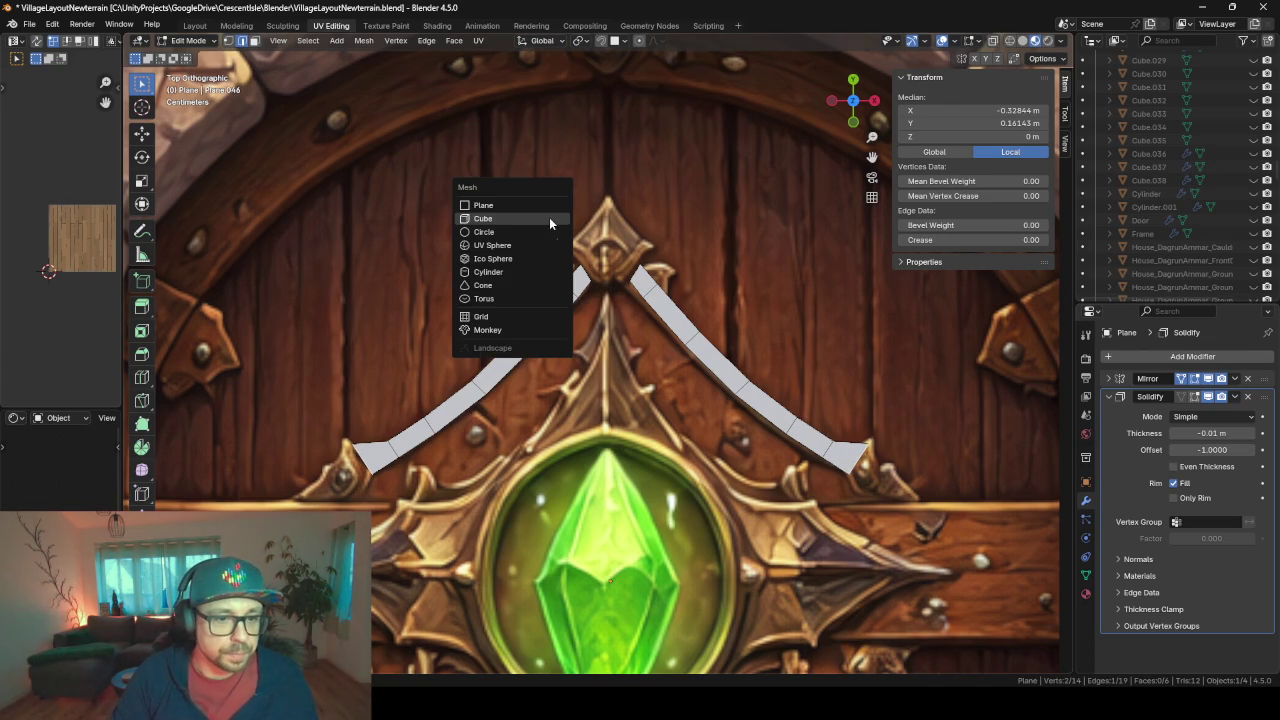
click(555, 206)
scroll(618, 278, down, 8)
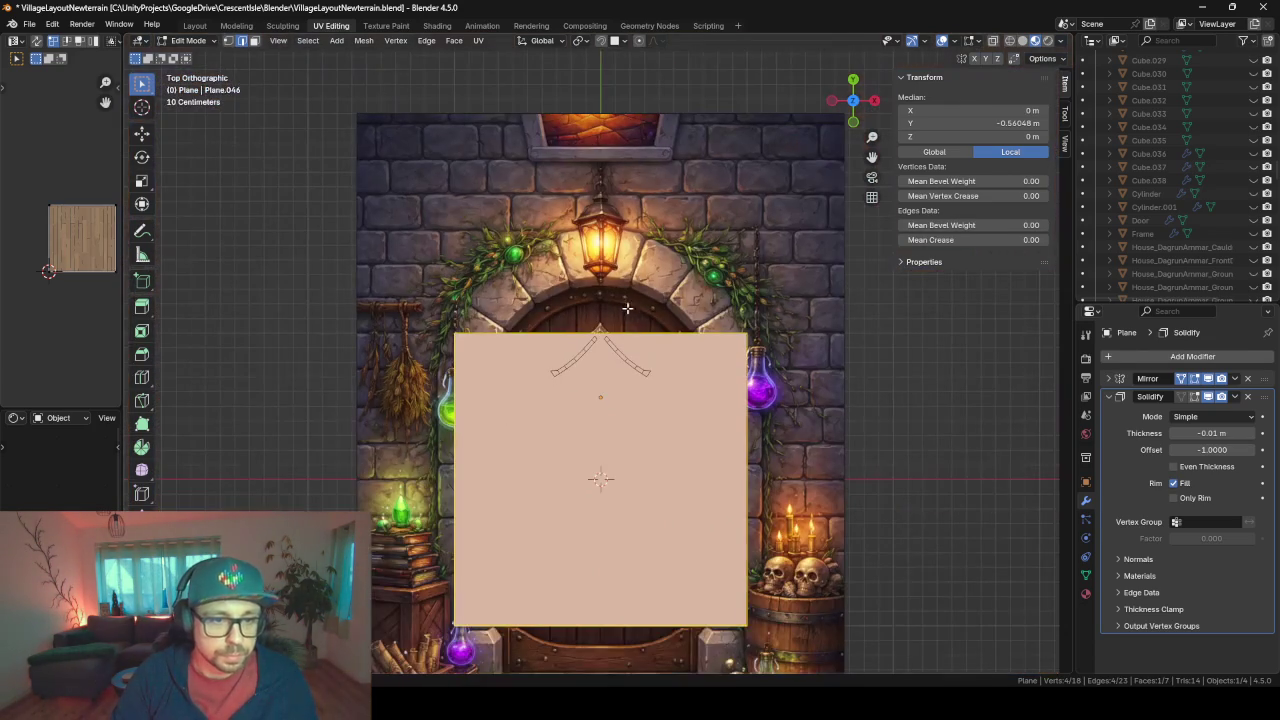
key(s)
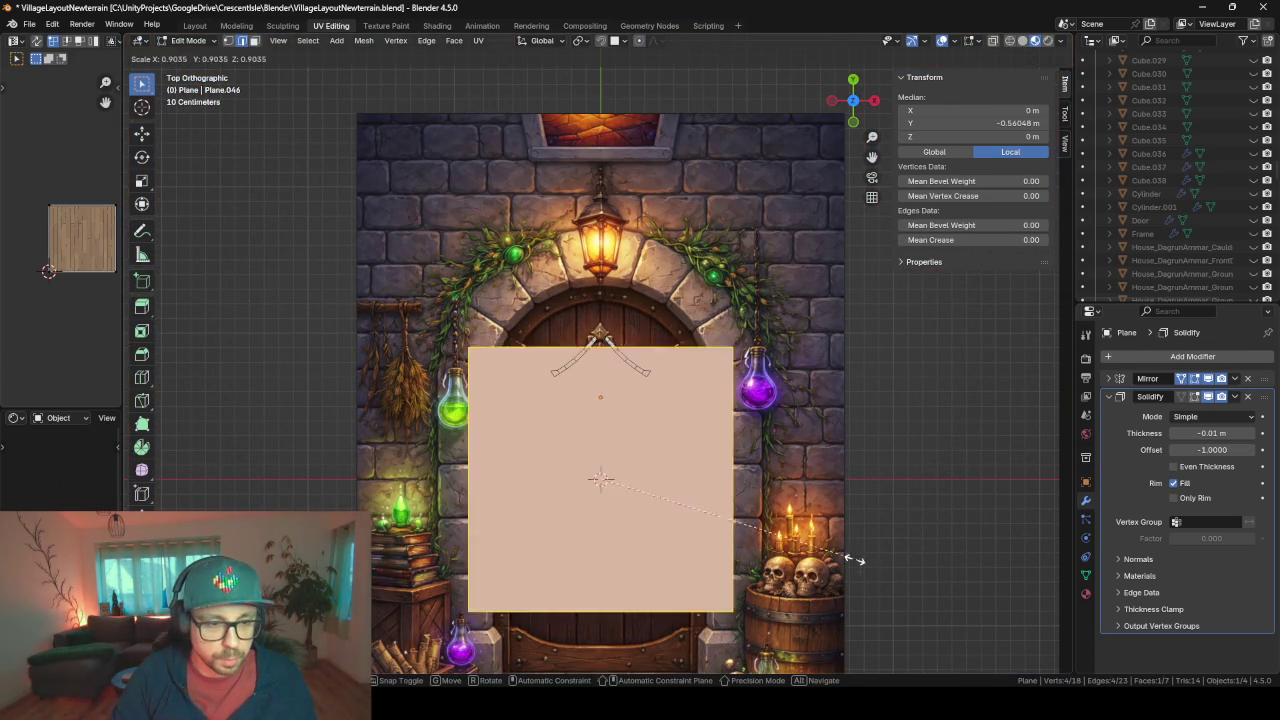
key(g)
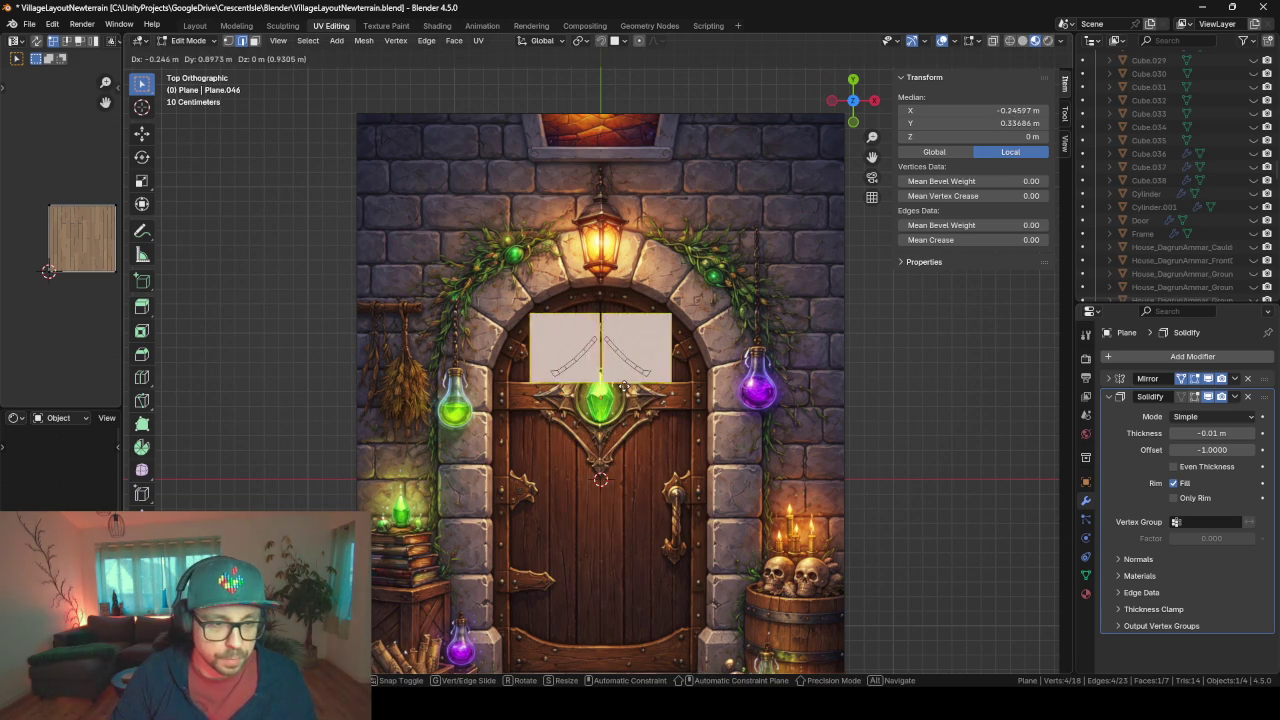
click(599, 366)
key(KP_Decimal)
scroll(599, 366, down, 3)
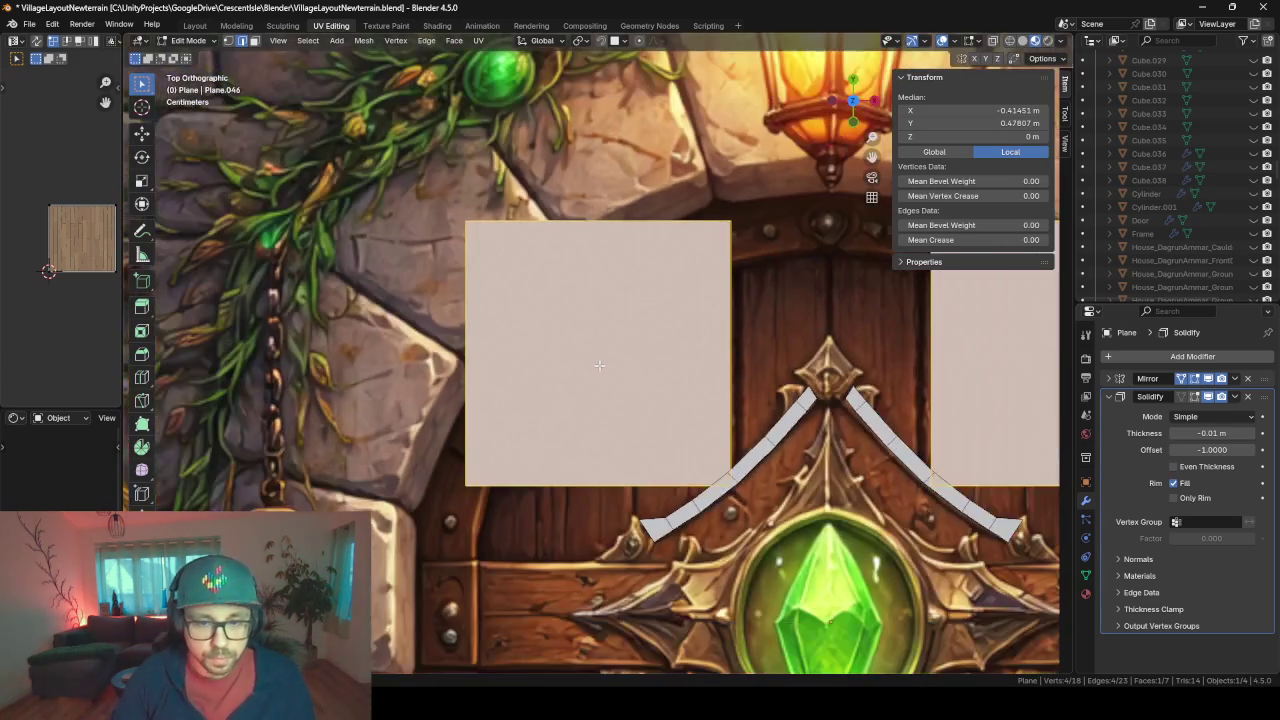
- Scale the plane down to a small square and move it to the arch top
key(s)
click(608, 391)
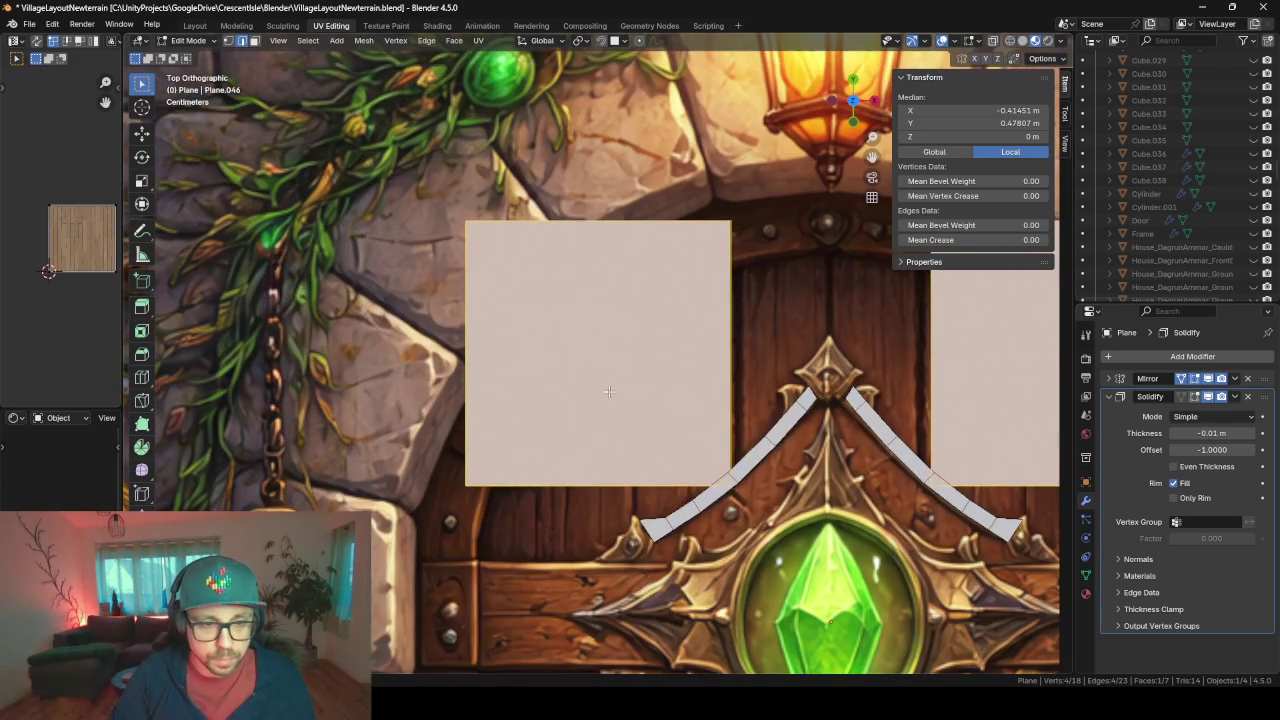
key(s)
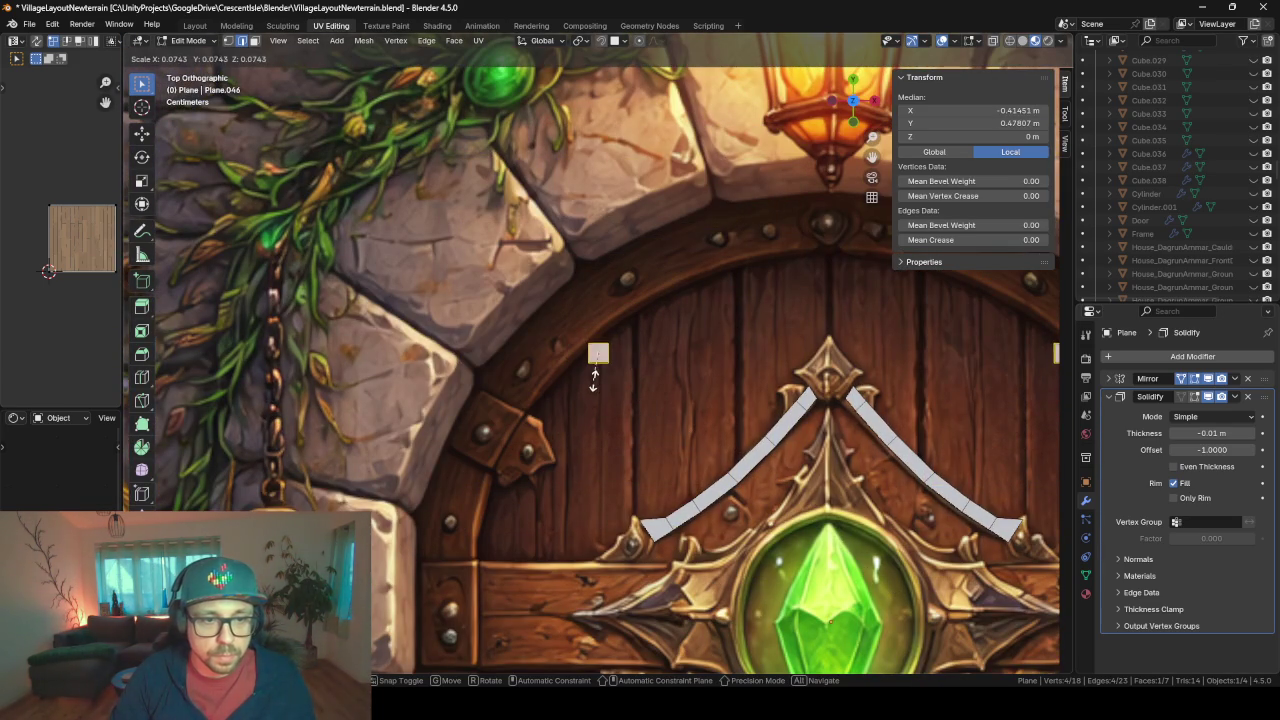
click(593, 380)
key(g)
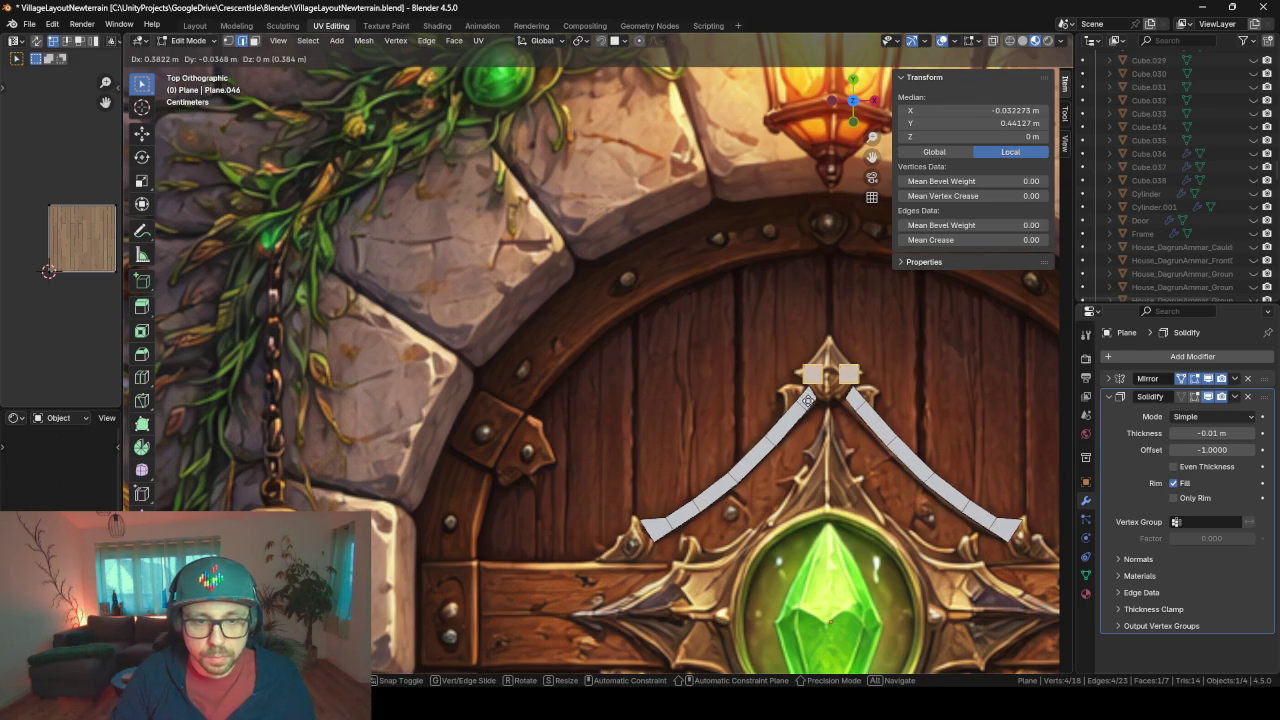
click(792, 378)
key(KP_Decimal)
scroll(791, 378, down, 10)
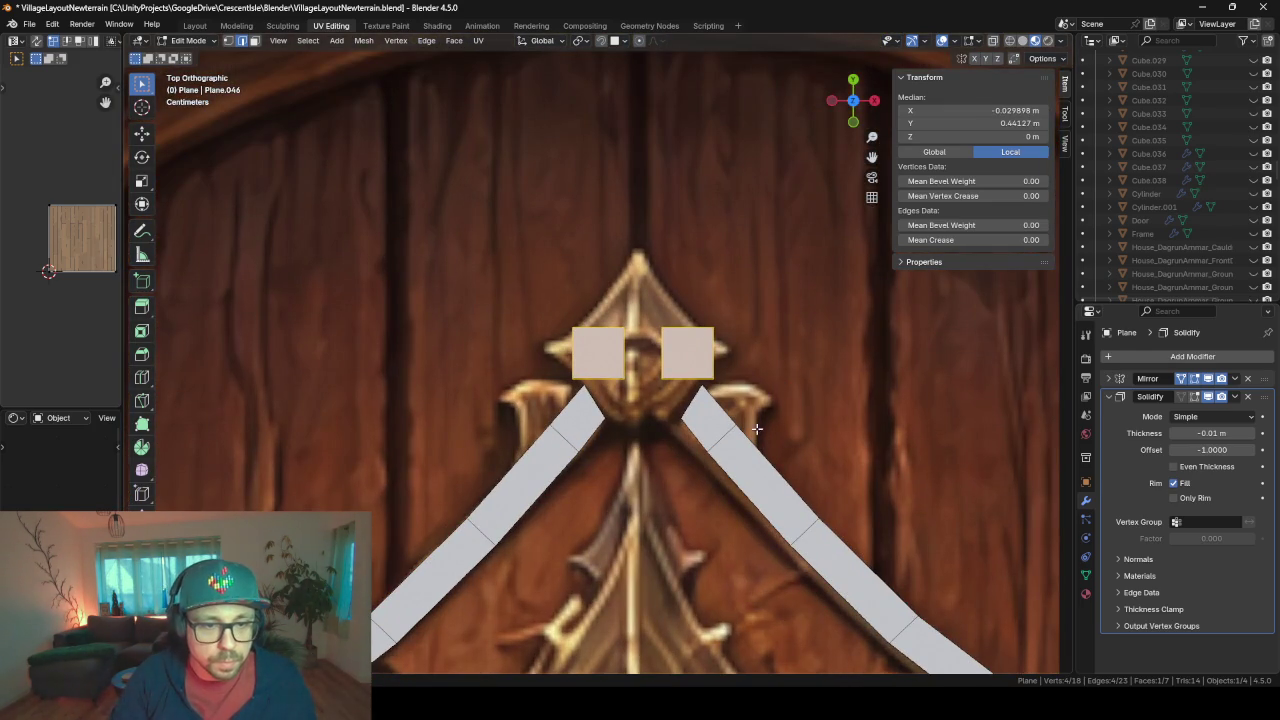
scroll(760, 394, up, 1)
mouse_move(760, 394)
shift+middle_down()
mouse_move(552, 257)
mouse_move(605, 280)
mouse_move(640, 331)
shift+middle_up()
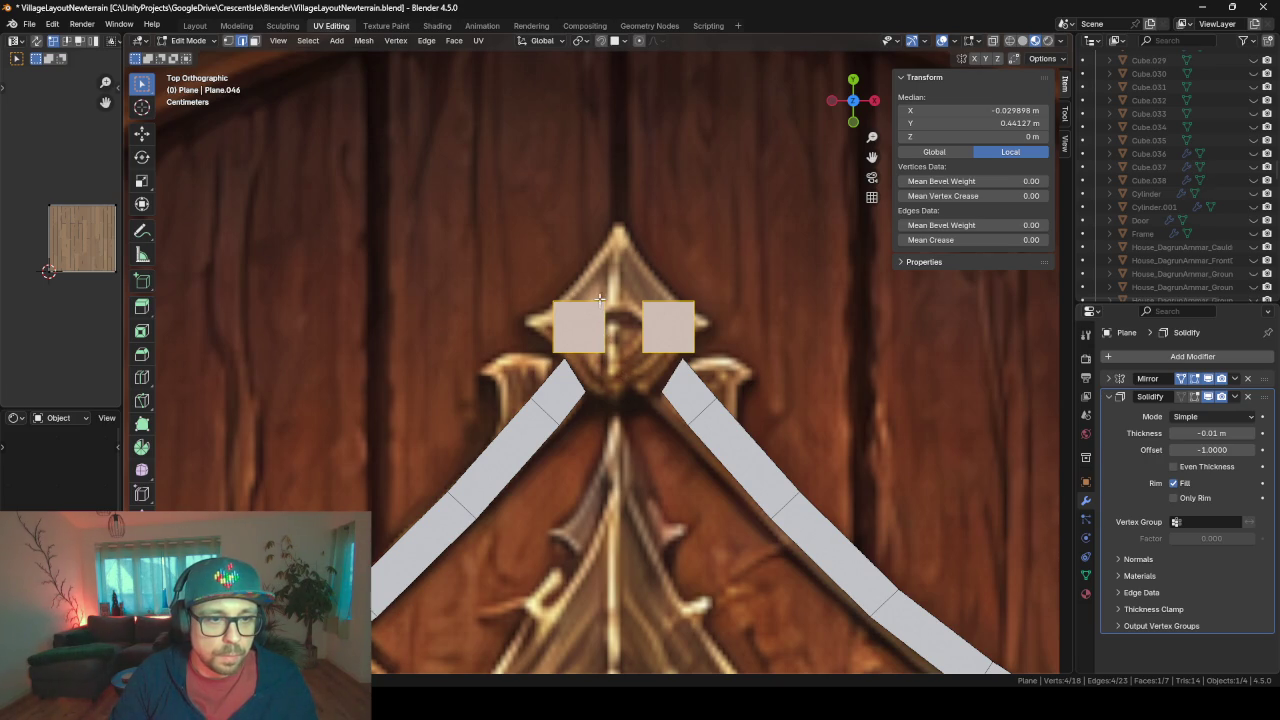
- Enable Mirror Clipping and pull the square's upper inner corner into a peak on the centre line
click(600, 298)
click(228, 41)
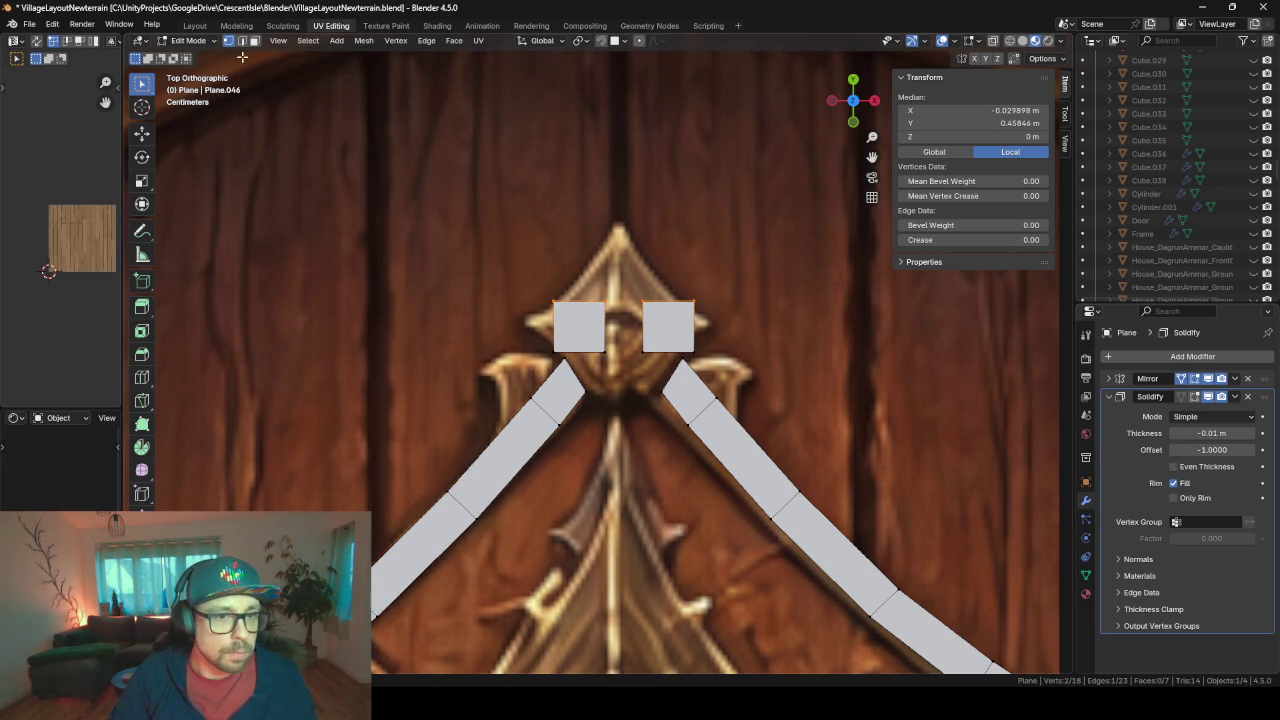
click(606, 302)
key(g)
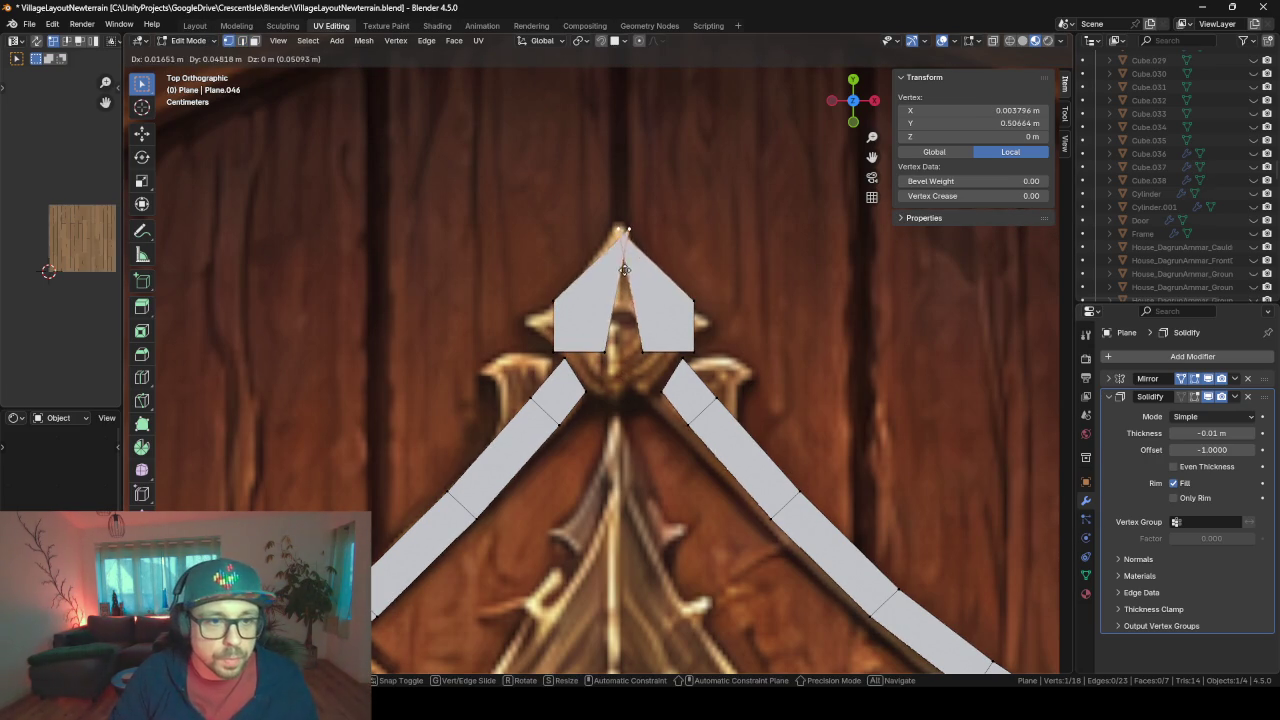
click(624, 270)
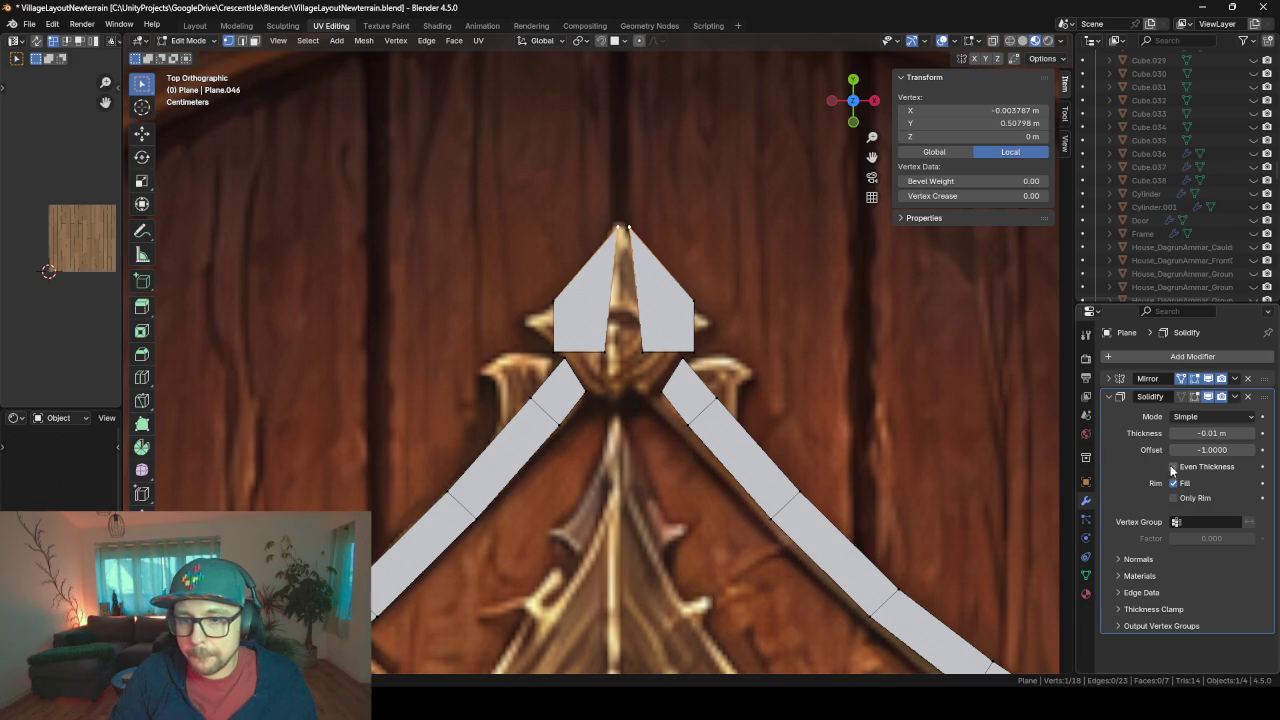
click(1108, 378)
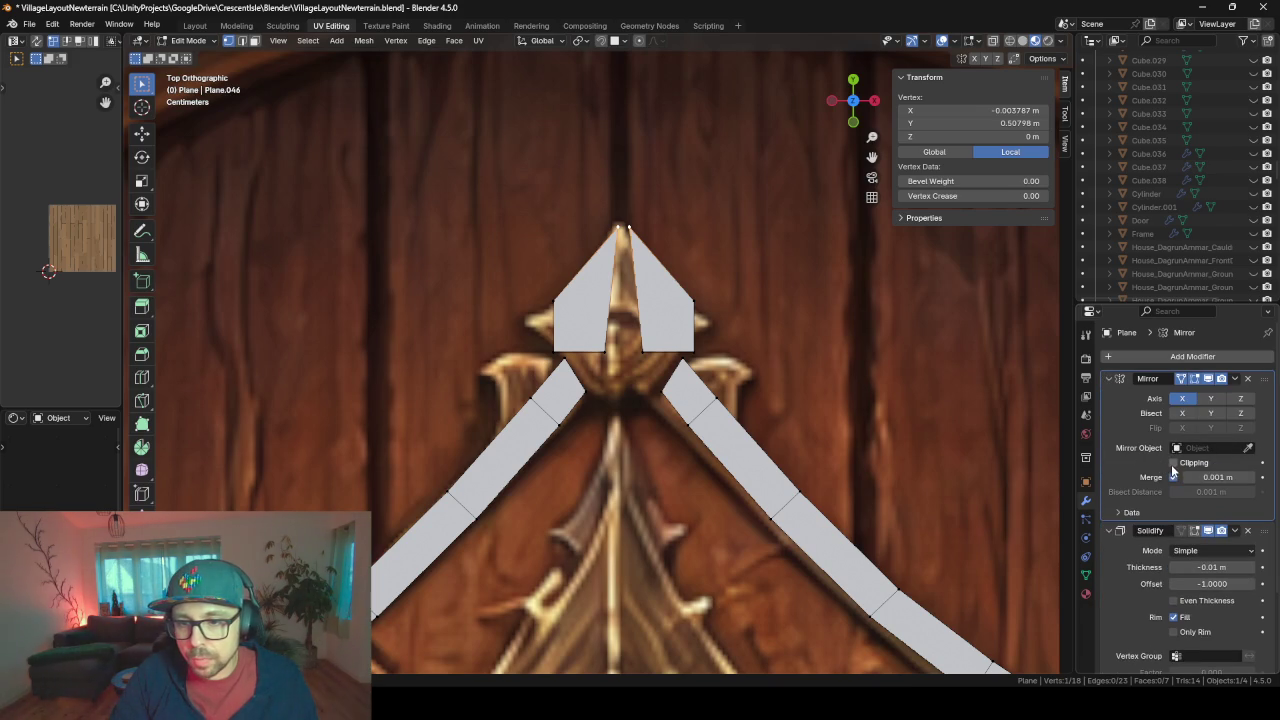
click(1174, 463)
key(g)
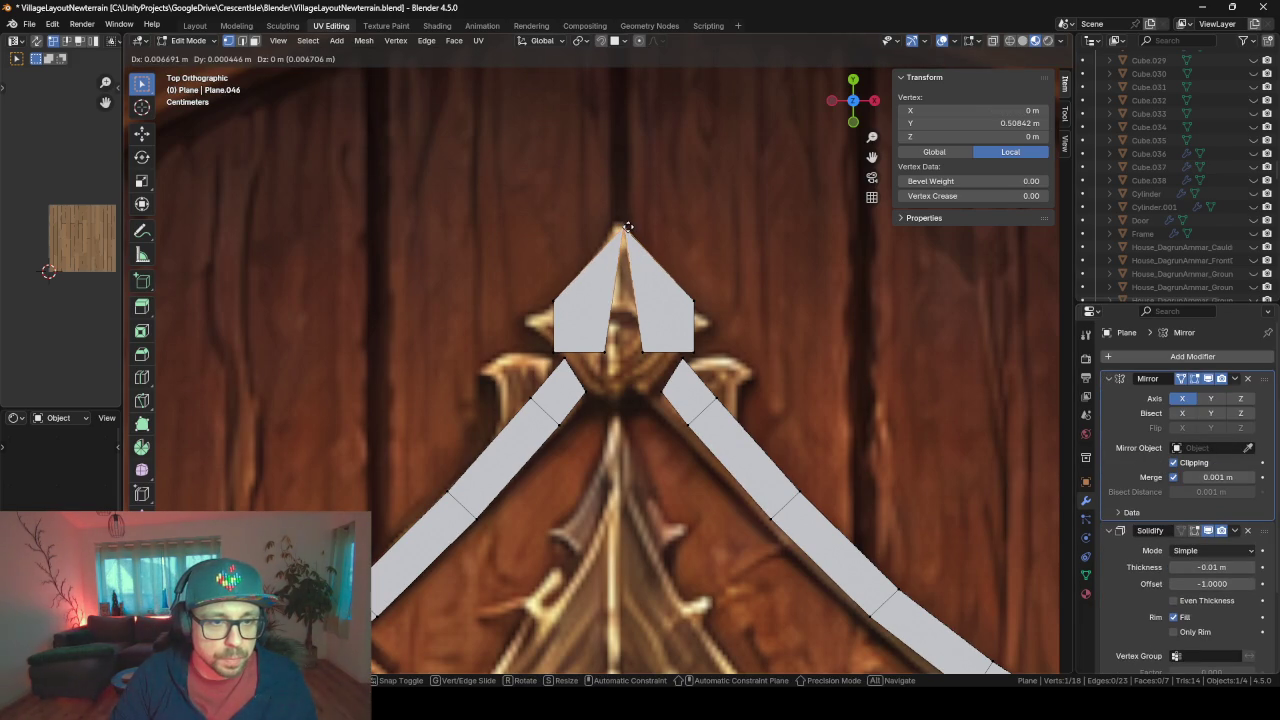
click(626, 226)
- Move the lower corners down and out to finish the diamond shape, then leave Edit Mode
click(603, 352)
key(g)
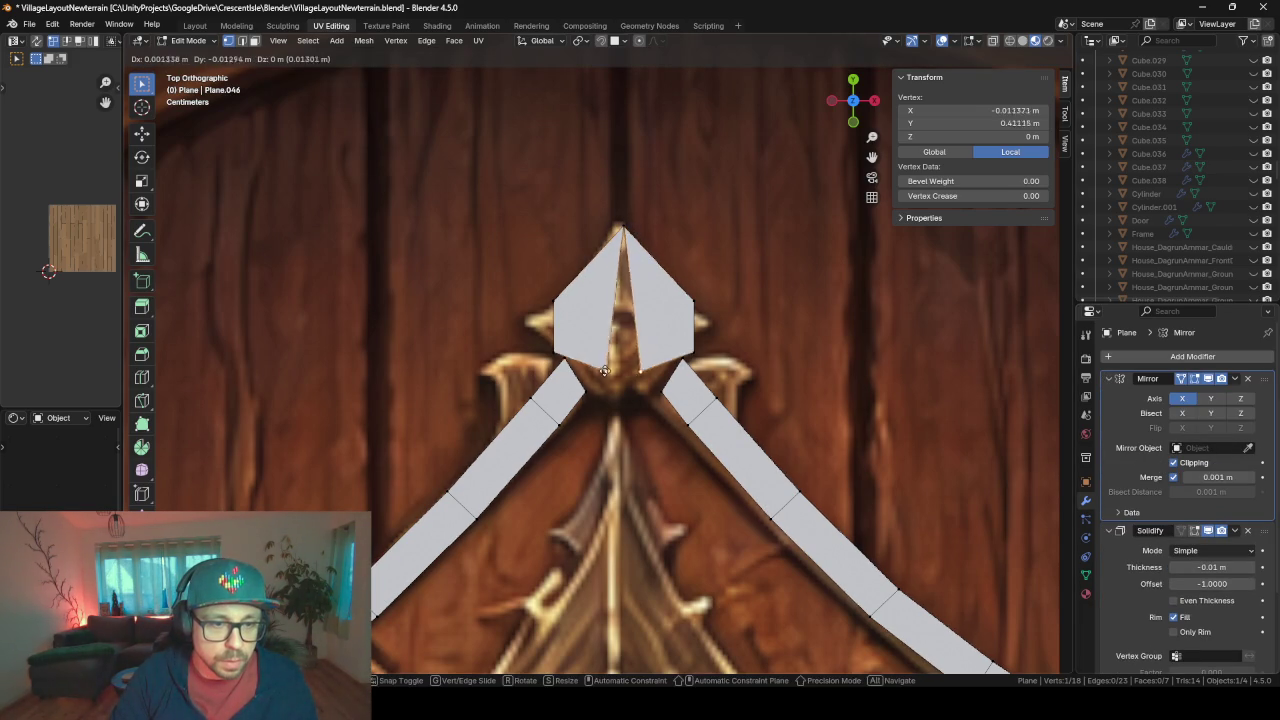
click(633, 400)
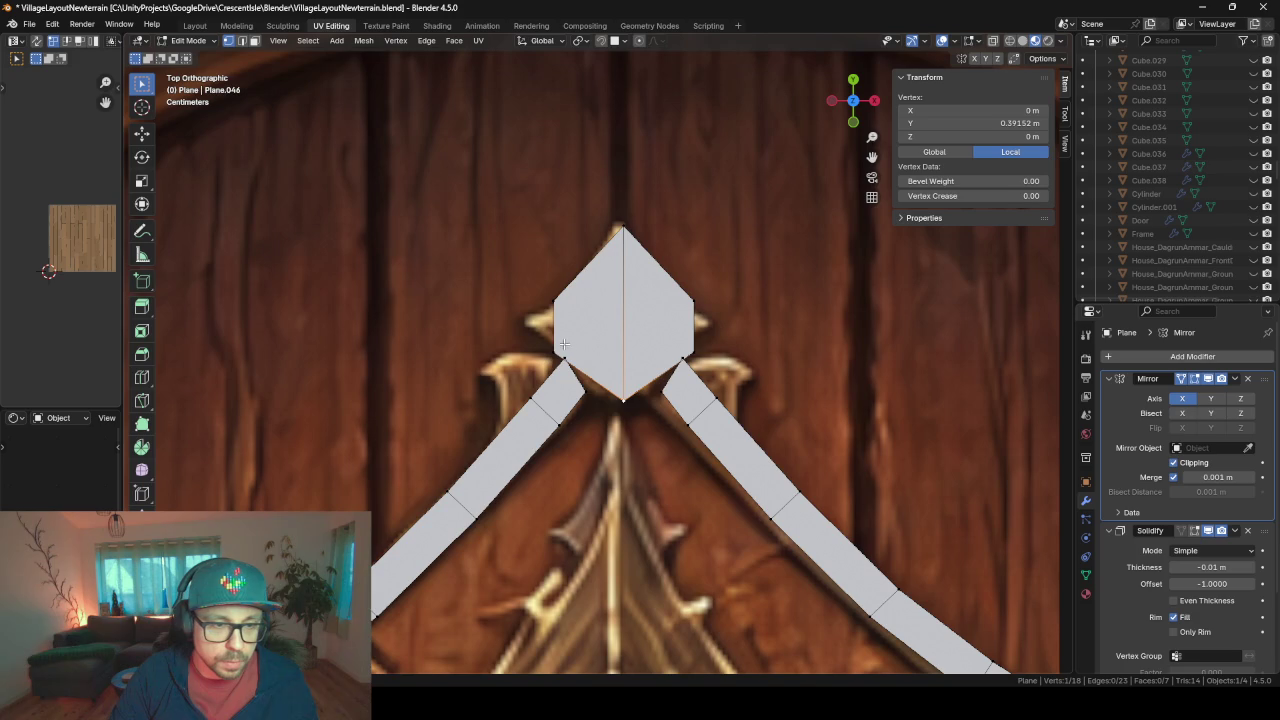
click(553, 349)
key(g)
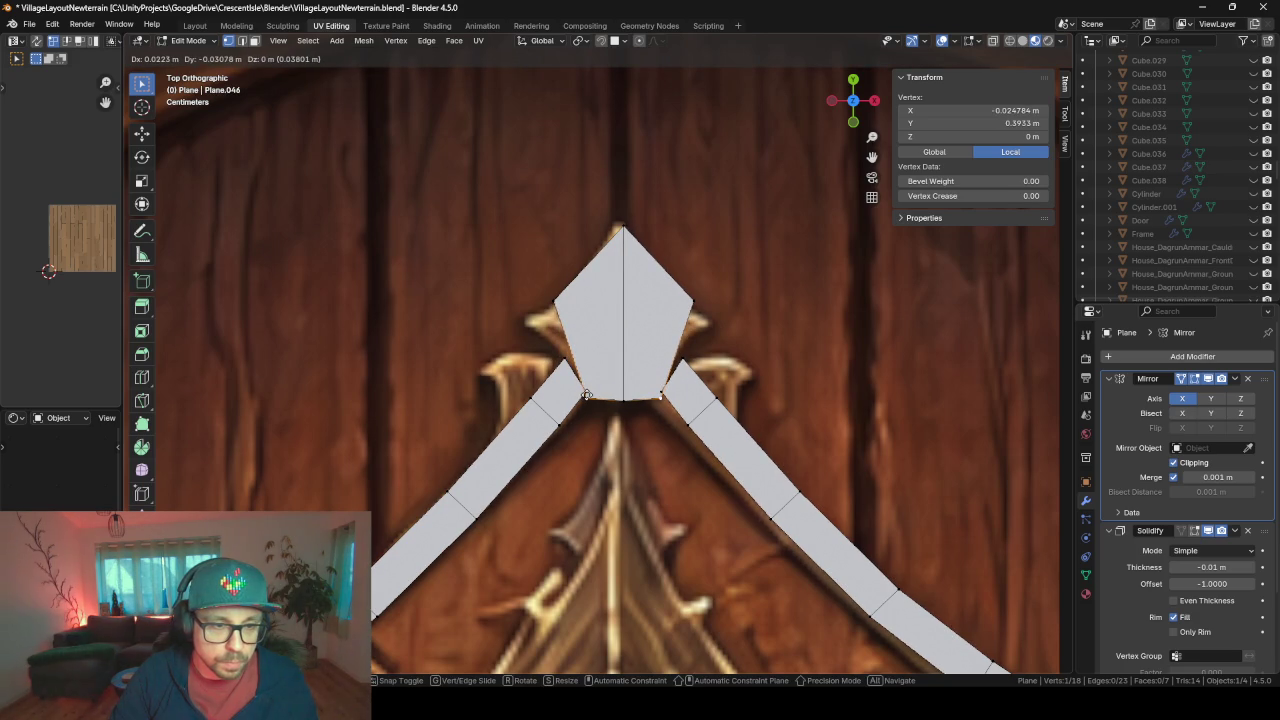
click(587, 395)
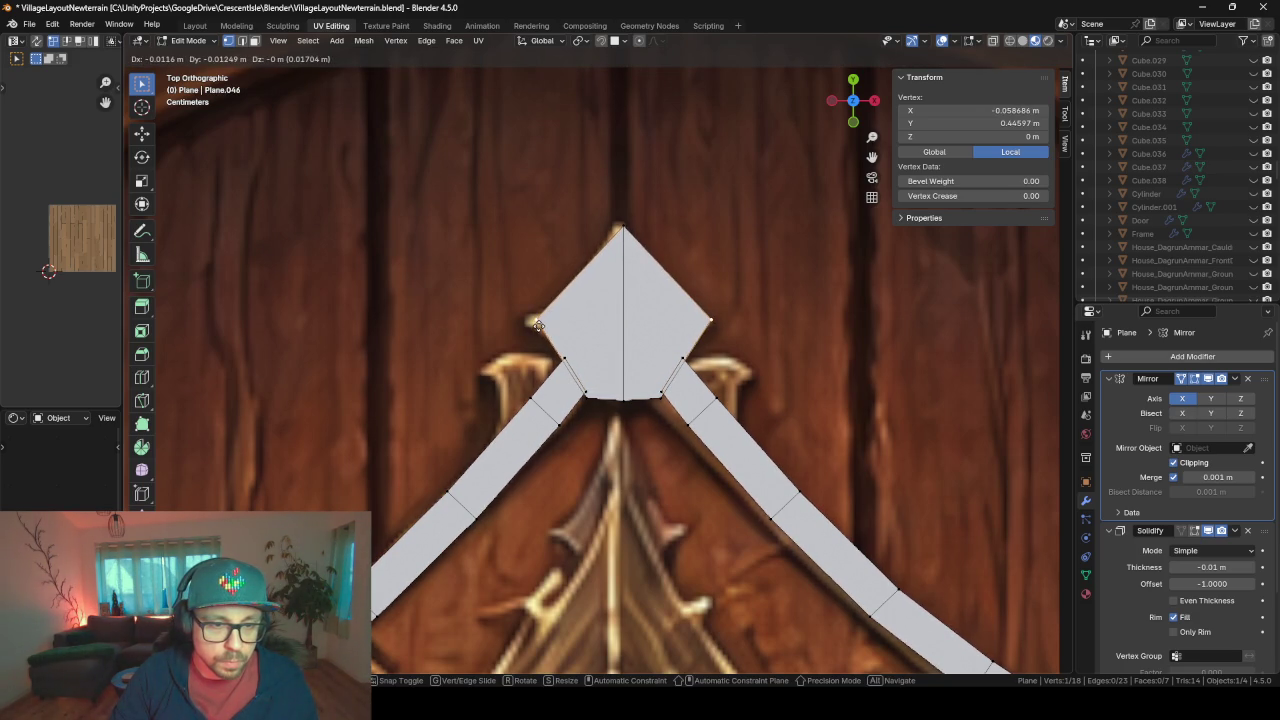
click(537, 325)
key(Tab)
- Frame the whole ornament and turn on the Mirror modifier's extra axis toggles to mirror the strip below the gem
mouse_move(530, 346)
middle_down()
mouse_move(614, 302)
mouse_move(559, 265)
mouse_move(516, 346)
middle_up()
scroll(537, 320, down, 3)
scroll(537, 320, down, 4)
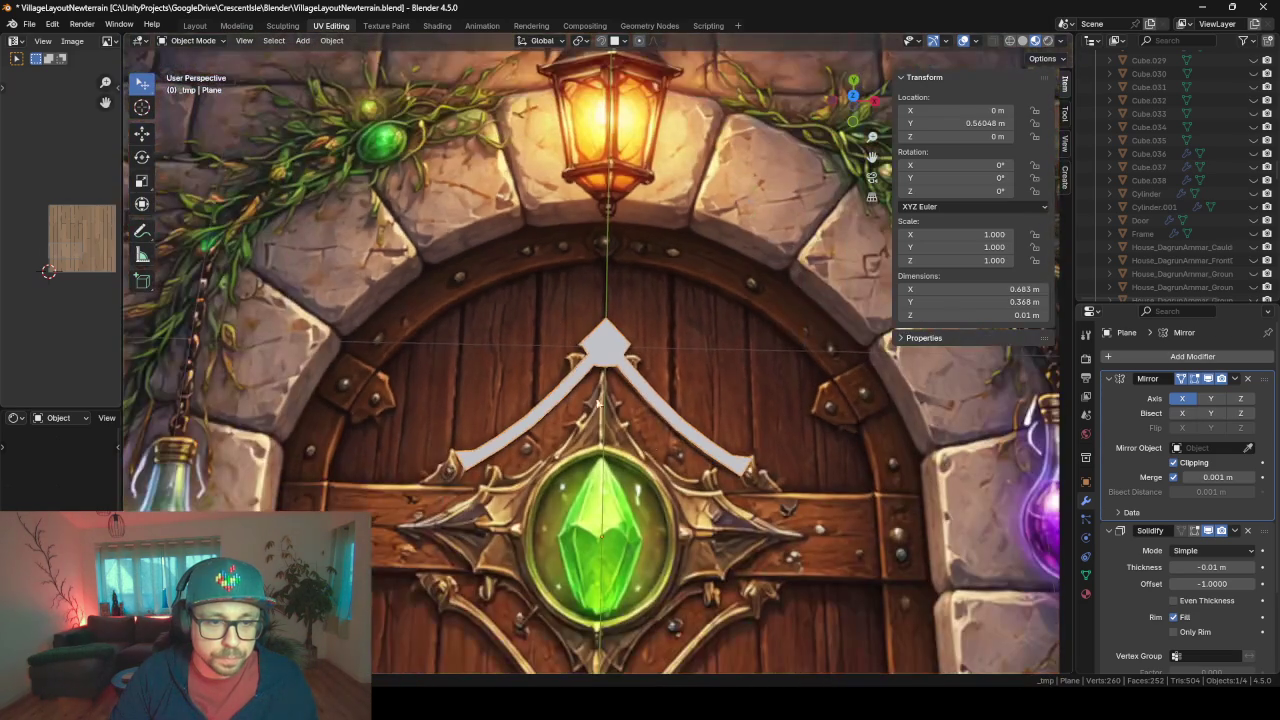
shift+middle_drag(664, 456, 661, 302)
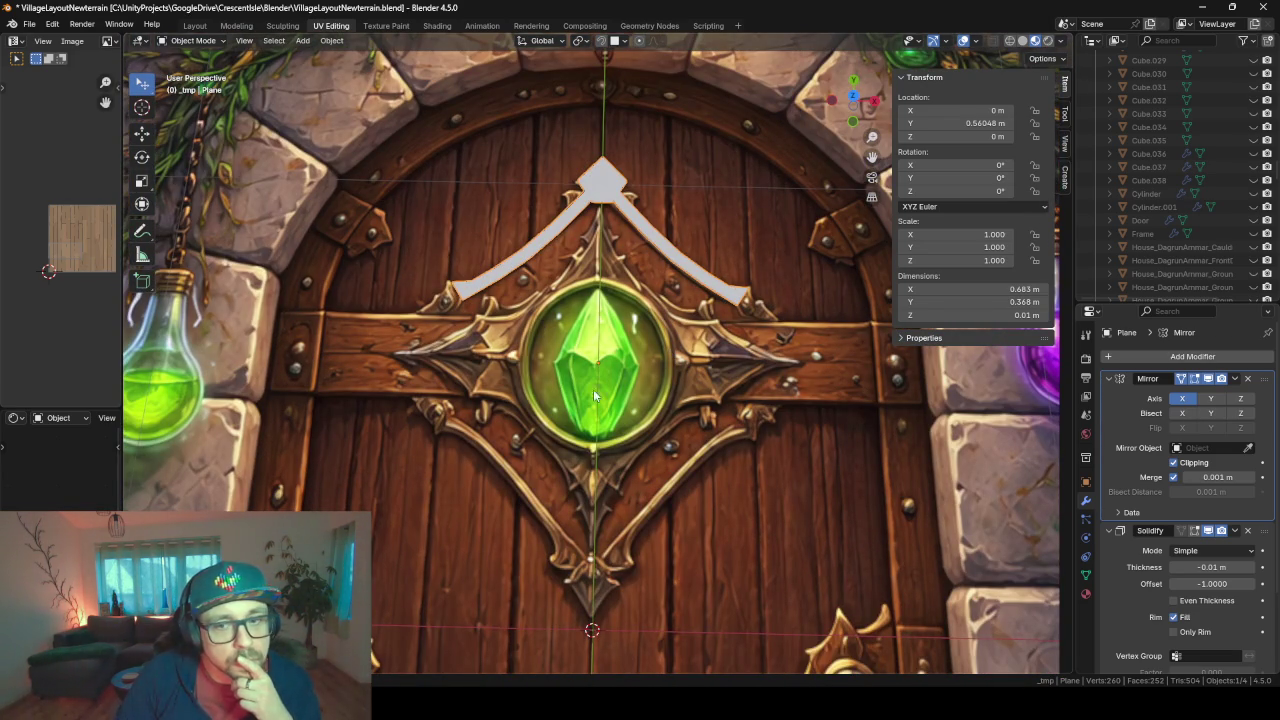
click(1239, 399)
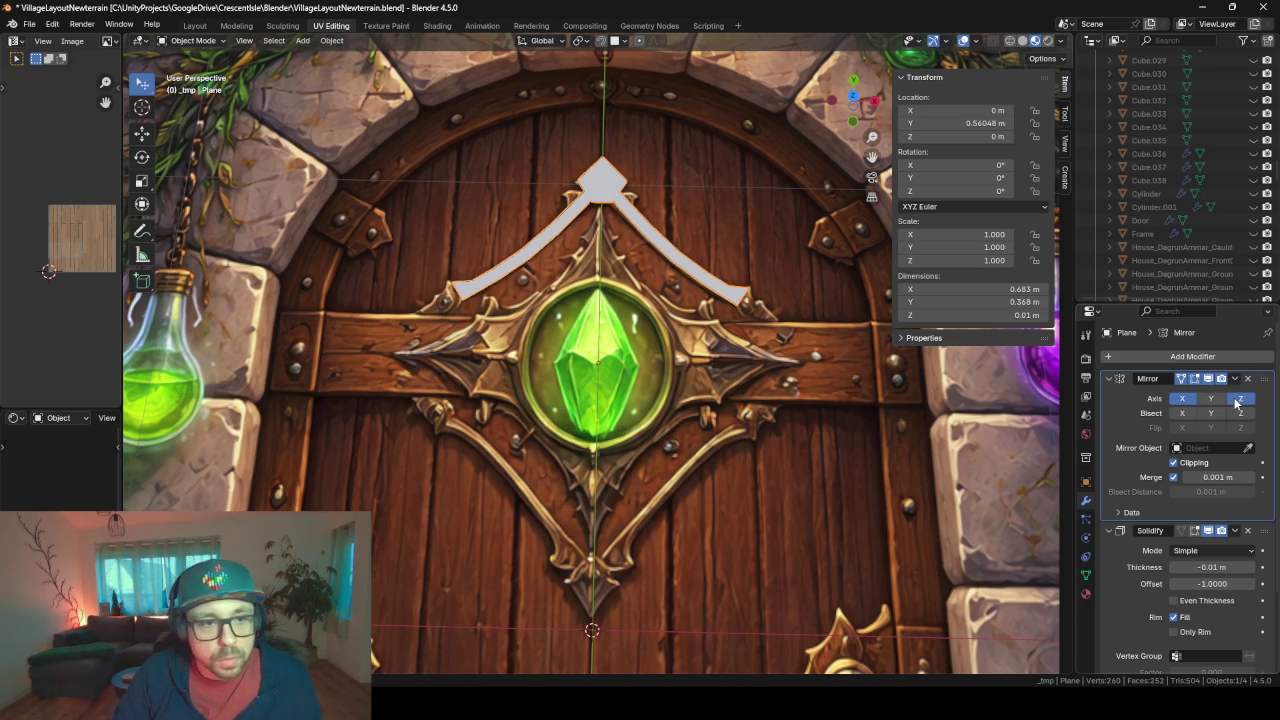
click(1207, 400)
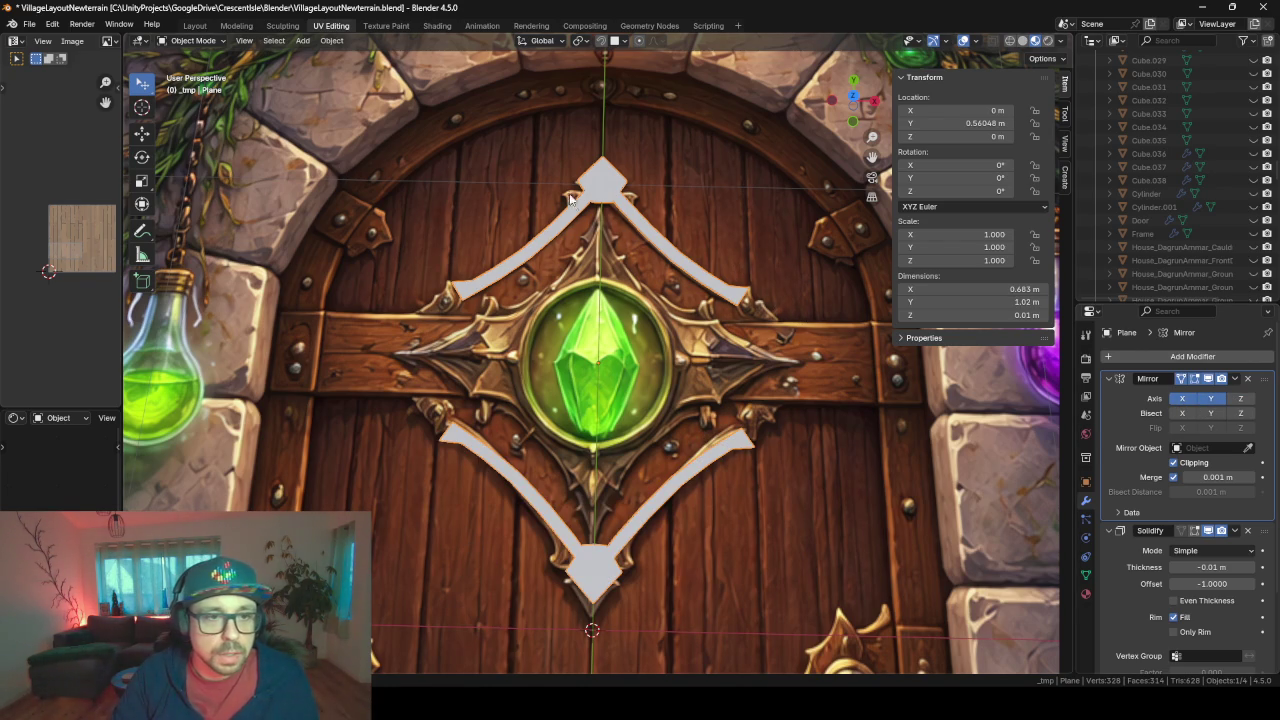
- In Edit Mode, extrude a new segment from the strip's left end edge and switch to top view
key(Tab)
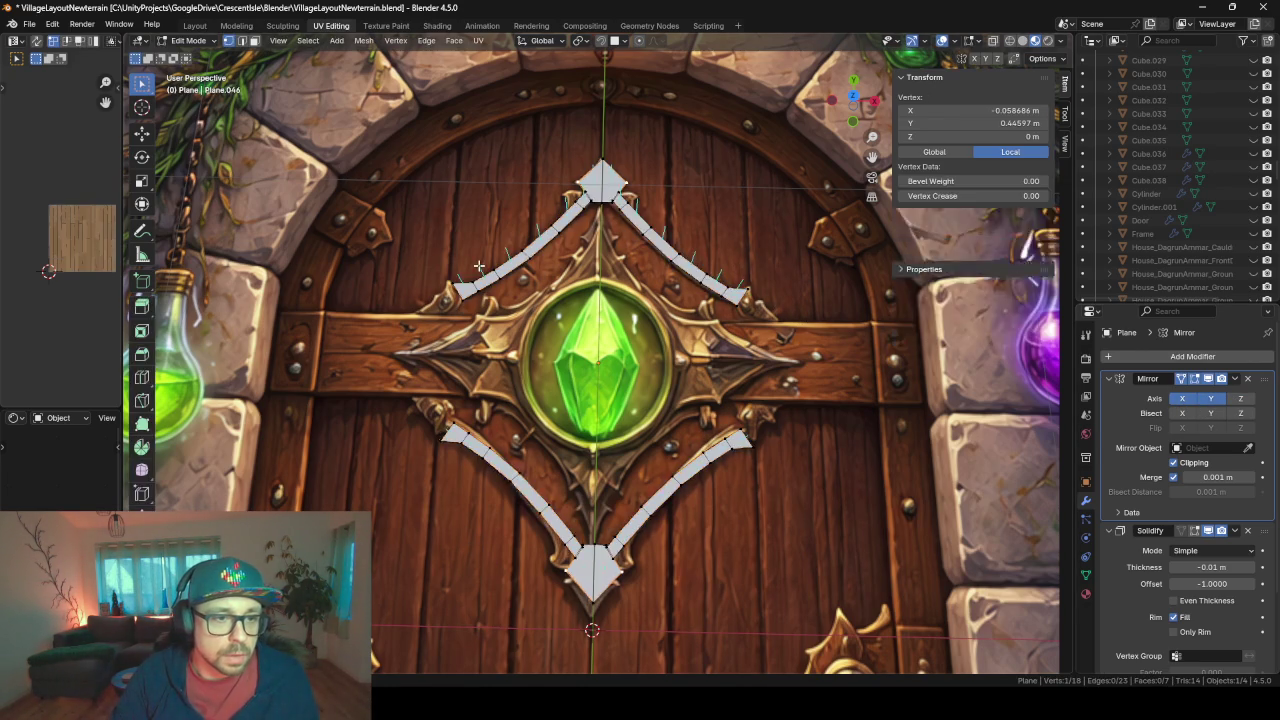
scroll(480, 285, up, 3)
scroll(480, 285, up, 3)
scroll(480, 285, up, 2)
scroll(760, 437, down, 4)
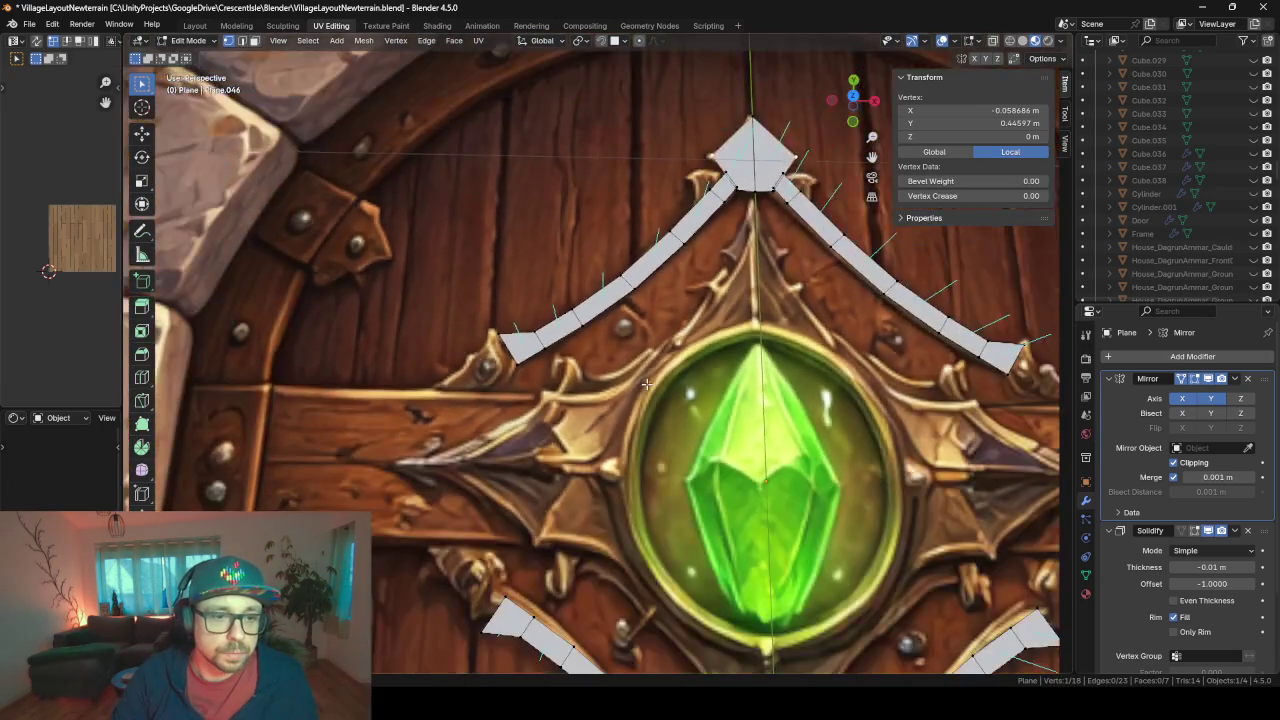
scroll(700, 410, down, 2)
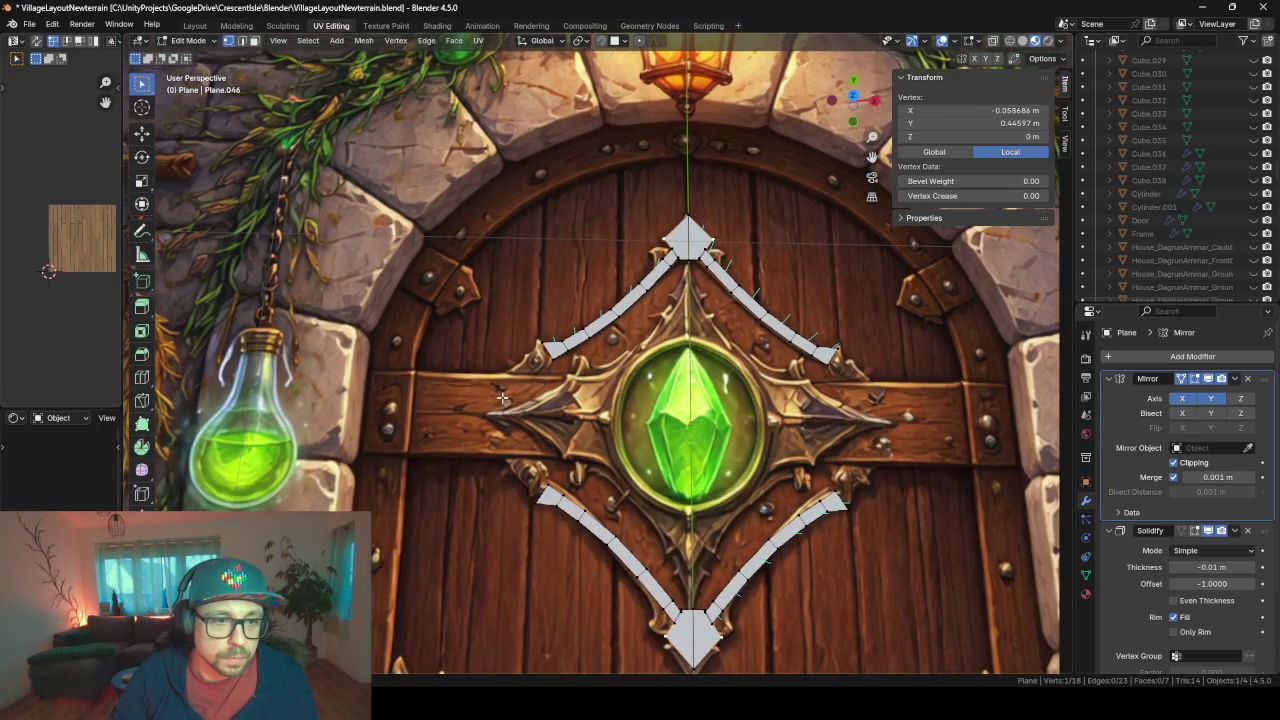
scroll(502, 398, up, 3)
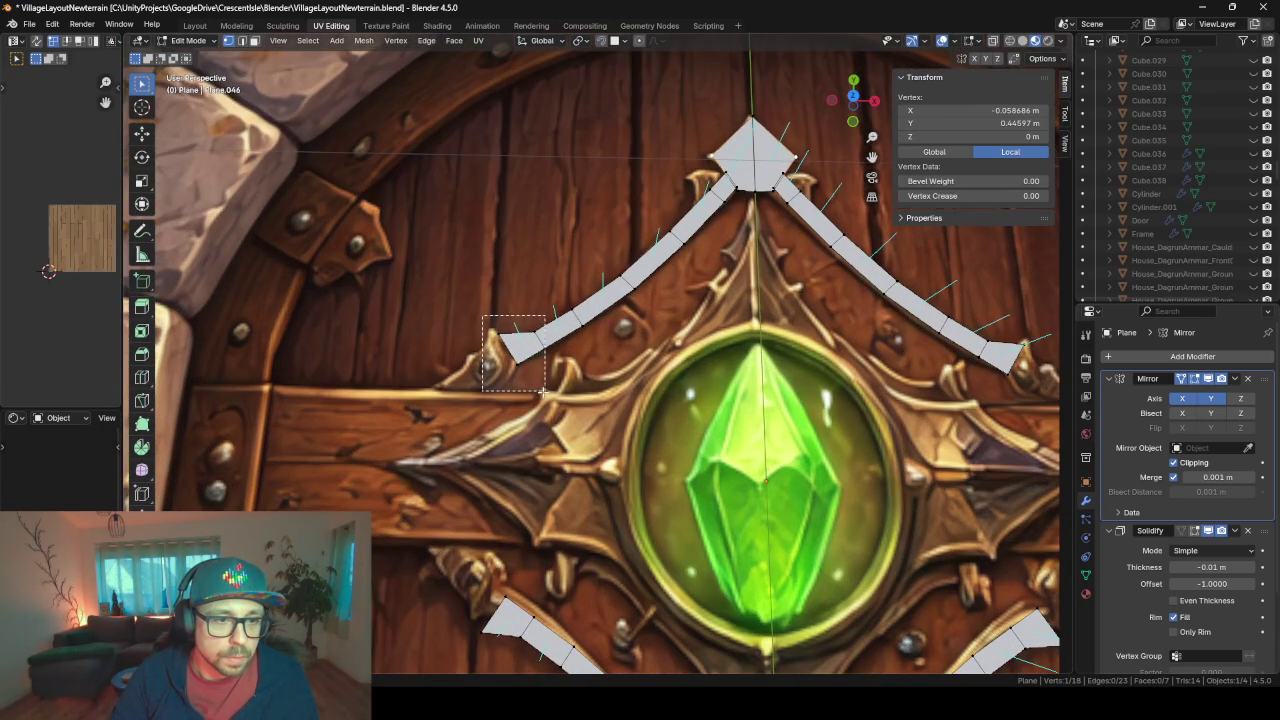
shift+click(508, 345)
key(e)
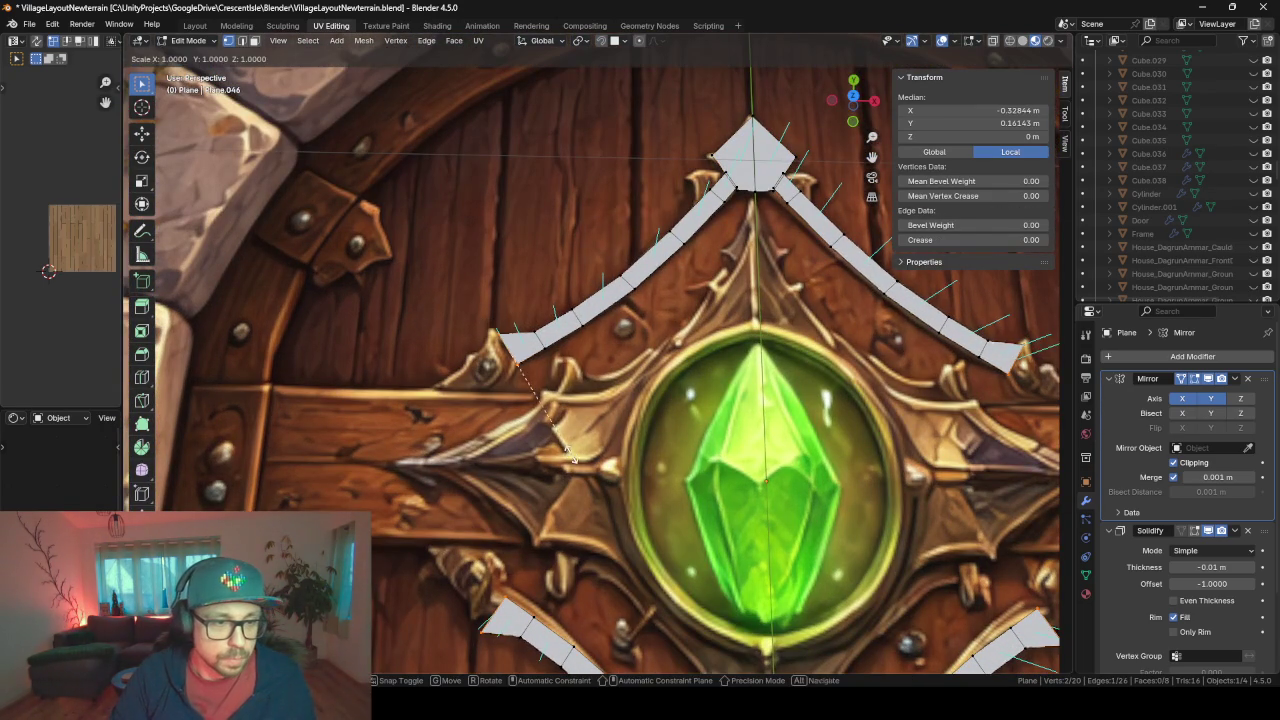
click(623, 475)
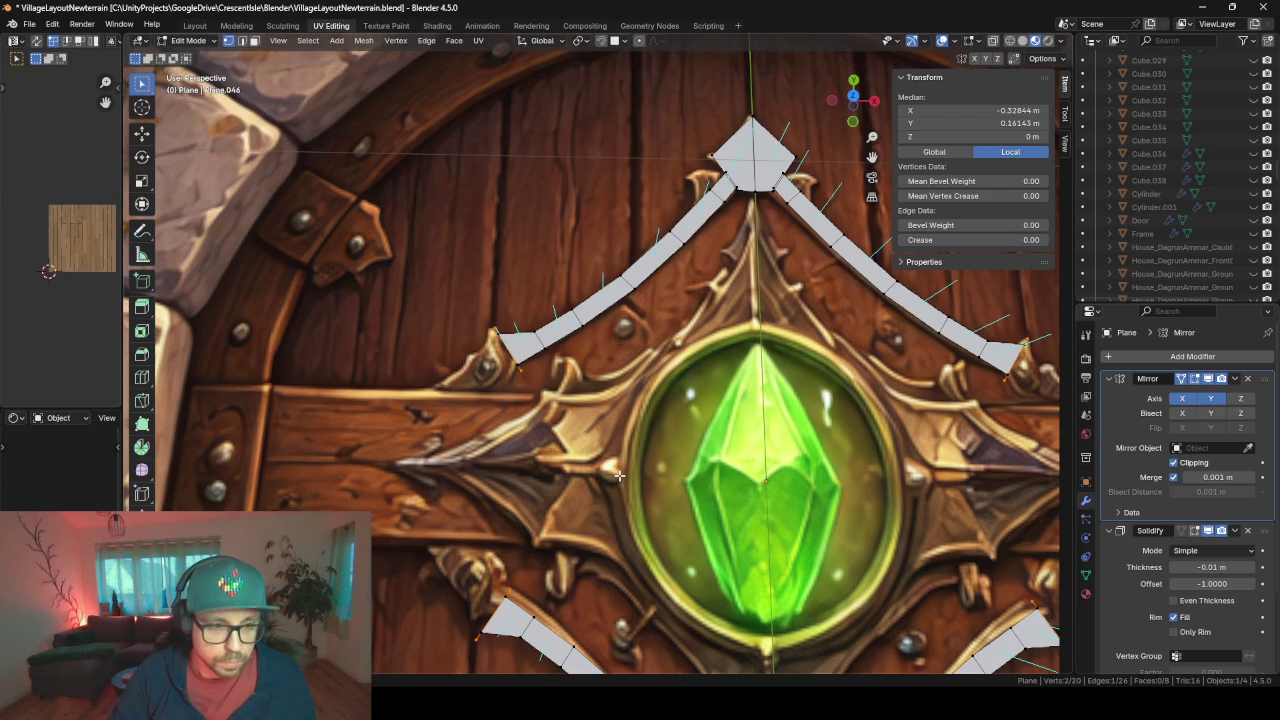
key(g)
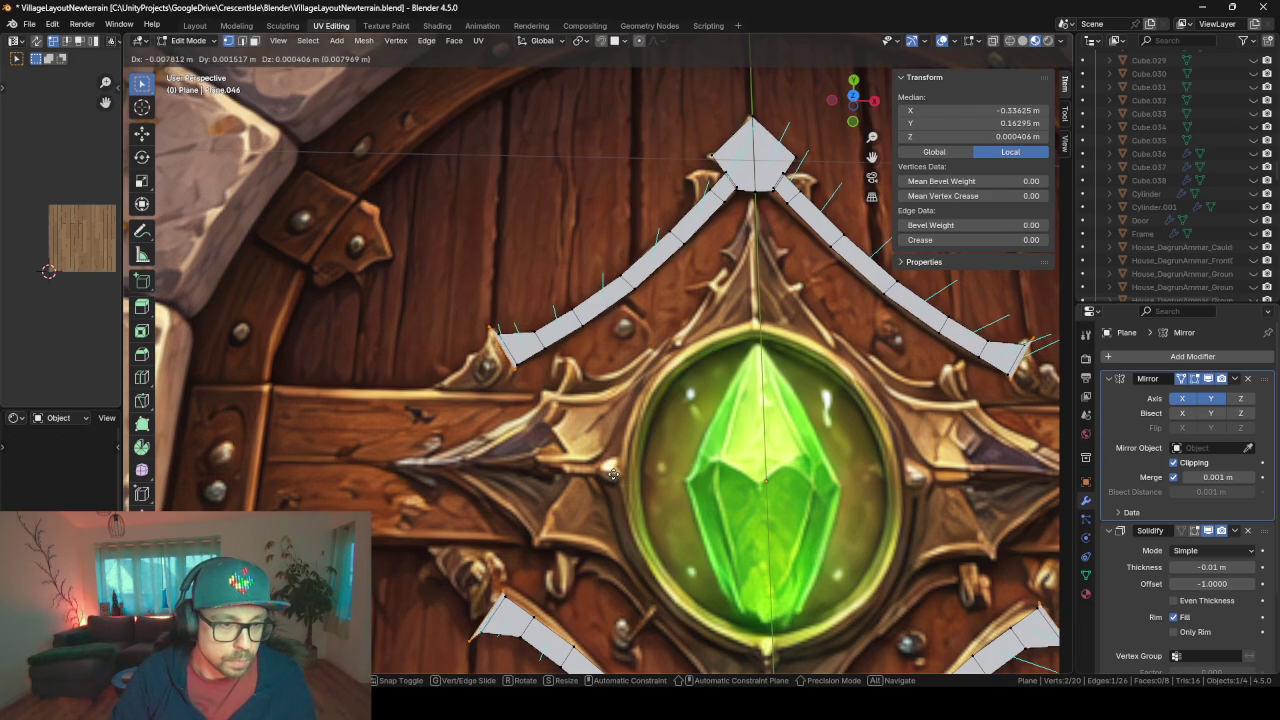
key(Escape)
key(KP_7)
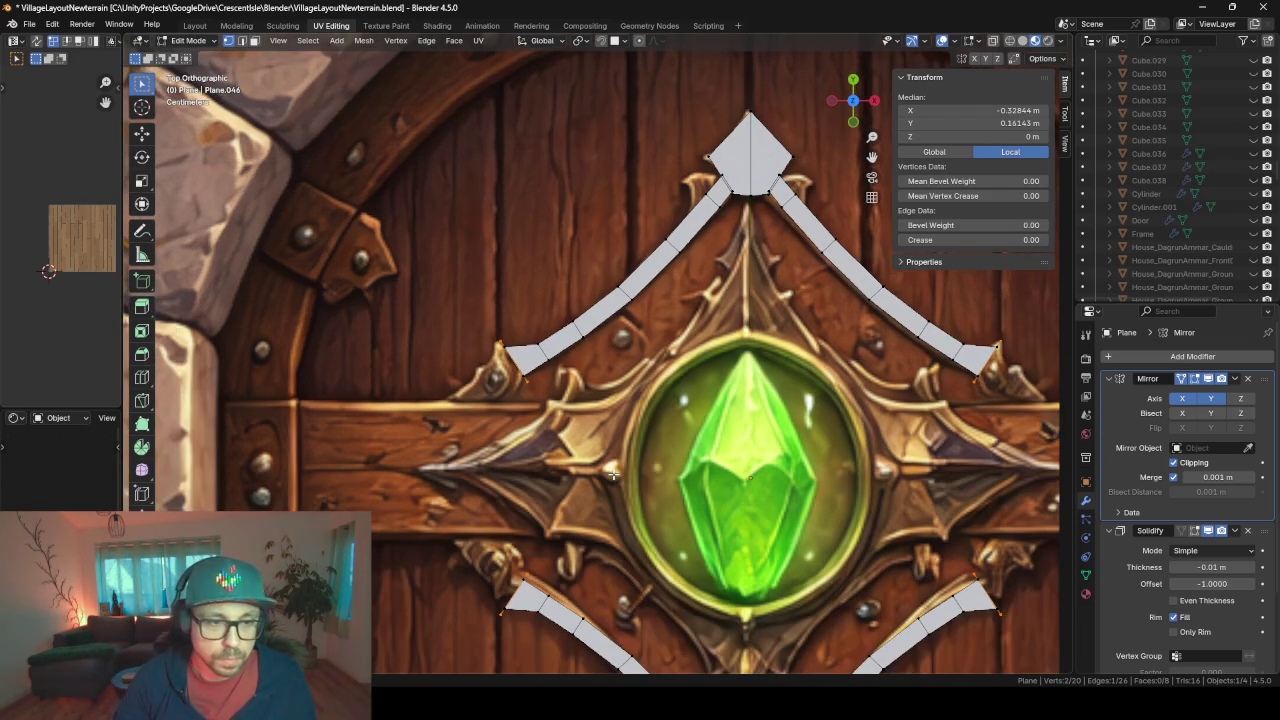
key(g)
key(Escape)
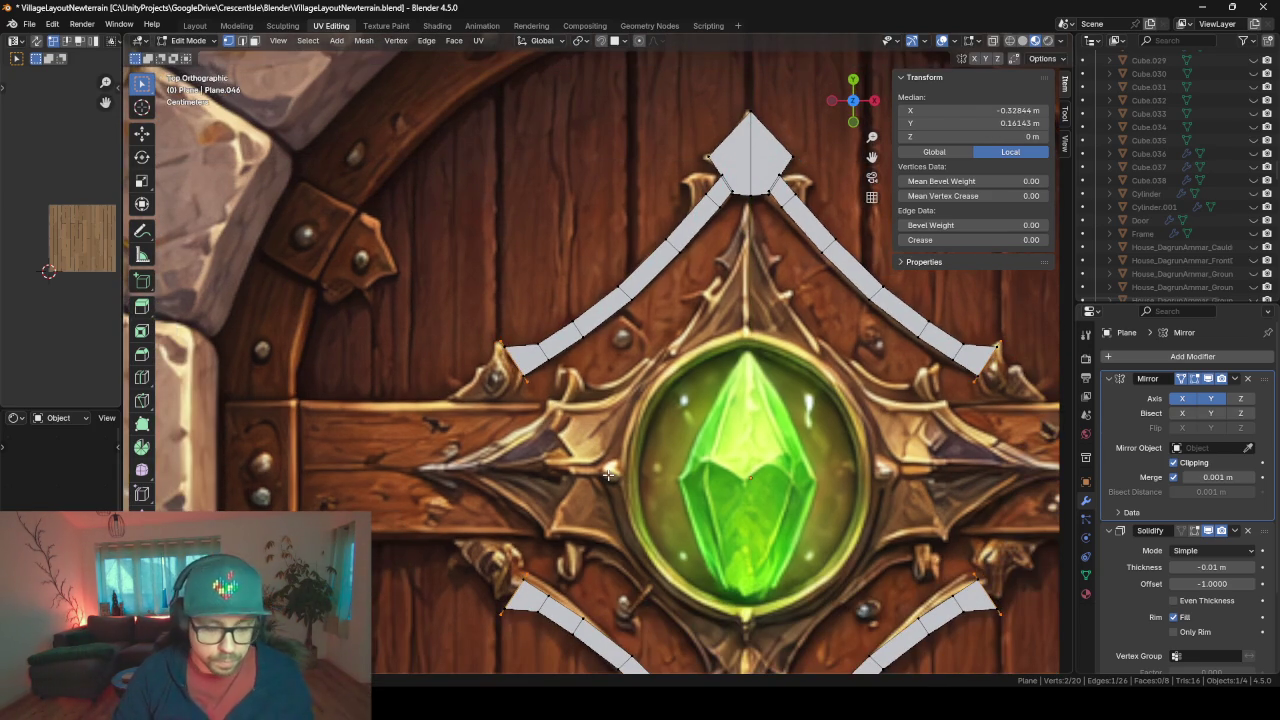
- Extrude the tip edge wider into a flare, then add and position another tip segment
click(607, 475)
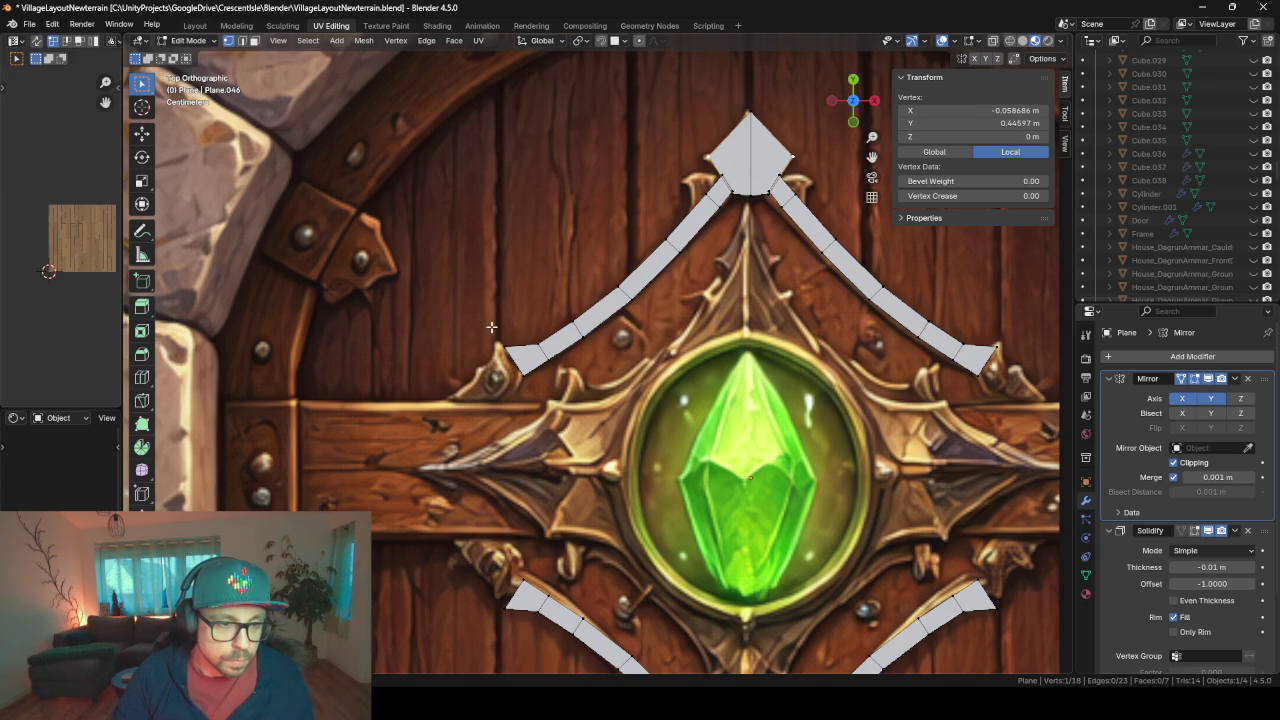
shift+click(520, 368)
key(e)
key(s)
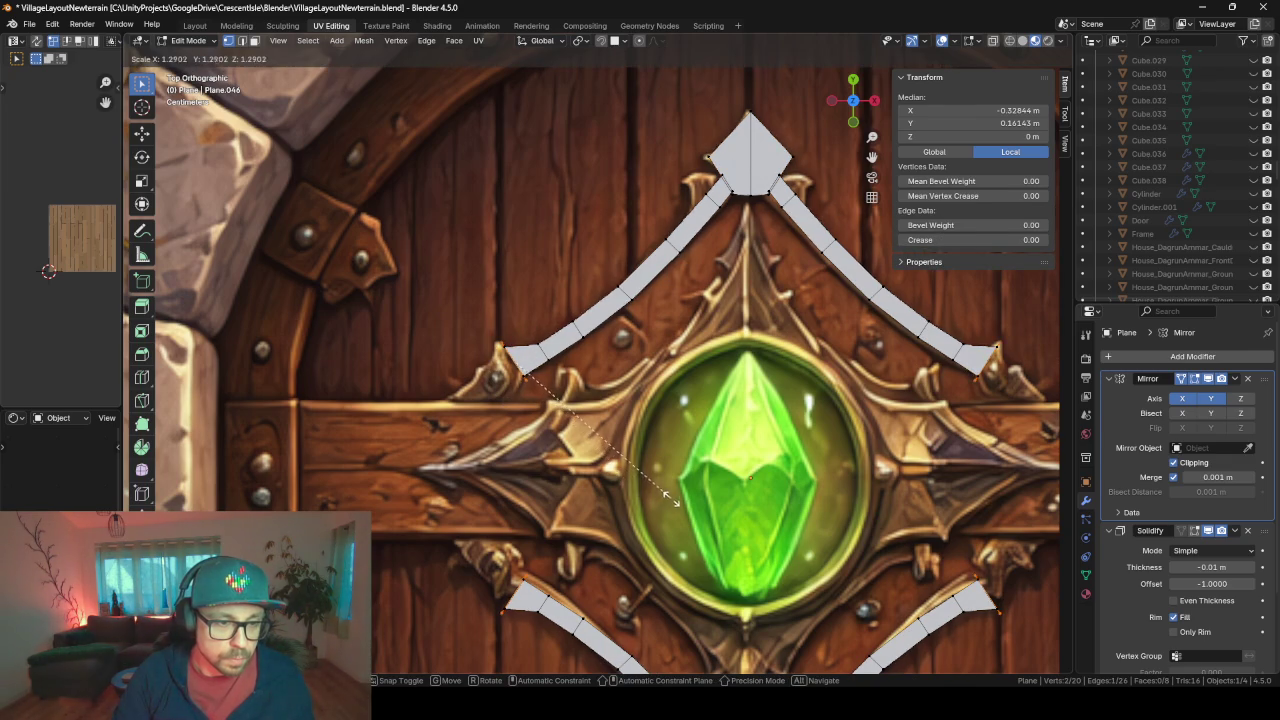
click(675, 500)
key(g)
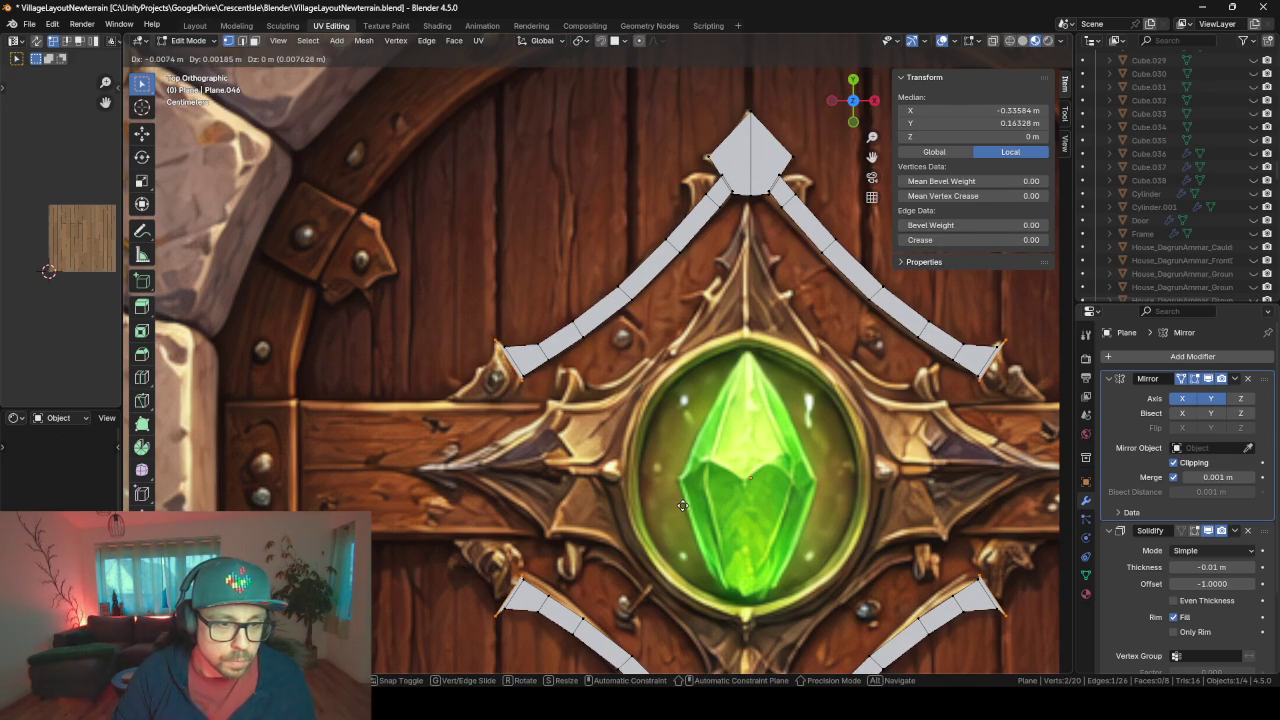
click(682, 505)
key(e)
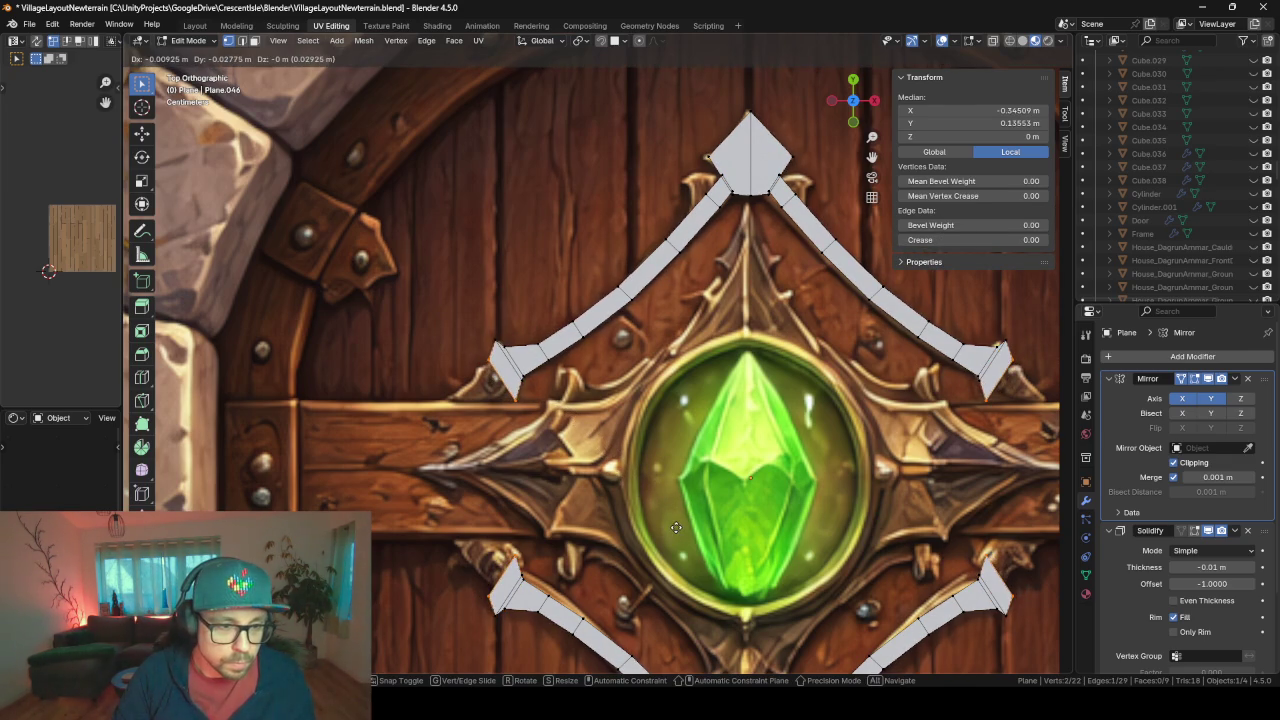
click(676, 527)
key(g)
click(638, 510)
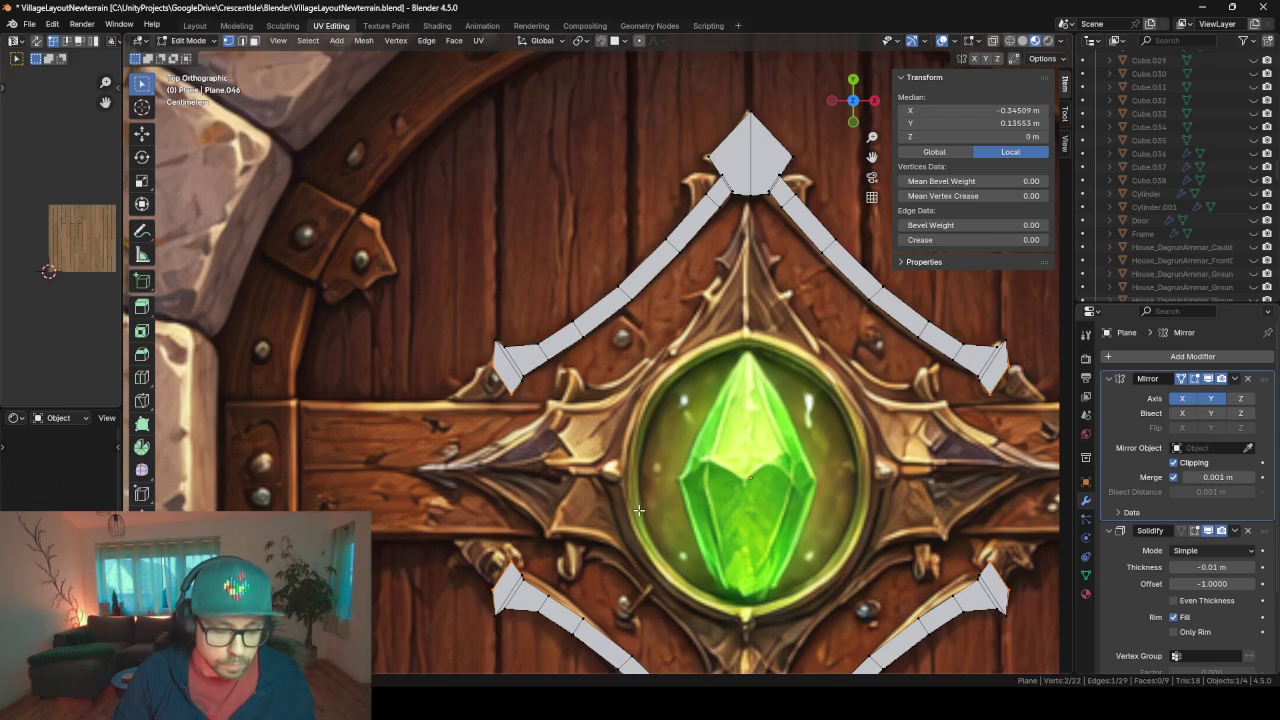
key(g)
click(635, 507)
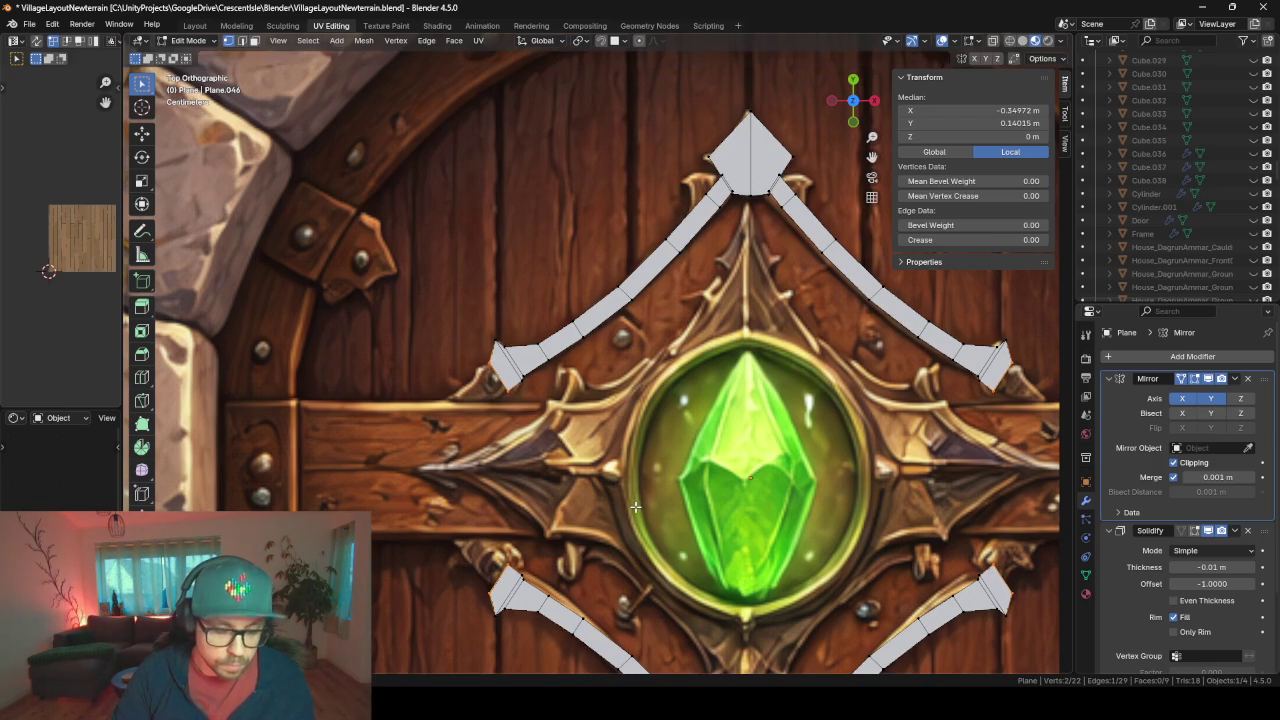
- Extrude further short segments outward and shrink the final edge into a tapered point
key(e)
click(623, 515)
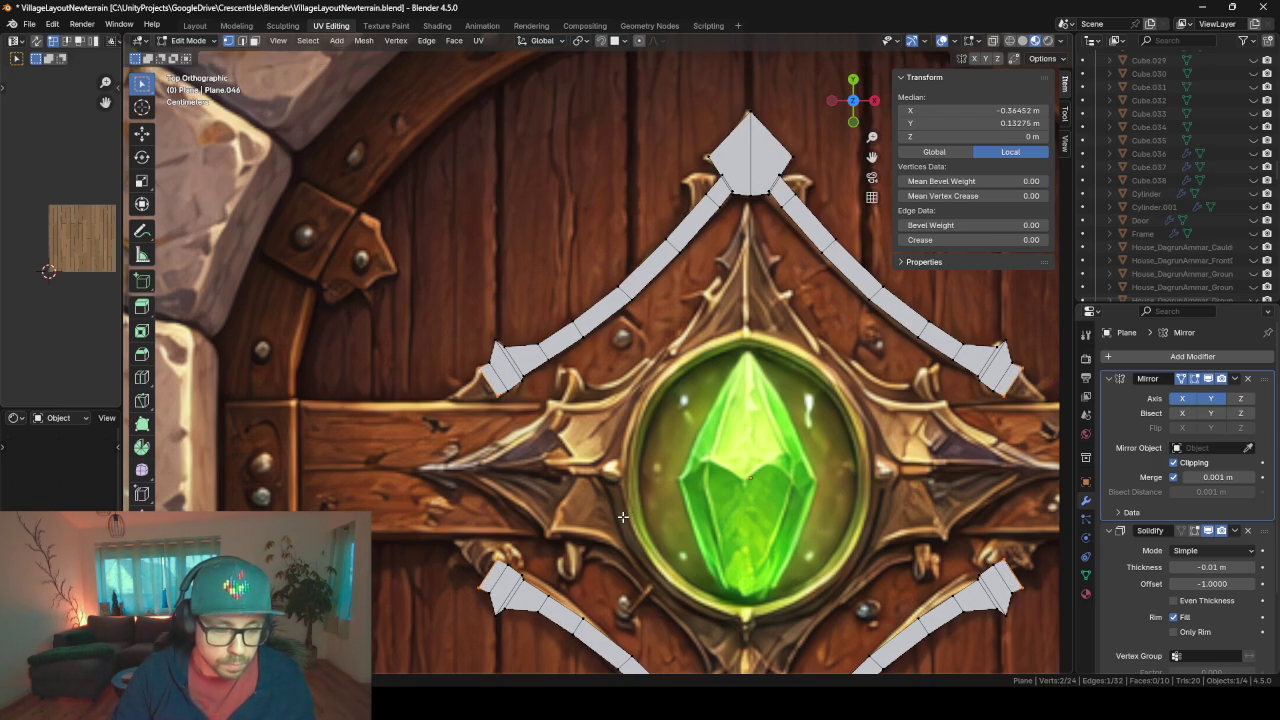
key(e)
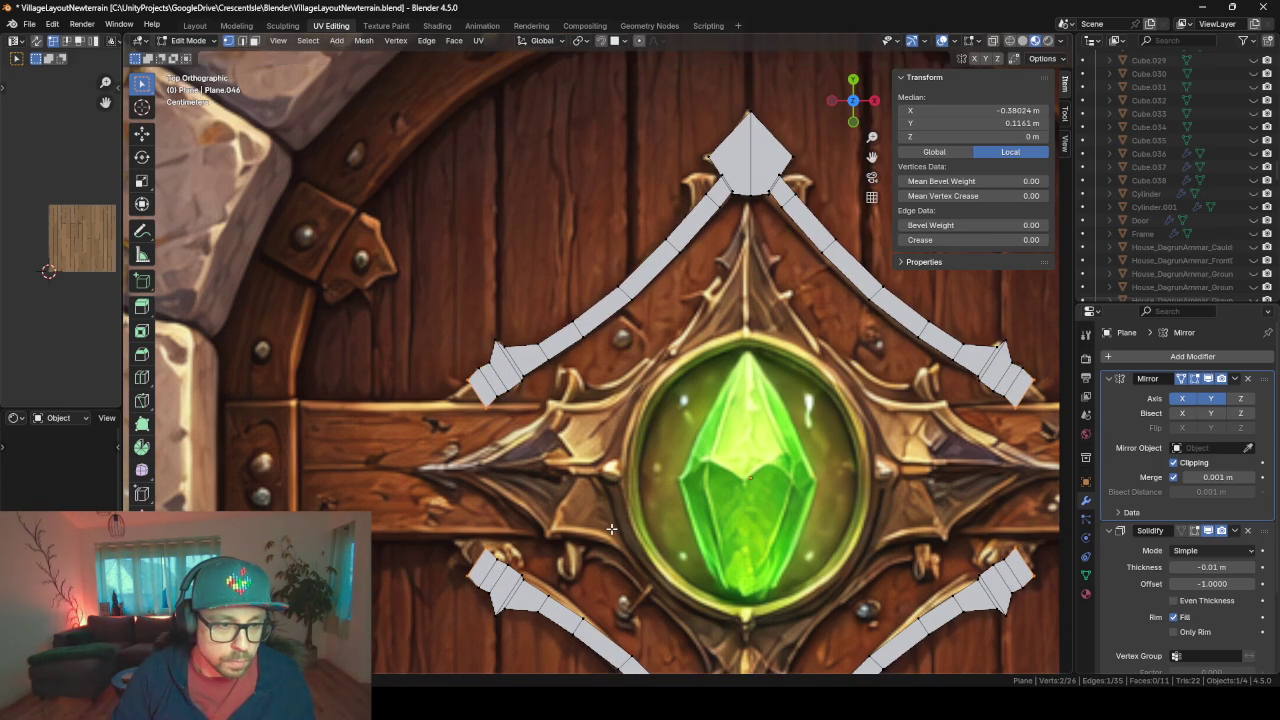
click(611, 528)
key(g)
click(603, 502)
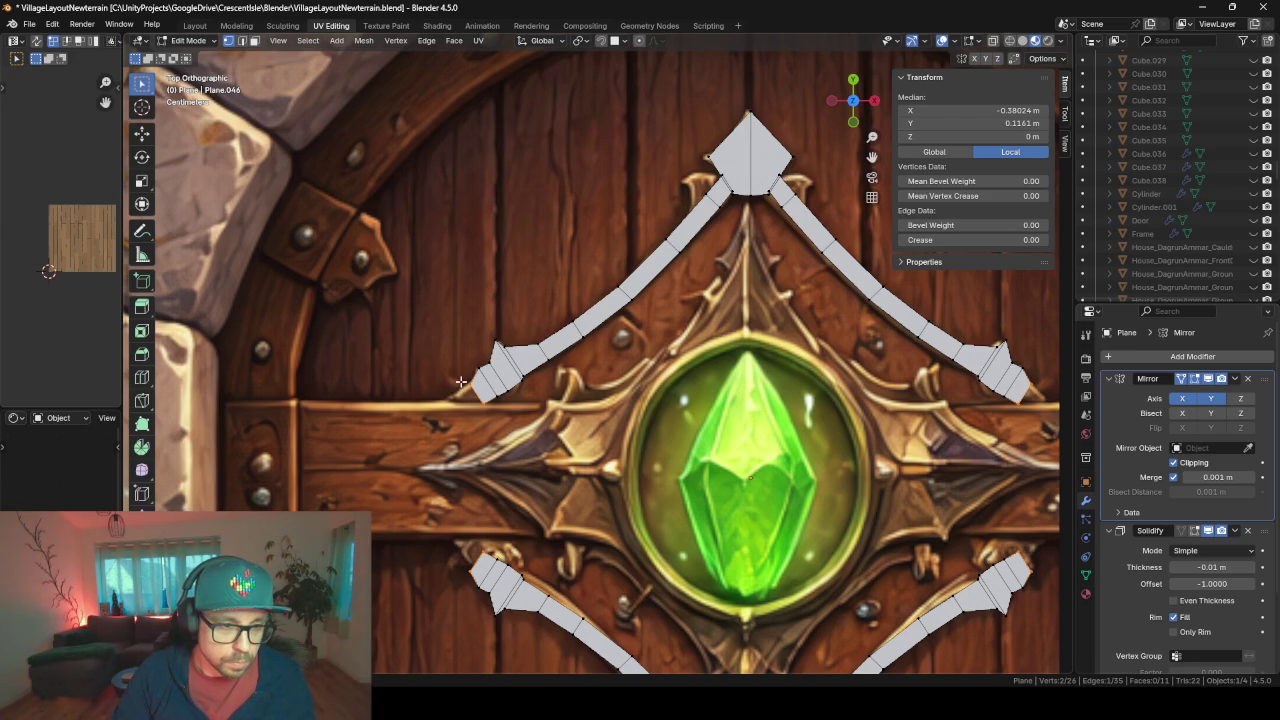
key(e)
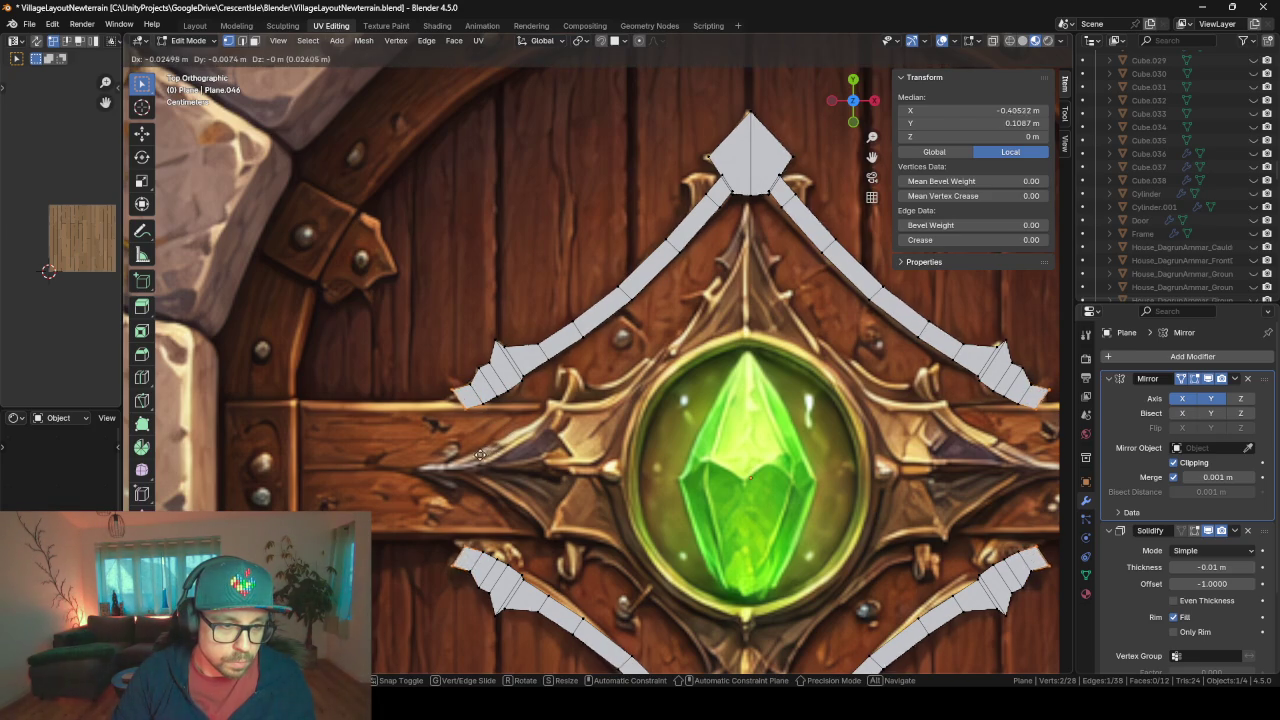
click(540, 498)
key(s)
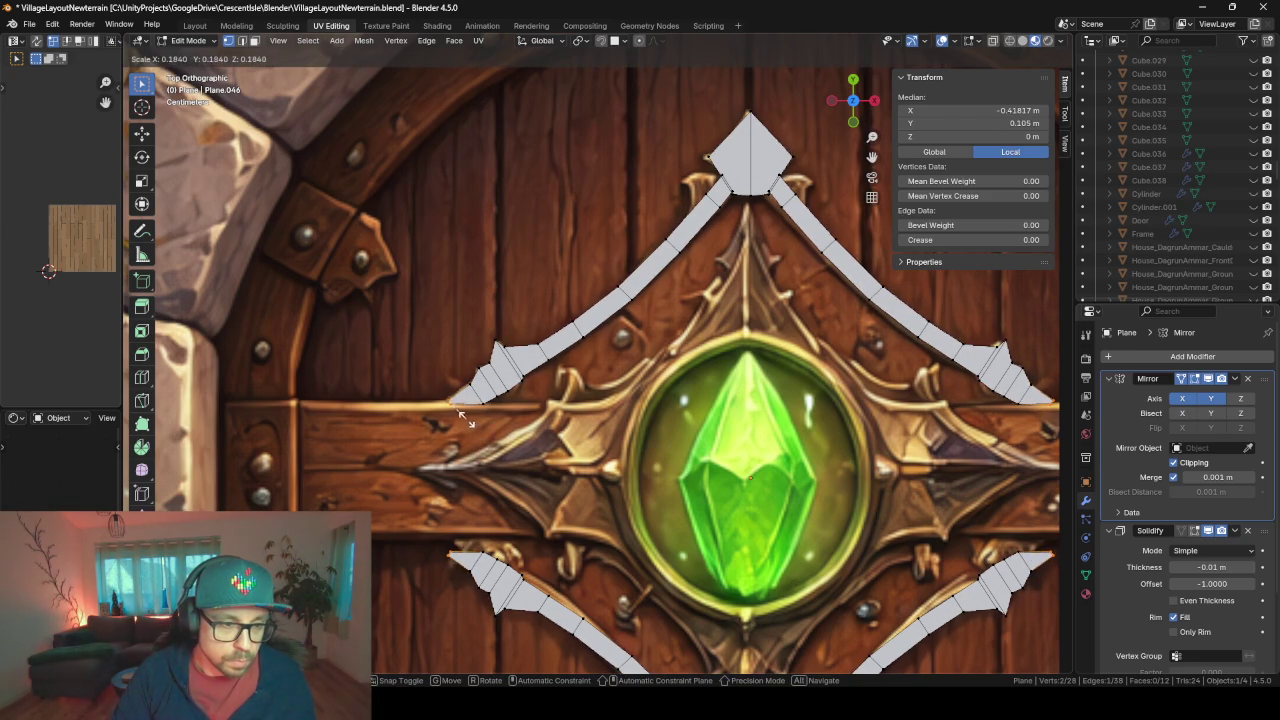
click(462, 416)
- Check the solidified diamond frame at an angle and from top view, then return to editing the strip
key(Tab)
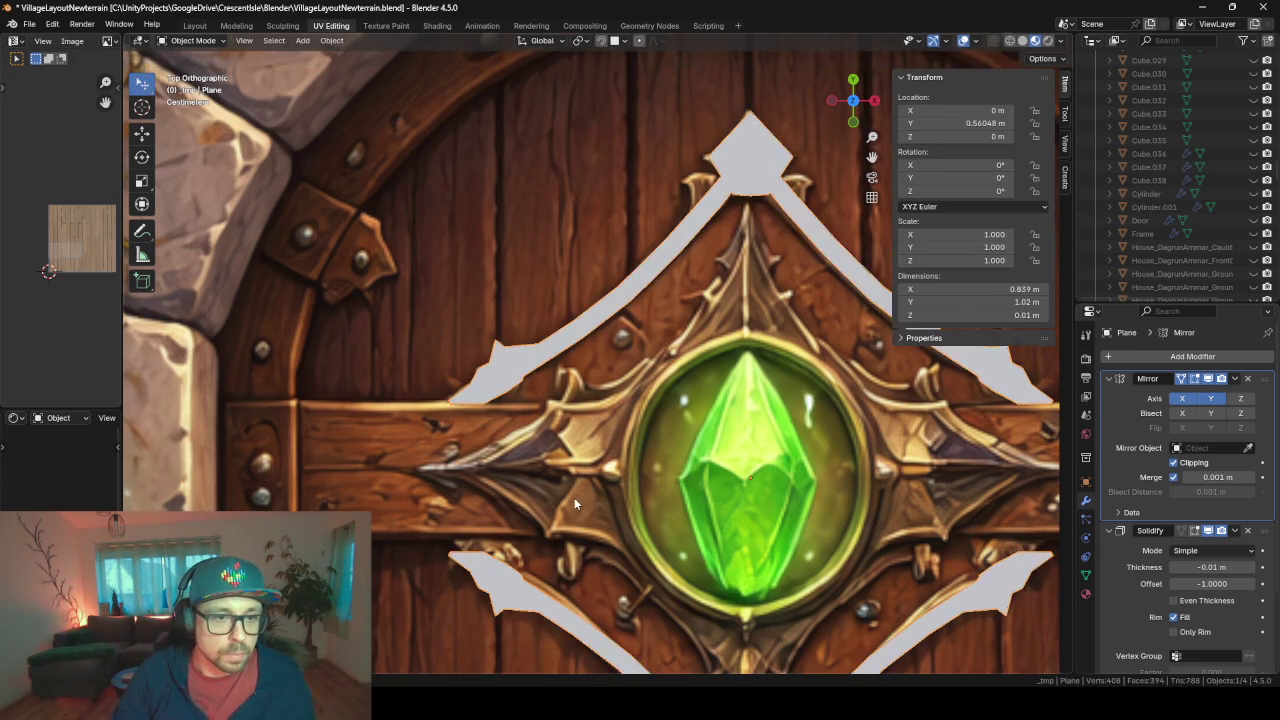
mouse_move(631, 479)
middle_down()
mouse_move(553, 397)
mouse_move(668, 437)
mouse_move(603, 340)
middle_up()
key(KP_7)
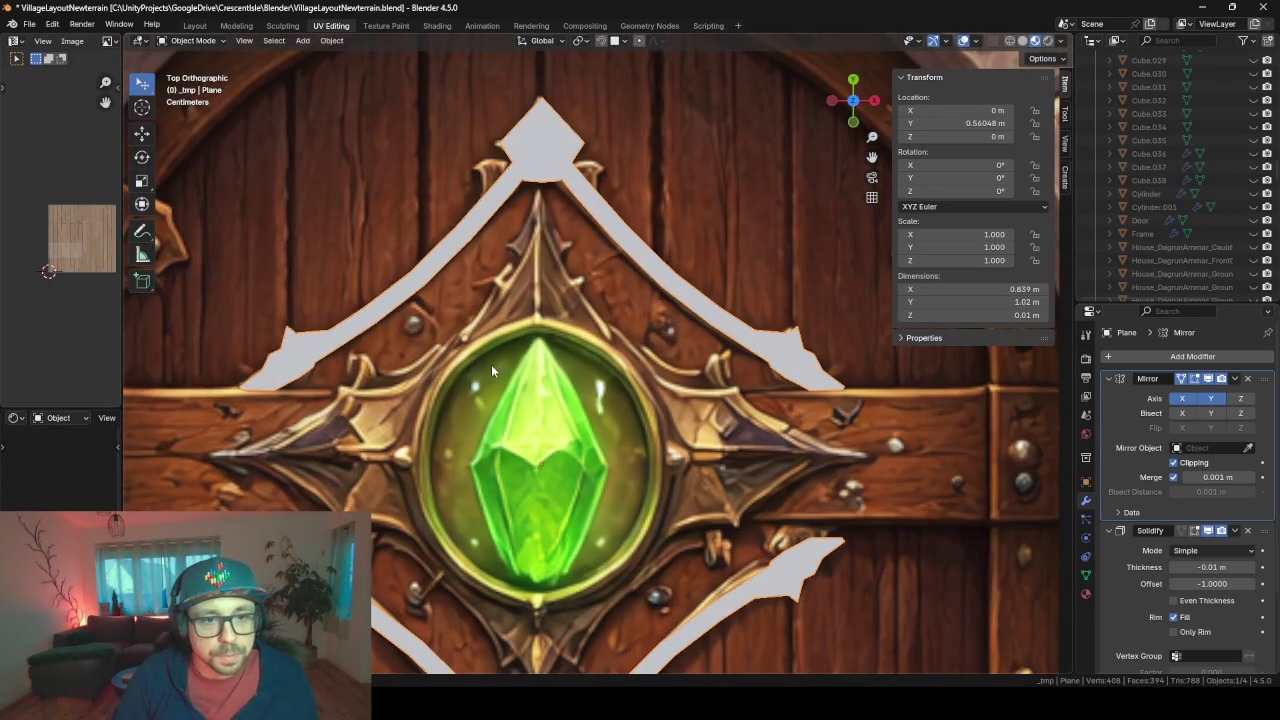
shift+middle_drag(491, 364, 579, 361)
scroll(608, 401, down, 2)
scroll(593, 393, up, 1)
scroll(567, 310, up, 2)
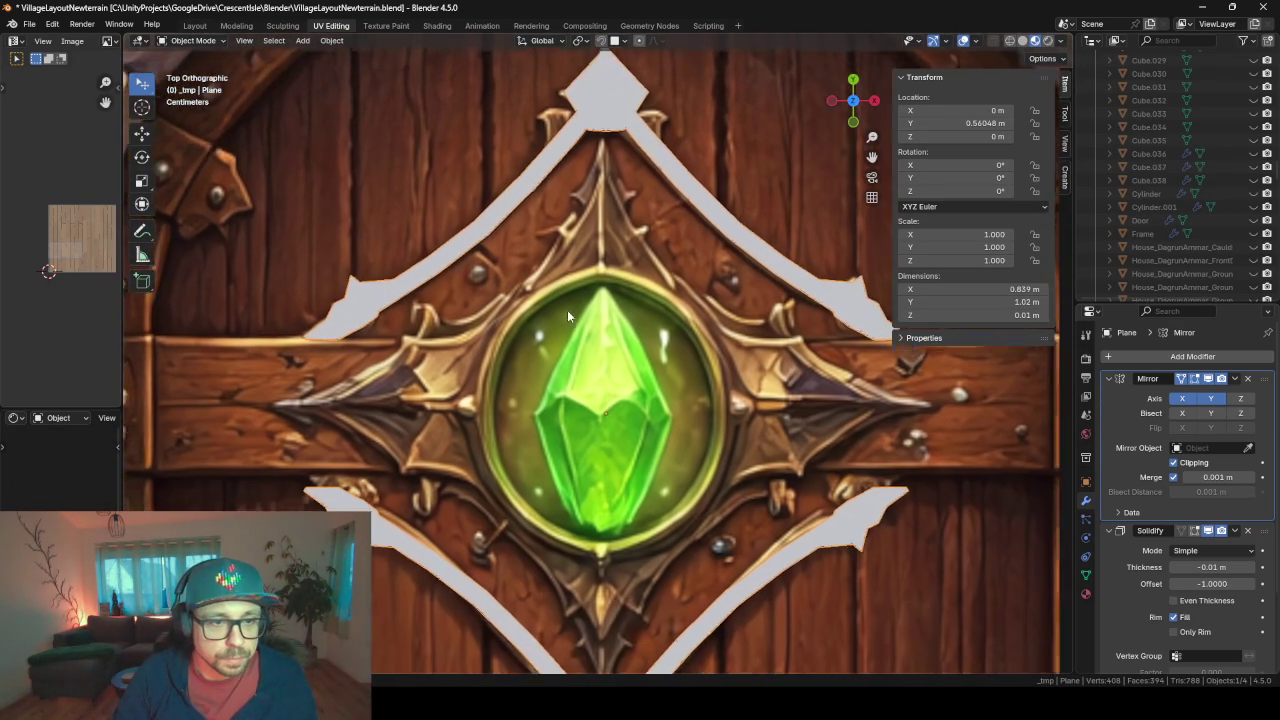
scroll(567, 310, down, 1)
scroll(556, 246, down, 1)
scroll(566, 364, down, 1)
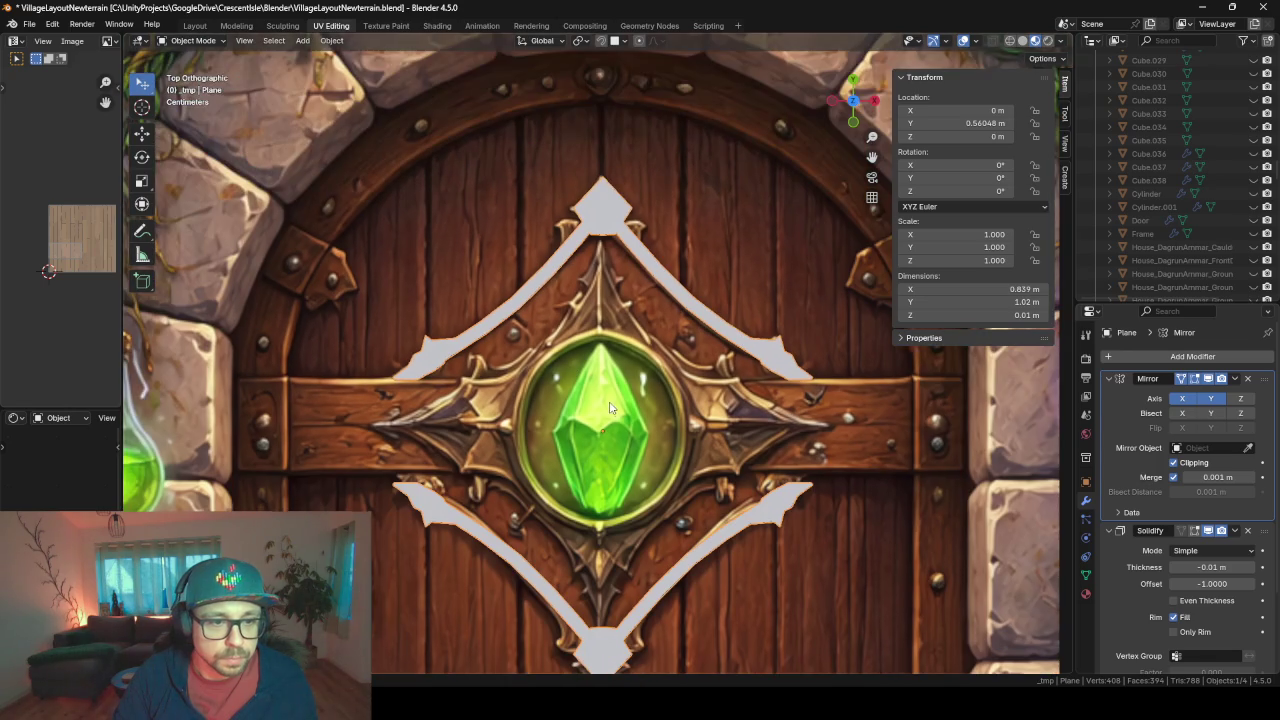
shift+middle_drag(610, 407, 578, 356)
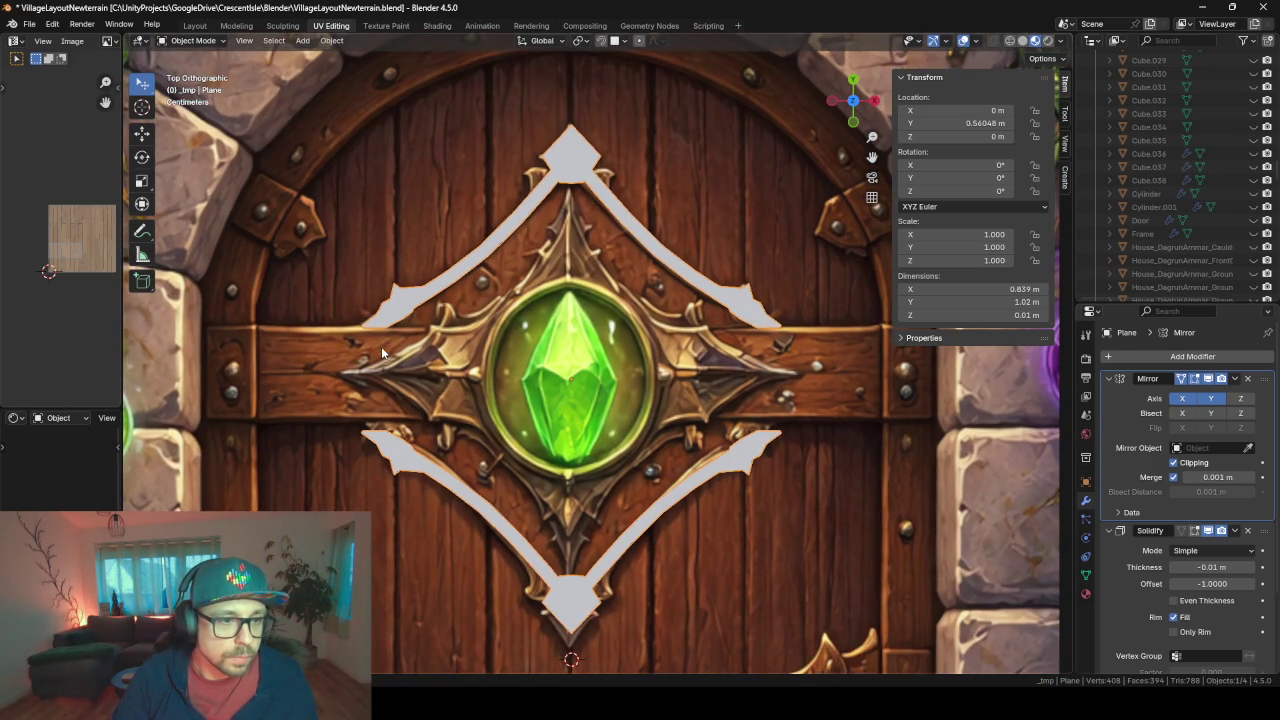
key(Tab)
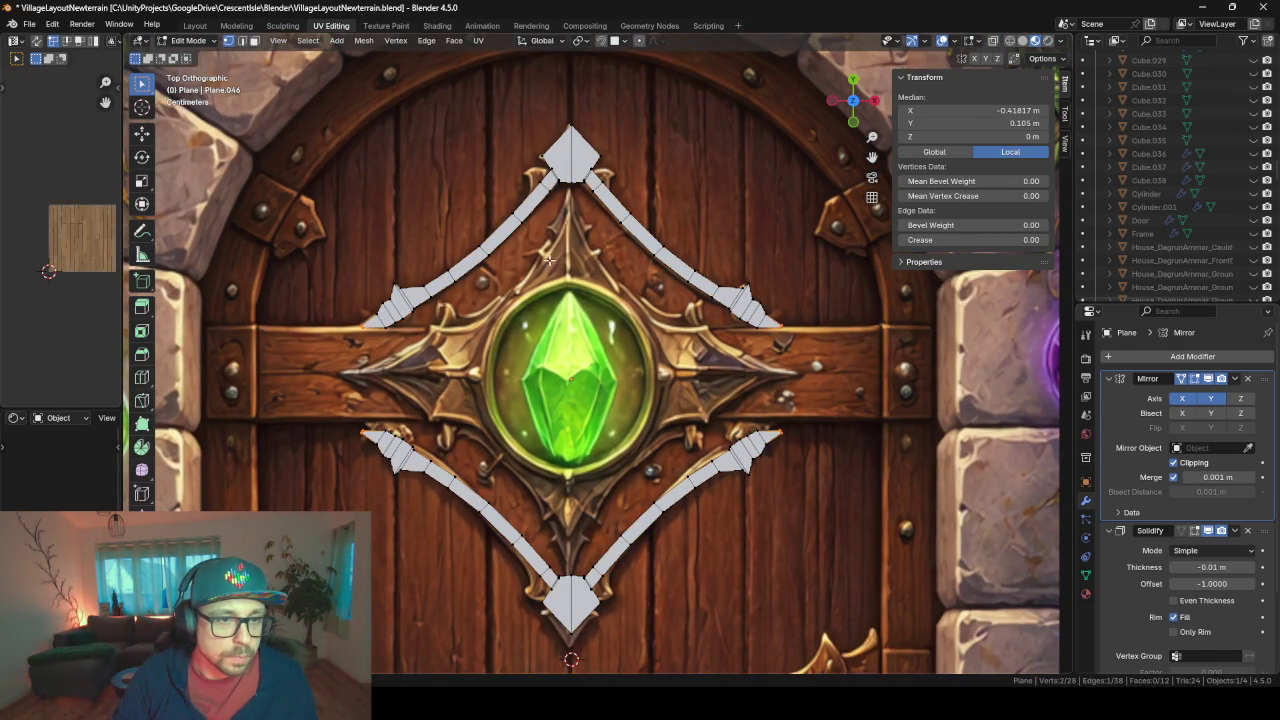
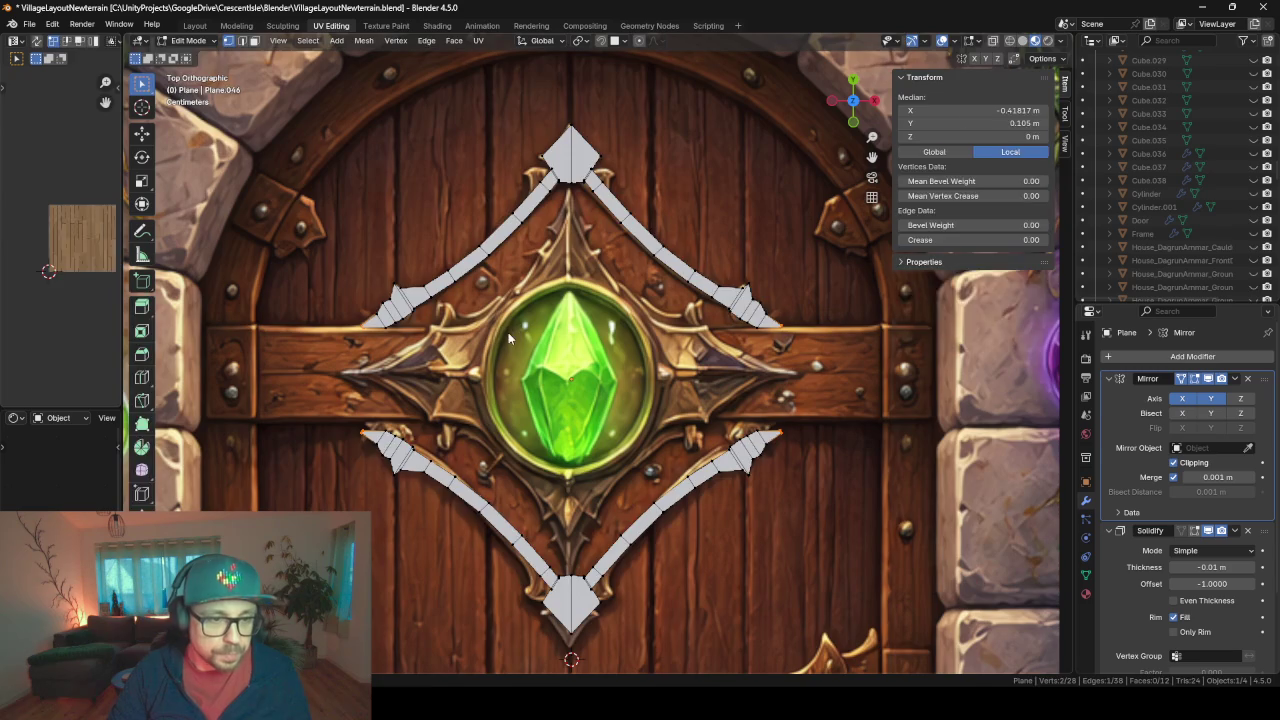
- Exit Edit Mode to view the whole ornament, then recentre the straight top view on the door
key(Tab)
middle_drag(508, 332, 453, 272)
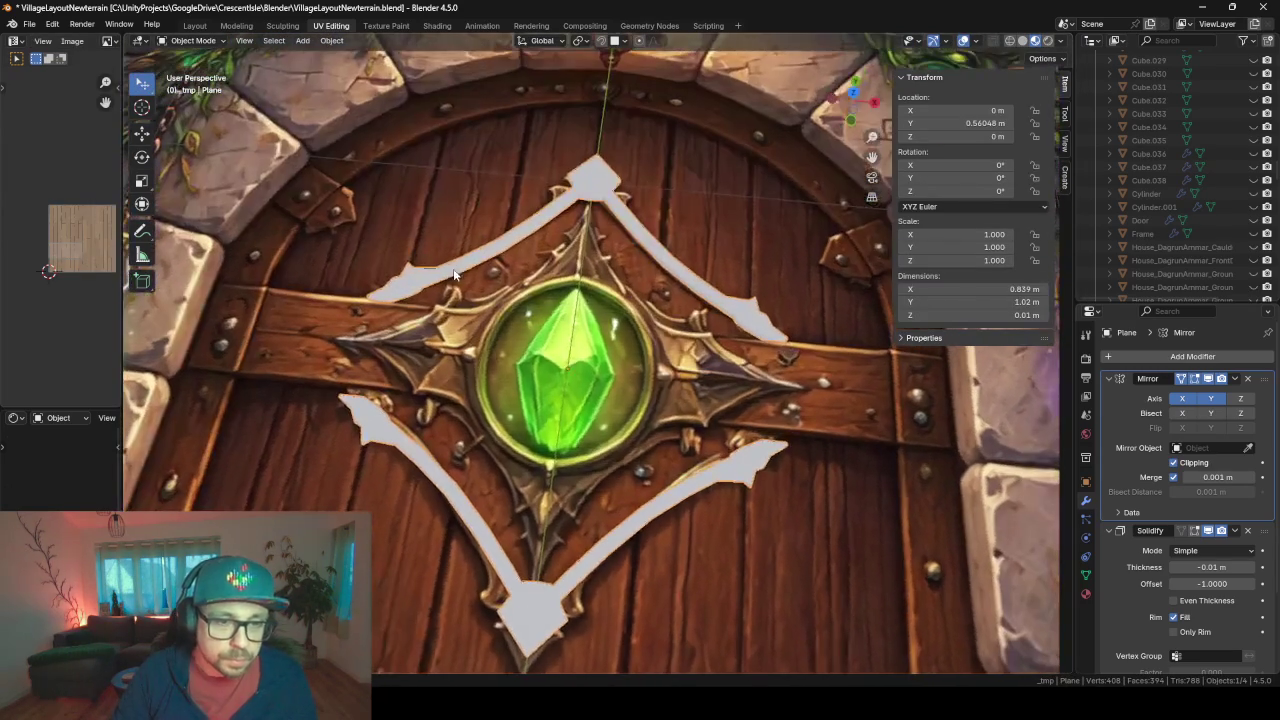
key(KP_7)
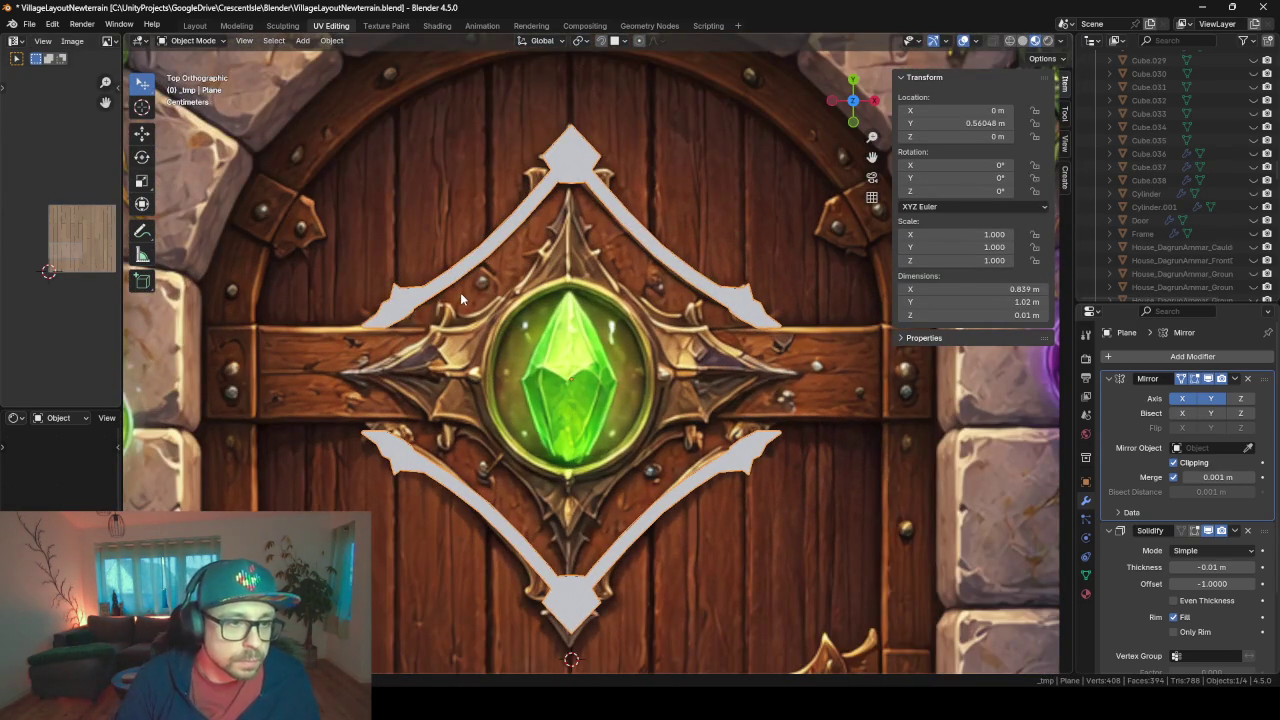
shift+middle_drag(460, 292, 502, 295)
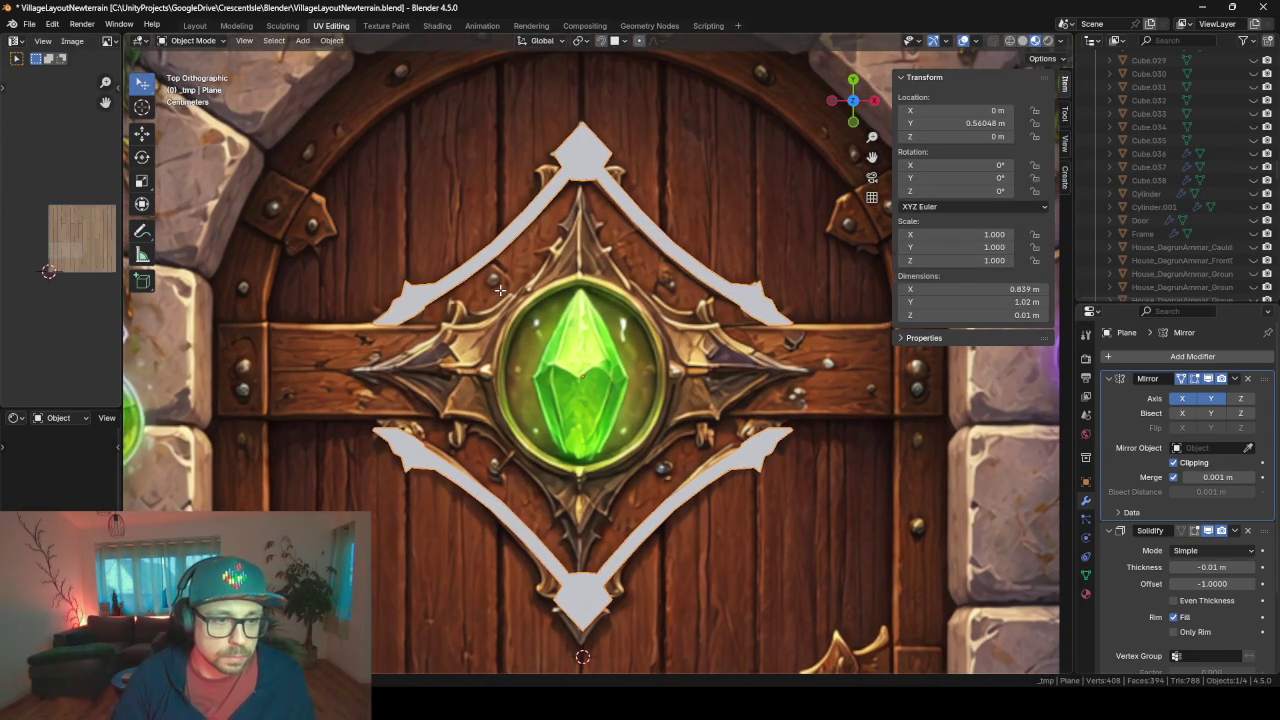
- Back in Edit Mode, fill a new face across the ornament's centre and scale it down toward 0.2292
key(Tab)
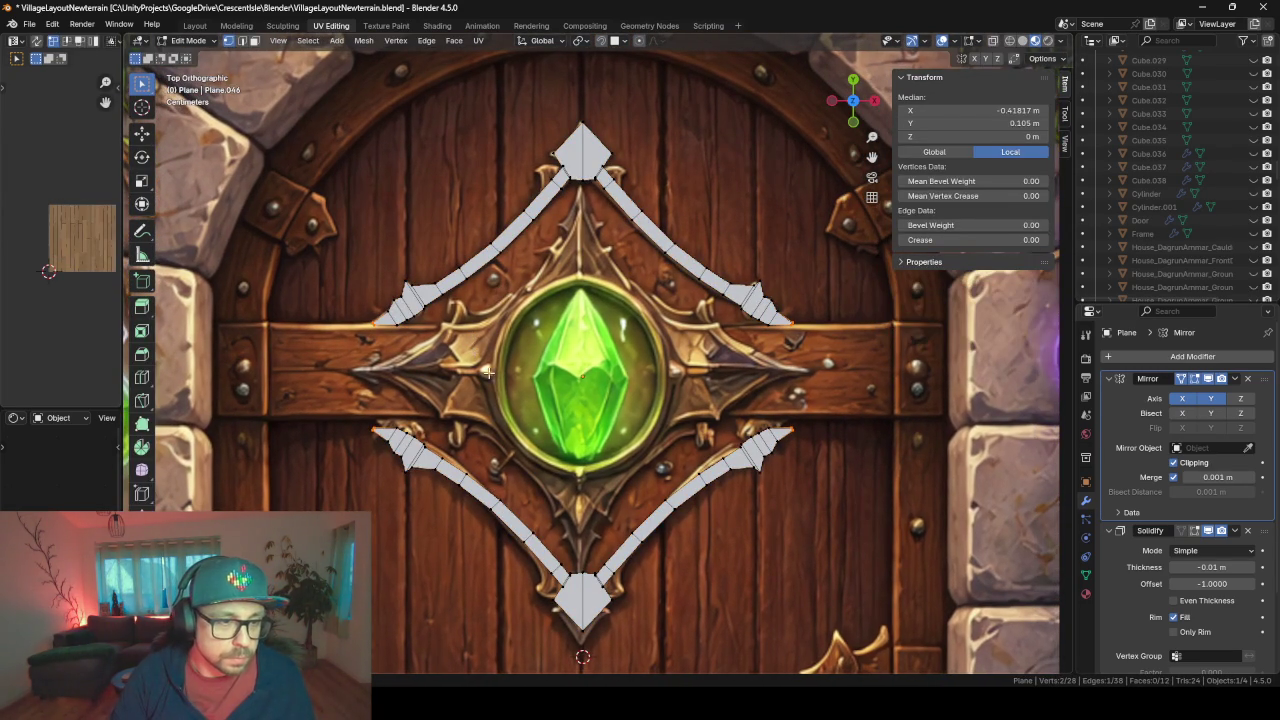
right_click(487, 372)
click(490, 370)
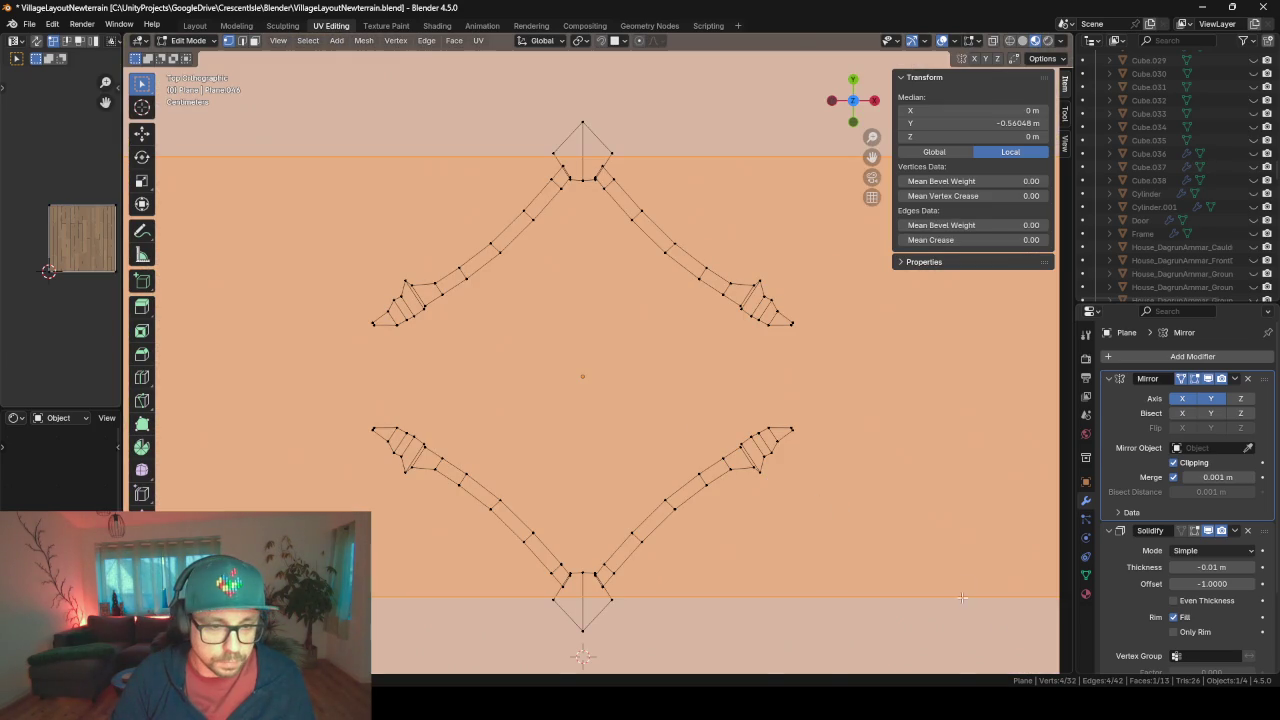
key(s)
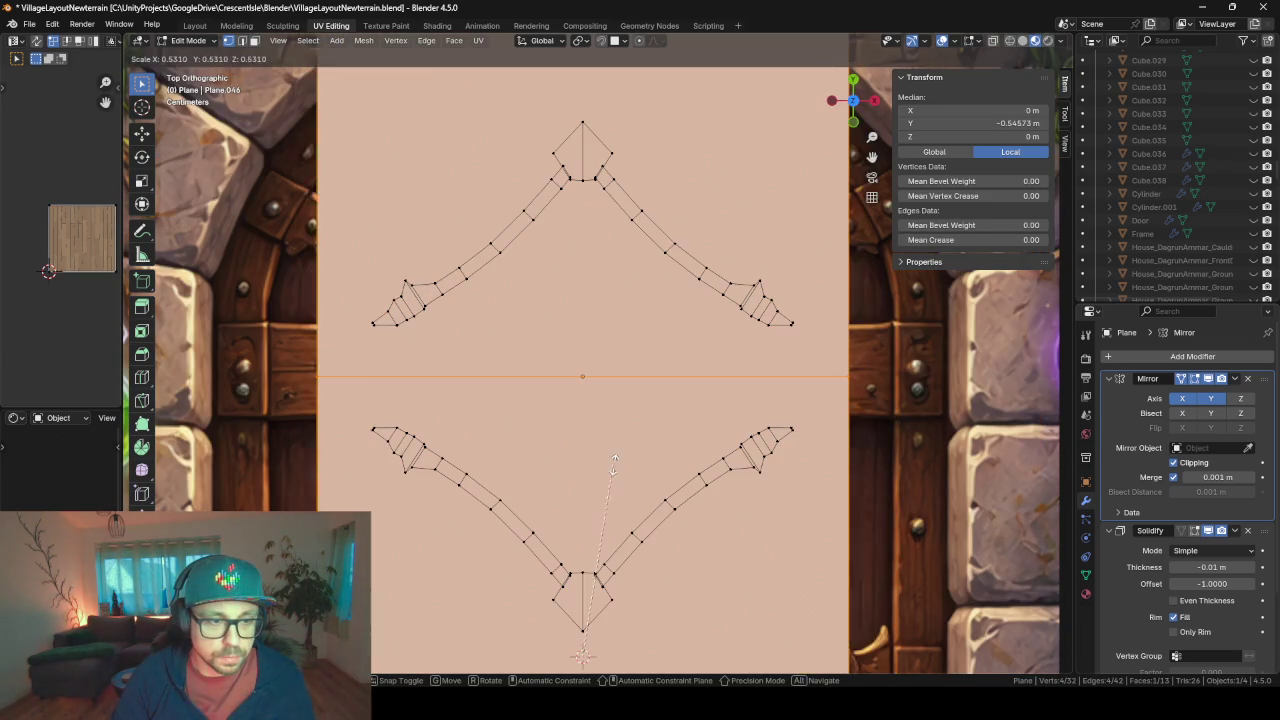
key(Escape)
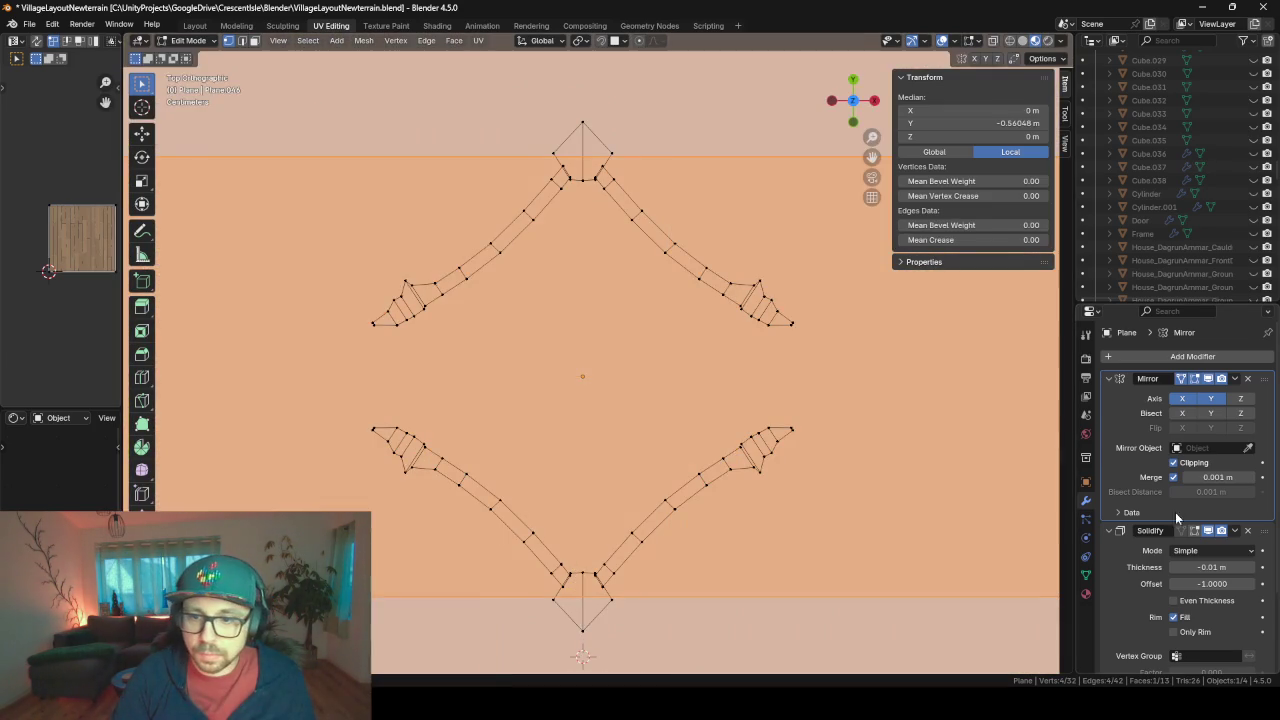
key(s)
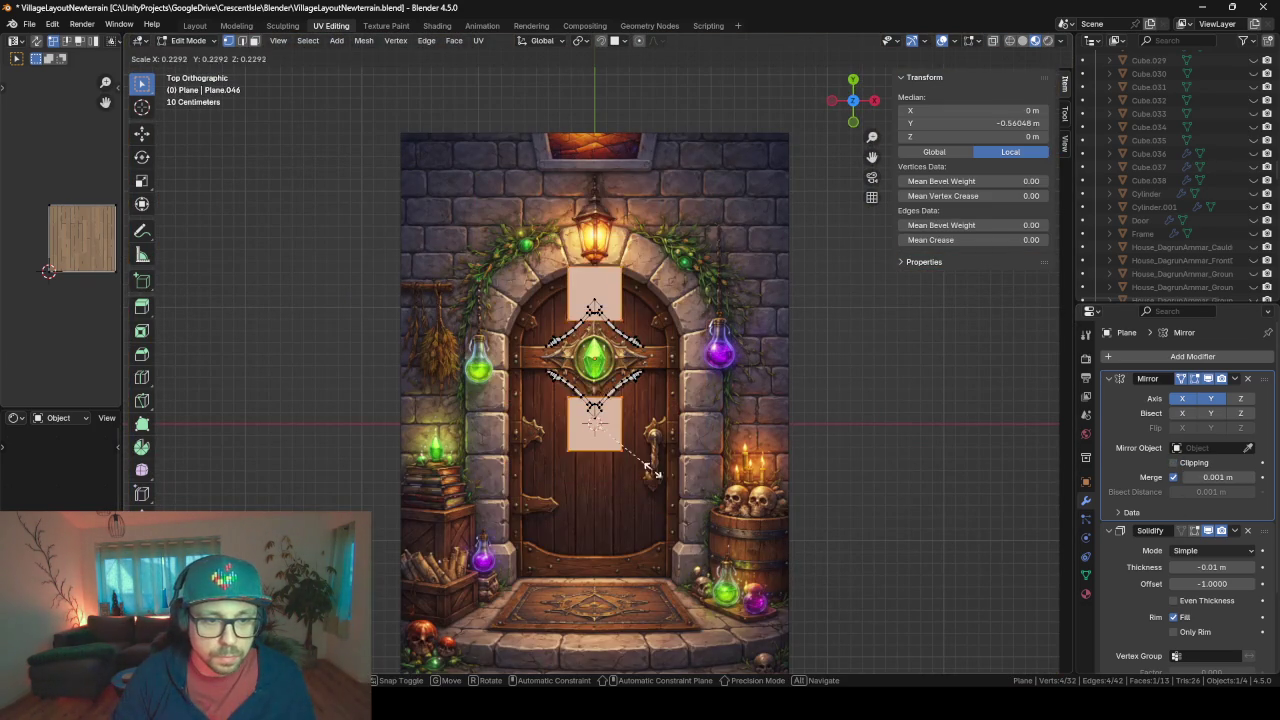
- Confirm the small square and move the mirrored squares nearer the centre, framing them in view
click(631, 452)
key(g)
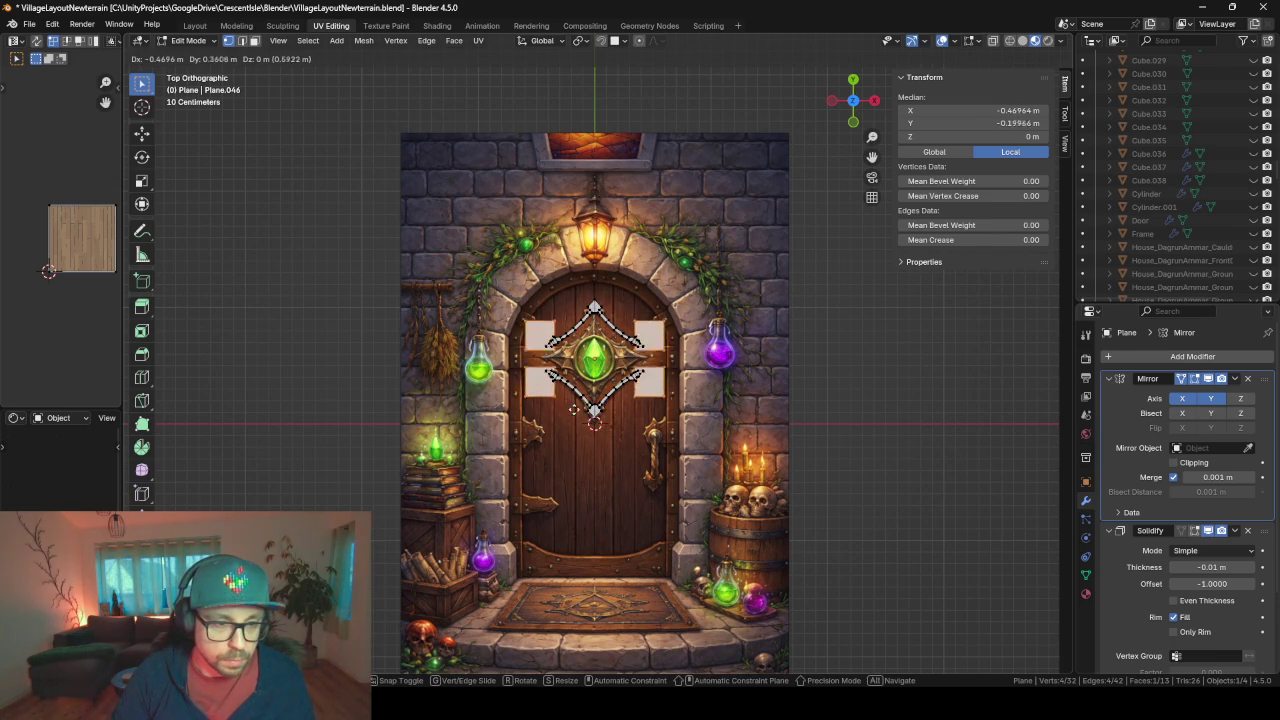
click(589, 343)
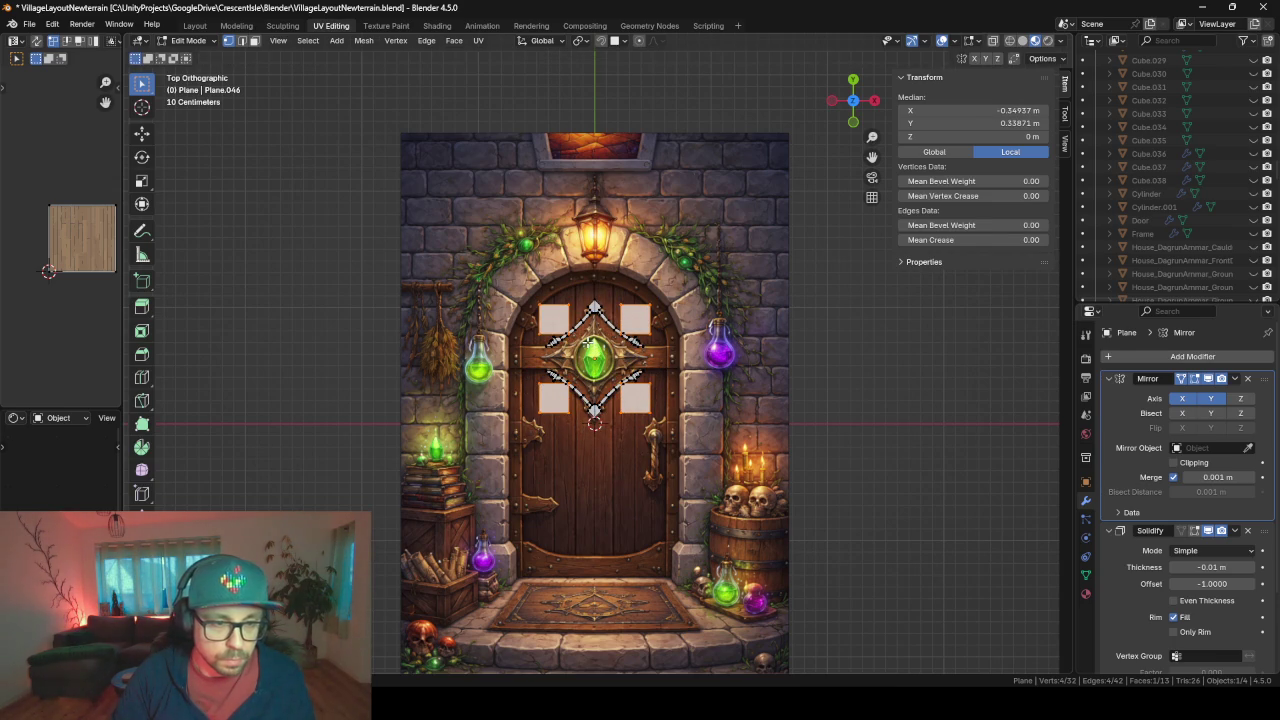
key(KP_Decimal)
scroll(588, 345, down, 4)
scroll(600, 355, down, 3)
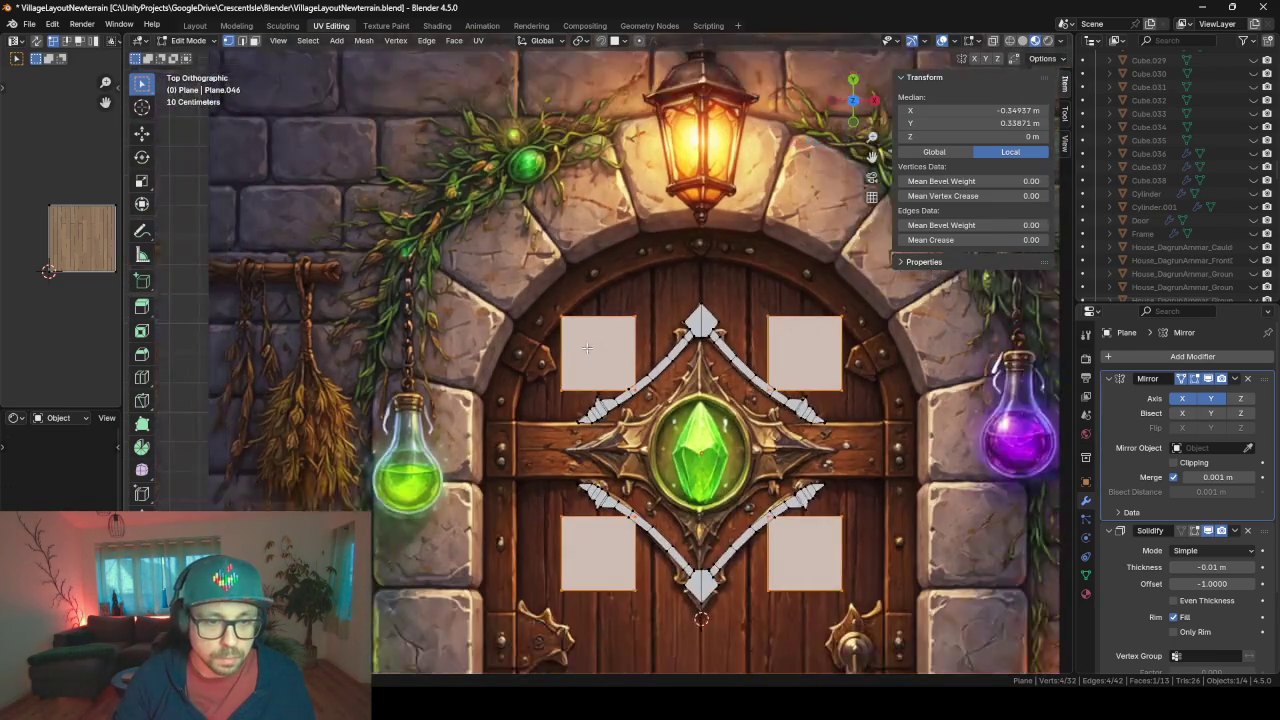
scroll(619, 371, down, 1)
- Toggle the Mirror modifier's setting and scale the mirrored squares much smaller
key(g)
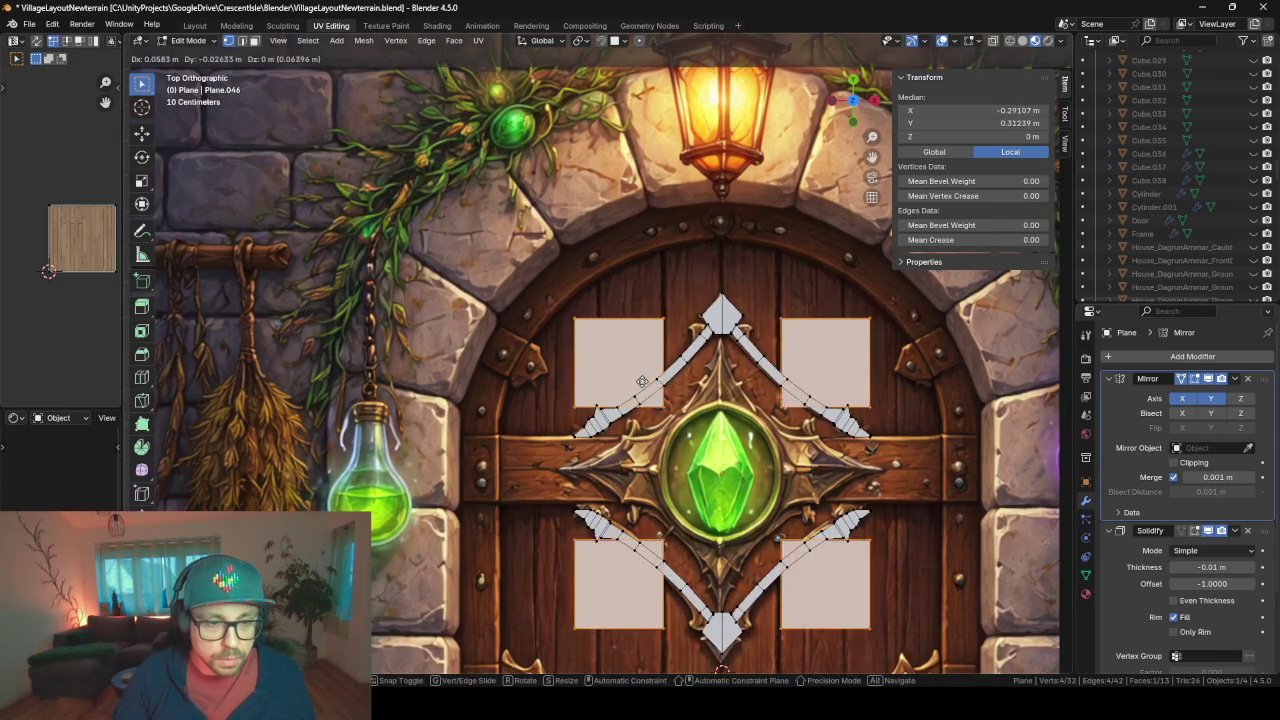
right_click(644, 382)
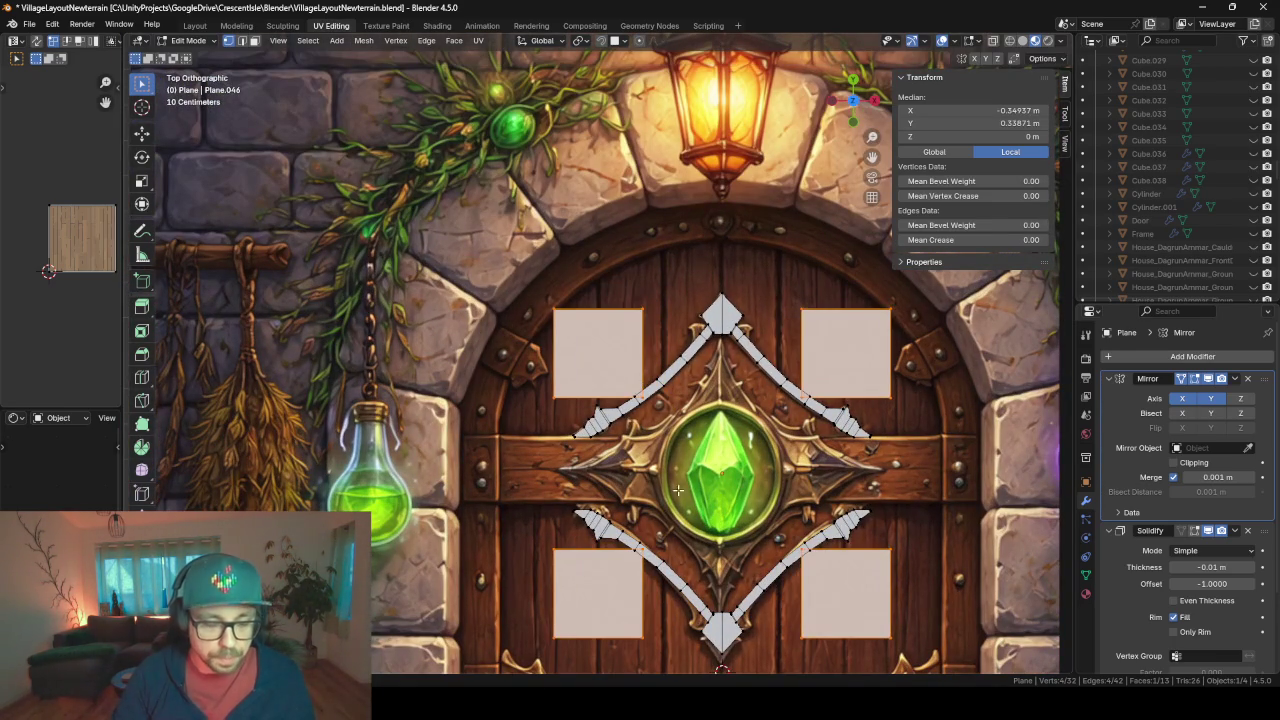
click(1194, 380)
click(1194, 380)
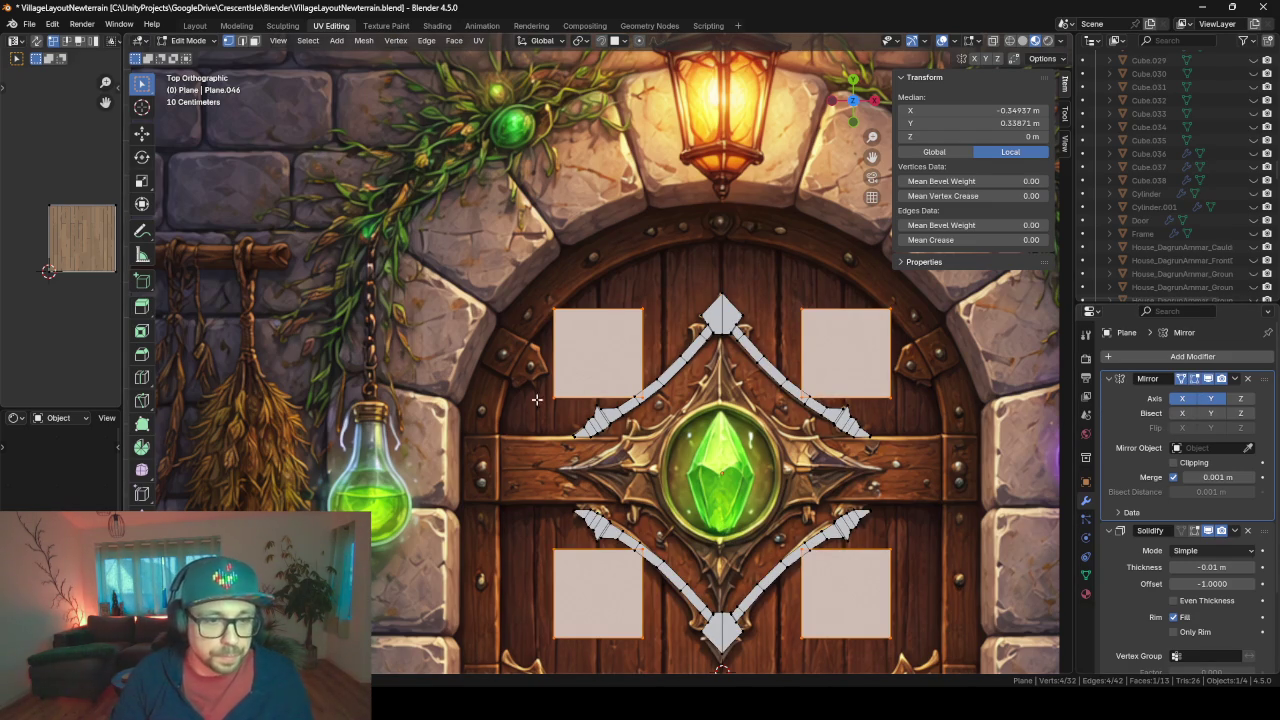
key(s)
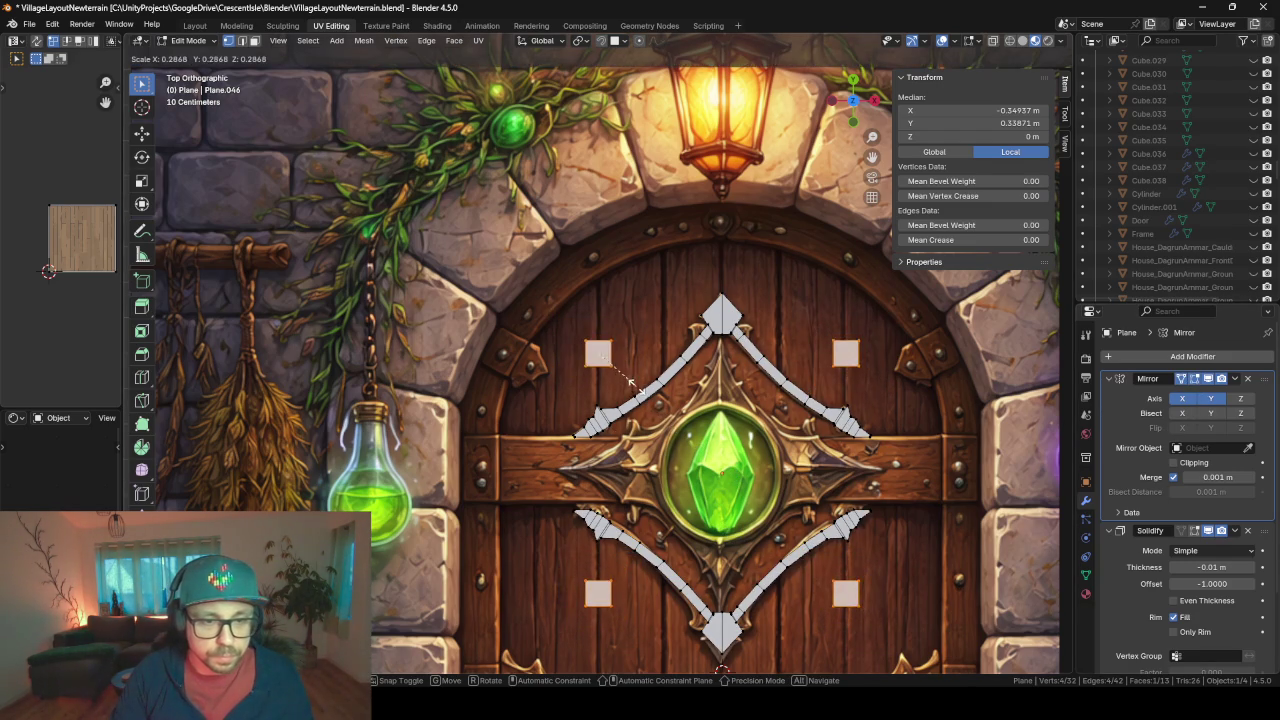
click(624, 383)
- Recentre the view and move the small squares in toward the green gem
scroll(624, 383, up, 20)
scroll(624, 383, down, 9)
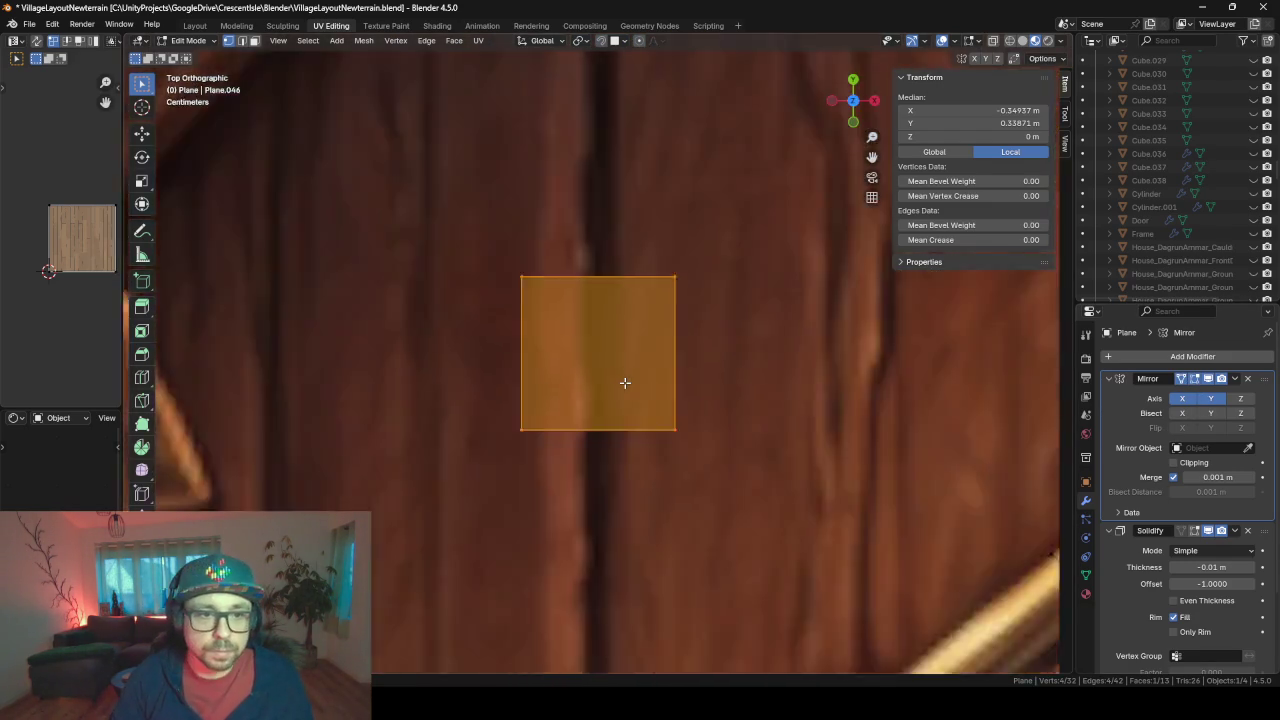
scroll(624, 383, down, 10)
shift+middle_drag(624, 383, 590, 308)
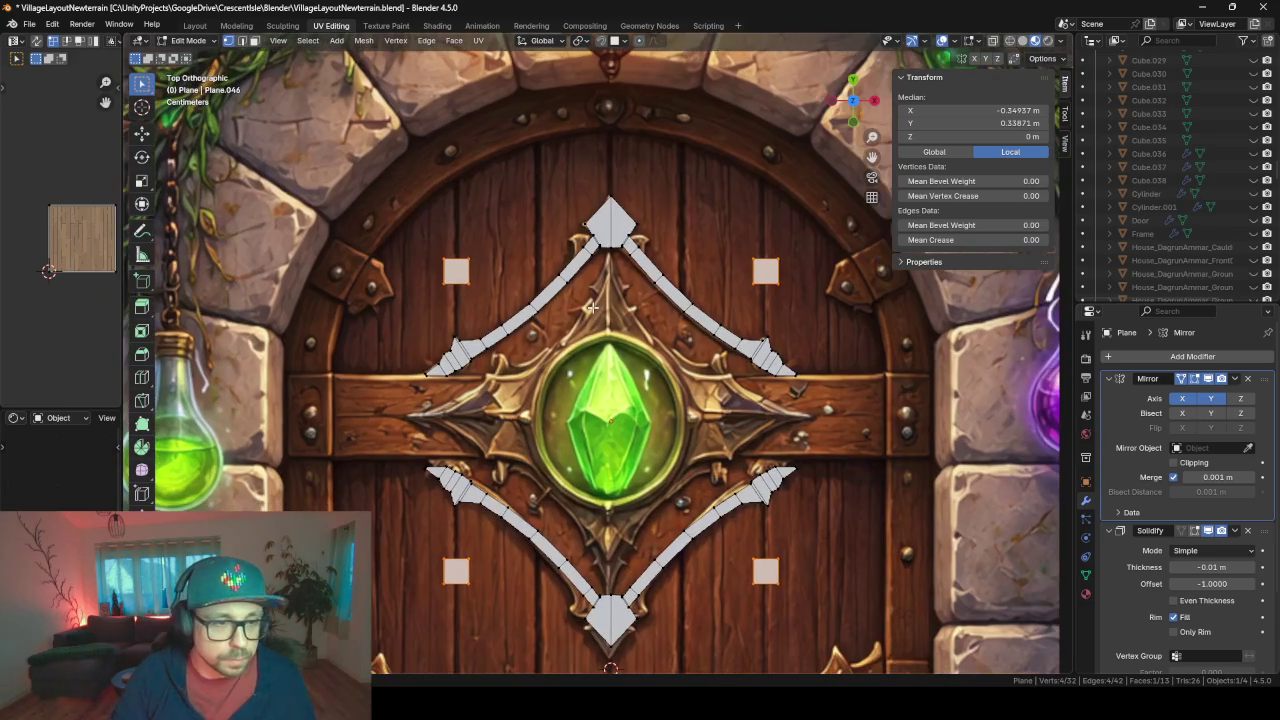
key(g)
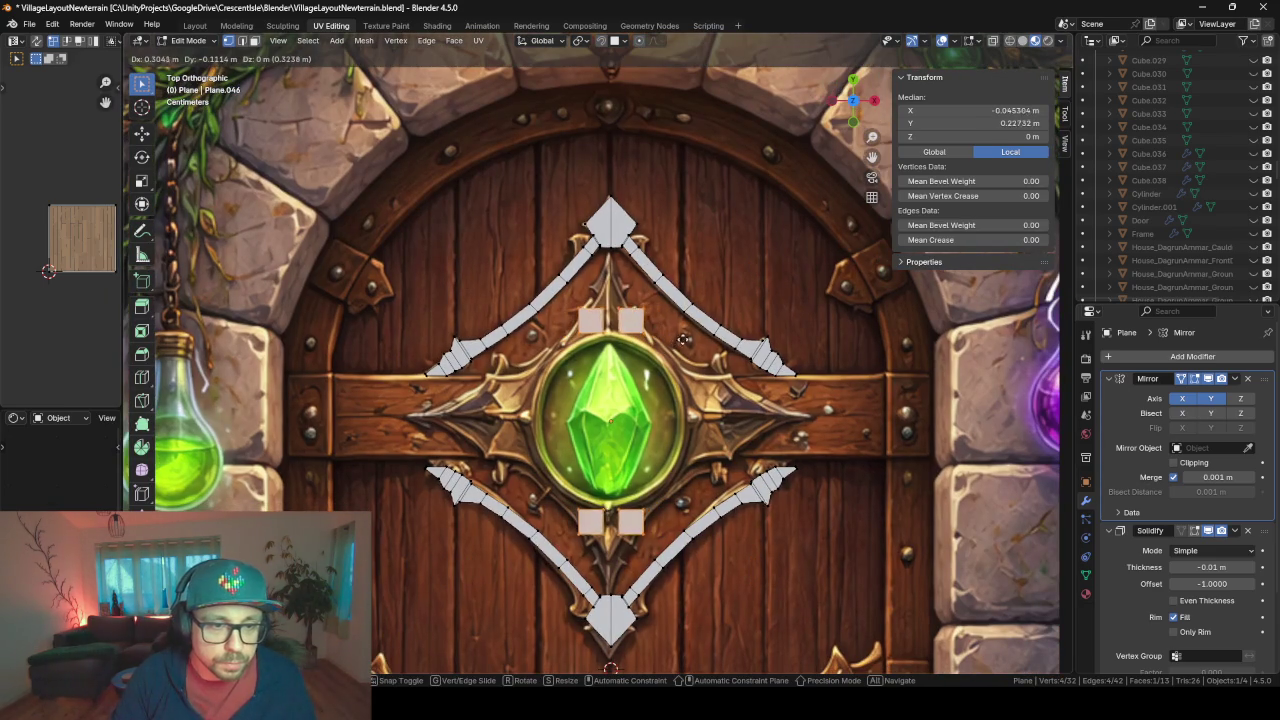
key(Escape)
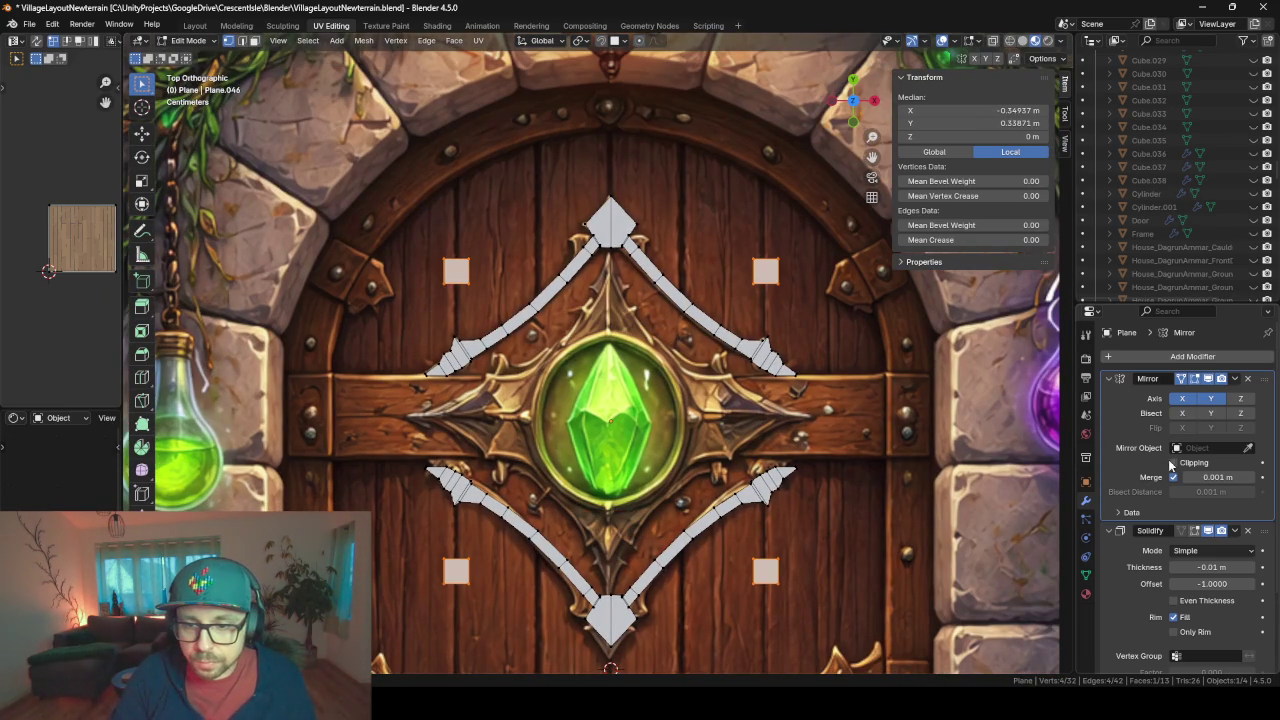
key(g)
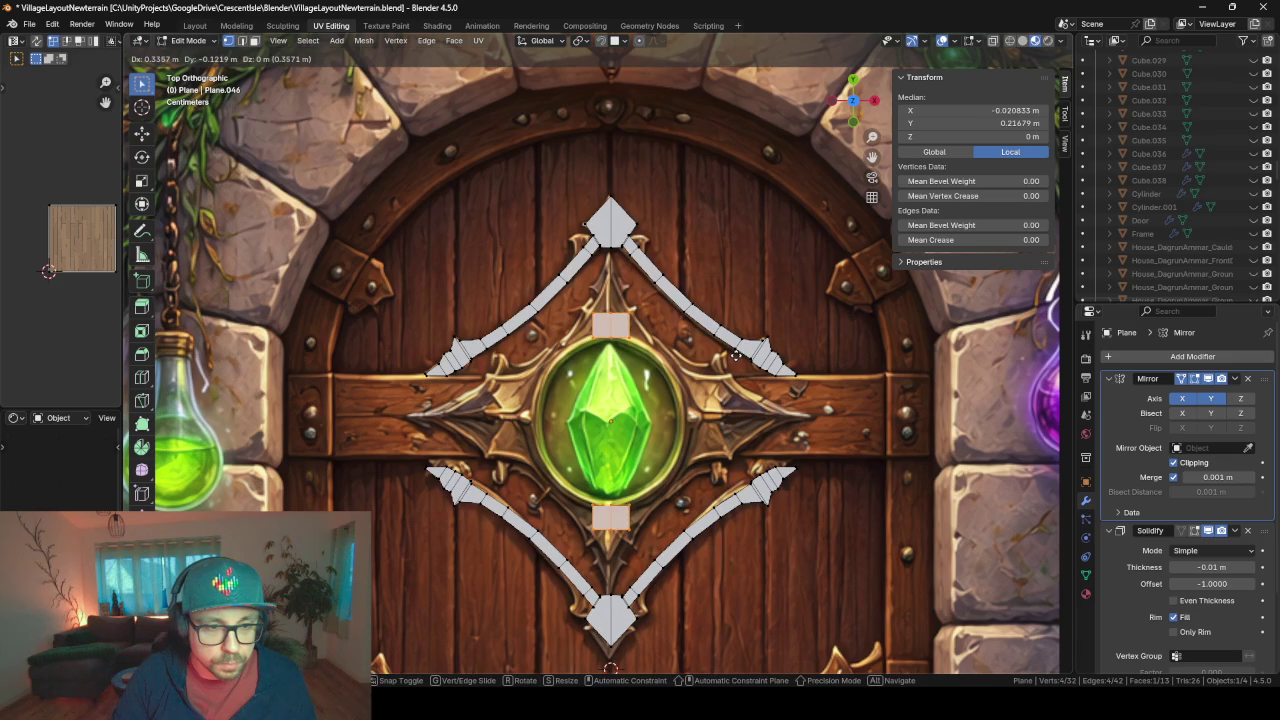
- Drop the squares just above and below the gem and widen them by moving their outer vertices
click(660, 358)
scroll(660, 358, up, 3)
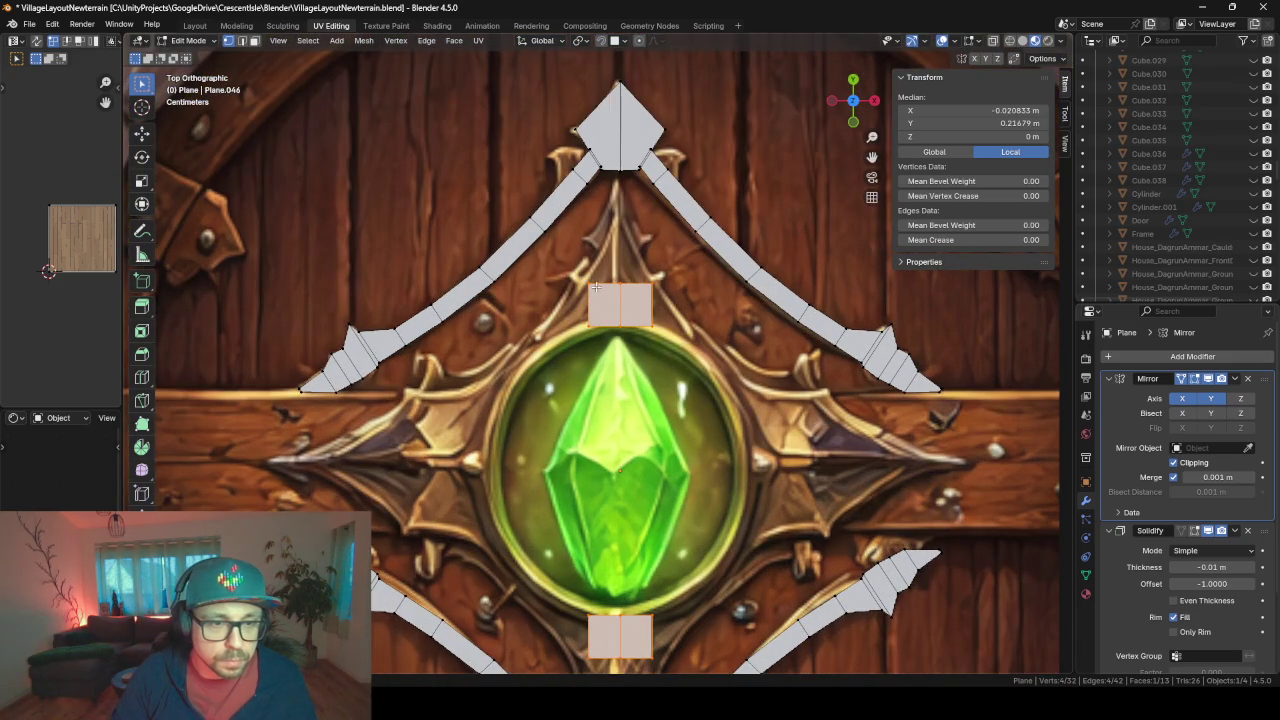
drag(660, 287, 662, 290)
key(g)
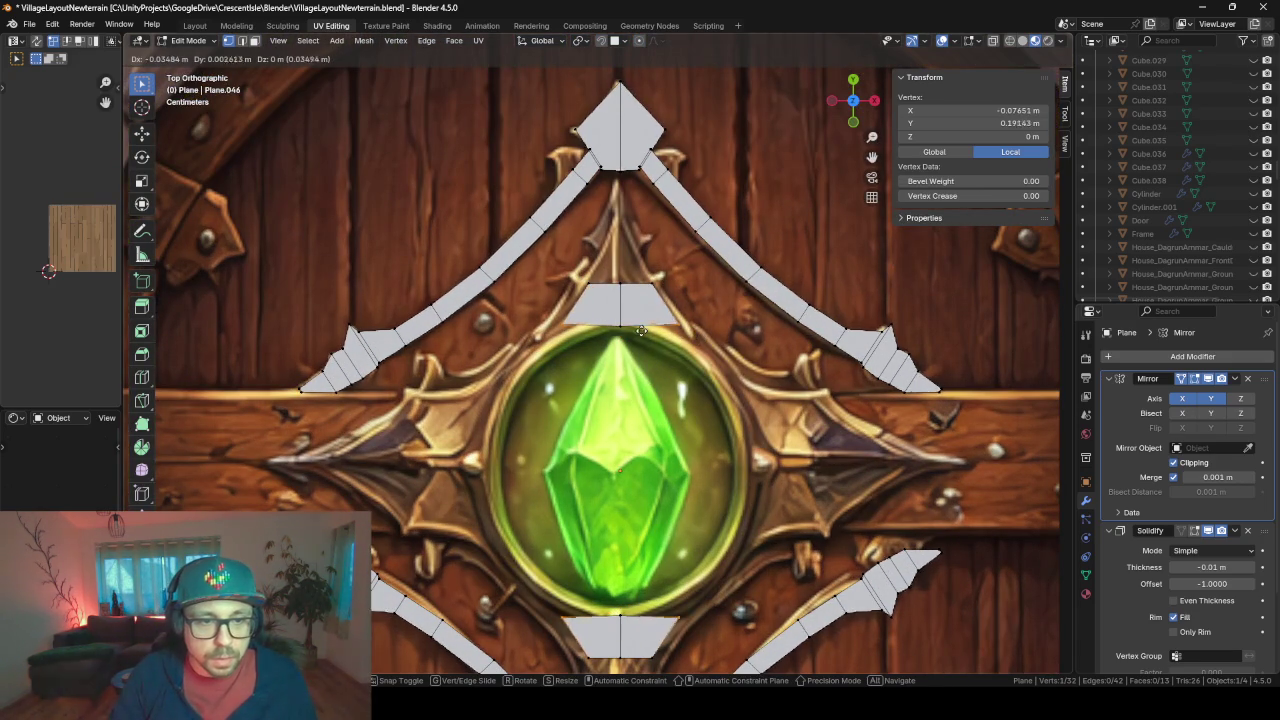
key(Escape)
drag(594, 329, 594, 329)
key(g)
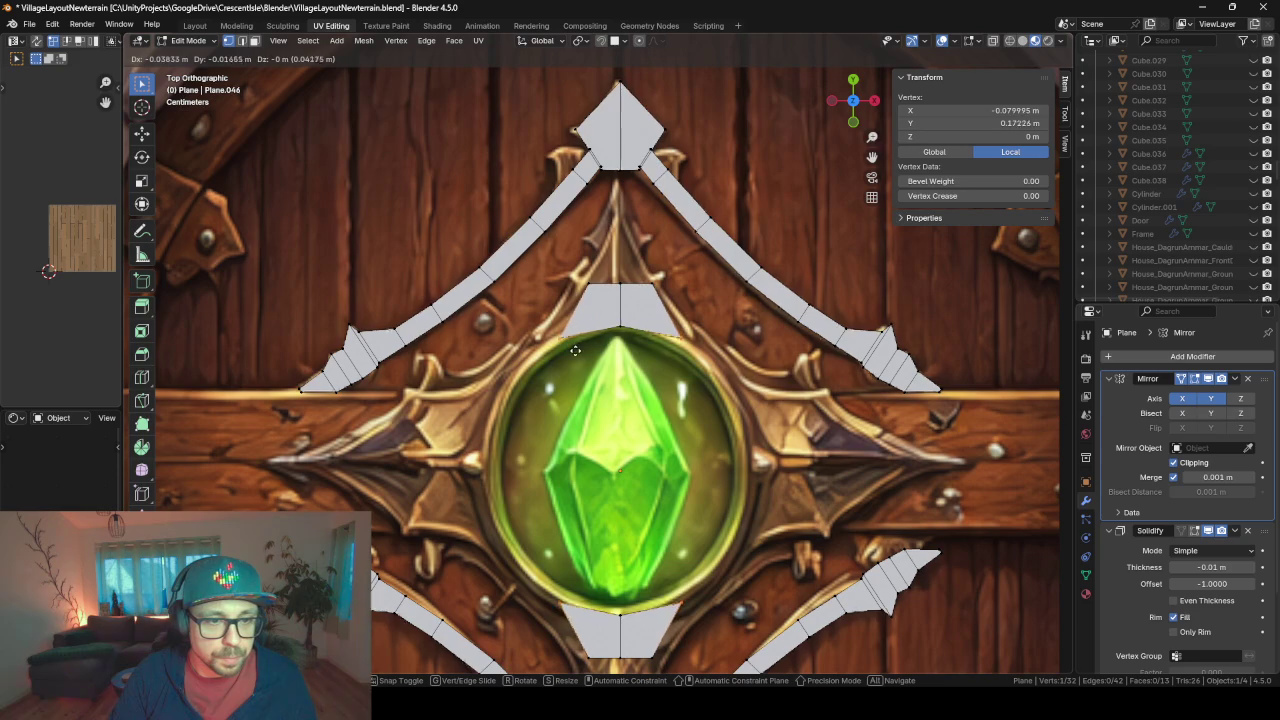
key(Escape)
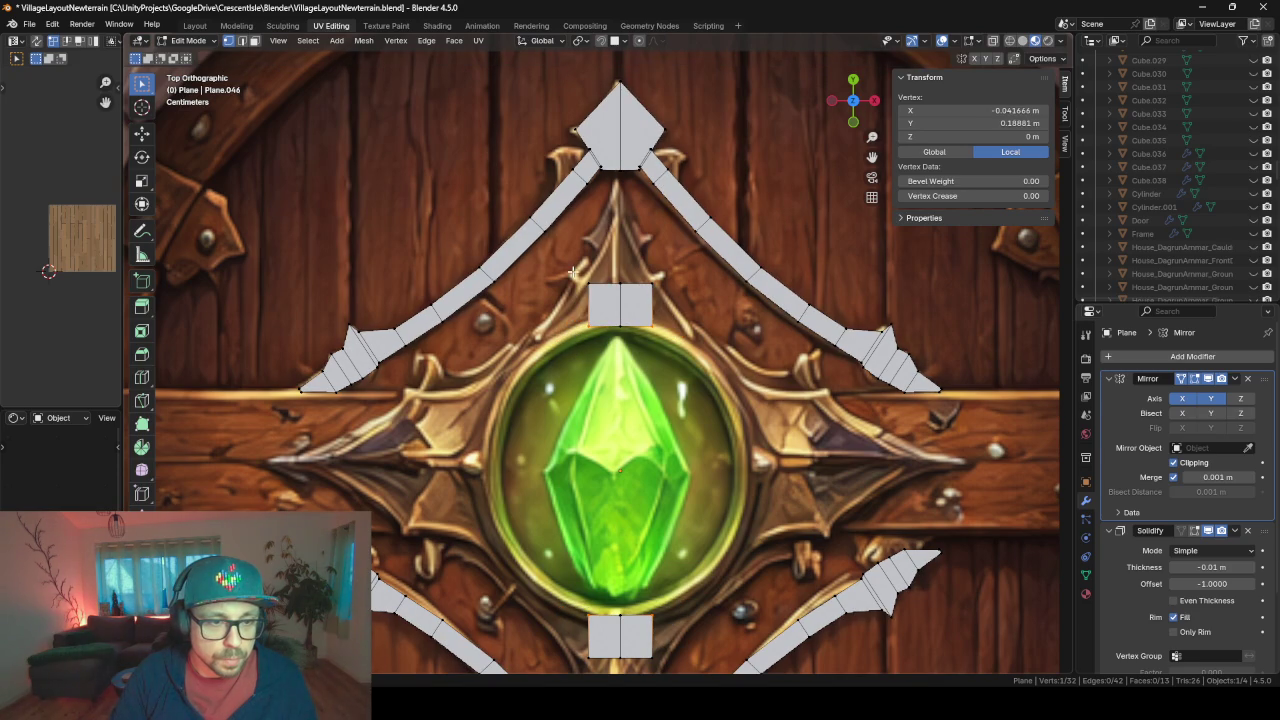
drag(603, 333, 603, 333)
key(g)
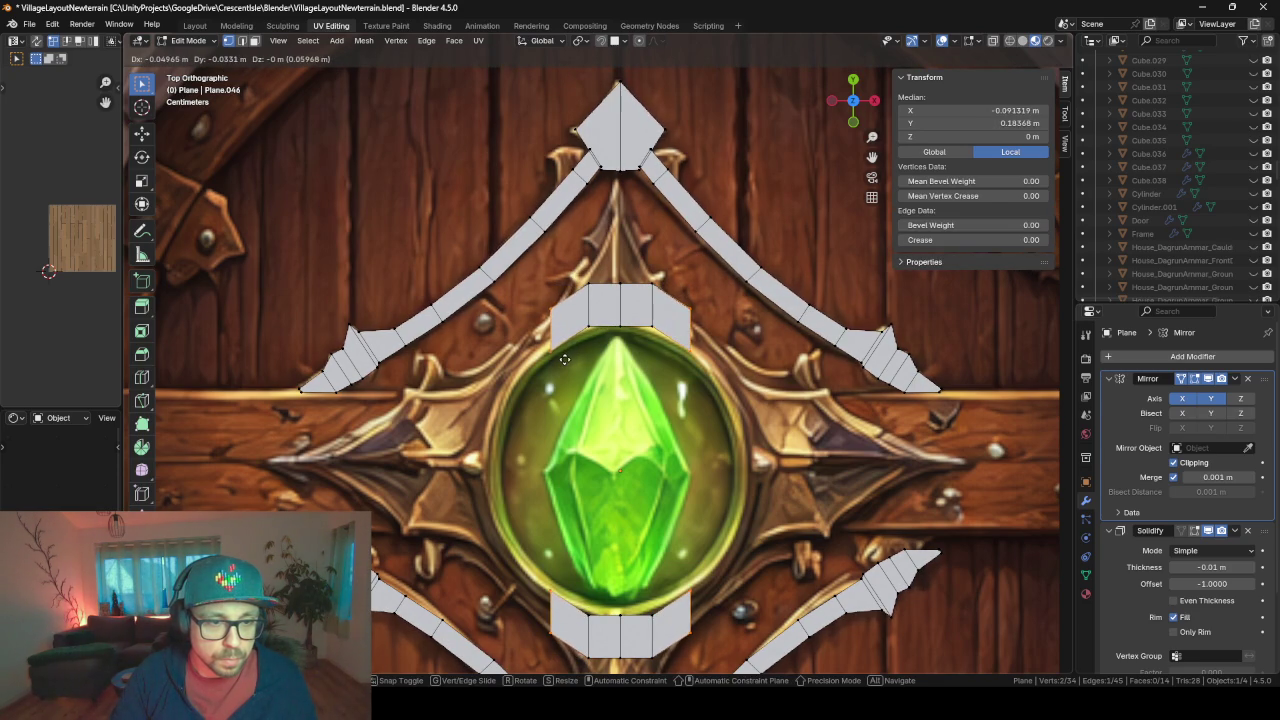
click(564, 359)
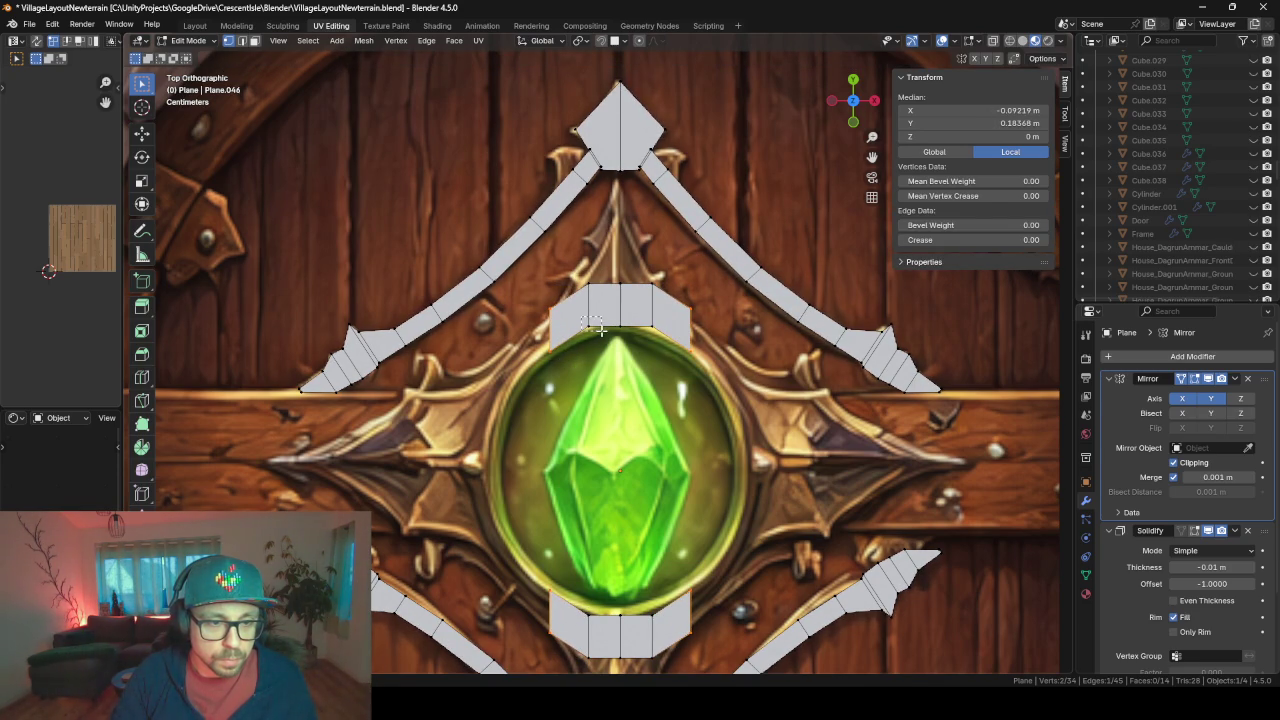
- Pull the outer corners into trapezoid pieces and set the ring vertices along the gem's outline
click(601, 331)
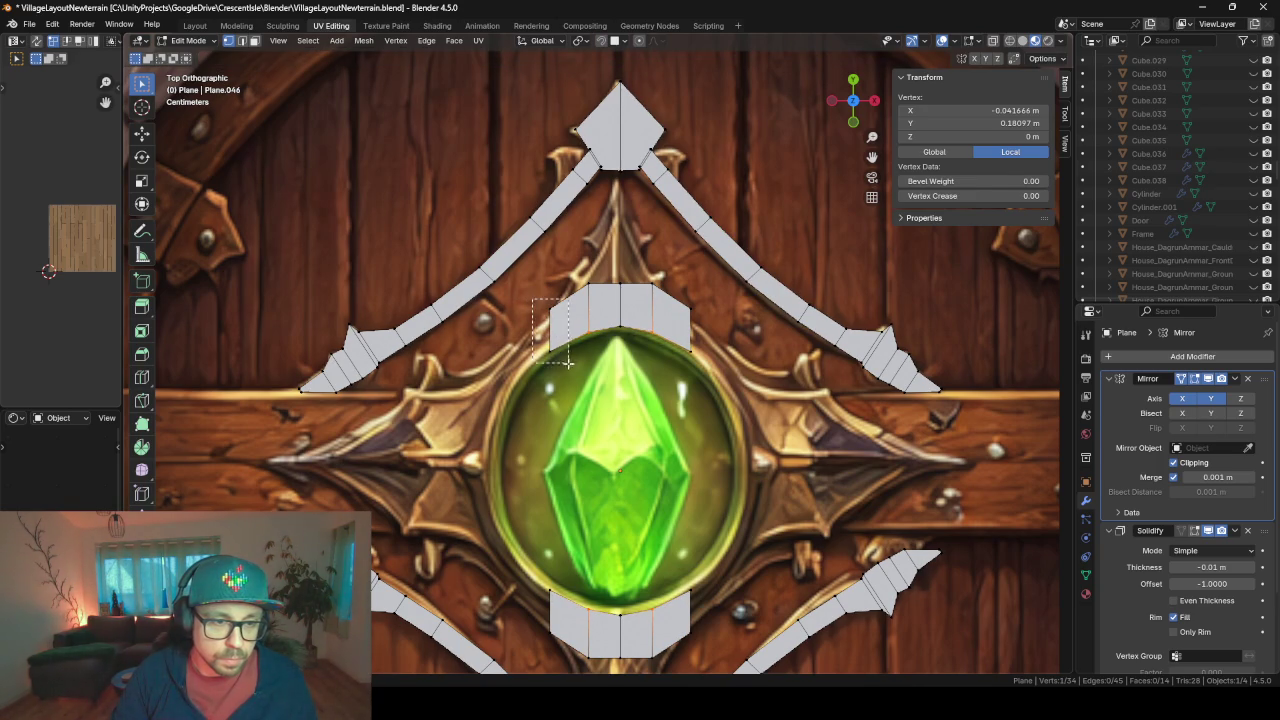
drag(567, 363, 568, 364)
key(g)
click(707, 443)
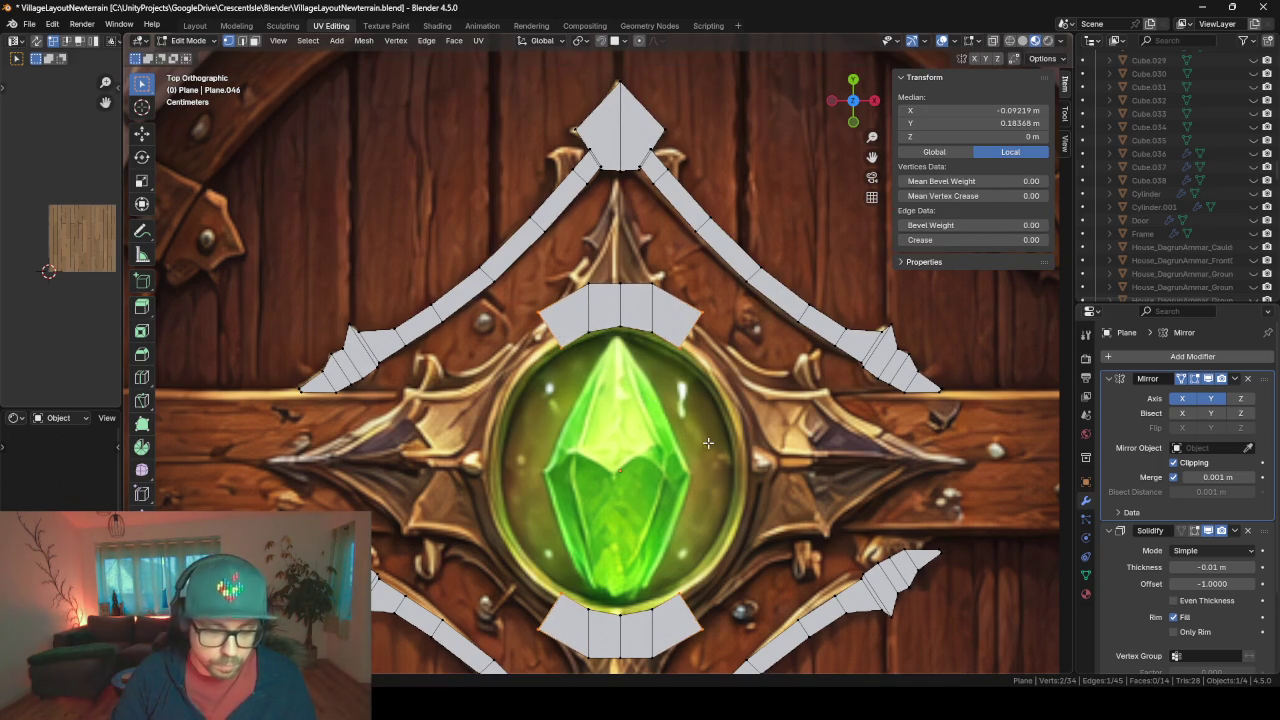
key(g)
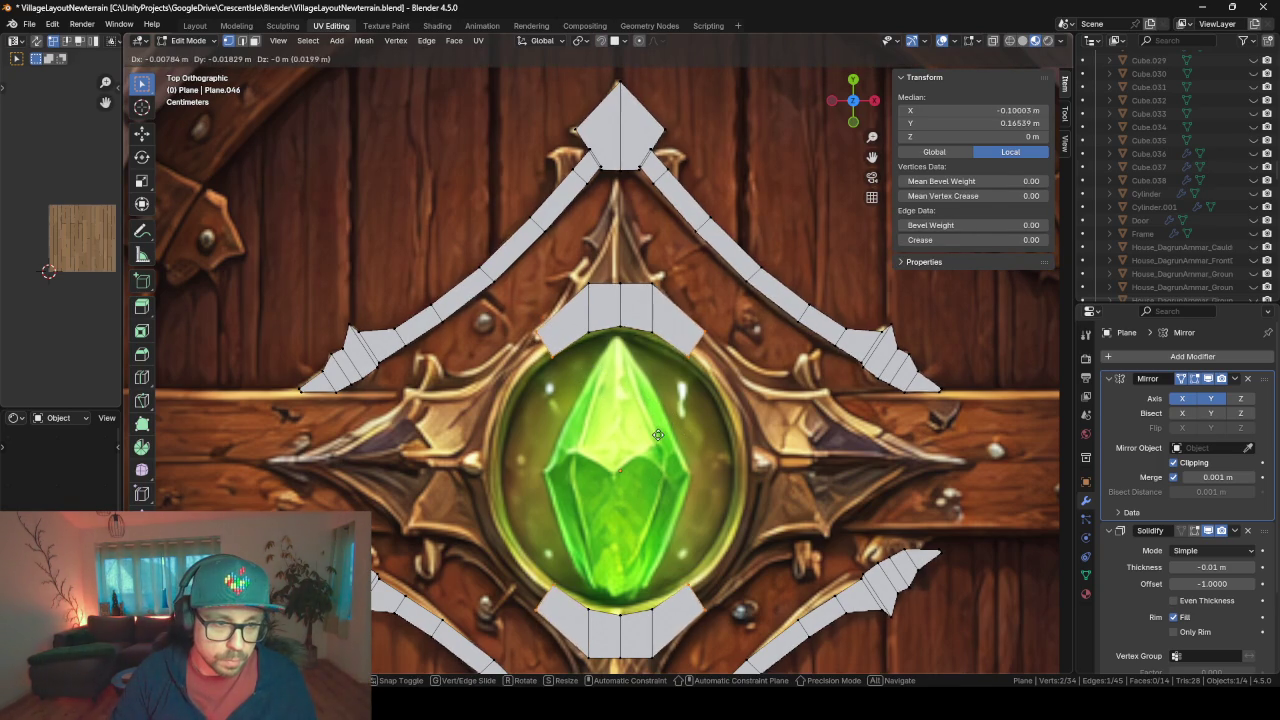
click(655, 434)
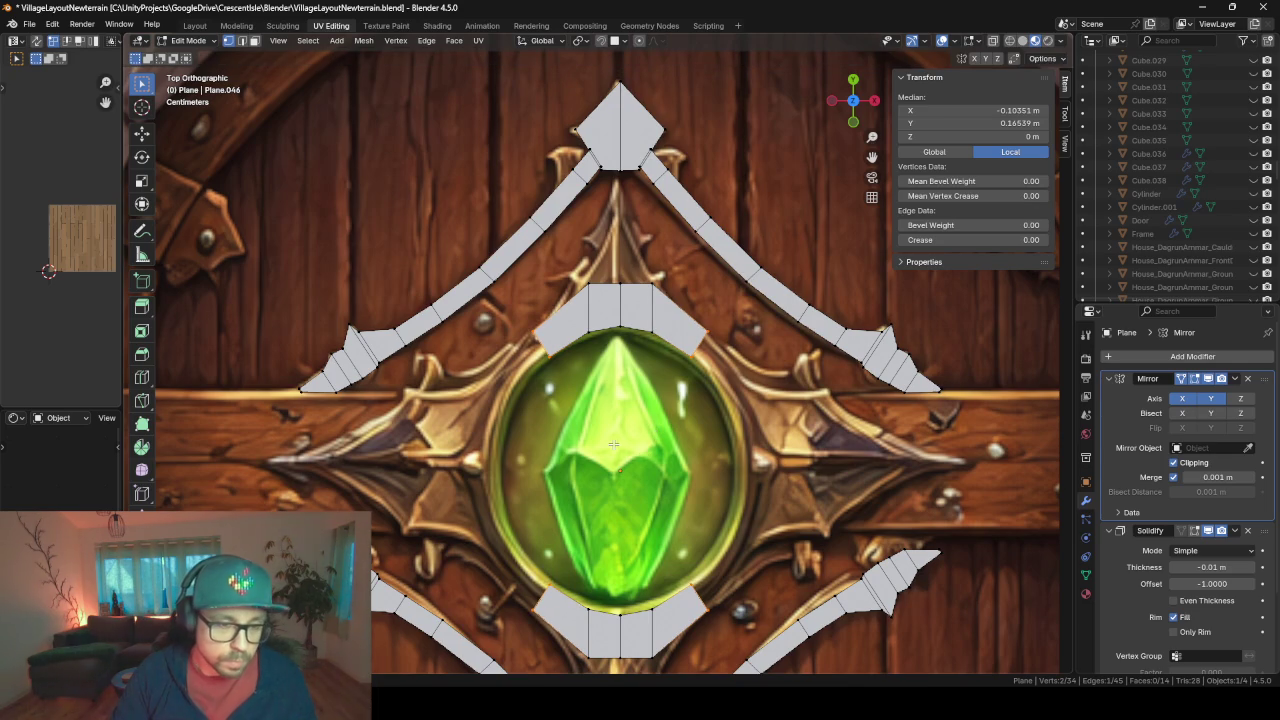
- Place the ring vertices at the gem's edge and move its side vertices outward
key(g)
click(580, 483)
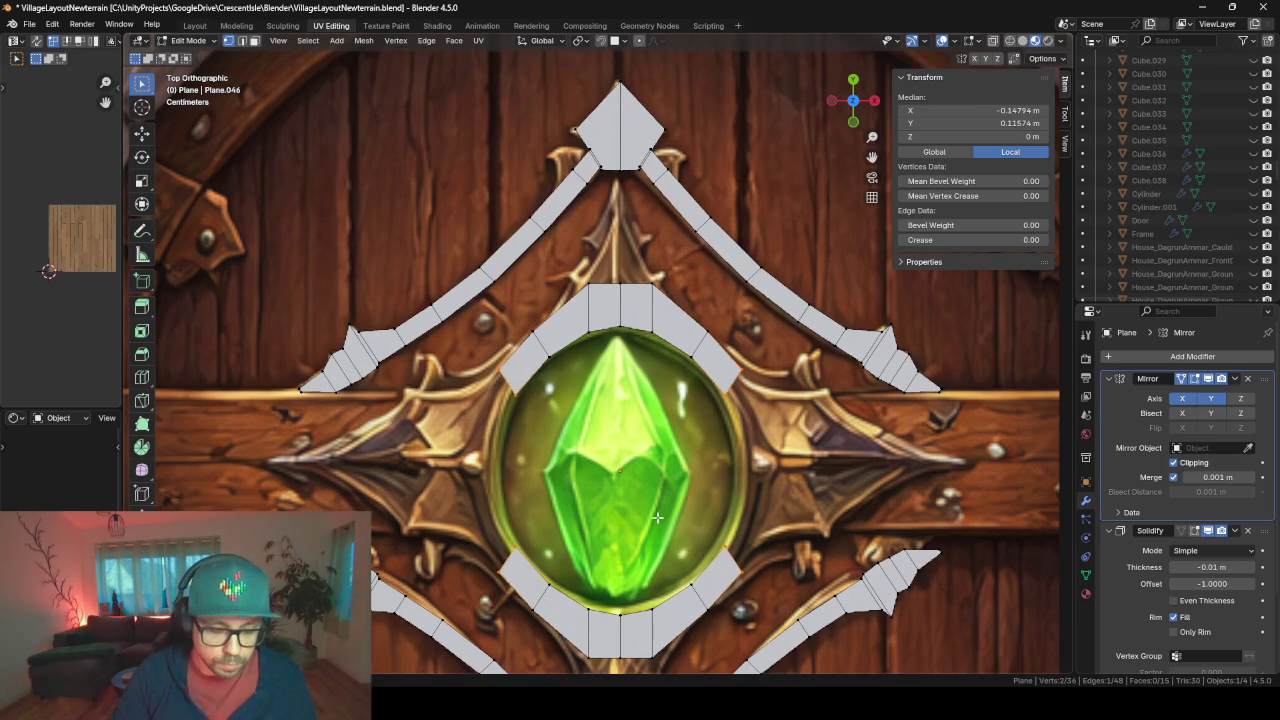
key(g)
click(578, 492)
shift+middle_drag(578, 492, 655, 415)
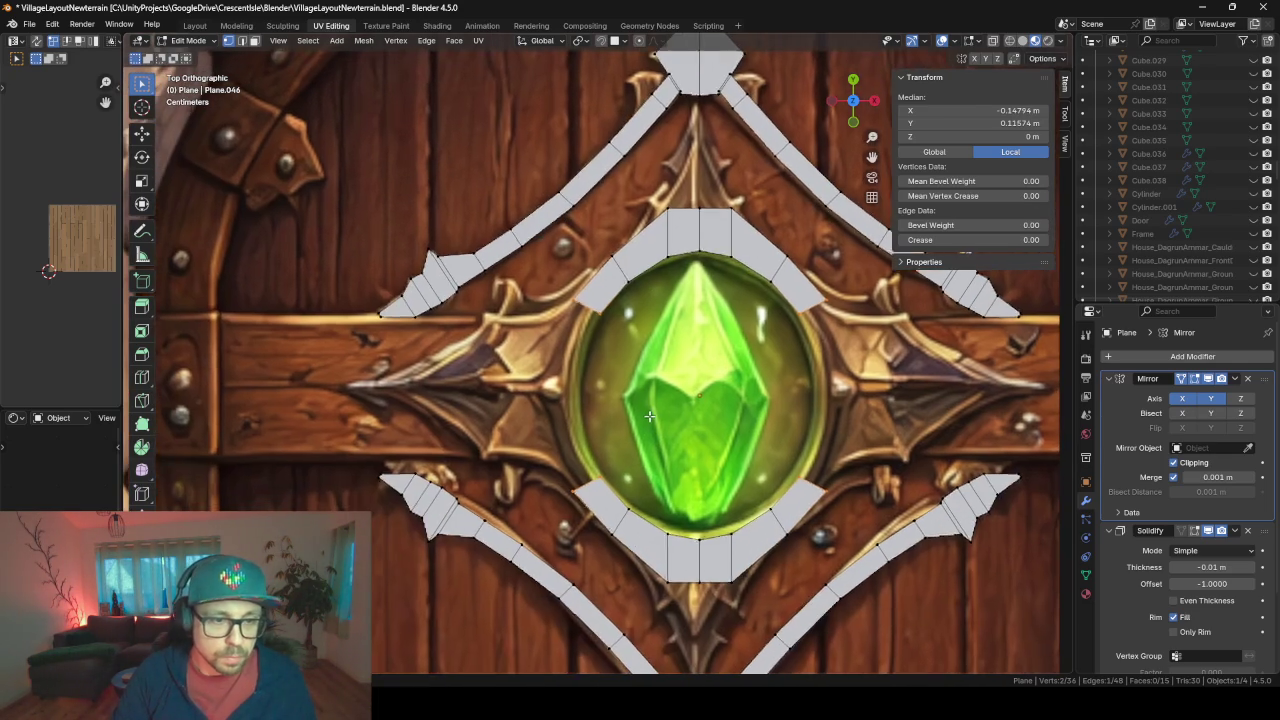
key(g)
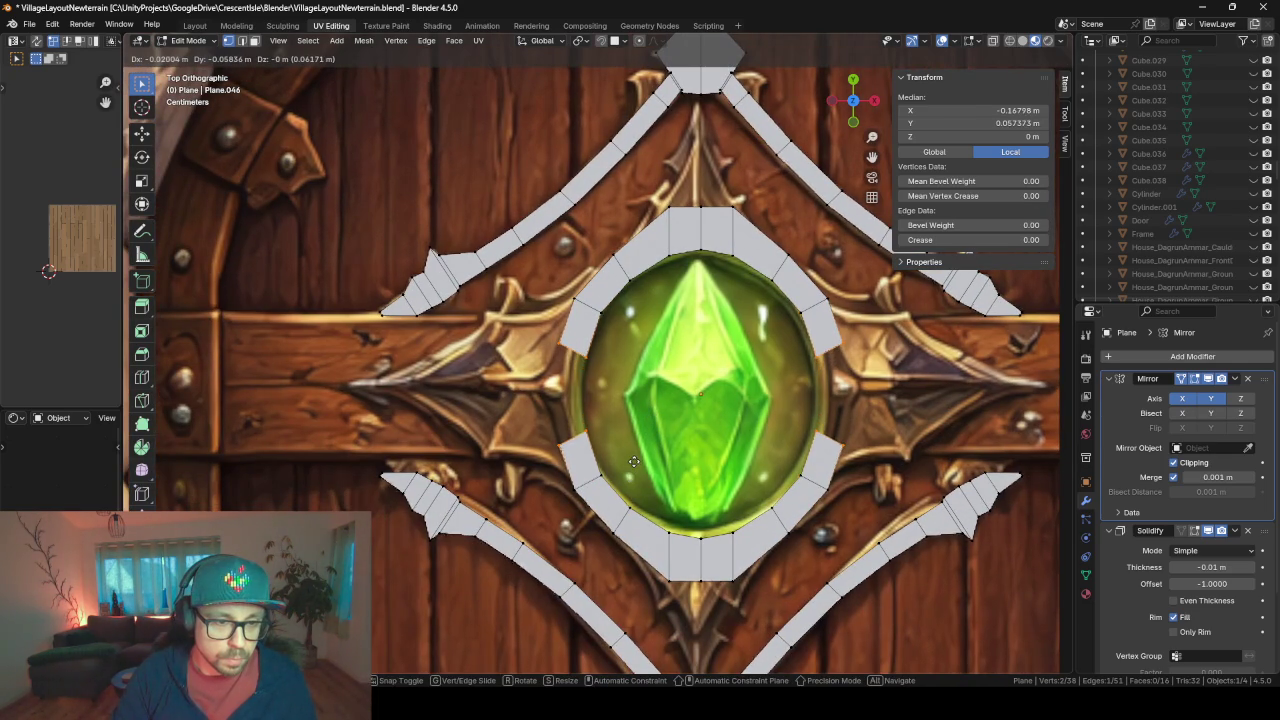
click(633, 461)
- Extrude the ring's top edge three times into a spike reaching up to the top ornament
key(e)
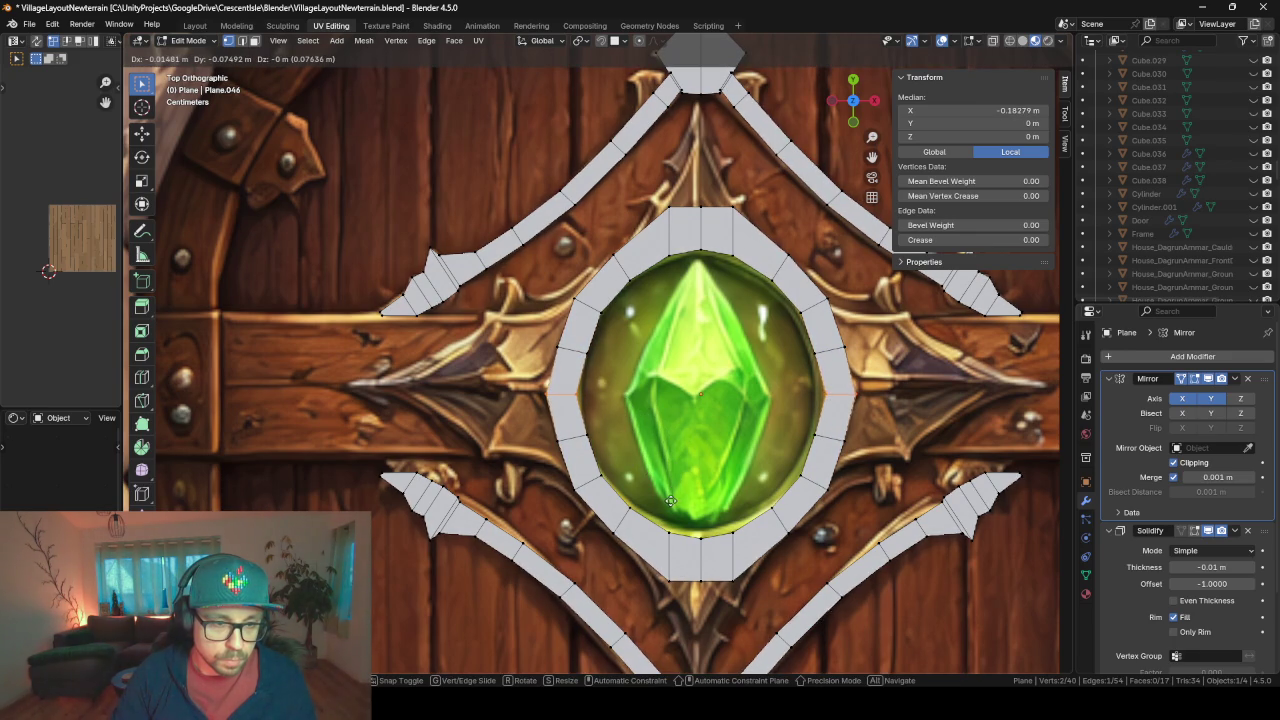
alt+shift+middle_drag(674, 501, 484, 611)
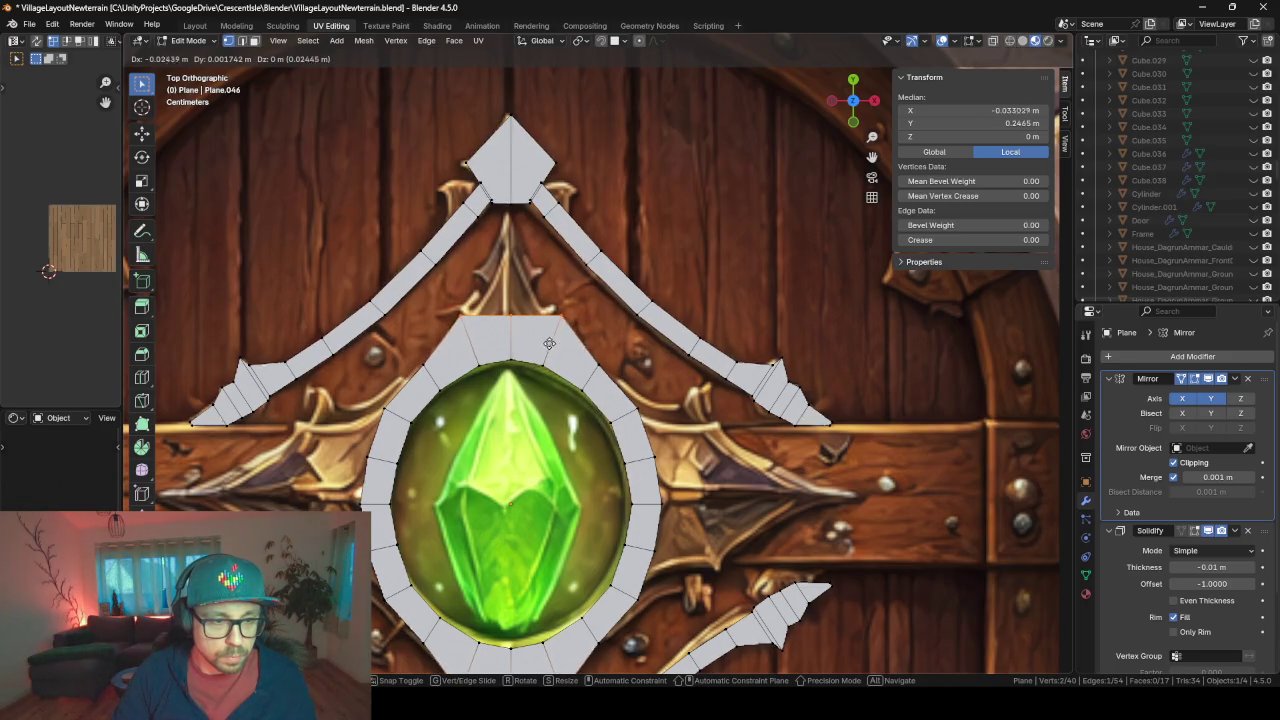
click(554, 343)
key(e)
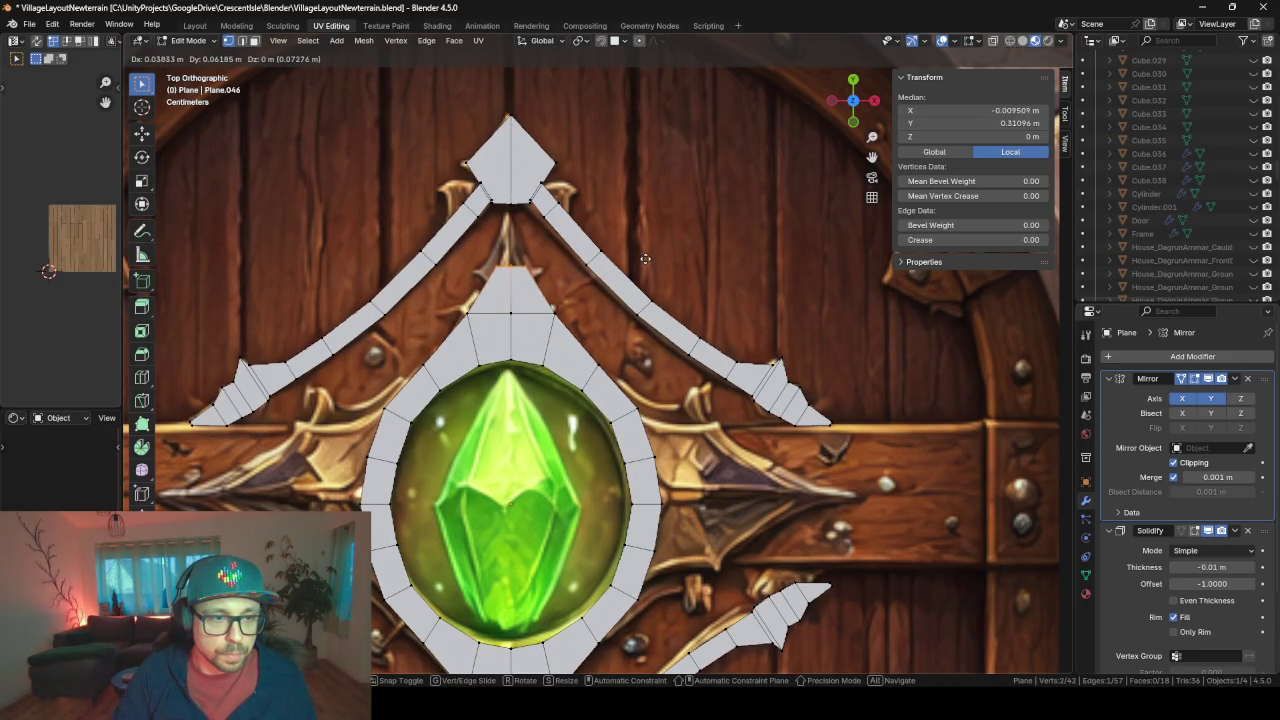
click(649, 257)
key(e)
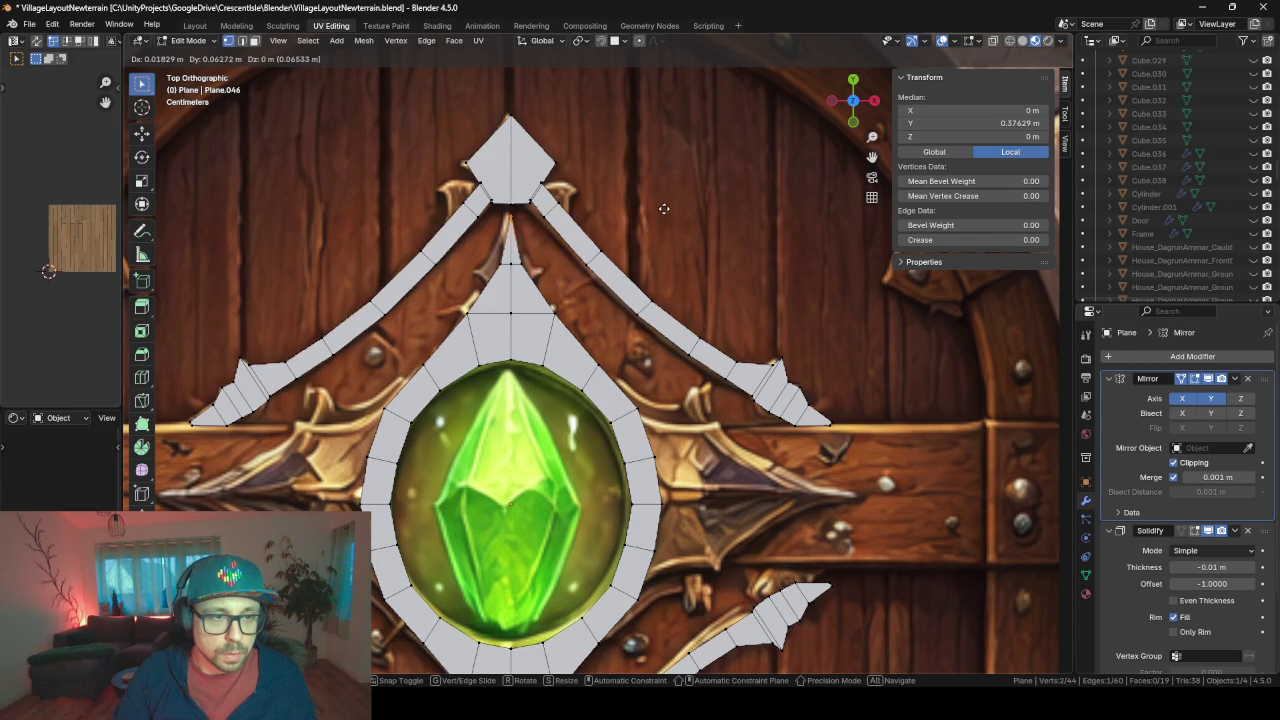
click(656, 206)
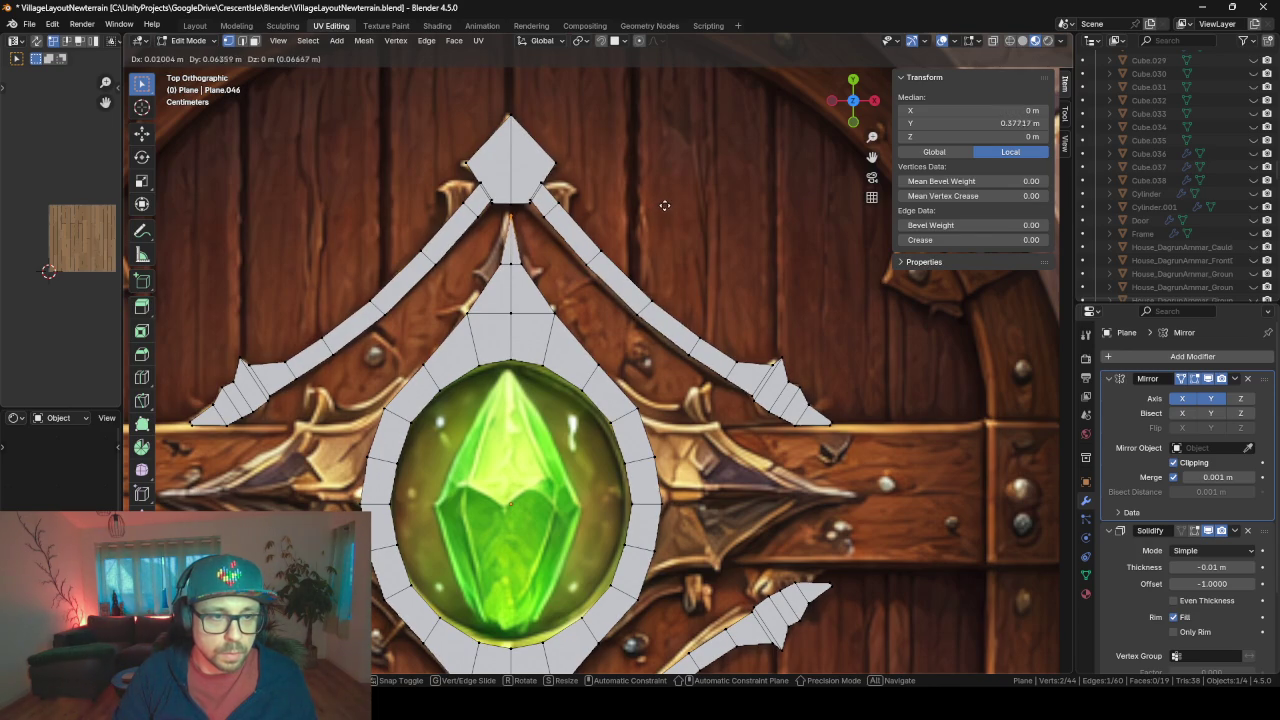
shift+middle_drag(412, 402, 492, 247)
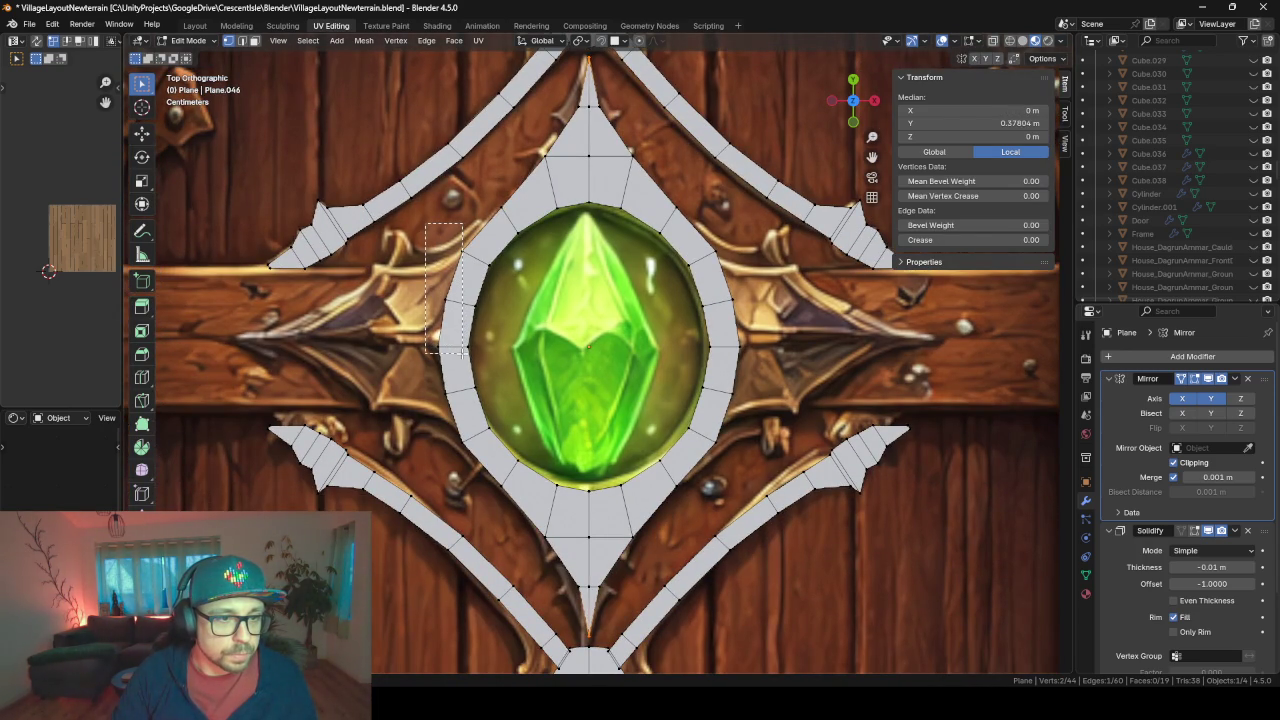
- Extrude the ring's left-side vertices outward three times along the crossbar
drag(426, 222, 463, 350)
key(e)
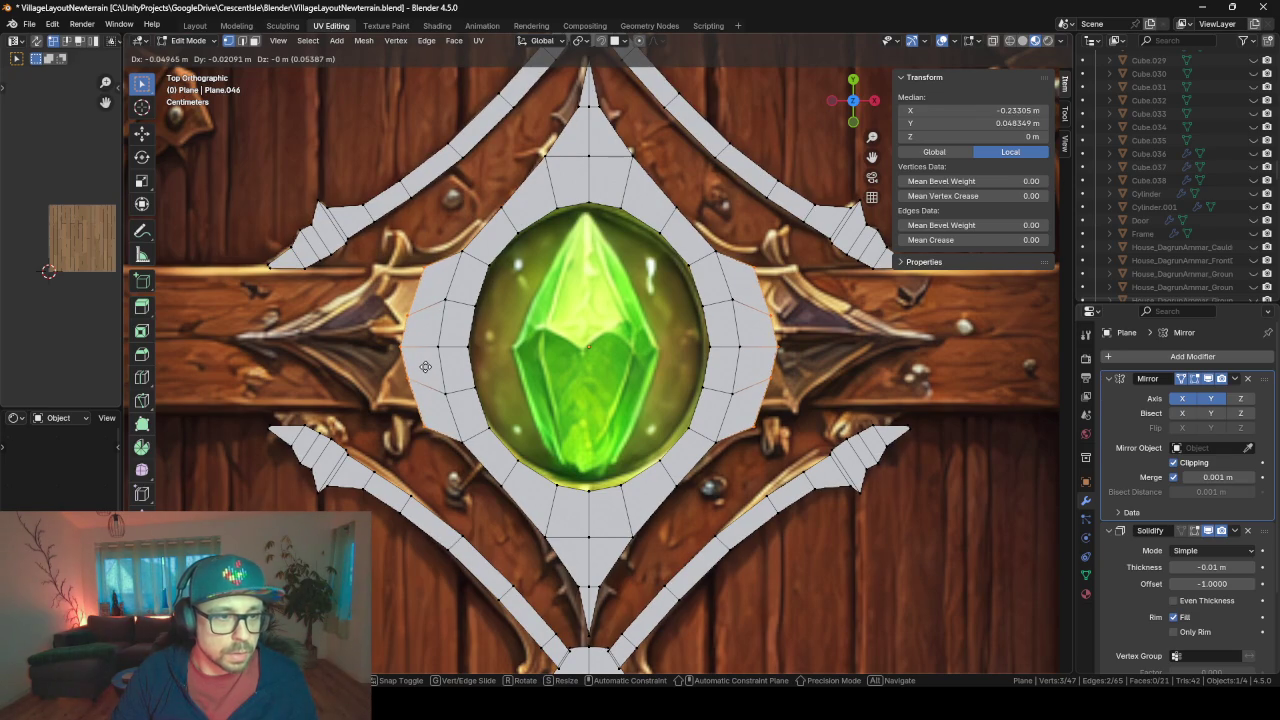
click(425, 367)
key(e)
click(383, 367)
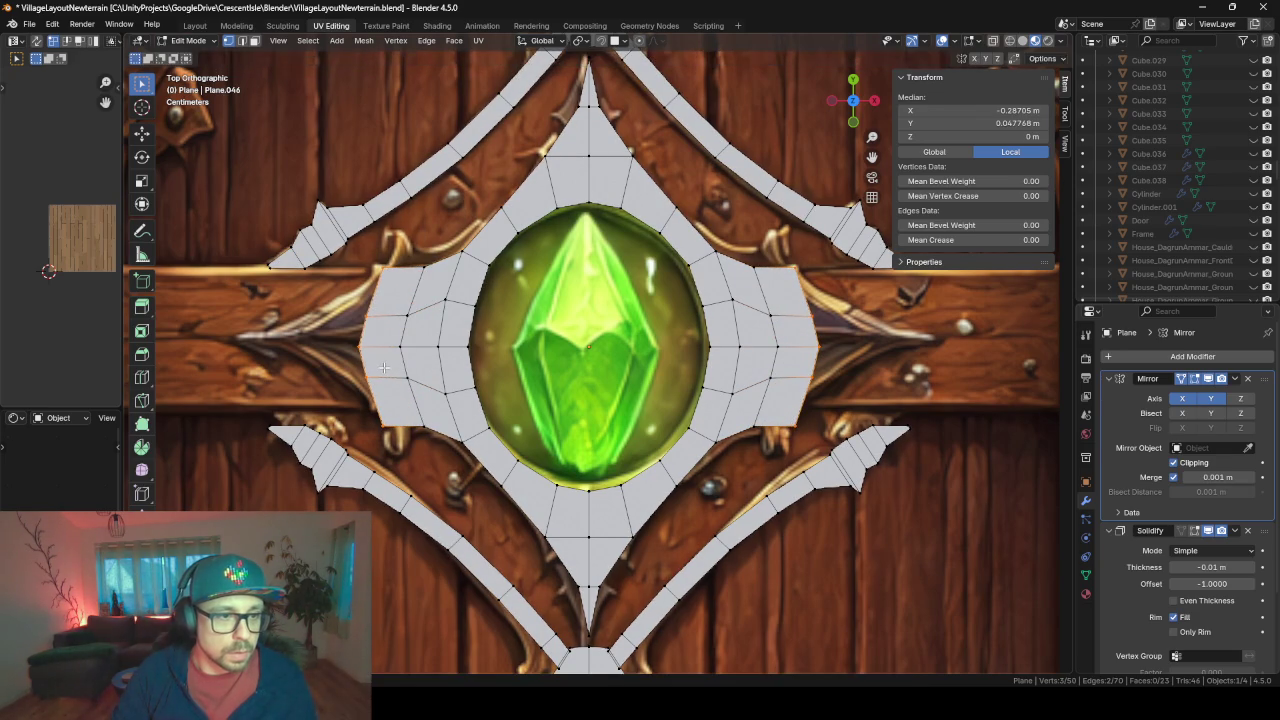
key(e)
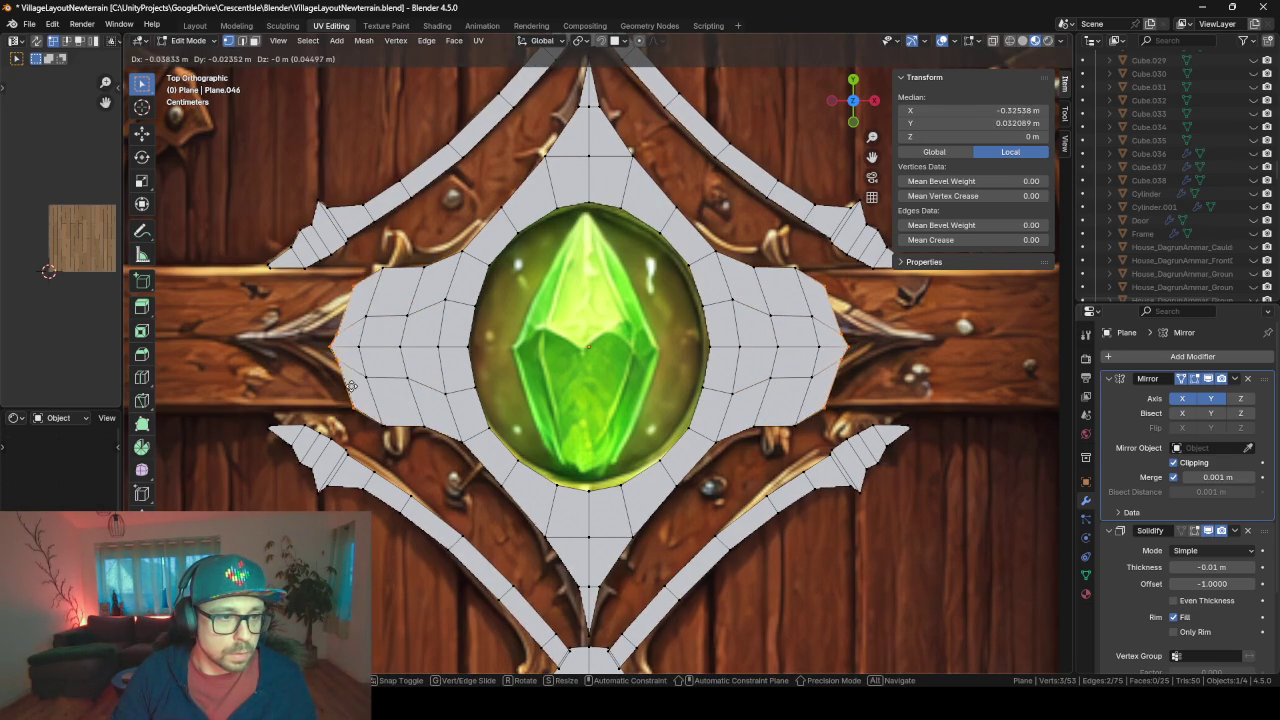
click(351, 372)
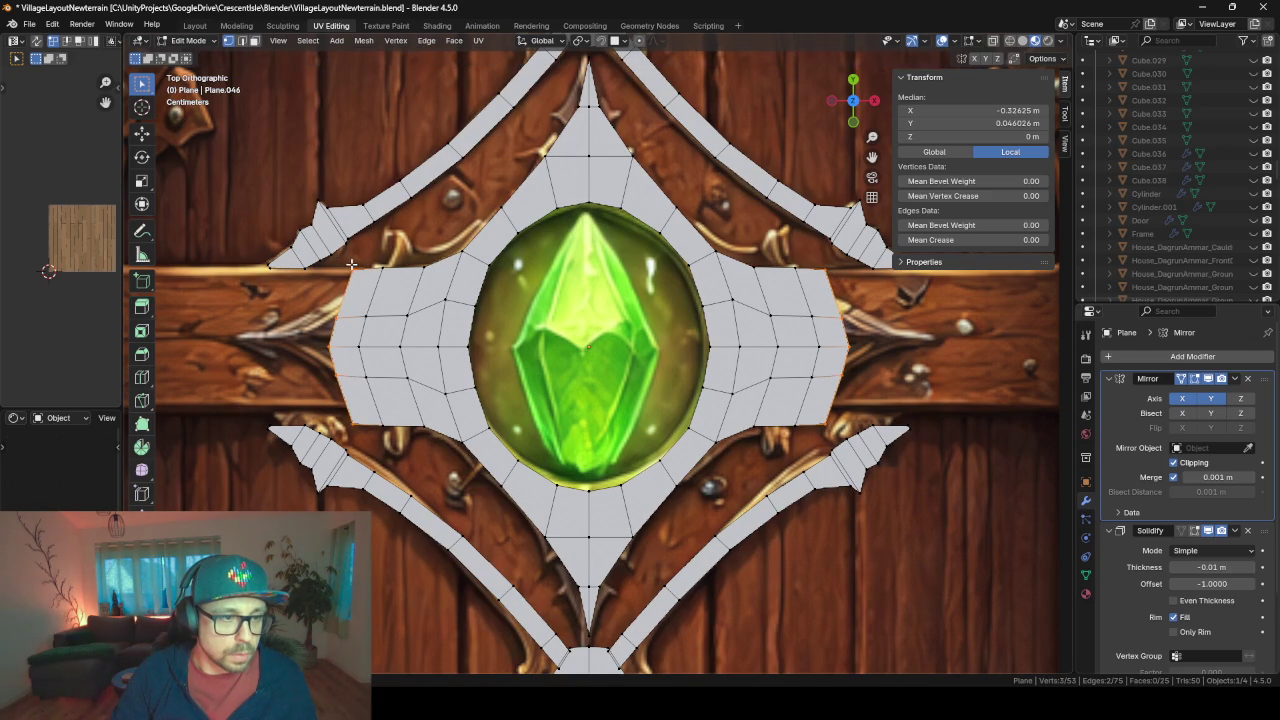
- Slide a left-edge vertex and push the three left-edge vertices further outward
click(352, 265)
key(g)
key(g)
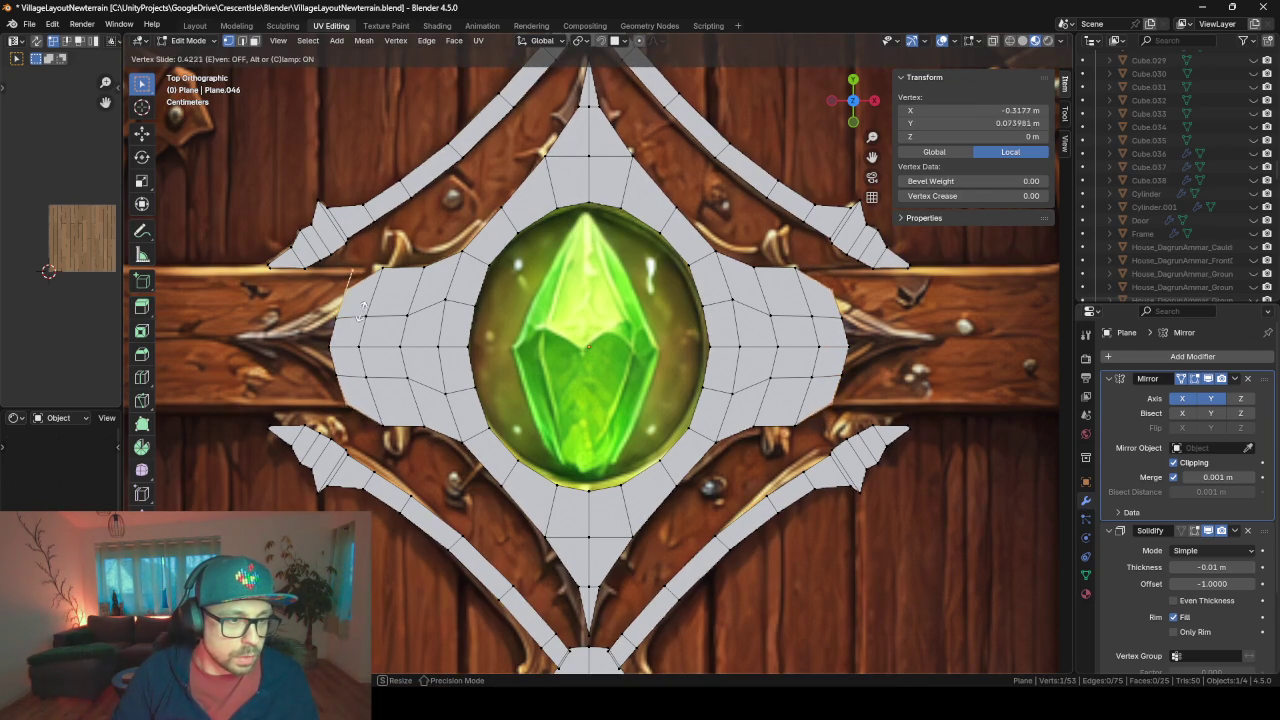
click(363, 318)
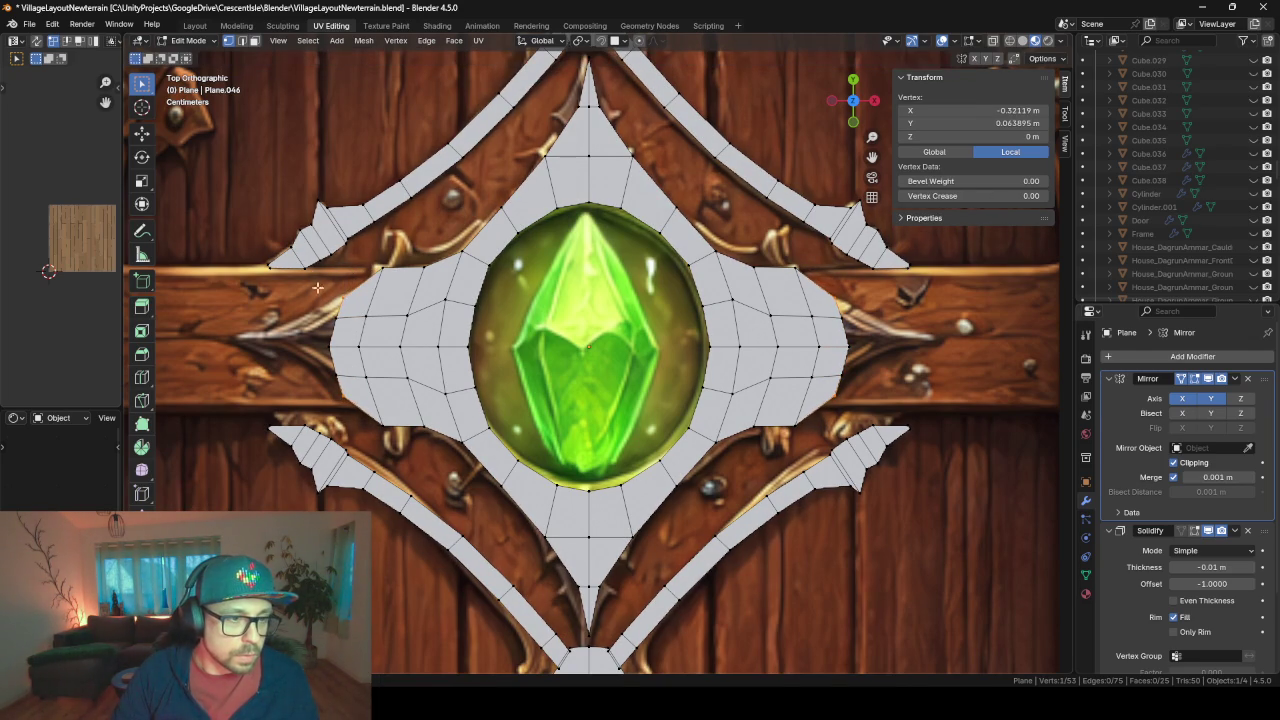
drag(352, 345, 353, 352)
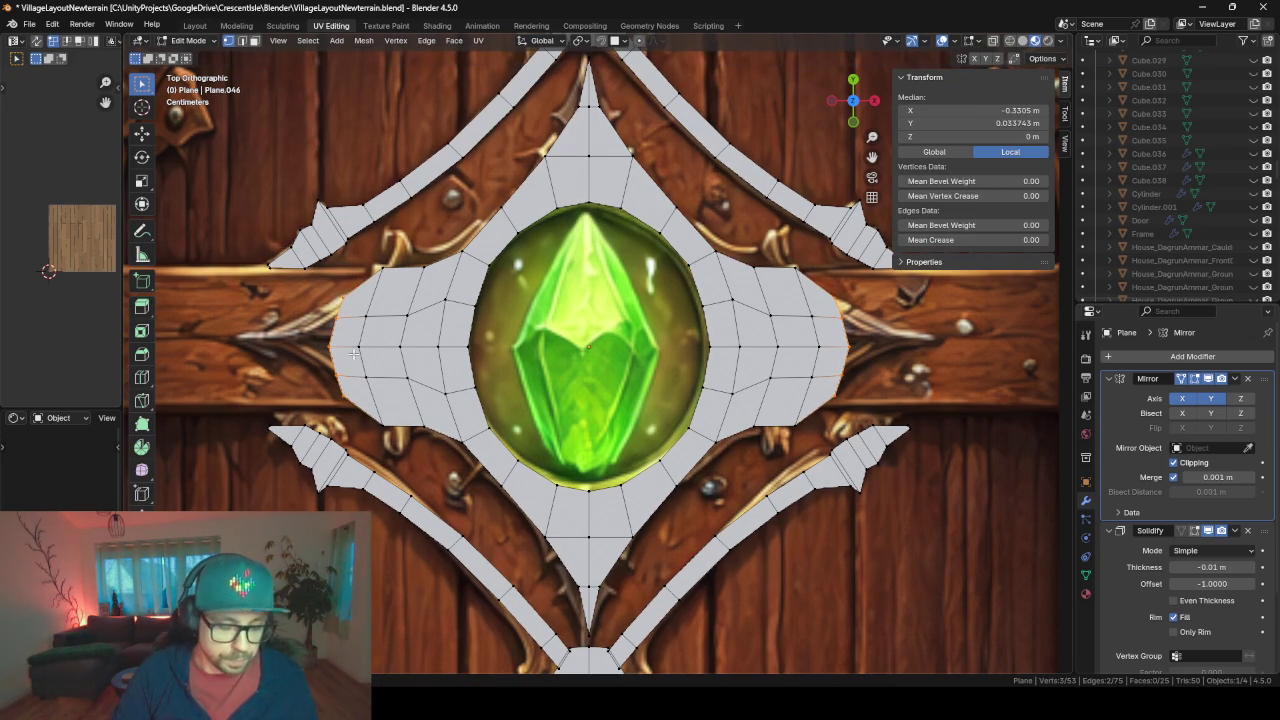
key(g)
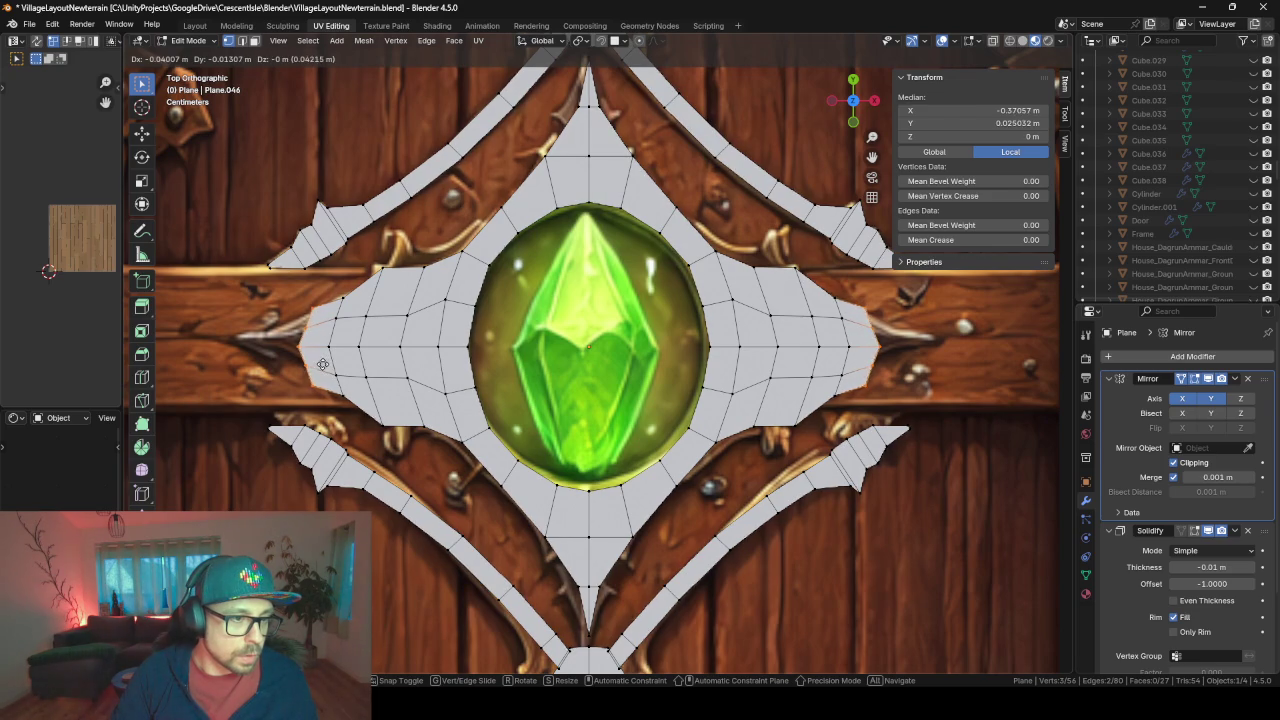
click(315, 358)
- Merge the whole mesh's vertices by distance, then extrude the left tip outward into a sharp point
click(320, 305)
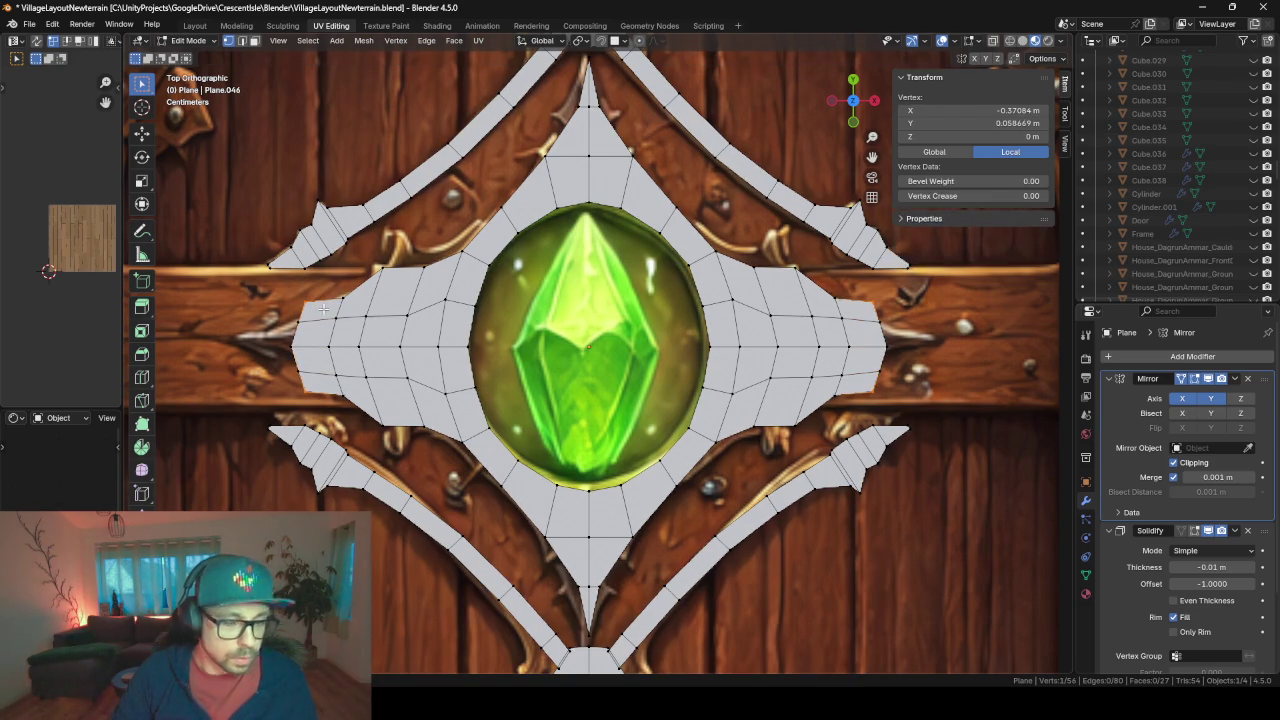
key(a)
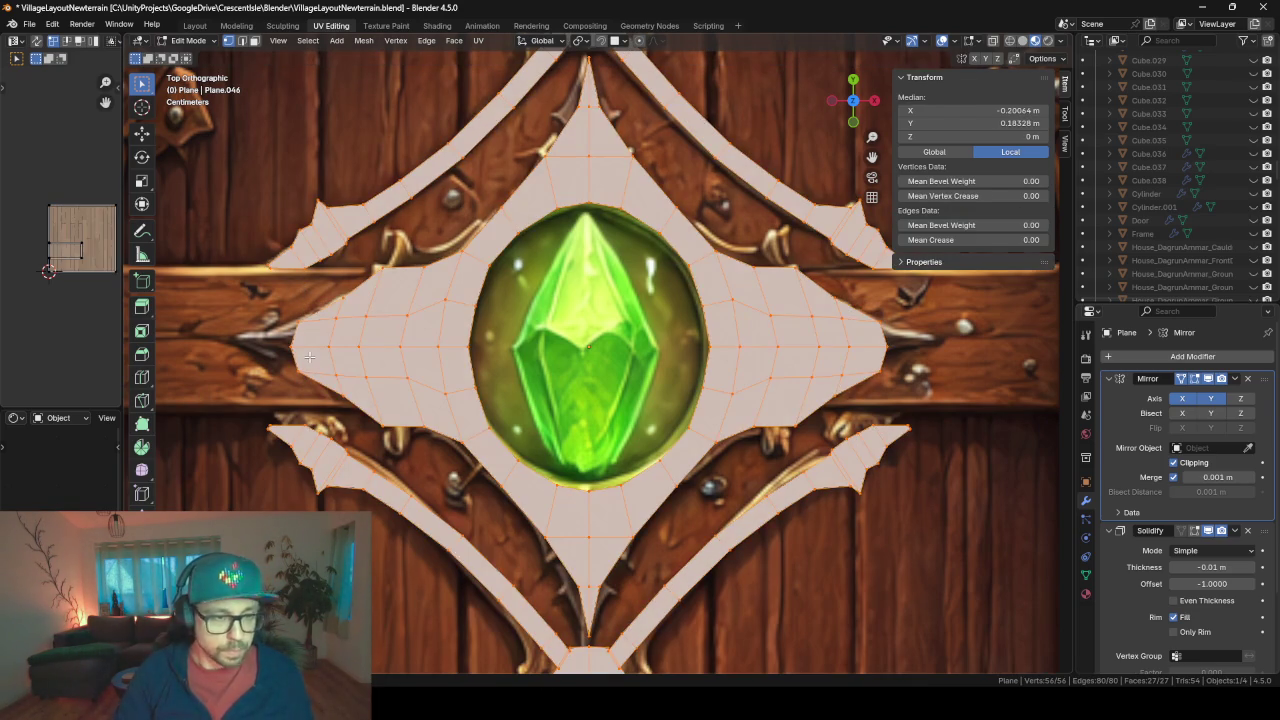
key(m)
click(310, 357)
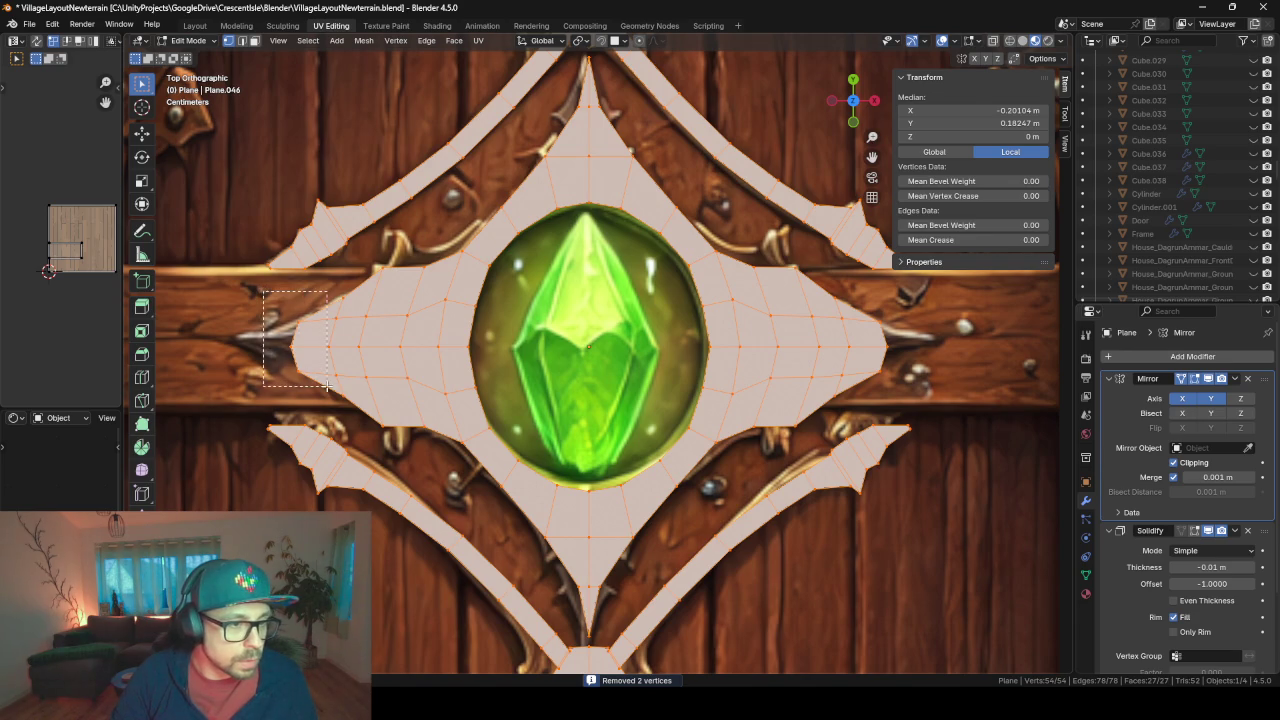
drag(263, 291, 300, 388)
key(e)
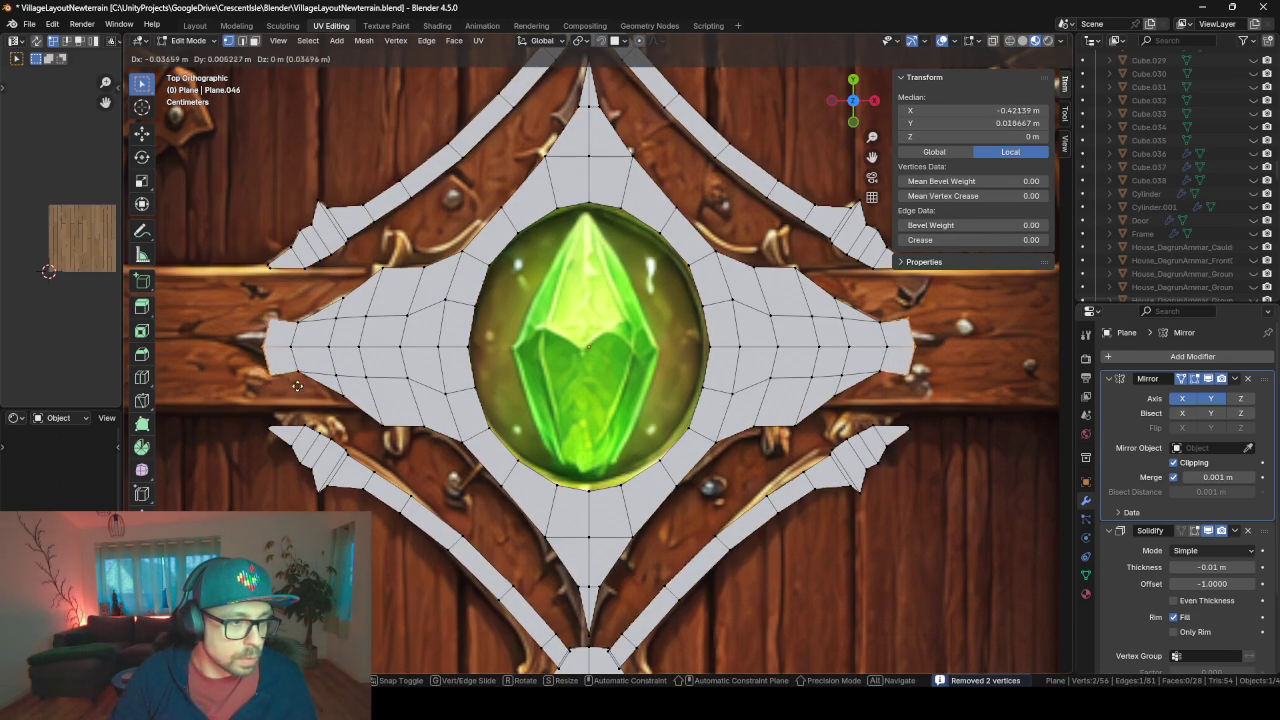
click(255, 336)
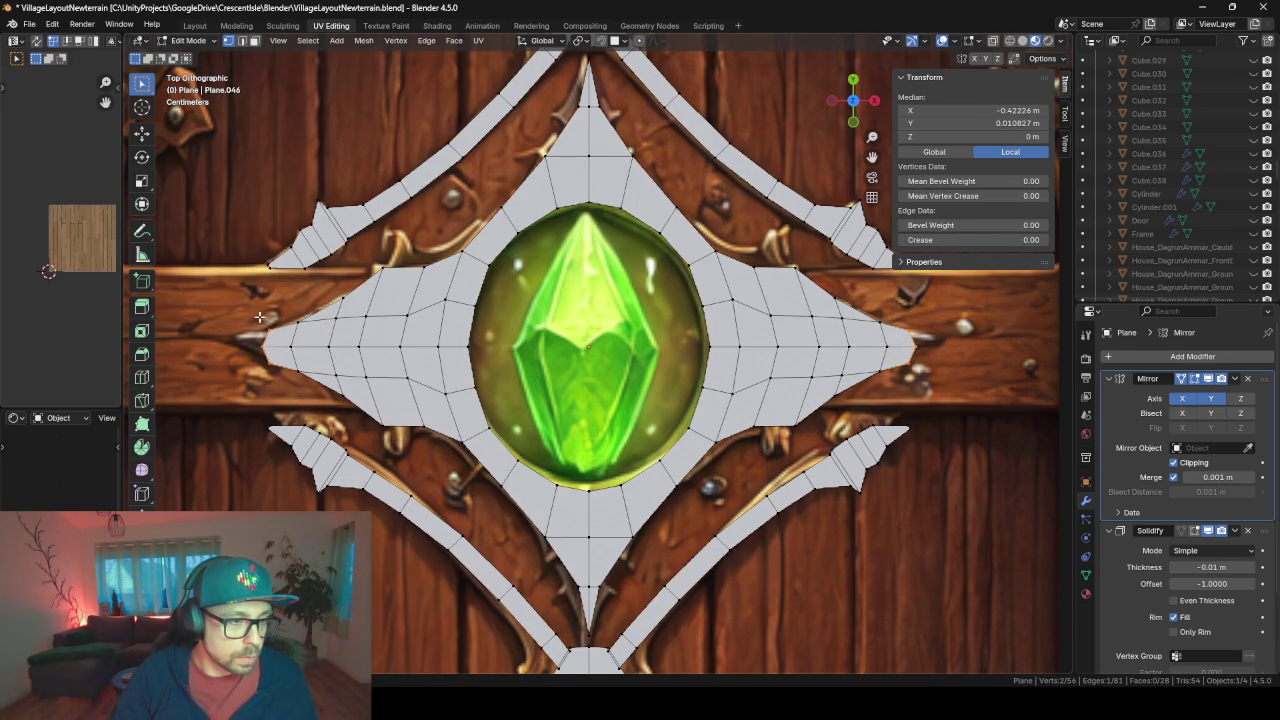
key(e)
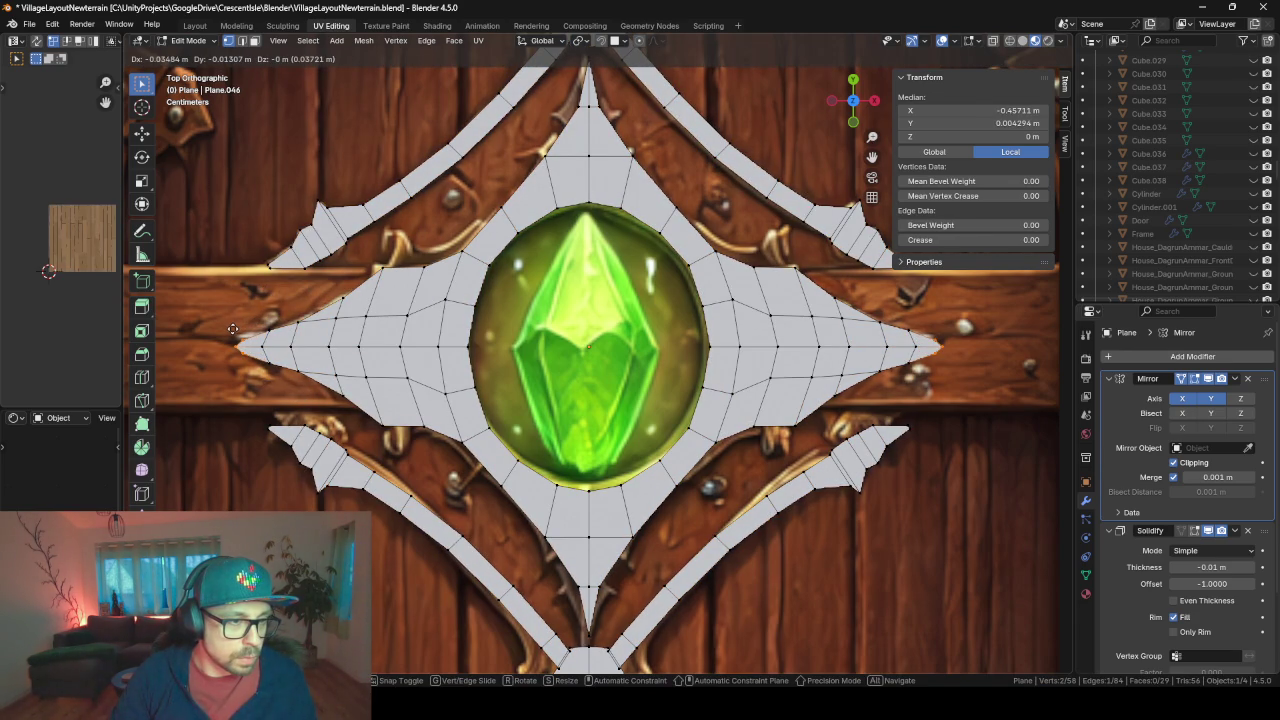
- Place the sharp point along the crossbar, exit Edit Mode and review the ornament in top view
click(224, 327)
key(Tab)
scroll(339, 327, down, 3)
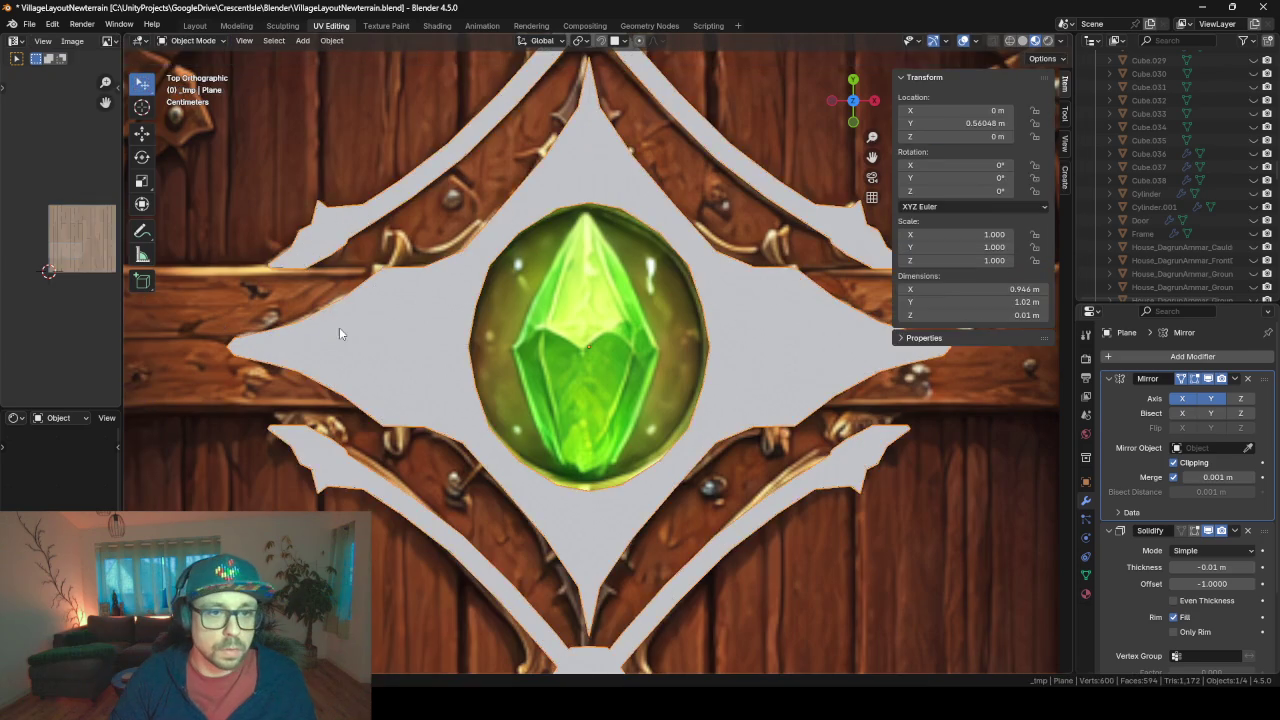
scroll(339, 327, down, 3)
mouse_move(339, 327)
middle_down()
mouse_move(550, 437)
mouse_move(525, 366)
middle_up()
key(KP_7)
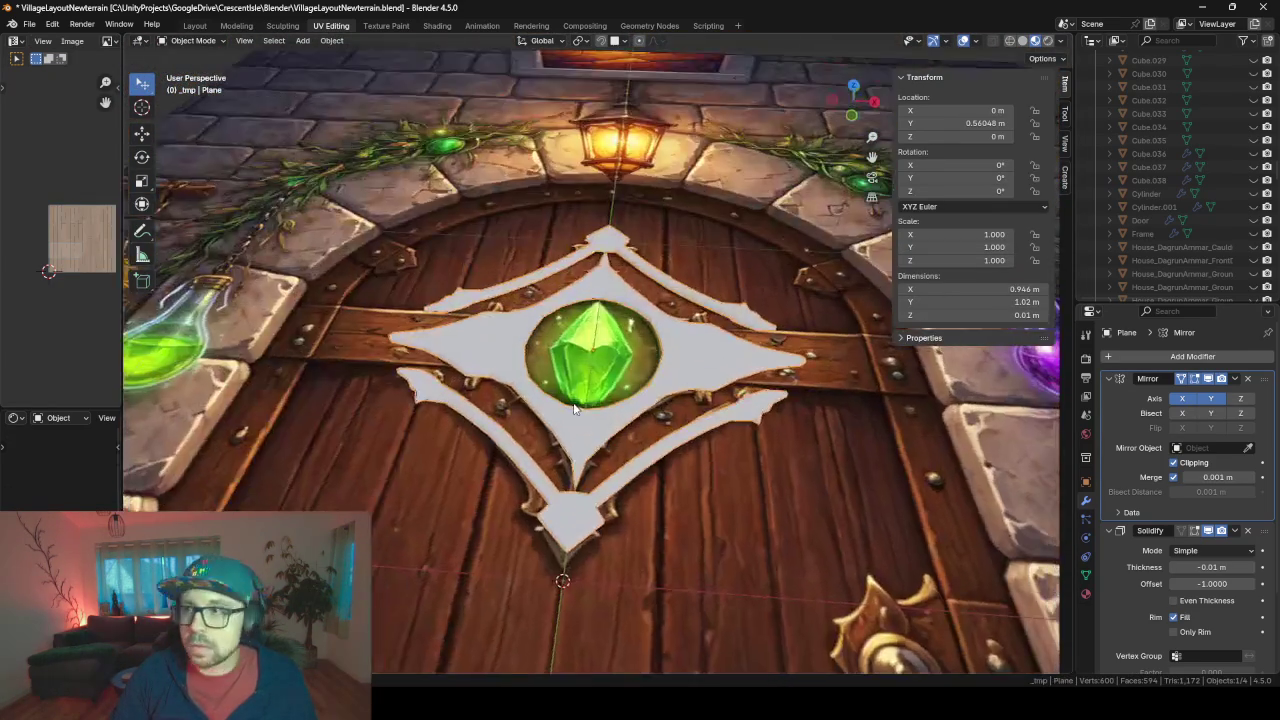
scroll(623, 466, up, 2)
scroll(623, 466, up, 2)
scroll(623, 466, down, 1)
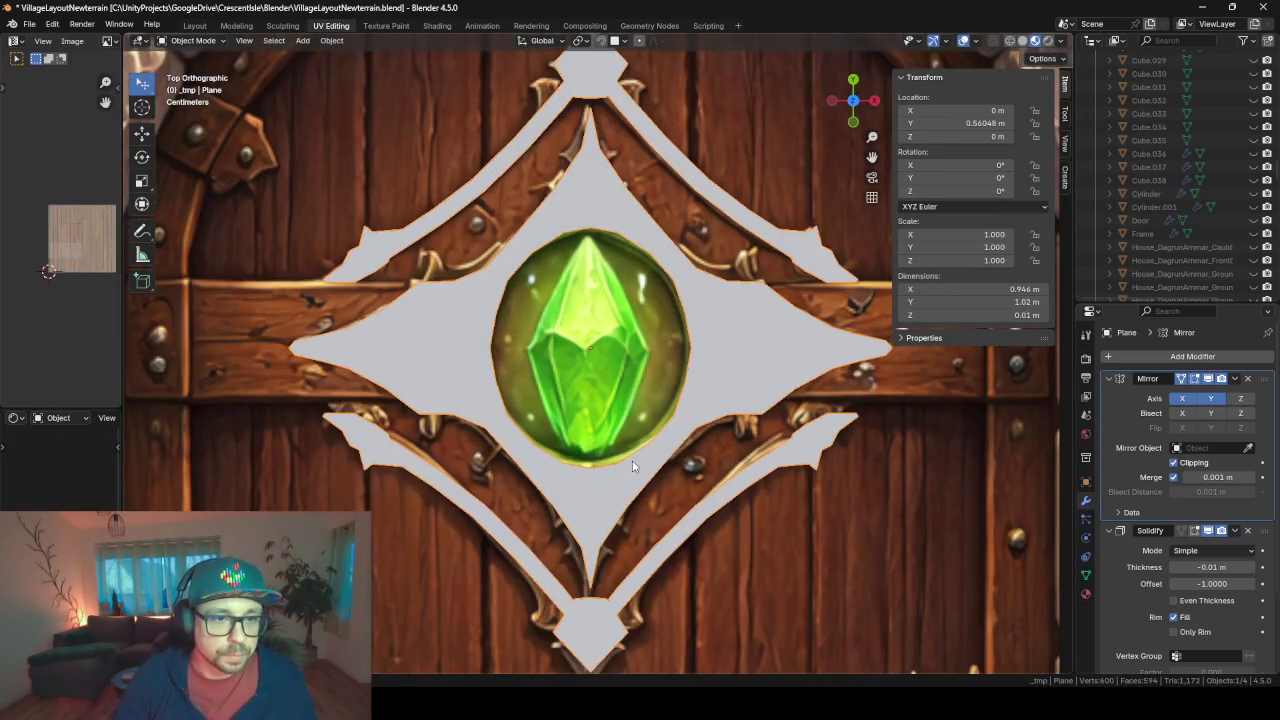
scroll(632, 460, down, 1)
scroll(627, 437, down, 1)
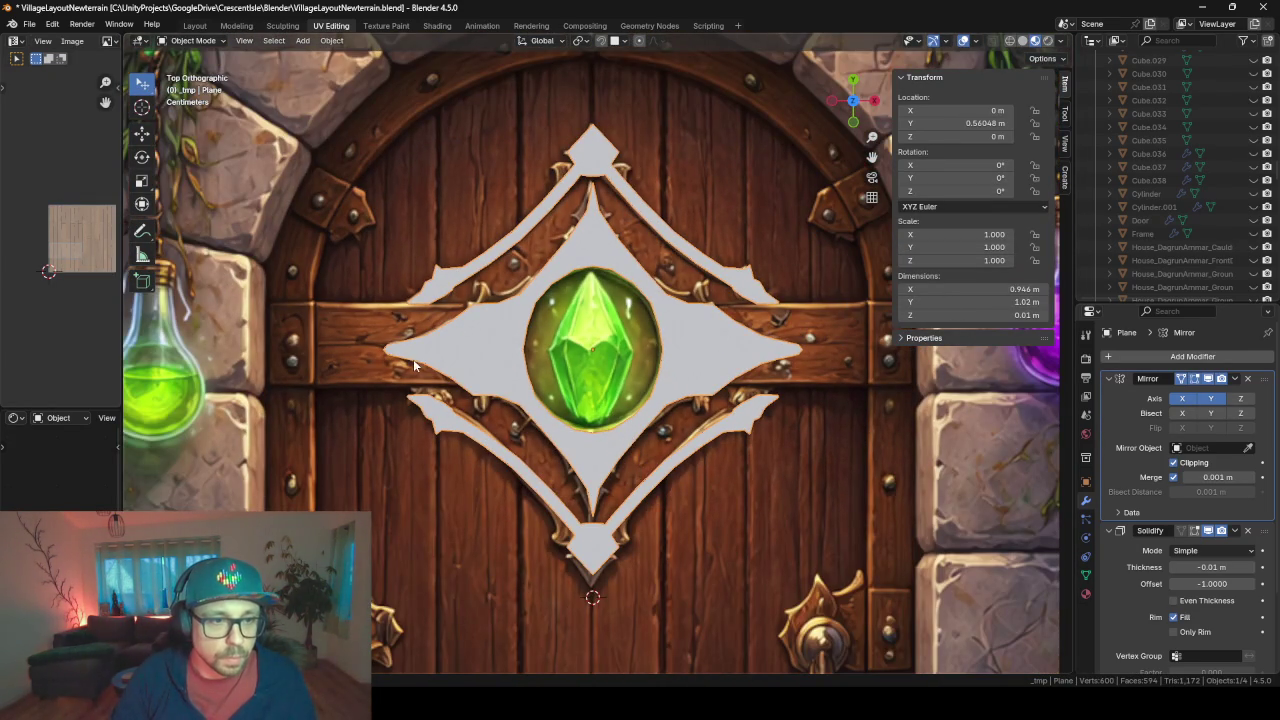
- Orbit around the emblem, checking the reference image and ornament plane, and select the door frame model
mouse_move(413, 359)
middle_down()
mouse_move(458, 278)
mouse_move(420, 264)
mouse_move(417, 322)
middle_up()
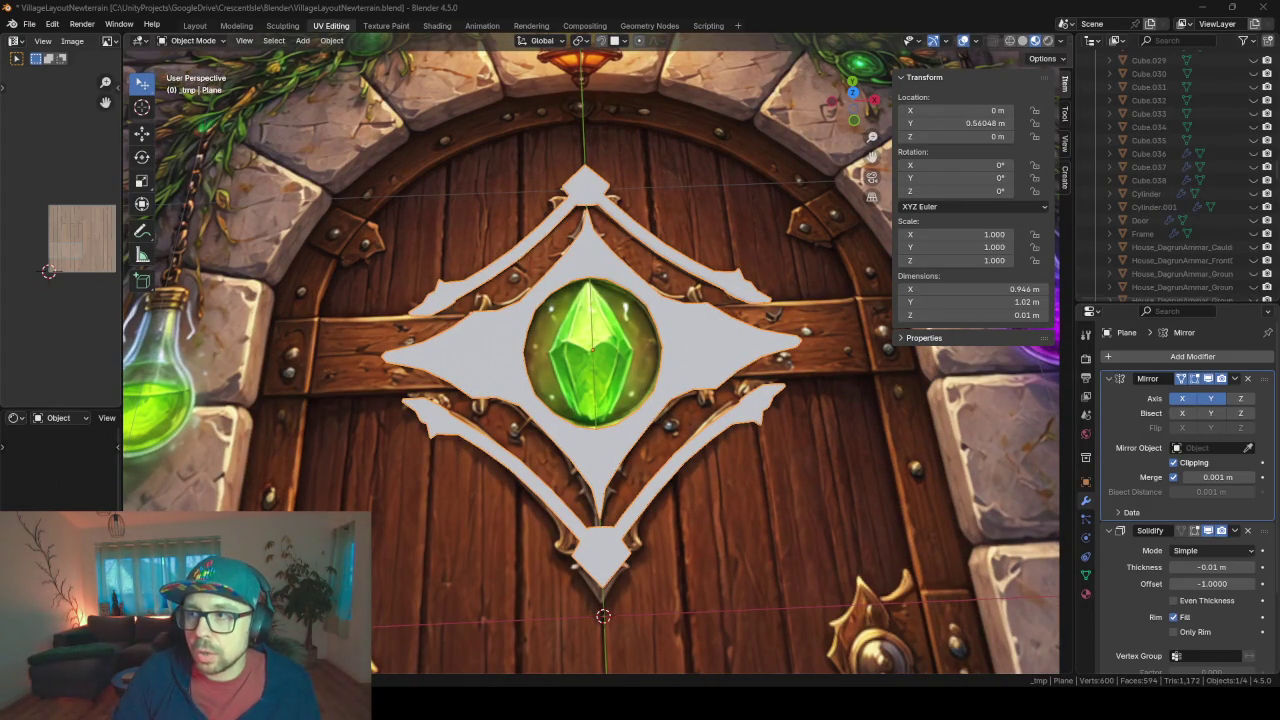
mouse_move(593, 433)
middle_down()
mouse_move(585, 353)
mouse_move(595, 408)
mouse_move(610, 347)
middle_up()
scroll(601, 272, down, 5)
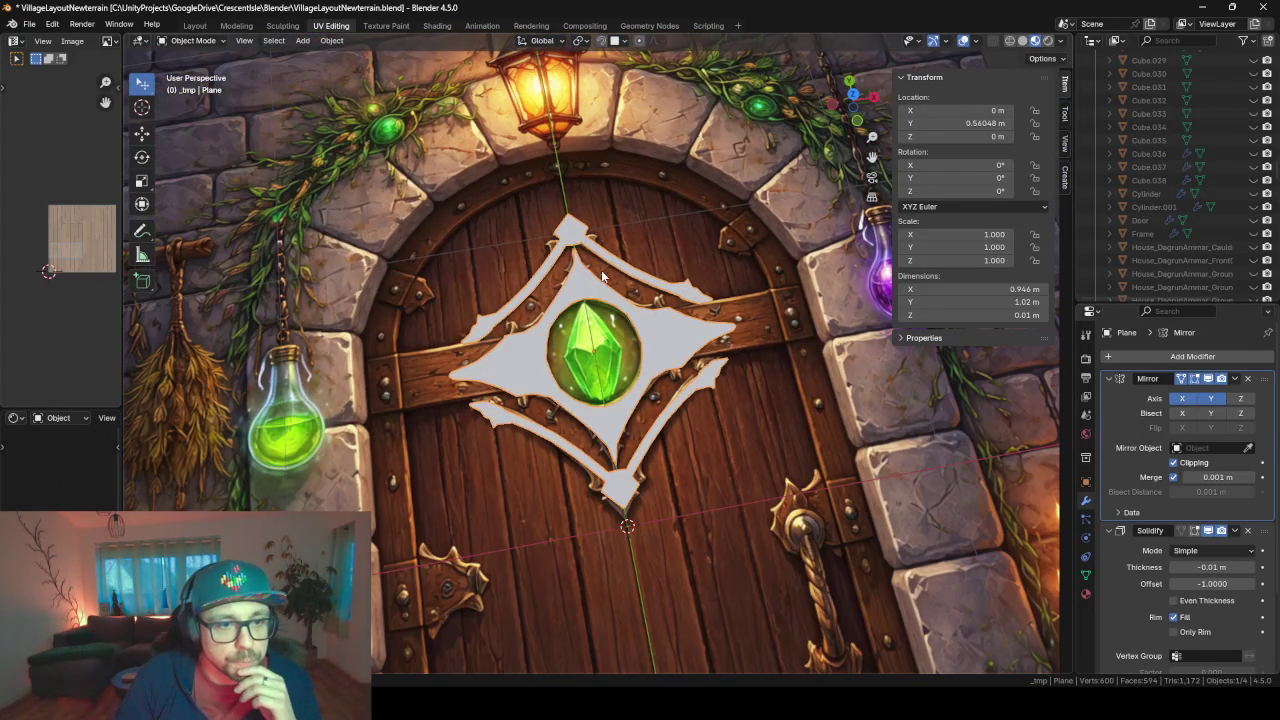
click(580, 298)
mouse_move(580, 298)
middle_down()
mouse_move(596, 338)
mouse_move(601, 252)
mouse_move(592, 320)
mouse_move(604, 330)
middle_up()
click(590, 320)
scroll(590, 320, down, 4)
scroll(590, 320, down, 1)
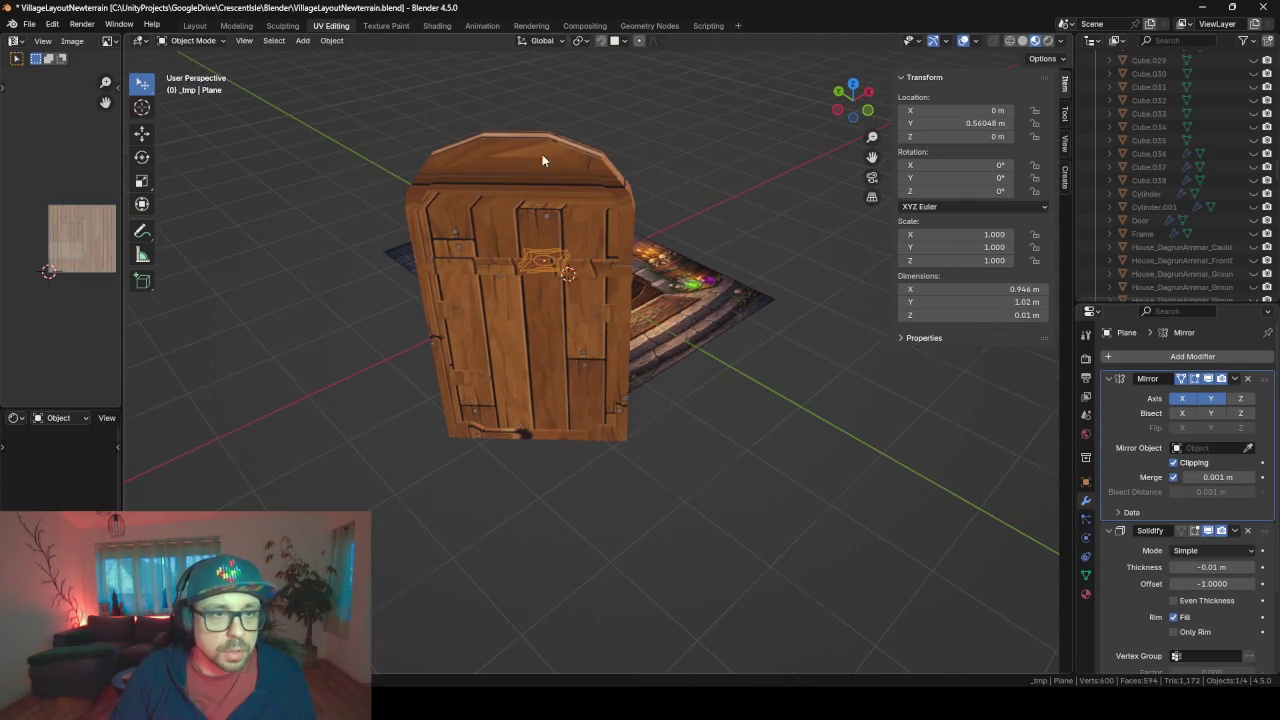
middle_drag(542, 160, 652, 50)
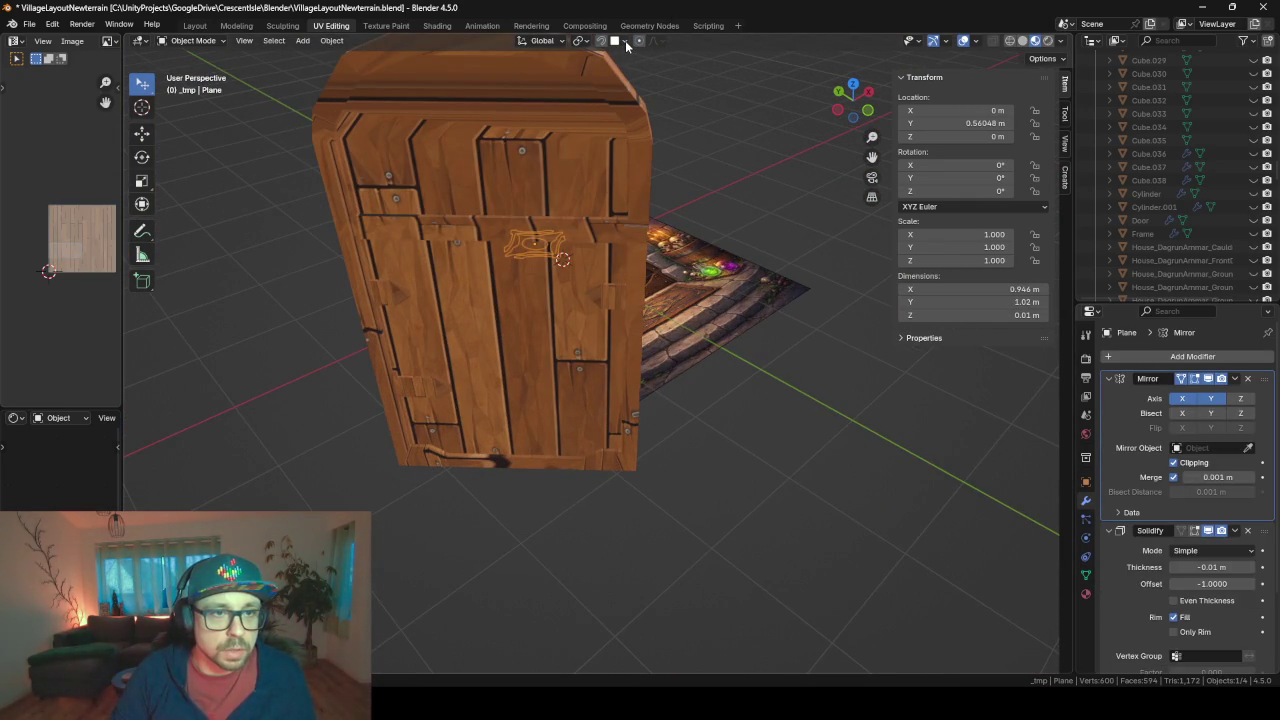
scroll(458, 288, down, 4)
click(486, 292)
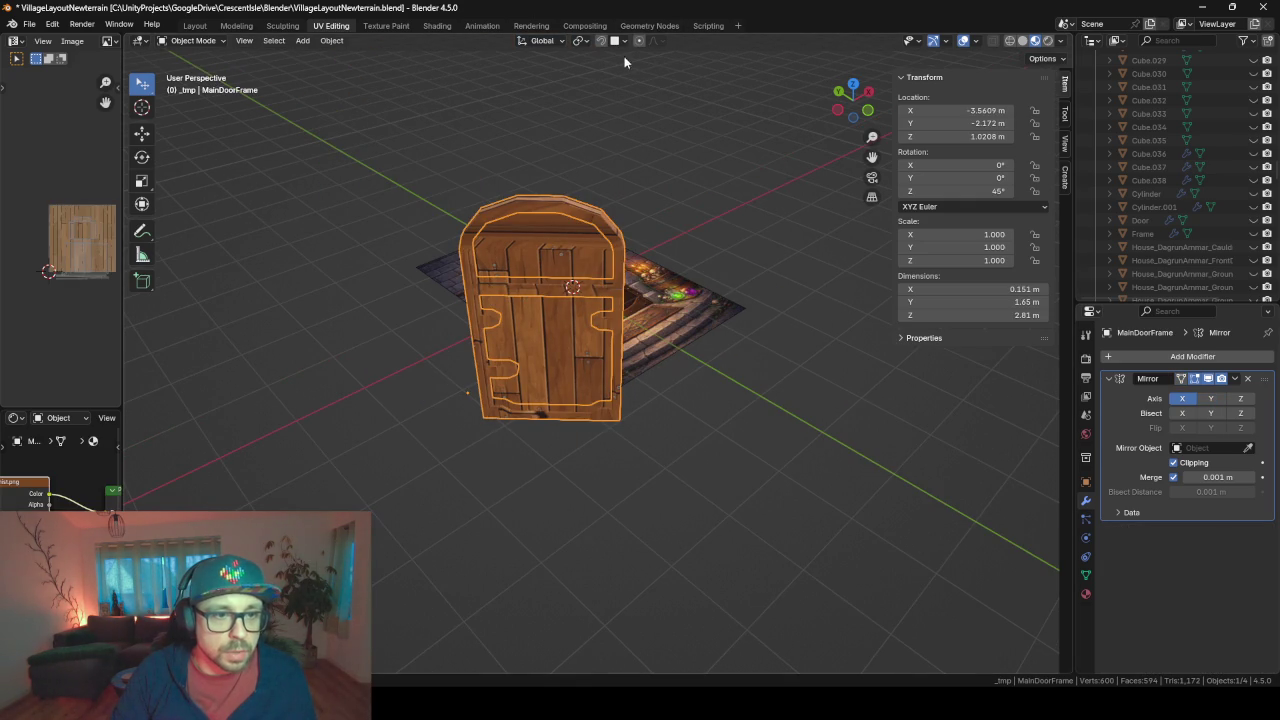
- Switch the viewport shading to Solid via the Z pie menu
key(z)
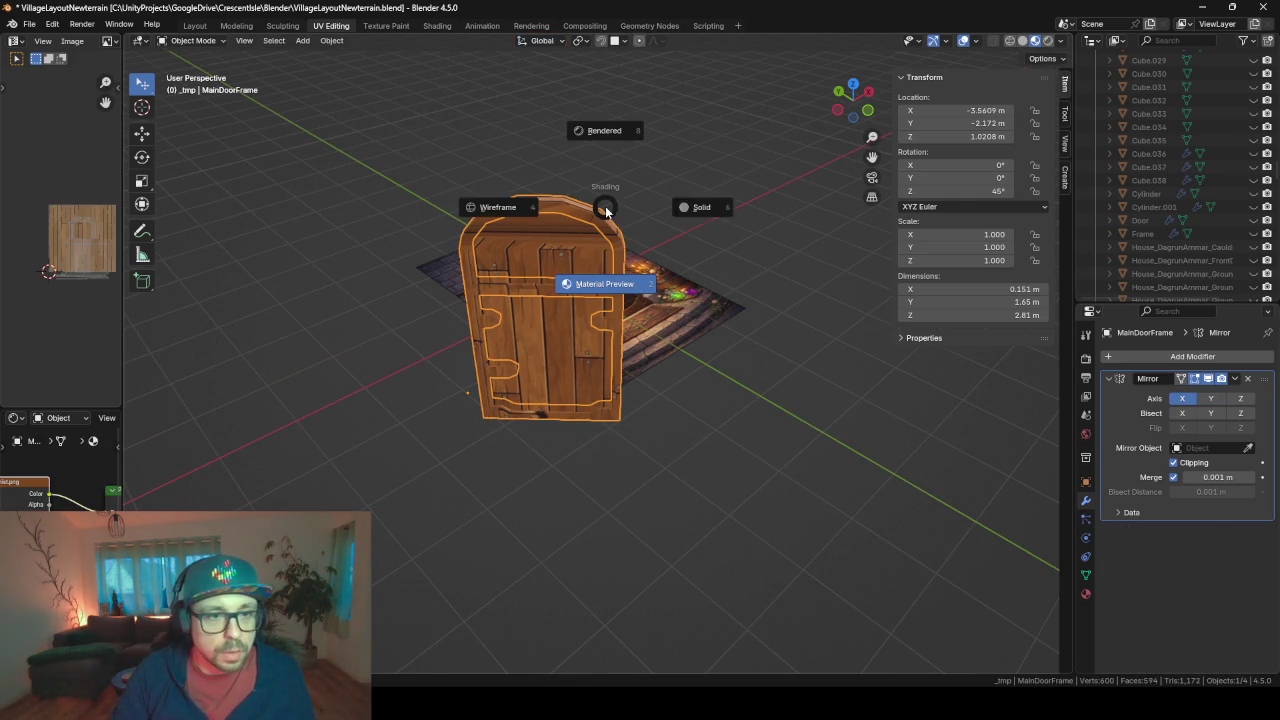
click(702, 222)
middle_drag(698, 234, 630, 258)
- Snap the ornament plane onto the door's front face with face snapping and Align Rotation
click(620, 265)
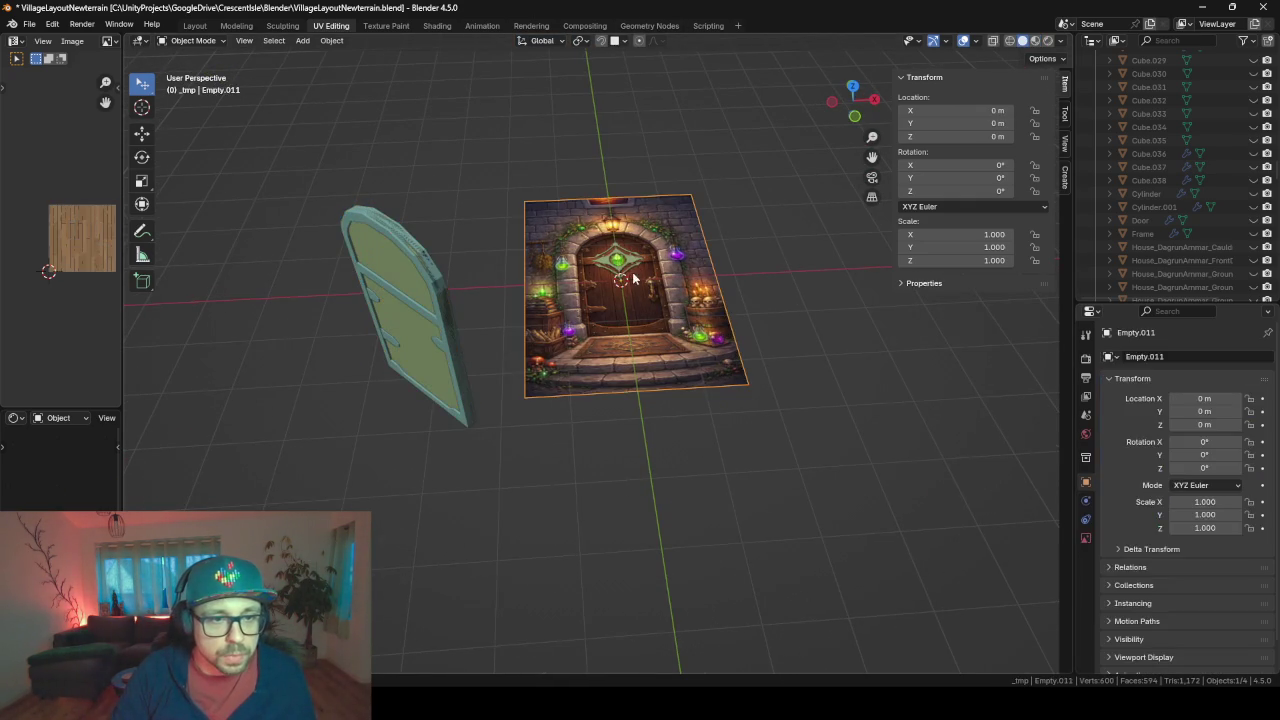
click(622, 42)
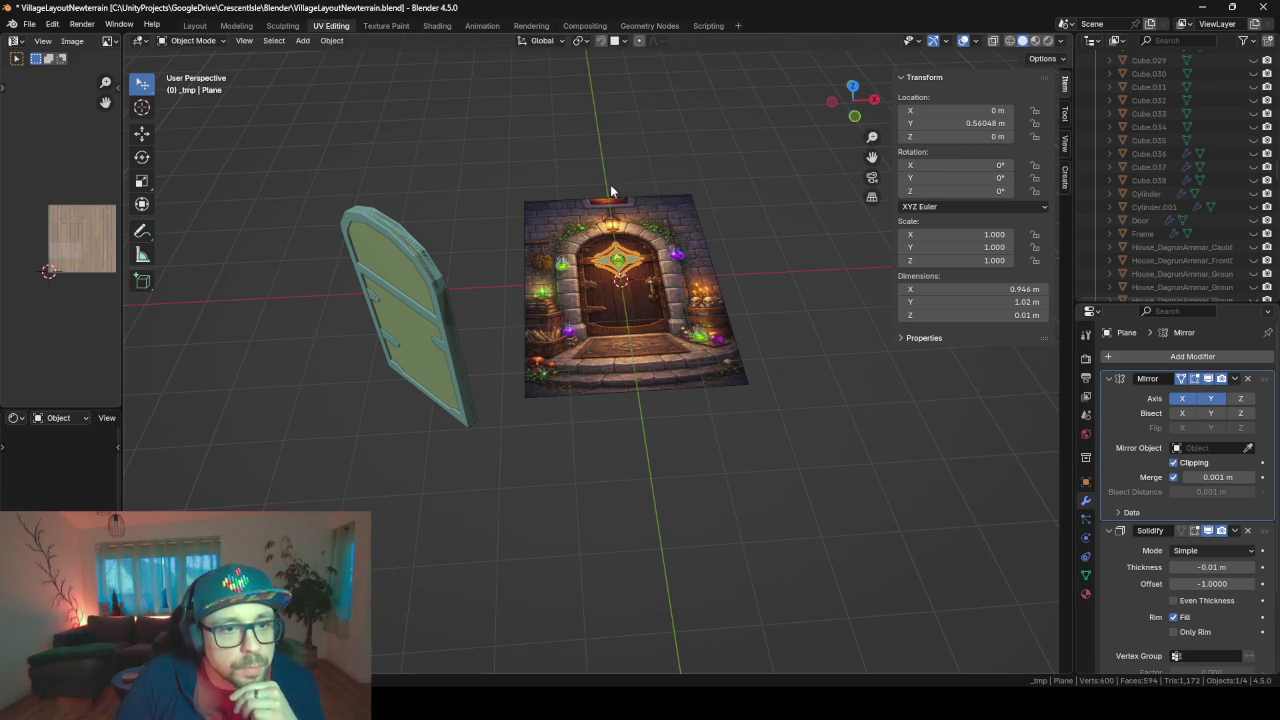
key(g)
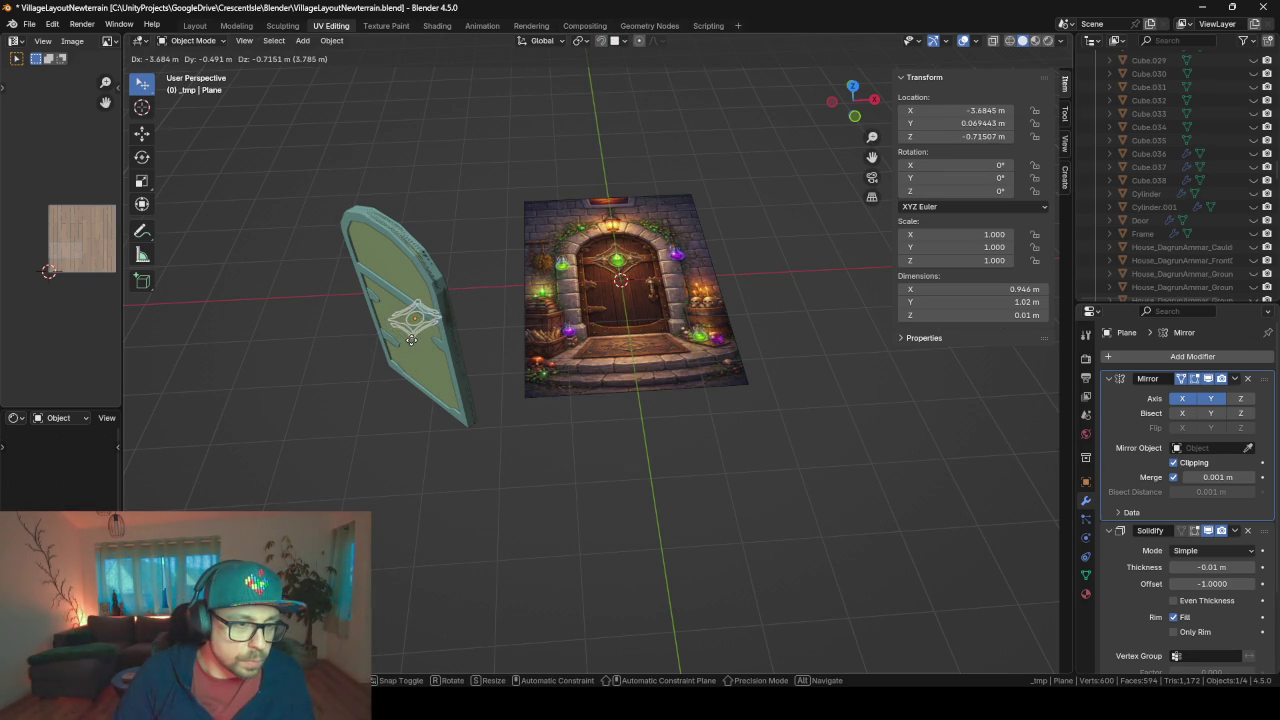
key(ctrl)
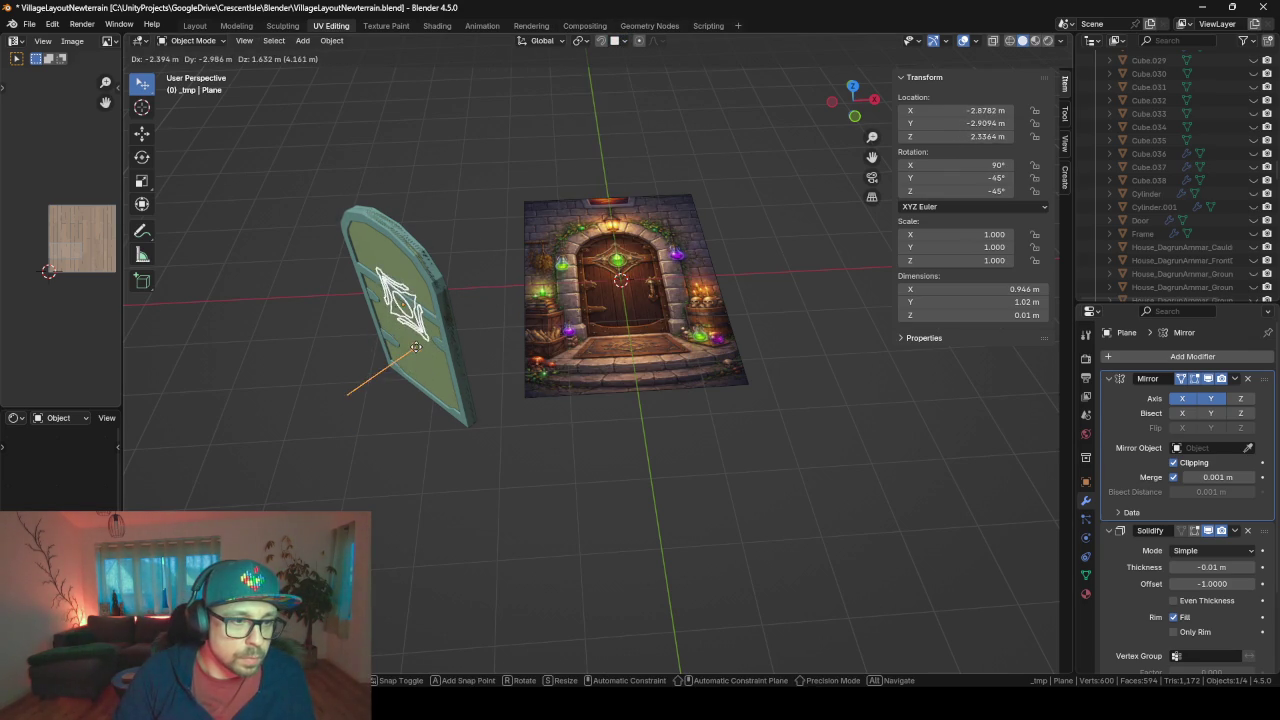
click(432, 334)
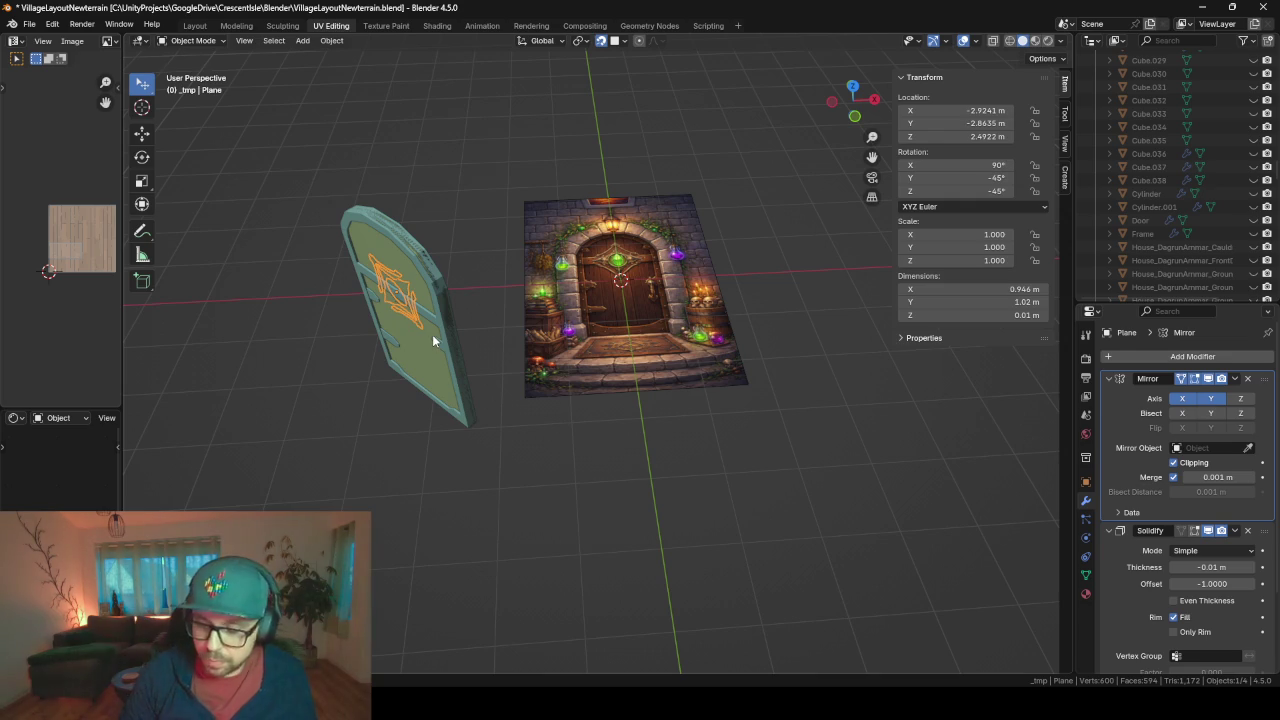
key(KP_Decimal)
scroll(432, 334, down, 2)
scroll(432, 334, down, 3)
mouse_move(454, 351)
middle_down()
mouse_move(548, 278)
mouse_move(523, 280)
mouse_move(528, 302)
middle_up()
scroll(673, 428, up, 1)
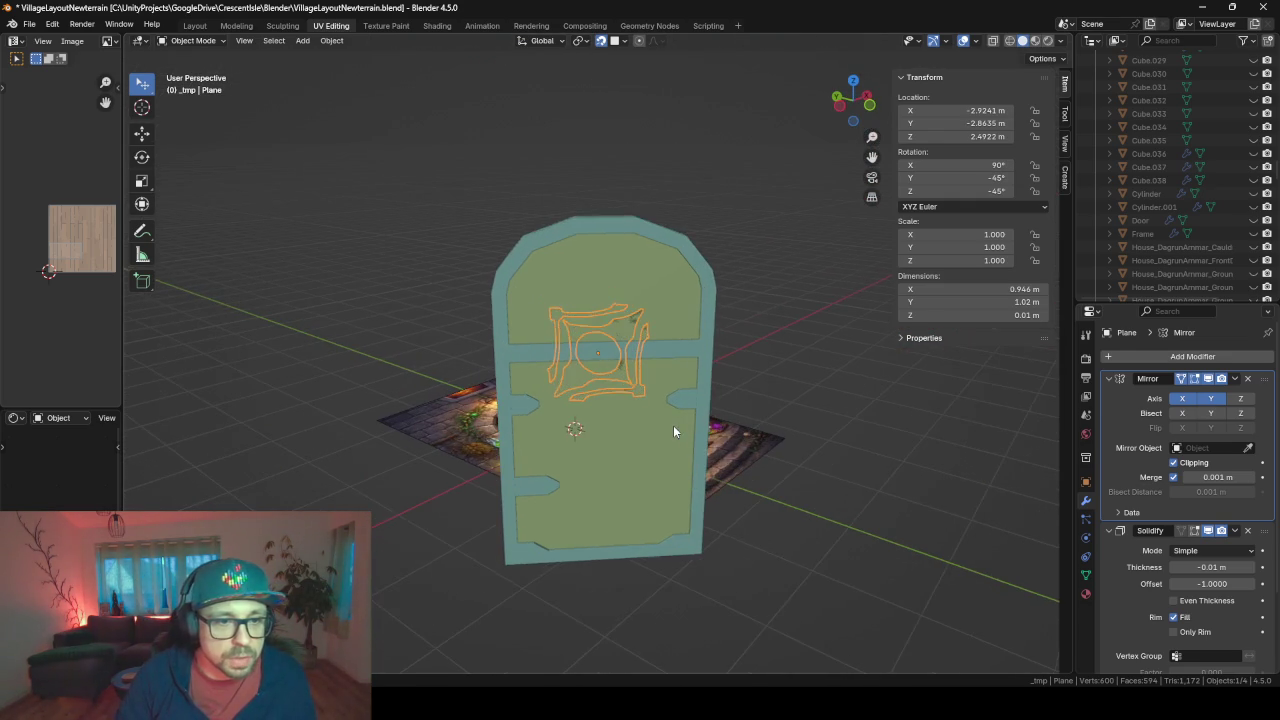
scroll(673, 428, up, 1)
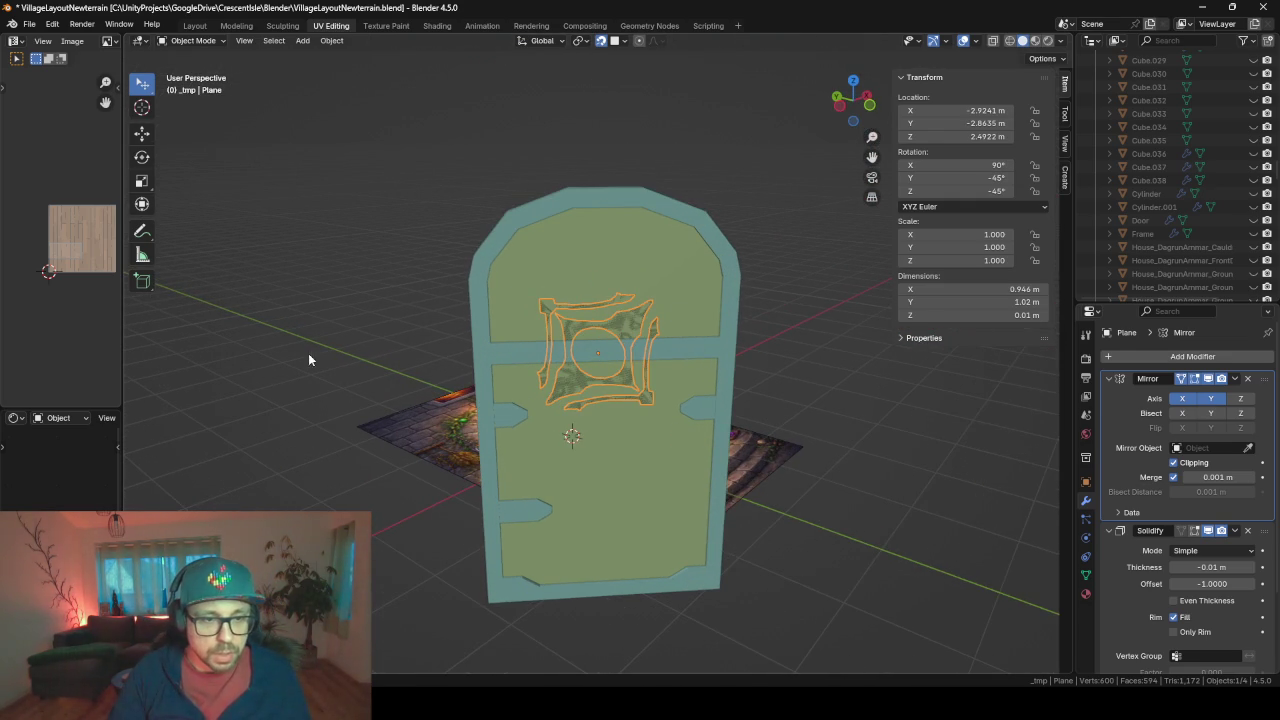
- Rotate the ornament plane -45° about its local Z axis into a symmetric diamond
key(x)
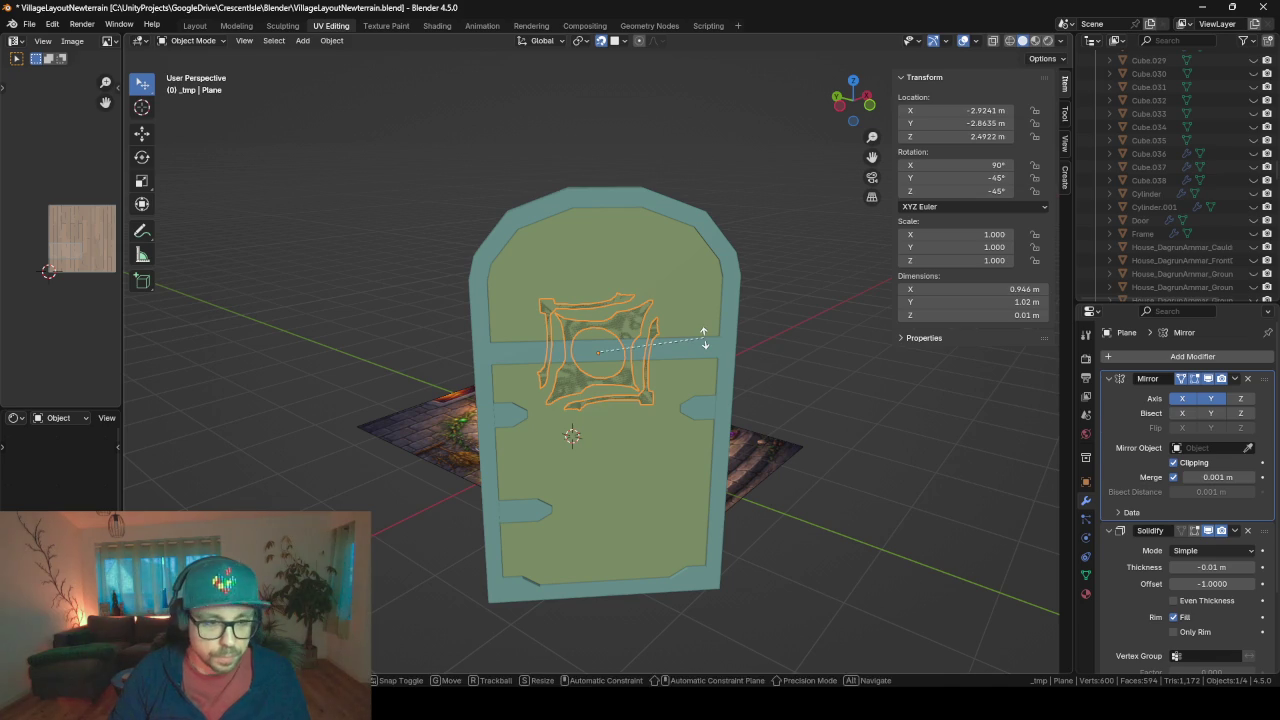
key(r)
key(x)
key(x)
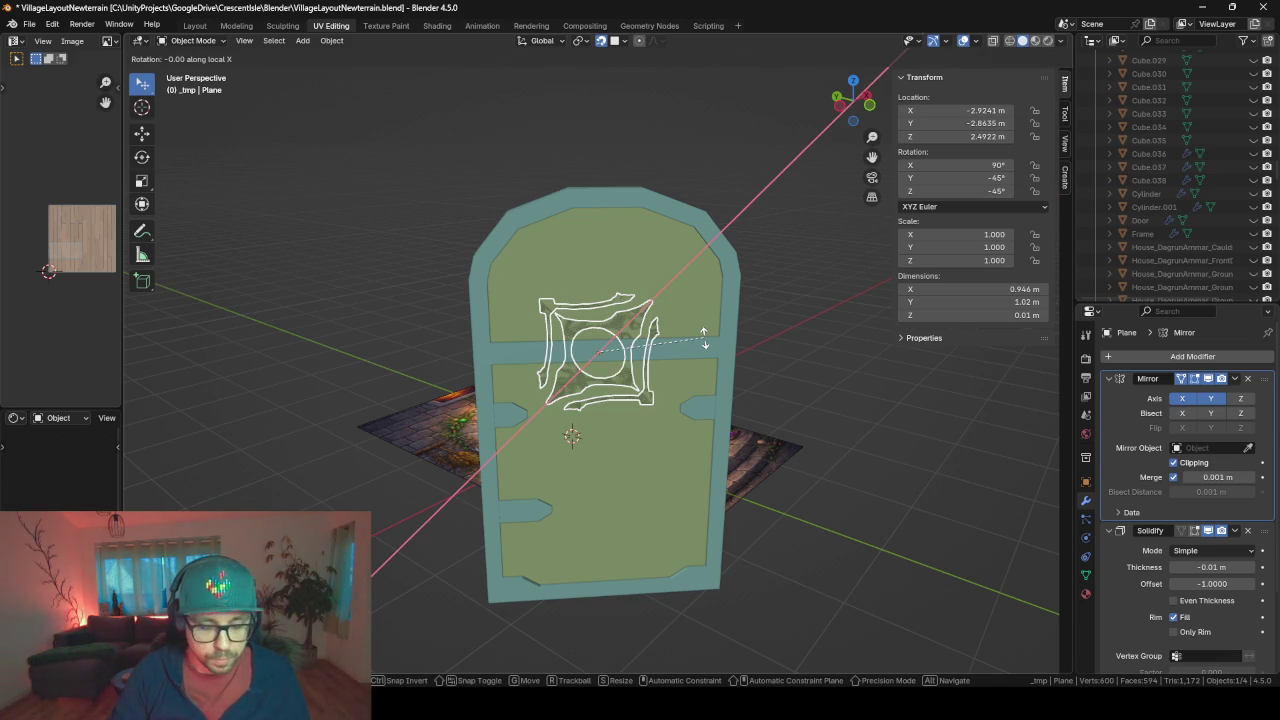
key(y)
key(y)
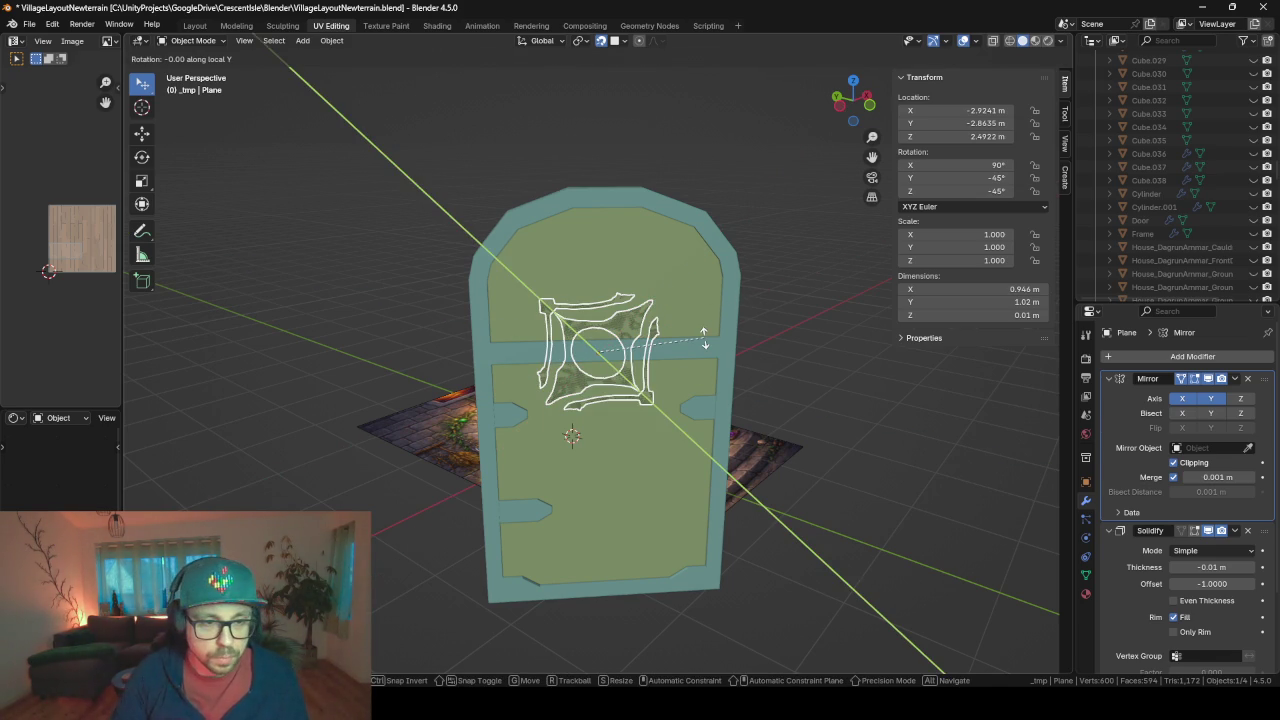
key(z)
key(z)
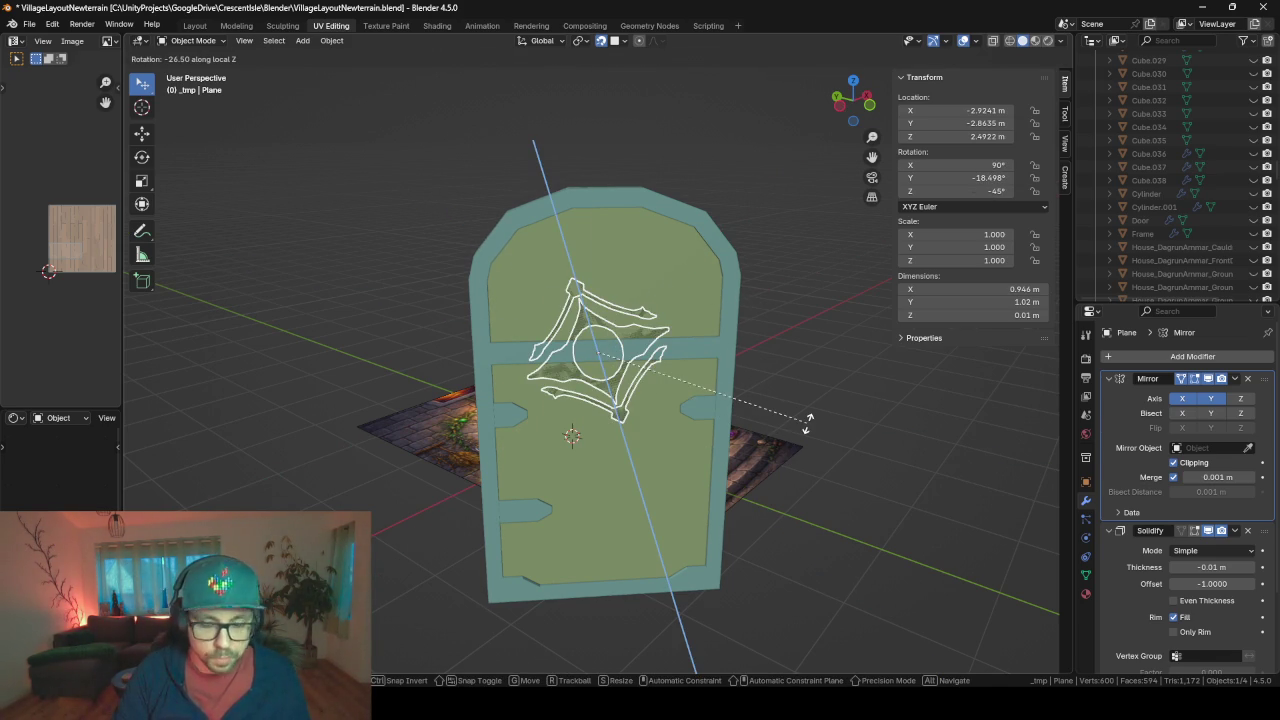
text(45-)
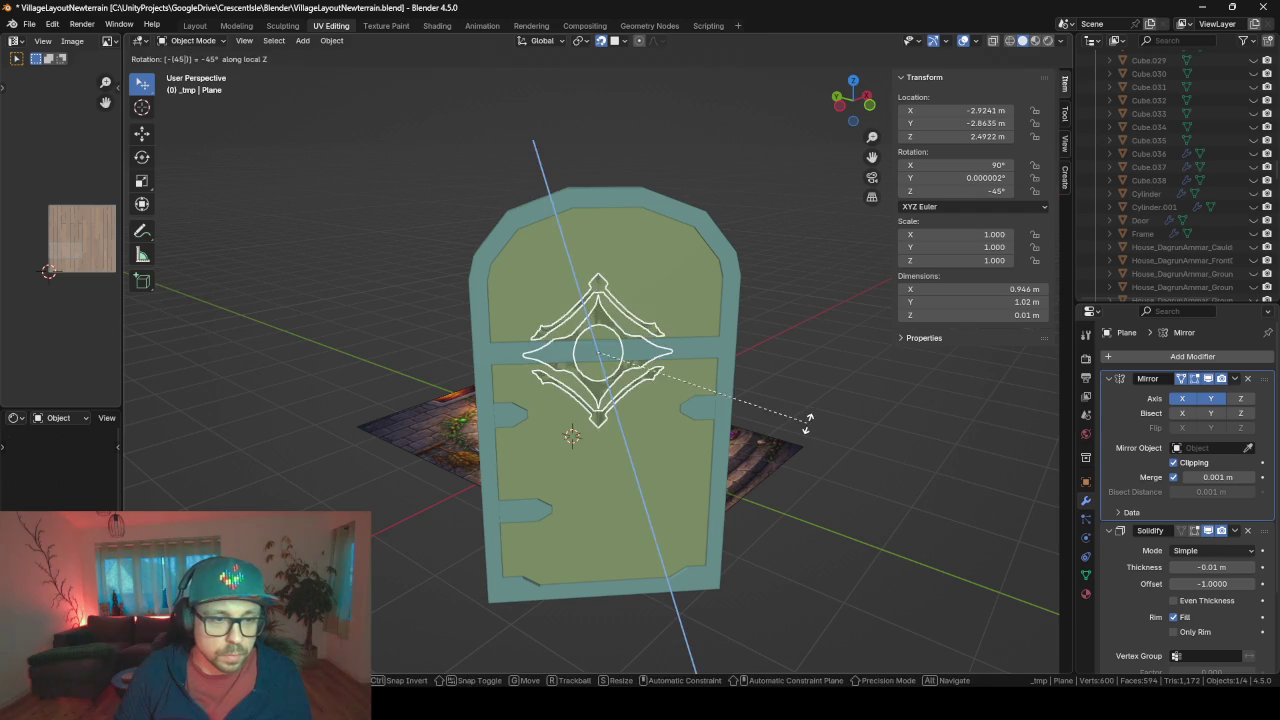
key(Return)
- Snap the 3D cursor to the centre of the door frame's crossbar faces
scroll(572, 362, up, 2)
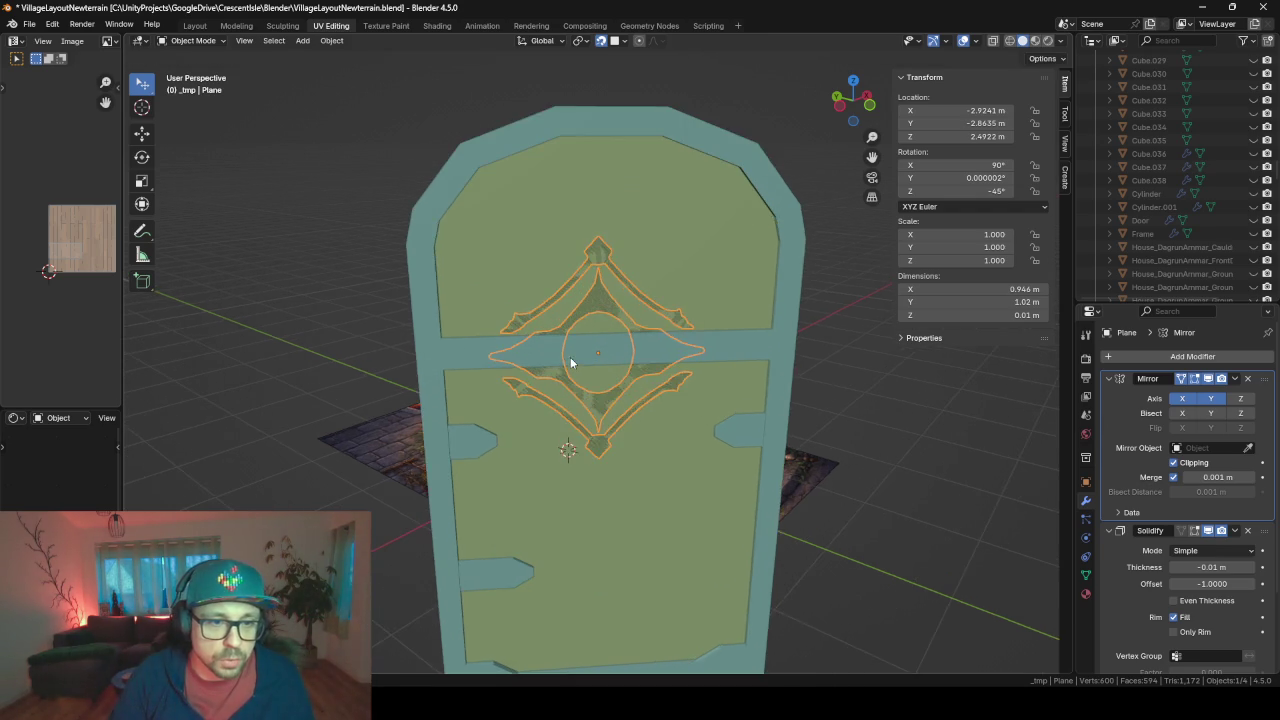
scroll(650, 402, up, 2)
mouse_move(650, 402)
middle_down()
mouse_move(644, 447)
mouse_move(652, 433)
middle_up()
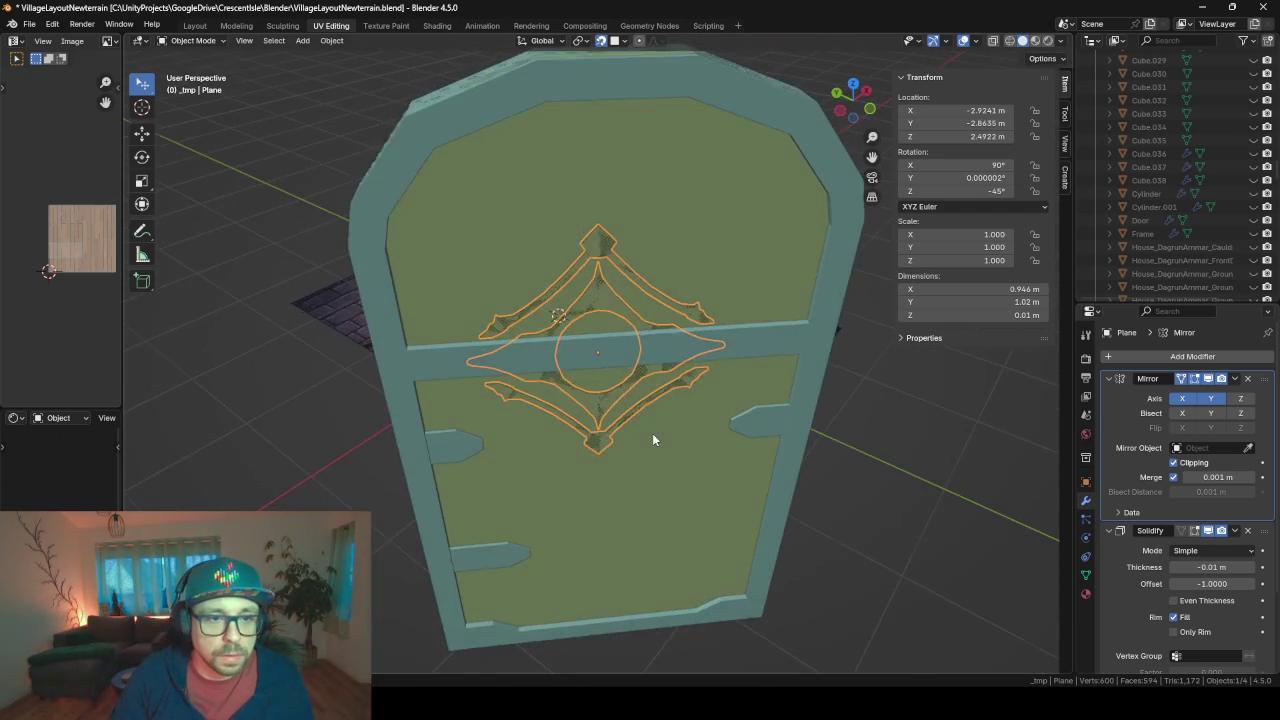
click(609, 357)
mouse_move(608, 354)
middle_down()
mouse_move(674, 363)
mouse_move(607, 359)
middle_up()
key(Tab)
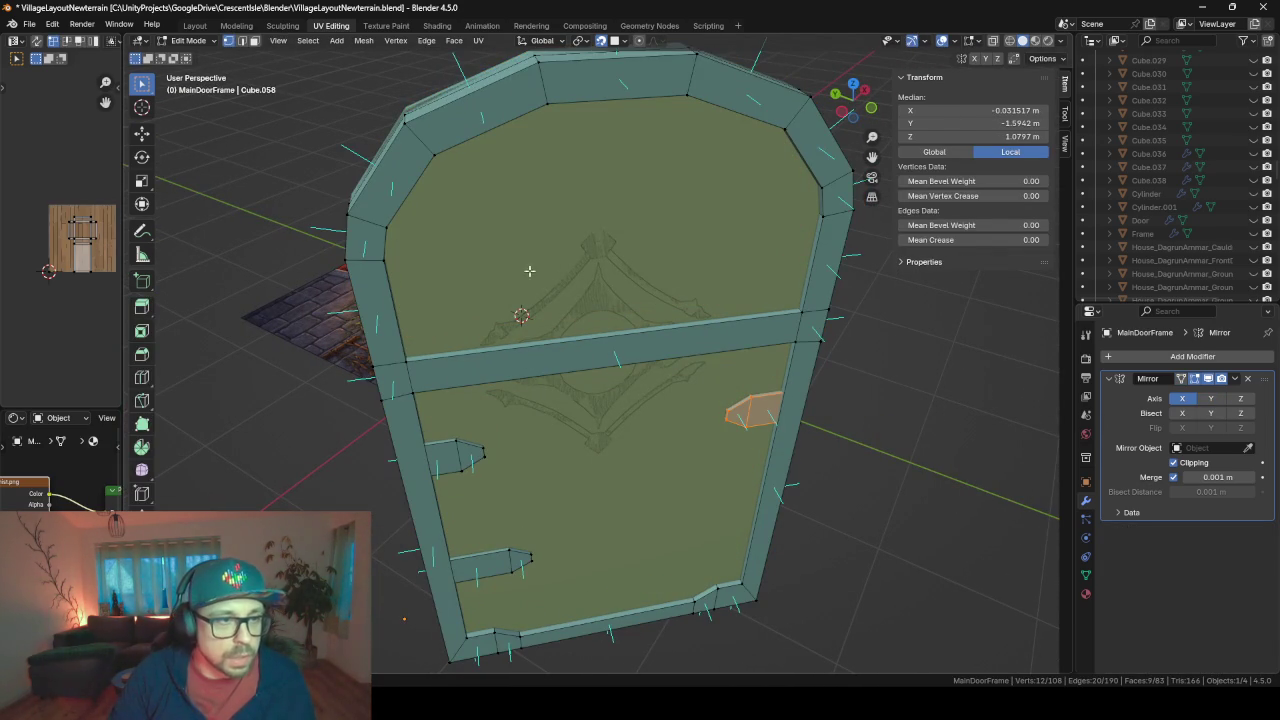
click(616, 328)
middle_drag(656, 418, 614, 348)
click(613, 362)
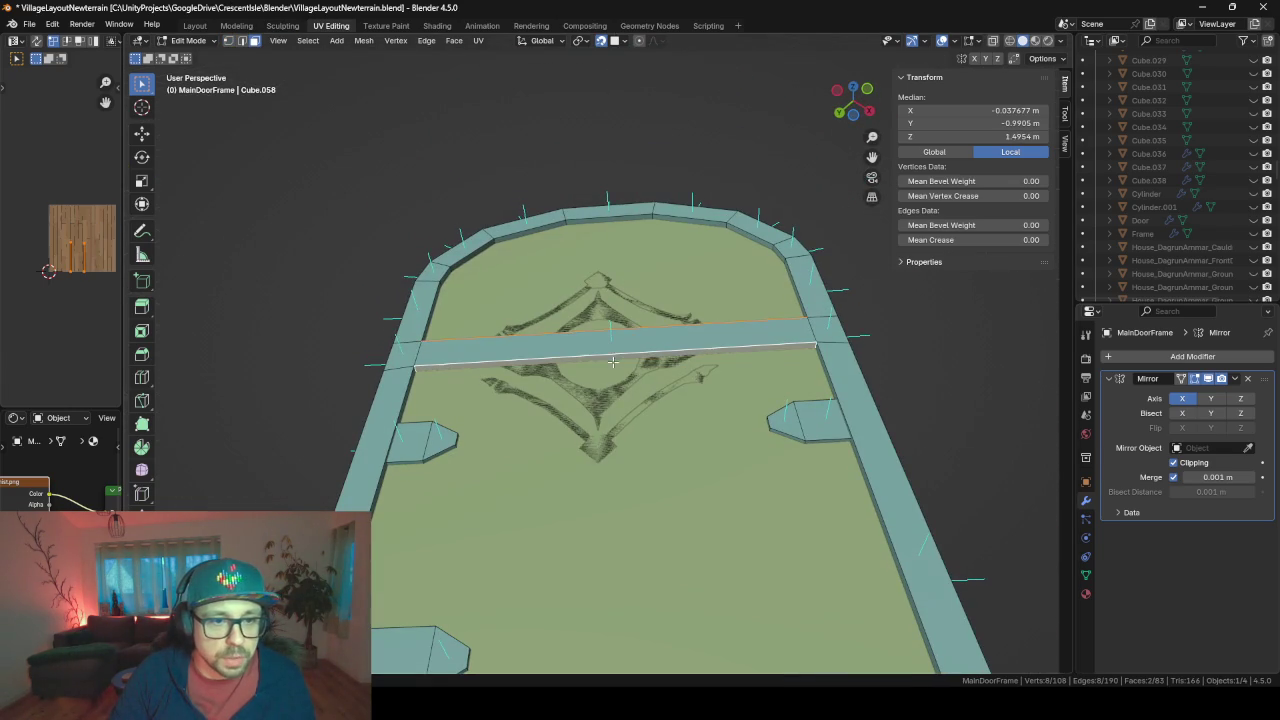
key(shift+s)
click(760, 520)
key(Tab)
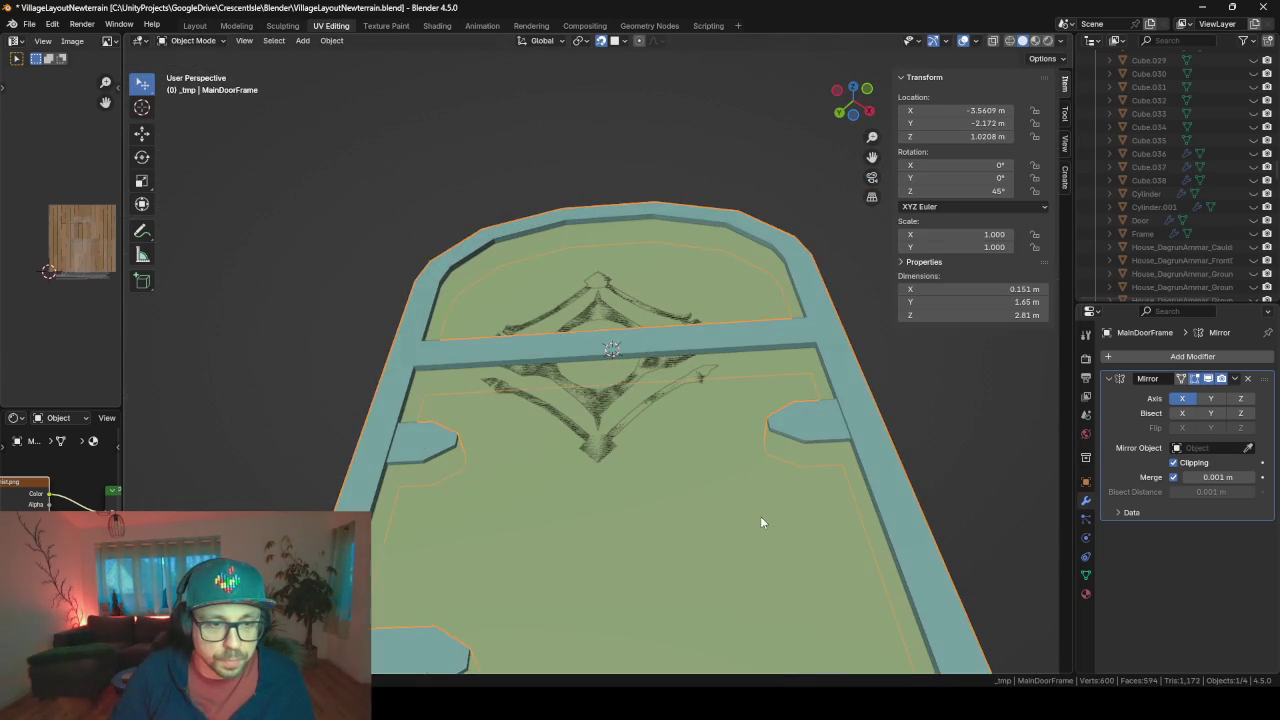
- Snap the ornament plane to the 3D cursor and nudge it along local Z off the door
click(608, 391)
middle_drag(608, 401, 720, 432)
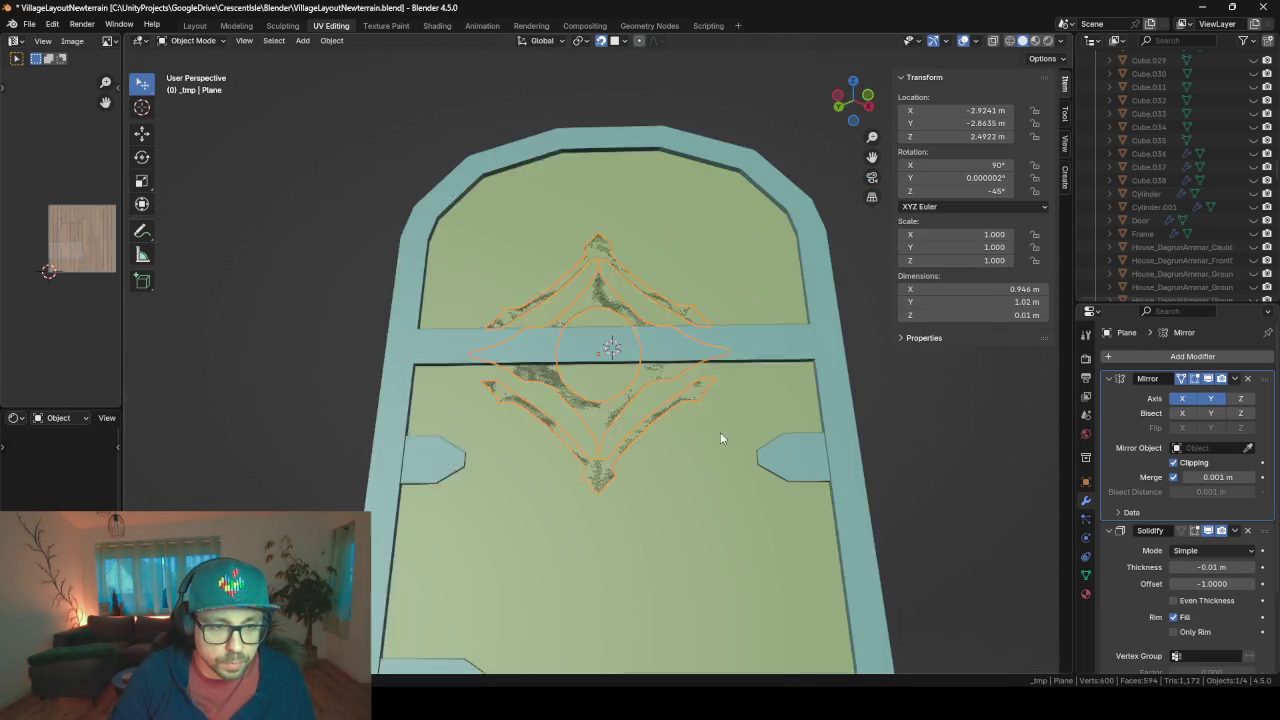
key(shift+s)
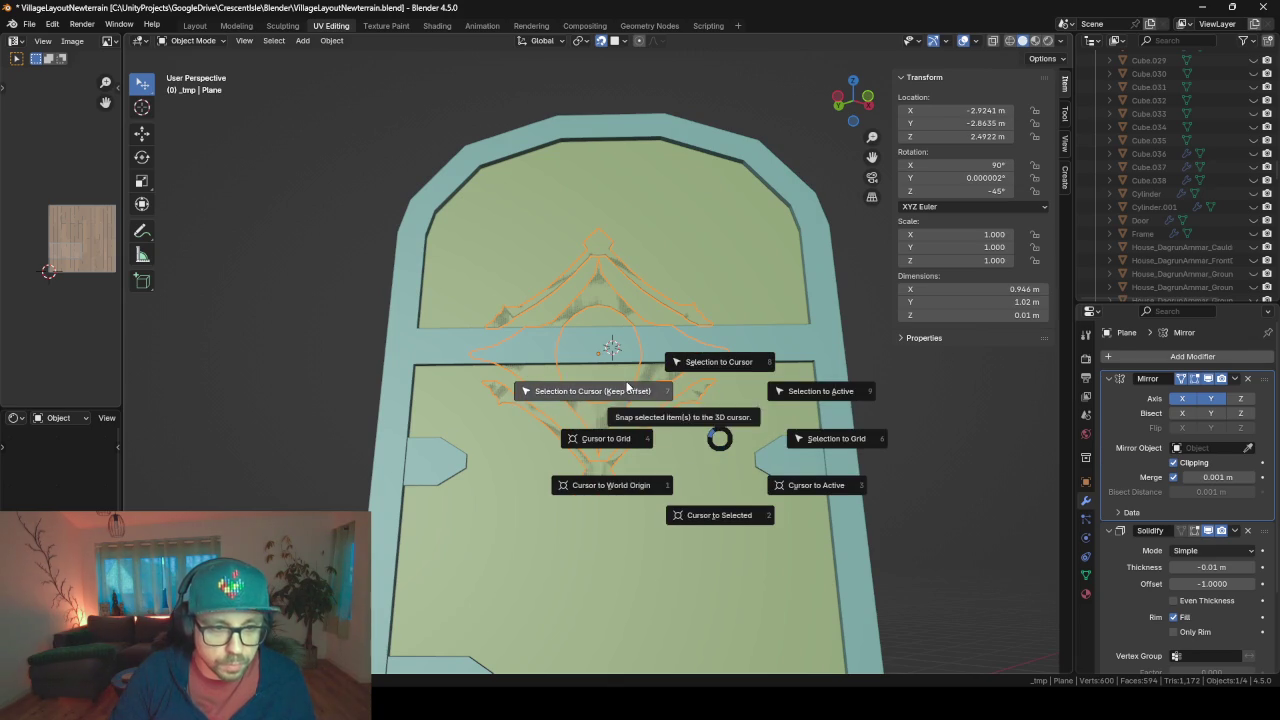
click(627, 387)
mouse_move(624, 404)
middle_down()
mouse_move(701, 482)
mouse_move(754, 492)
middle_up()
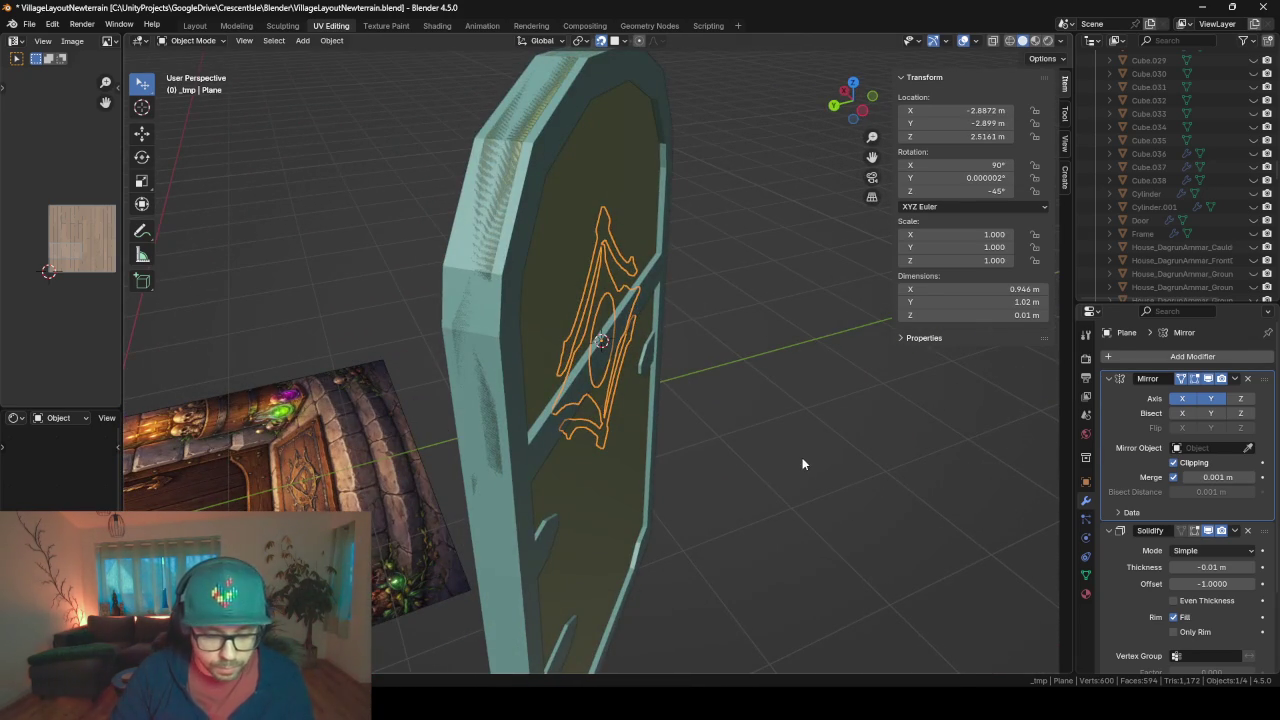
key(g)
key(y)
key(y)
key(x)
key(x)
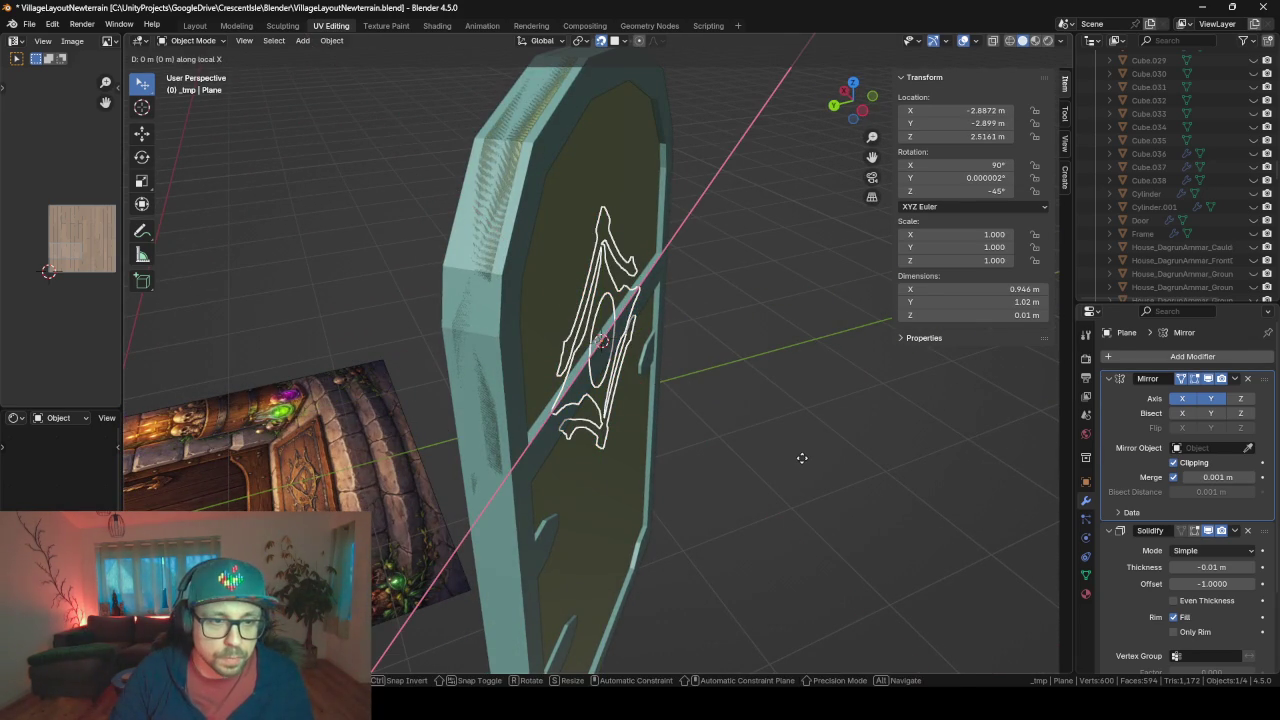
key(z)
key(z)
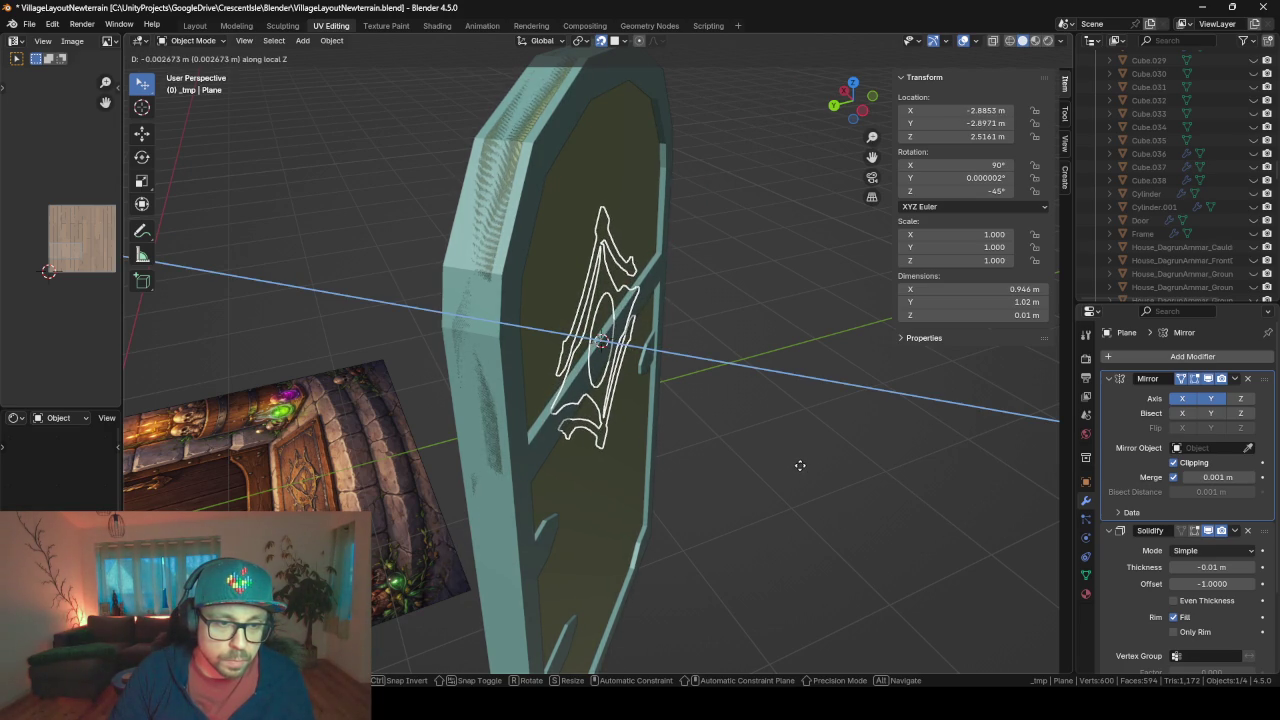
click(802, 472)
- In Edit Mode, shift the ornament mesh along its own depth axis toward the door
scroll(802, 466, up, 2)
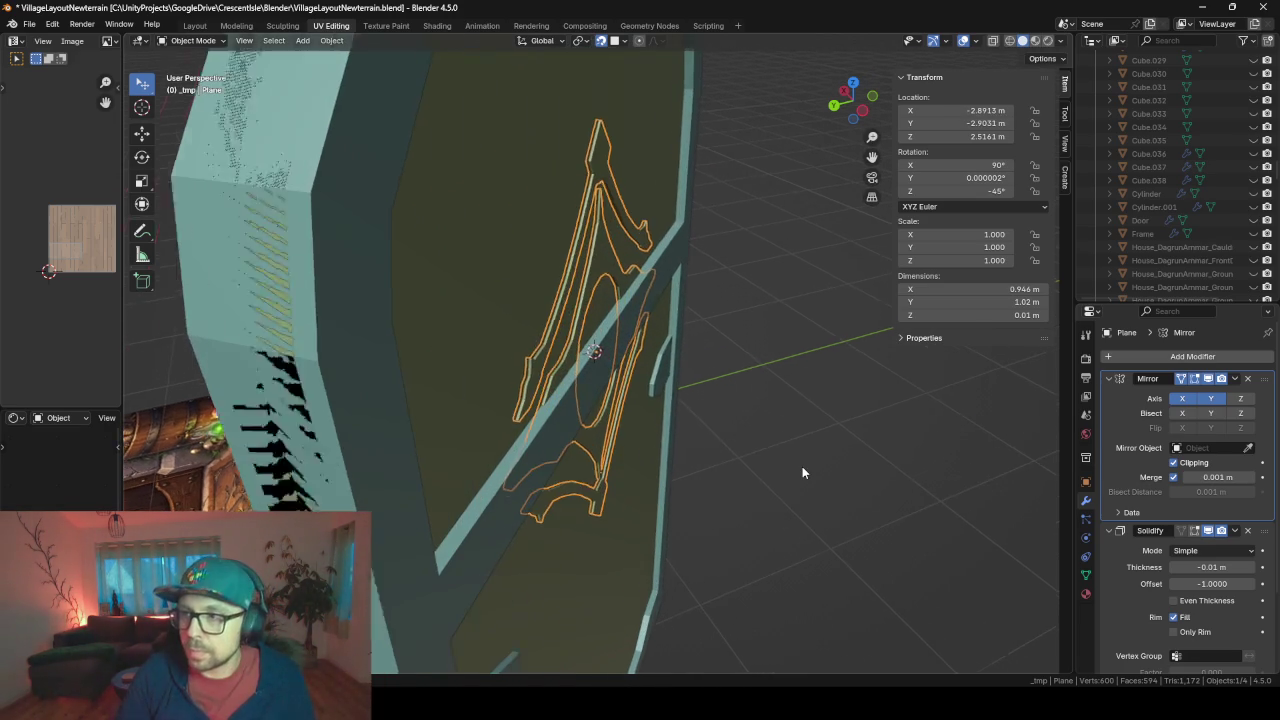
scroll(602, 415, up, 1)
mouse_move(603, 415)
middle_down()
mouse_move(463, 371)
mouse_move(408, 420)
mouse_move(475, 420)
mouse_move(605, 362)
mouse_move(609, 323)
mouse_move(543, 438)
mouse_move(679, 418)
middle_up()
key(Tab)
key(Tab)
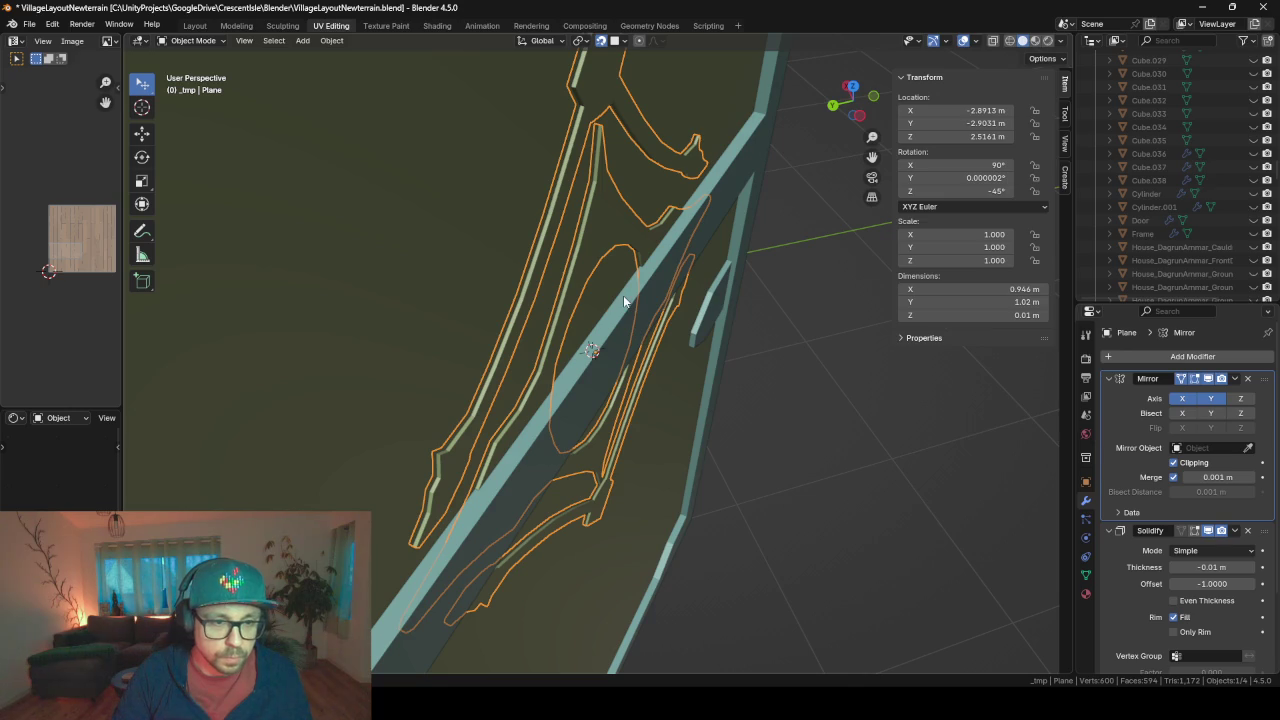
key(g)
key(z)
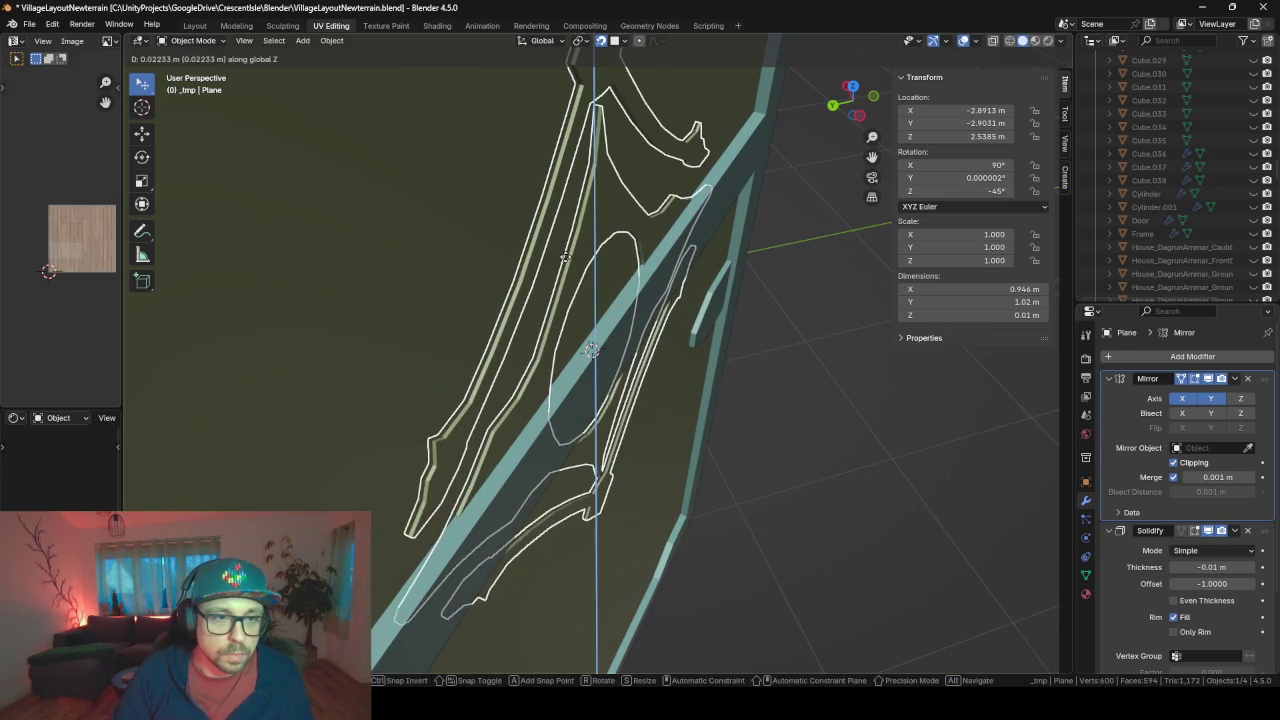
key(z)
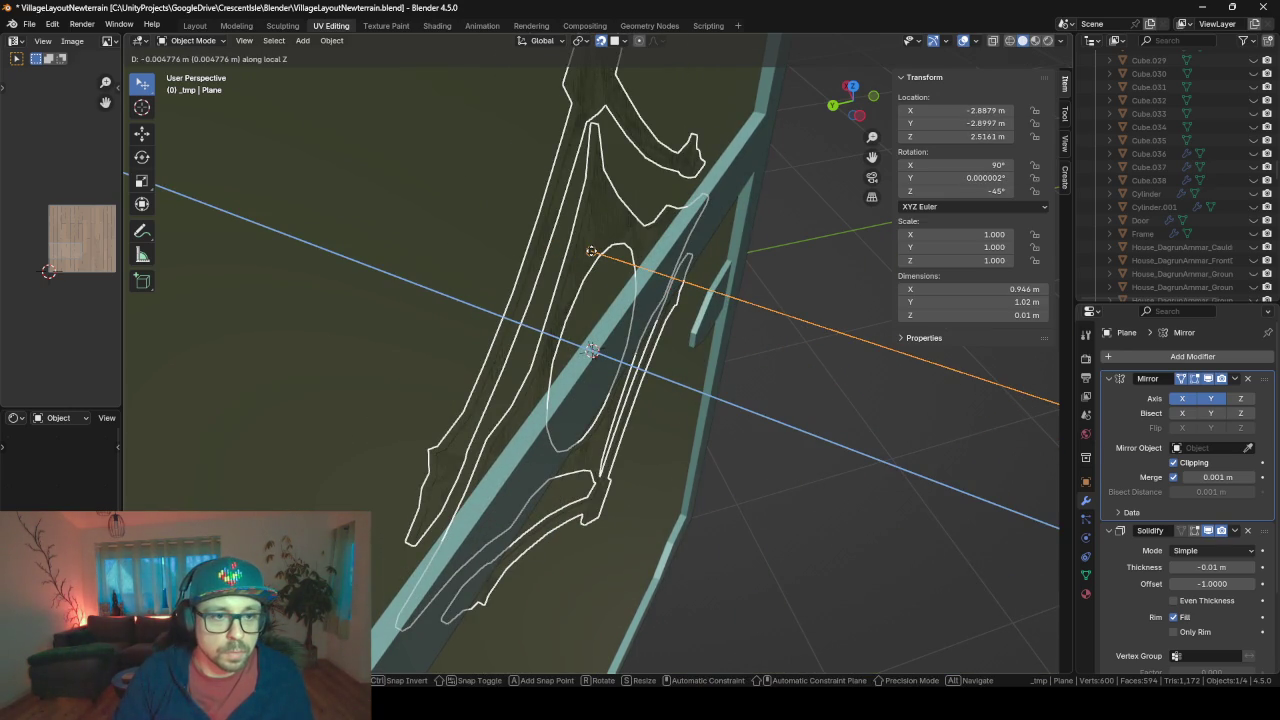
click(593, 254)
middle_drag(593, 254, 554, 271)
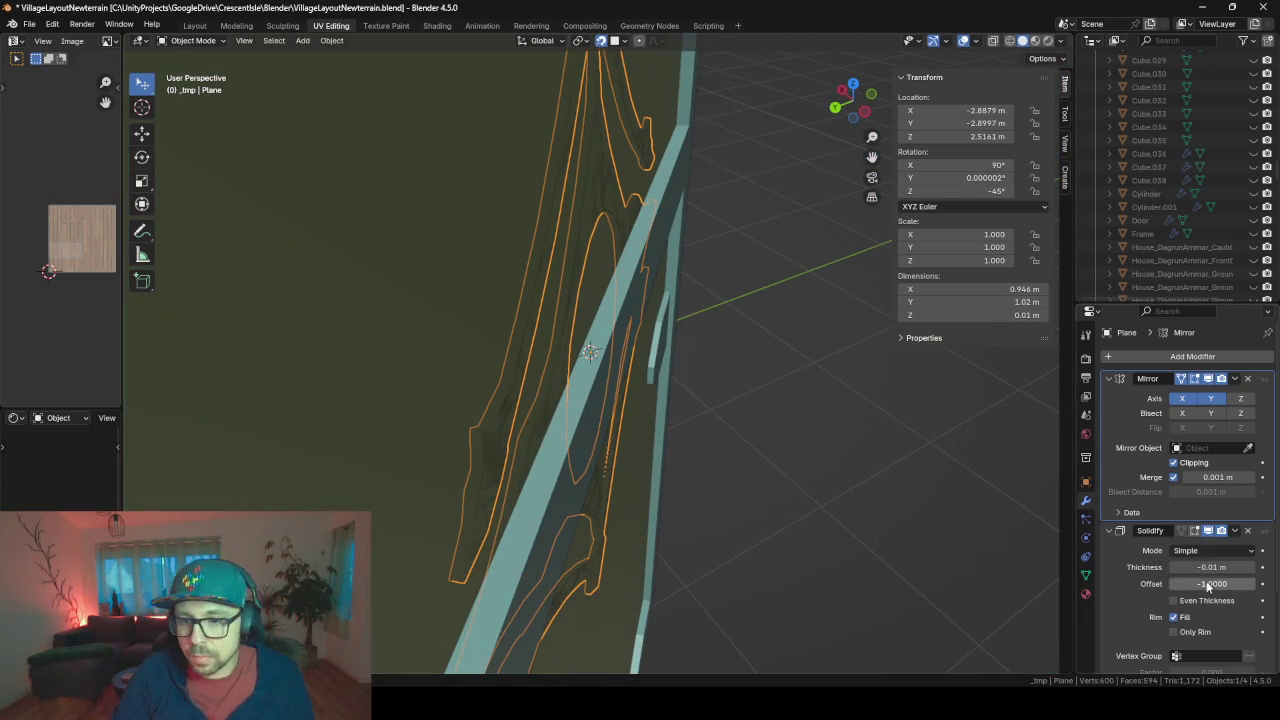
- Make the Solidify thickness a positive 0.01 m
click(1181, 567)
key(Delete)
key(Return)
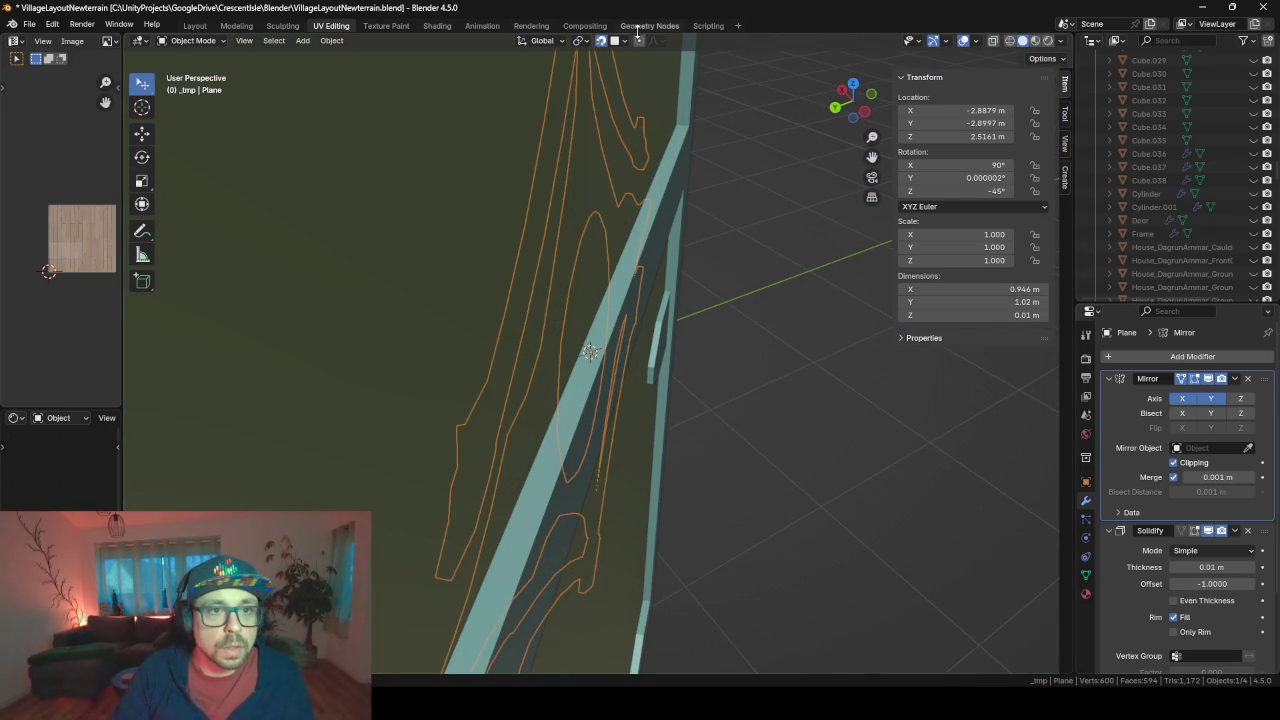
- Reposition the ornament along its local Z axis in repeated moves
click(624, 40)
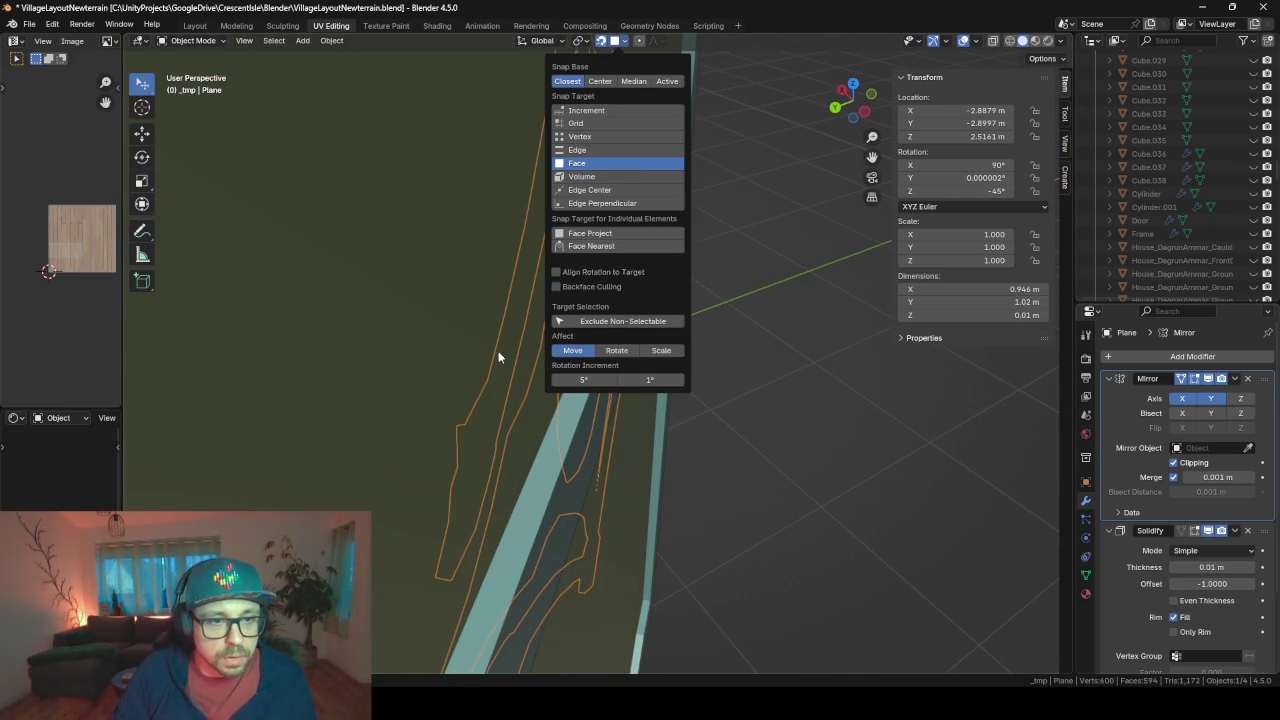
key(g)
key(z)
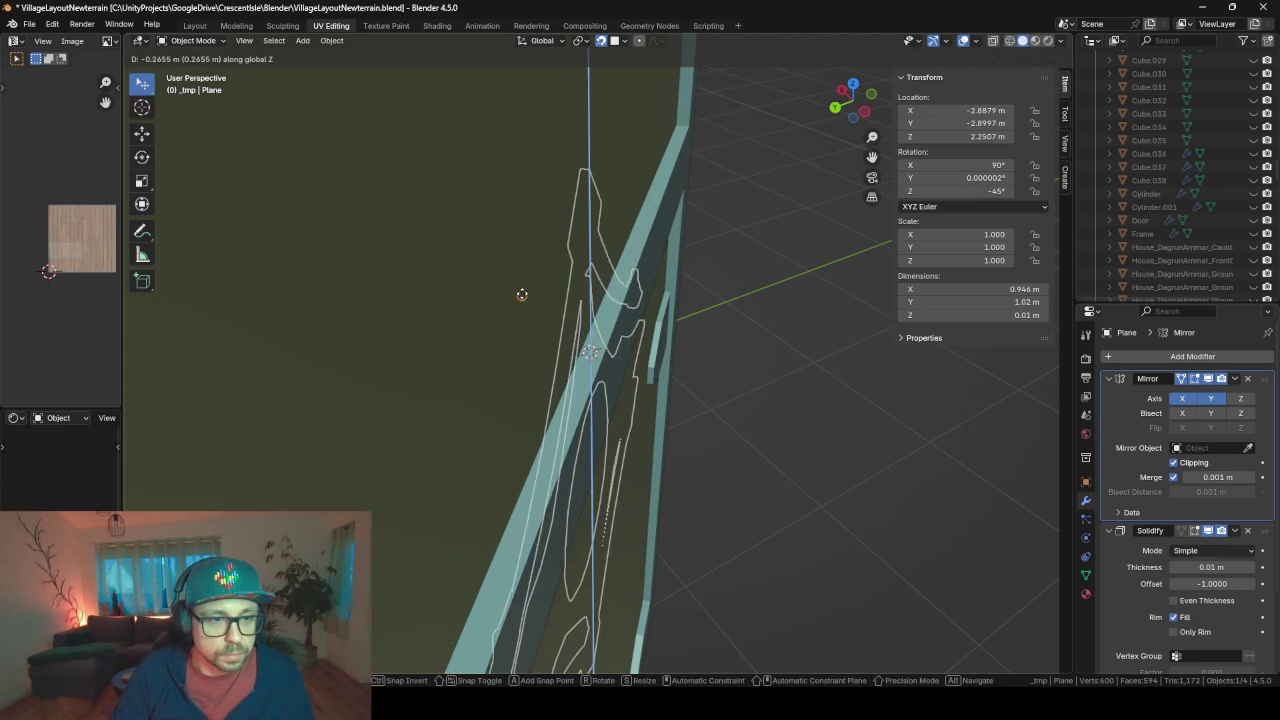
key(z)
click(507, 245)
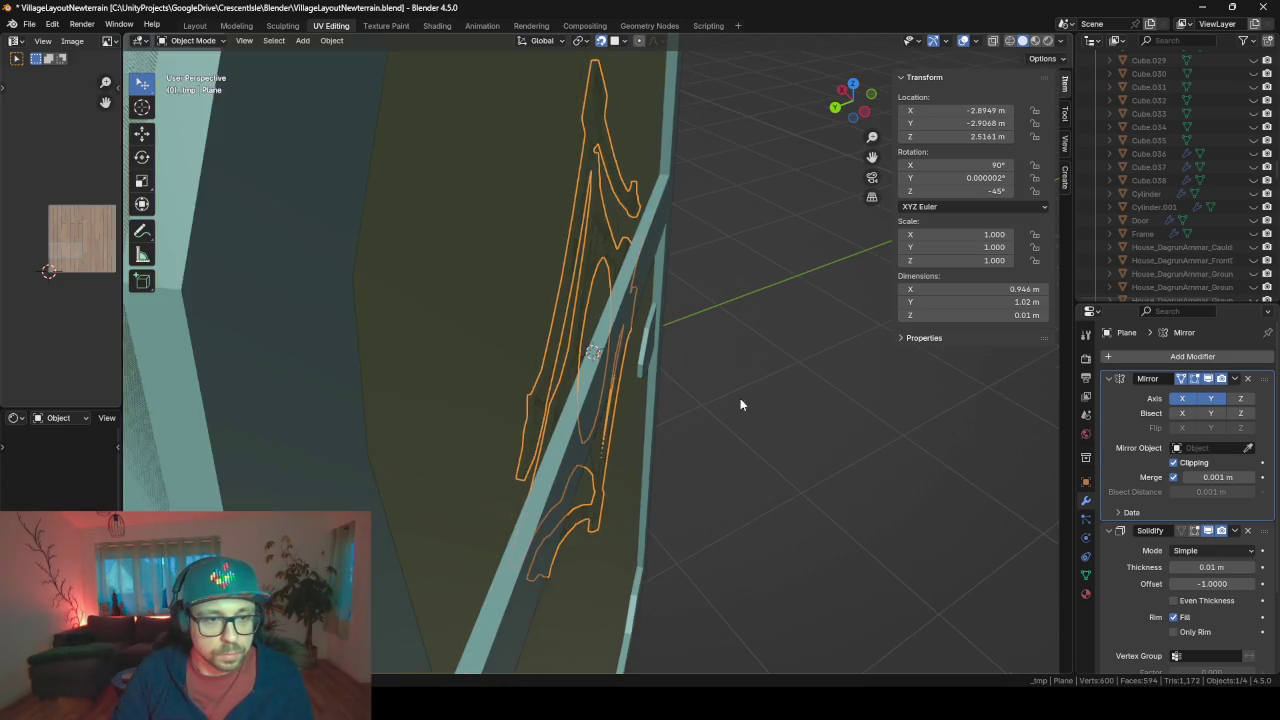
scroll(794, 415, down, 3)
key(g)
key(z)
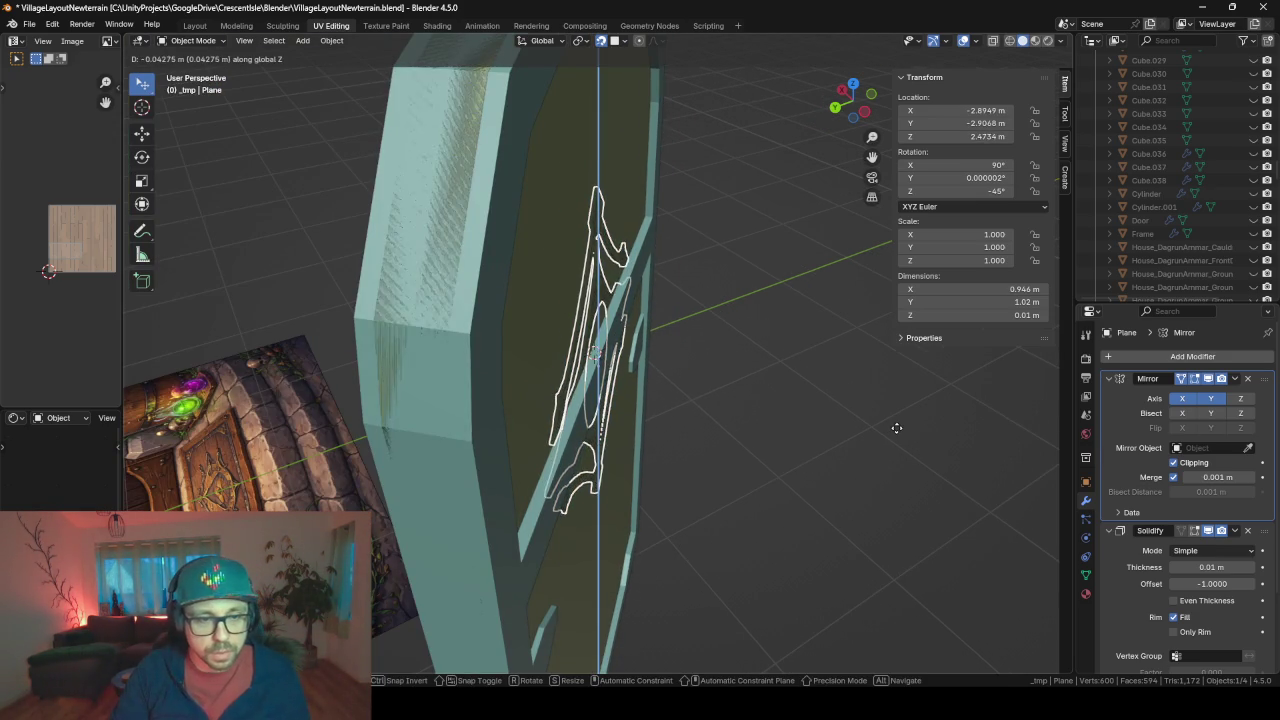
key(z)
click(831, 420)
- Fine-tune the ornament's local Z position so it sits flush on the door
middle_drag(831, 420, 774, 413)
key(g)
key(z)
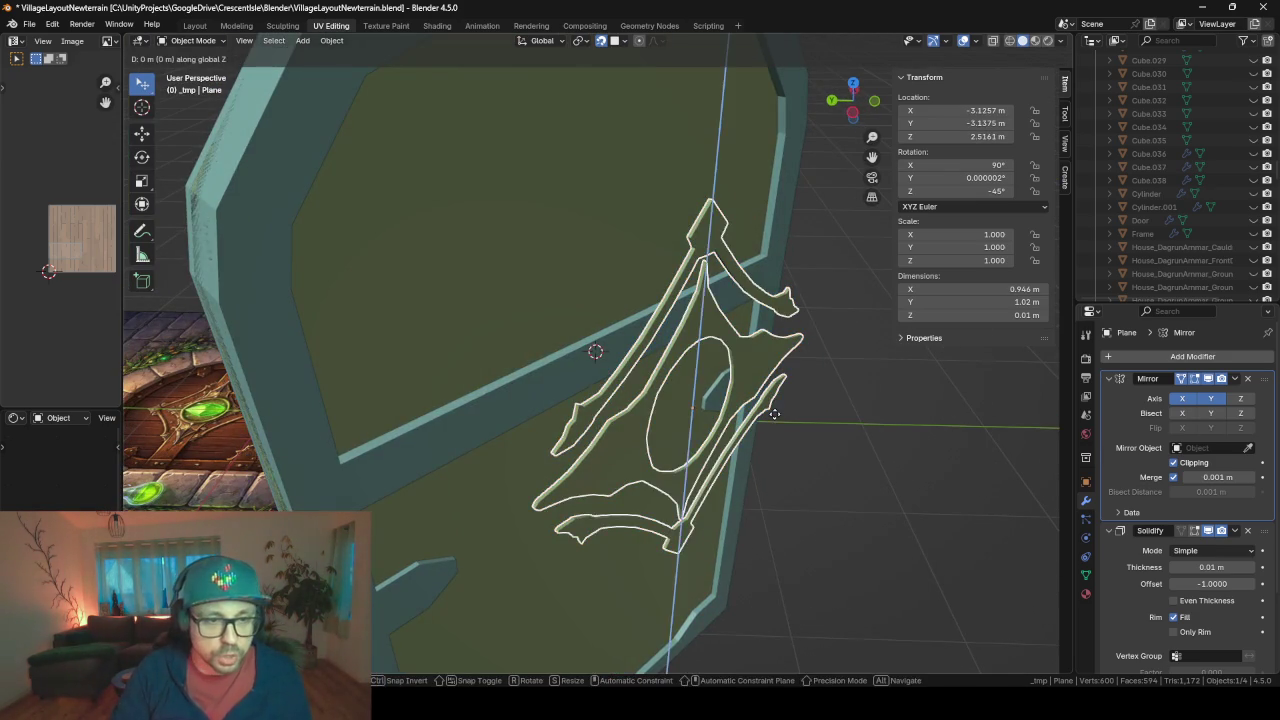
key(z)
click(549, 257)
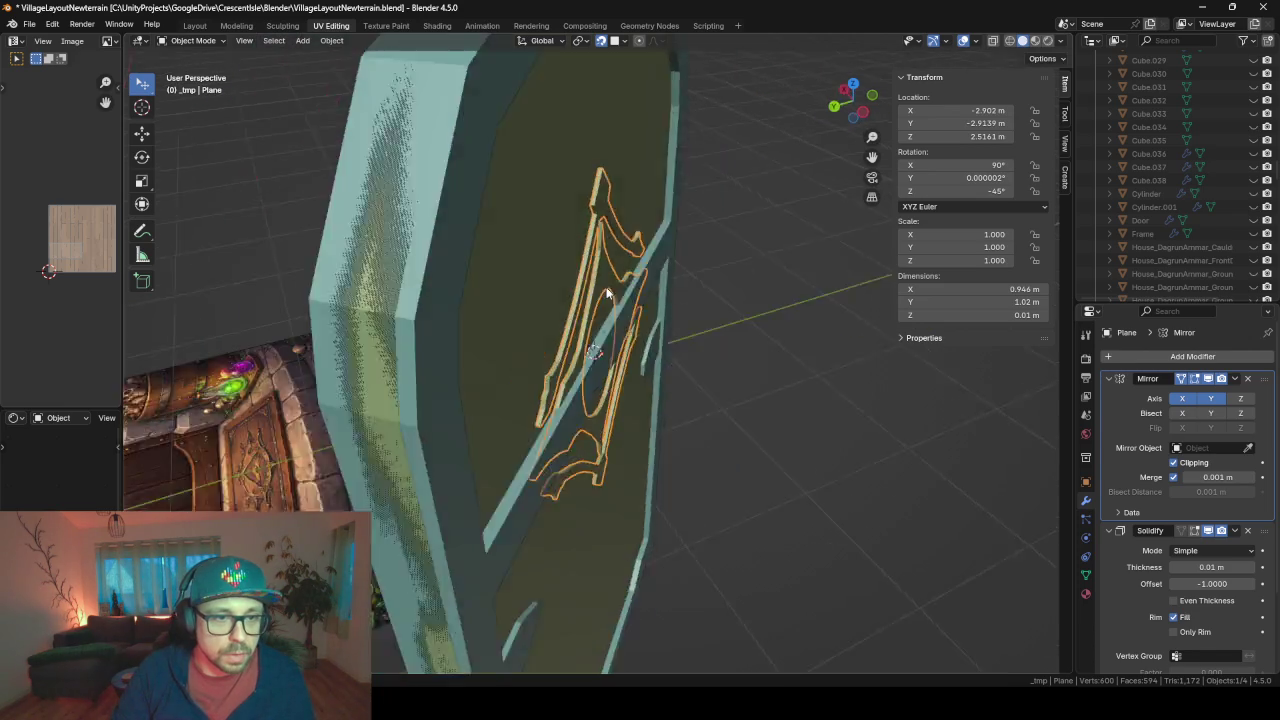
middle_drag(549, 257, 468, 268)
scroll(468, 268, up, 3)
mouse_move(709, 250)
middle_down()
mouse_move(622, 232)
mouse_move(714, 251)
middle_up()
scroll(714, 251, down, 3)
- Reselect the ornament plane and drag Solidify above Mirror in its modifier stack
key(Tab)
key(Tab)
mouse_move(624, 298)
middle_down()
mouse_move(651, 306)
mouse_move(560, 243)
middle_up()
scroll(558, 258, up, 2)
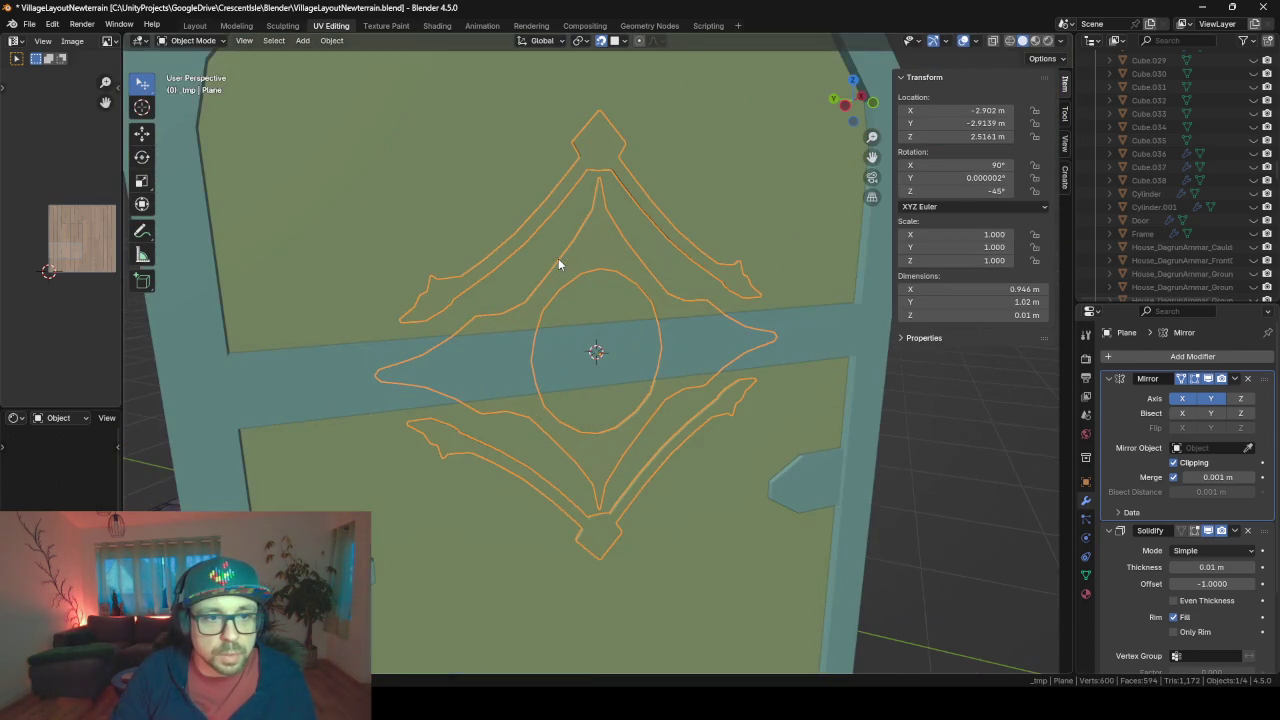
click(745, 204)
mouse_move(745, 204)
middle_down()
mouse_move(667, 249)
mouse_move(667, 279)
mouse_move(538, 255)
mouse_move(700, 286)
mouse_move(564, 378)
mouse_move(469, 405)
mouse_move(573, 376)
mouse_move(449, 365)
mouse_move(643, 389)
mouse_move(469, 462)
mouse_move(312, 258)
middle_up()
scroll(538, 255, up, 3)
scroll(449, 365, down, 3)
scroll(408, 371, down, 3)
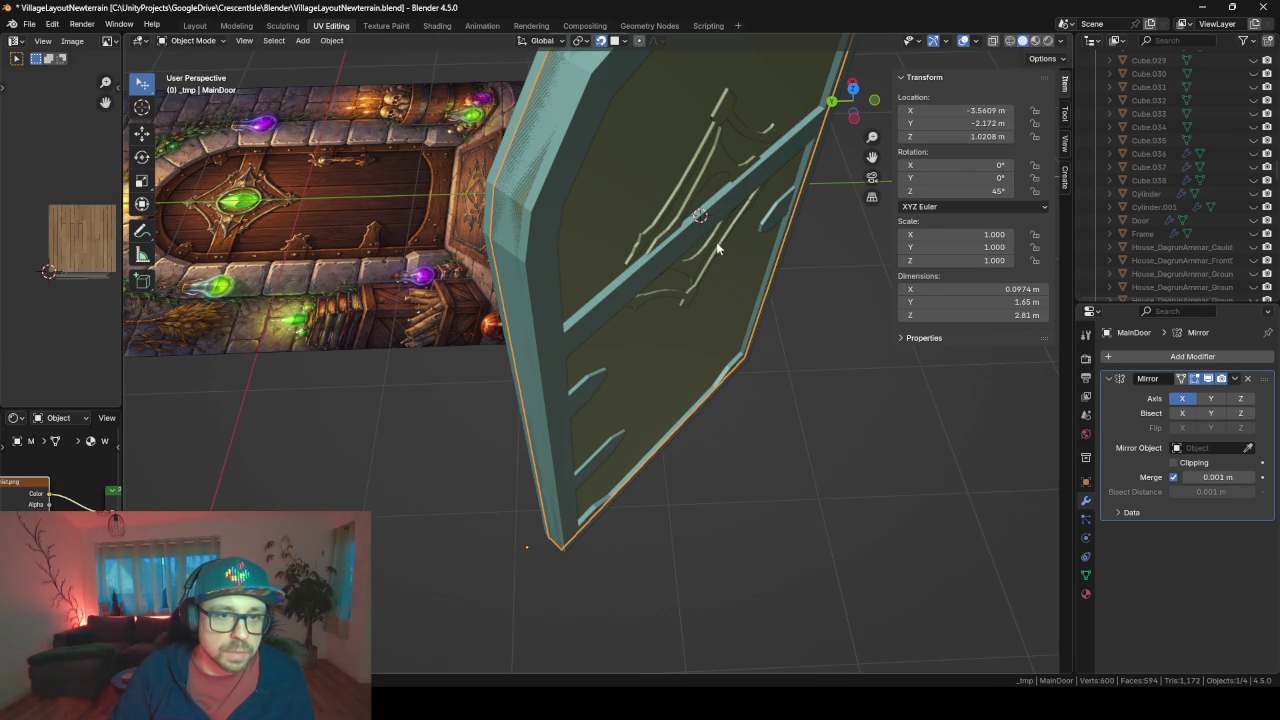
mouse_move(718, 249)
middle_down()
mouse_move(706, 221)
mouse_move(746, 206)
mouse_move(726, 170)
mouse_move(697, 168)
mouse_move(757, 229)
middle_up()
click(769, 239)
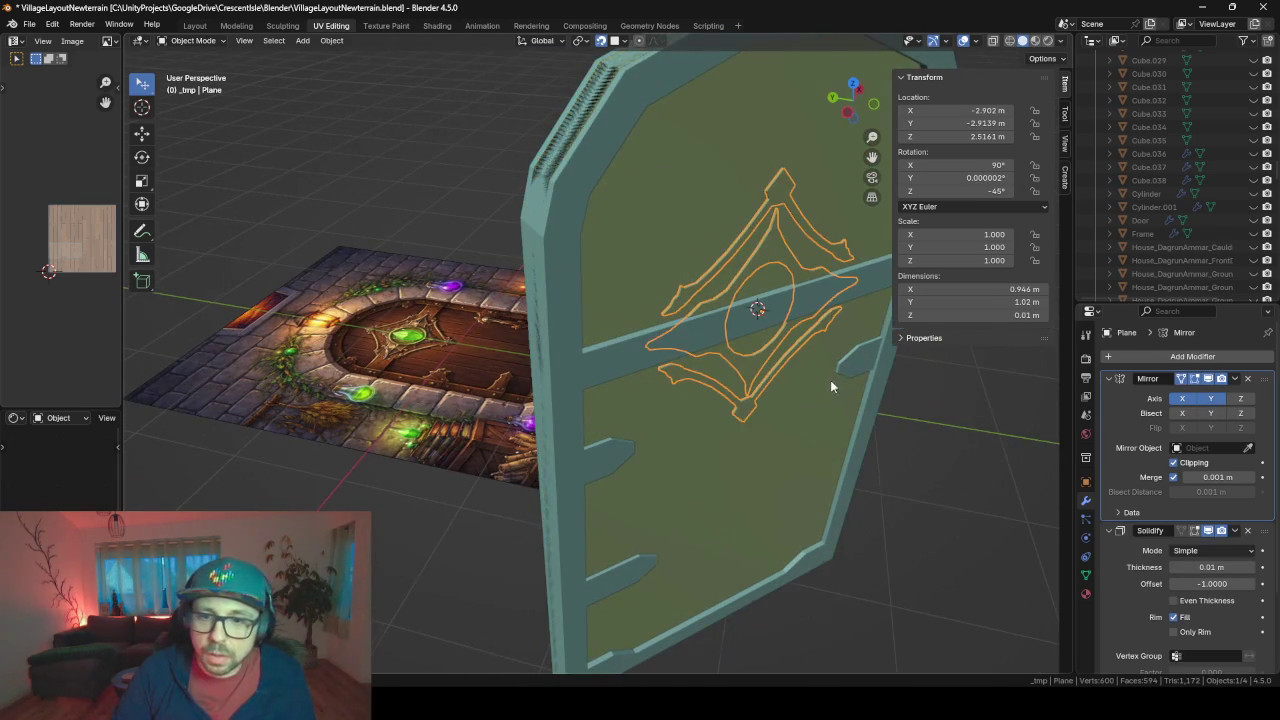
middle_drag(830, 385, 636, 391)
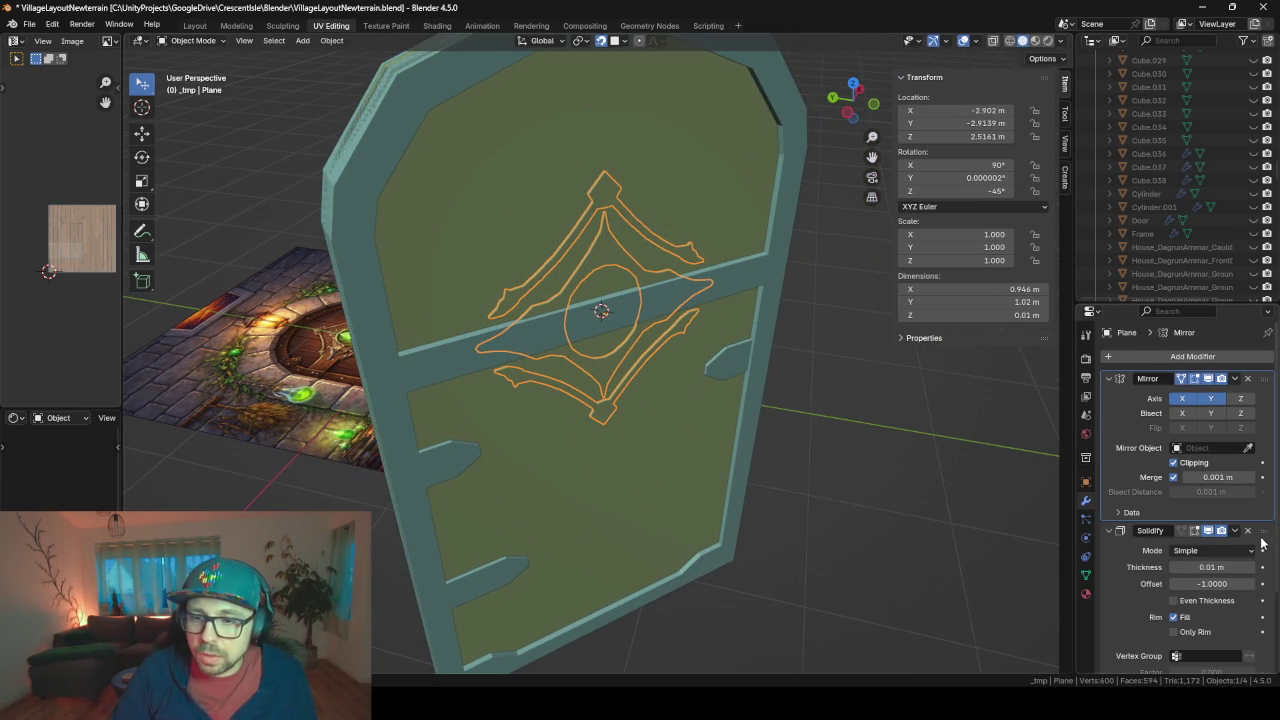
drag(1263, 530, 1262, 372)
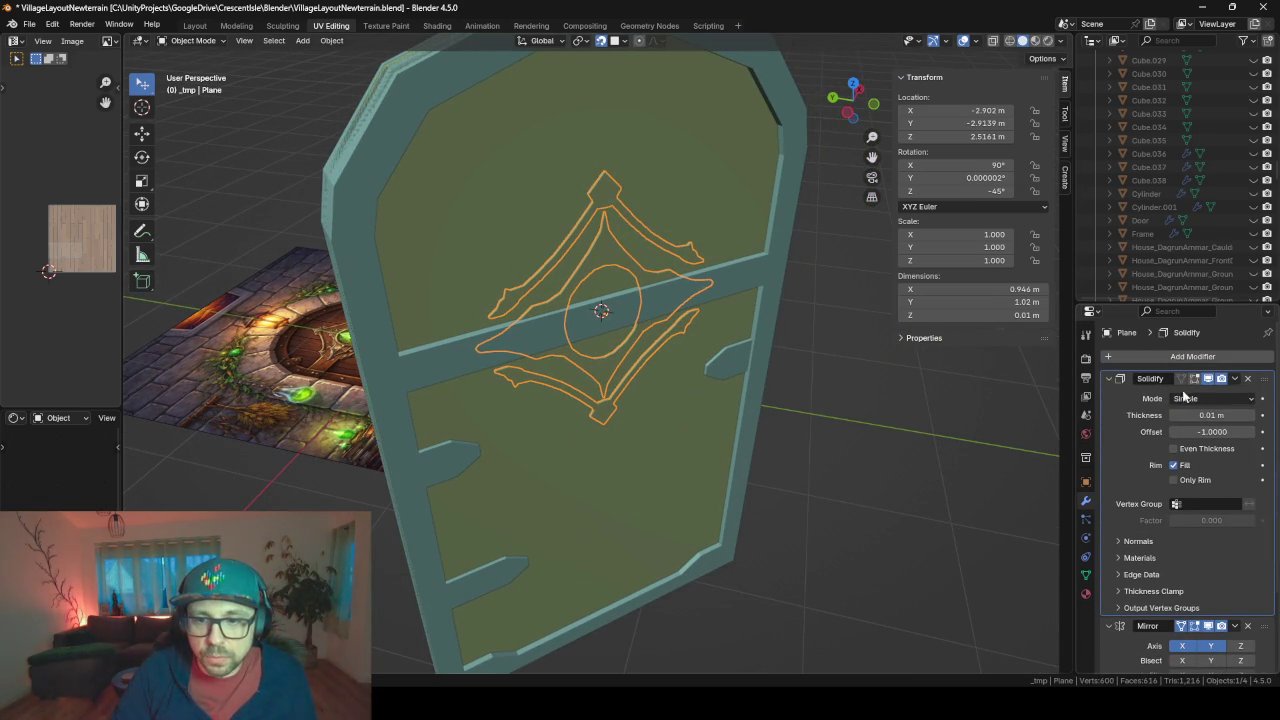
- Remove the Solidify modifier from the ornament plane
click(1235, 379)
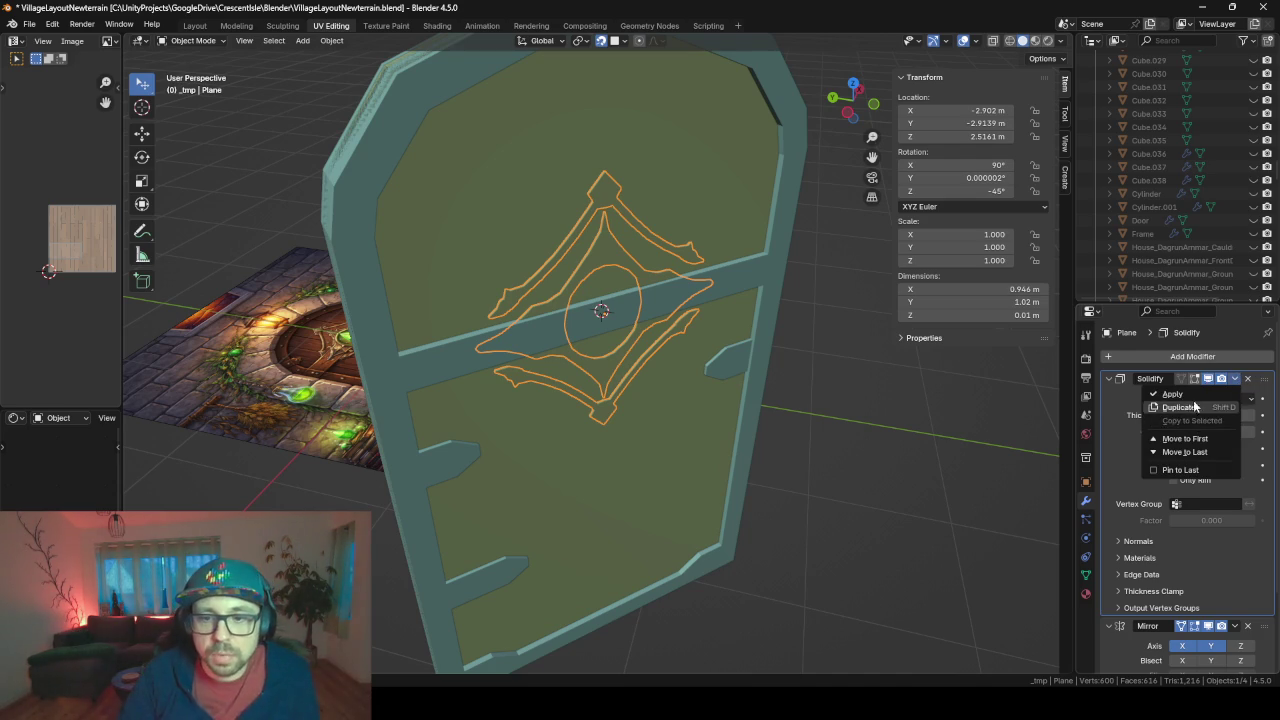
click(1185, 400)
scroll(531, 310, up, 2)
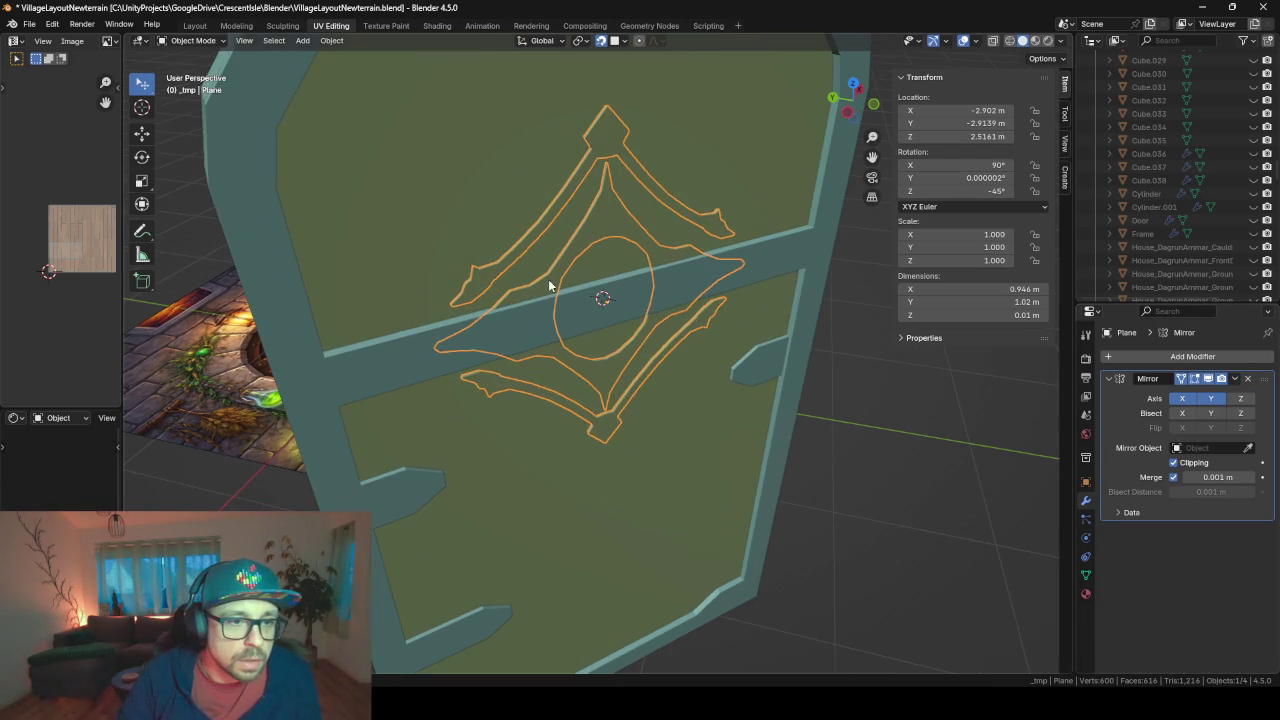
- Select faces at the ornament's centre, using wireframe shading to see them
key(Tab)
middle_drag(549, 287, 497, 256)
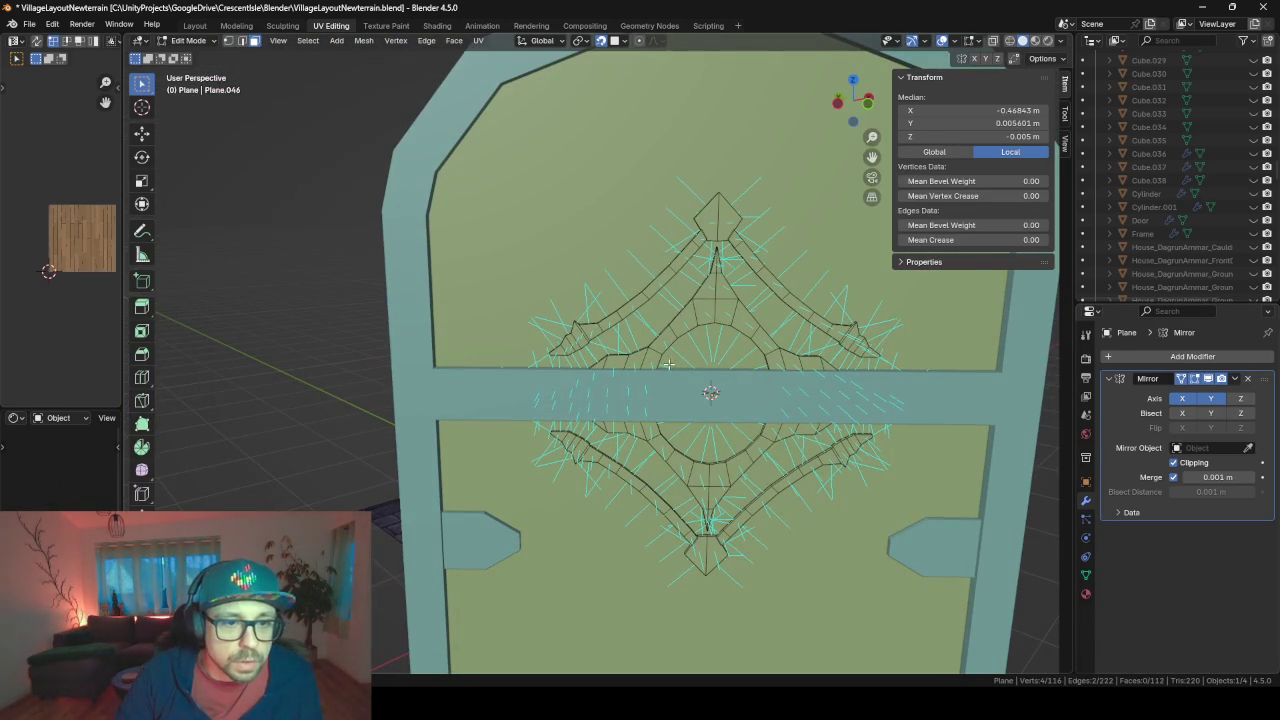
click(648, 364)
ctrl+click(597, 364)
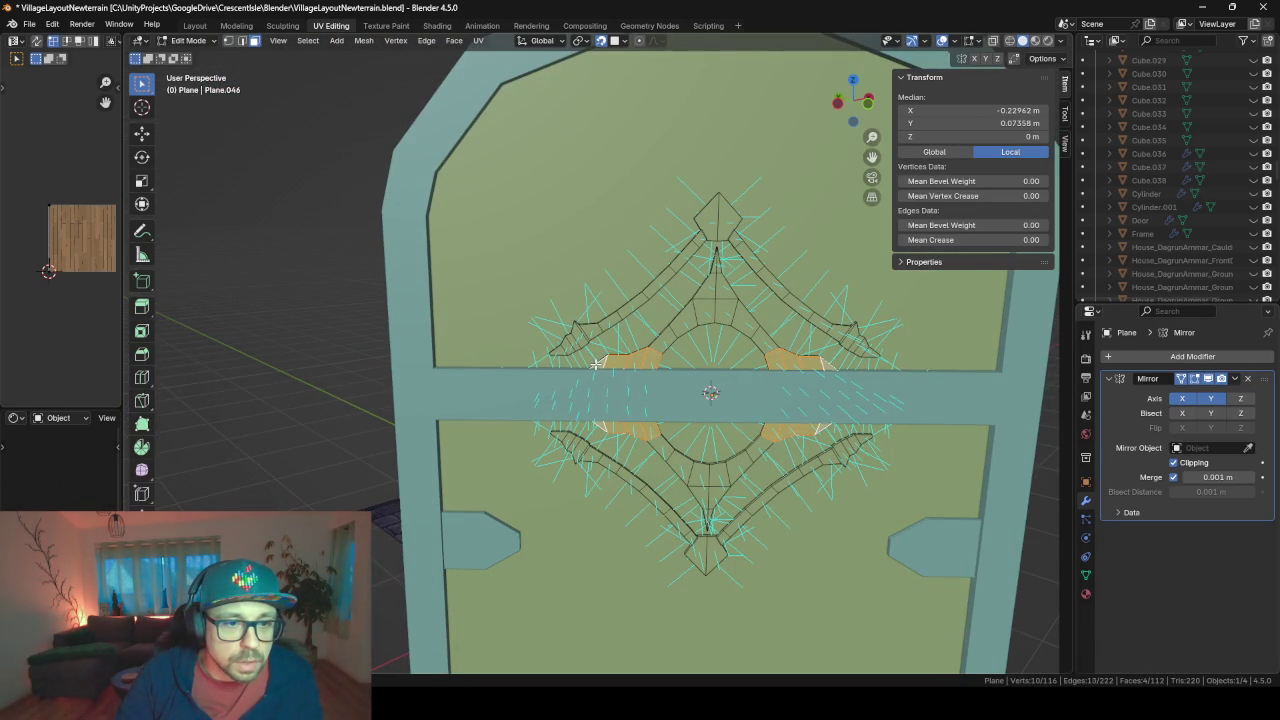
key(Tab)
key(z)
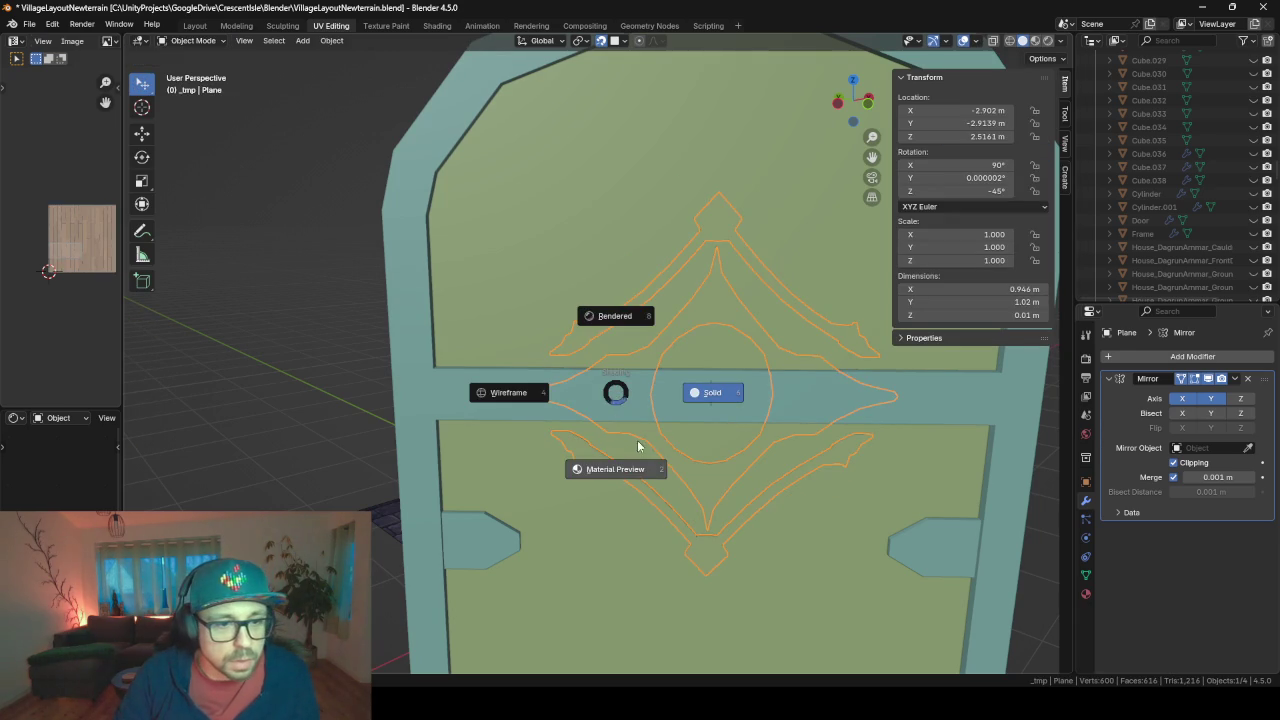
click(523, 398)
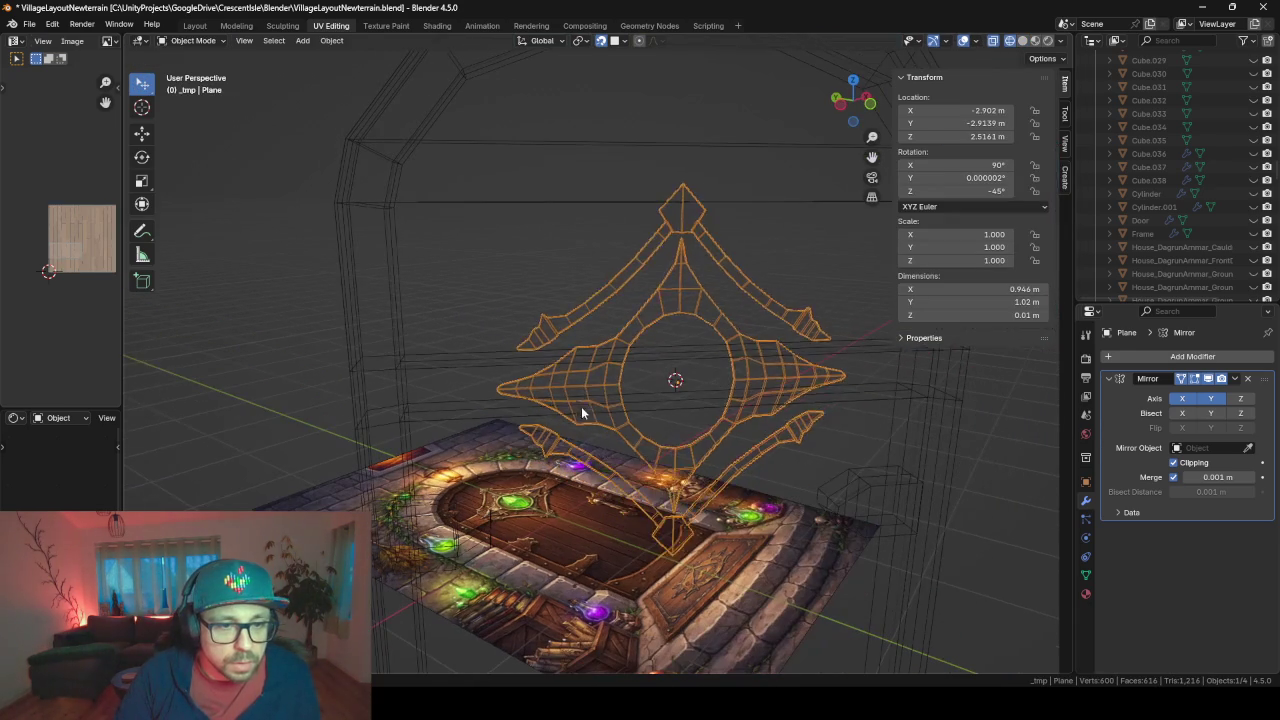
key(Tab)
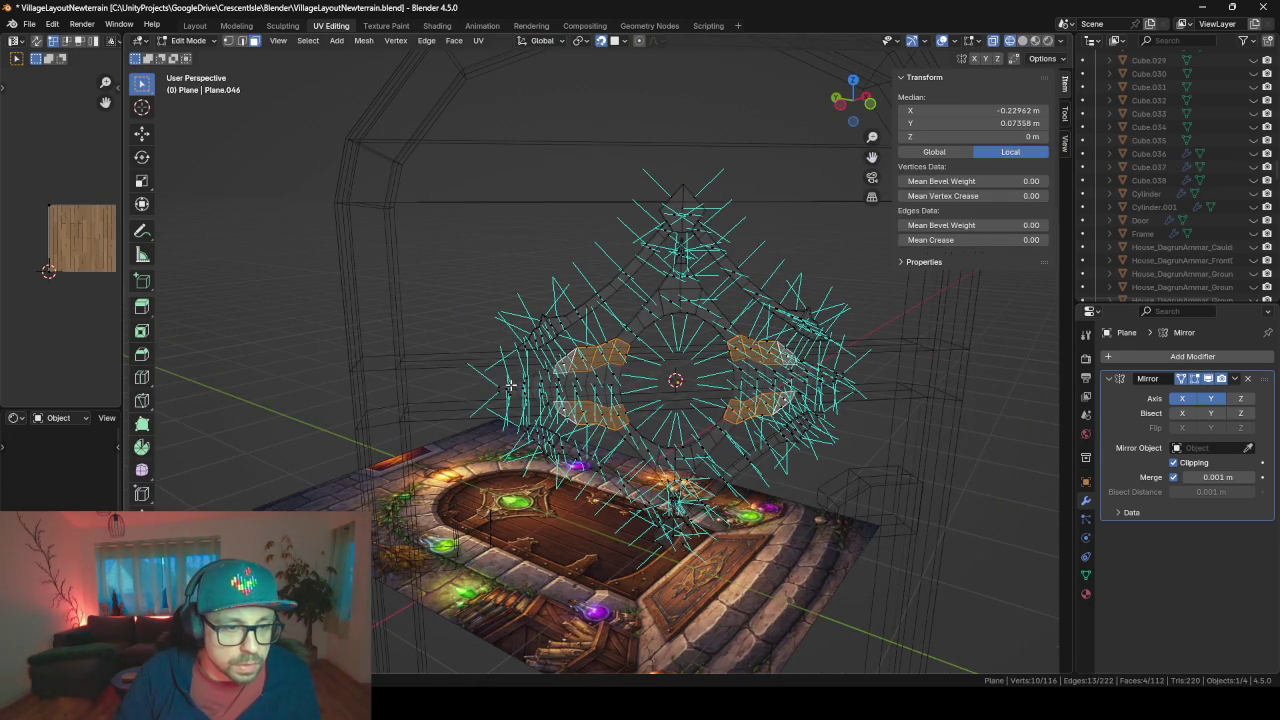
shift+click(510, 386)
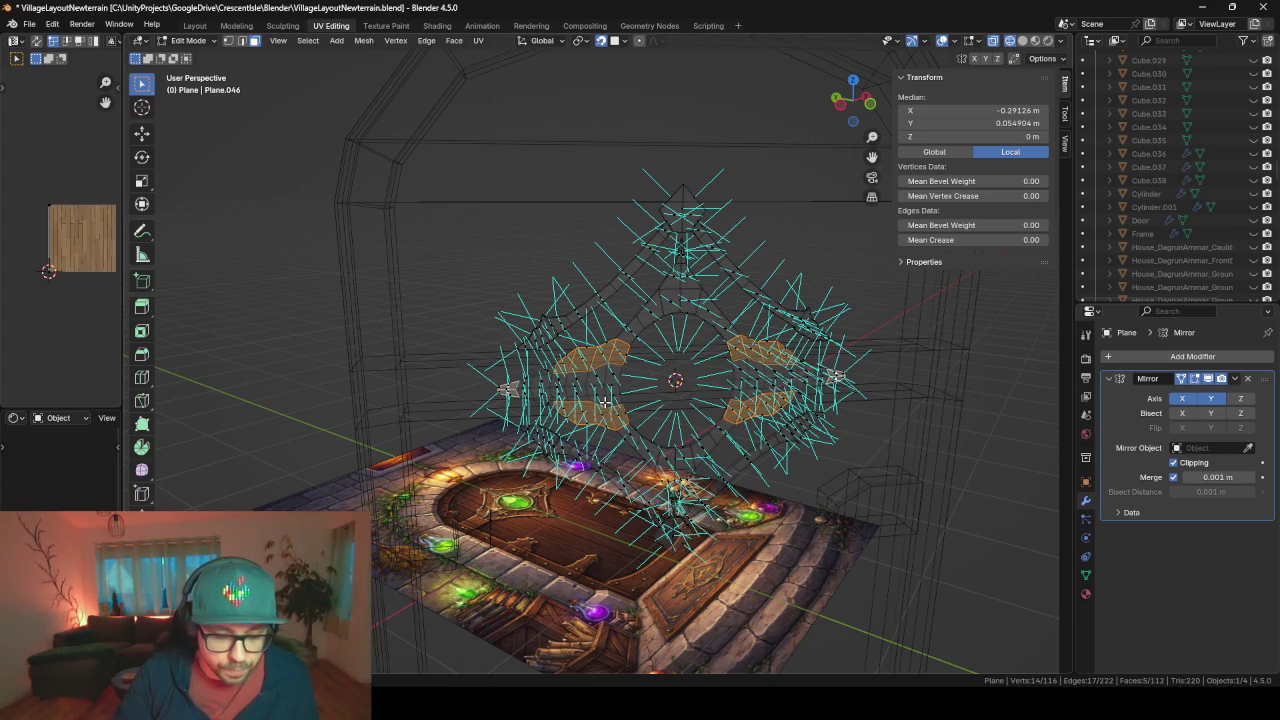
key(shift+z)
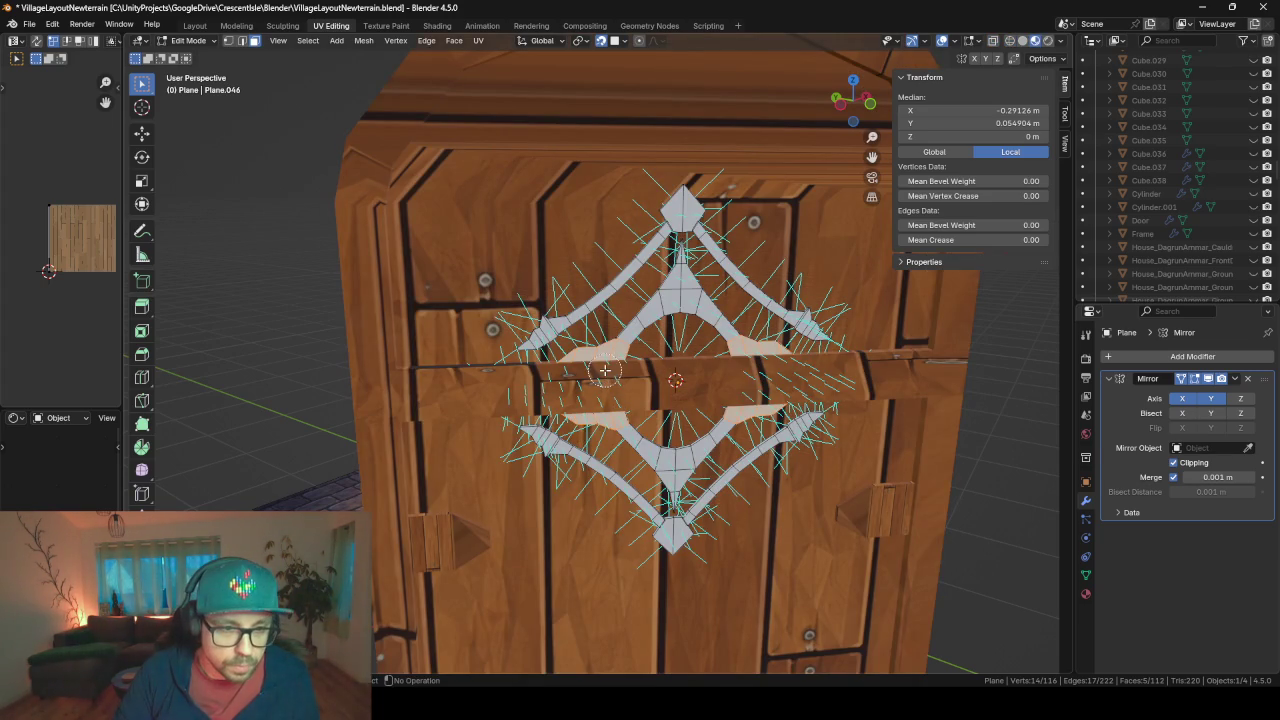
shift+click(551, 373)
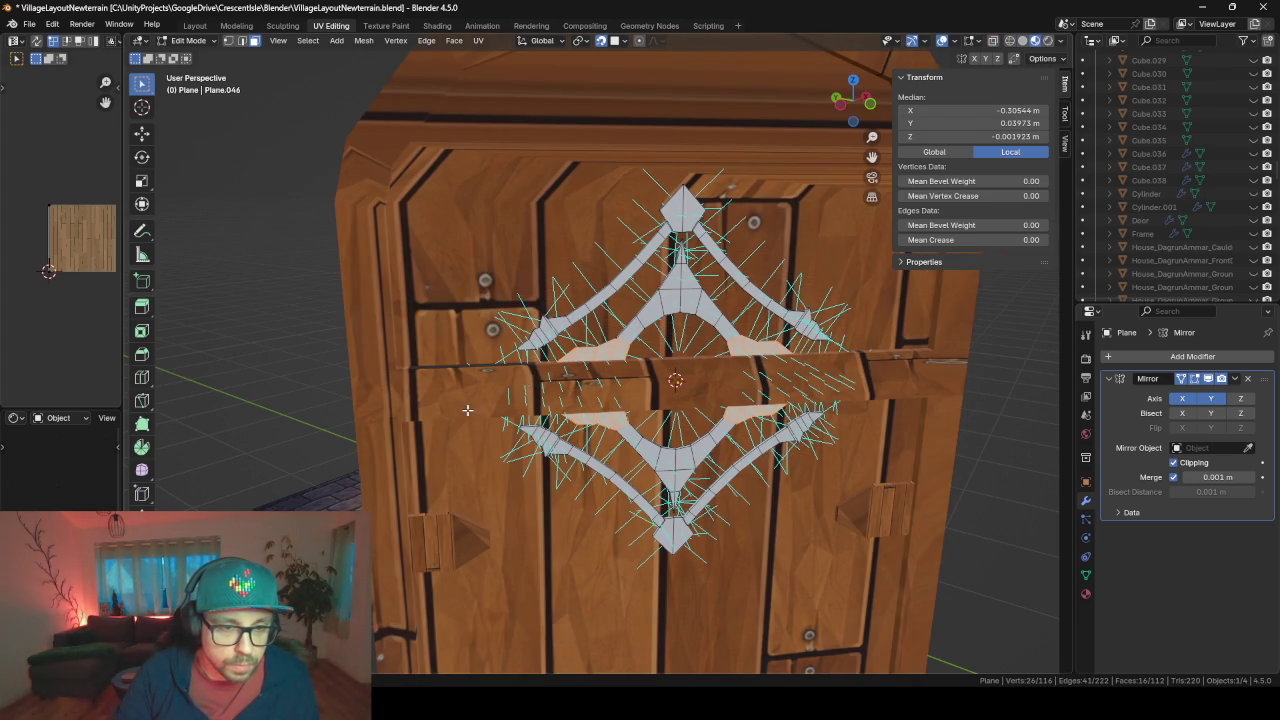
- Select the faces along the ornament's inner centre ring strip in wireframe view
key(Tab)
middle_drag(467, 409, 607, 364)
key(Tab)
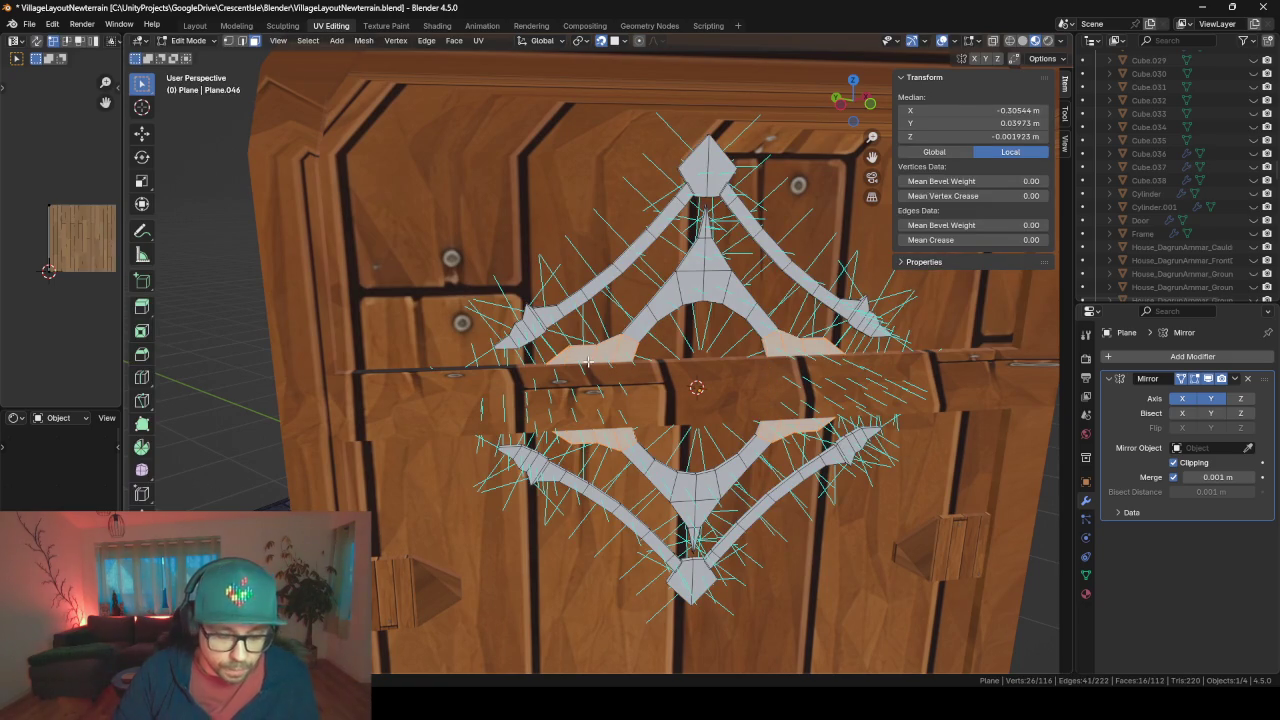
key(shift+z)
middle_drag(585, 368, 489, 352)
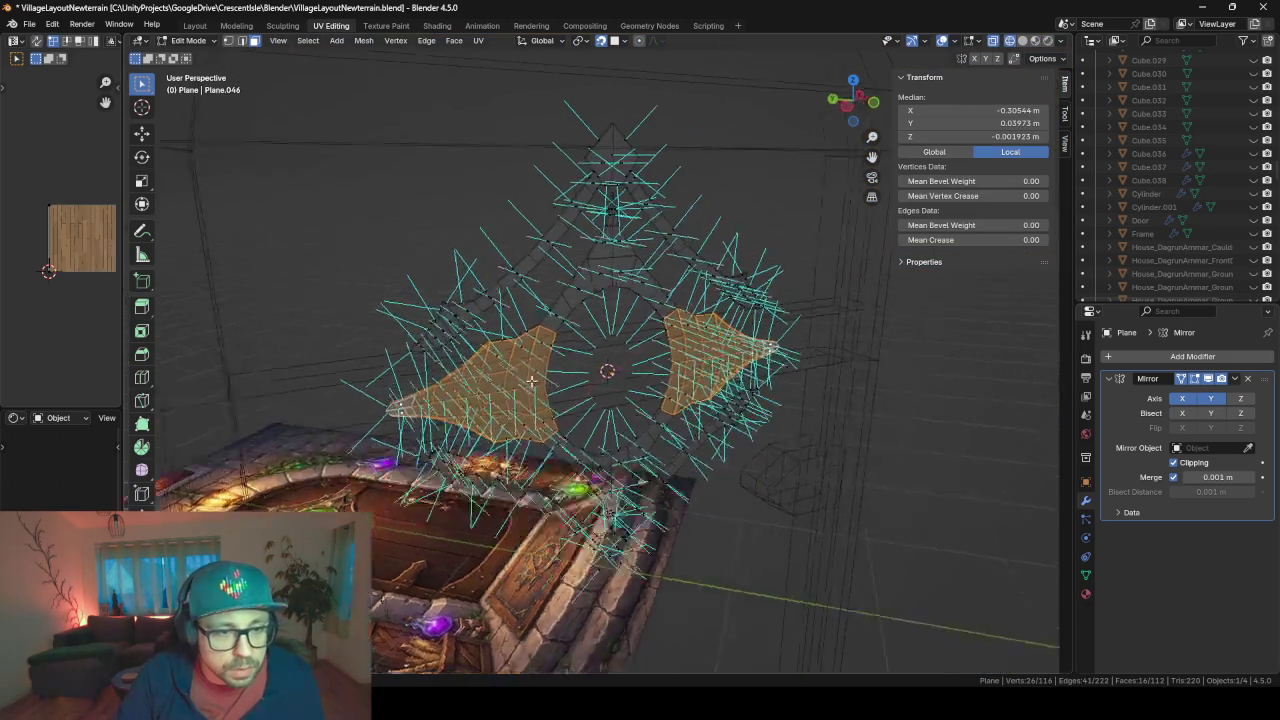
click(487, 356)
shift+click(476, 362)
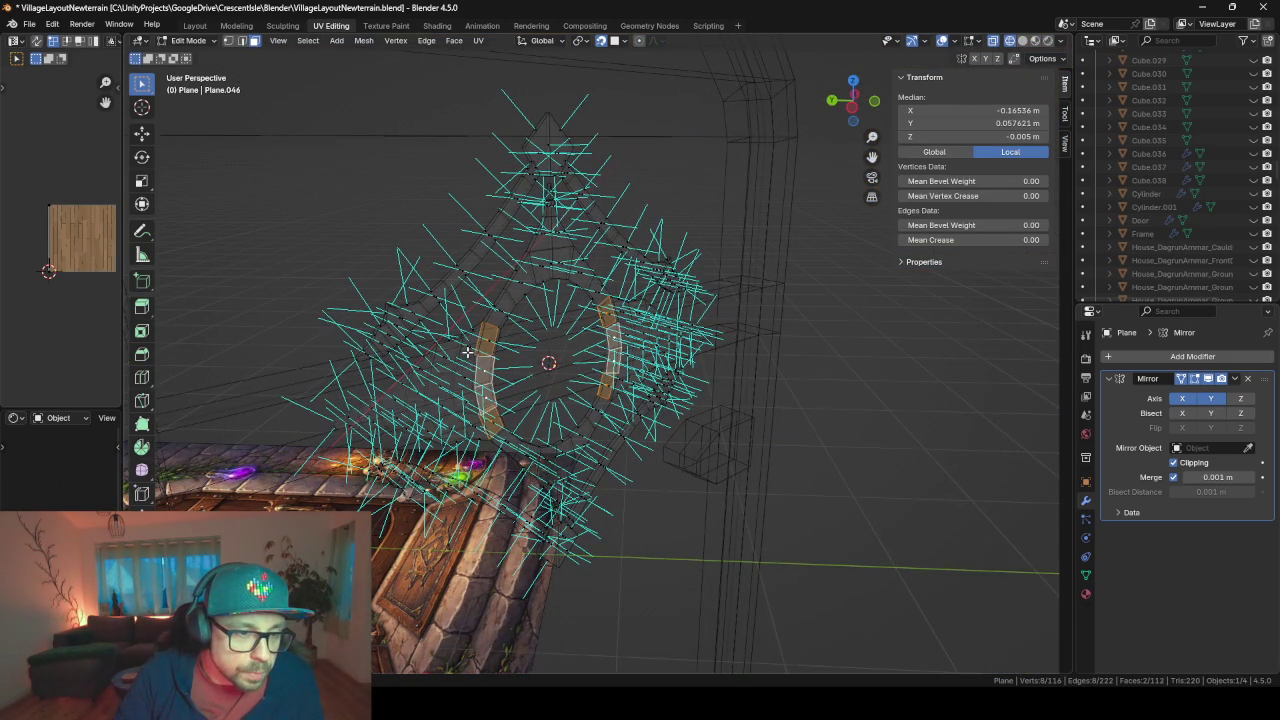
shift+click(468, 370)
shift+click(466, 380)
shift+click(442, 358)
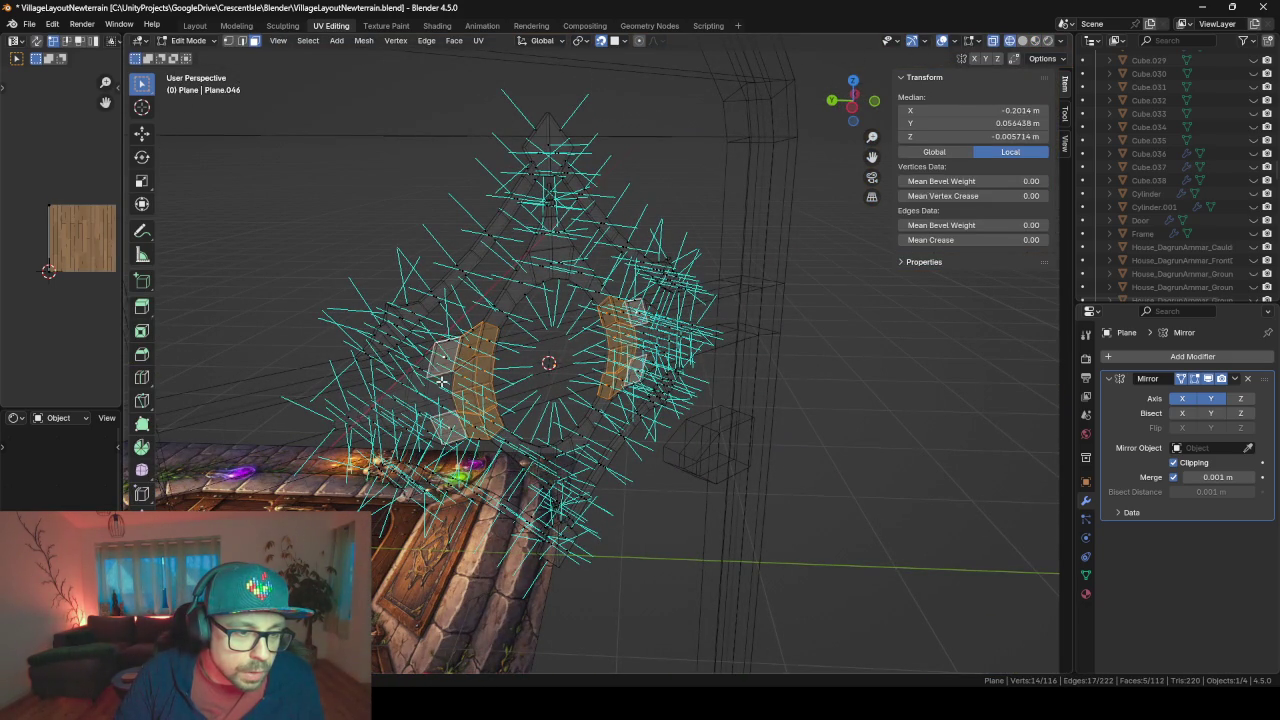
shift+click(440, 360)
scroll(455, 376, up, 2)
mouse_move(451, 372)
middle_down()
mouse_move(429, 366)
mouse_move(680, 340)
mouse_move(363, 397)
mouse_move(646, 363)
mouse_move(467, 369)
mouse_move(686, 351)
mouse_move(594, 357)
mouse_move(677, 362)
mouse_move(730, 343)
mouse_move(380, 347)
middle_up()
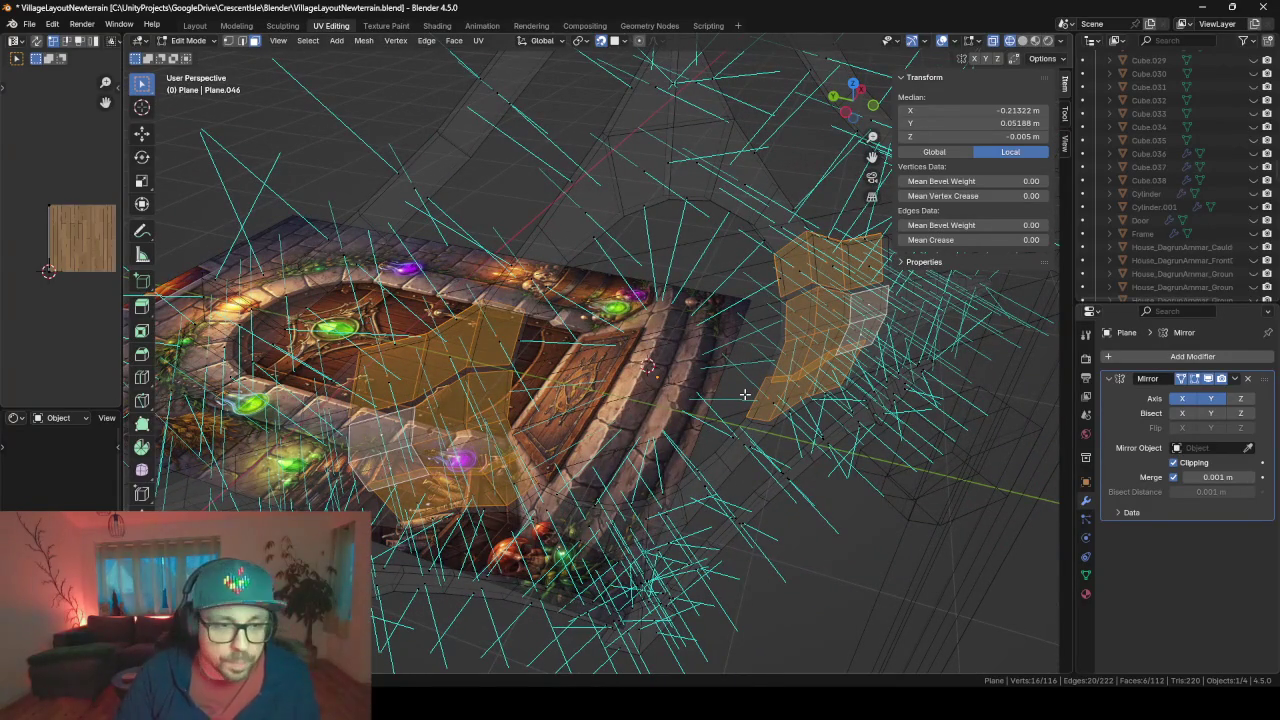
- Switch to Solid shading, return to Object Mode, and select MainDoorFrame
key(z)
click(845, 398)
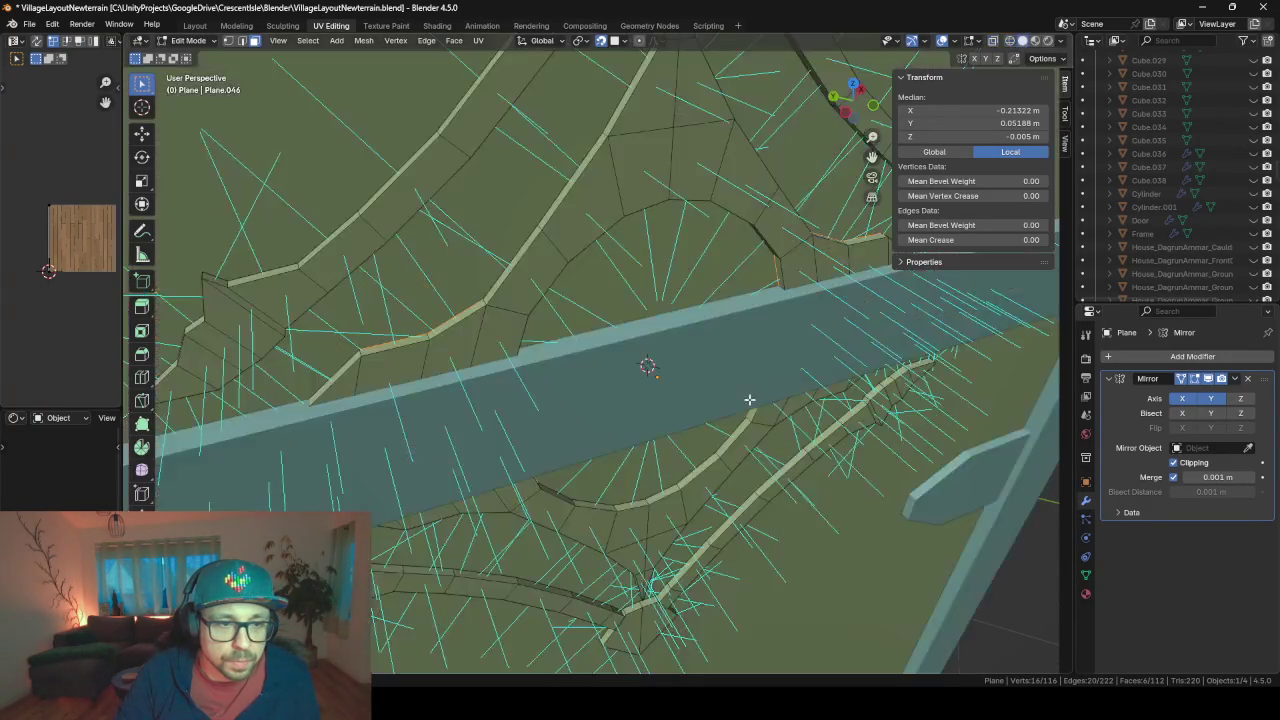
key(Tab)
click(603, 394)
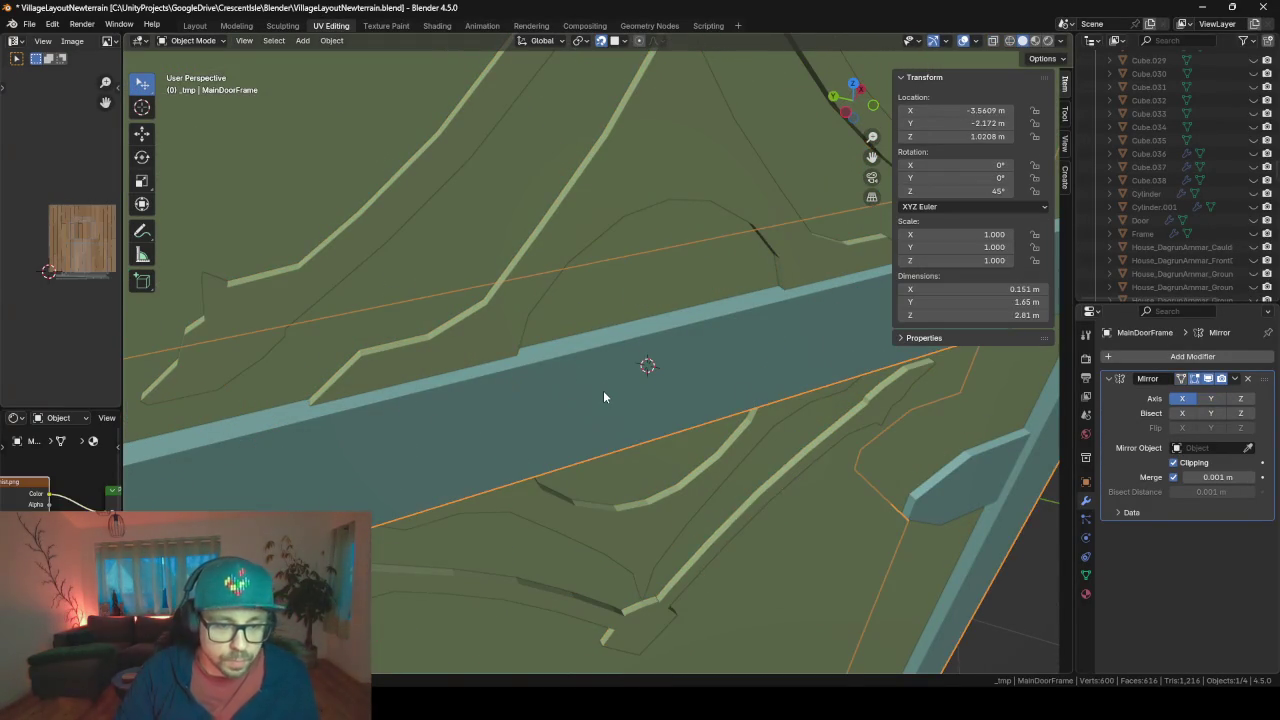
- Hide the door frame and select faces along the ornament's wing strip in Edit Mode
key(h)
click(469, 369)
key(Tab)
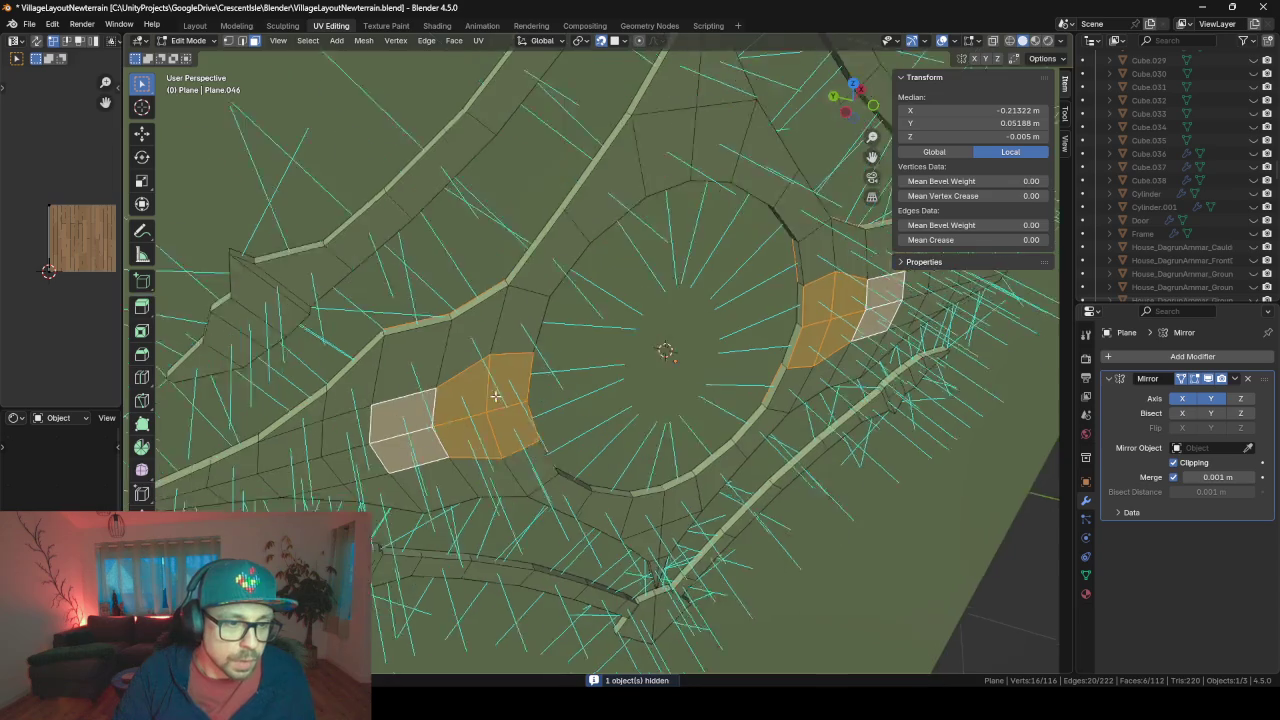
scroll(650, 320, up, 2)
shift+click(507, 358)
shift+click(490, 362)
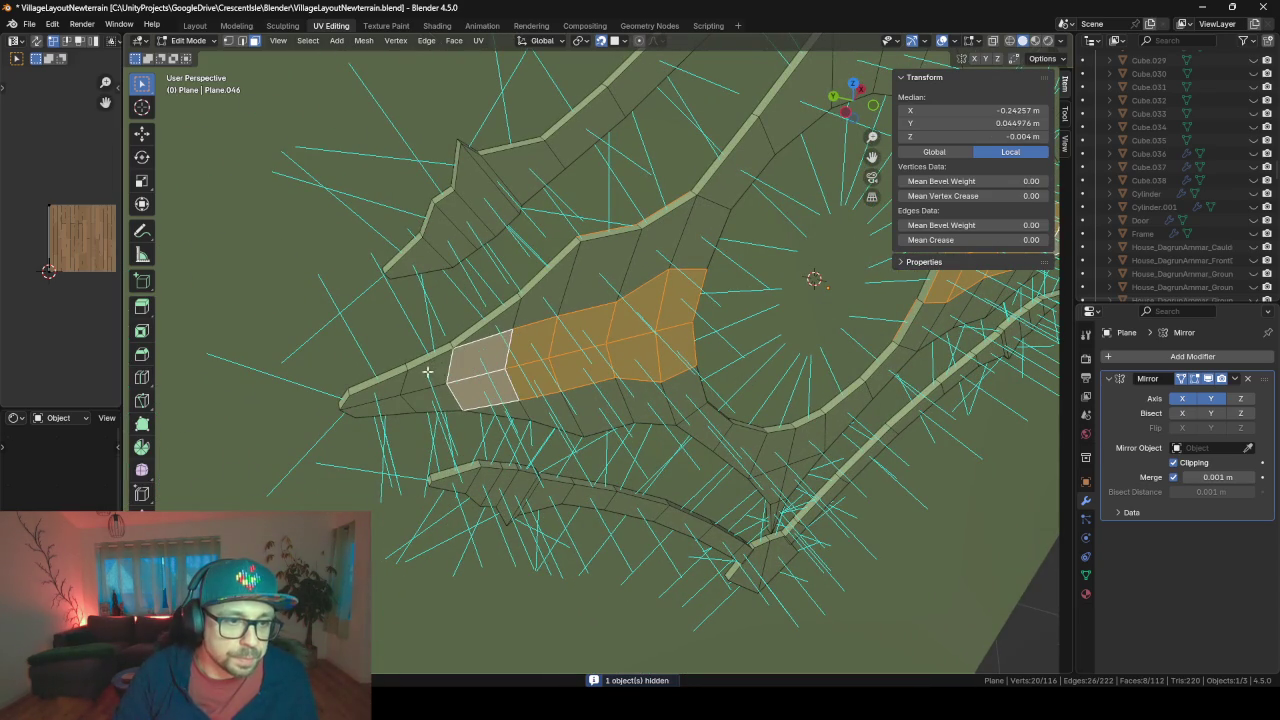
shift+click(430, 373)
shift+click(389, 383)
shift+click(522, 312)
shift+click(566, 295)
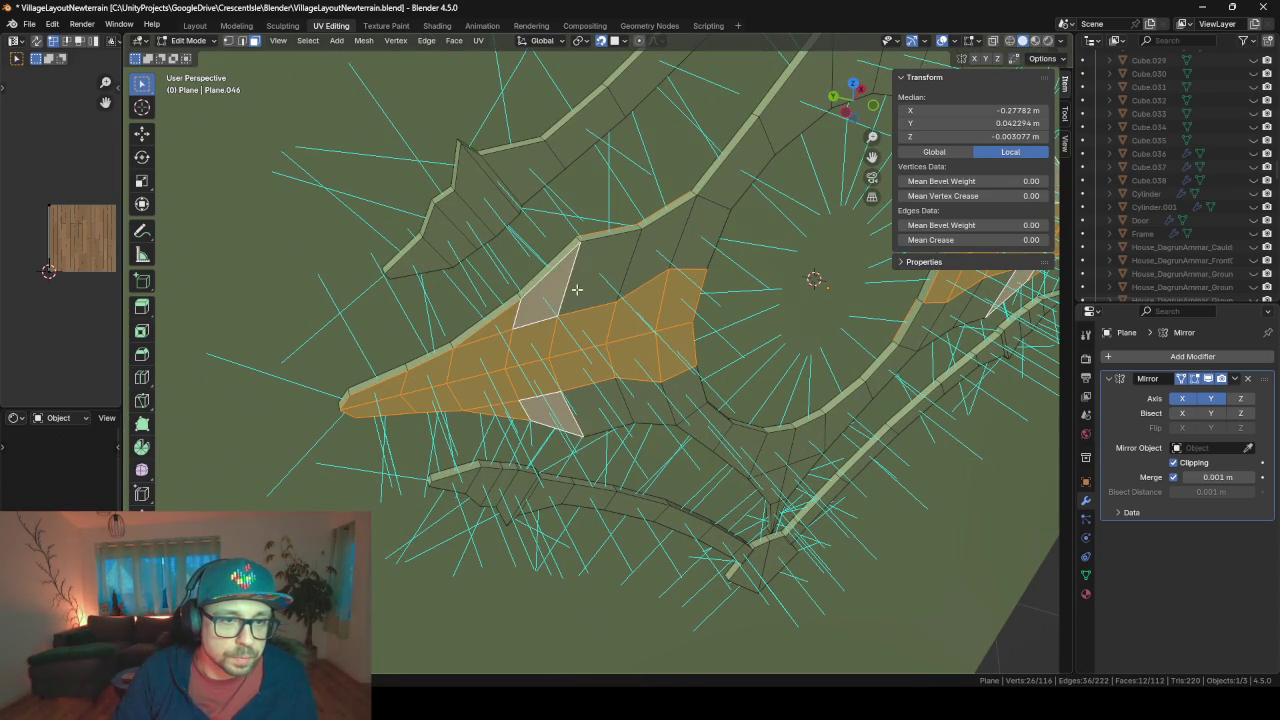
shift+click(600, 284)
shift+click(665, 262)
shift+click(684, 255)
mouse_move(684, 255)
middle_down()
mouse_move(820, 220)
mouse_move(506, 350)
mouse_move(428, 342)
middle_up()
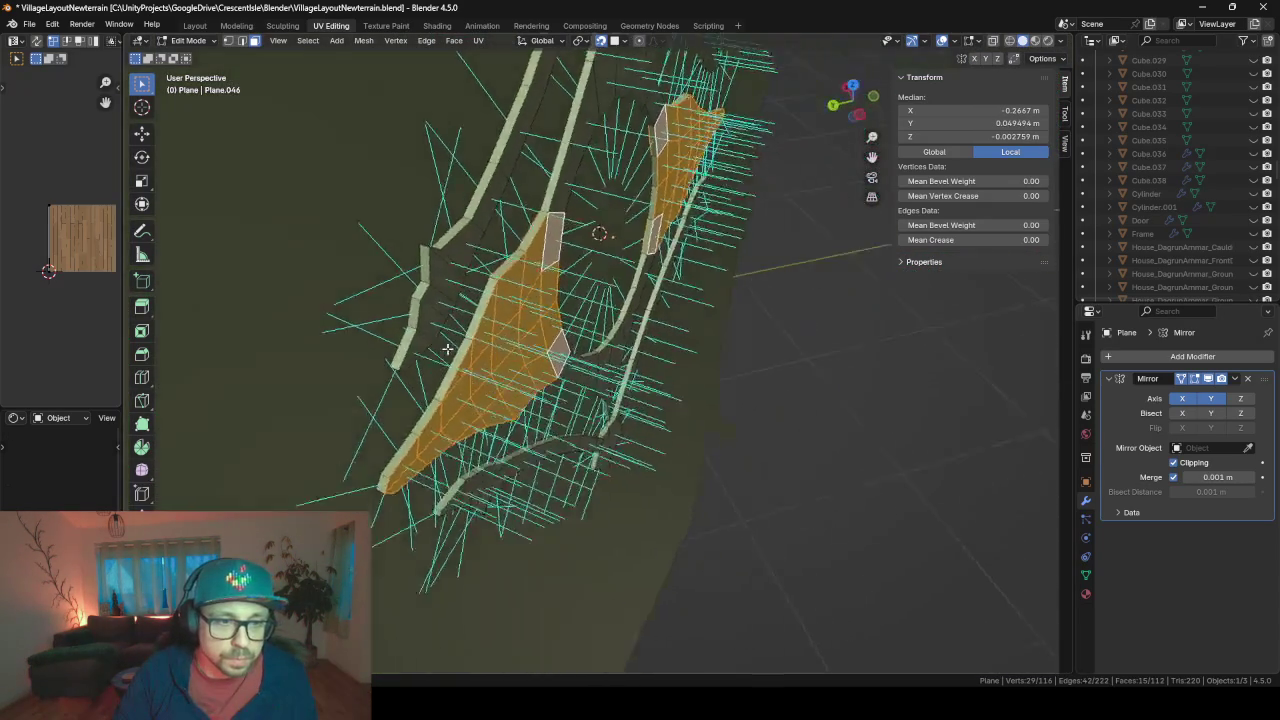
- Clear the selection and reselect the side wing faces down to the strip's tip
key(a)
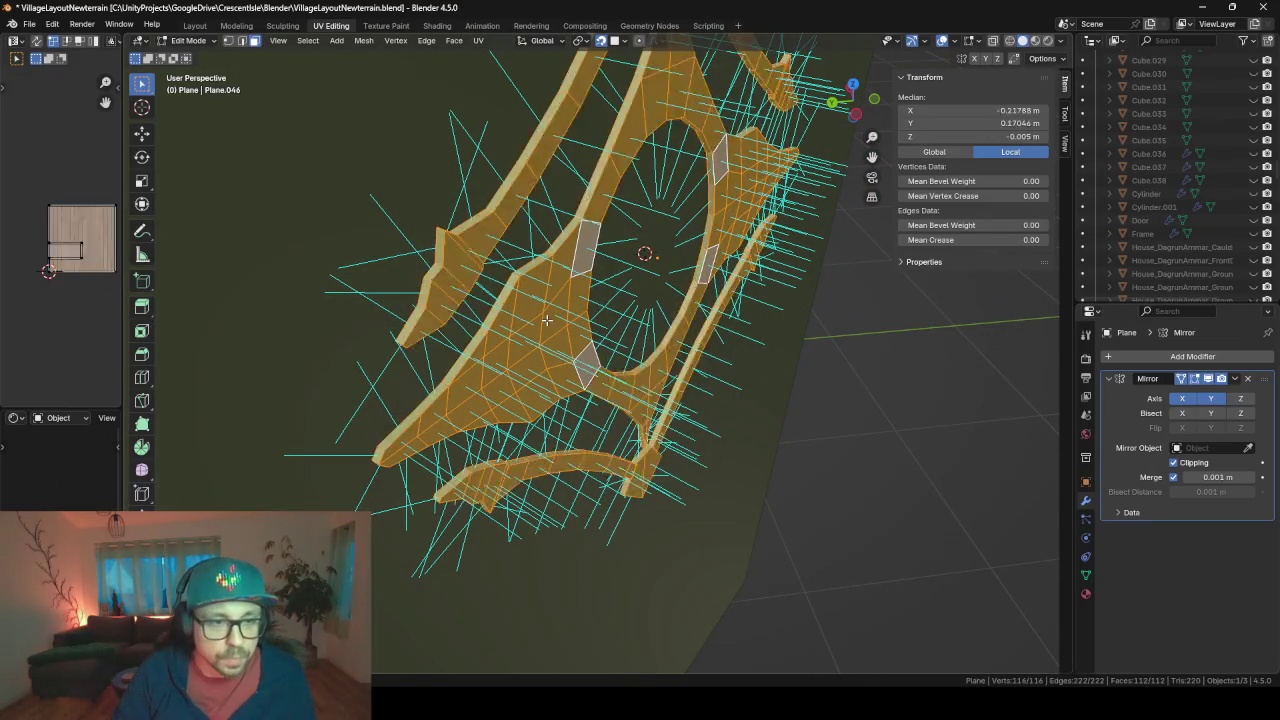
key(alt+a)
click(590, 243)
key(s)
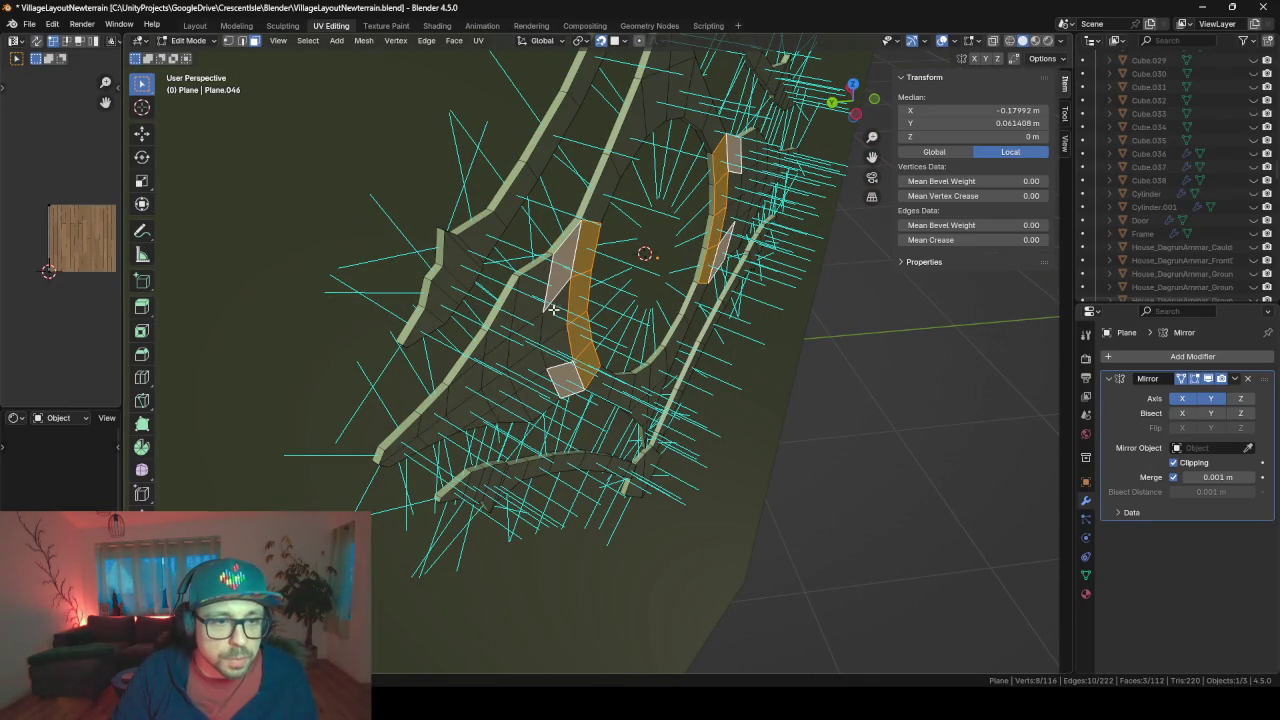
shift+click(500, 338)
shift+click(496, 358)
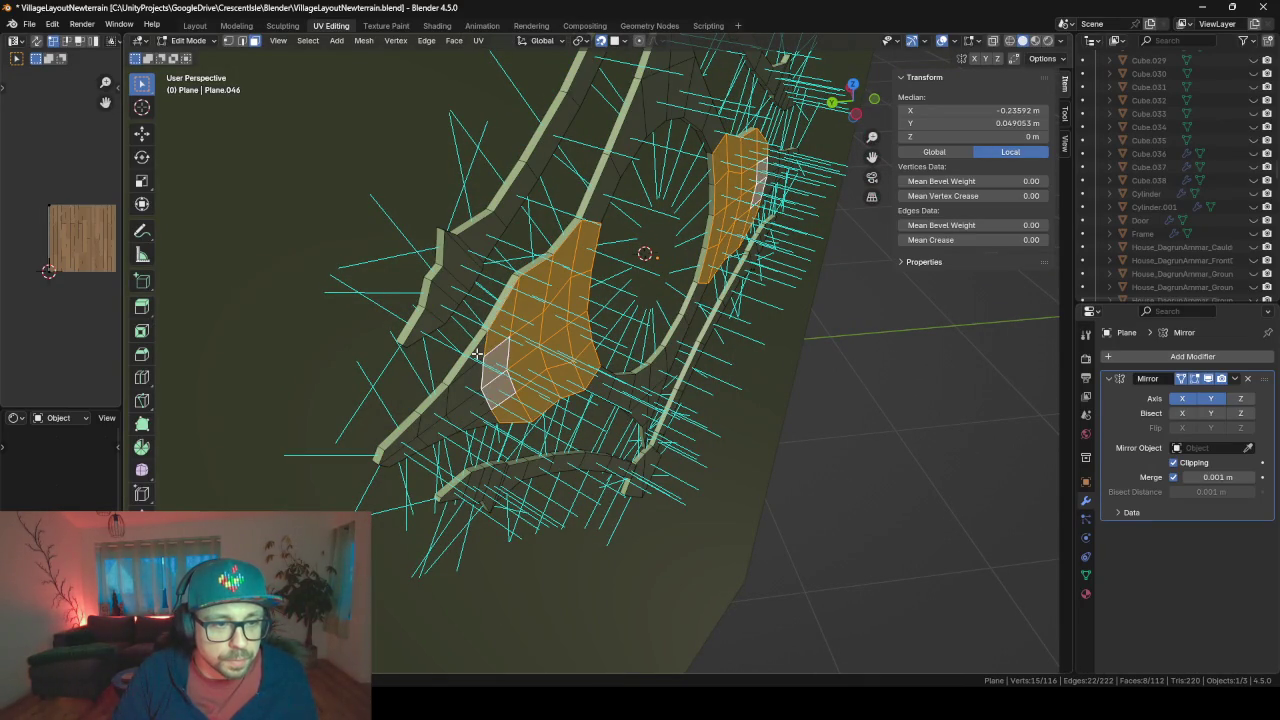
shift+click(479, 354)
shift+click(460, 388)
shift+click(426, 416)
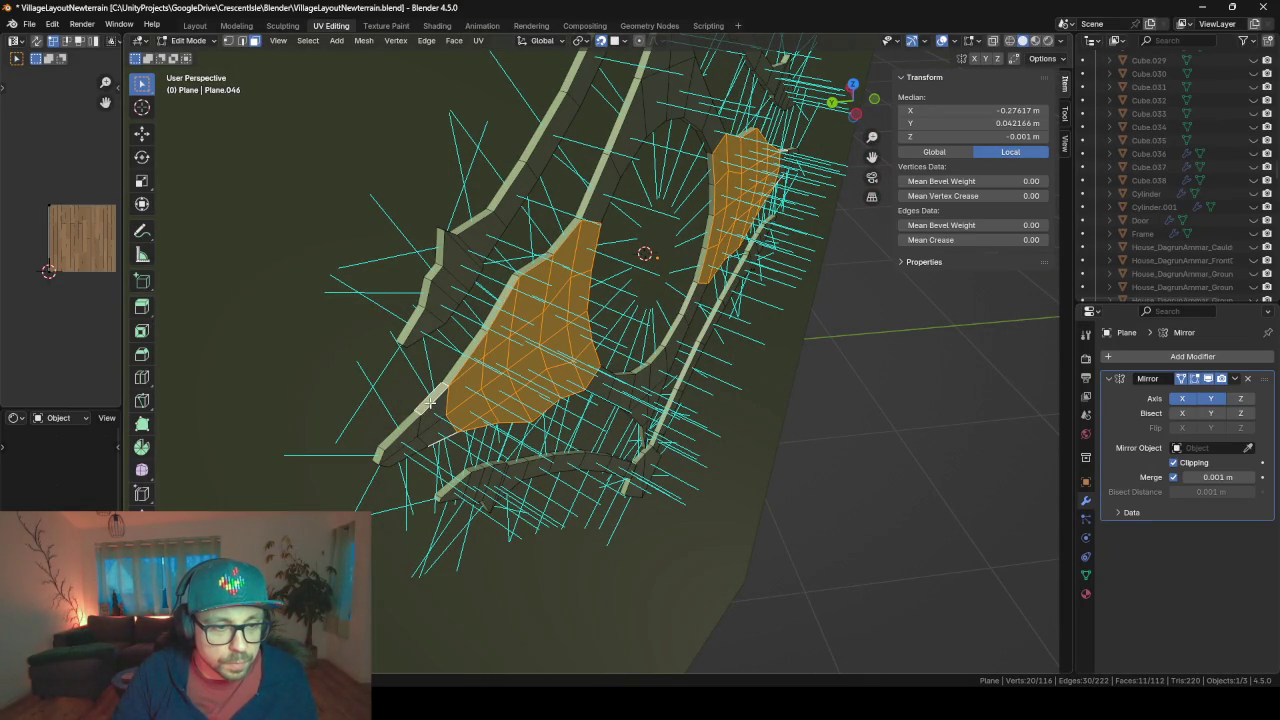
shift+click(430, 422)
shift+click(400, 447)
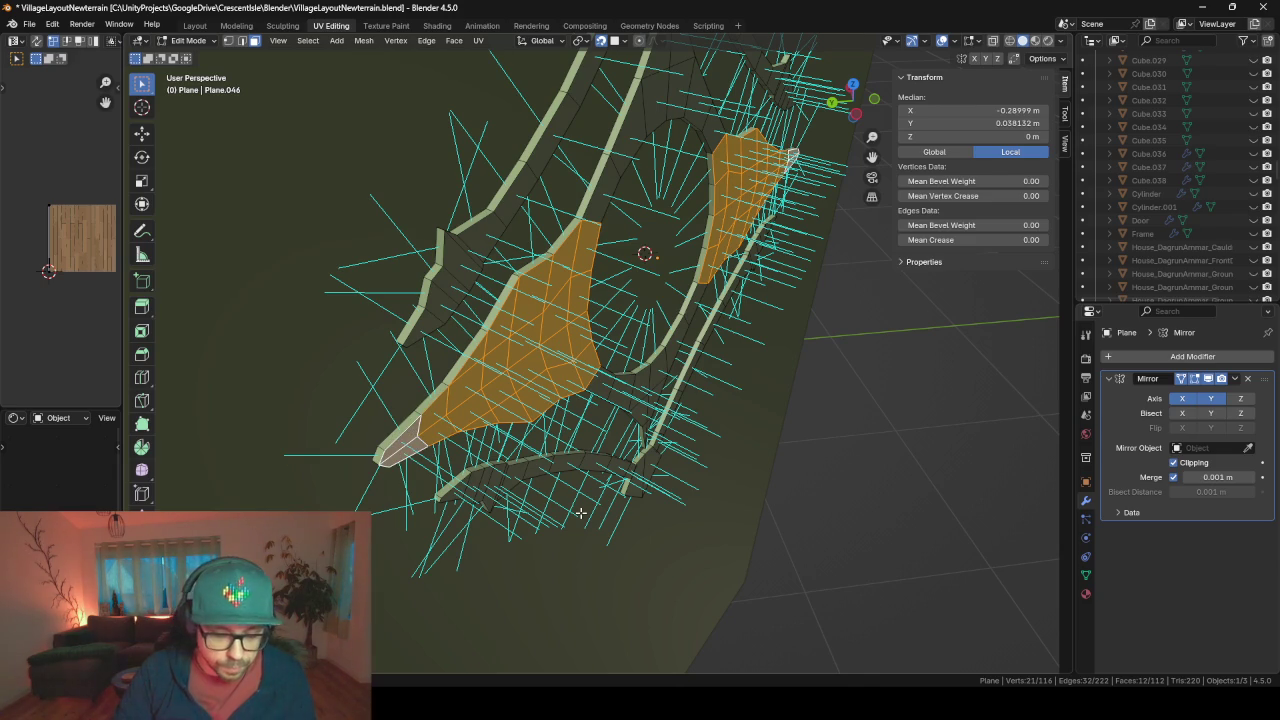
- Extrude the wing faces outward about 0.0196 m along local Z, then exit to Object Mode
key(e)
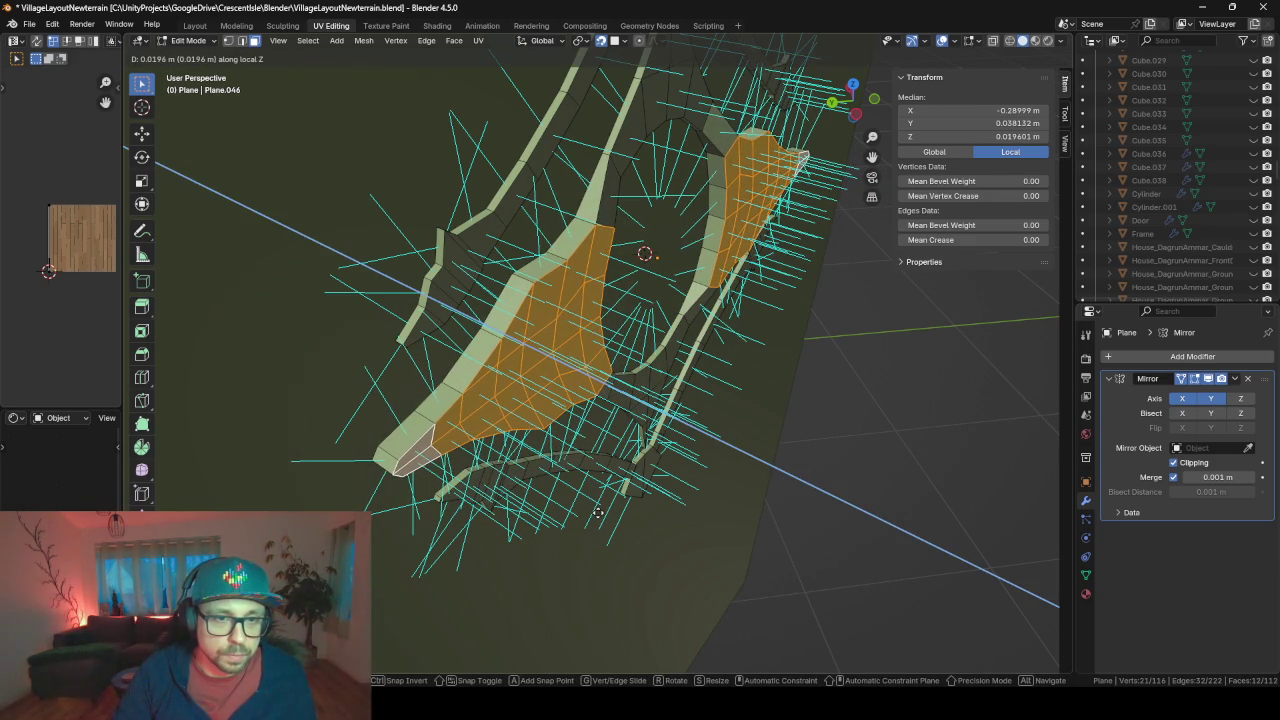
click(597, 512)
mouse_move(597, 512)
middle_down()
mouse_move(700, 480)
mouse_move(519, 436)
middle_up()
scroll(747, 471, up, 4)
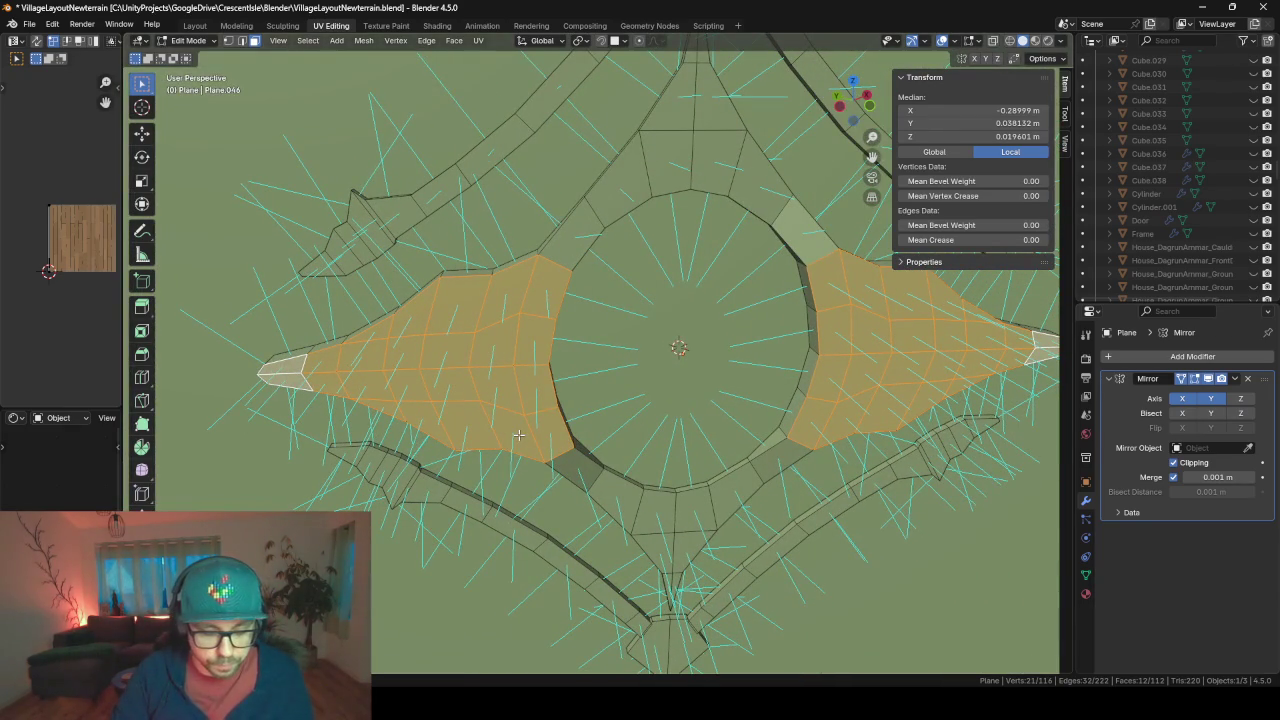
key(Tab)
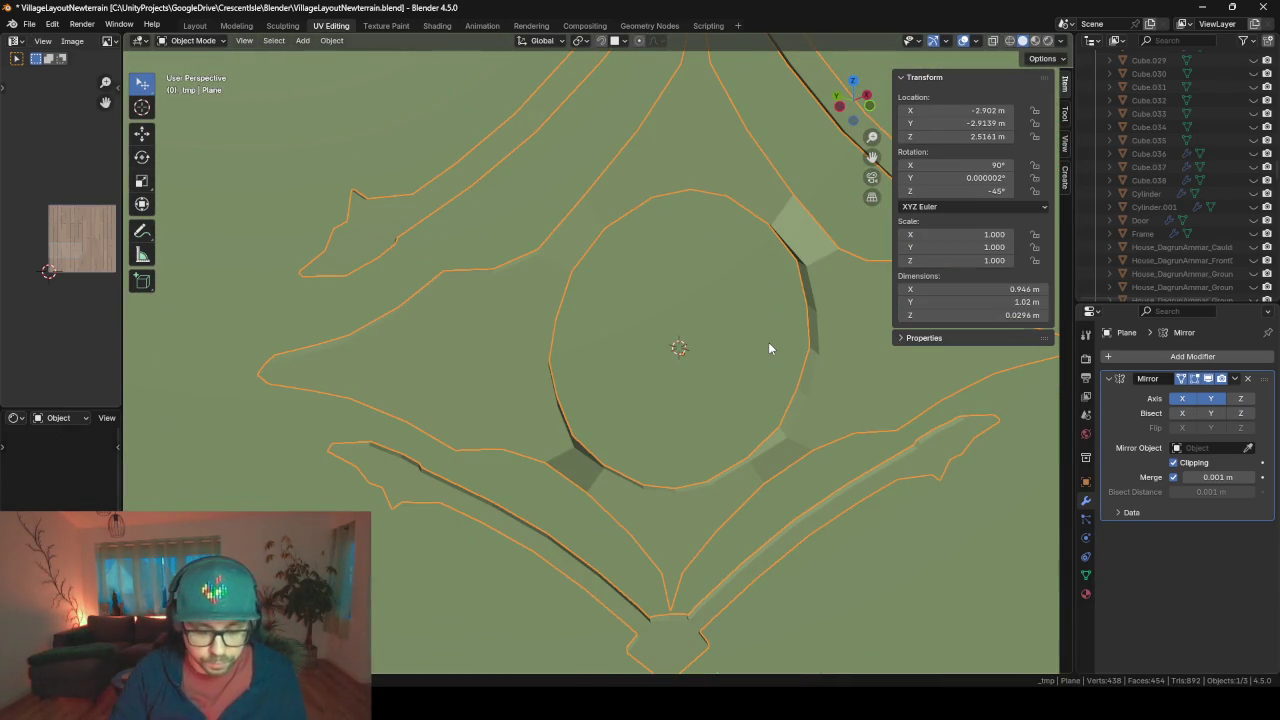
- Leave local view to show the full scene and frame the main door
key(KP_Divide)
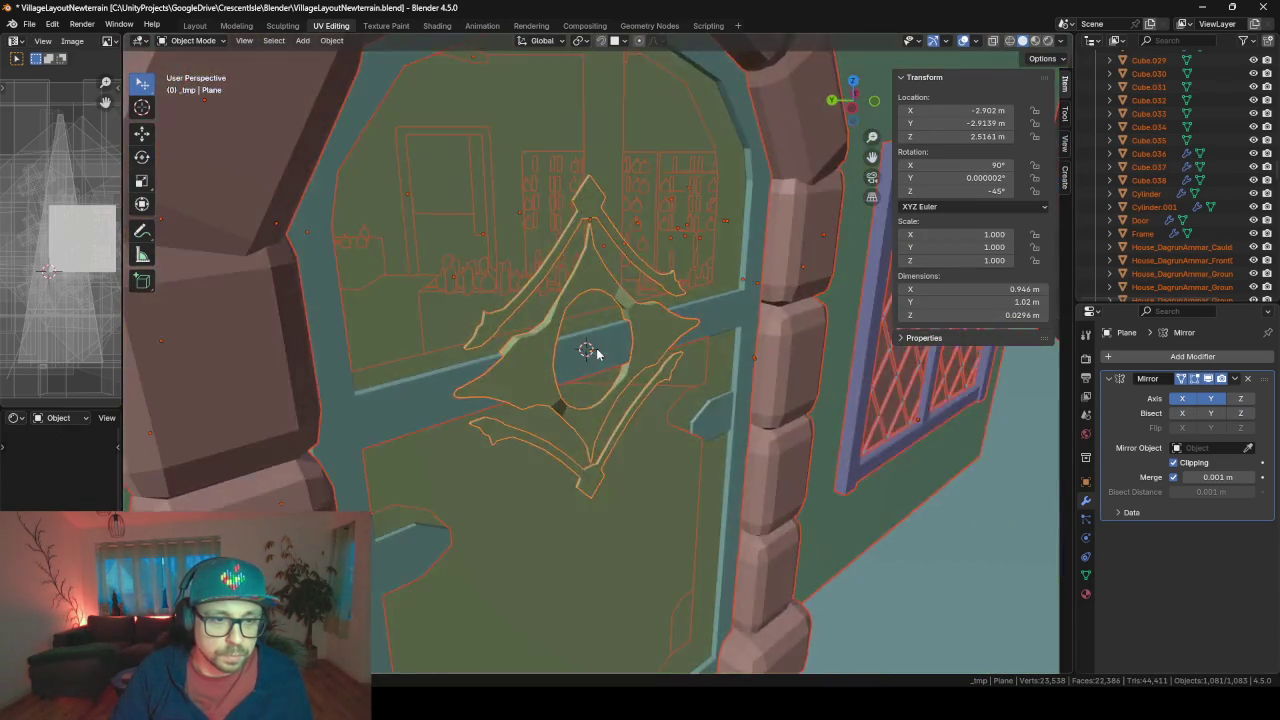
click(502, 336)
key(KP_Decimal)
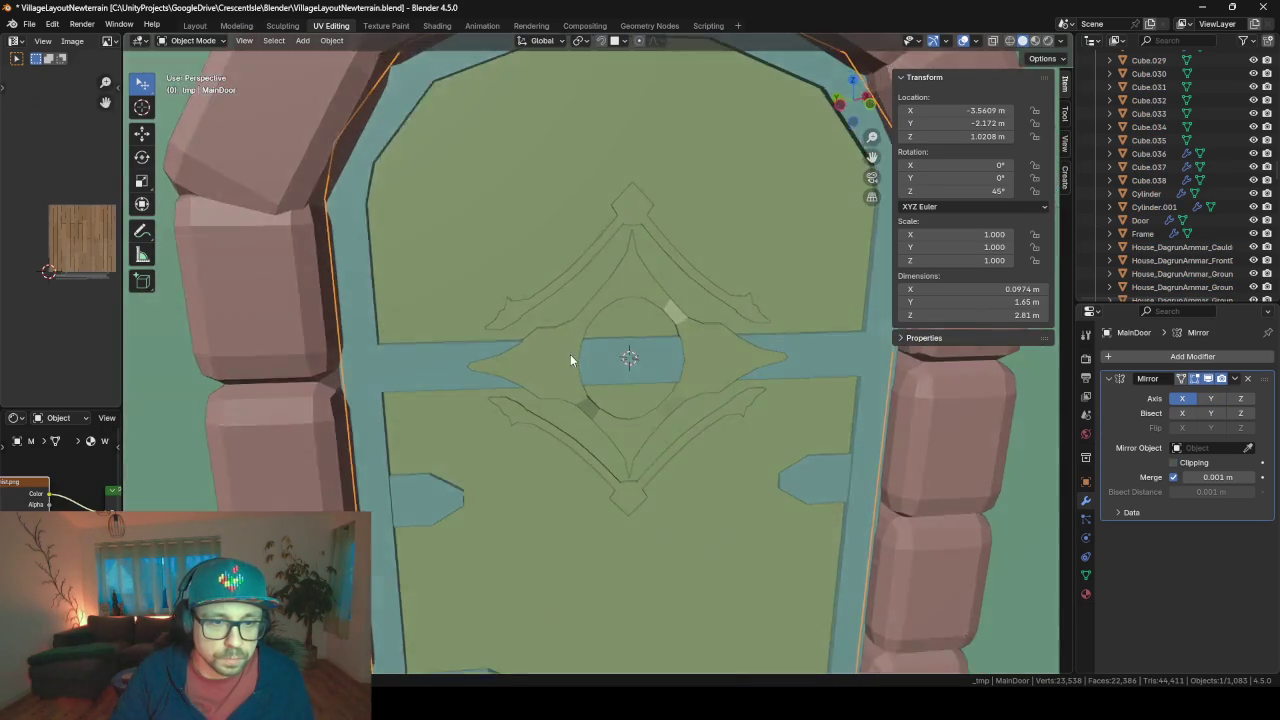
mouse_move(570, 360)
middle_down()
mouse_move(446, 347)
mouse_move(576, 383)
mouse_move(781, 351)
mouse_move(388, 391)
mouse_move(520, 370)
middle_up()
- Select the reference image empty Empty.011 in the Outliner and frame it
scroll(1235, 222, down, 5)
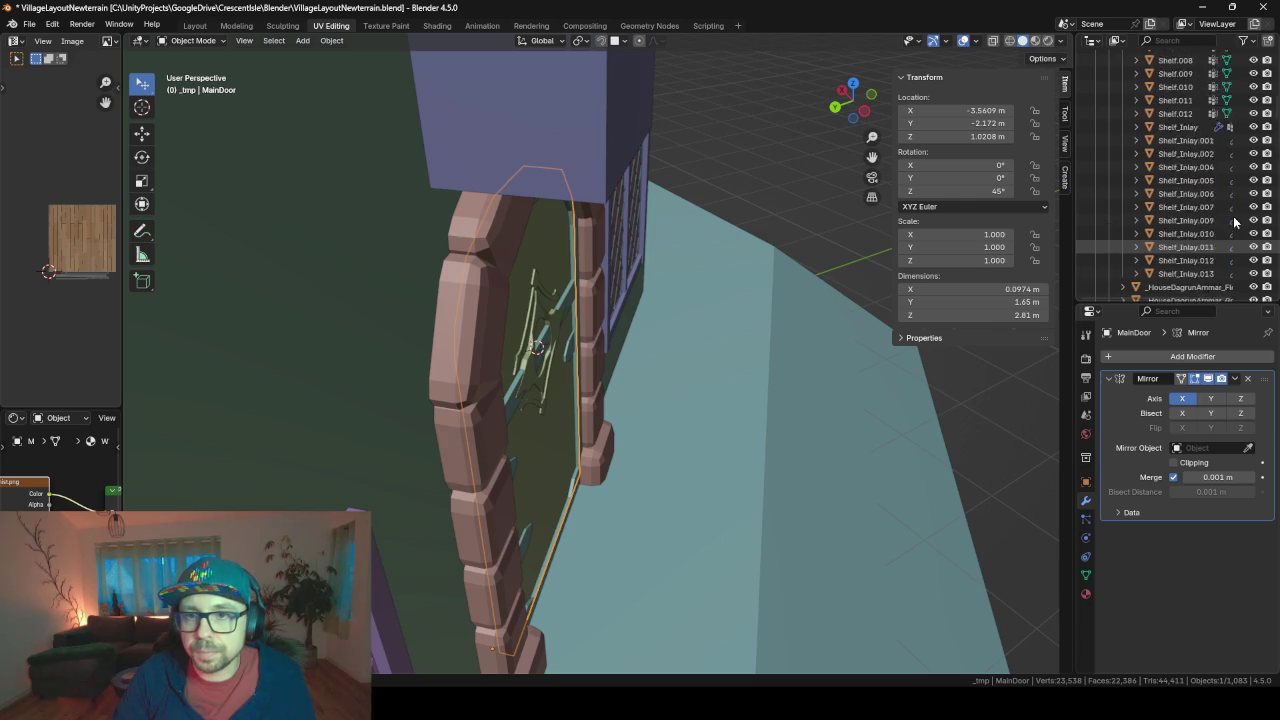
scroll(1235, 222, up, 3)
scroll(1180, 190, up, 3)
scroll(1155, 150, up, 3)
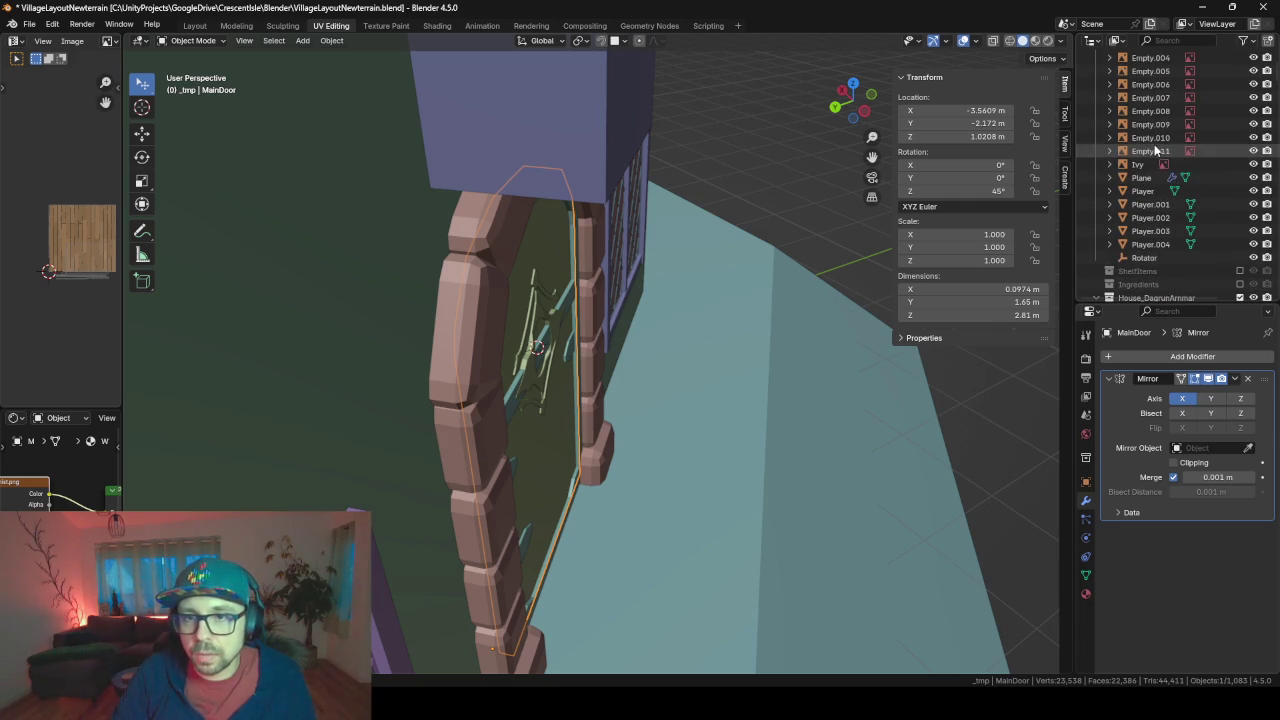
click(1152, 151)
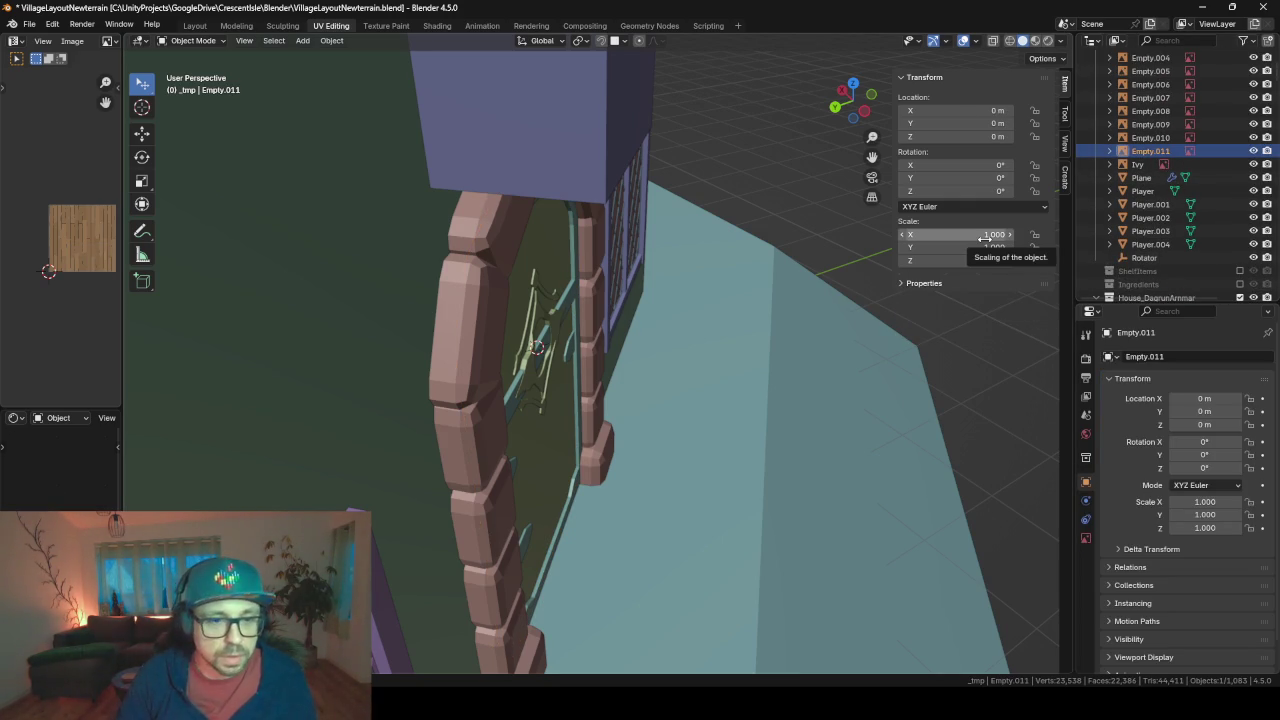
key(KP_Decimal)
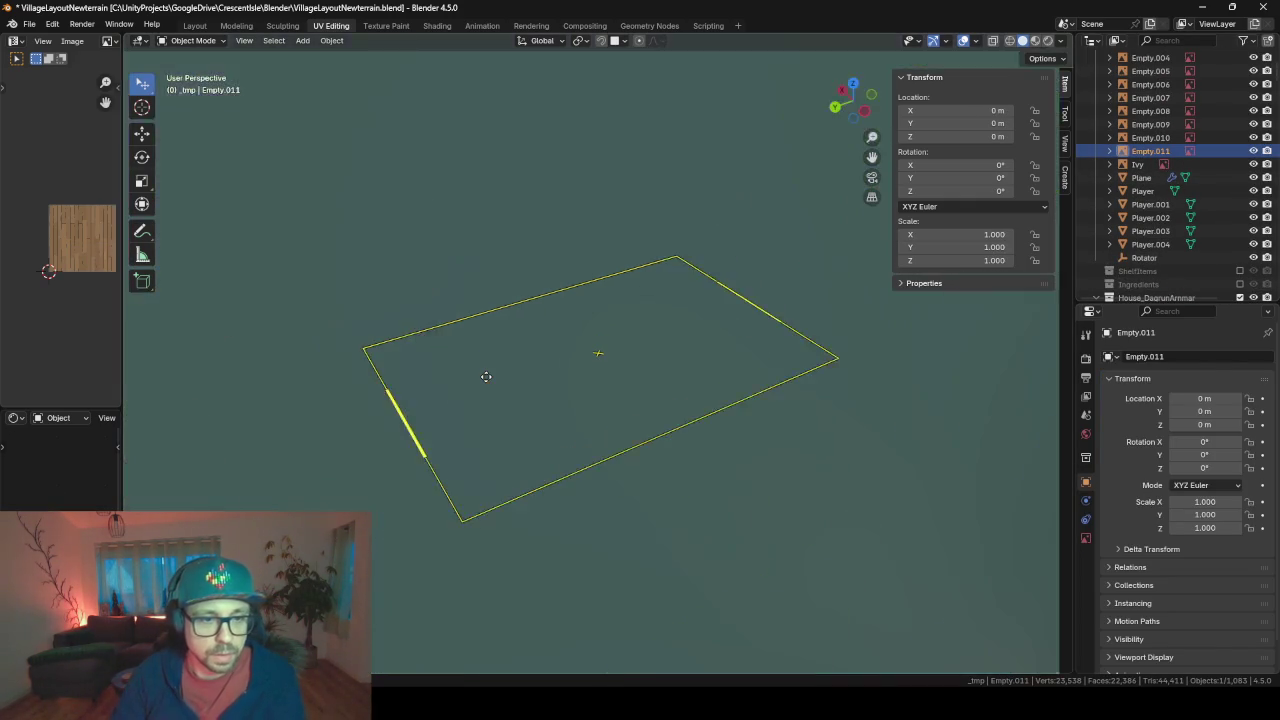
- Move the Empty.011 reference image along the ground plane to the front of the house
key(g)
key(shift+z)
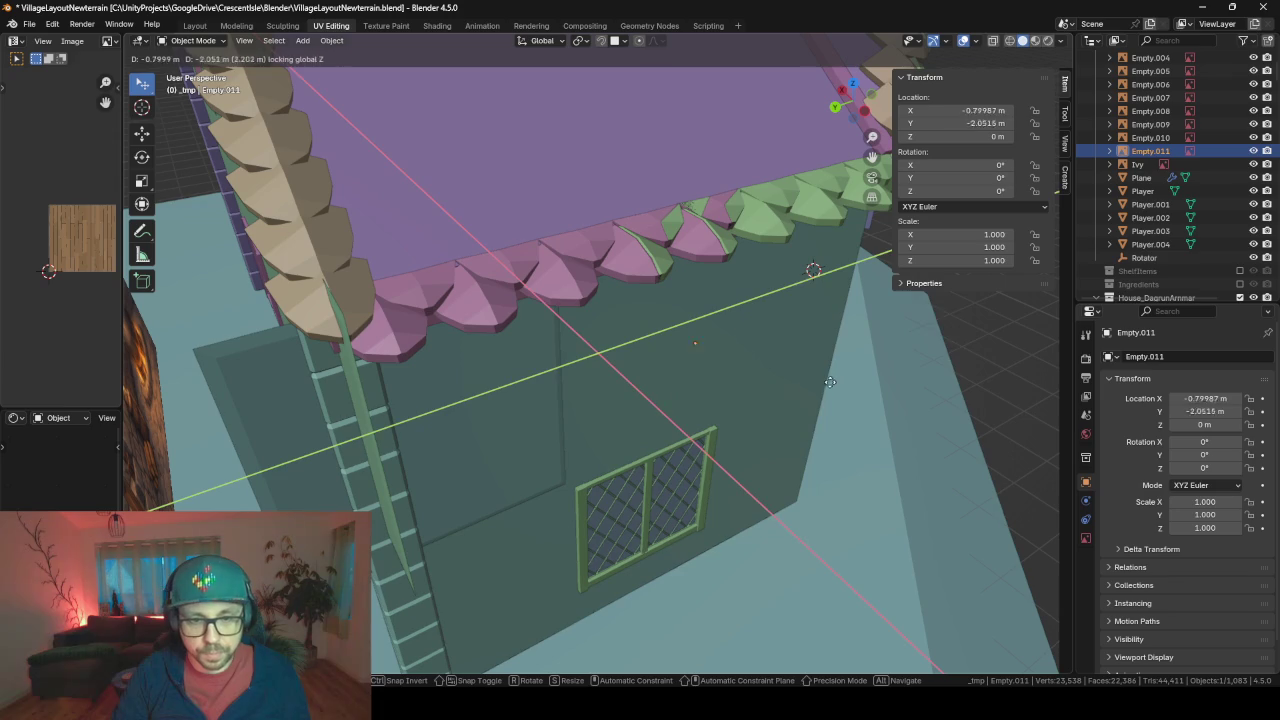
click(953, 411)
middle_drag(953, 406, 697, 399)
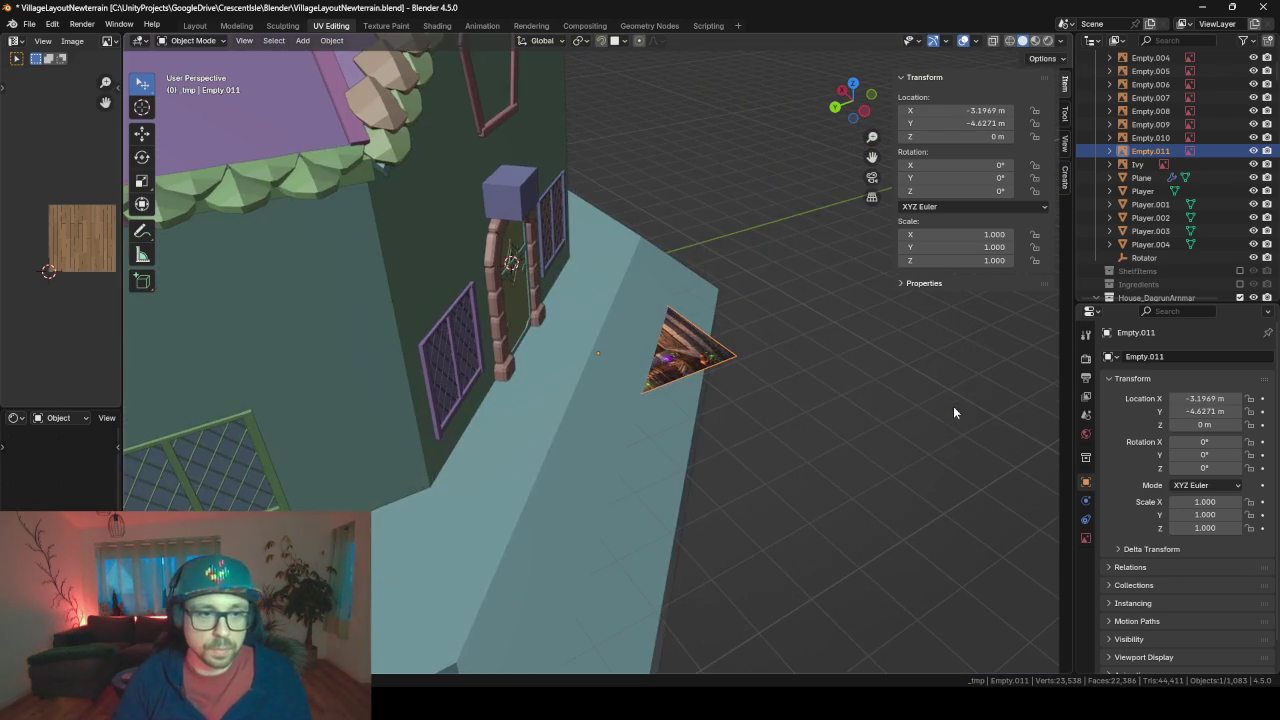
- Rotate the reference image 90° on X and -45° on Z to stand it upright
text(rx)
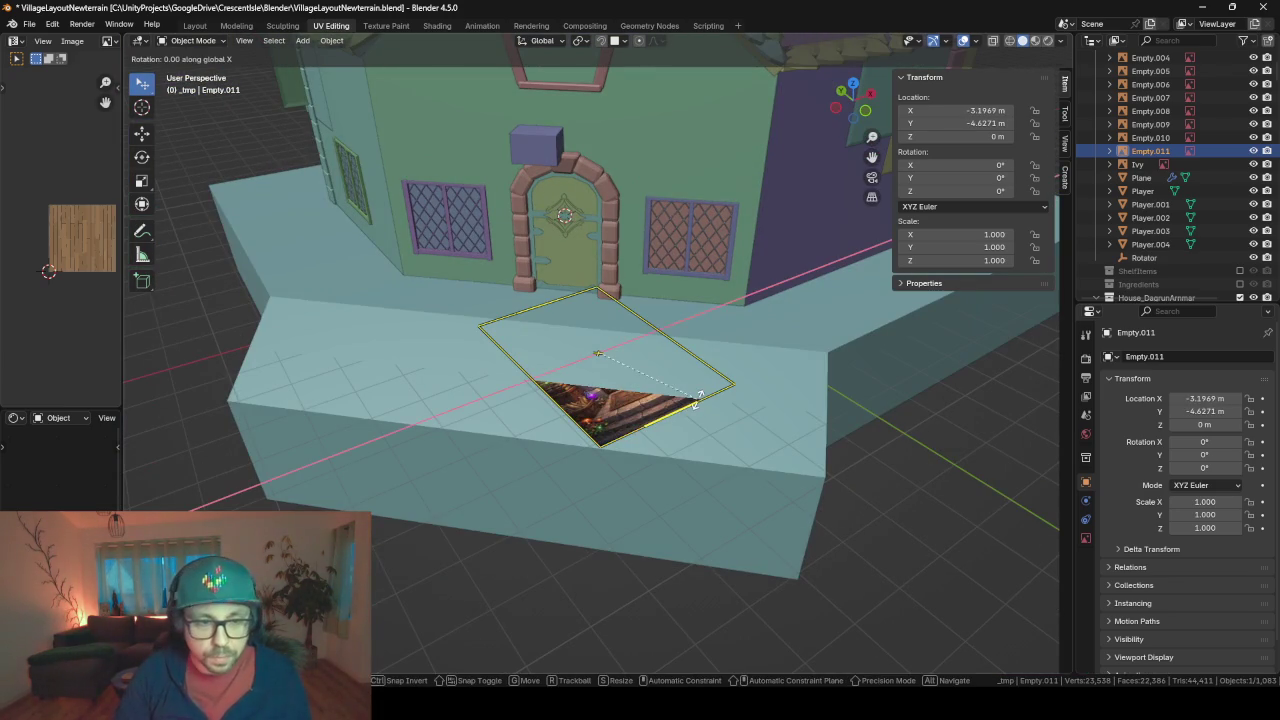
text(90)
key(Return)
text(rz)
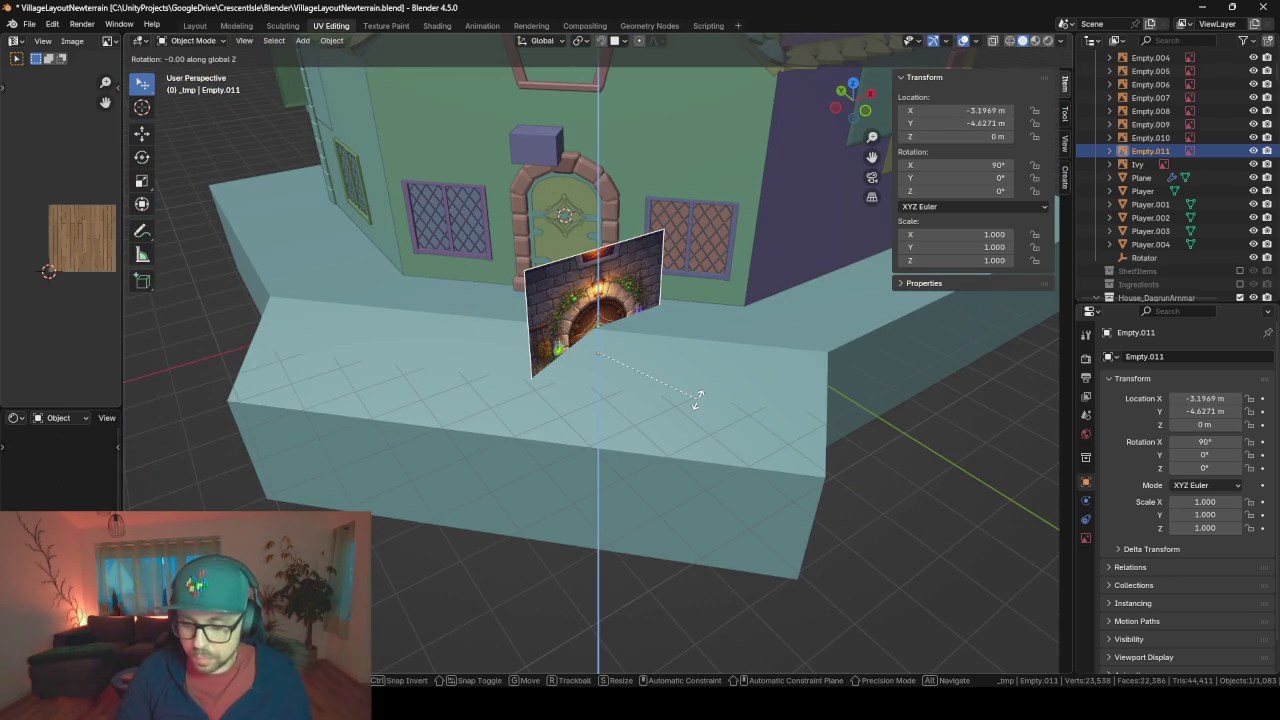
text(-45)
key(Return)
- Raise the reference image to door height and scale it to 0.618
key(g)
key(z)
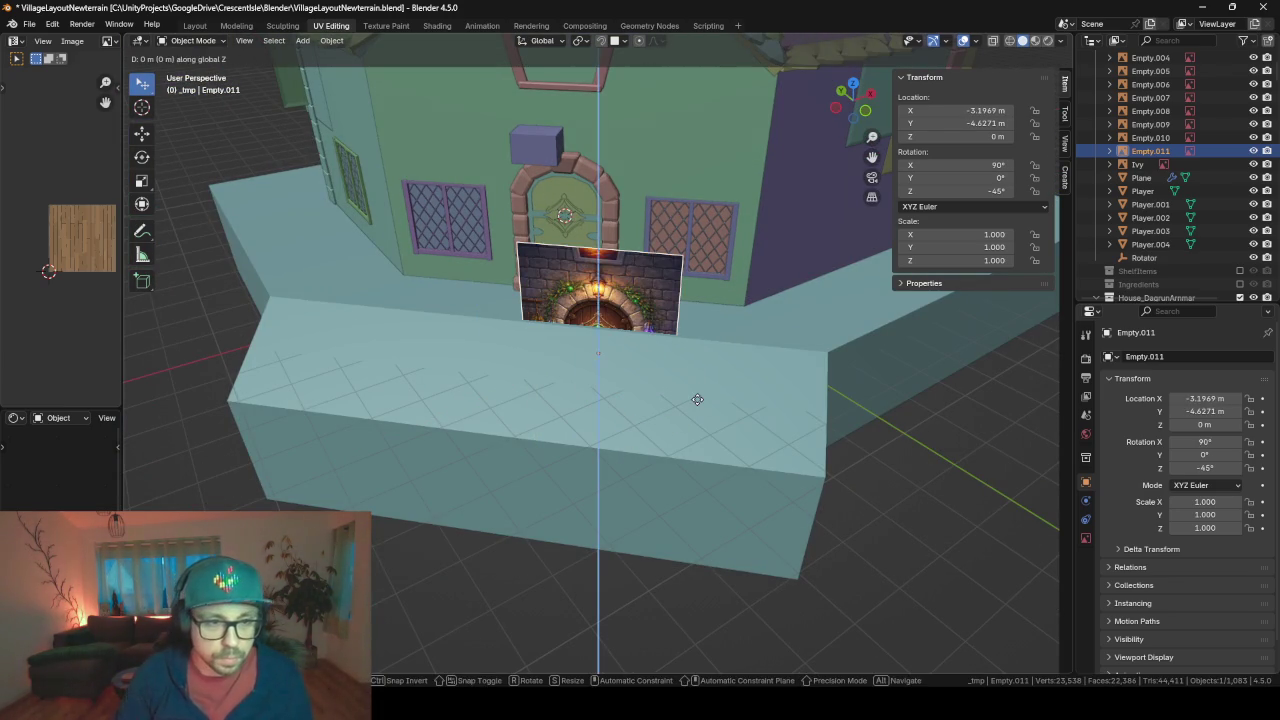
click(821, 361)
key(s)
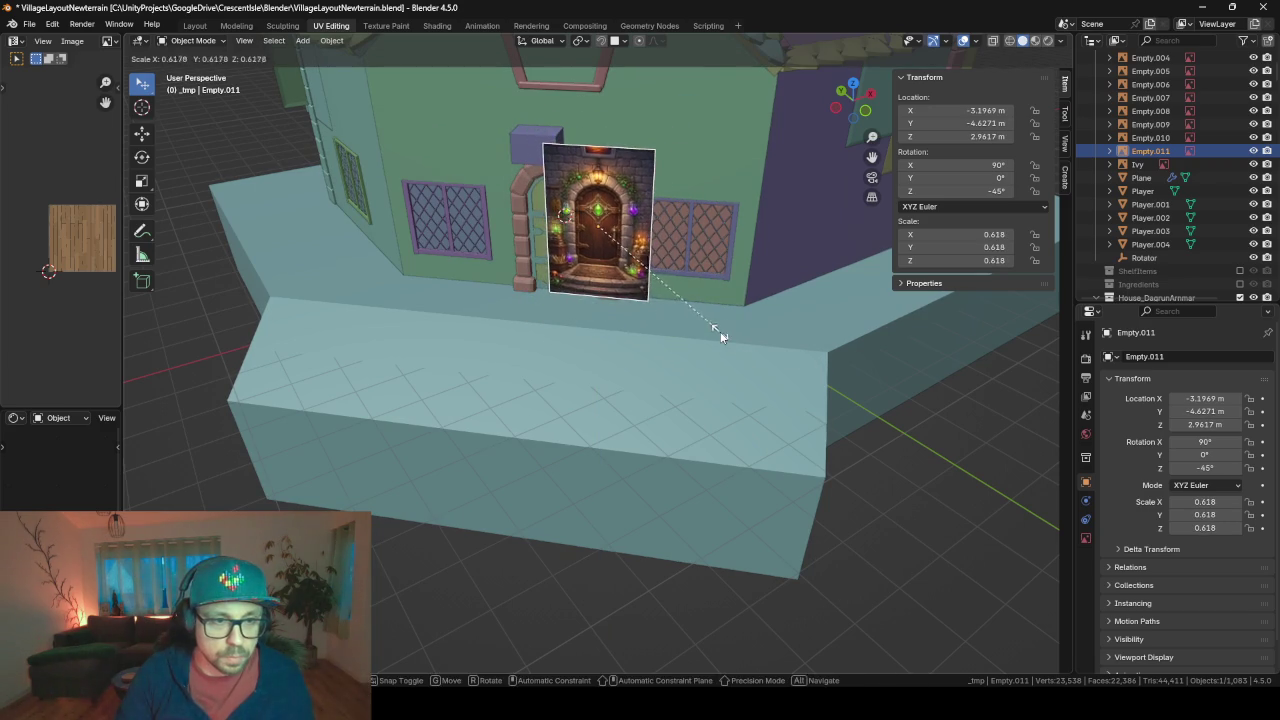
click(720, 331)
key(KP_Decimal)
shift+middle_drag(720, 331, 738, 200)
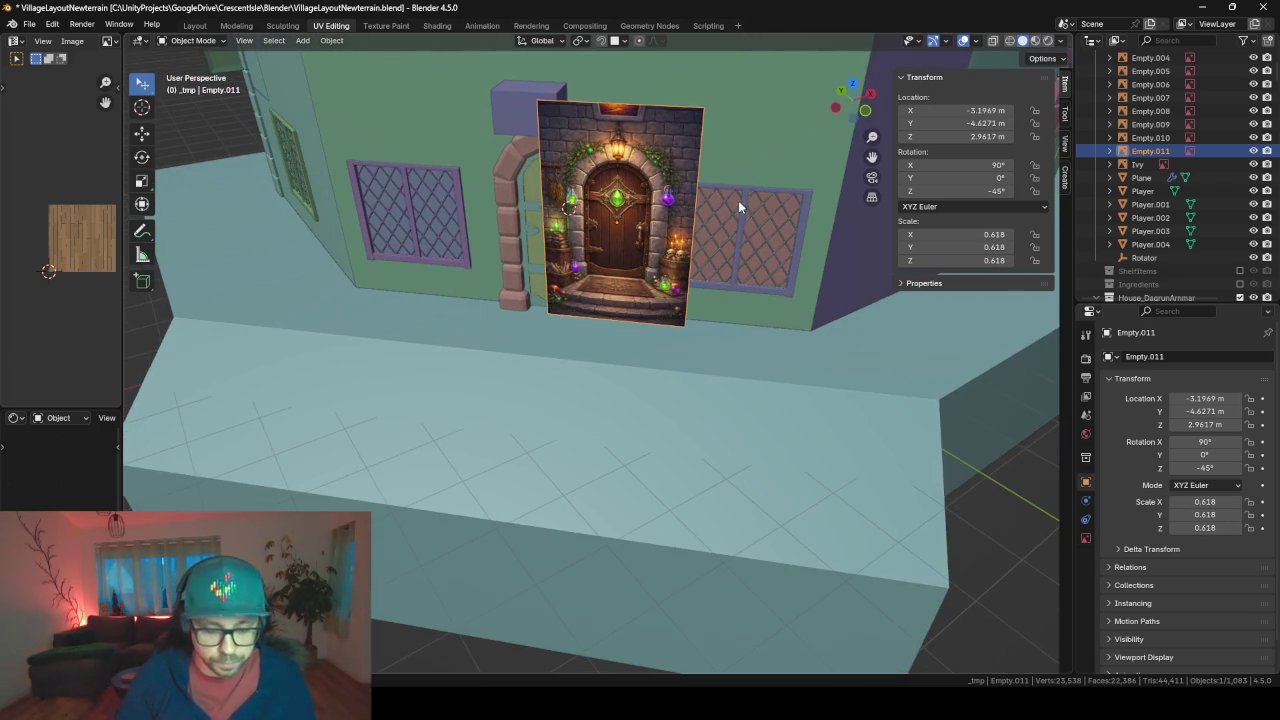
- Slide the image along its local Y until it stands beside the stone arch
key(g)
key(y)
key(y)
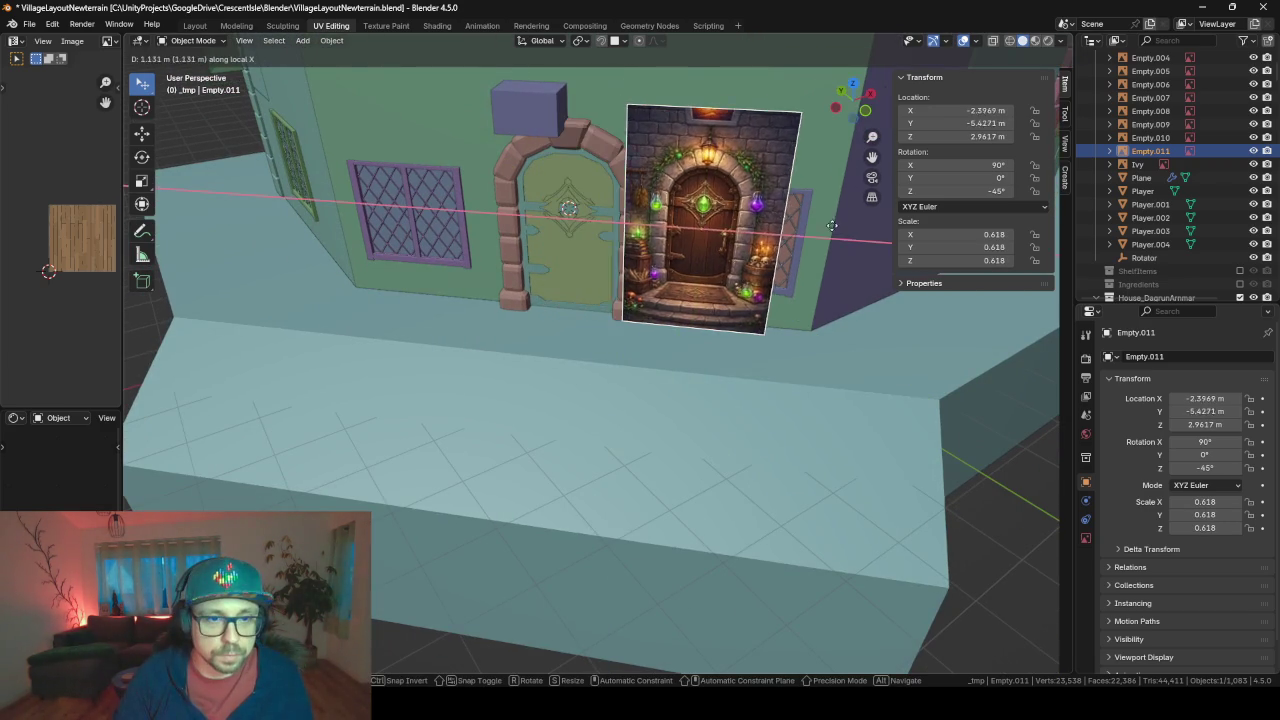
click(845, 230)
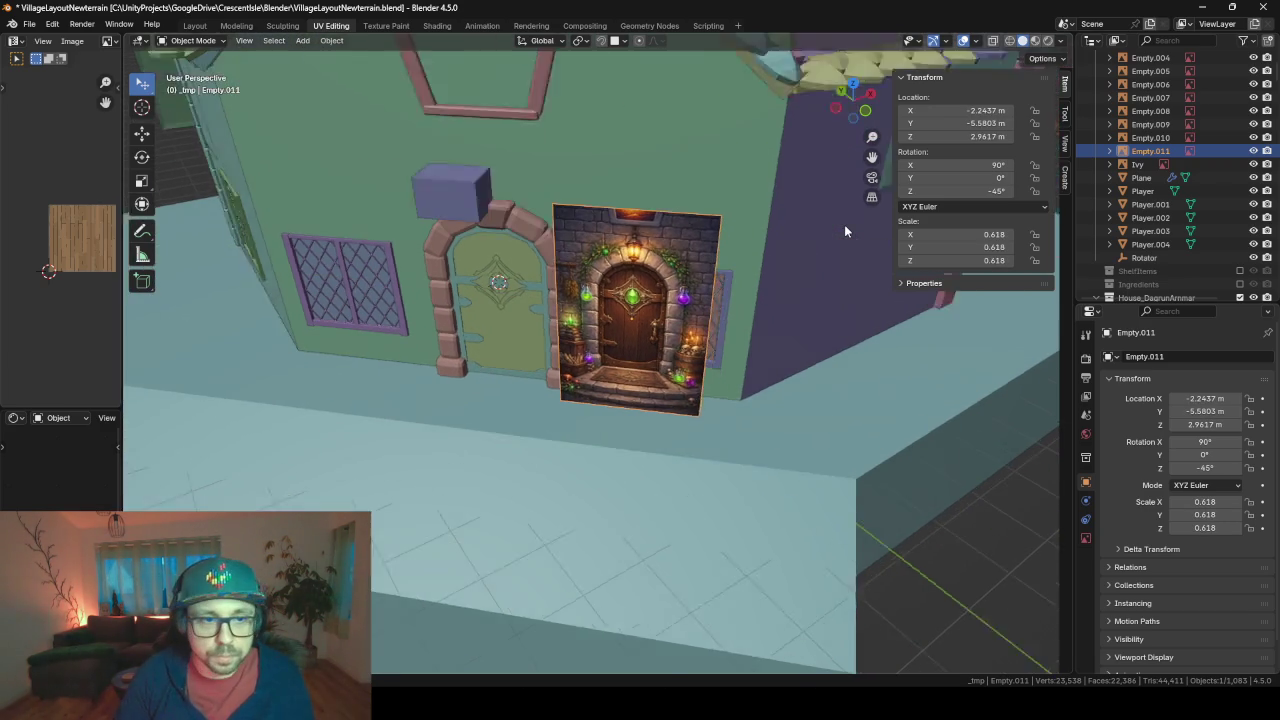
scroll(814, 230, up, 6)
scroll(436, 325, down, 3)
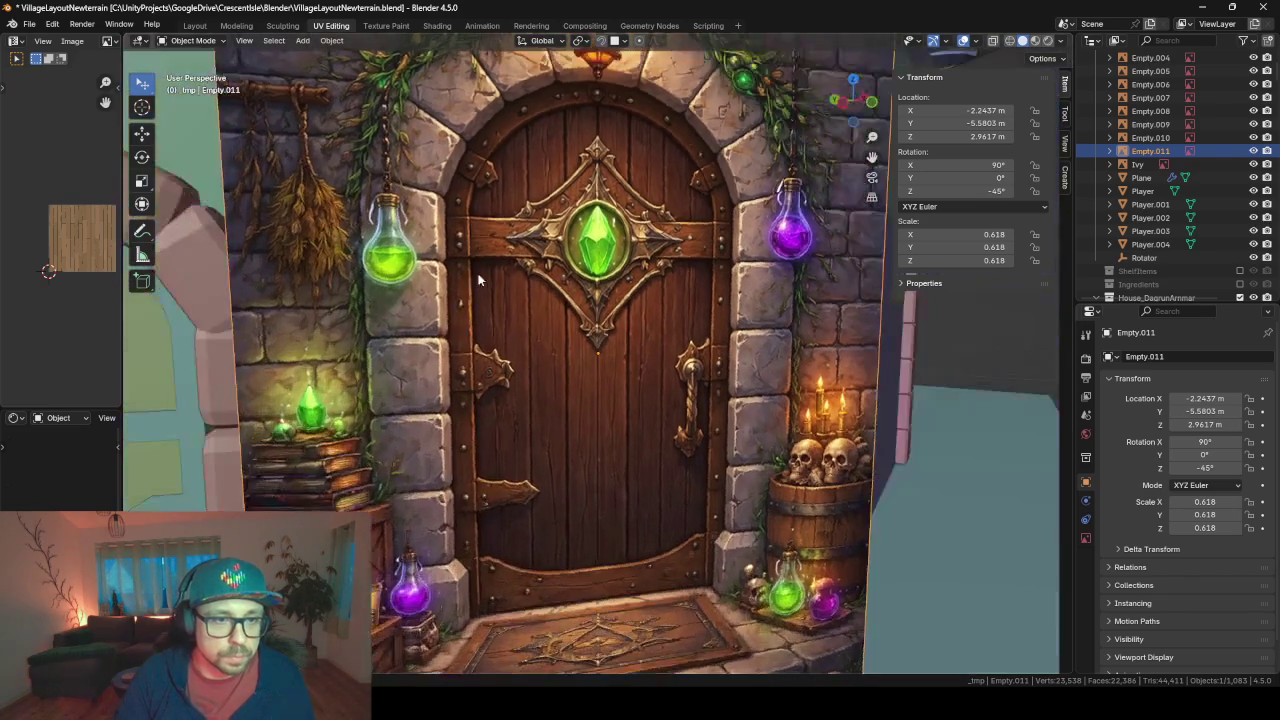
shift+middle_drag(436, 325, 550, 354)
scroll(505, 390, down, 3)
scroll(505, 383, up, 2)
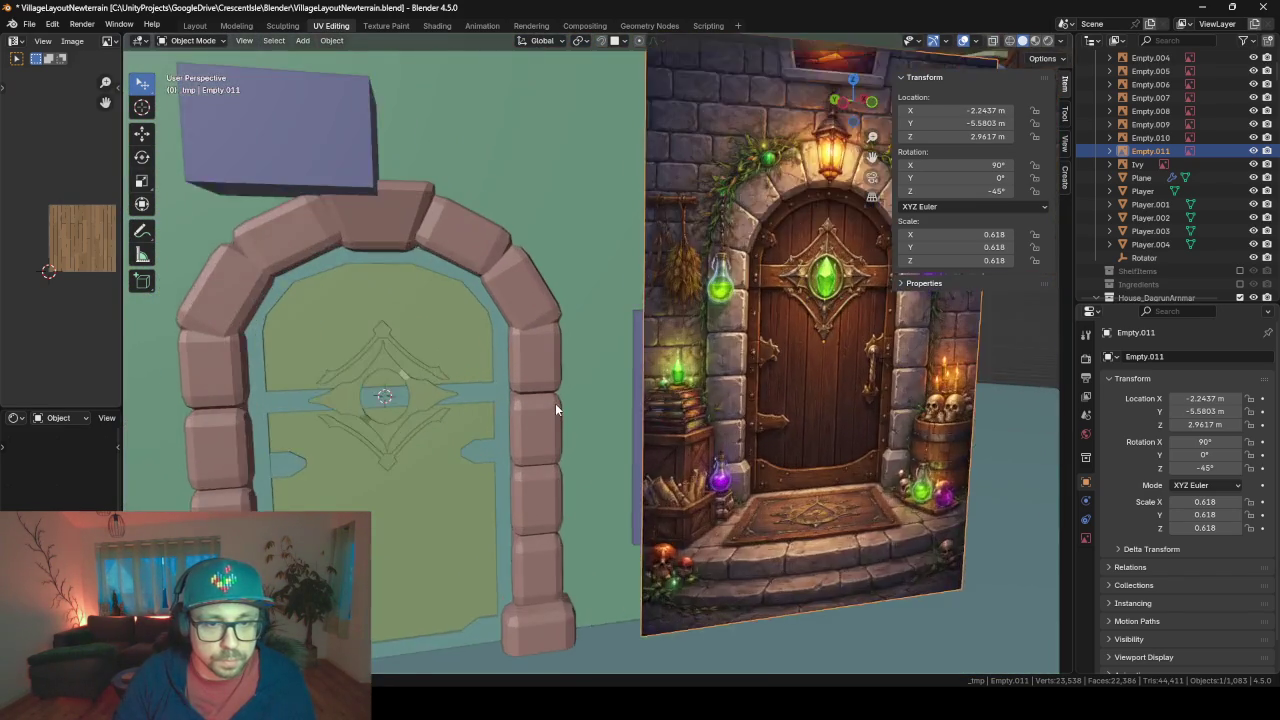
scroll(555, 403, up, 2)
scroll(560, 402, up, 2)
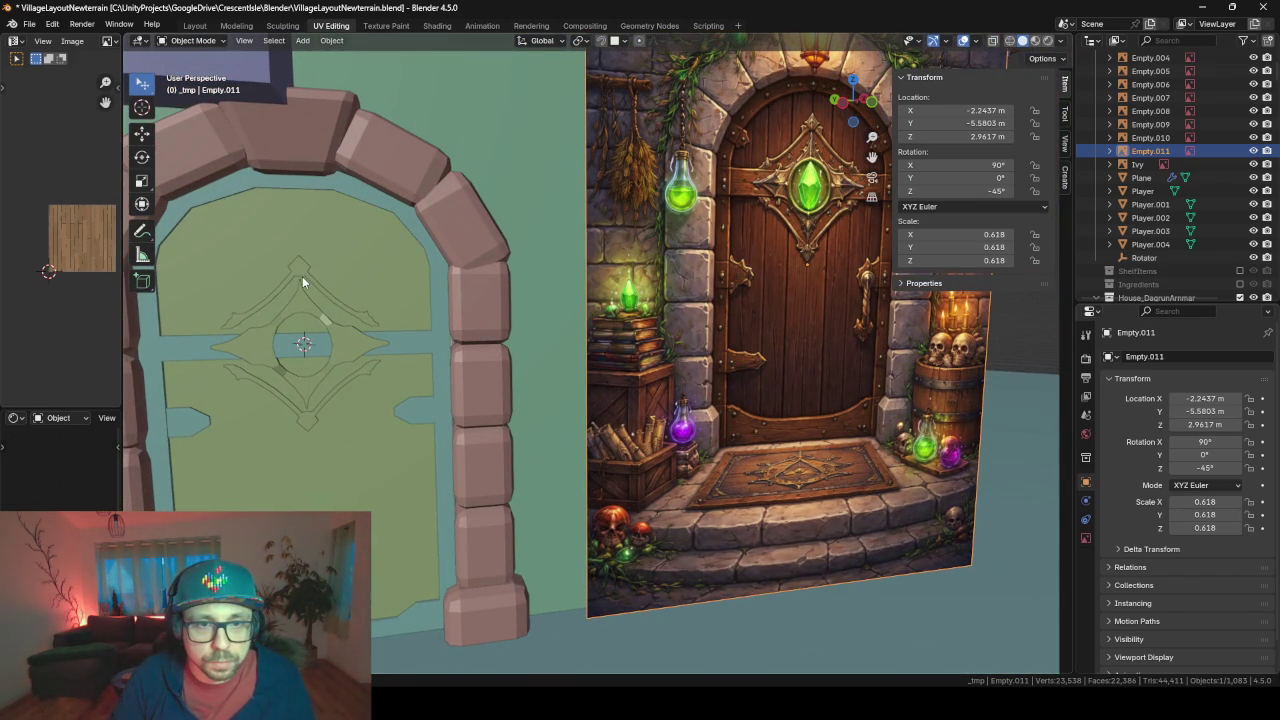
- Enter Edit Mode on the ornament Plane and select one side spike face
click(235, 317)
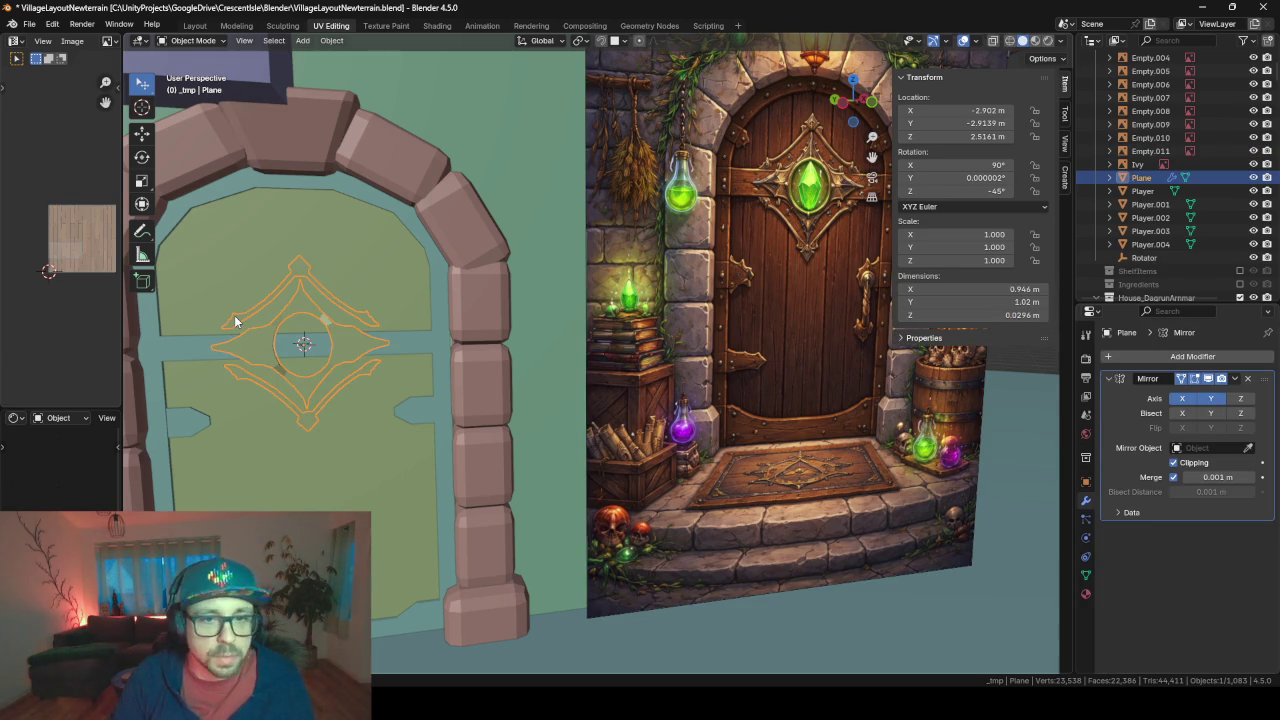
key(Tab)
click(232, 324)
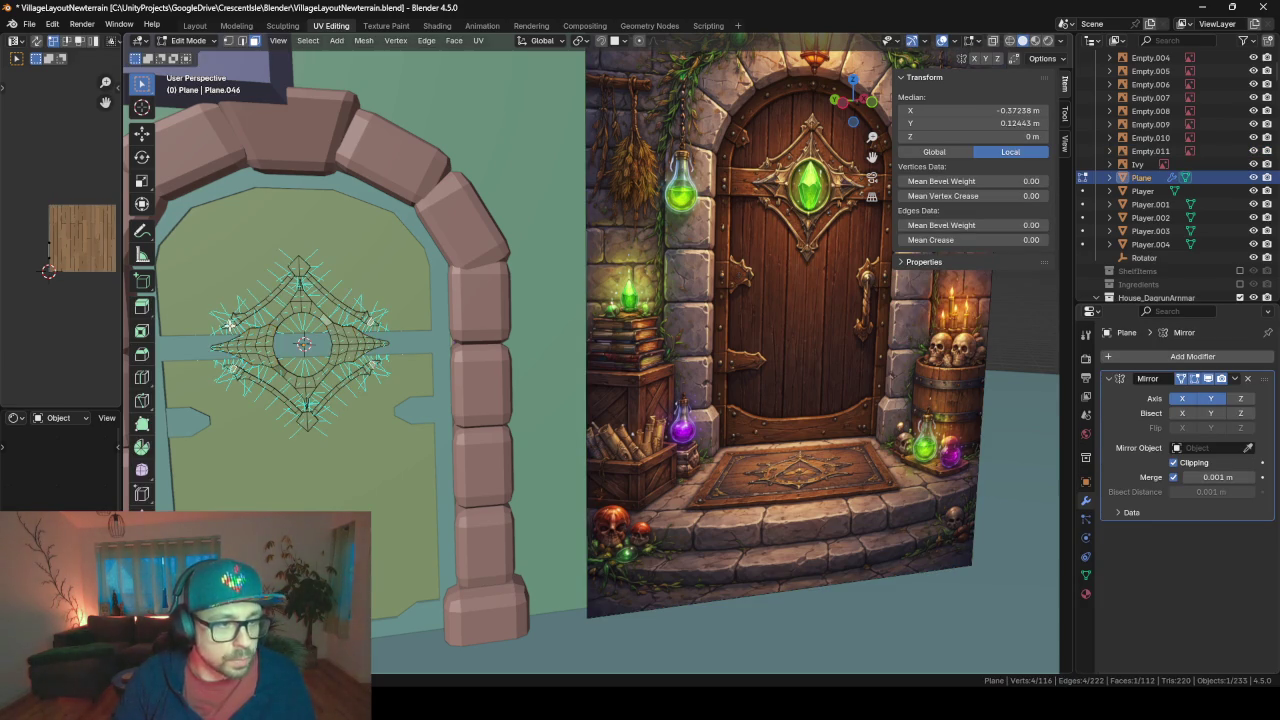
key(KP_Decimal)
scroll(229, 325, down, 8)
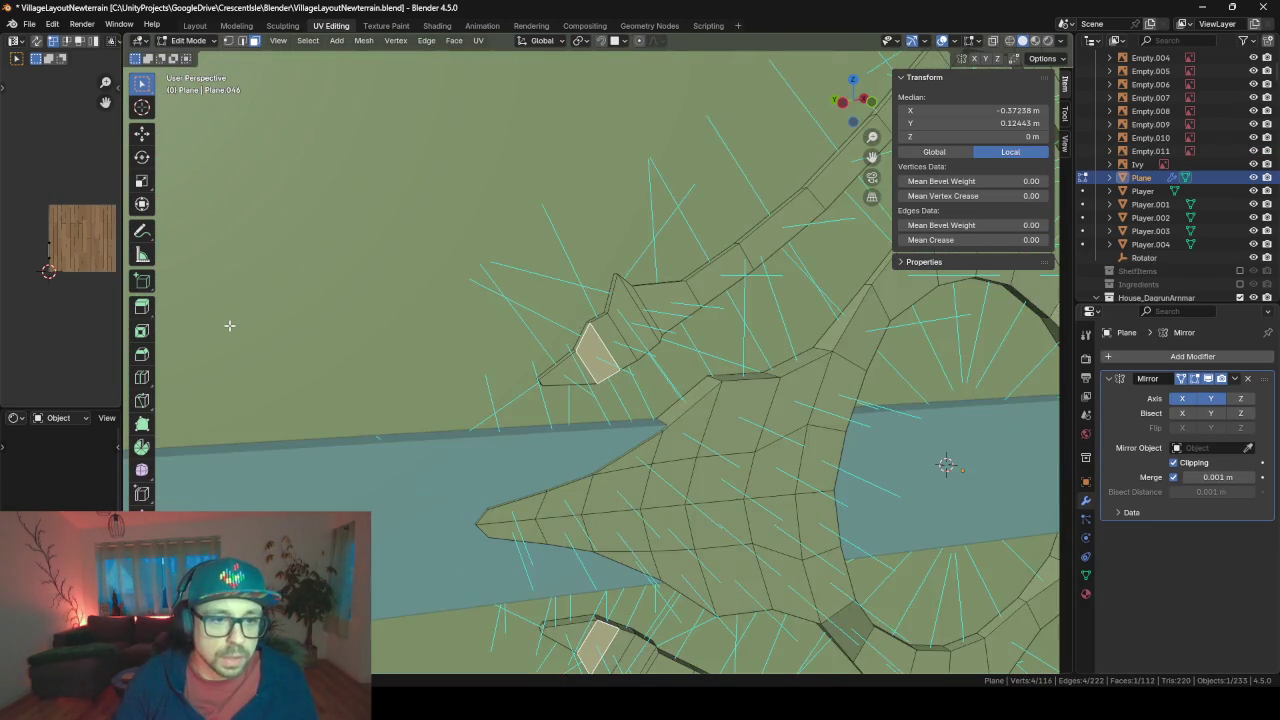
scroll(229, 324, up, 1)
scroll(192, 322, up, 1)
middle_drag(537, 372, 576, 390)
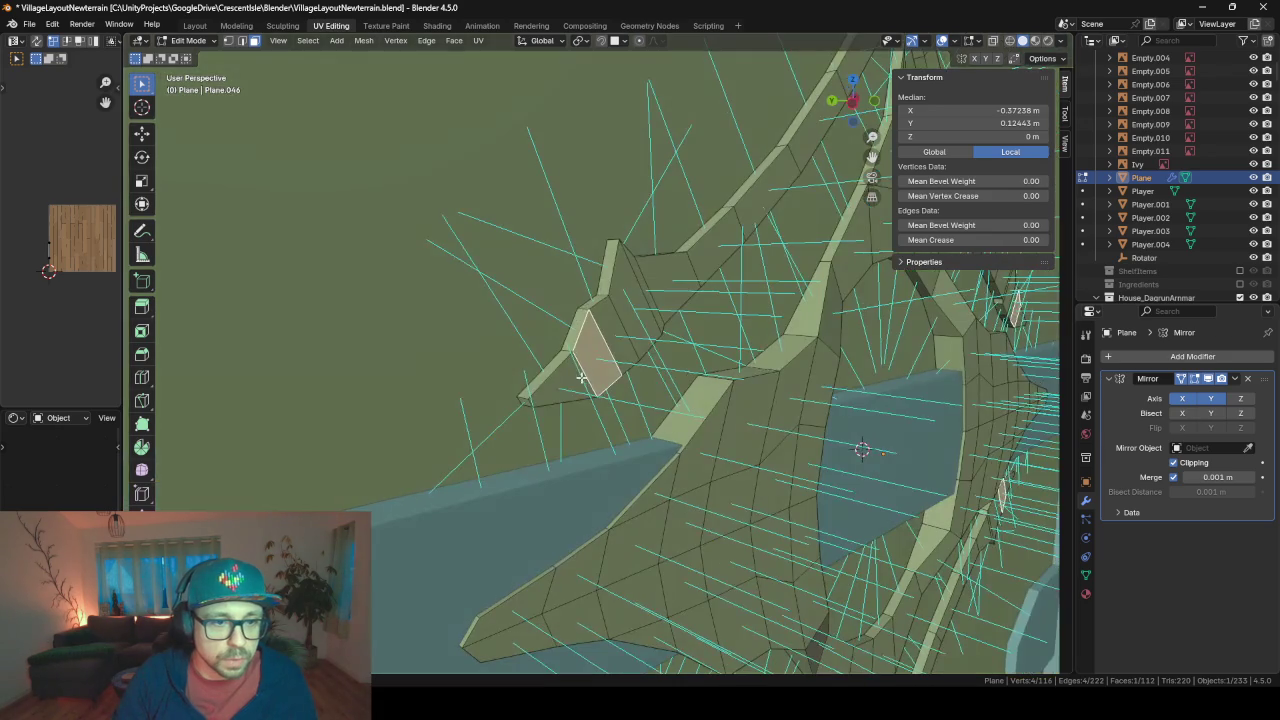
drag(523, 399, 585, 432)
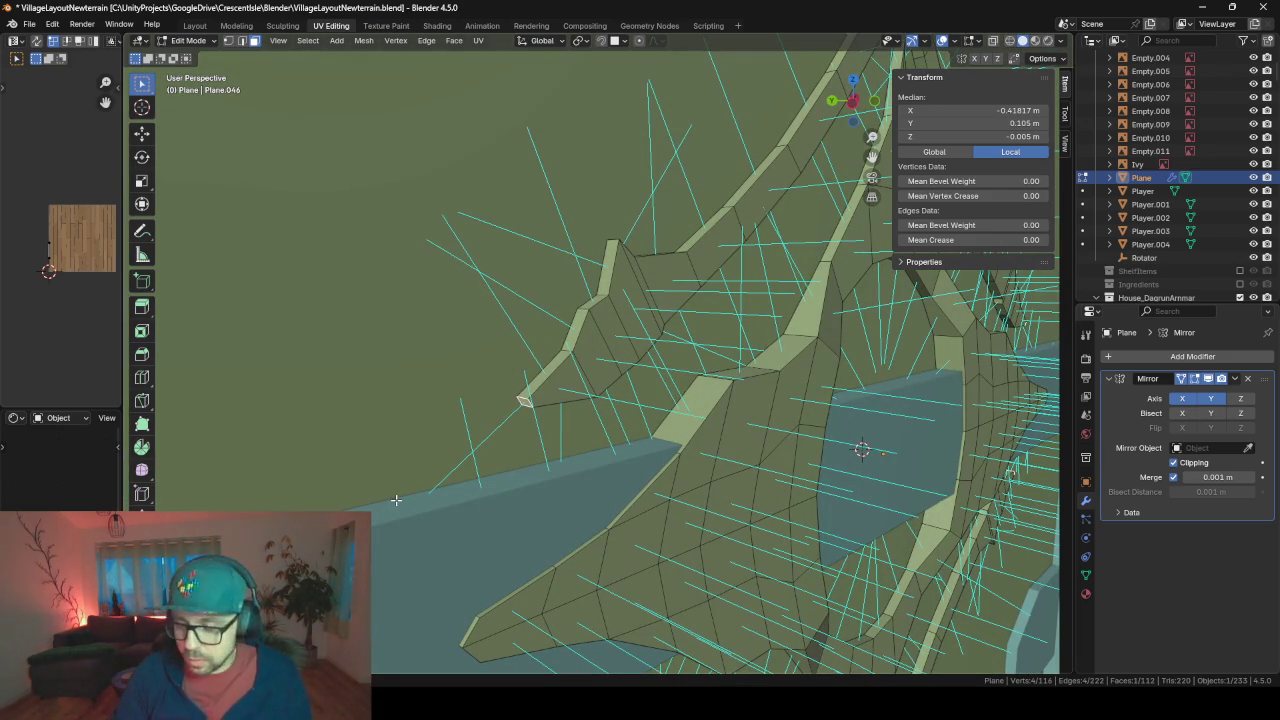
- Grow the spike selection twice and view it from straight above
key(ctrl+KP_Add)
key(ctrl+KP_Add)
key(ctrl+KP_Add)
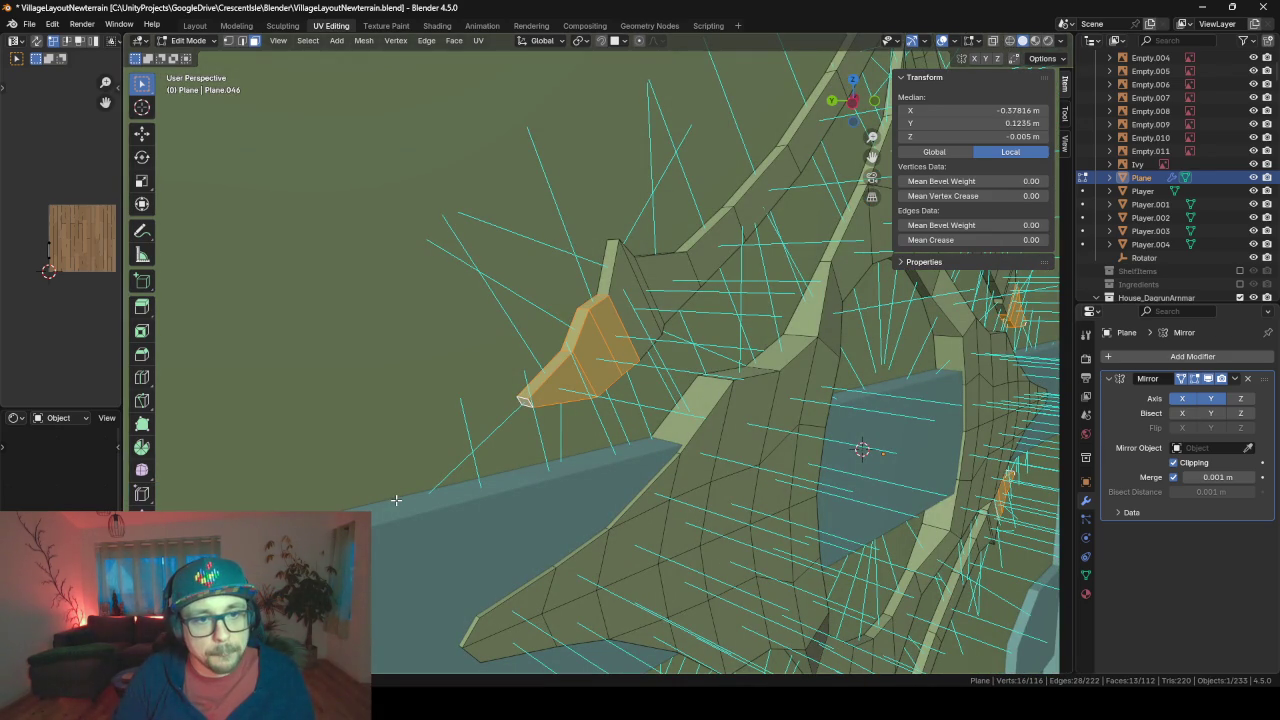
key(ctrl+KP_Add)
key(KP_Decimal)
key(KP_7)
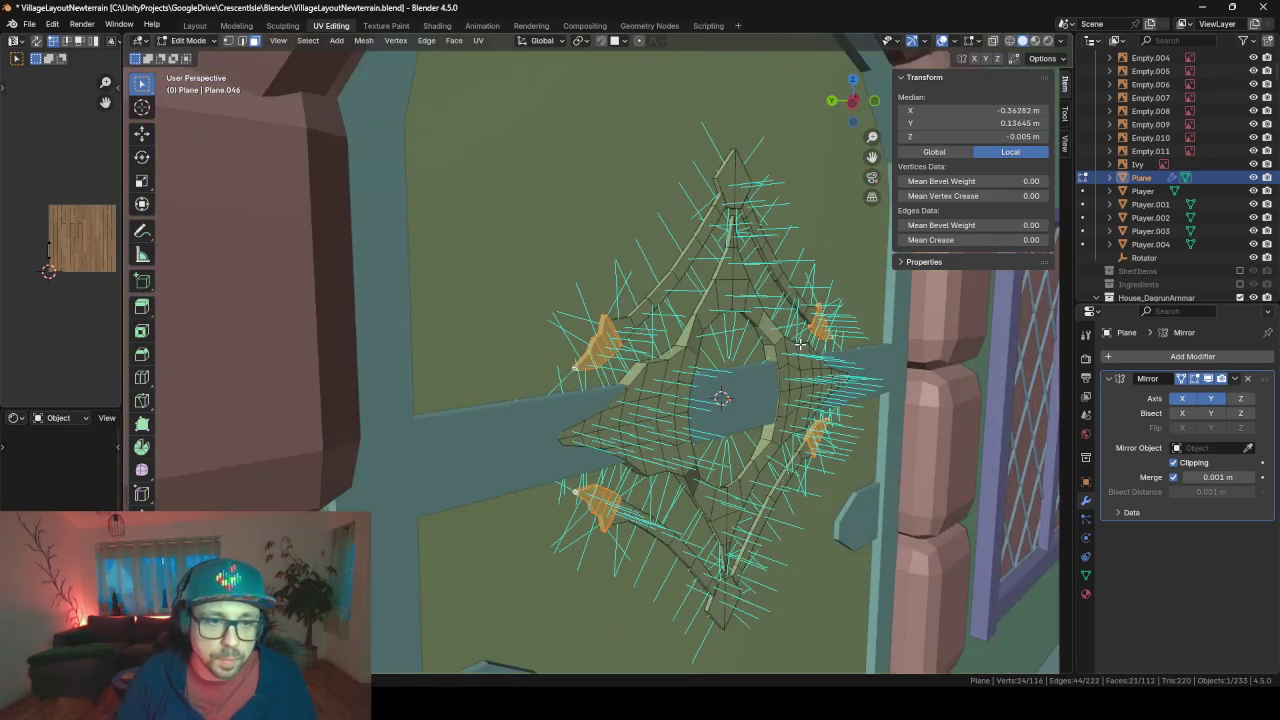
scroll(762, 358, up, 2)
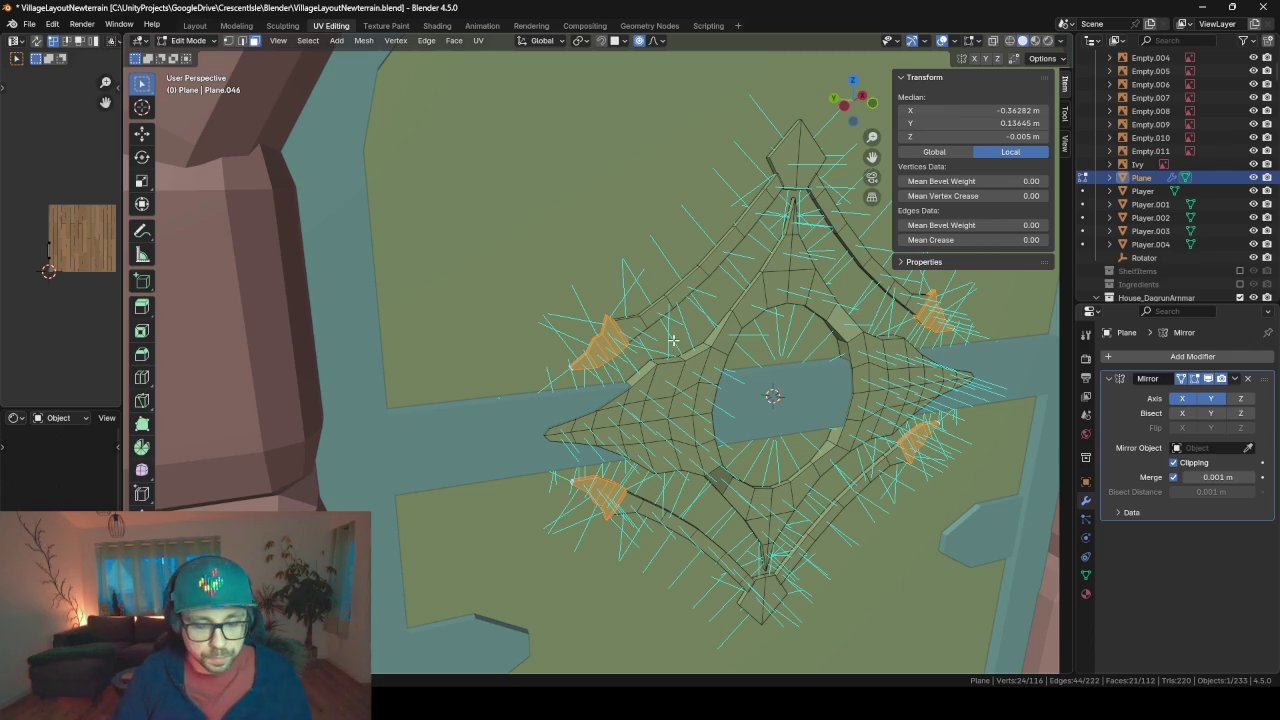
- Shift the spike faces within the ornament plane using proportional editing, then adjust the falloff shape
key(g)
key(shift+z)
key(shift+z)
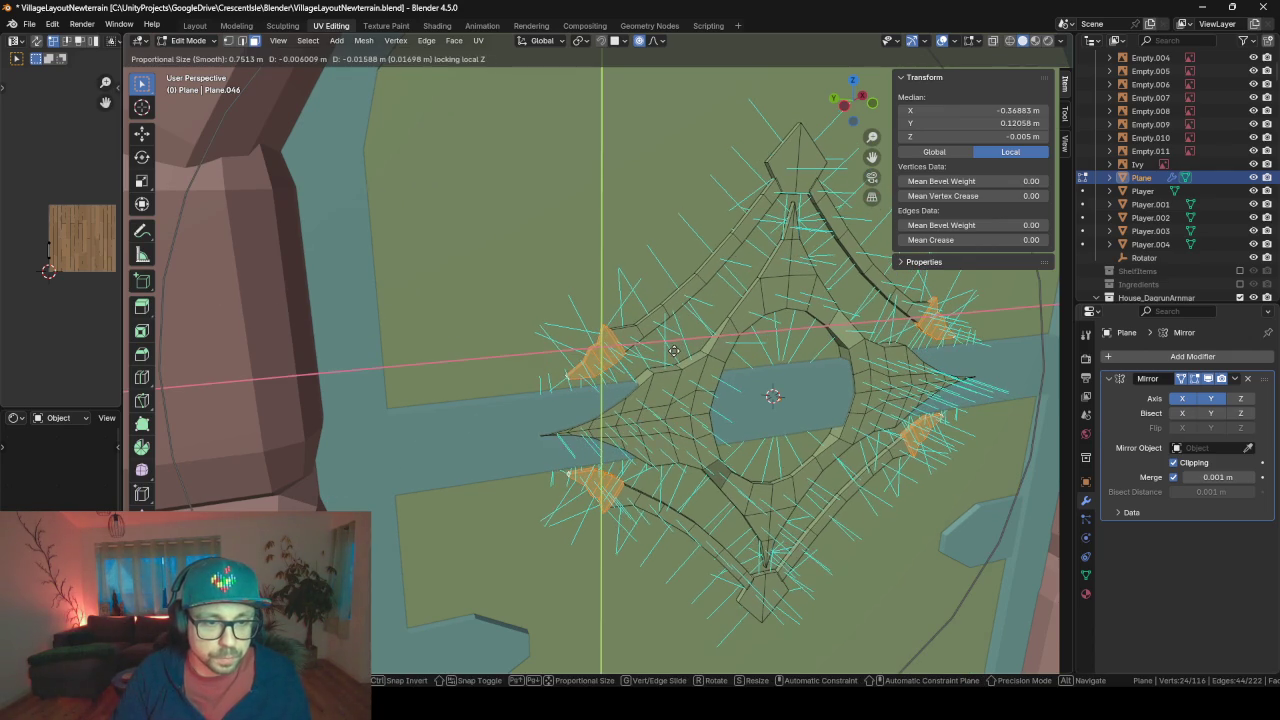
click(680, 350)
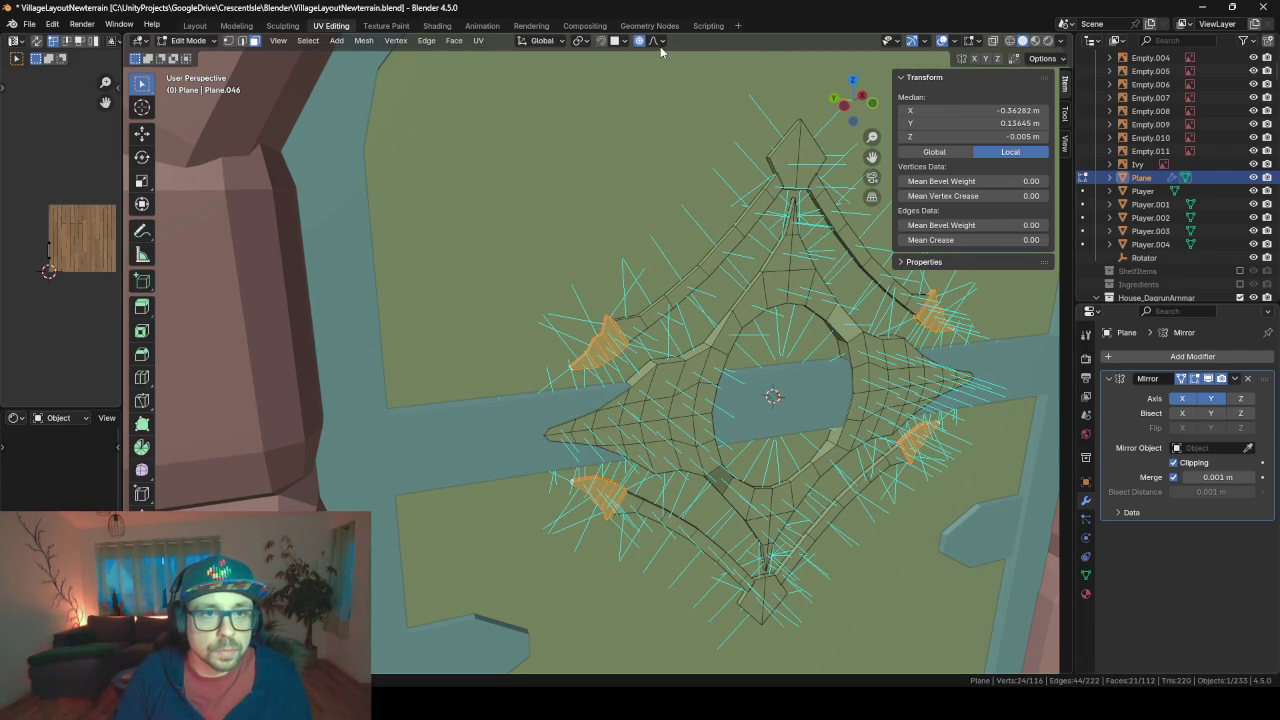
click(660, 43)
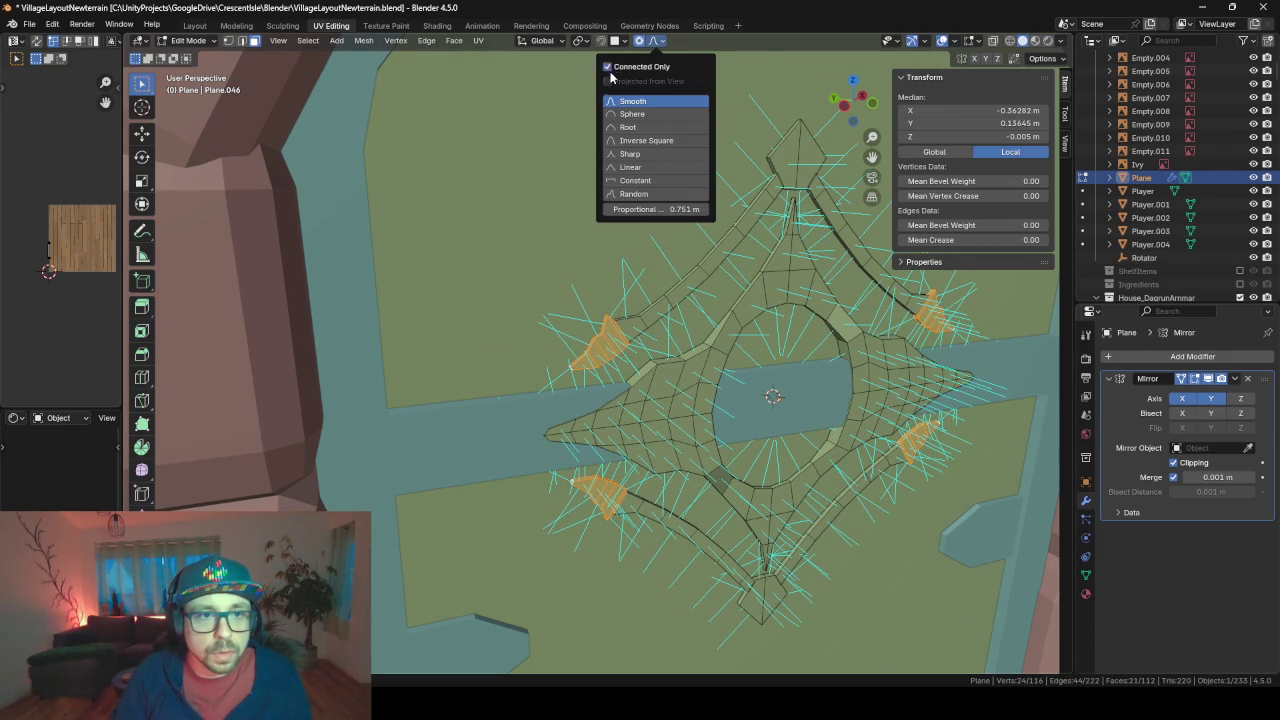
- Move the spike faces again in-plane with Smooth falloff at 0.751 m to refine them
key(g)
key(shift+z)
key(shift+z)
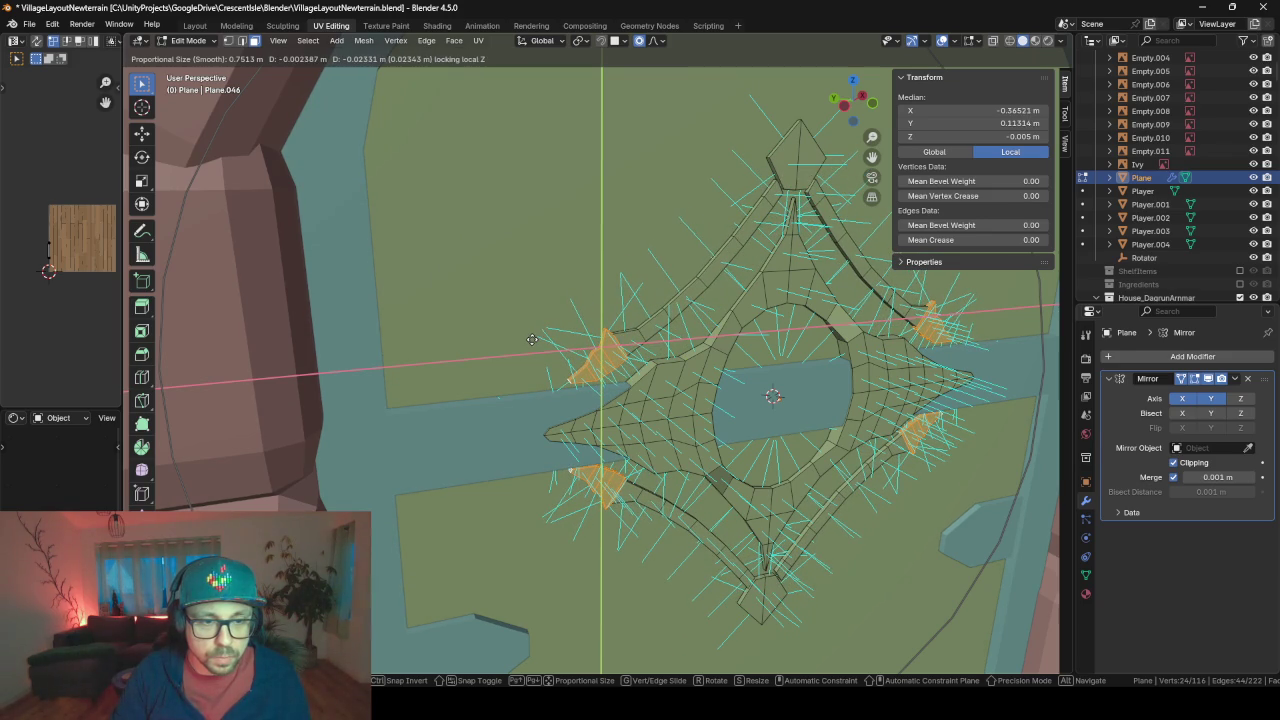
click(532, 340)
scroll(533, 341, up, 3)
middle_drag(533, 341, 595, 340)
mouse_move(697, 372)
shift+middle_down()
mouse_move(480, 371)
mouse_move(479, 413)
shift+middle_up()
middle_drag(418, 353, 482, 351)
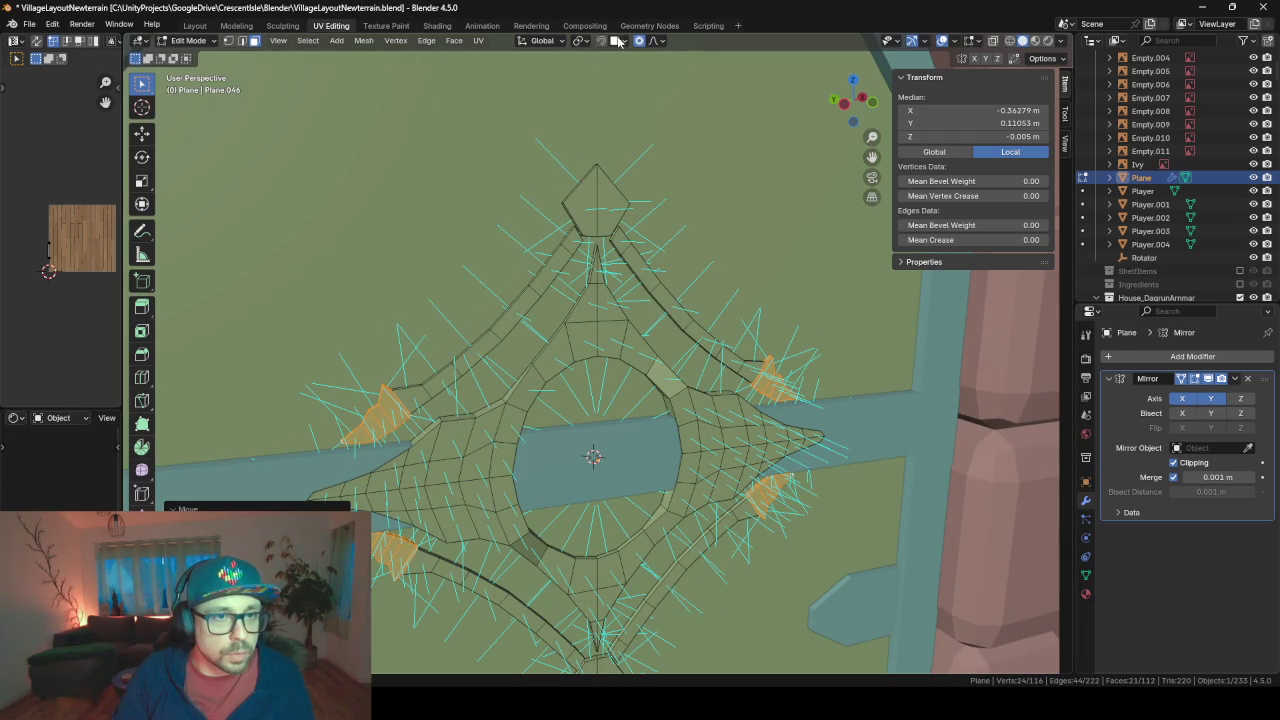
- Select edges on the ornament's upper arm and shift them within the ornament plane
click(242, 41)
click(490, 334)
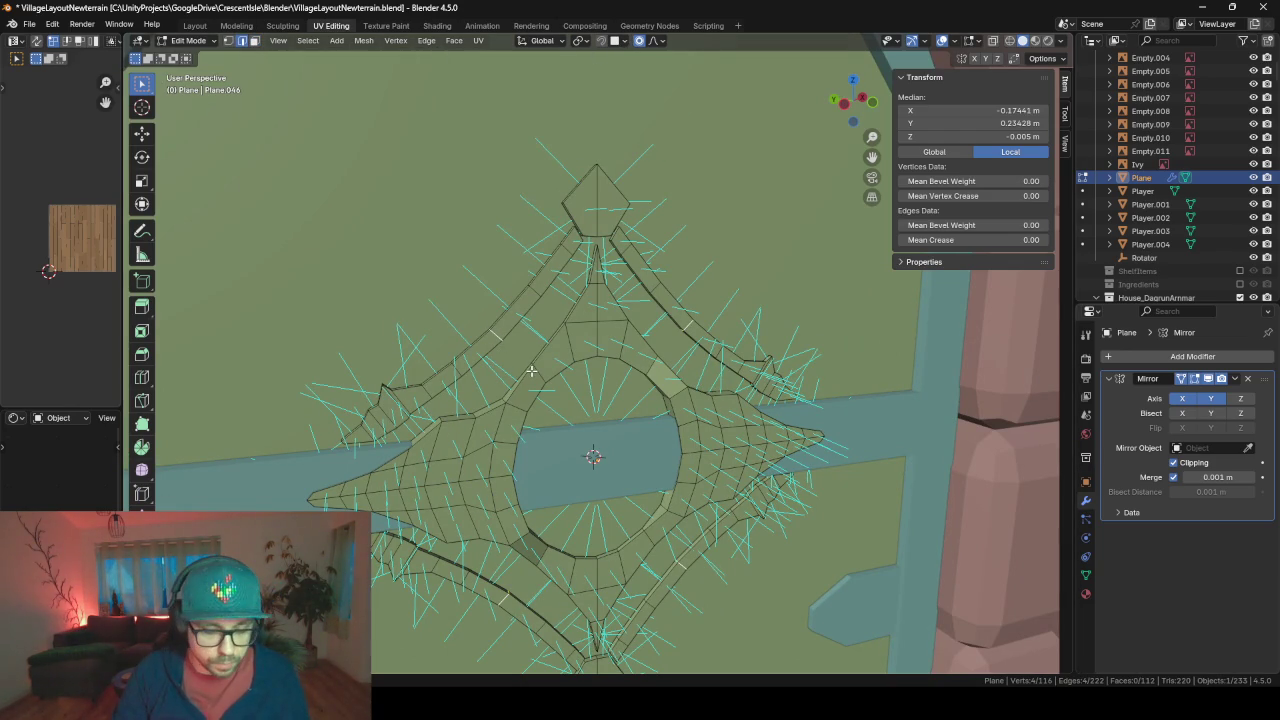
key(g)
key(shift+z)
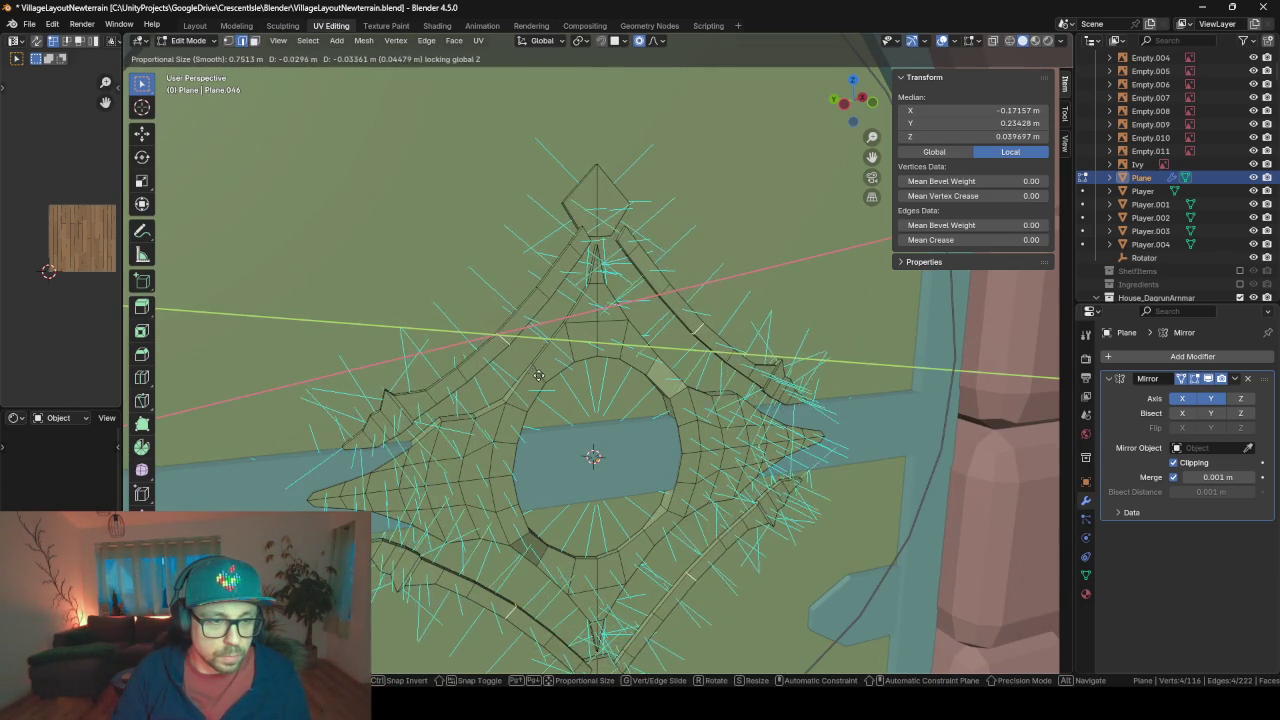
scroll(538, 375, up, 12)
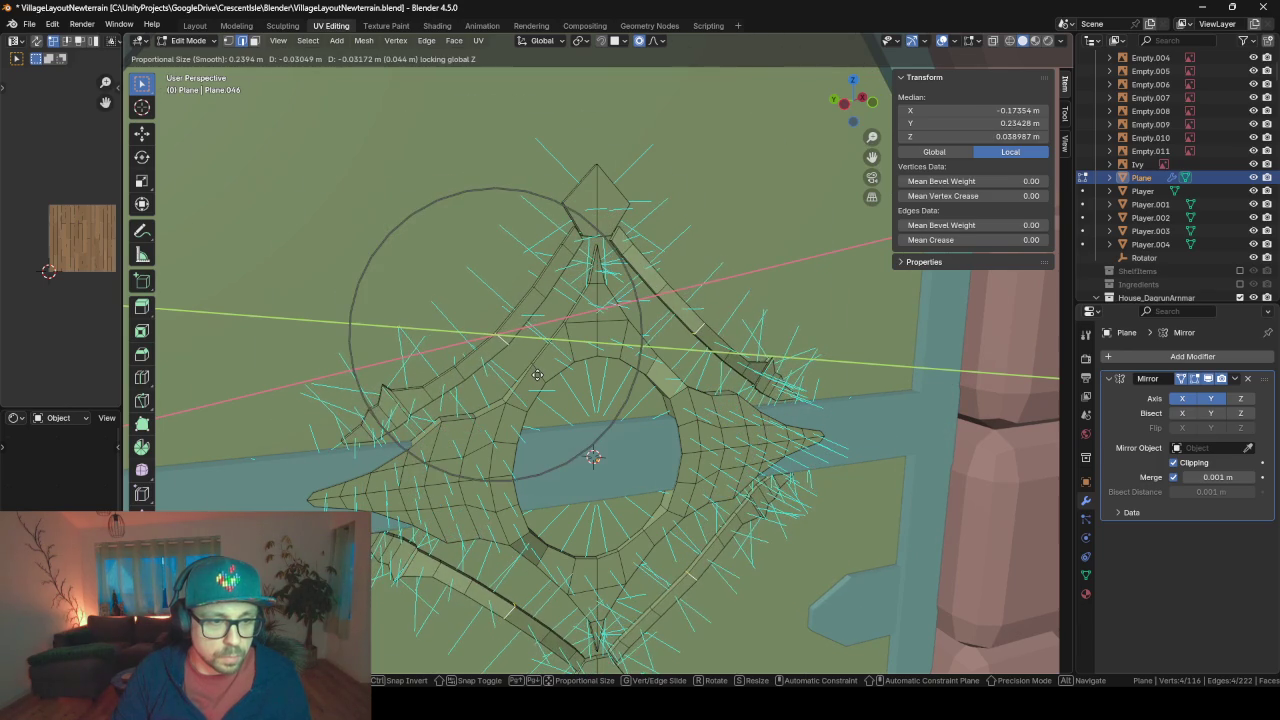
key(shift+z)
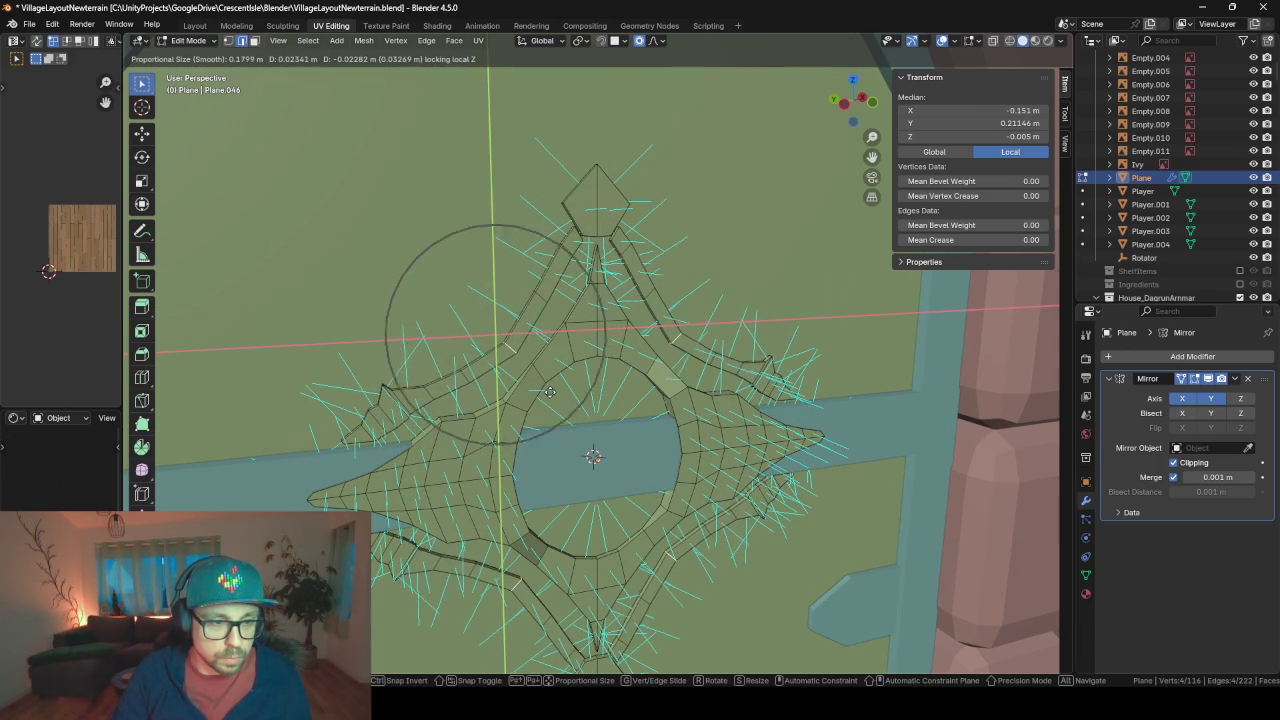
scroll(549, 391, down, 1)
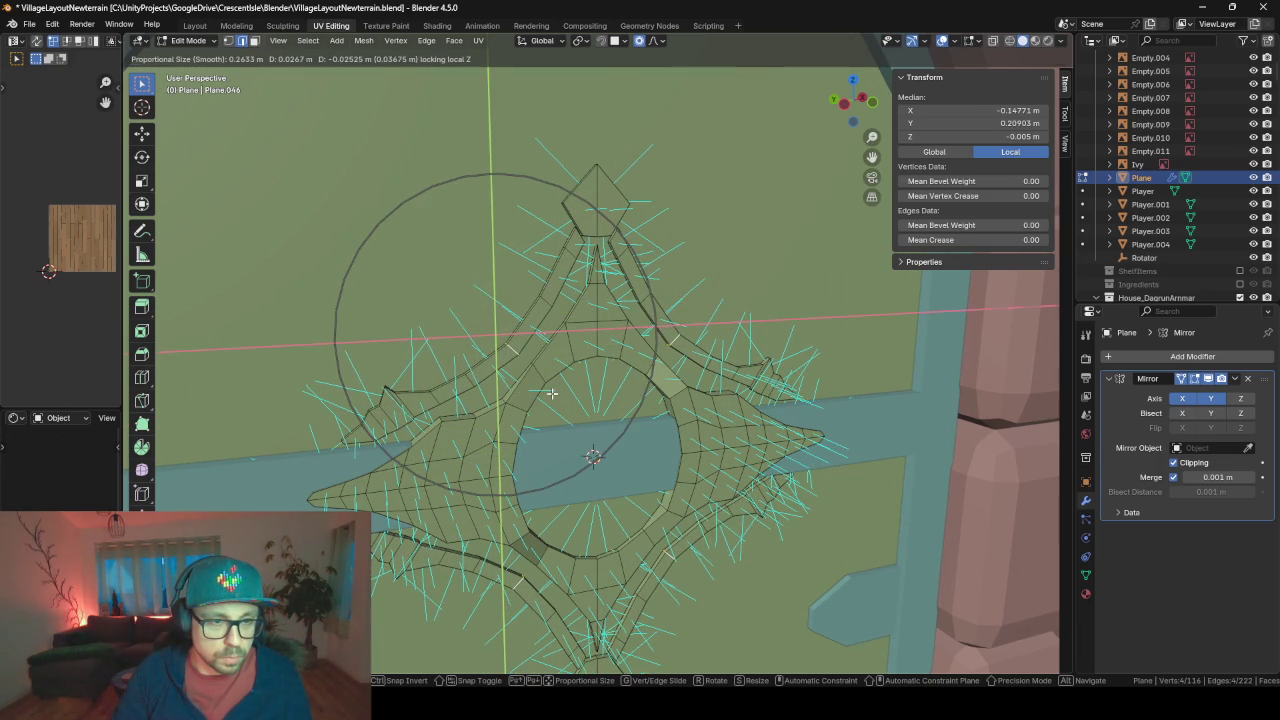
click(551, 393)
- Check the ornament in Object Mode, then return to Edit Mode framed on the edges
key(Tab)
middle_drag(558, 400, 634, 420)
key(Tab)
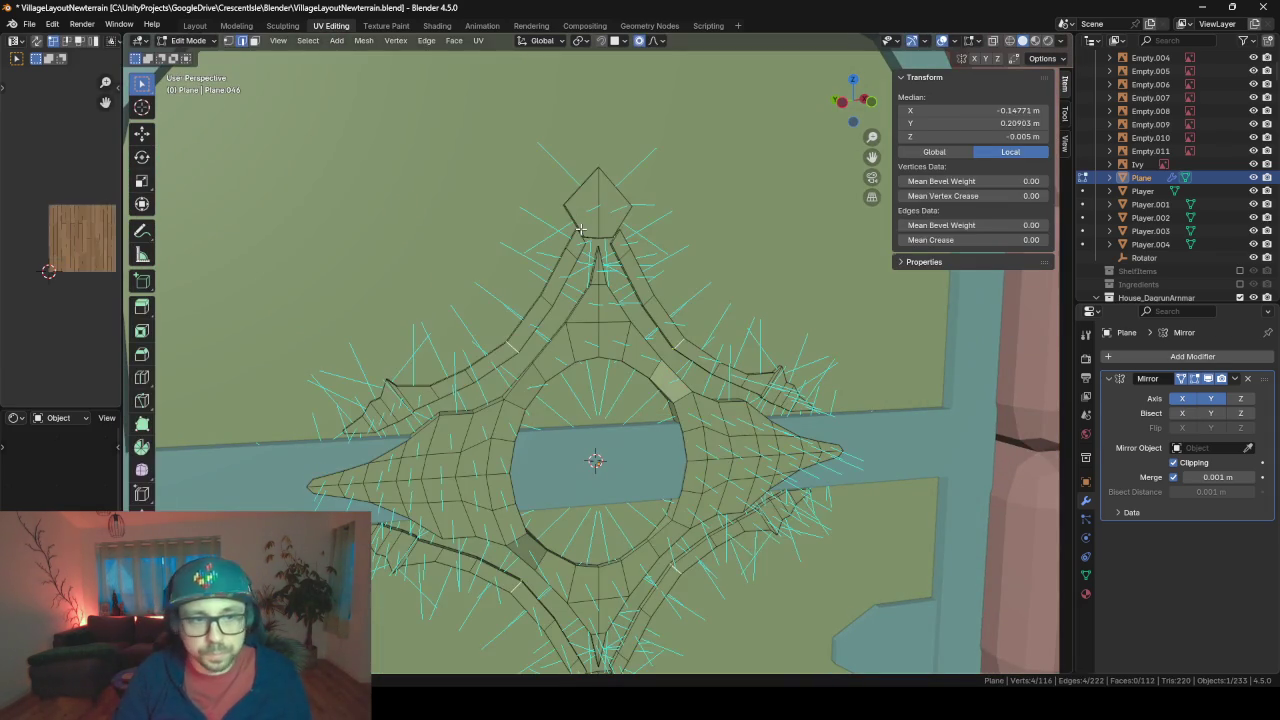
key(KP_Decimal)
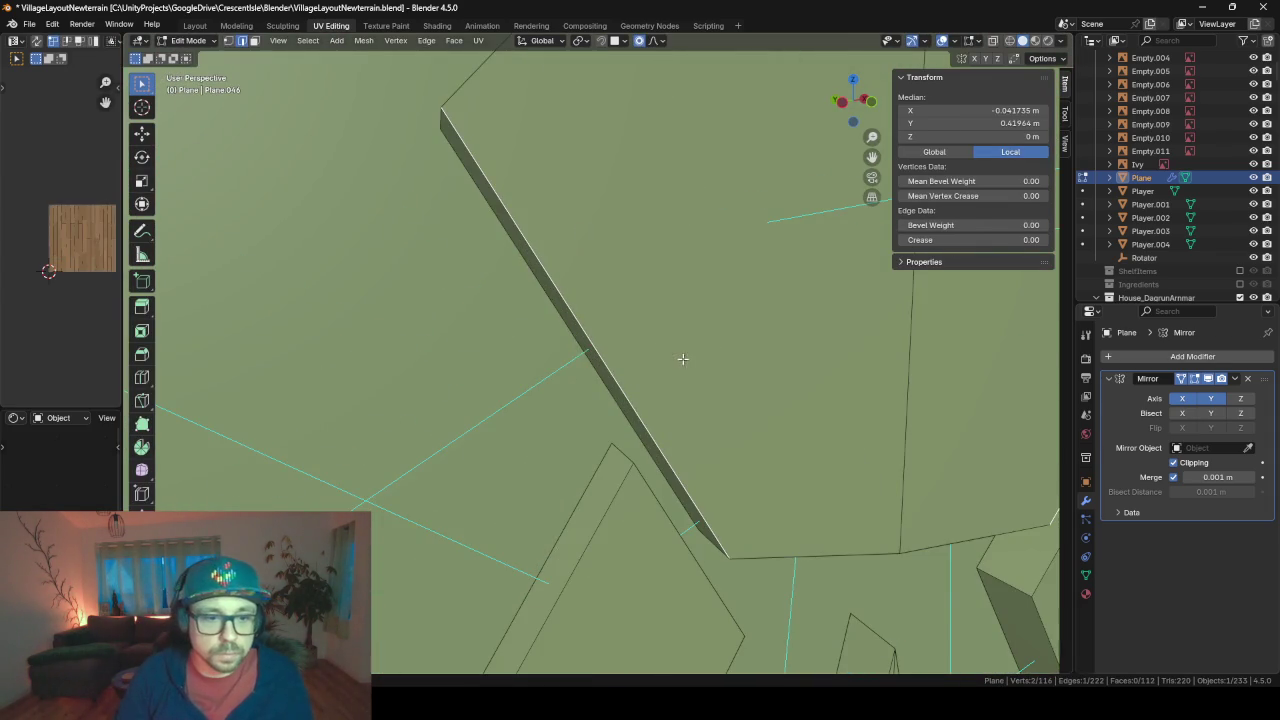
middle_drag(683, 358, 586, 357)
- Select a face at the ornament's top tip and move it within the ornament plane
click(252, 44)
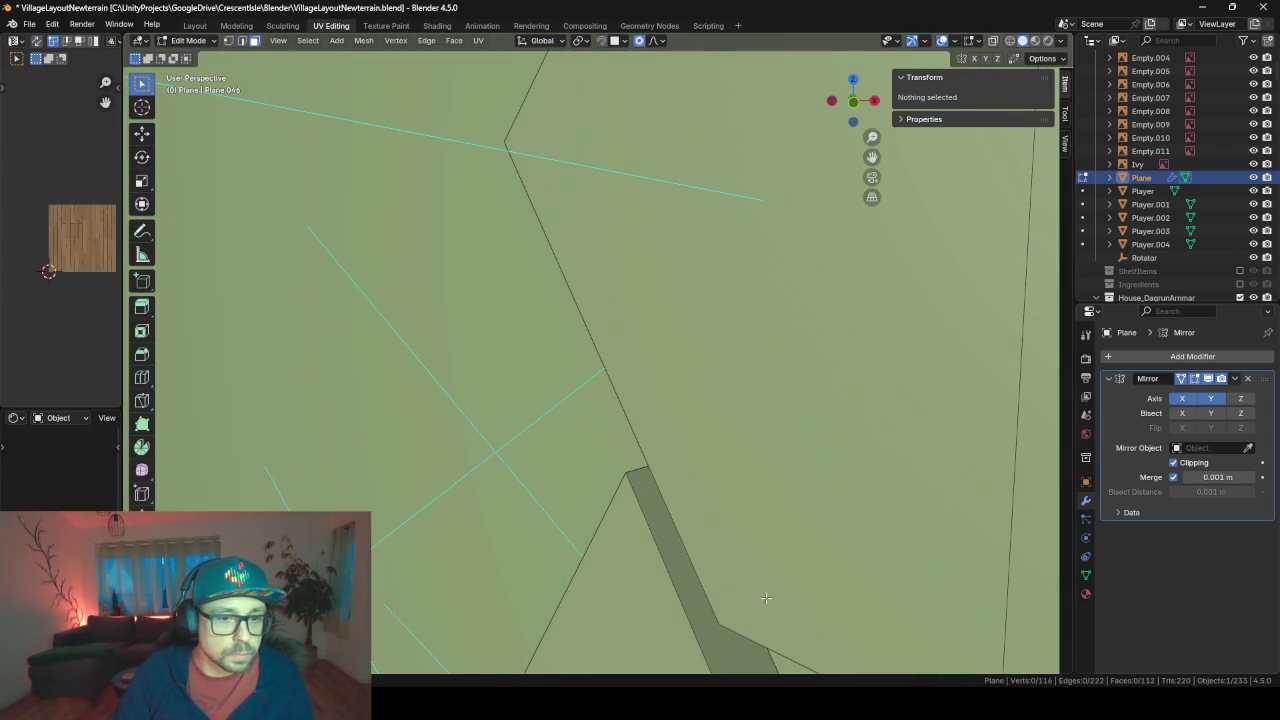
click(702, 567)
scroll(700, 565, down, 5)
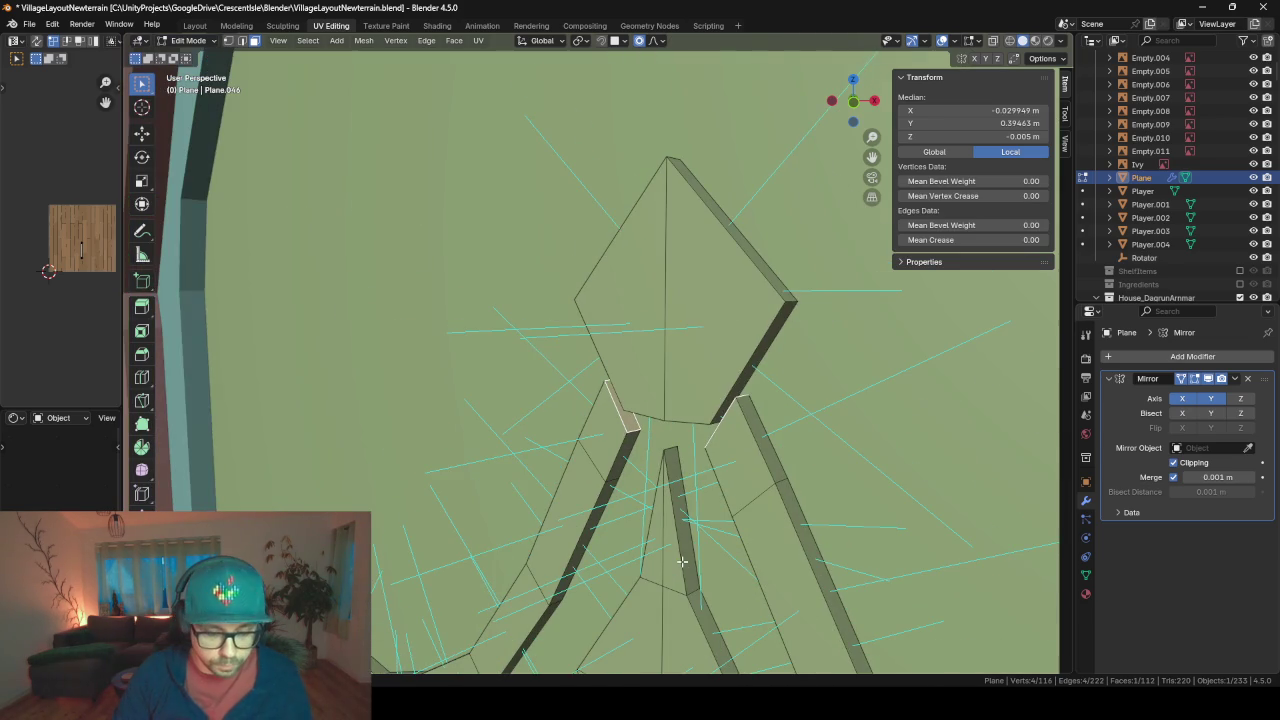
key(g)
key(shift+z)
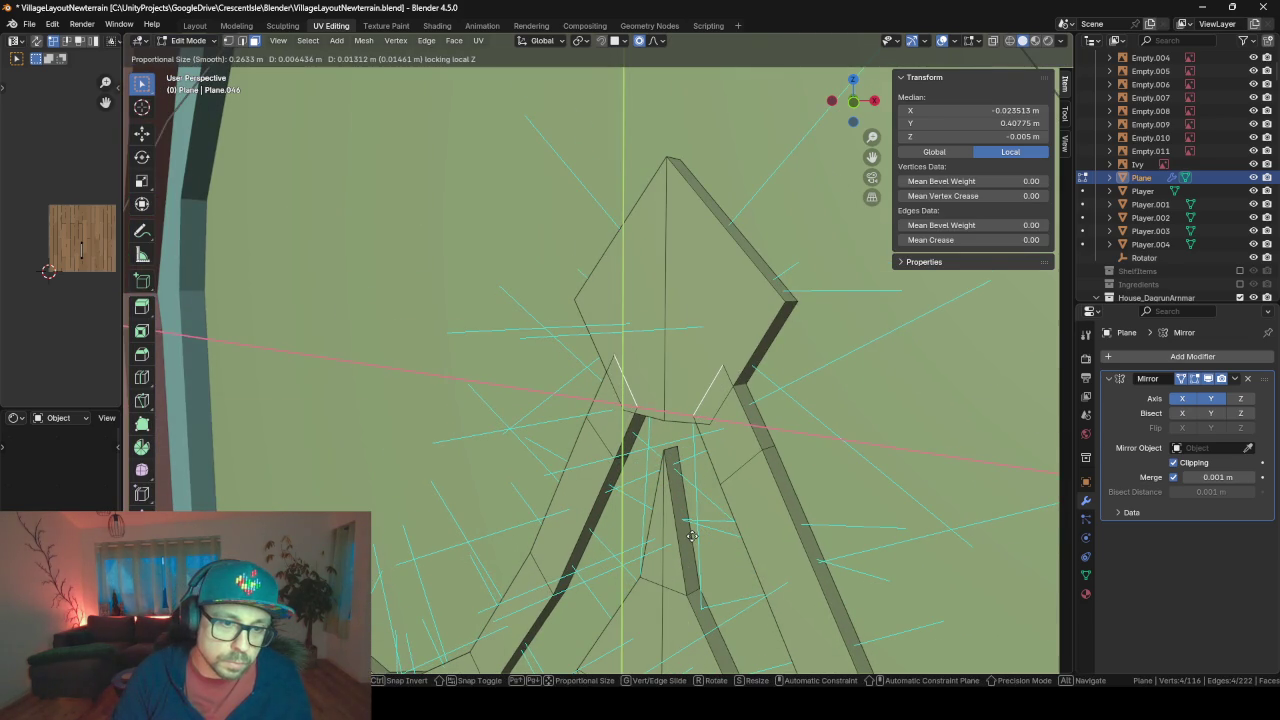
click(689, 532)
middle_drag(656, 530, 664, 498)
- Raise the pentagon tip face about 0.0068 m along Z, proportional editing off, then return to Object Mode
click(641, 323)
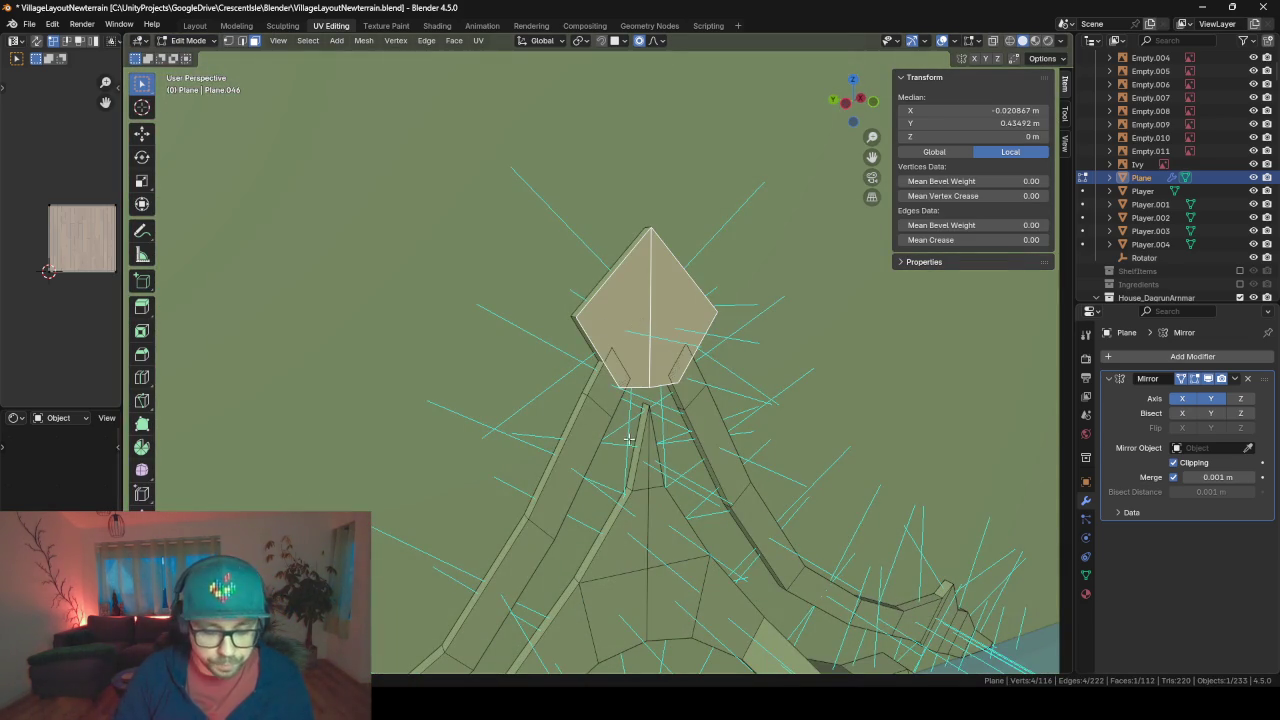
middle_drag(629, 440, 709, 488)
key(g)
key(z)
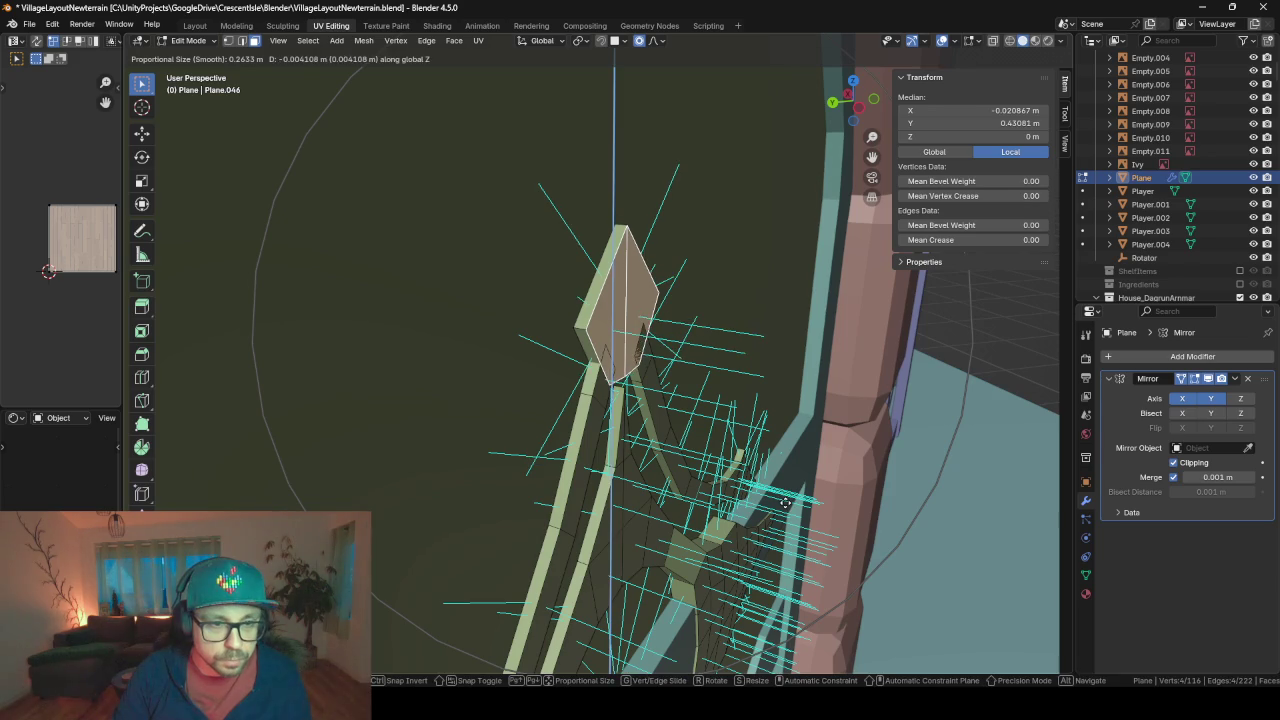
key(z)
key(o)
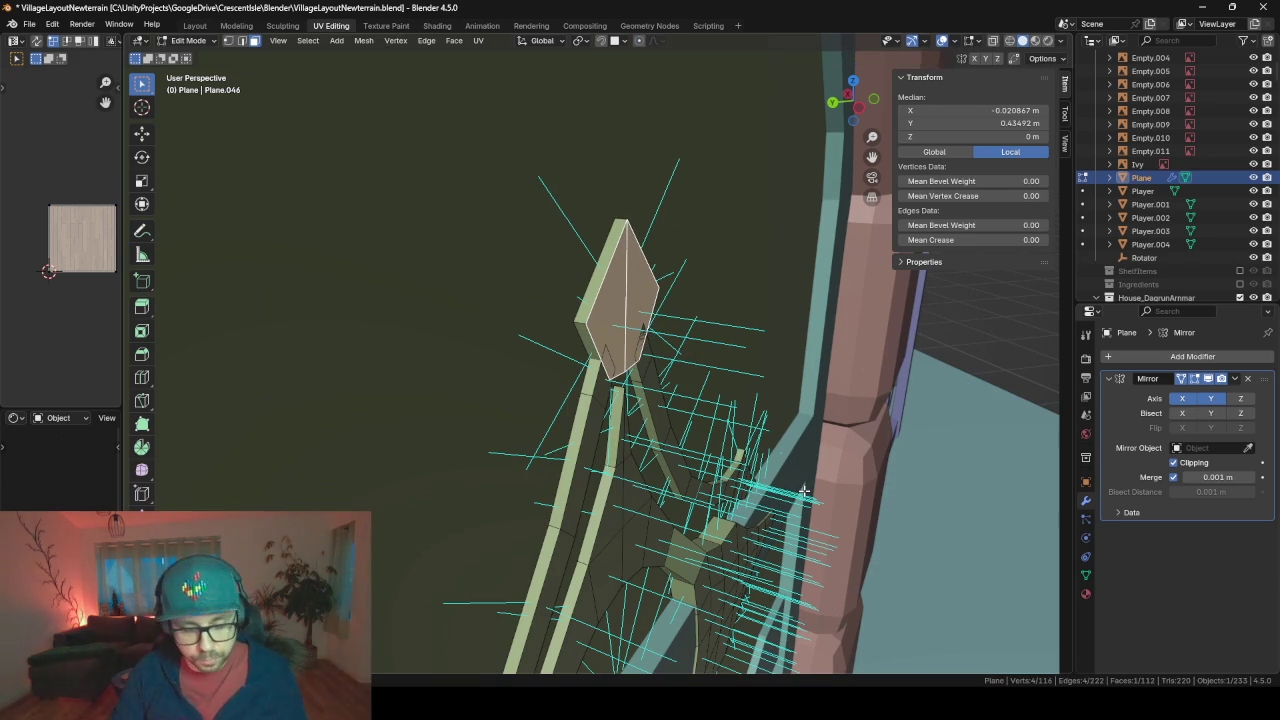
key(z)
key(z)
key(z)
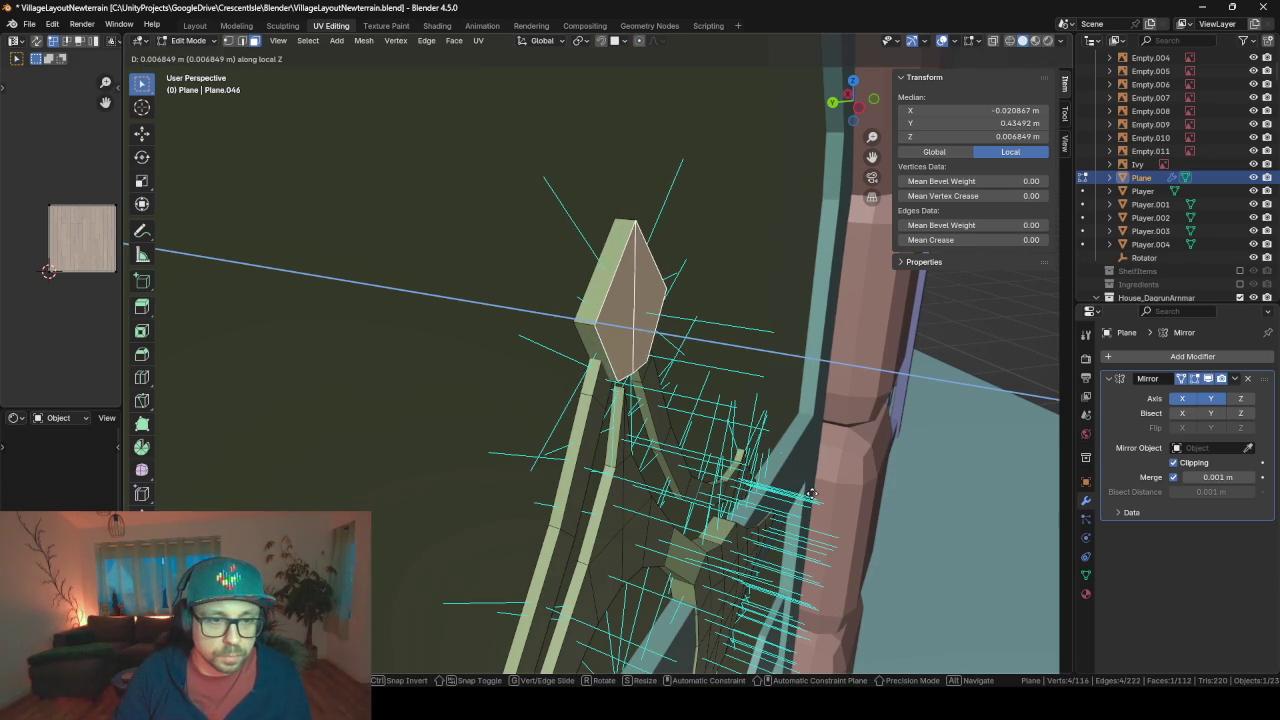
key(Return)
key(Tab)
key(KP_Decimal)
- View the arch ornament beside the fantasy door image, then re-enter Edit Mode on the ornament
scroll(745, 482, down, 3)
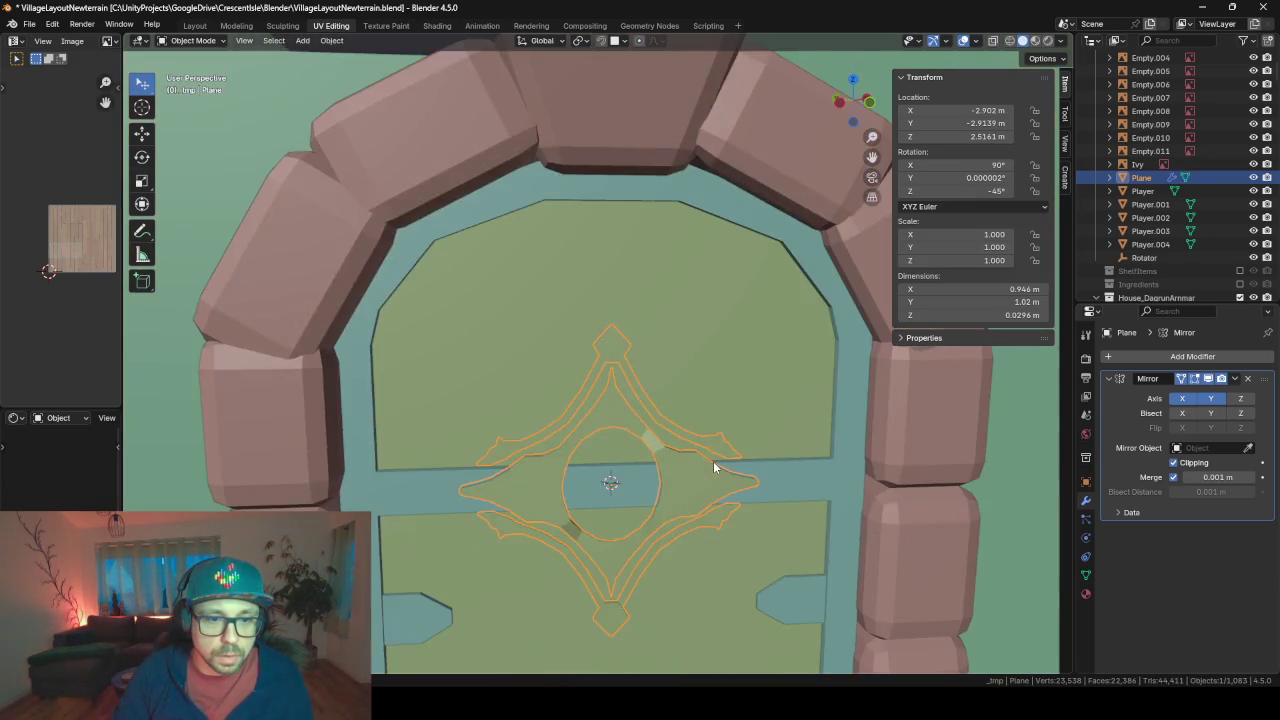
mouse_move(713, 461)
middle_down()
mouse_move(643, 462)
mouse_move(579, 436)
mouse_move(900, 499)
mouse_move(746, 478)
mouse_move(680, 400)
middle_up()
scroll(820, 488, down, 4)
scroll(636, 360, up, 3)
scroll(517, 491, up, 4)
scroll(517, 491, down, 3)
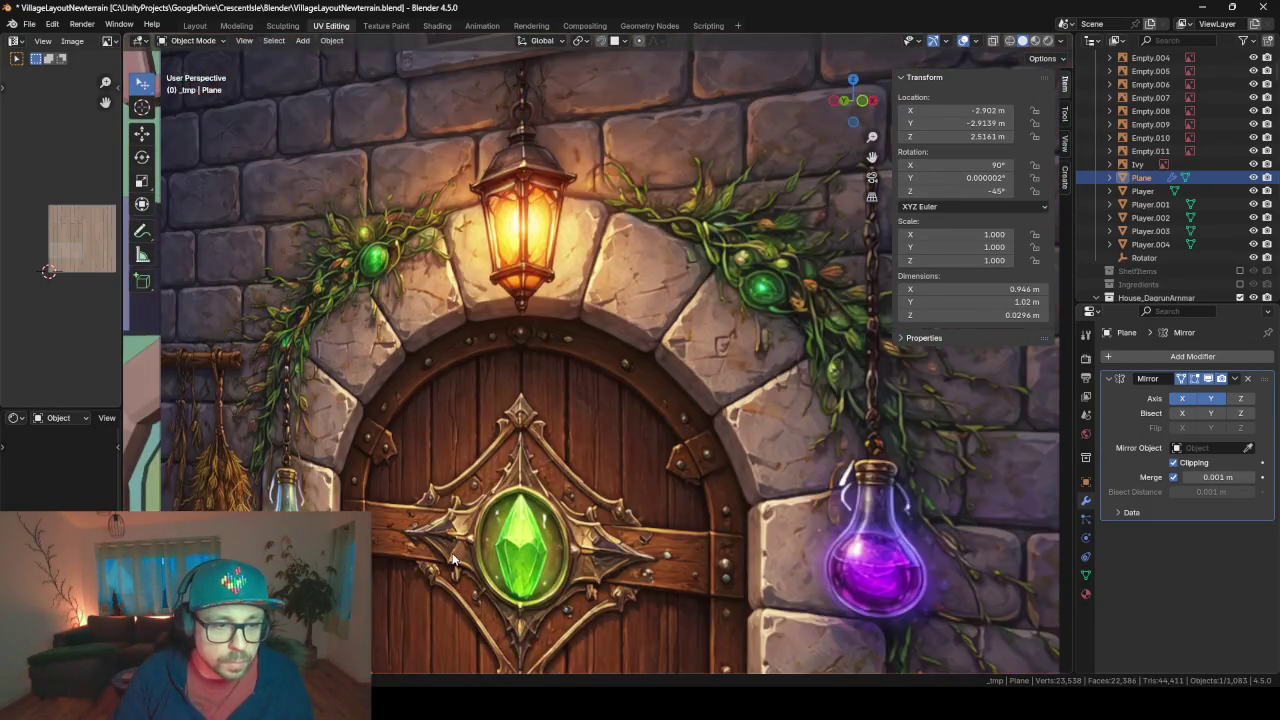
scroll(516, 521, up, 2)
scroll(516, 521, up, 1)
middle_drag(516, 521, 477, 480)
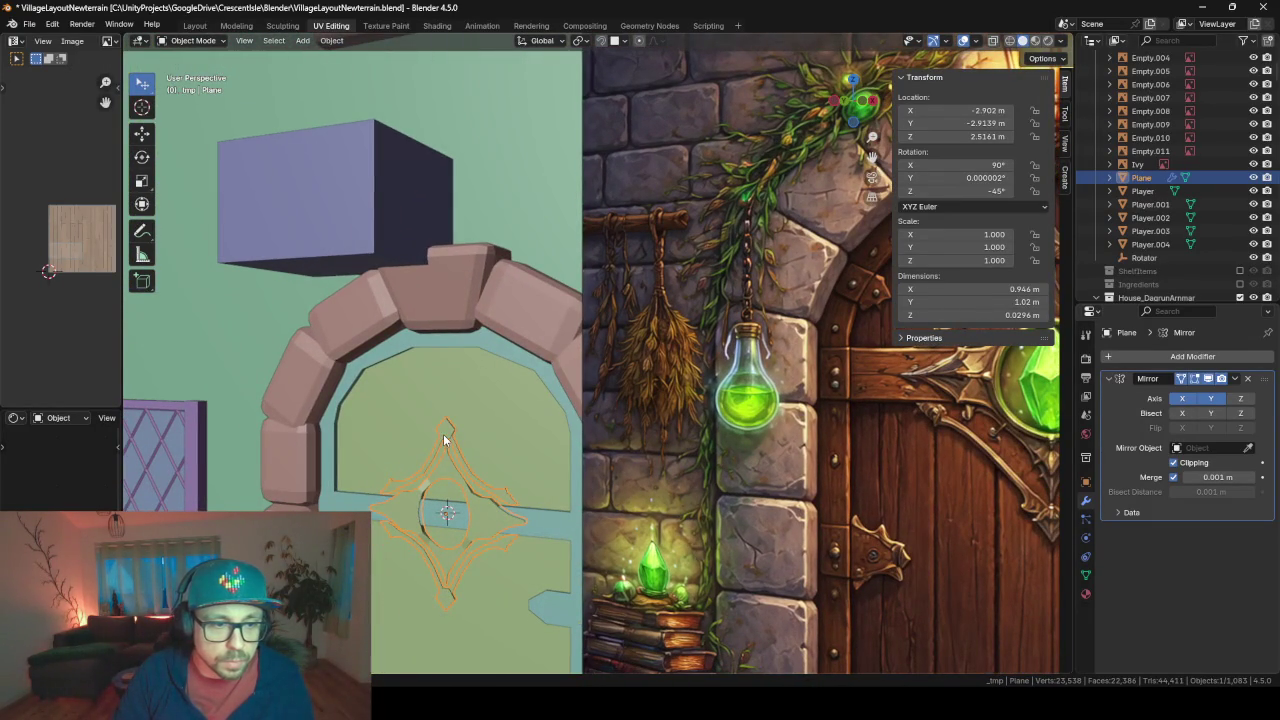
key(Tab)
- Inset the ornament's pentagon tip face
key(KP_Decimal)
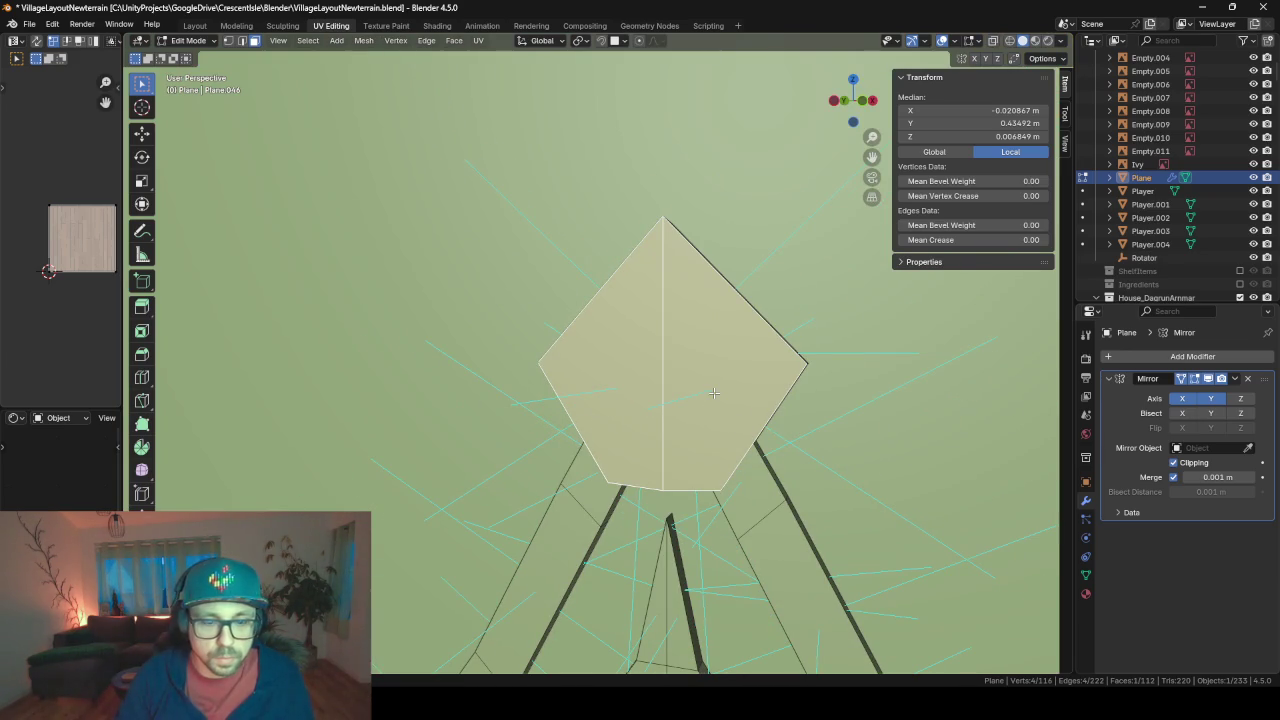
key(i)
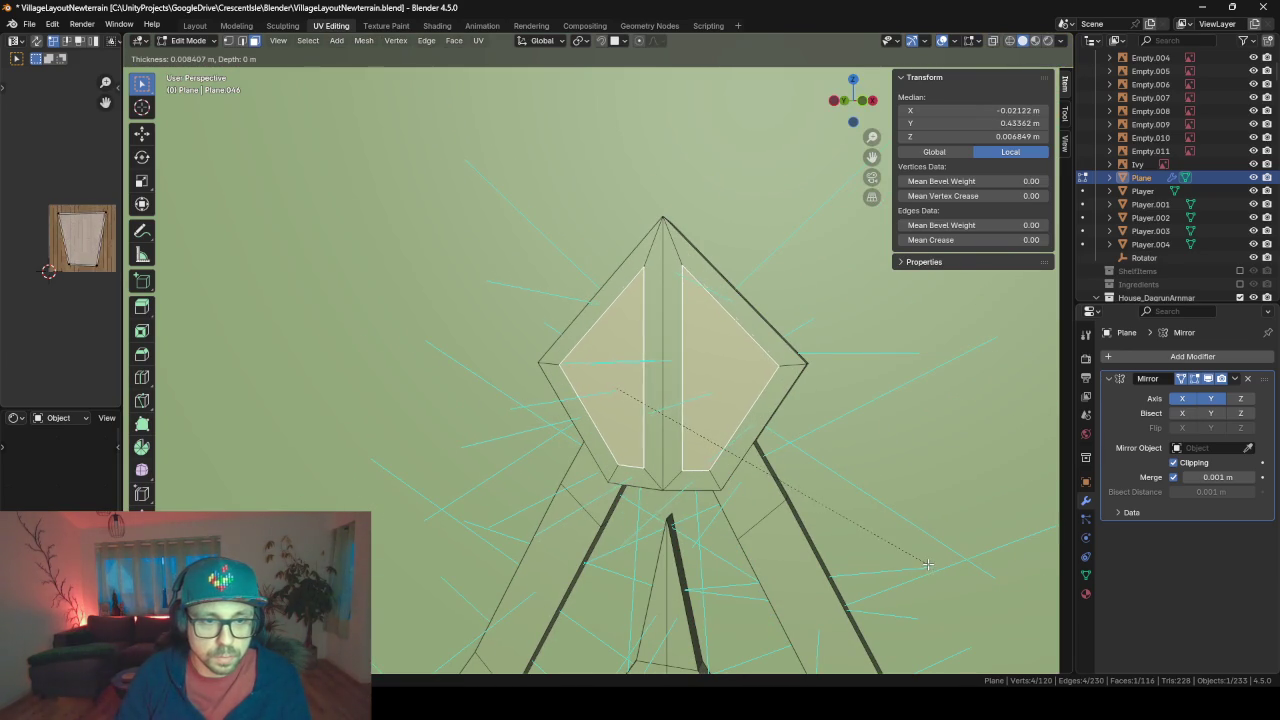
key(Escape)
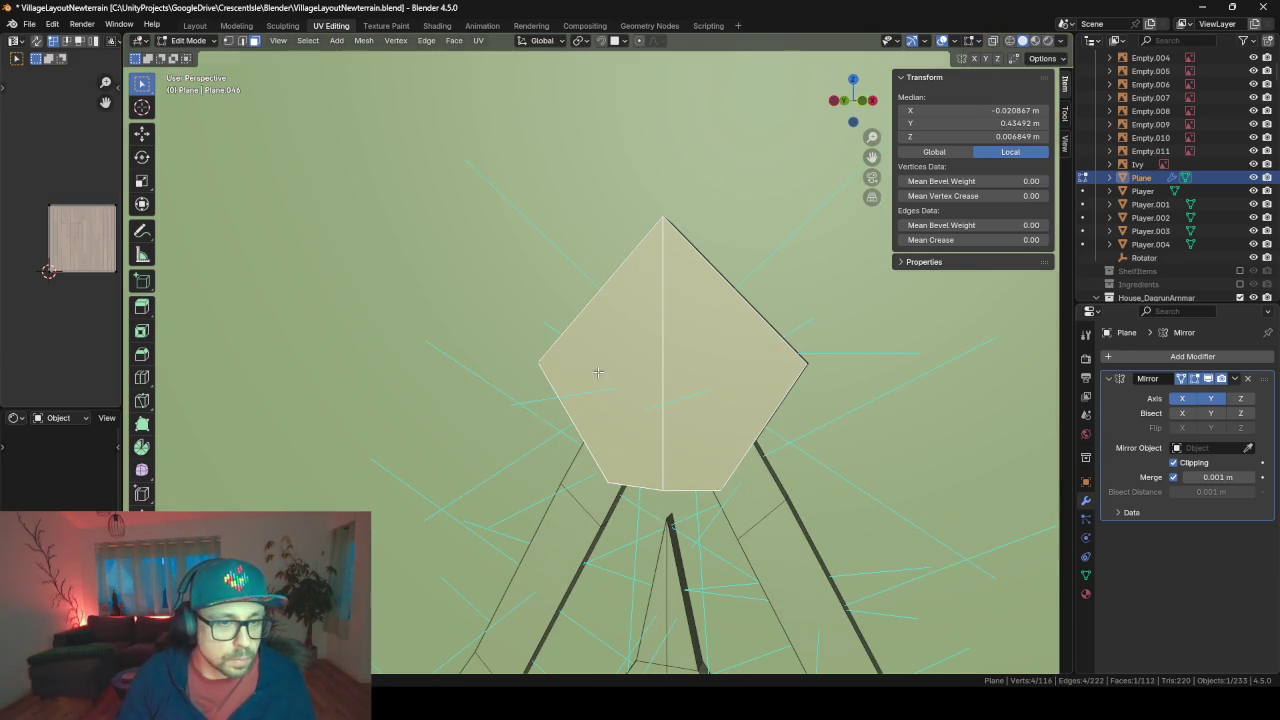
middle_drag(598, 372, 651, 393)
key(i)
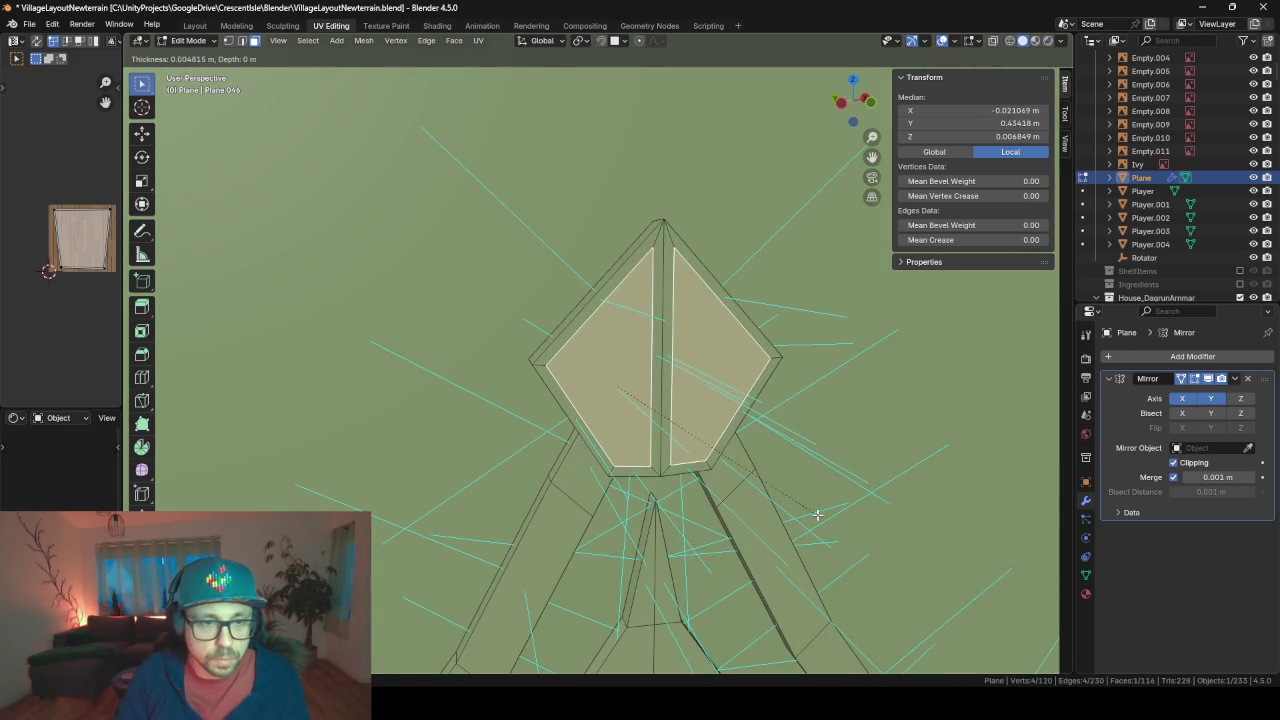
click(815, 513)
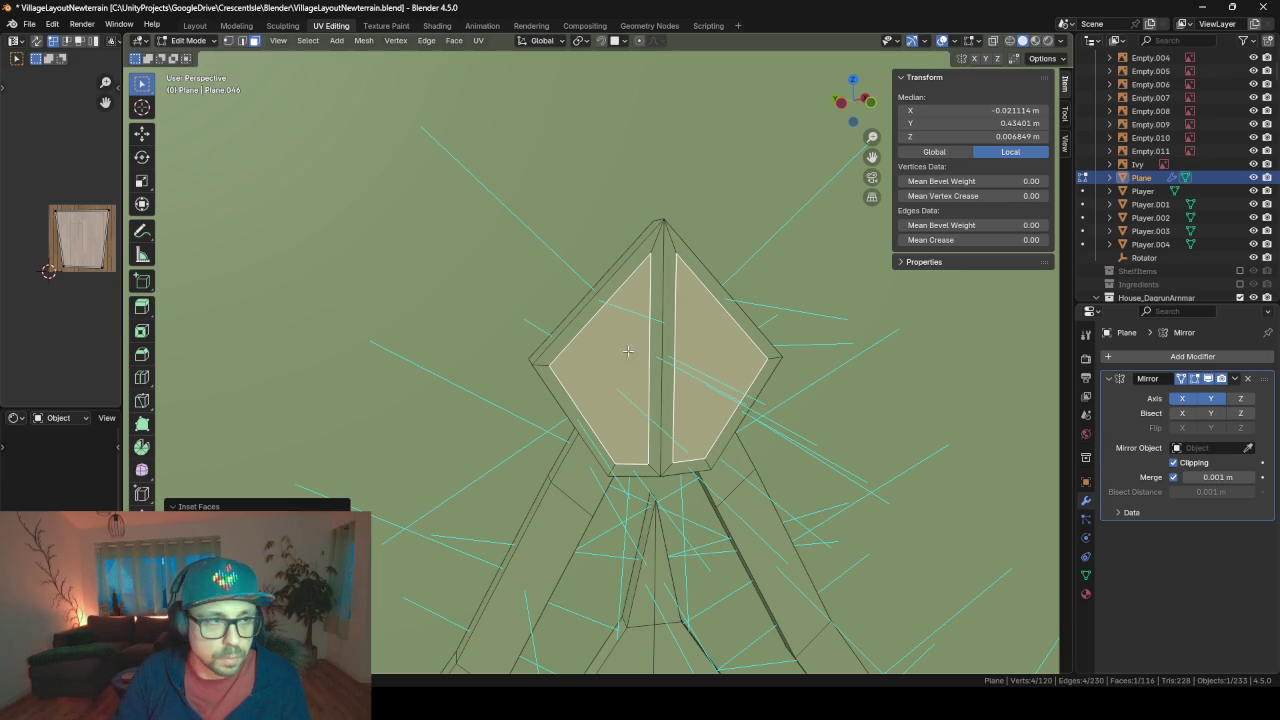
- Slide the inner seam edge along X onto the mirror centre and merge vertices by distance
click(243, 42)
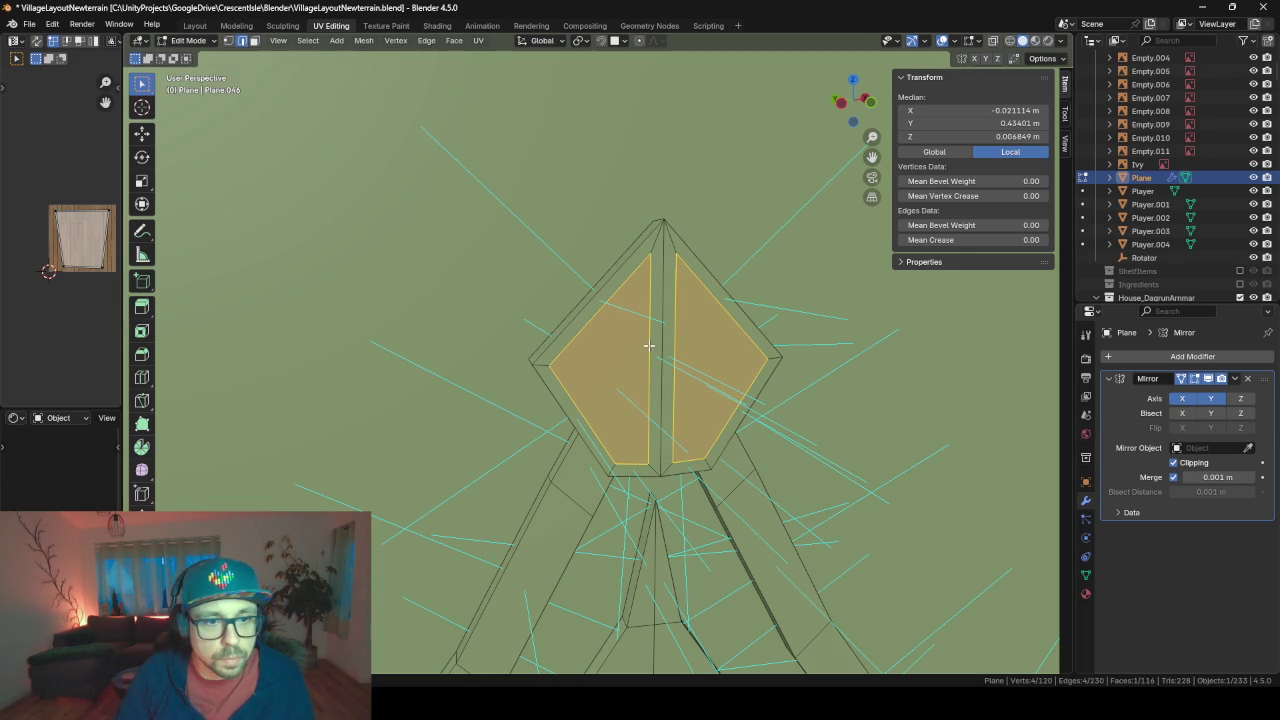
click(673, 471)
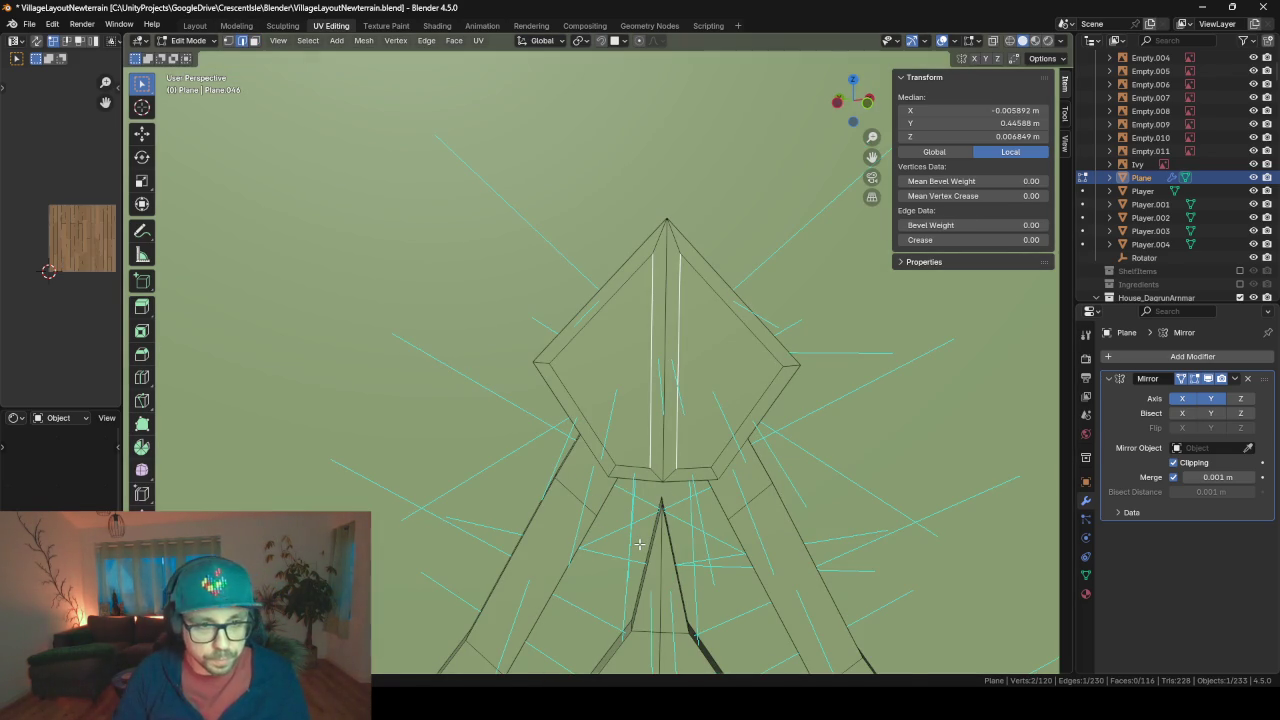
key(g)
key(x)
key(x)
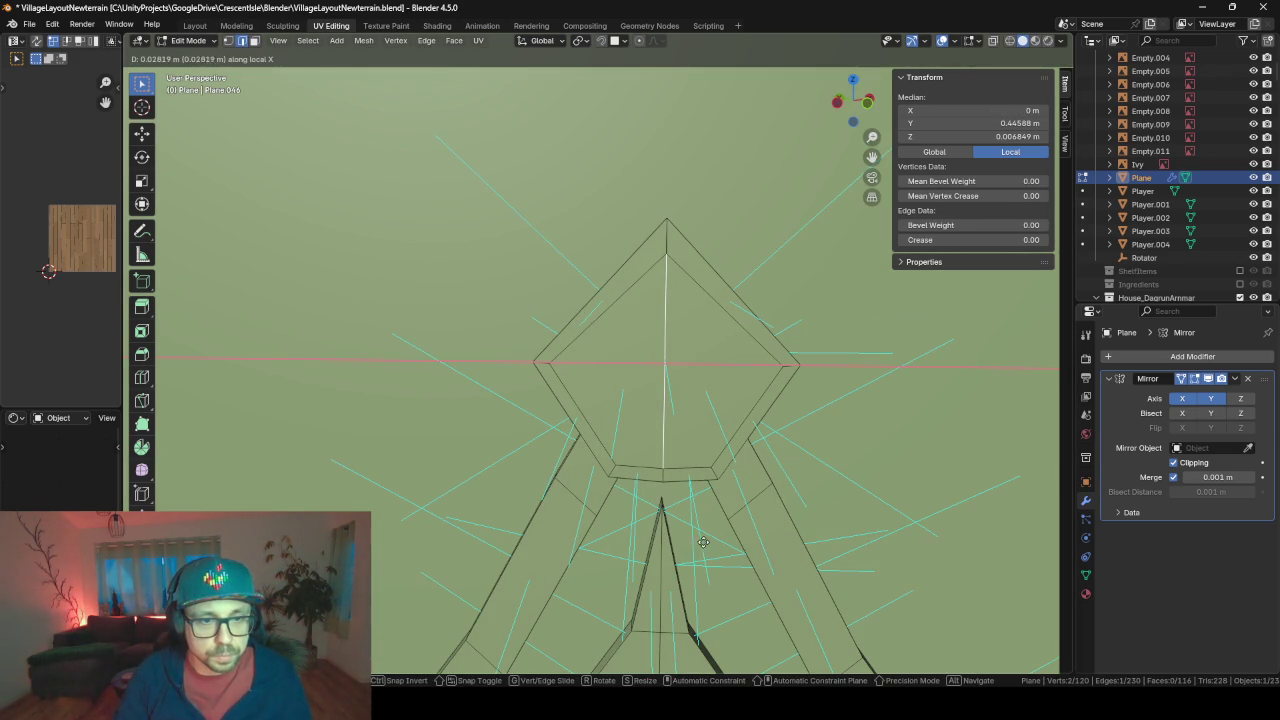
click(601, 323)
key(a)
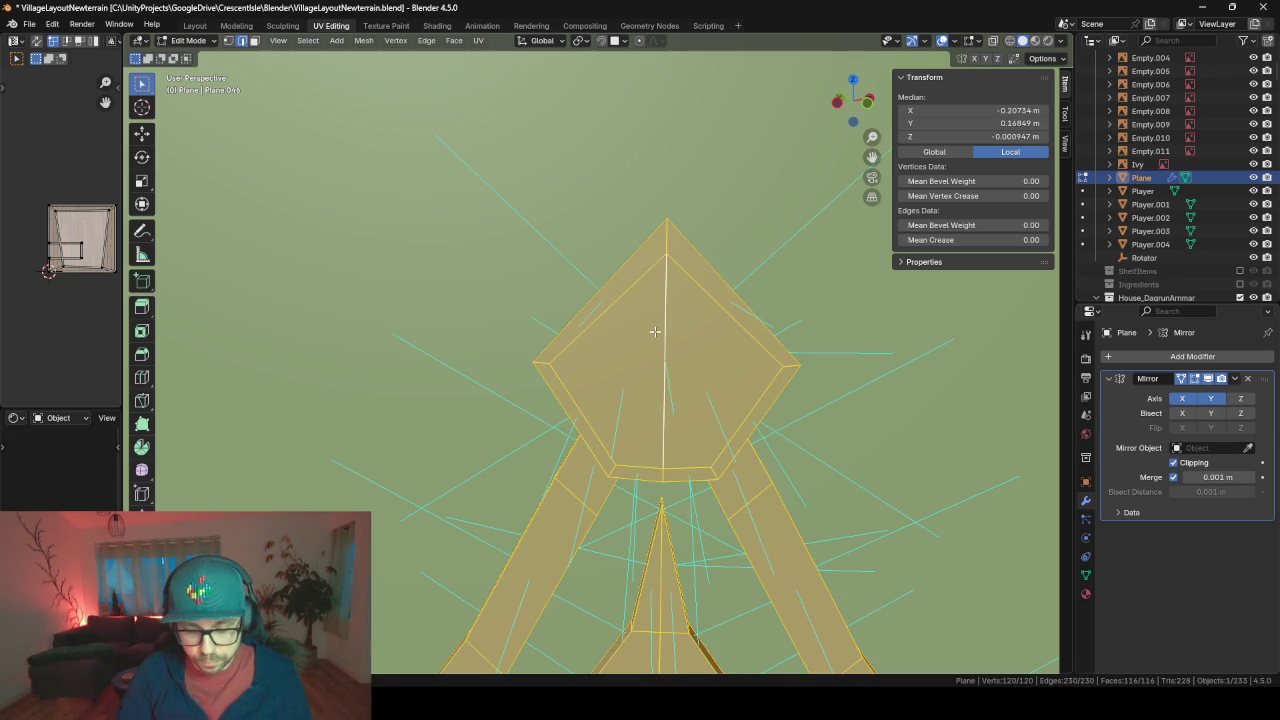
key(m)
click(655, 331)
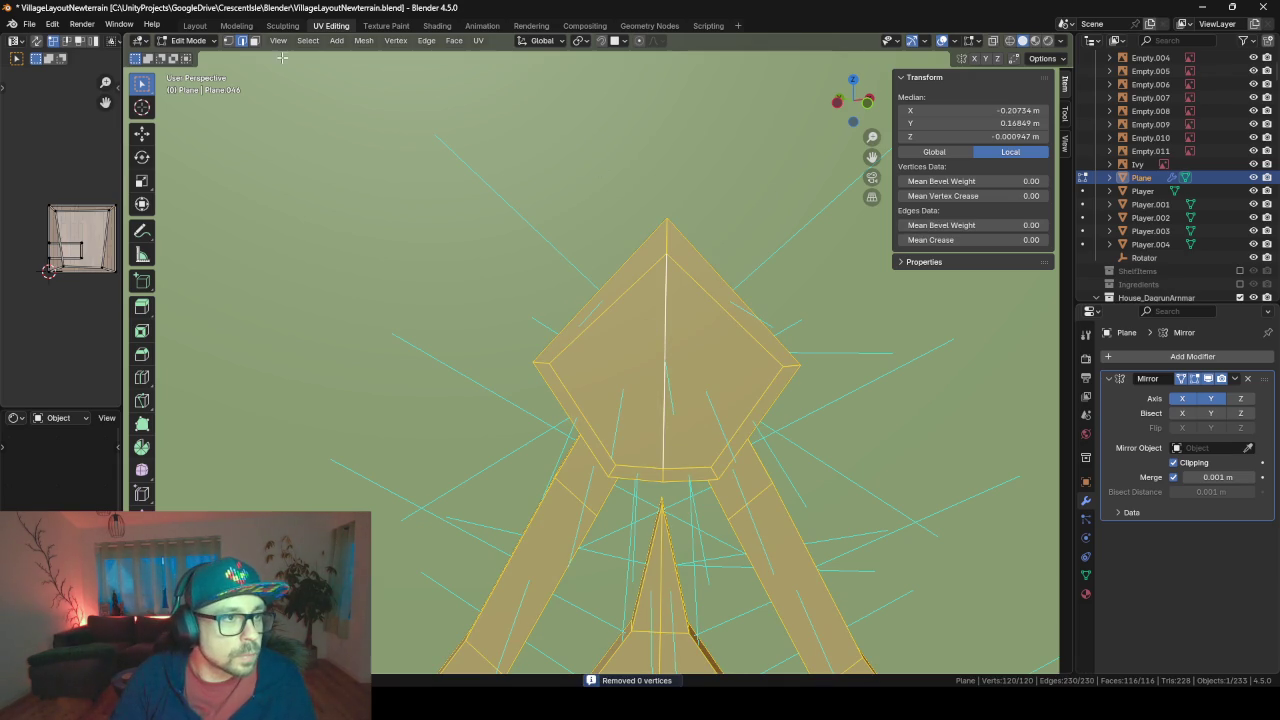
- Extrude the inner pentagon face inward along its normal
click(254, 42)
middle_drag(655, 372, 740, 408)
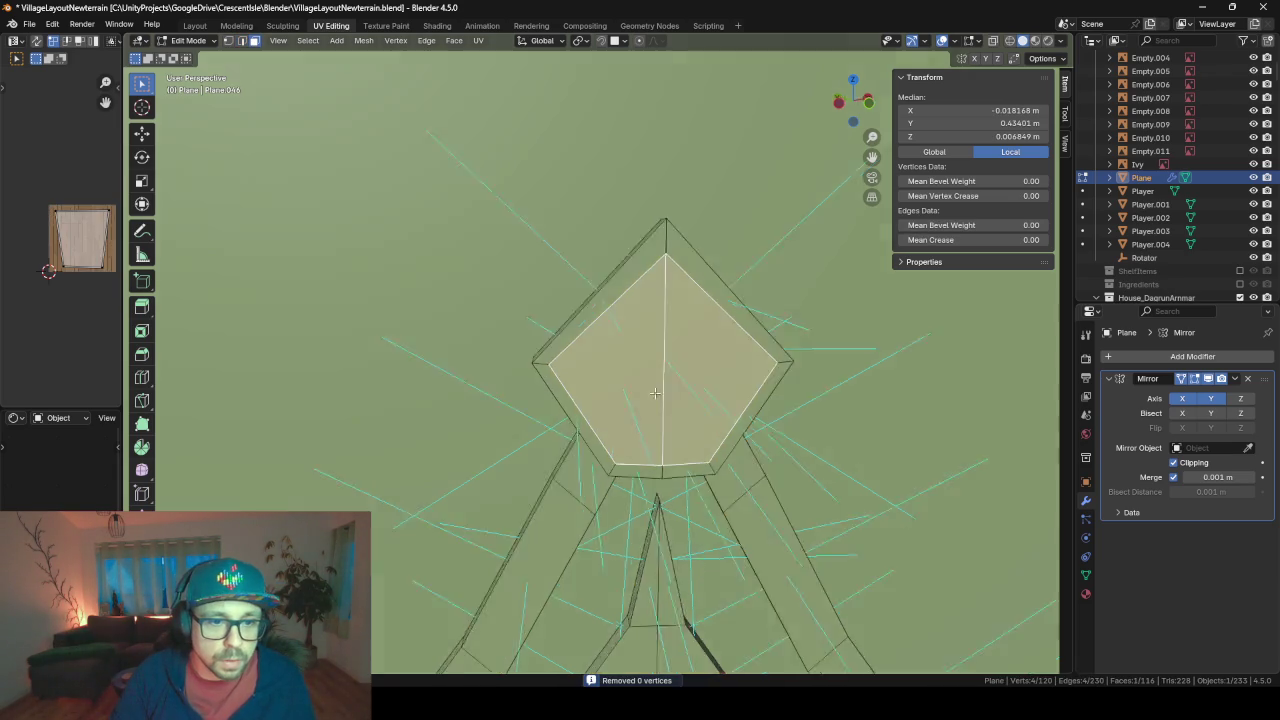
key(e)
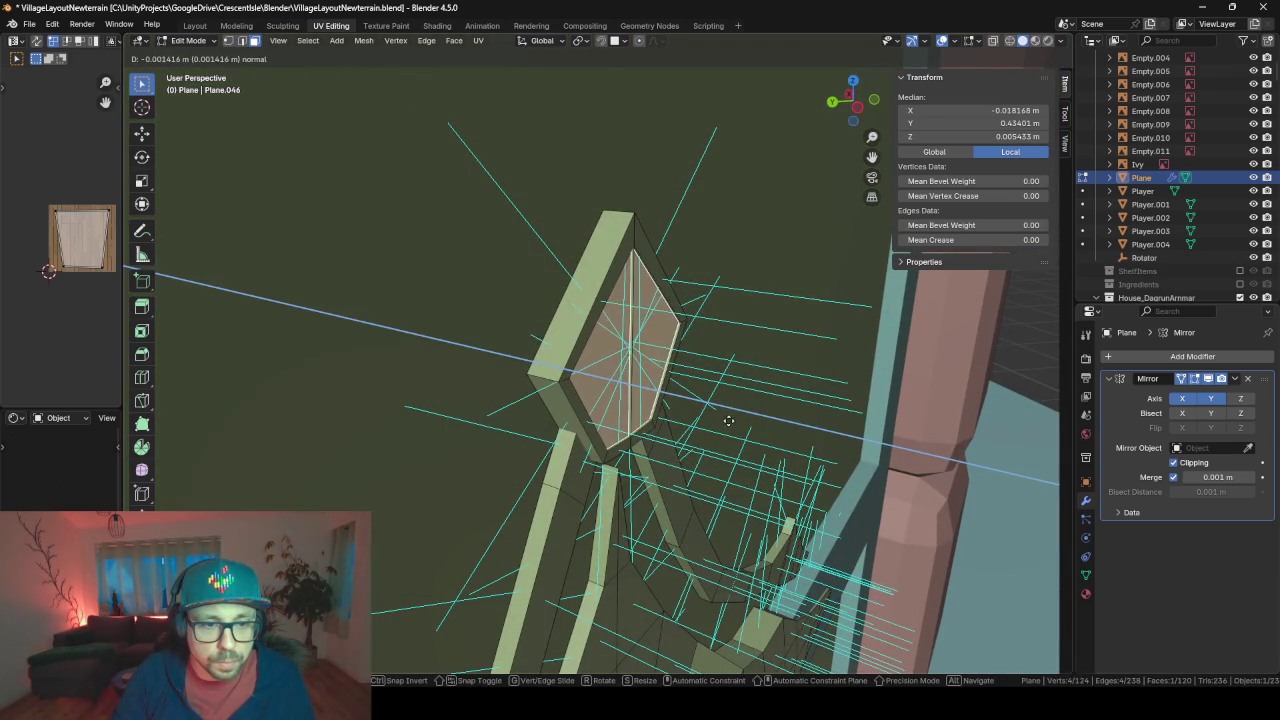
click(716, 414)
- Delete the inner pentagon faces to leave a hollow tip frame
click(637, 355)
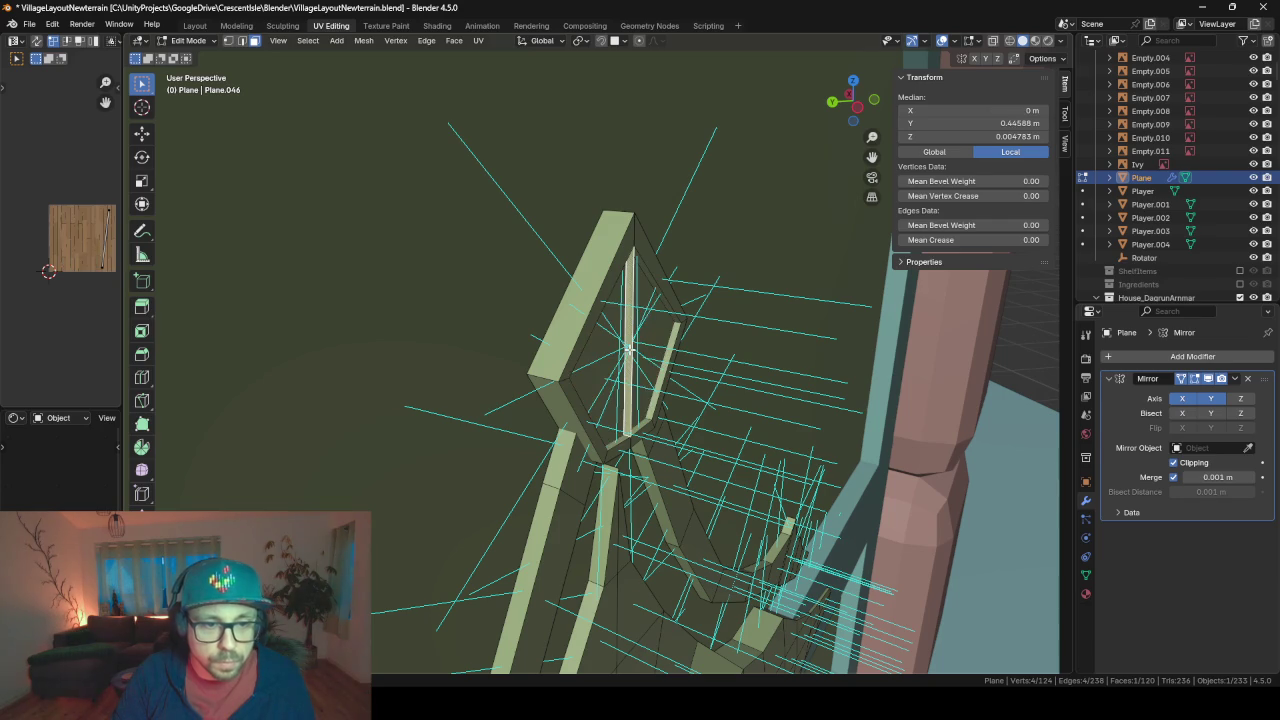
key(x)
click(629, 348)
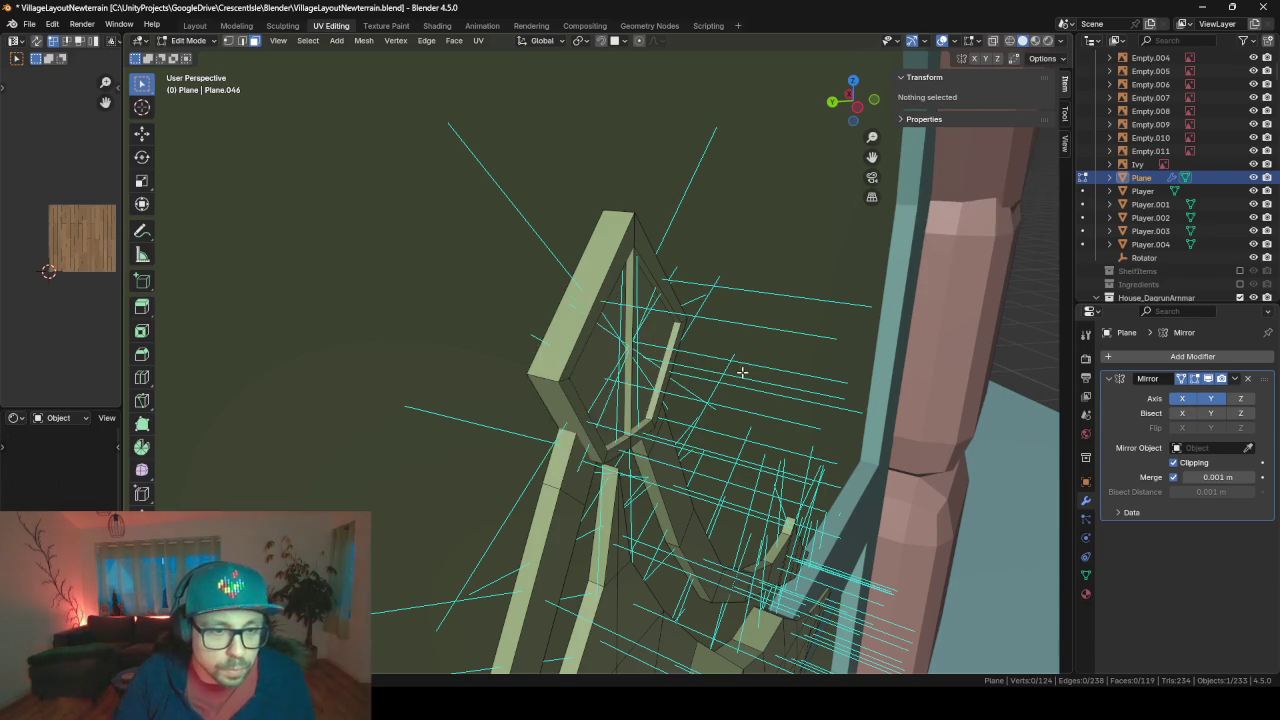
scroll(640, 345, up, 4)
middle_drag(640, 345, 649, 341)
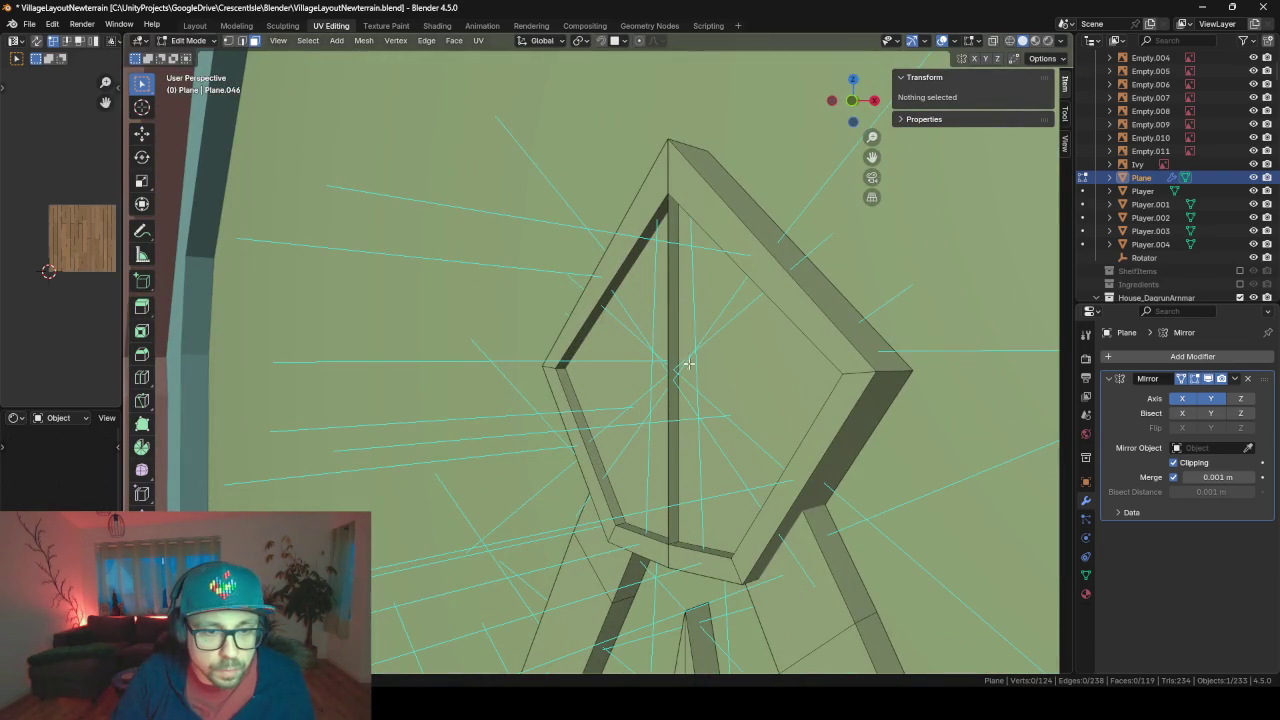
- Delete the leftover centre strip face inside the pentagon frame
click(670, 364)
key(x)
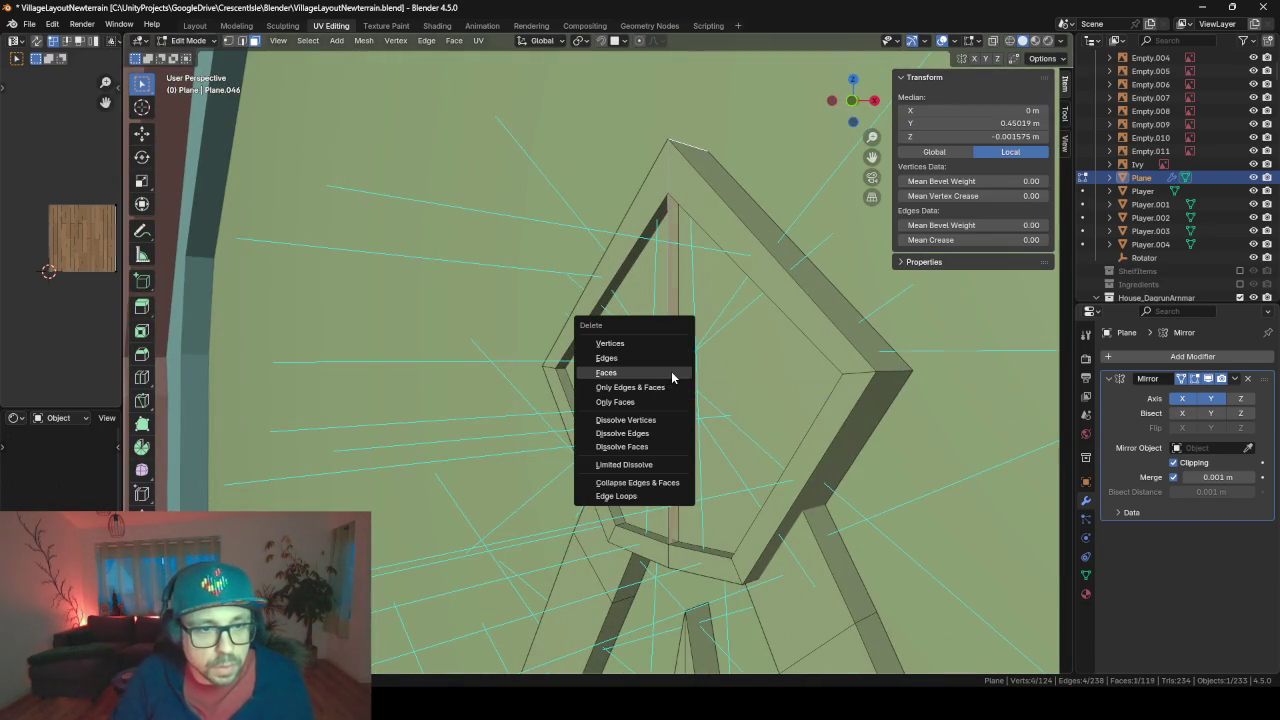
click(592, 371)
middle_drag(640, 362, 775, 365)
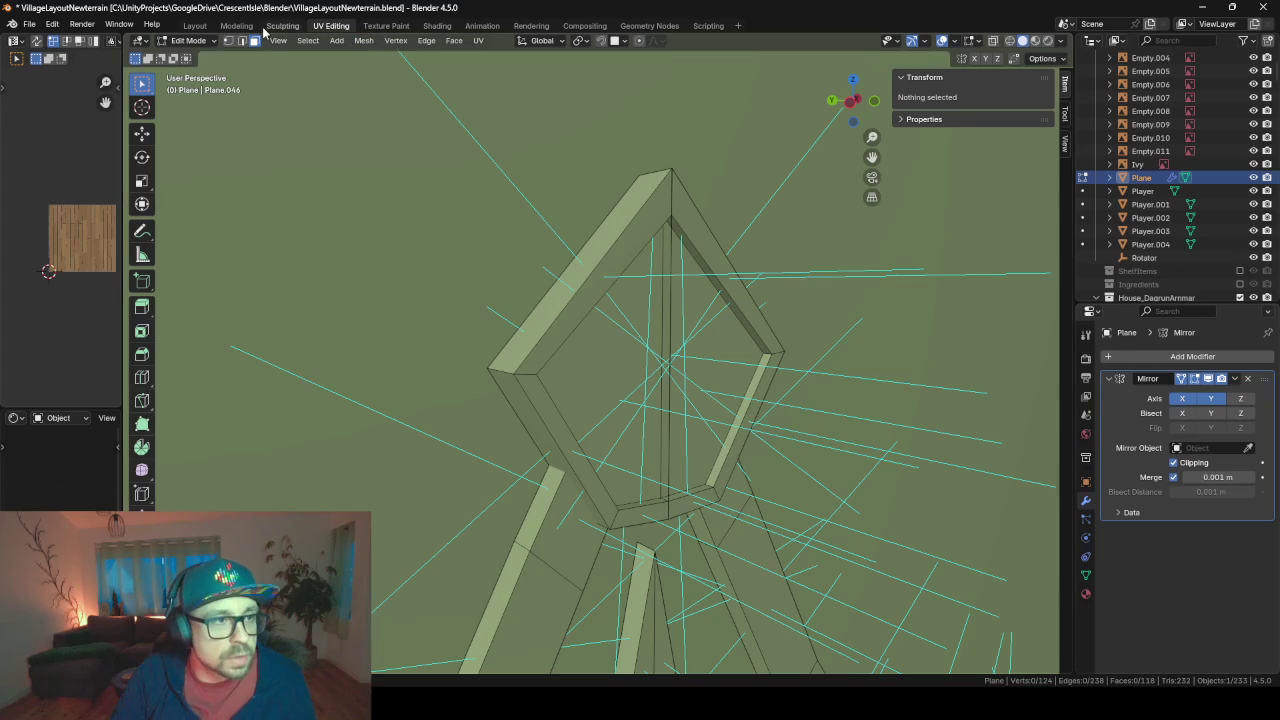
- Delete the two stray central vertical edges crossing the opening
click(671, 290)
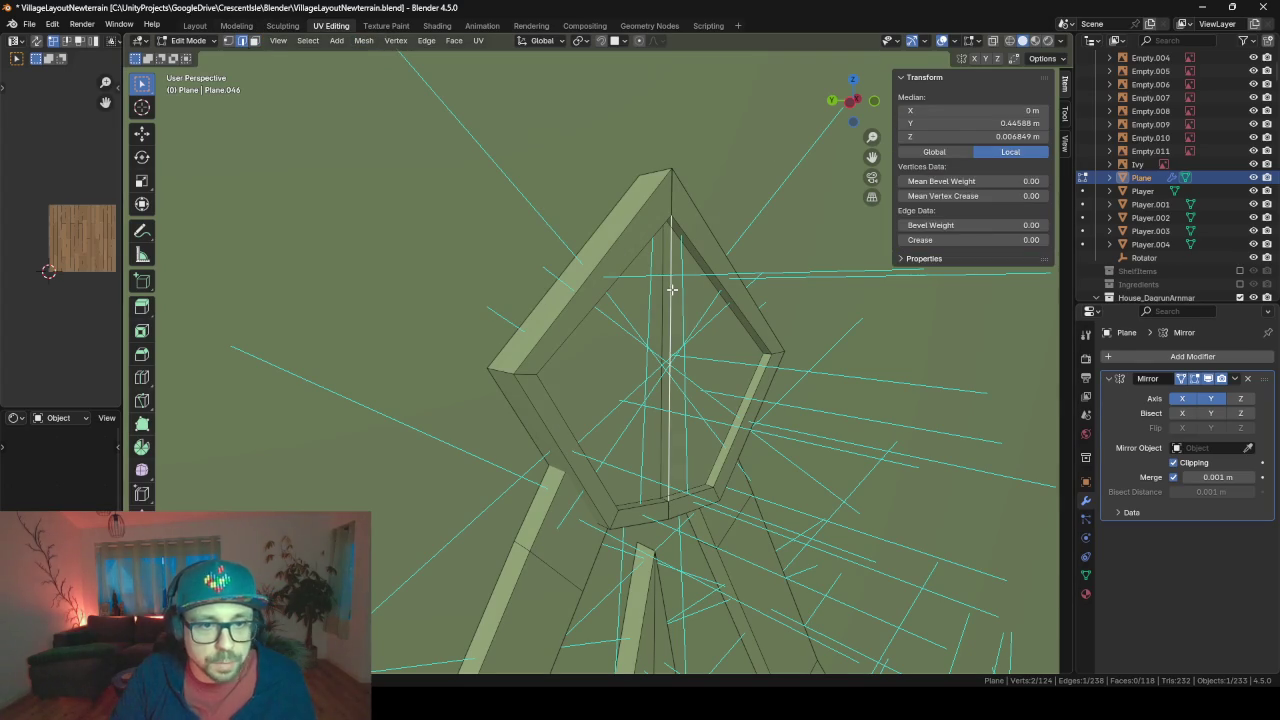
key(x)
click(658, 276)
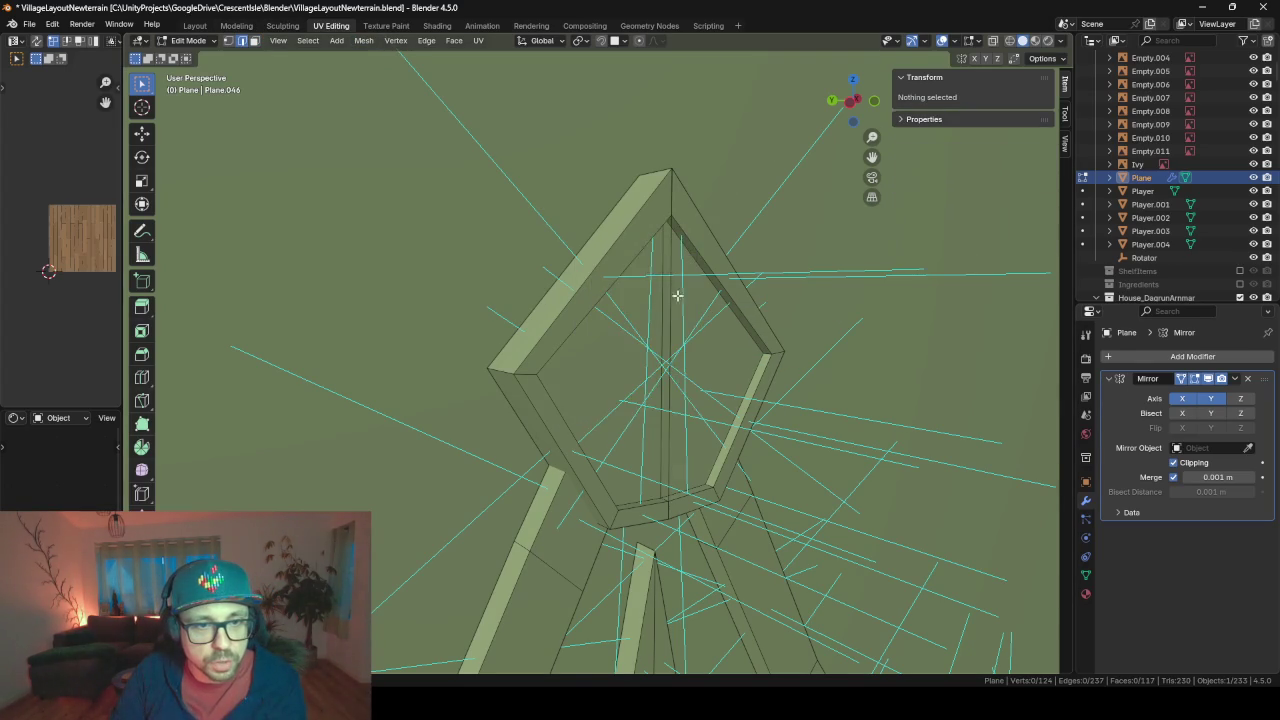
scroll(678, 305, up, 2)
click(698, 326)
key(x)
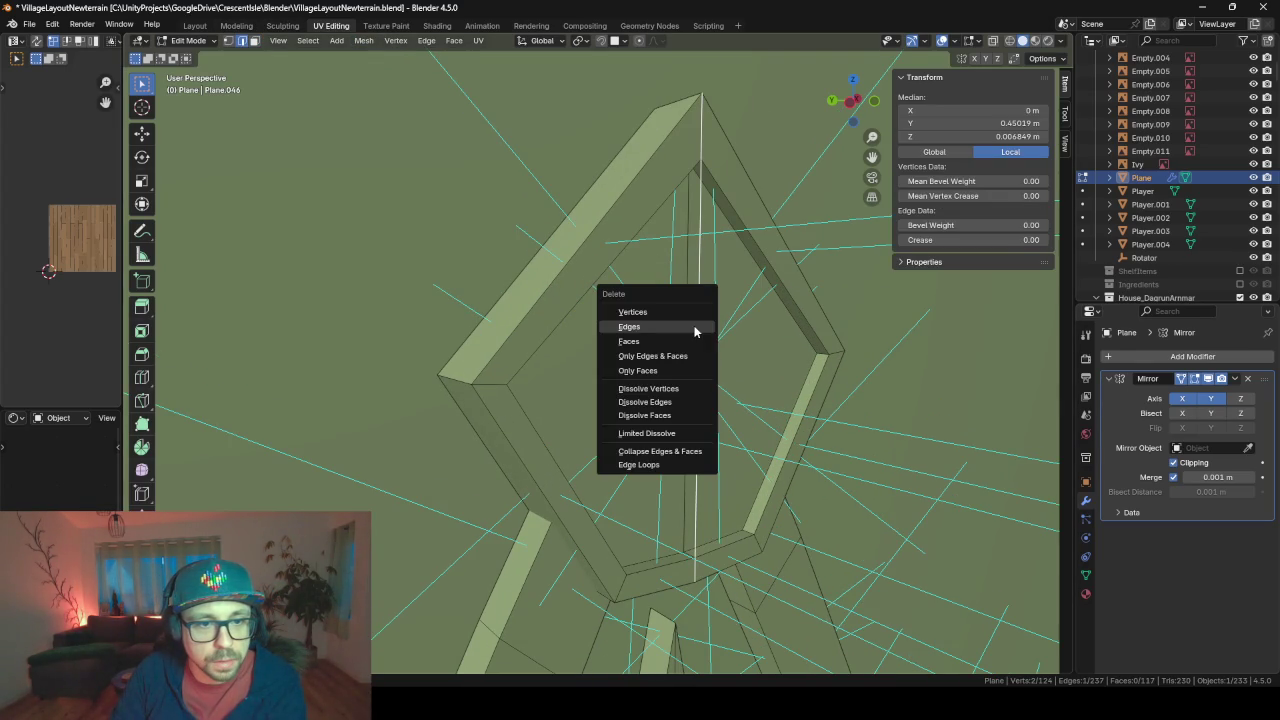
click(706, 330)
middle_drag(710, 337, 748, 340)
- Select the frame's top edge and tilt the view to inspect the cleaned frame
click(734, 114)
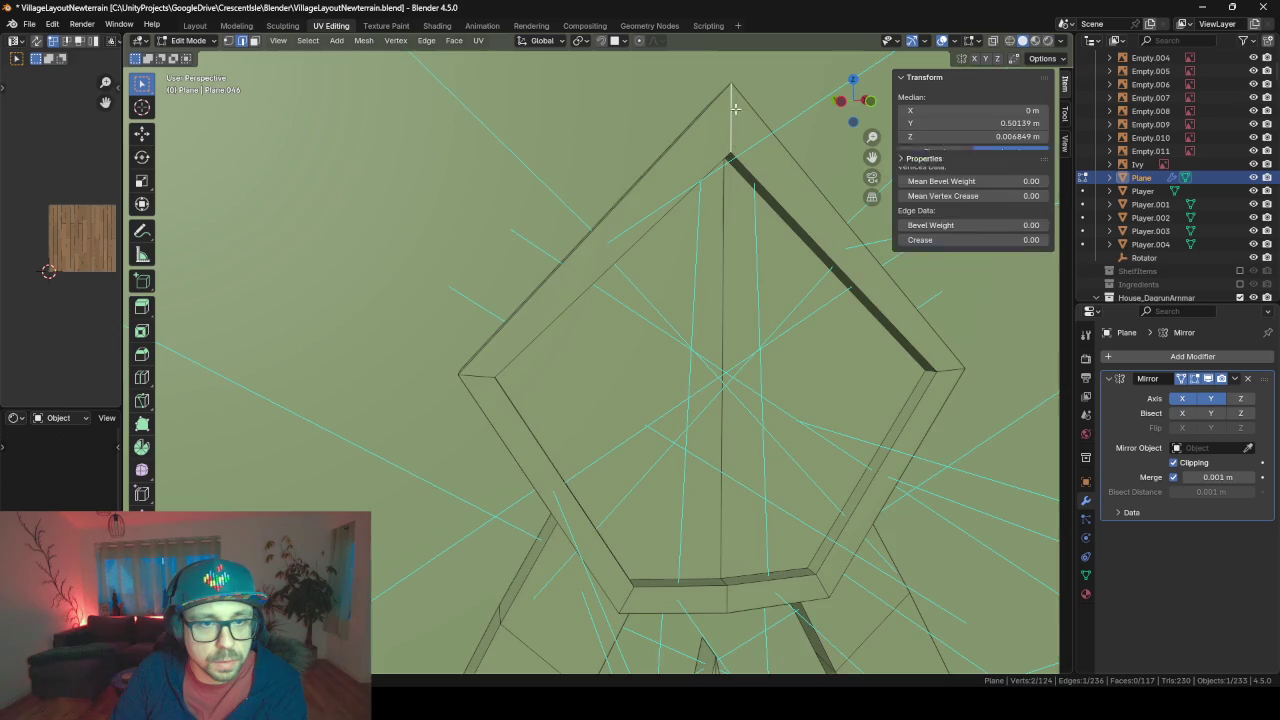
scroll(720, 140, up, 2)
scroll(727, 195, down, 3)
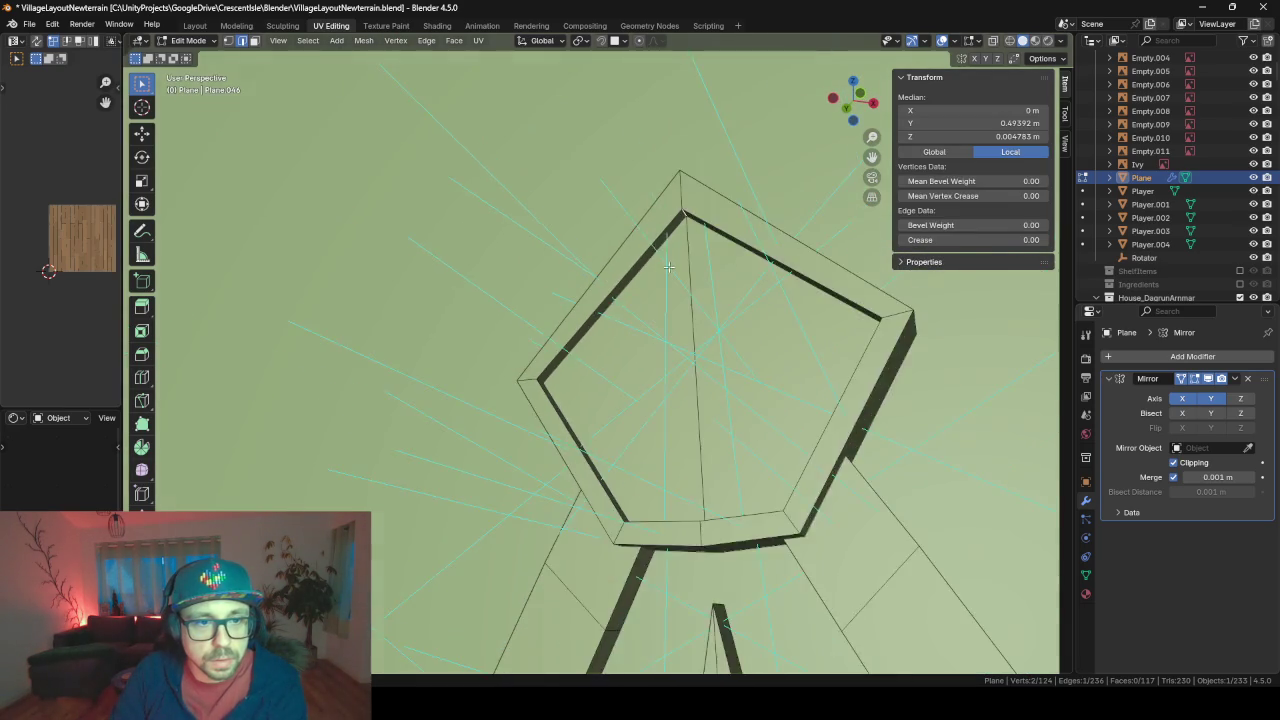
mouse_move(670, 268)
middle_down()
mouse_move(789, 300)
mouse_move(709, 341)
mouse_move(737, 337)
mouse_move(711, 281)
mouse_move(760, 278)
middle_up()
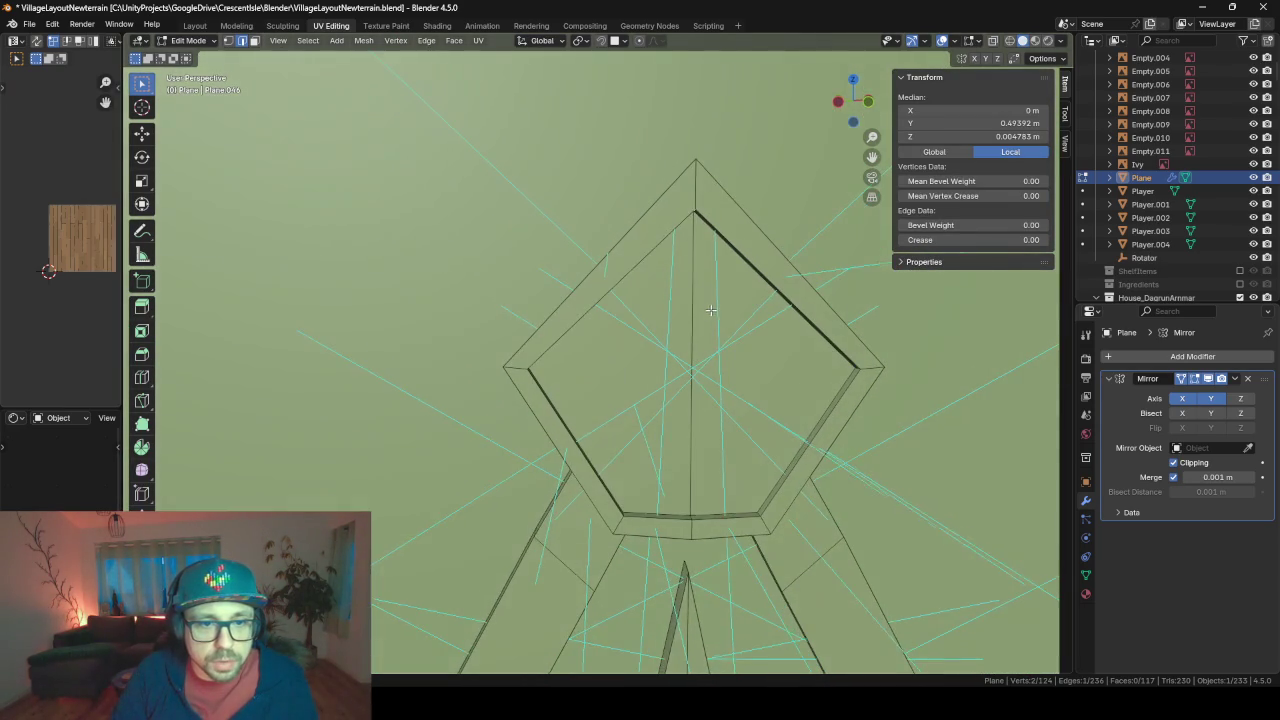
- Reduce the overlay Normals Size to about 0.01, then view the finished ornament in Object Mode
click(980, 42)
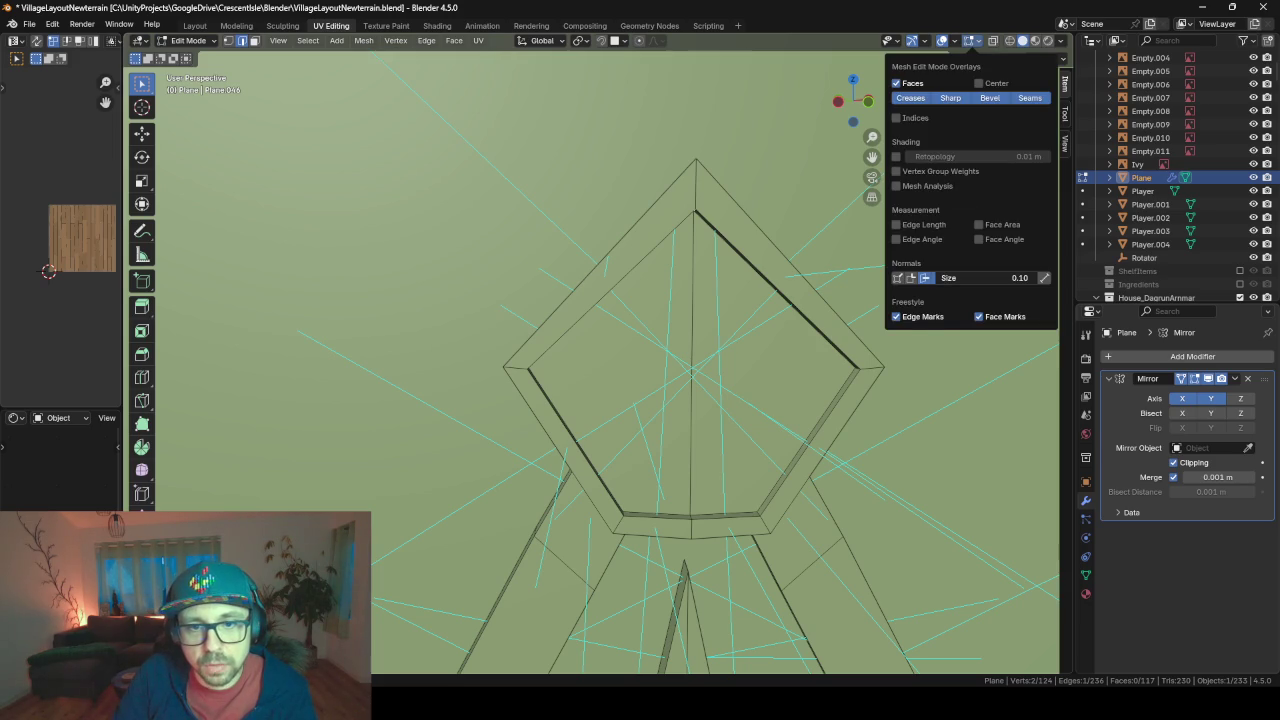
drag(990, 278, 945, 278)
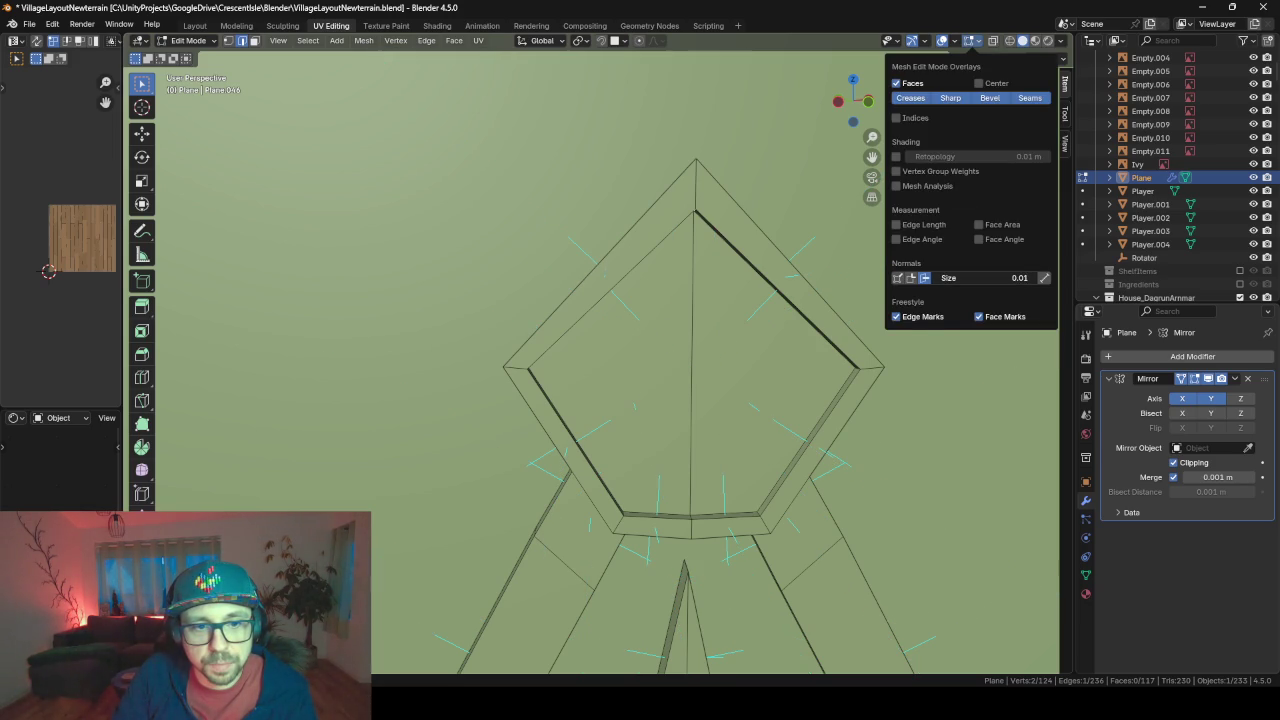
mouse_move(640, 340)
middle_down()
mouse_move(663, 343)
mouse_move(692, 320)
mouse_move(598, 260)
middle_up()
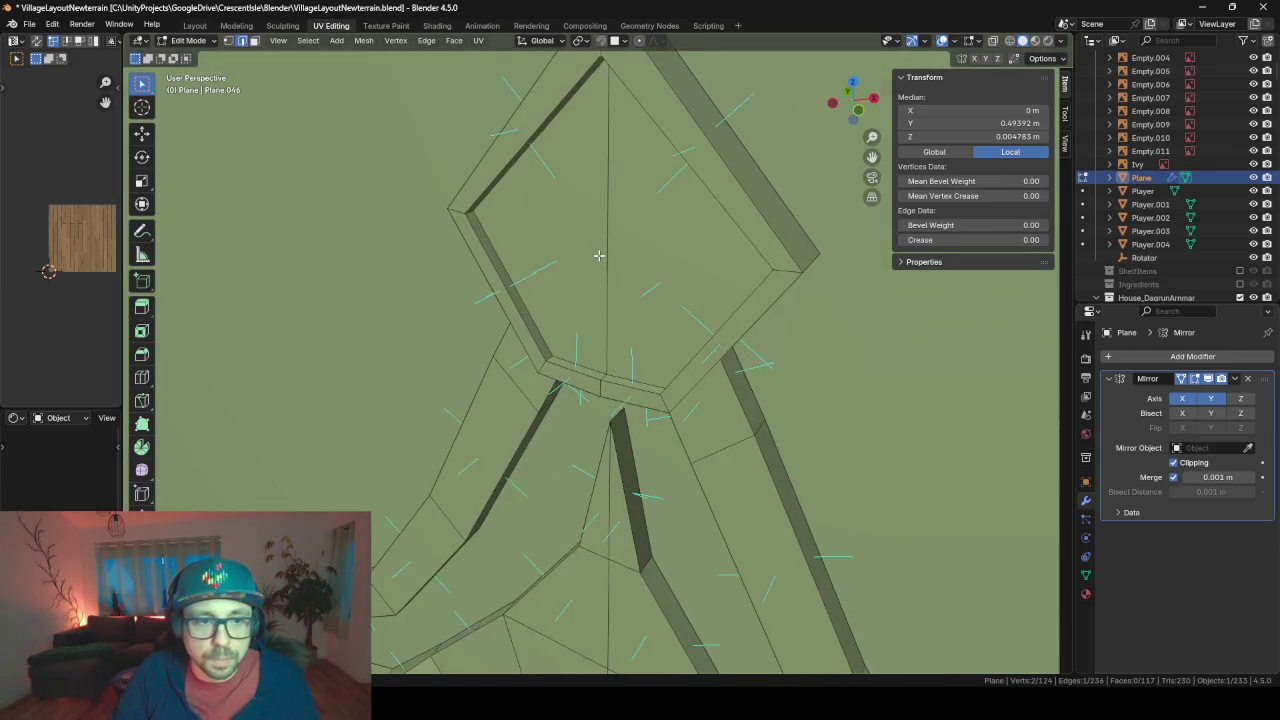
key(Tab)
scroll(600, 290, down, 4)
mouse_move(602, 326)
middle_down()
mouse_move(654, 358)
mouse_move(557, 438)
mouse_move(594, 405)
middle_up()
- Orbit and zoom around the doorway to compare the star ornament with the reference image
scroll(601, 396, down, 7)
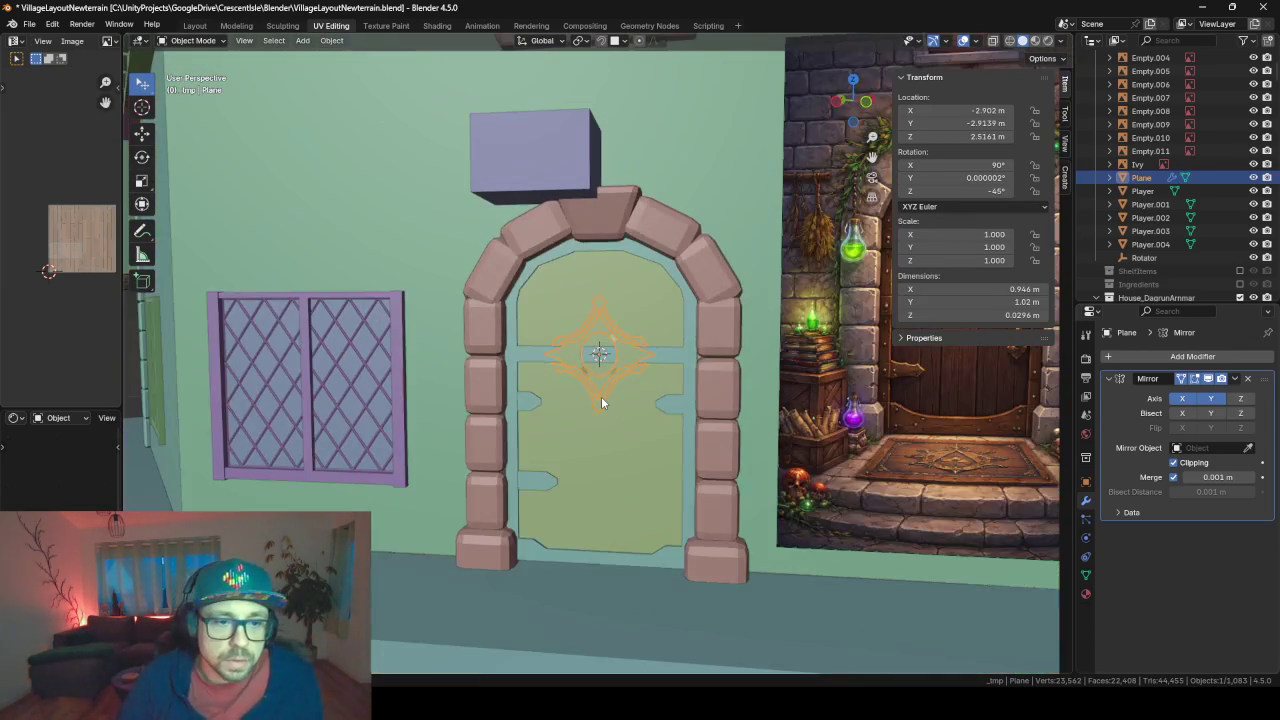
scroll(601, 396, up, 1)
mouse_move(601, 396)
middle_down()
mouse_move(694, 395)
mouse_move(612, 390)
middle_up()
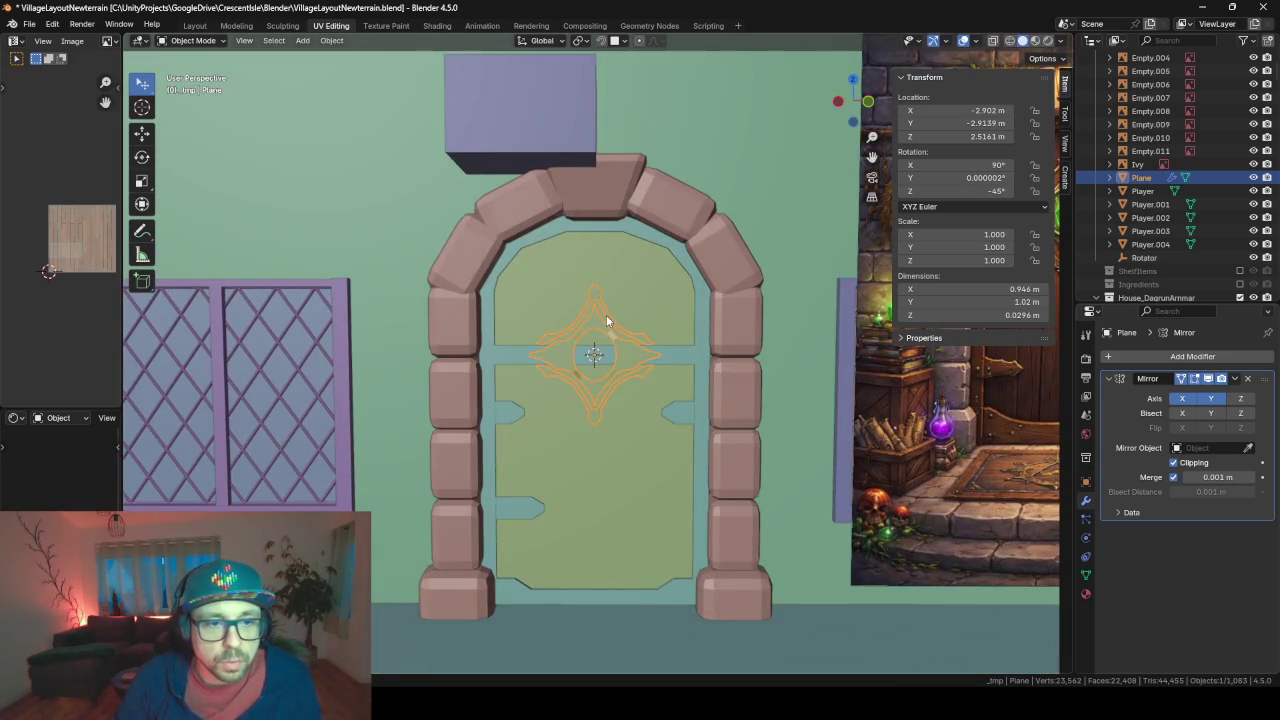
scroll(606, 315, up, 4)
scroll(606, 315, up, 3)
middle_drag(606, 315, 730, 149)
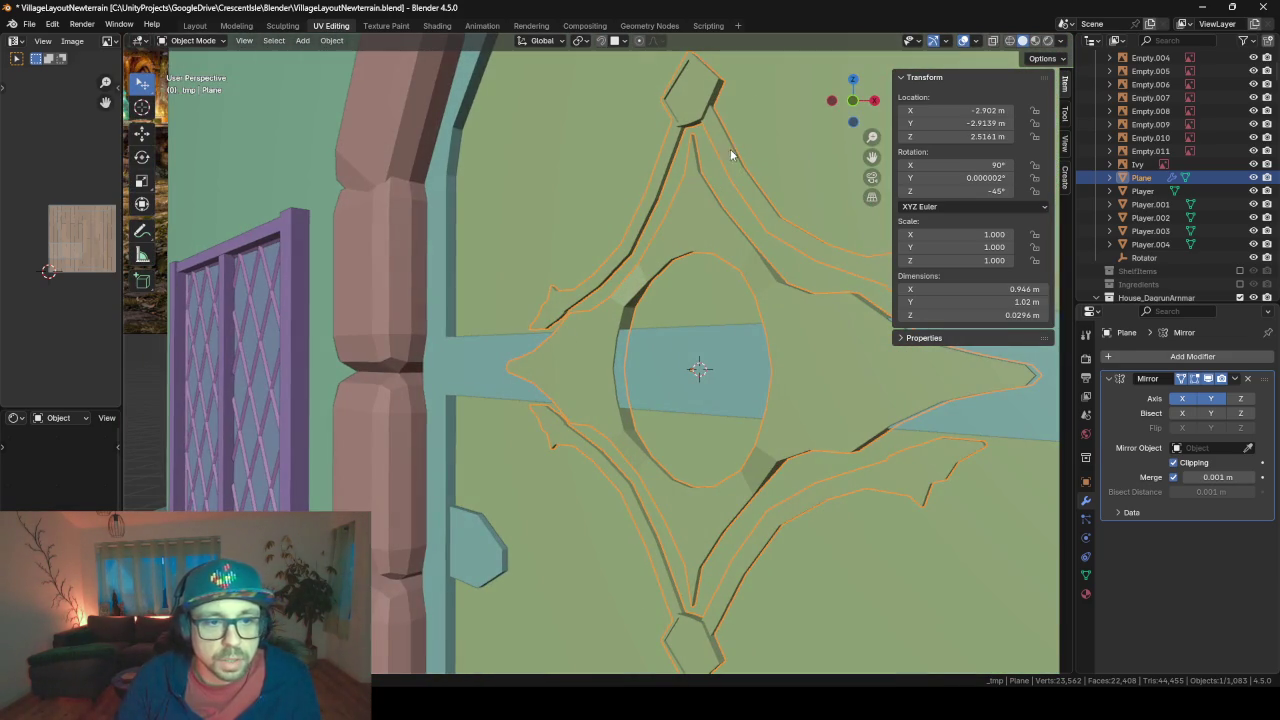
scroll(522, 400, down, 2)
- View the ornament from the side and front, then enter Edit Mode on its mesh
middle_drag(525, 372, 743, 382)
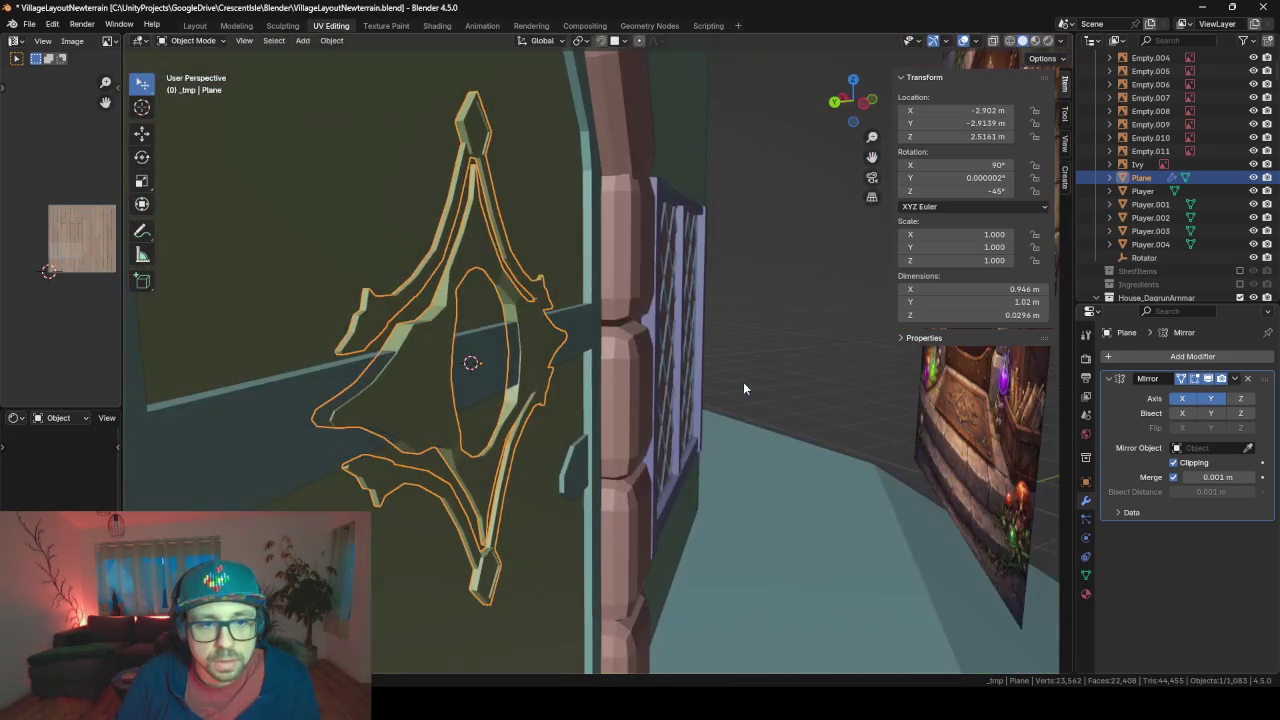
mouse_move(735, 461)
middle_down()
mouse_move(800, 466)
mouse_move(657, 420)
middle_up()
scroll(742, 431, down, 3)
scroll(742, 431, down, 4)
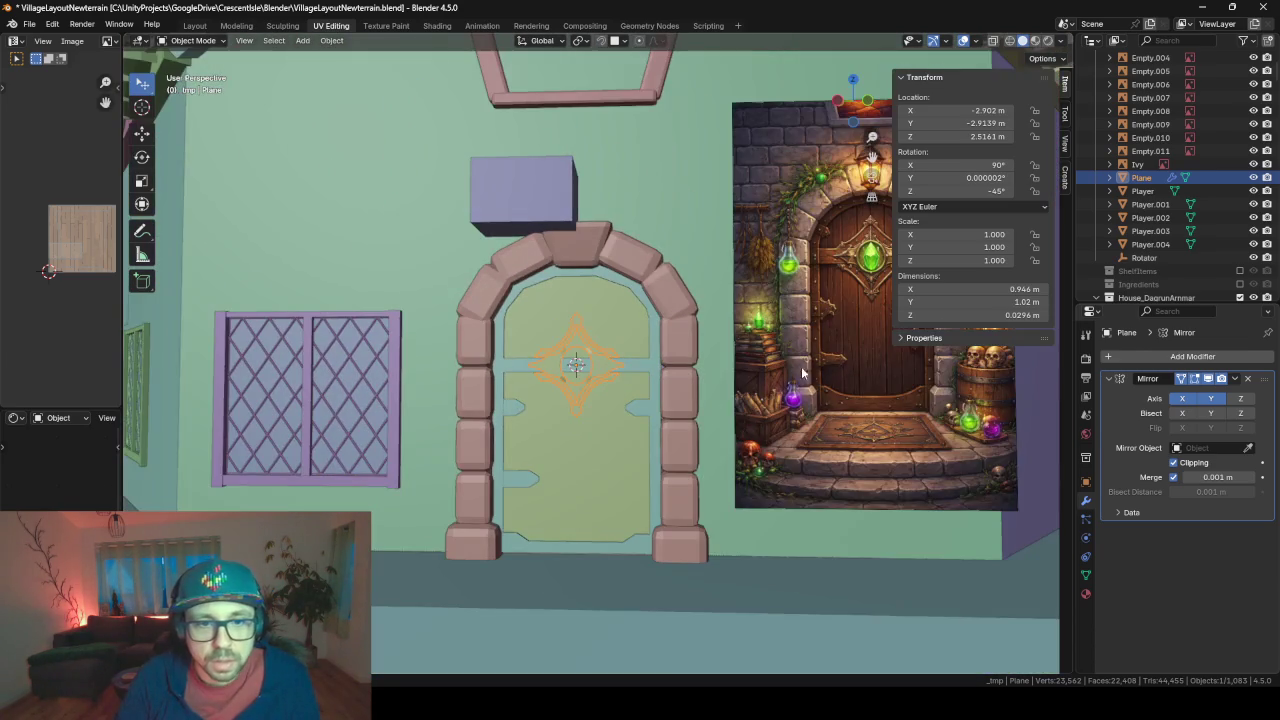
scroll(820, 355, up, 1)
scroll(828, 325, up, 2)
scroll(831, 314, up, 2)
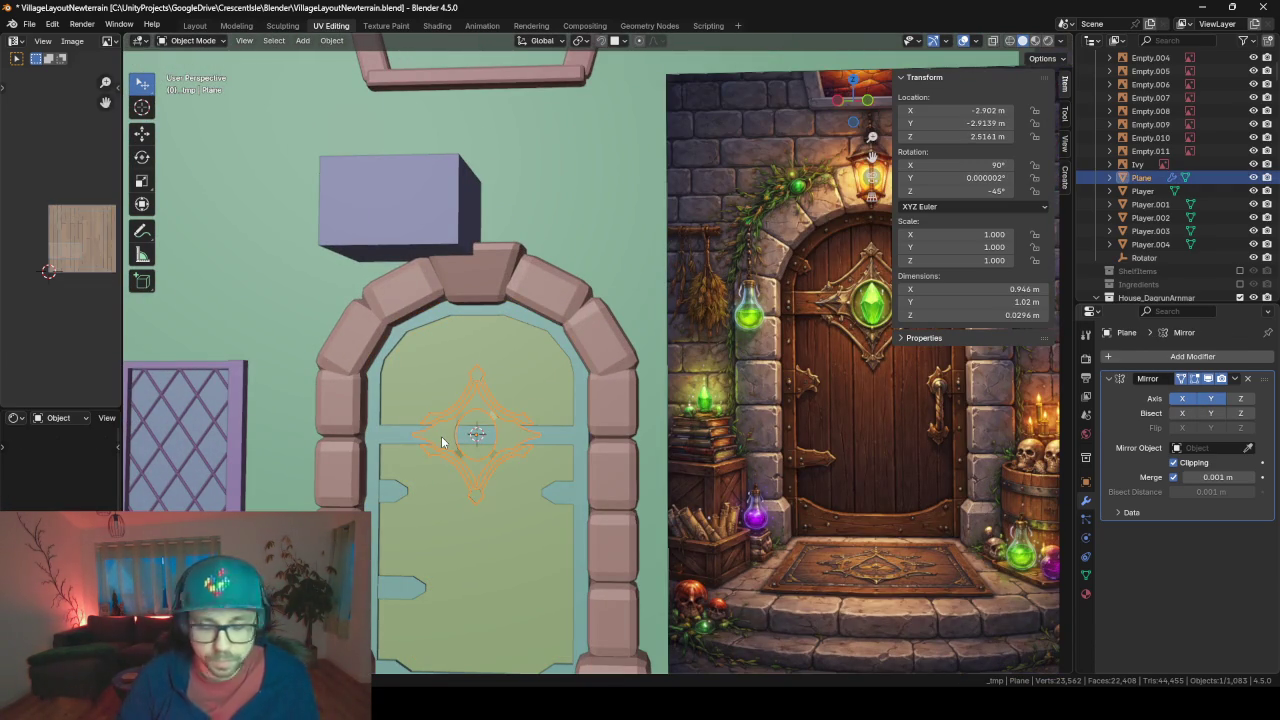
key(Tab)
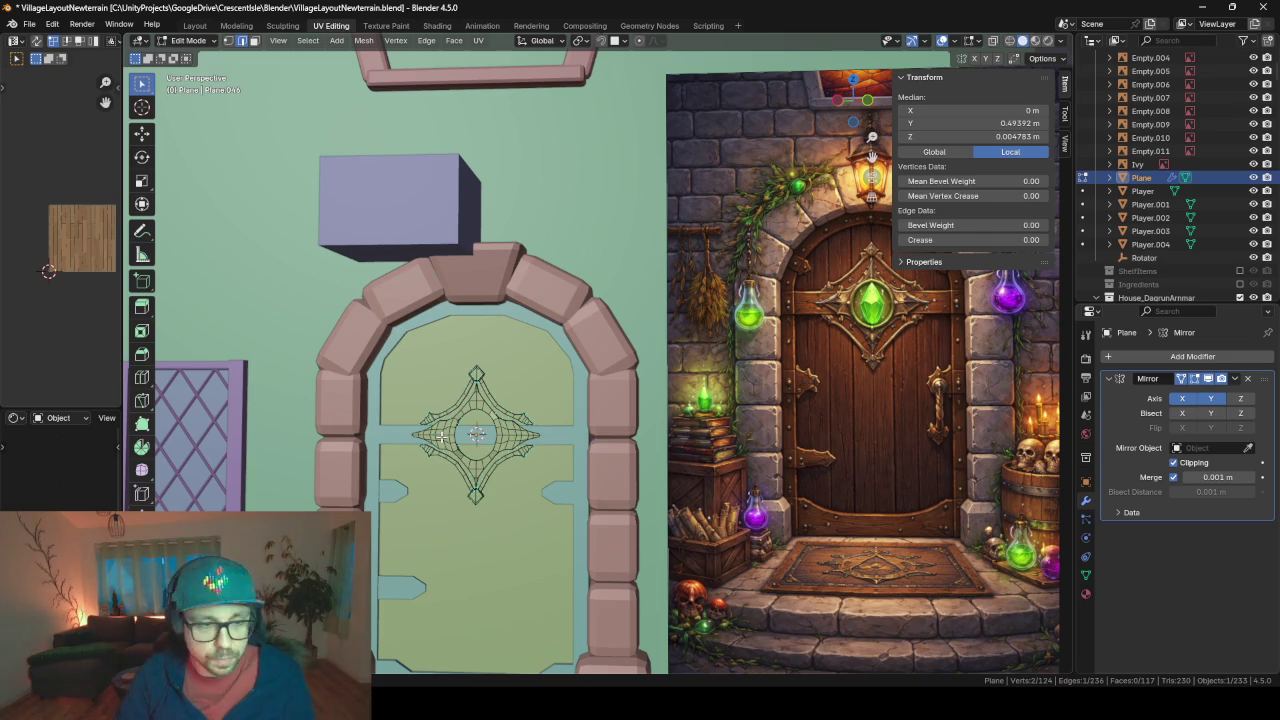
- Select an edge on the ornament's left arm and frame the view on it
click(441, 435)
key(KP_Decimal)
scroll(441, 436, down, 2)
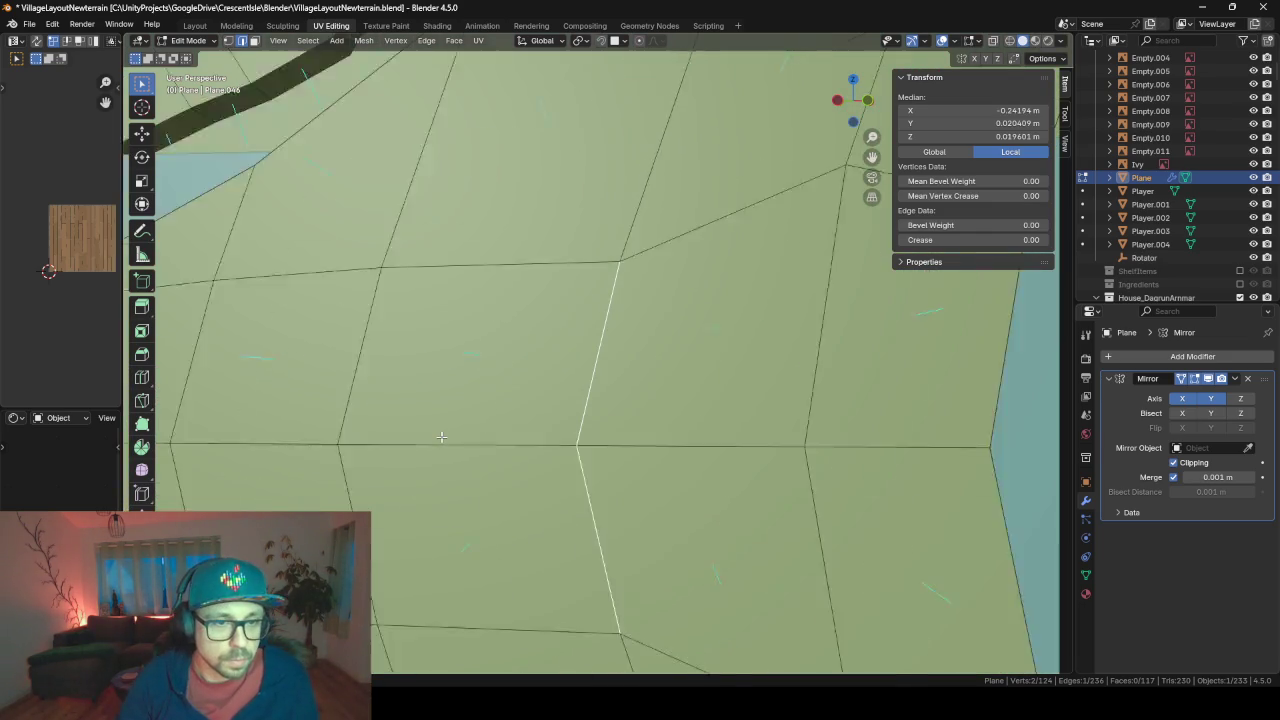
scroll(441, 436, down, 5)
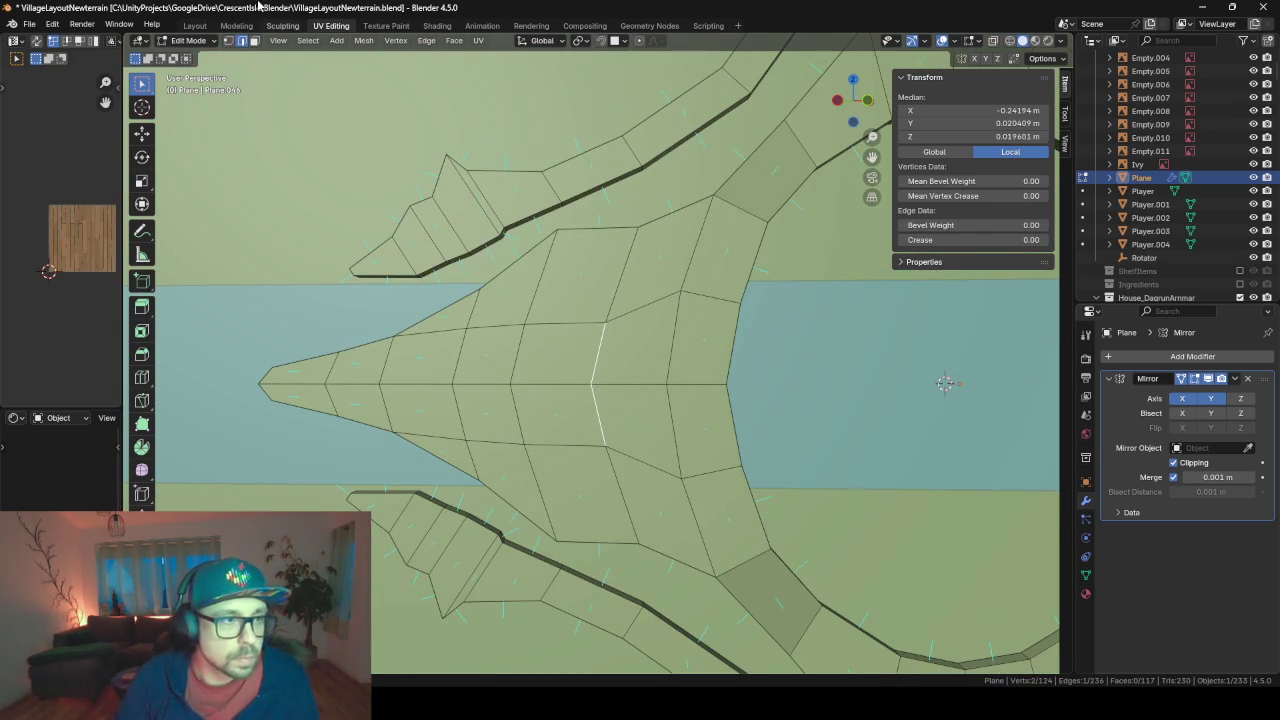
- In face select mode, select the seven-face strip along the left arm, tip to end
click(255, 41)
click(316, 374)
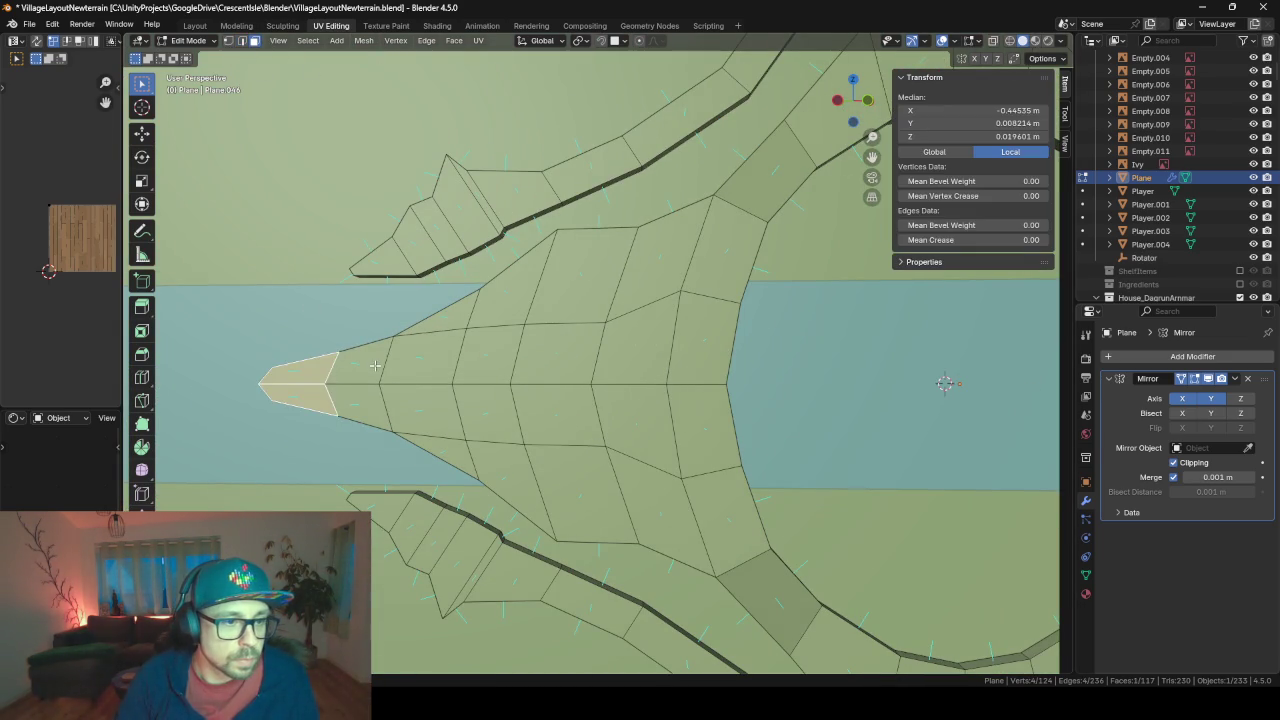
shift+click(365, 365)
shift+click(421, 358)
shift+click(478, 358)
shift+click(554, 358)
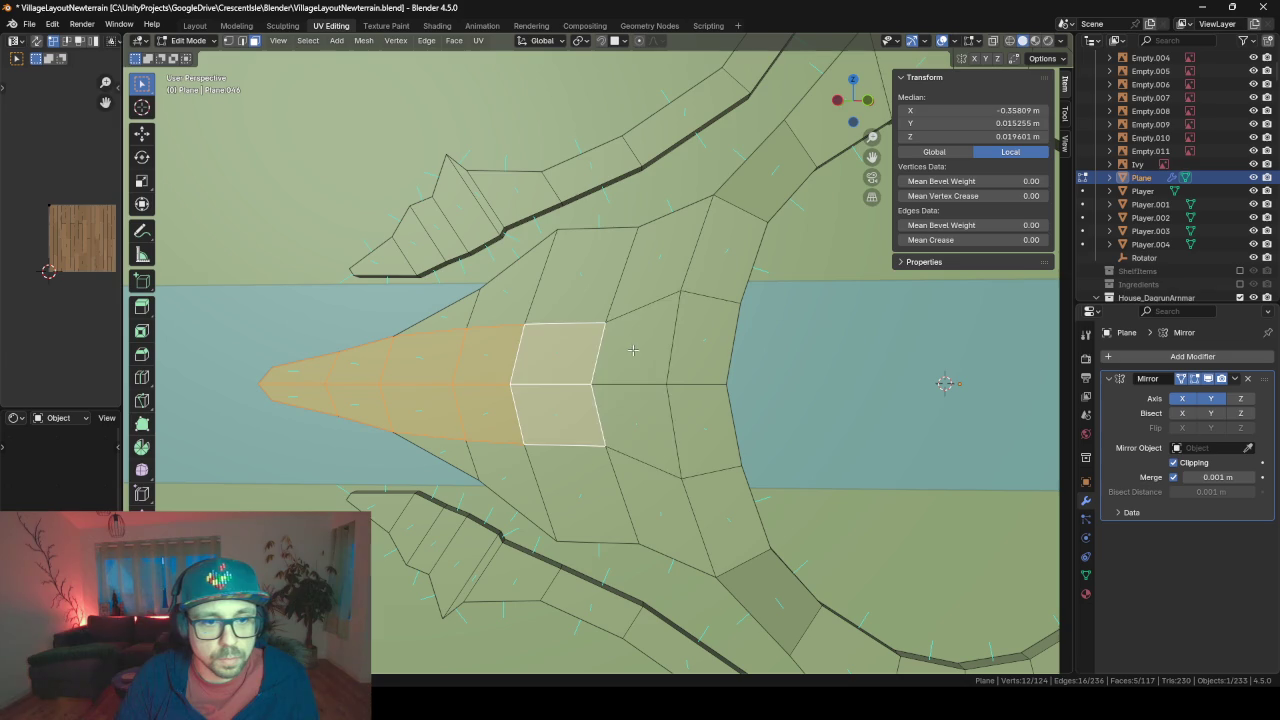
shift+click(628, 352)
shift+click(696, 358)
scroll(696, 358, down, 4)
middle_drag(696, 358, 690, 443)
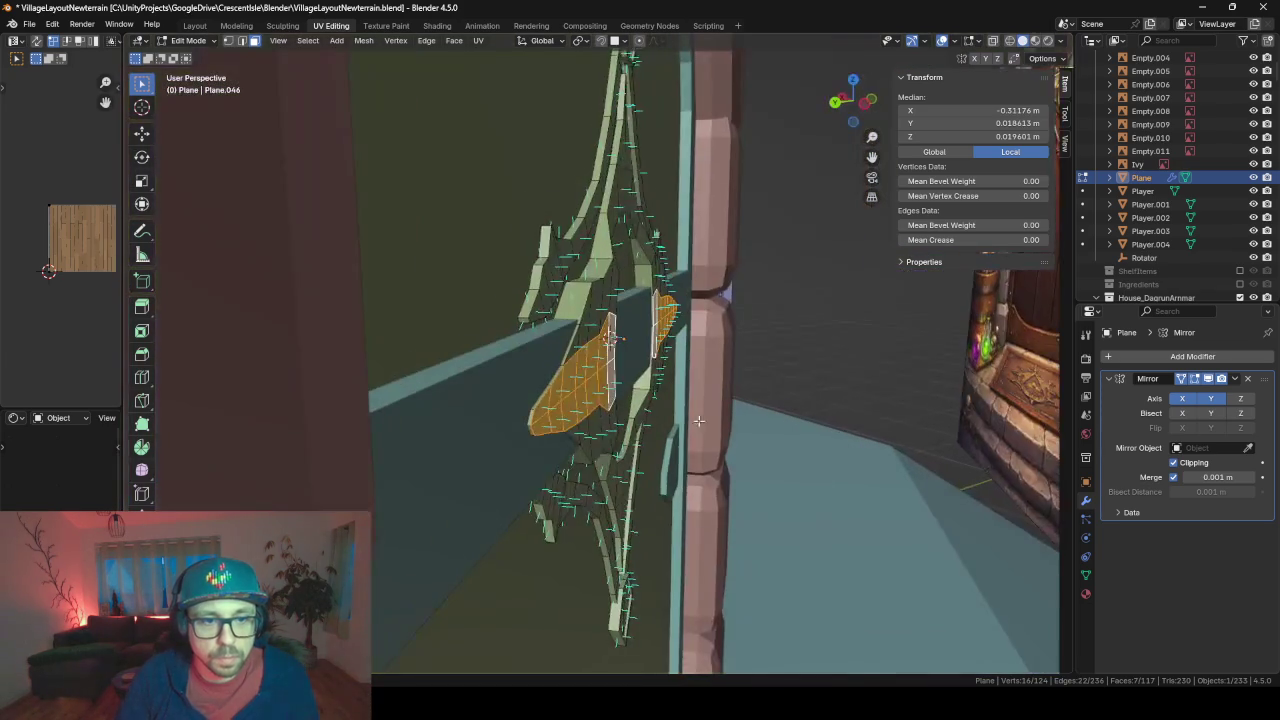
- Extrude the strip about 0.0074 m along its normals, flatten it along Z, and exit Edit Mode
key(e)
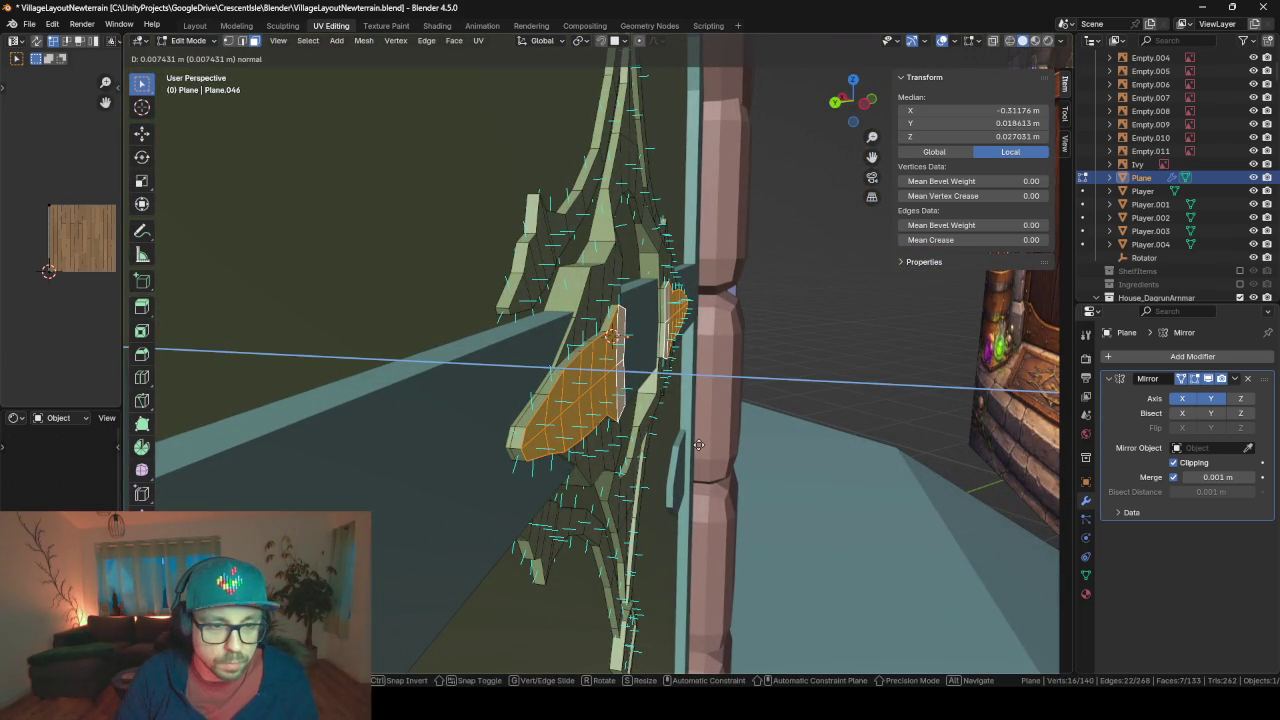
click(698, 444)
key(s)
key(z)
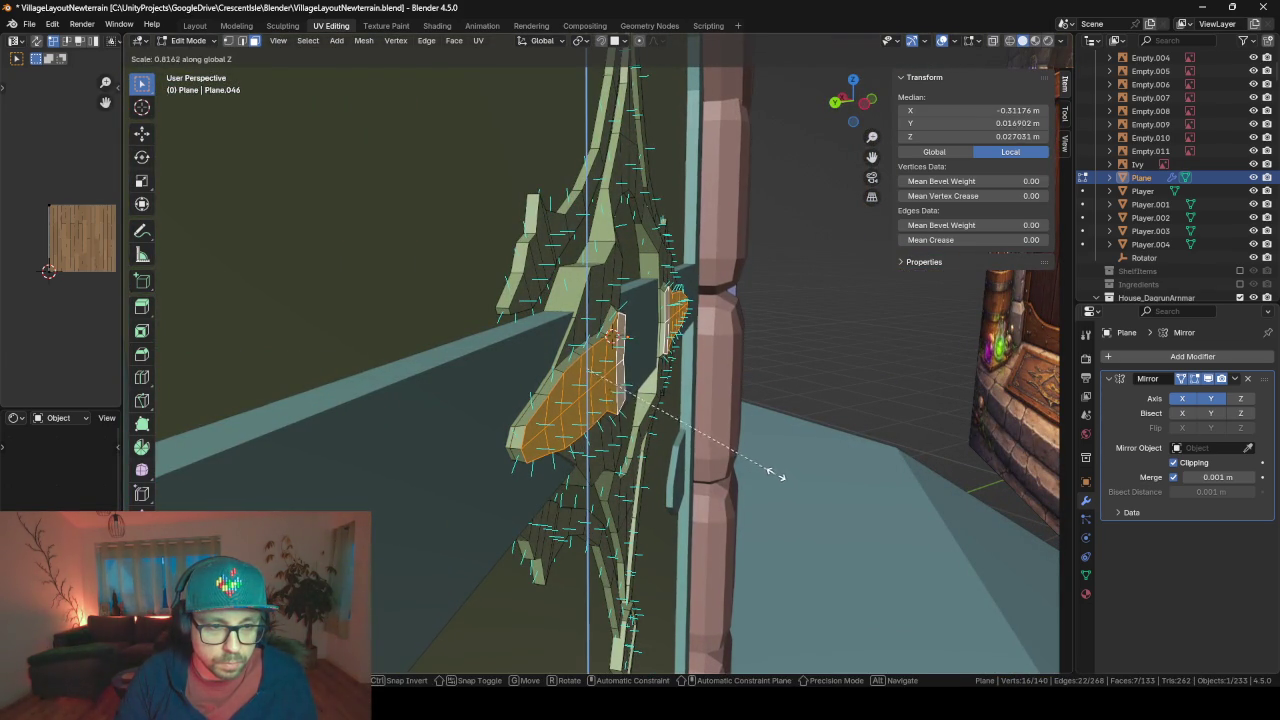
click(775, 472)
key(Tab)
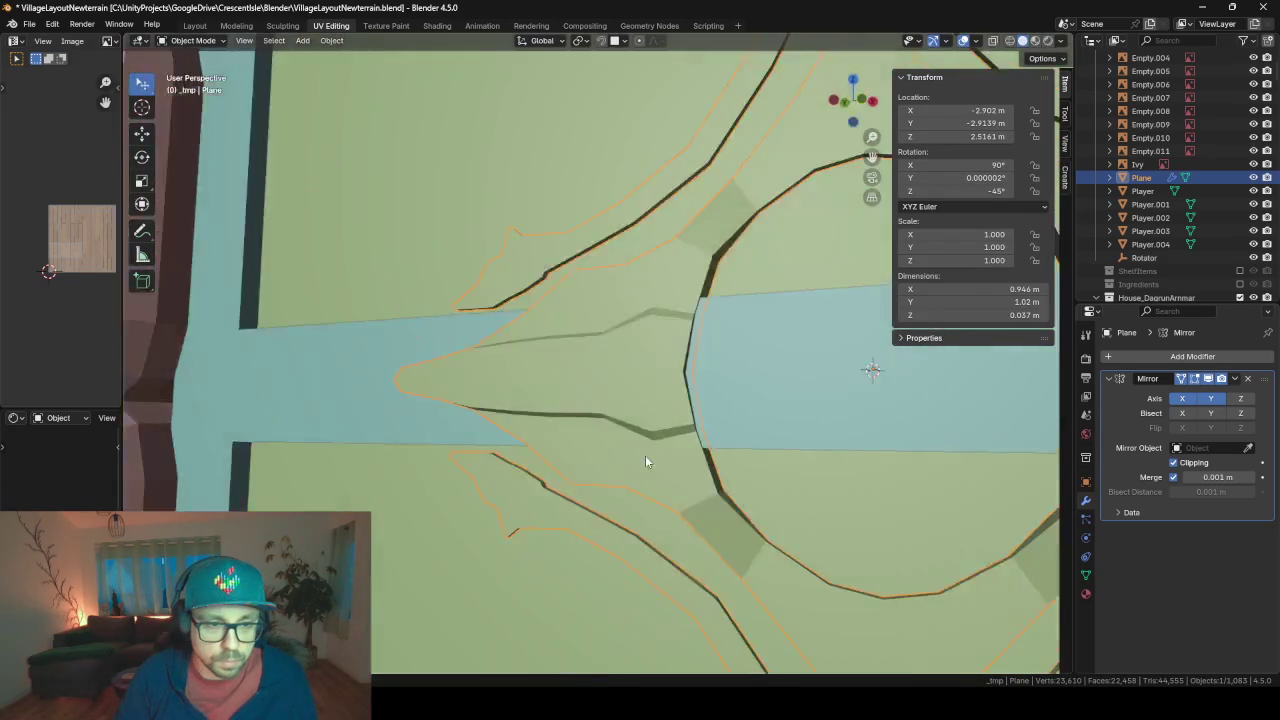
- Move the left spike's tip vertex about 0.006 m along local X, then return to Object Mode
middle_drag(645, 455, 729, 479)
key(Tab)
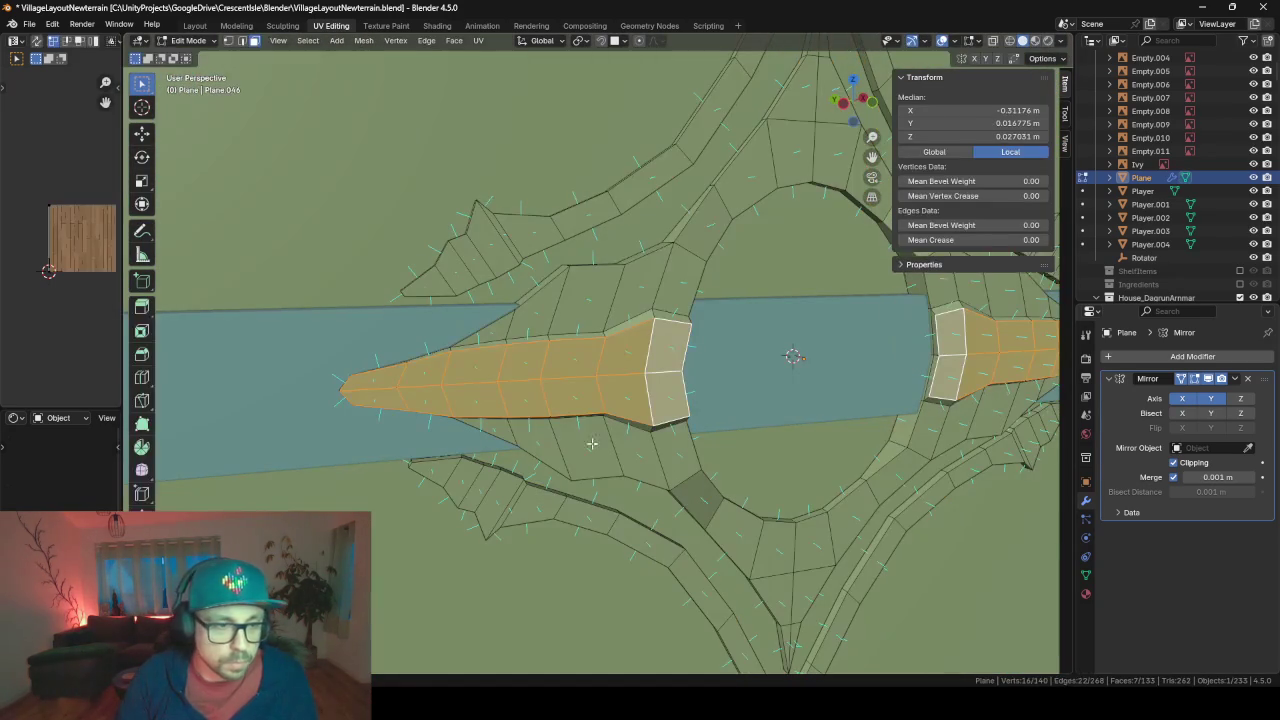
click(243, 45)
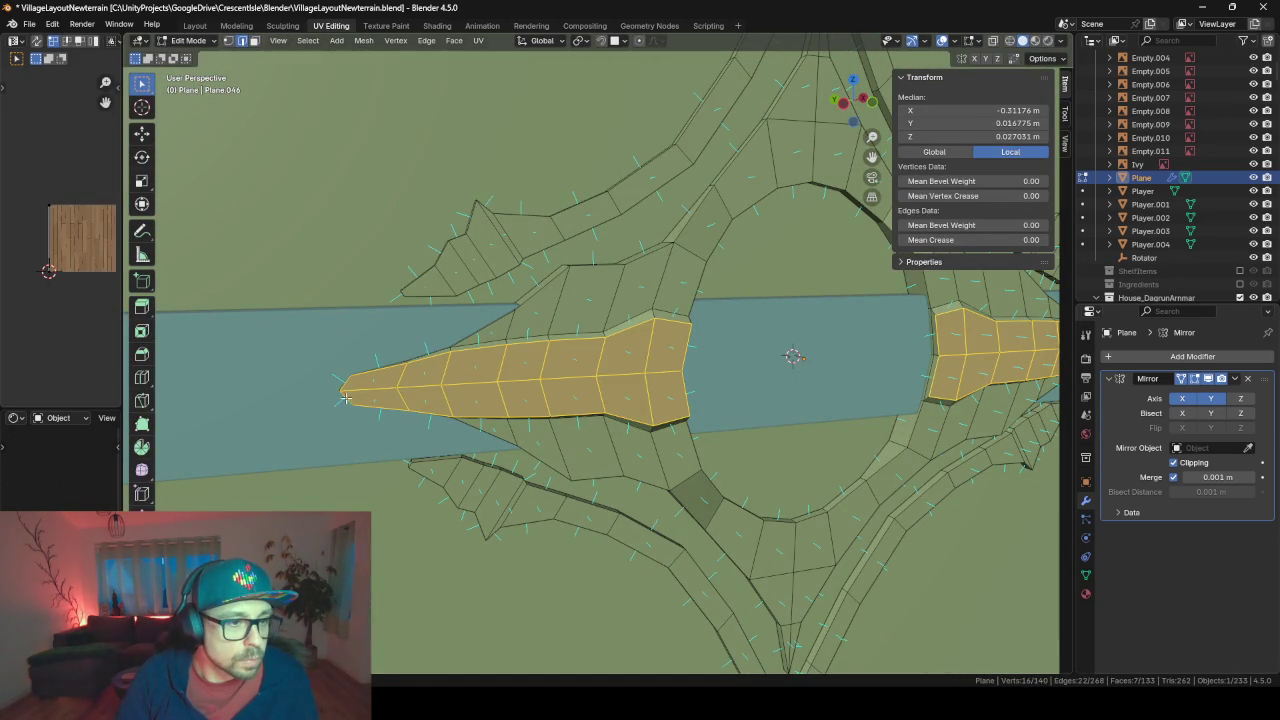
key(alt+a)
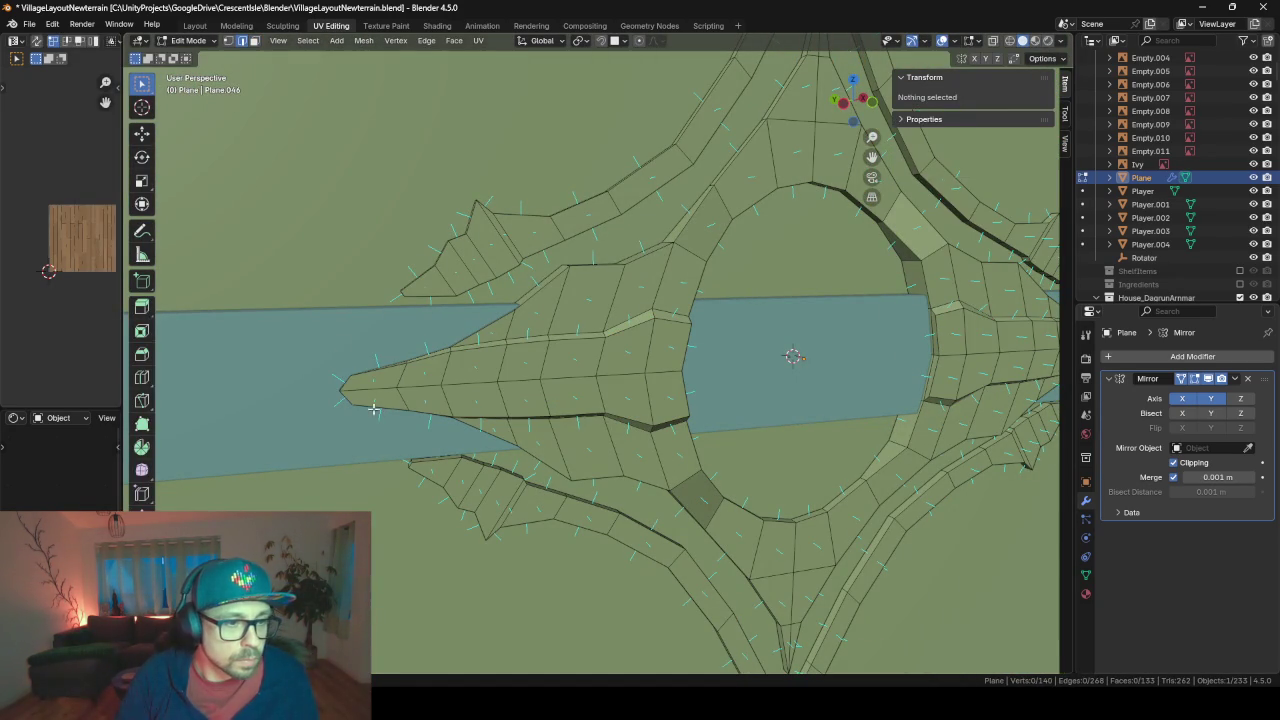
click(344, 383)
key(g)
key(y)
key(y)
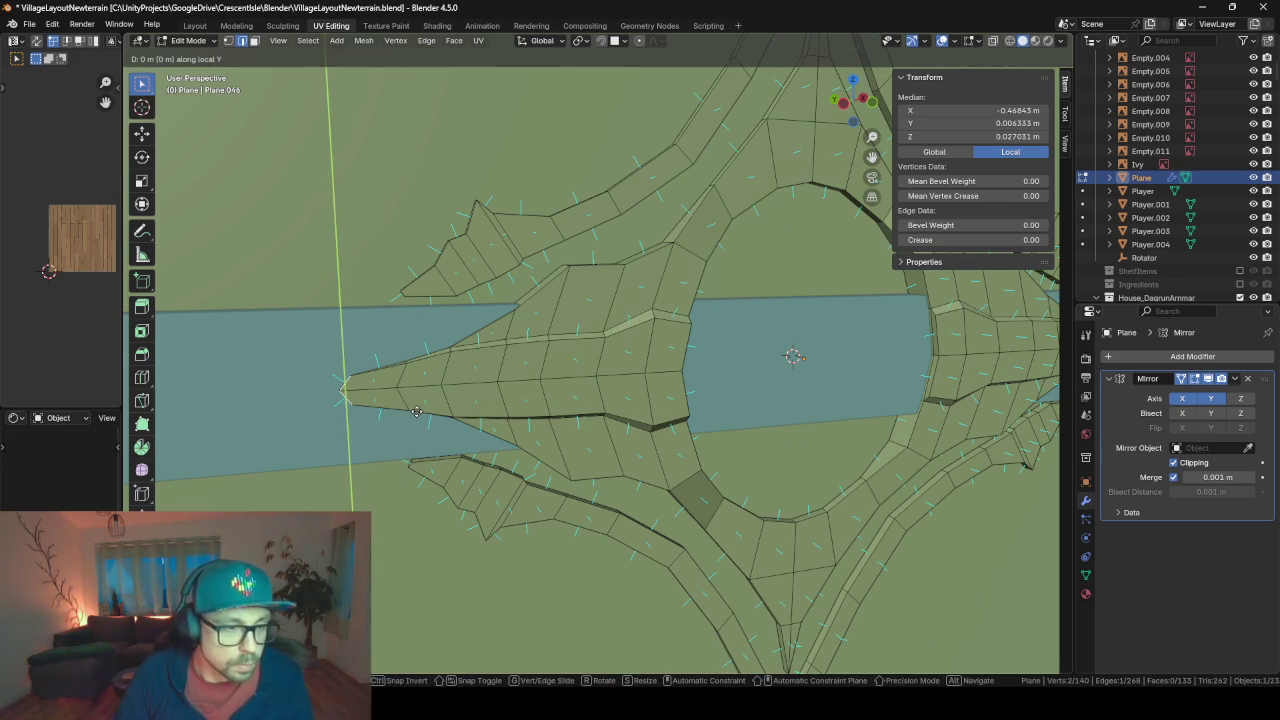
key(x)
key(x)
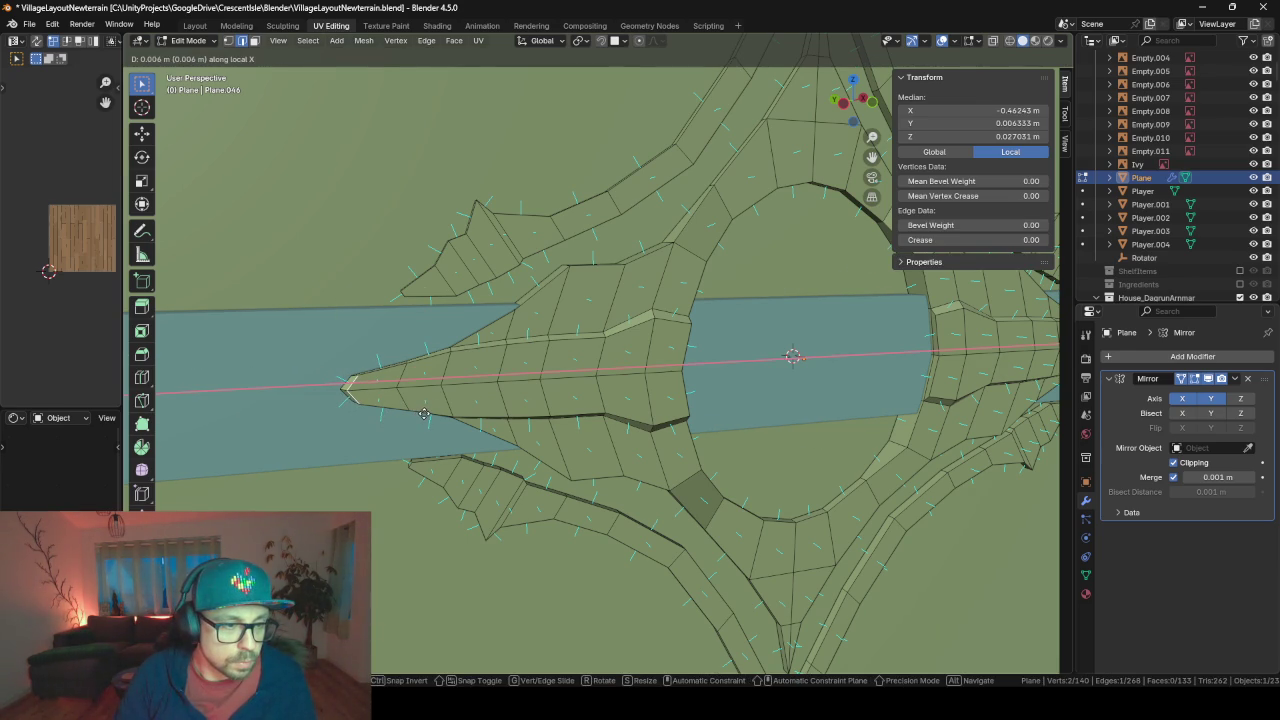
click(425, 412)
key(Tab)
scroll(446, 413, down, 3)
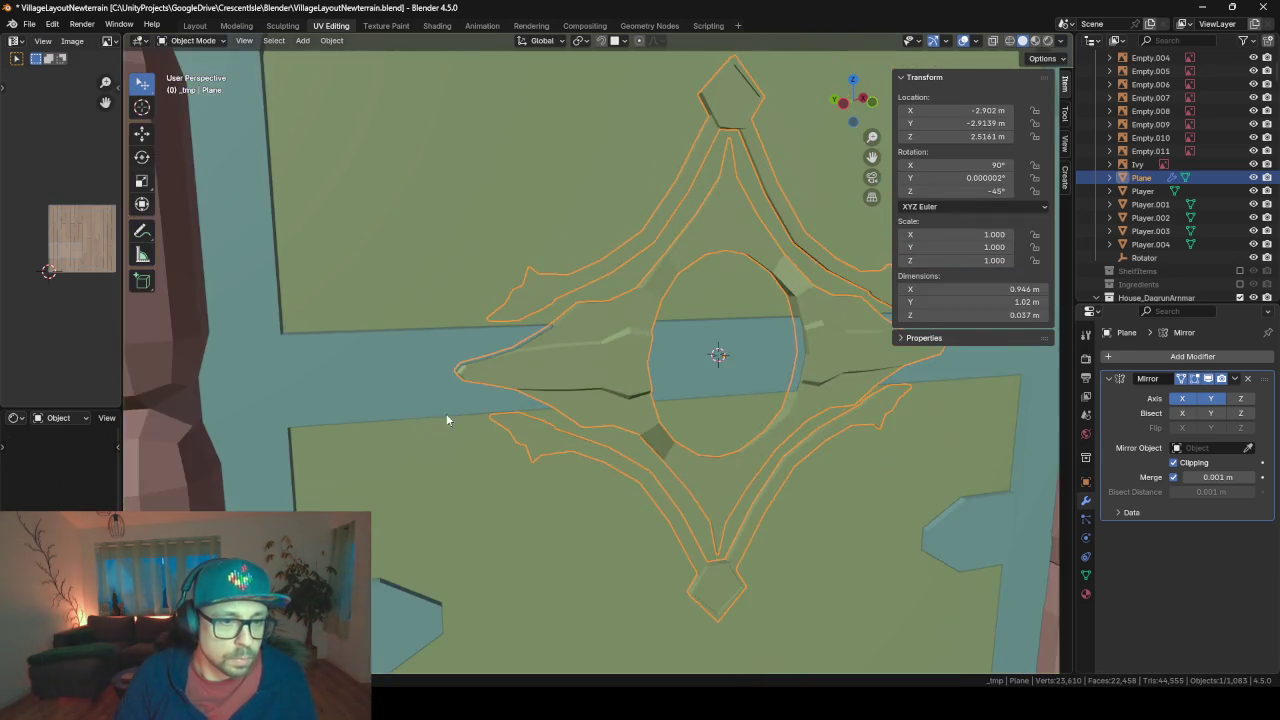
mouse_move(446, 413)
middle_down()
mouse_move(568, 416)
mouse_move(463, 357)
mouse_move(517, 433)
mouse_move(546, 443)
mouse_move(494, 429)
middle_up()
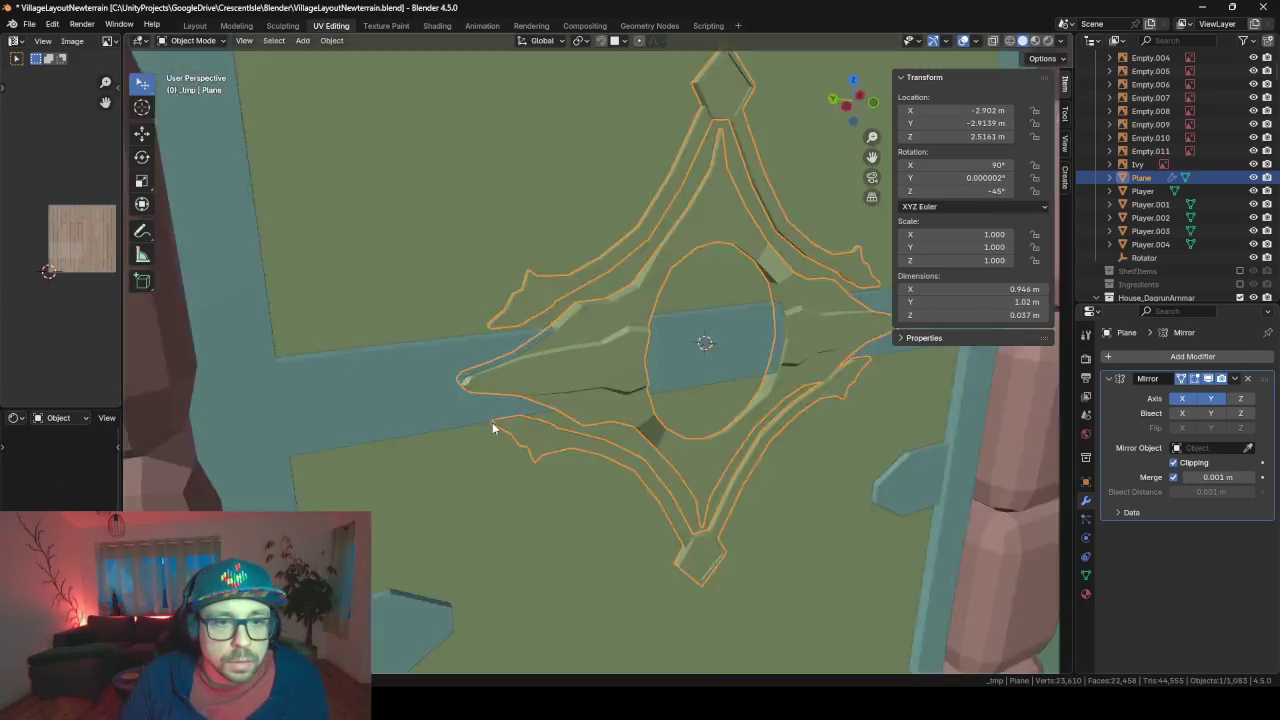
scroll(403, 414, up, 3)
scroll(404, 408, down, 2)
scroll(404, 401, down, 3)
mouse_move(404, 401)
middle_down()
mouse_move(509, 421)
mouse_move(610, 420)
middle_up()
scroll(612, 420, up, 2)
scroll(624, 400, up, 3)
scroll(624, 400, up, 2)
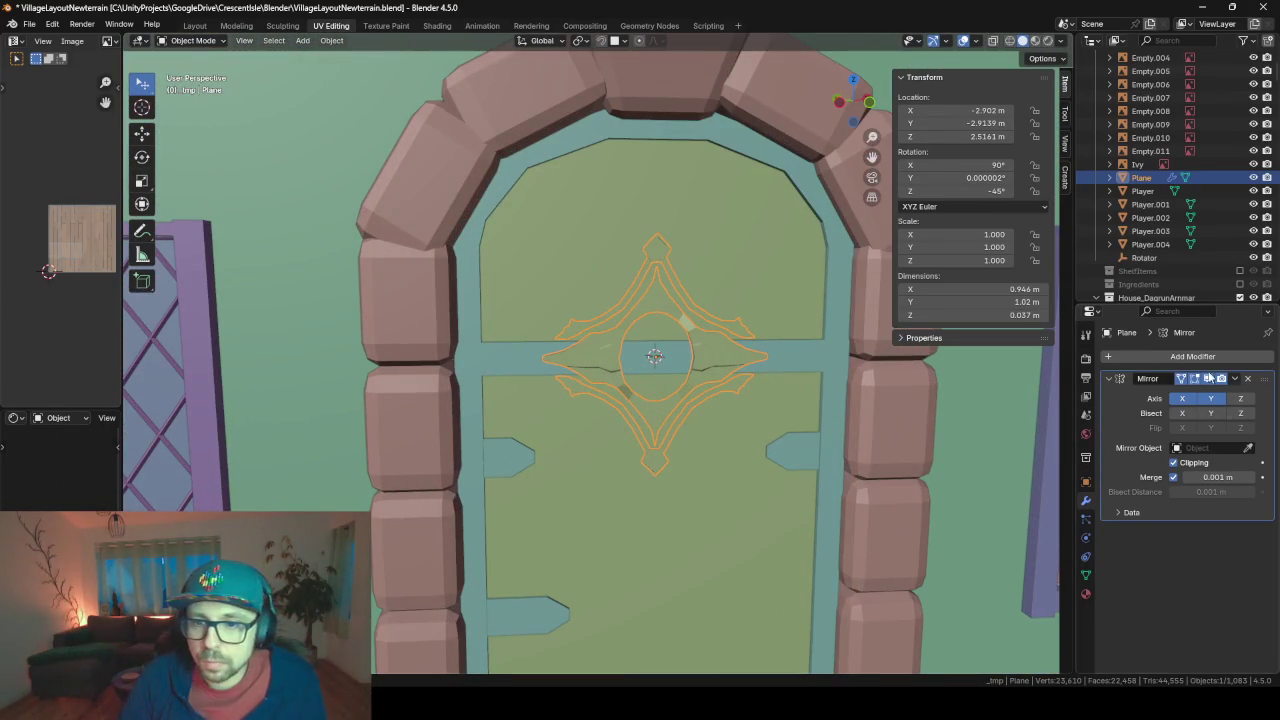
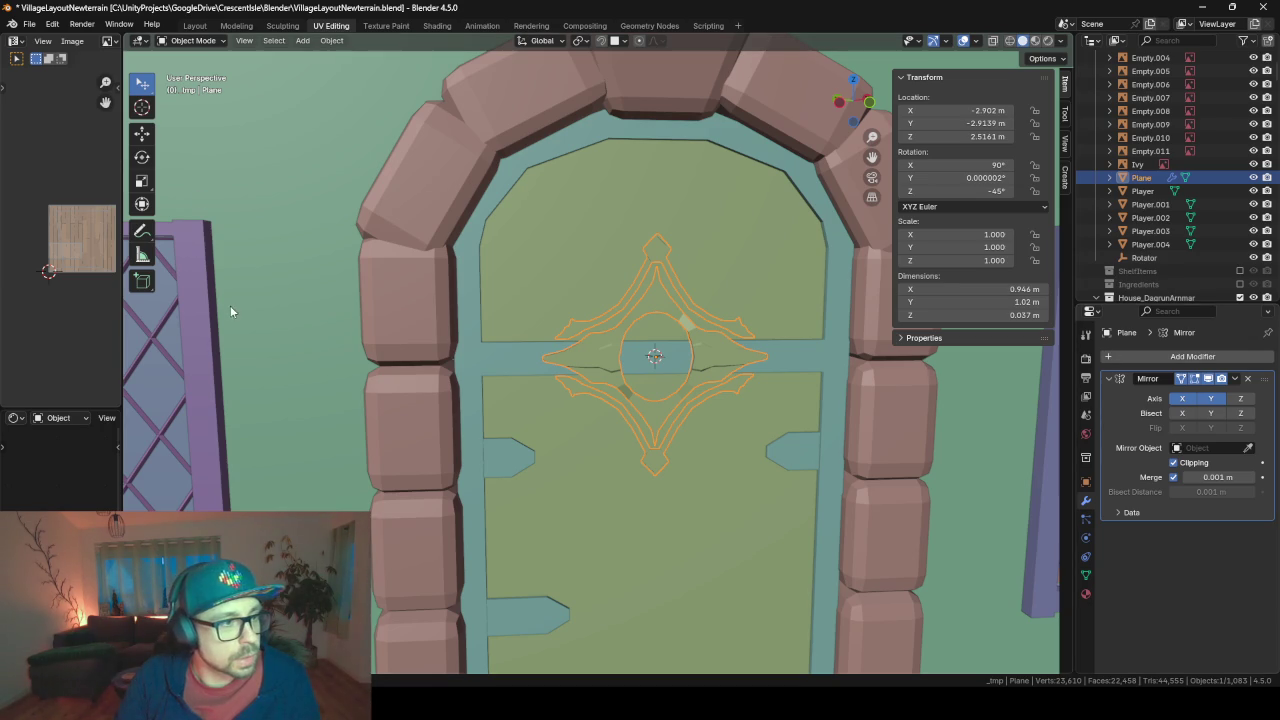
- Enlarge the UV editor and display the LowPolyFarm_Texture_01.png palette image in it
drag(118, 305, 388, 300)
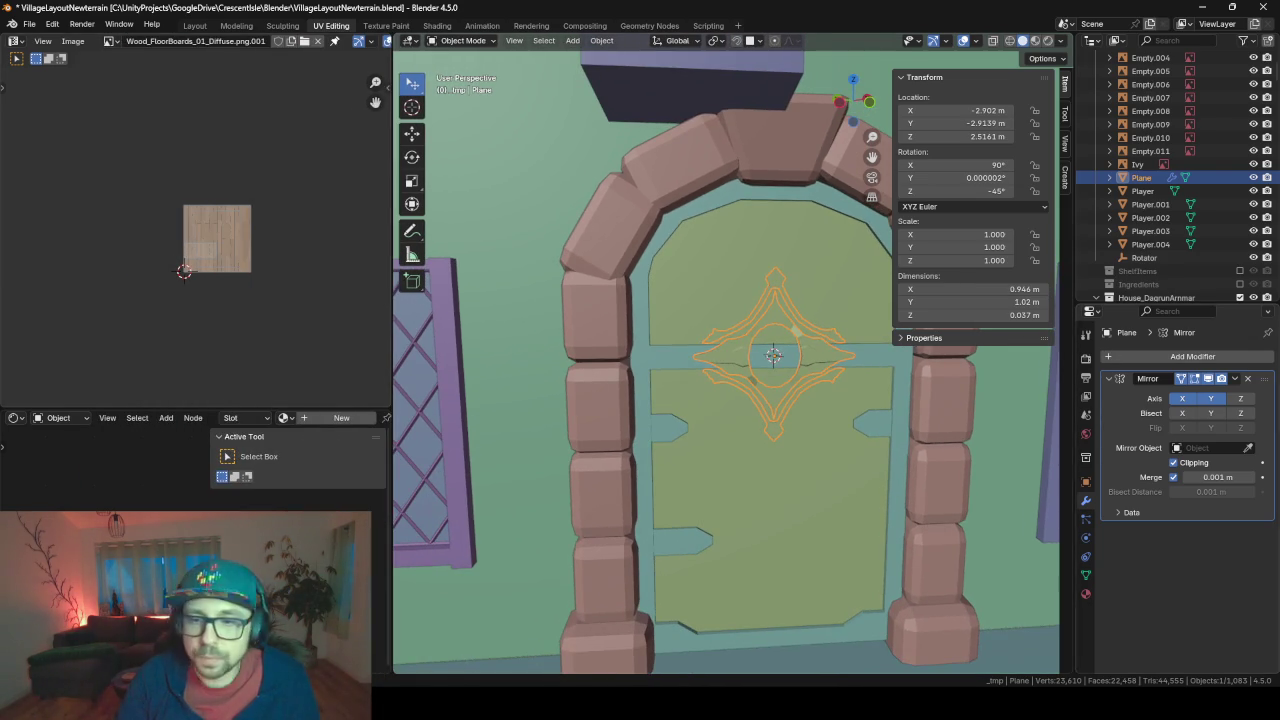
click(112, 42)
click(170, 115)
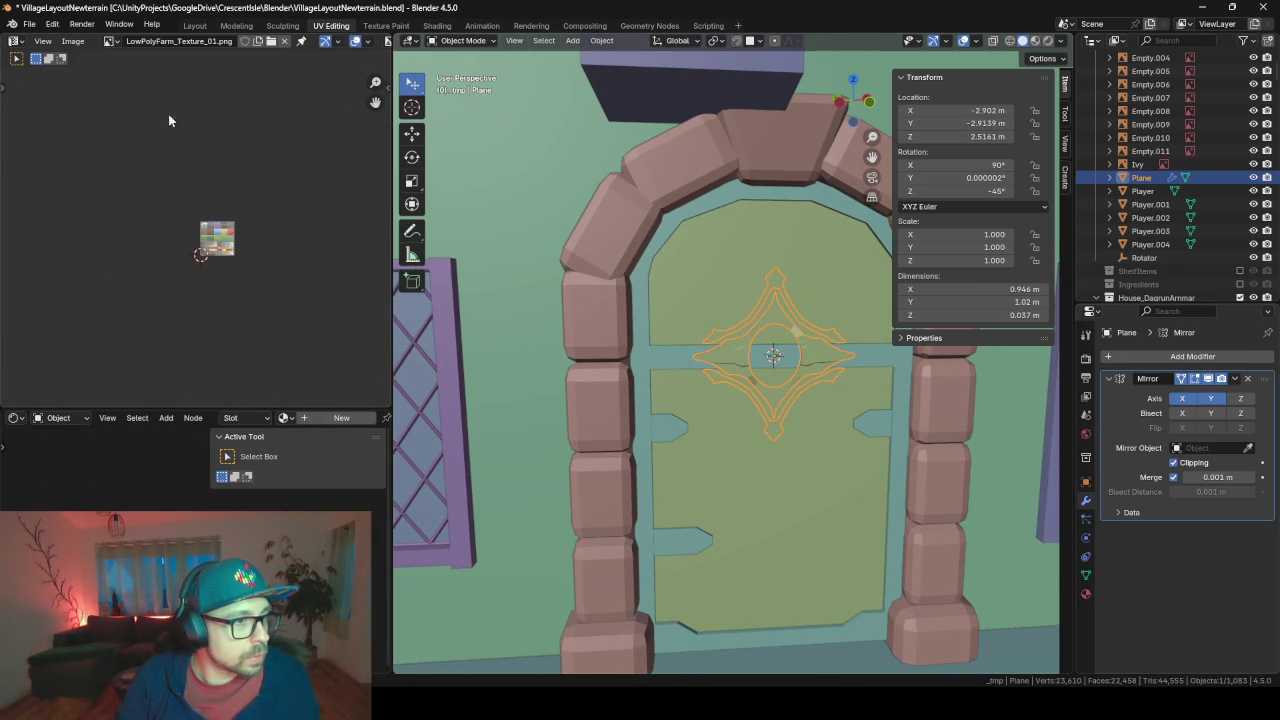
scroll(224, 271, up, 1)
scroll(224, 271, up, 2)
scroll(223, 277, up, 1)
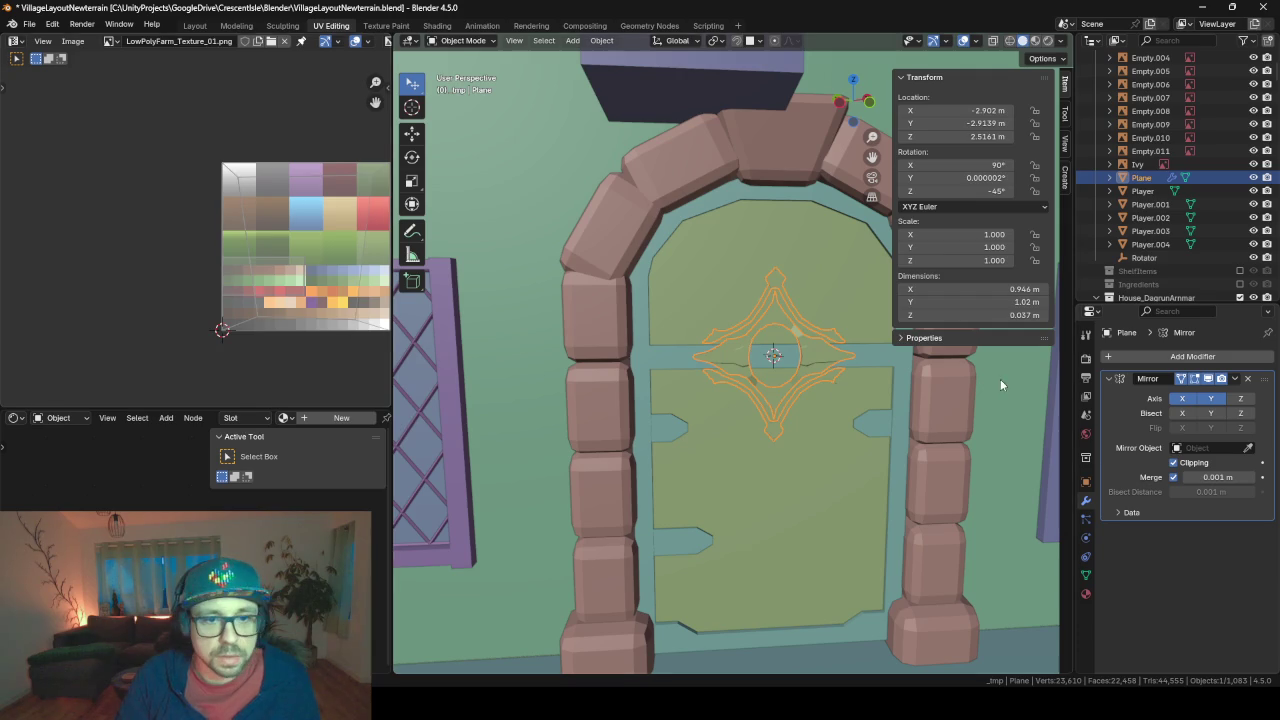
- Smart UV Project the whole ornament and scale its UVs to 0
key(Tab)
key(a)
key(u)
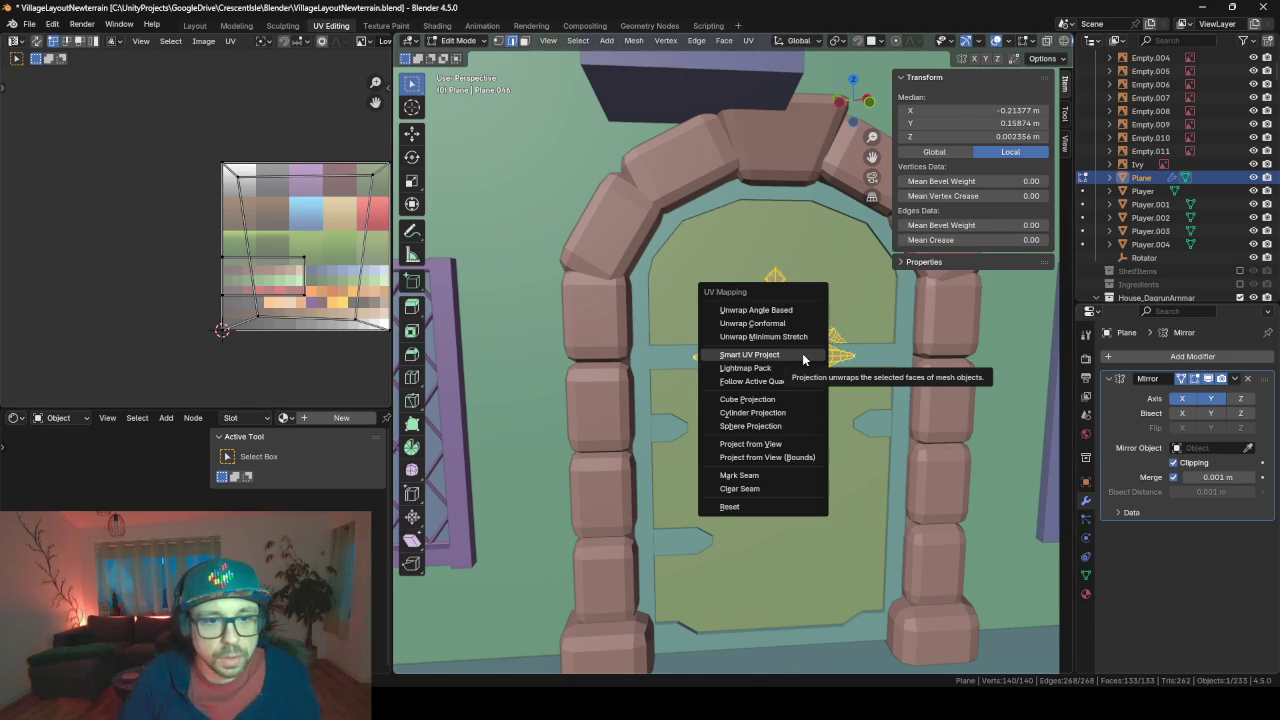
click(803, 359)
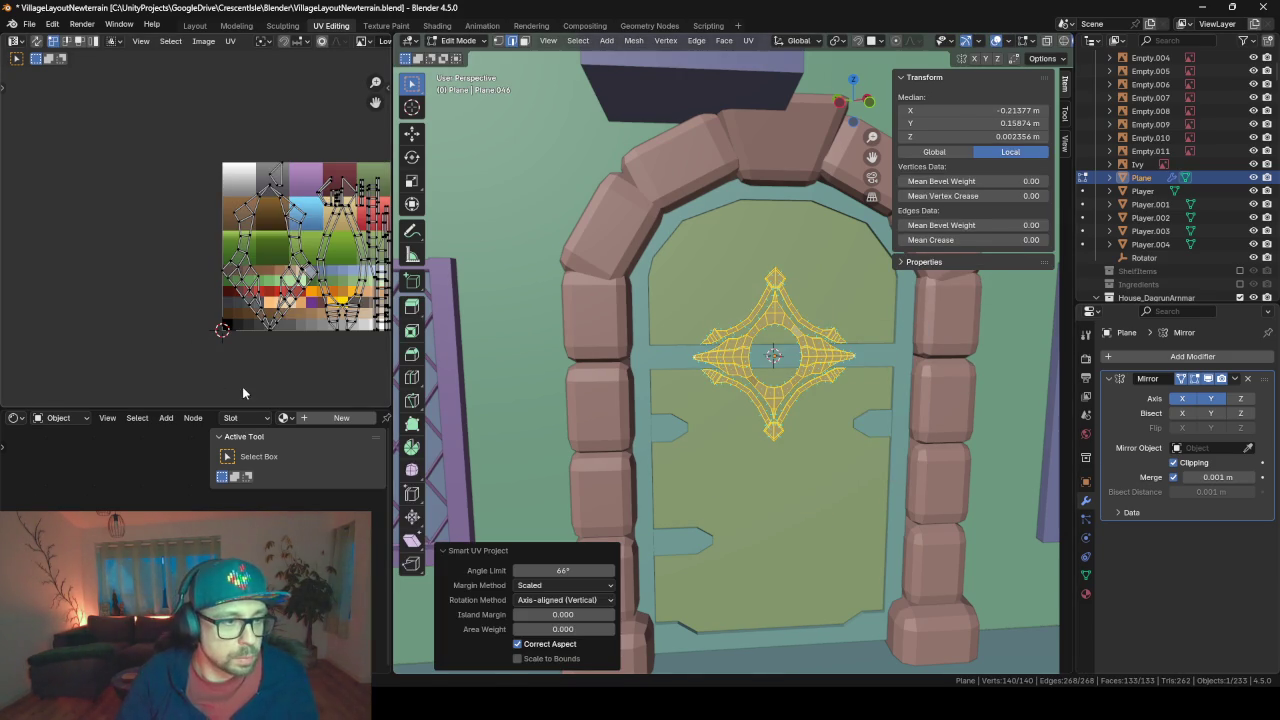
key(s)
key(0)
key(Return)
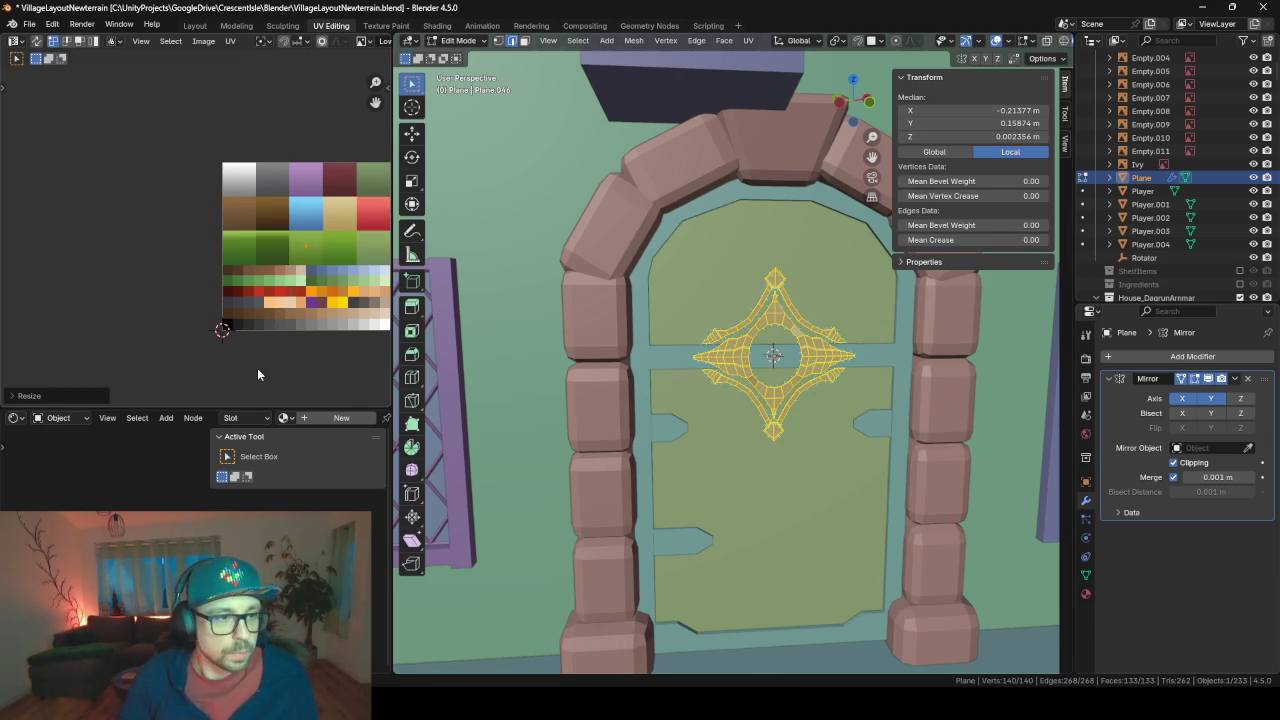
- Move the collapsed ornament UVs onto an orange palette tile and return to Object Mode
scroll(257, 374, up, 1)
scroll(200, 300, up, 2)
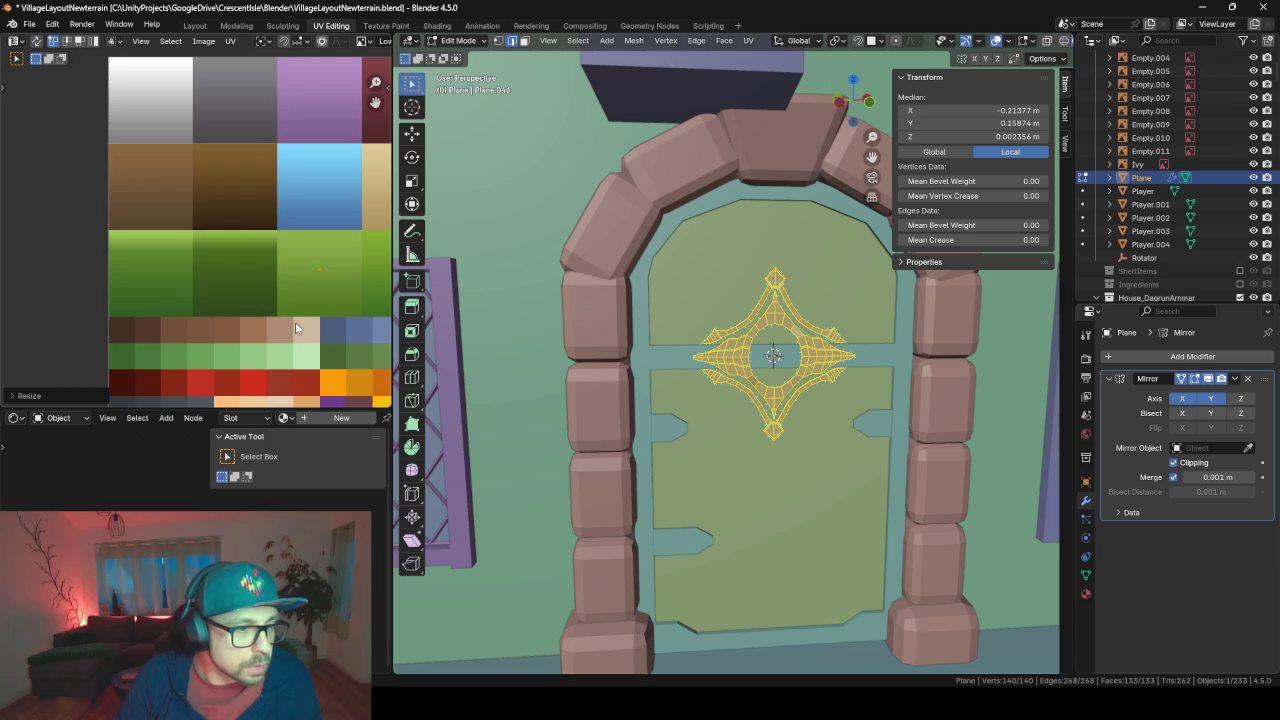
scroll(165, 242, up, 2)
middle_drag(165, 242, 51, 145)
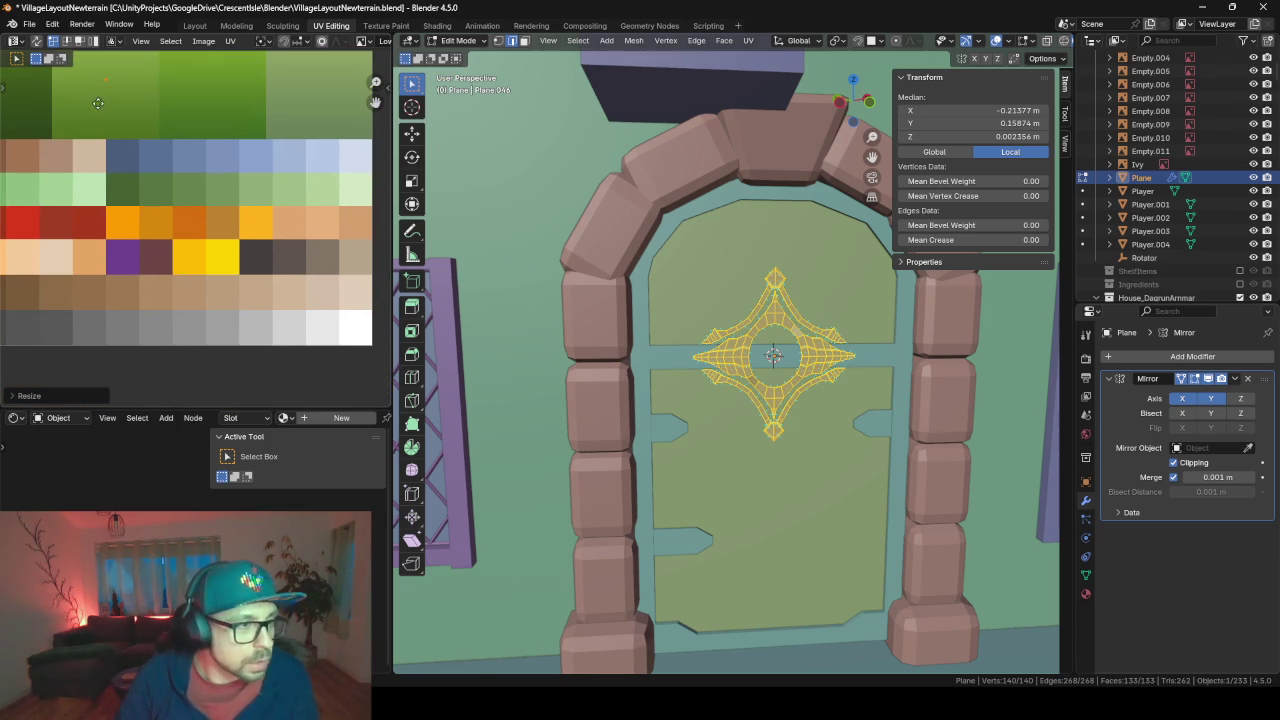
key(g)
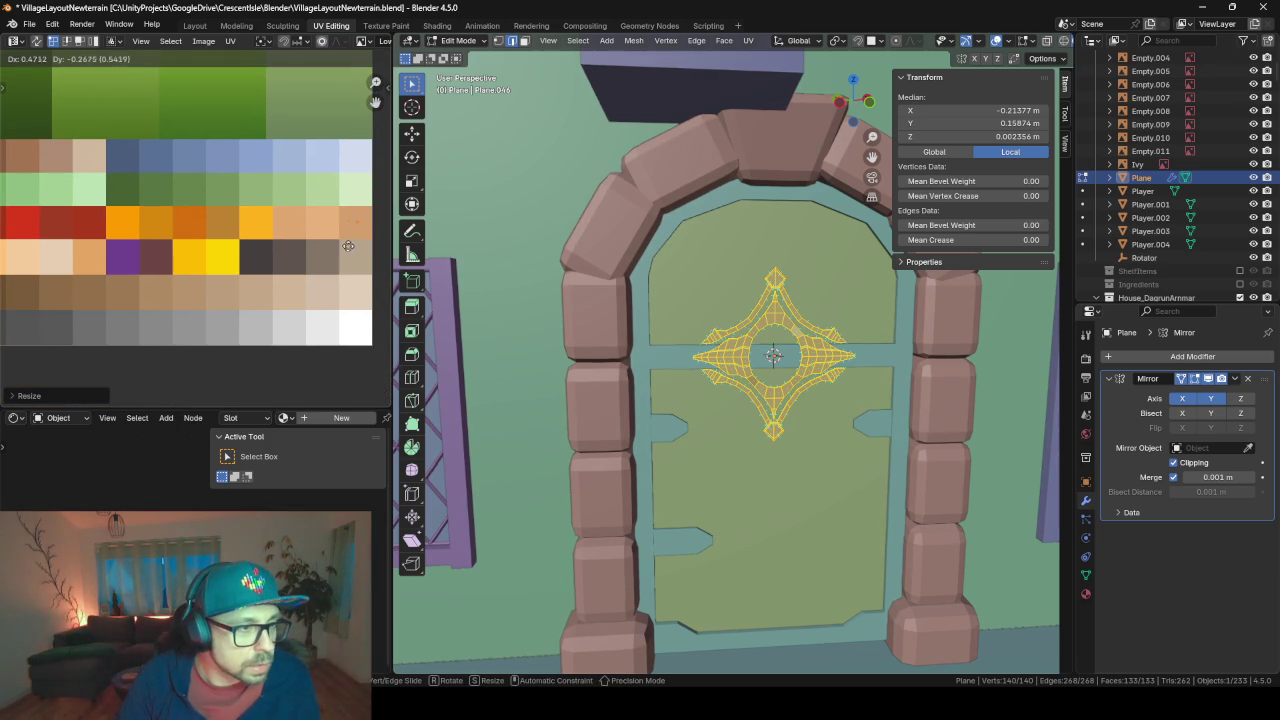
click(151, 245)
scroll(765, 323, down, 3)
scroll(765, 323, down, 2)
scroll(873, 347, up, 2)
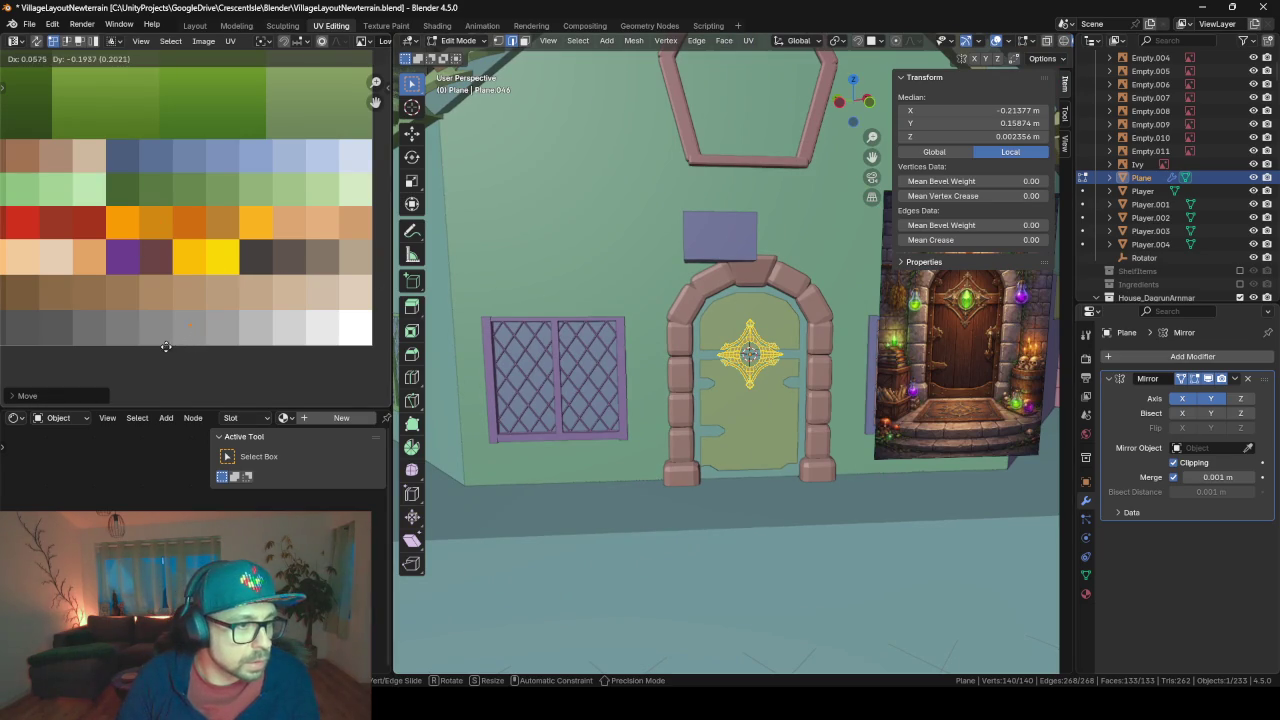
key(Tab)
click(759, 391)
- Switch the viewport to Material Preview shading and orbit to the door front
key(z)
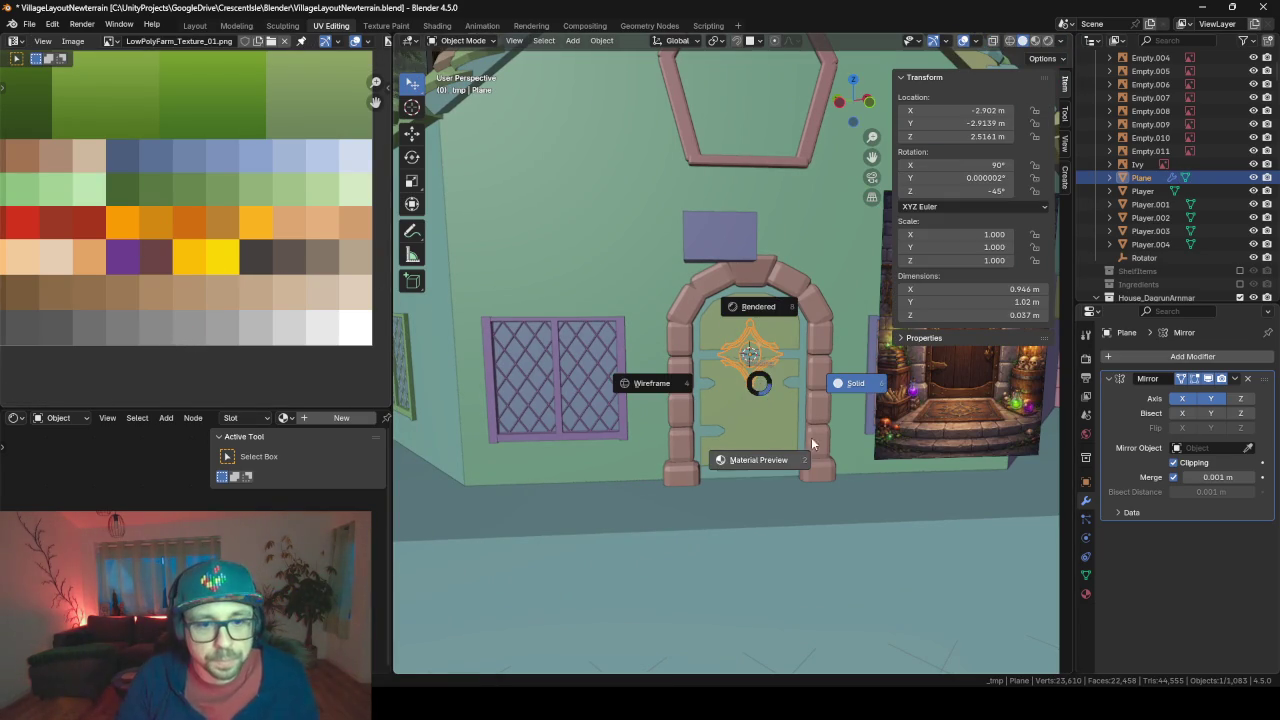
click(783, 462)
scroll(760, 408, up, 4)
scroll(760, 408, up, 1)
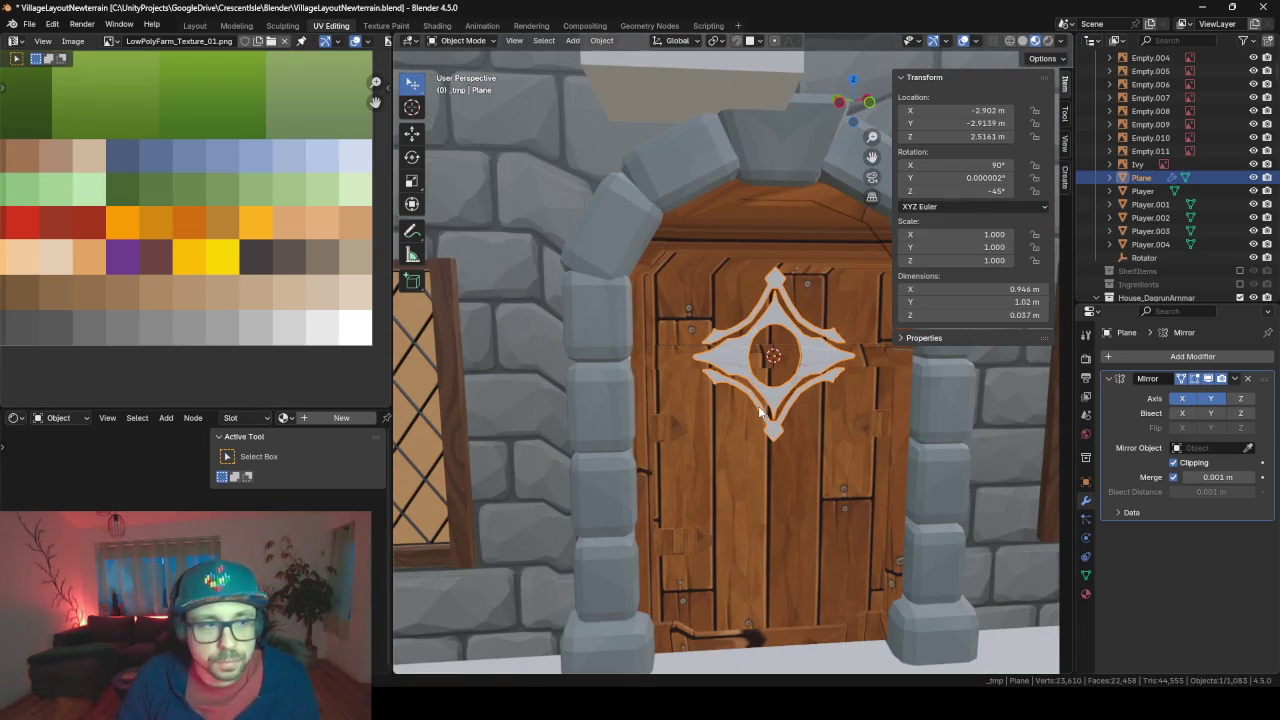
middle_drag(741, 381, 737, 459)
- Assign the existing BaseMaterial to the door ornament
click(1086, 594)
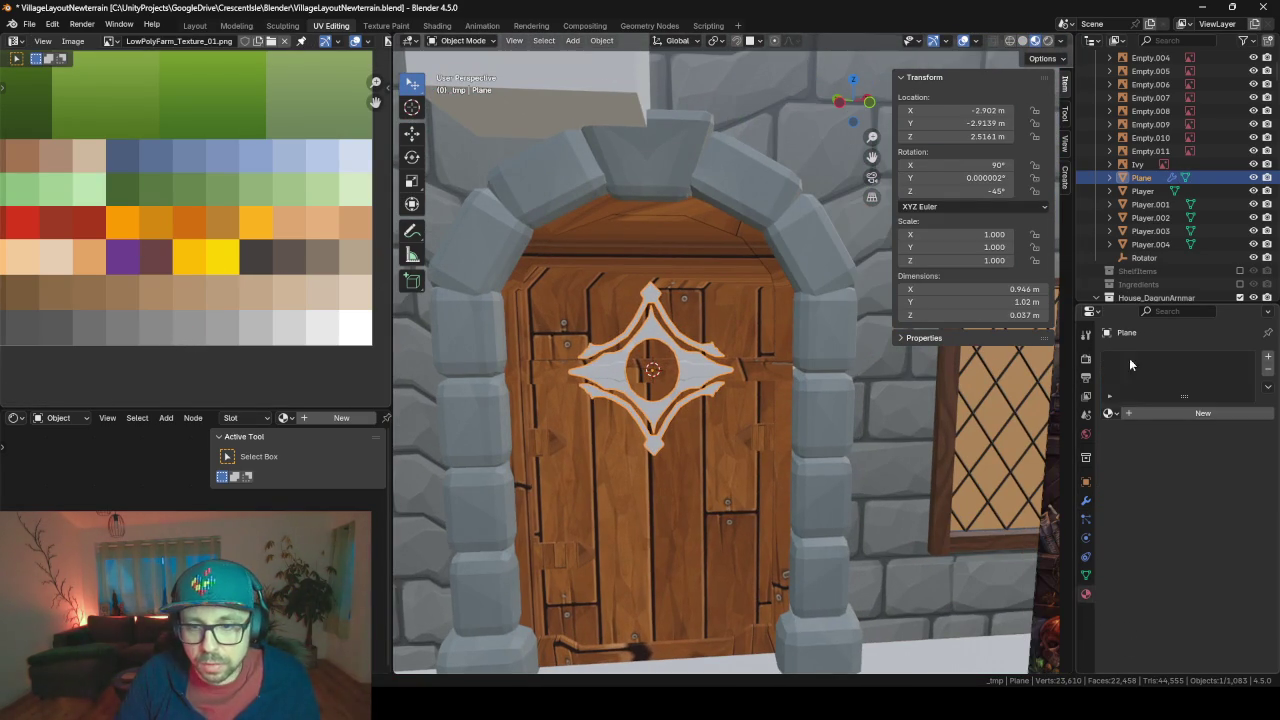
click(1109, 414)
text(base)
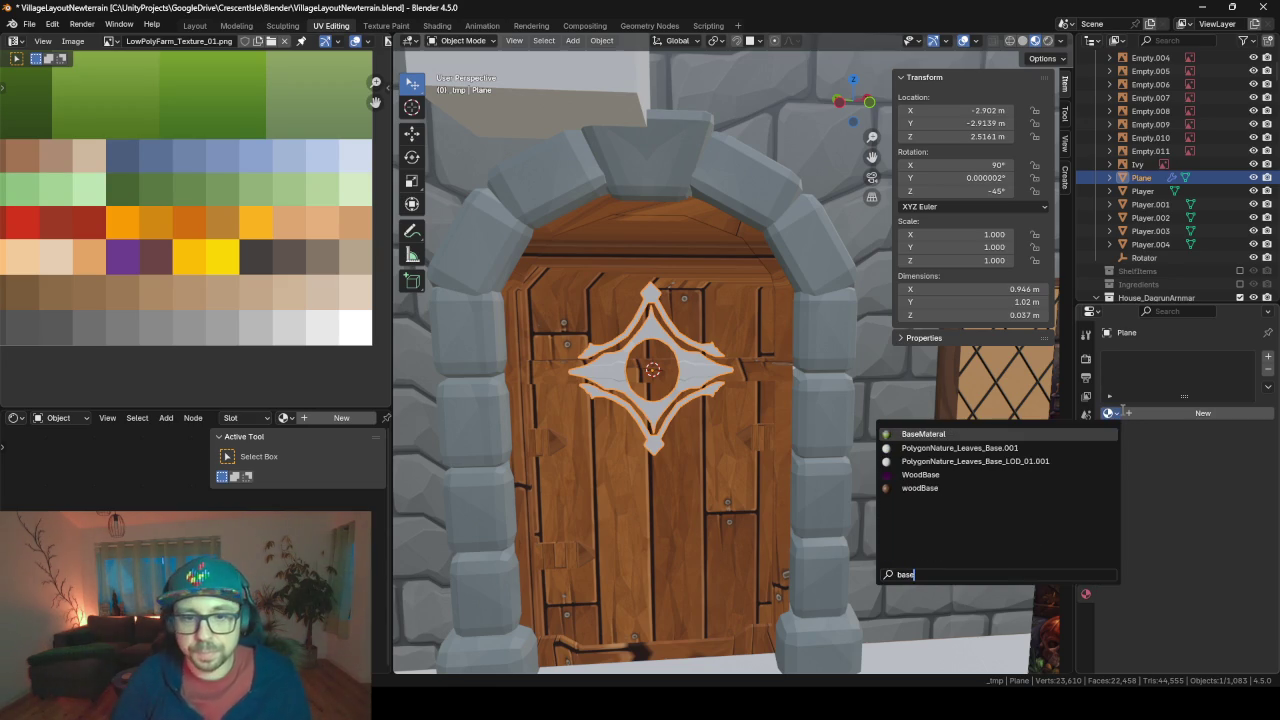
key(Return)
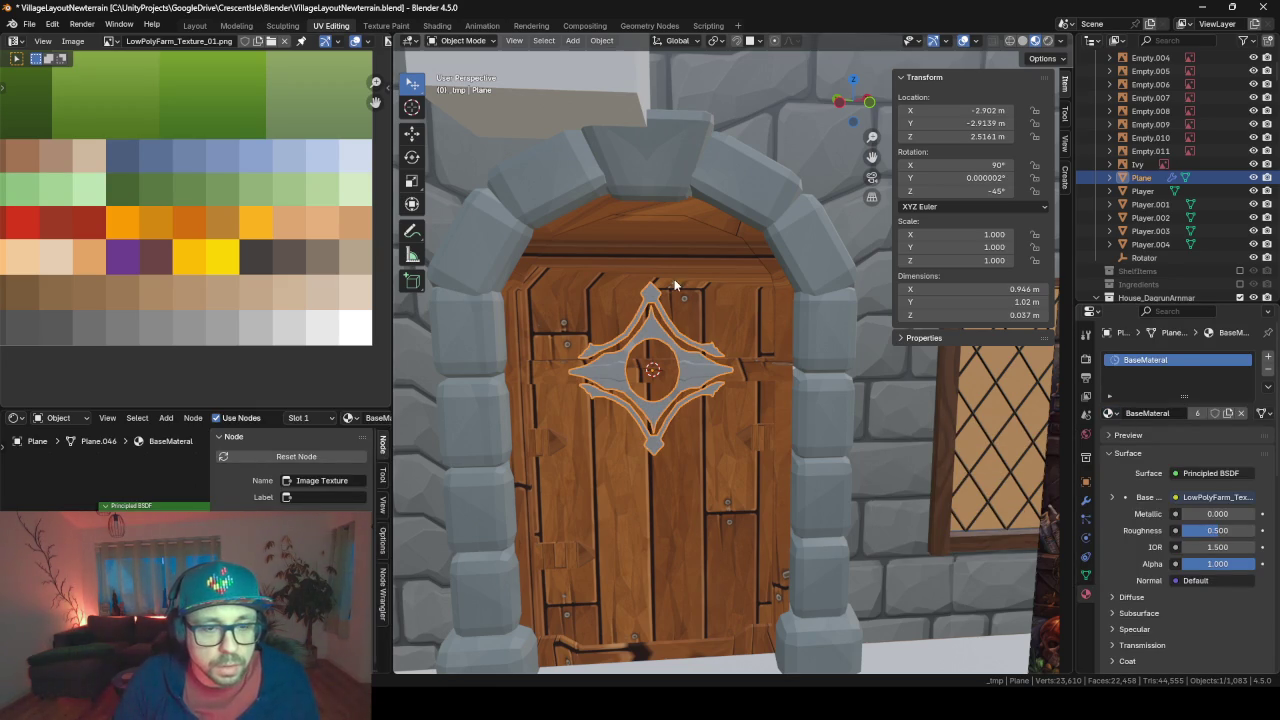
scroll(674, 285, up, 3)
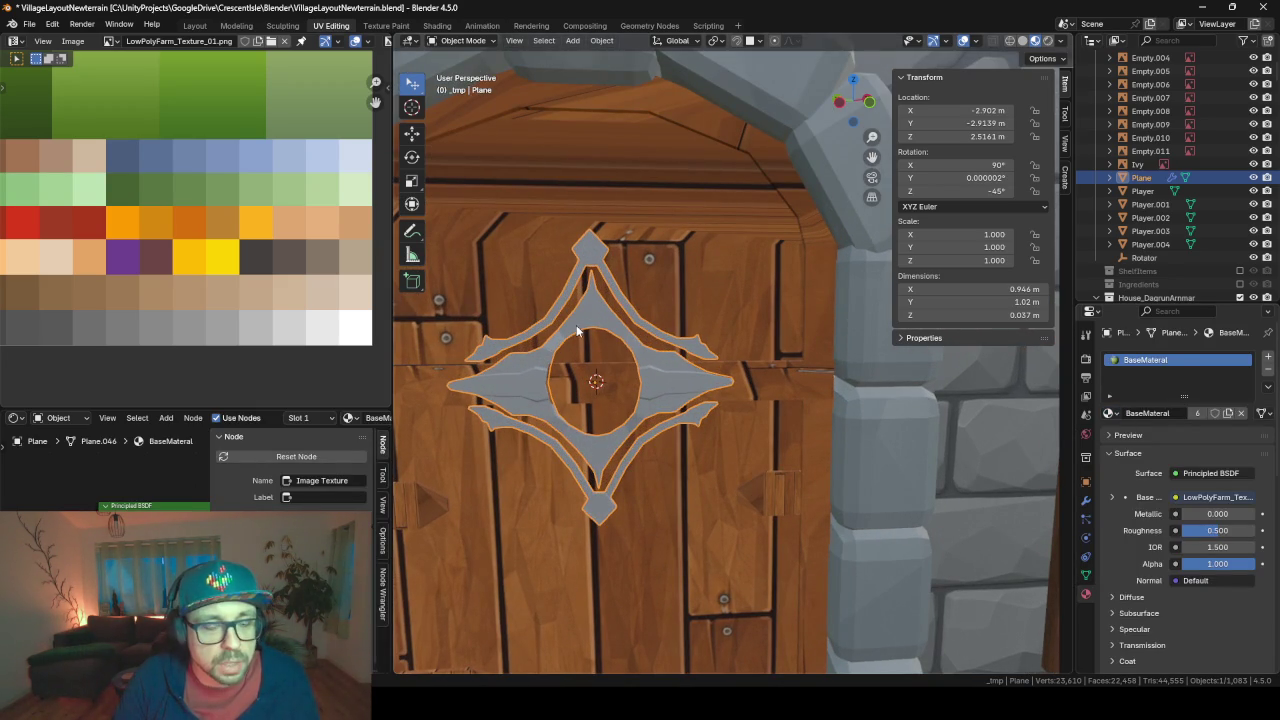
middle_drag(511, 335, 660, 300)
scroll(663, 294, down, 3)
scroll(658, 315, up, 1)
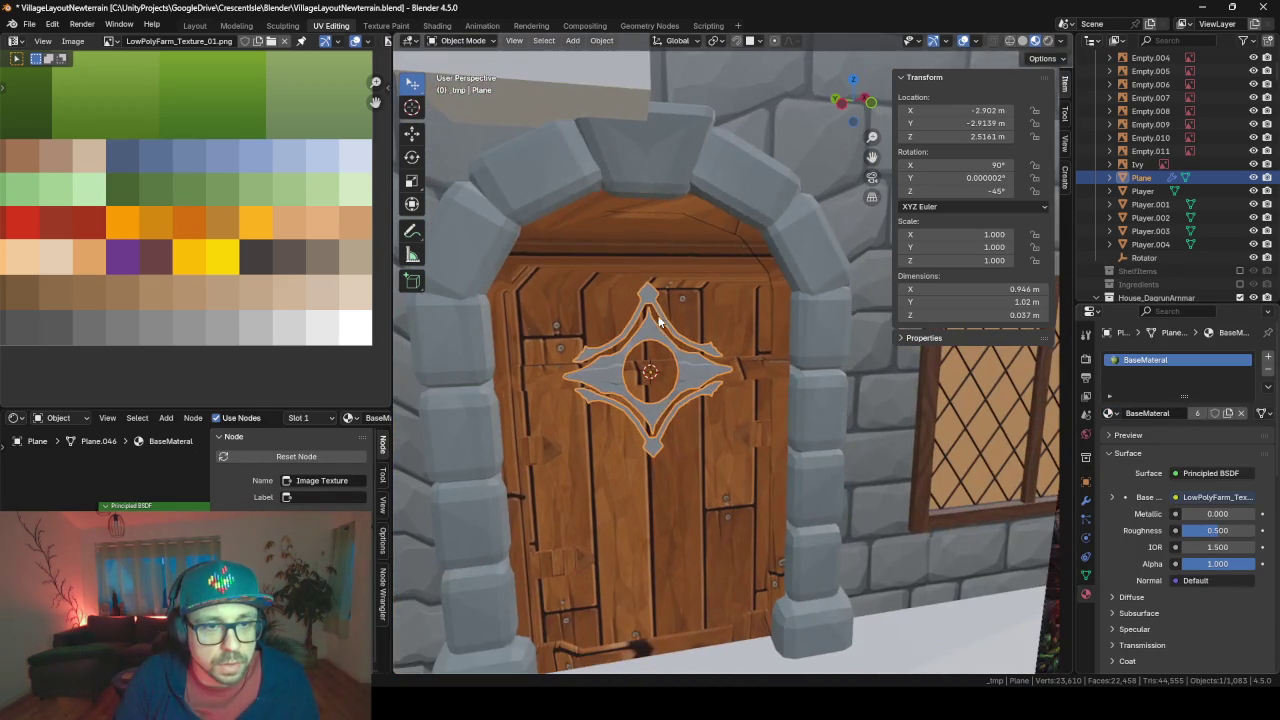
- Select the MainDoor object and orbit around to face the door frame
click(644, 281)
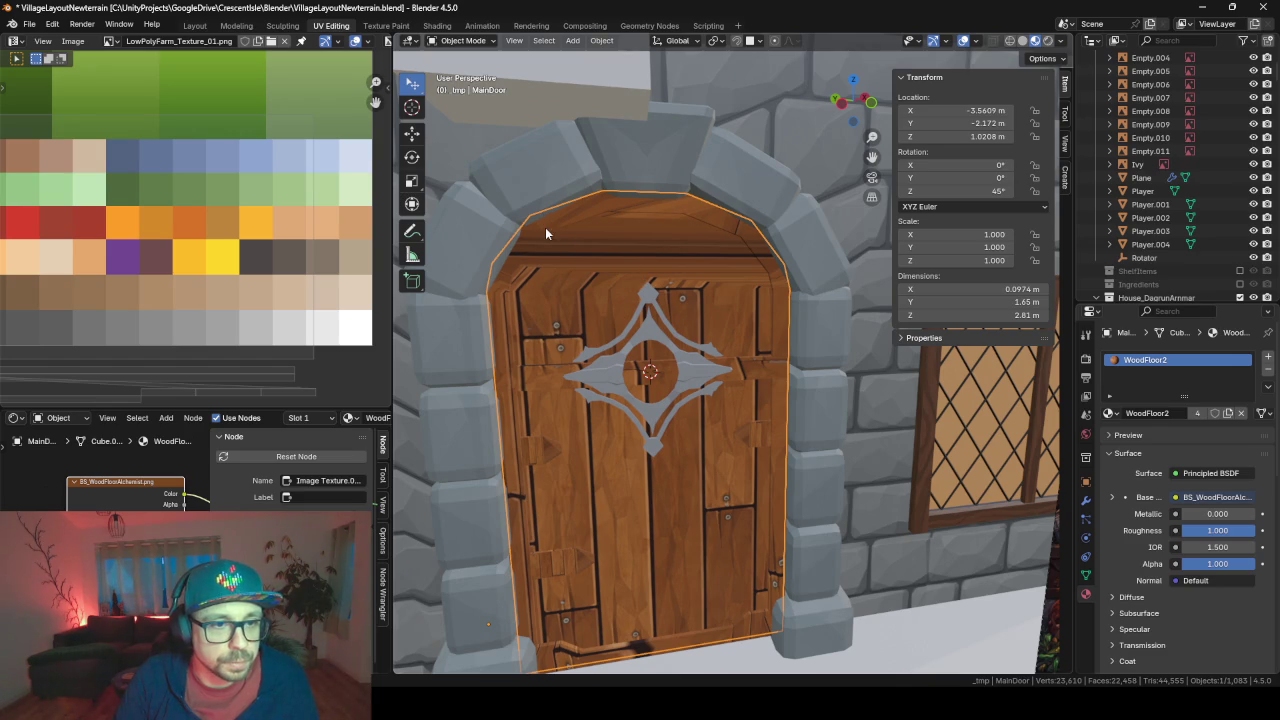
scroll(545, 224, down, 4)
scroll(600, 245, down, 4)
scroll(673, 275, up, 2)
scroll(660, 290, up, 3)
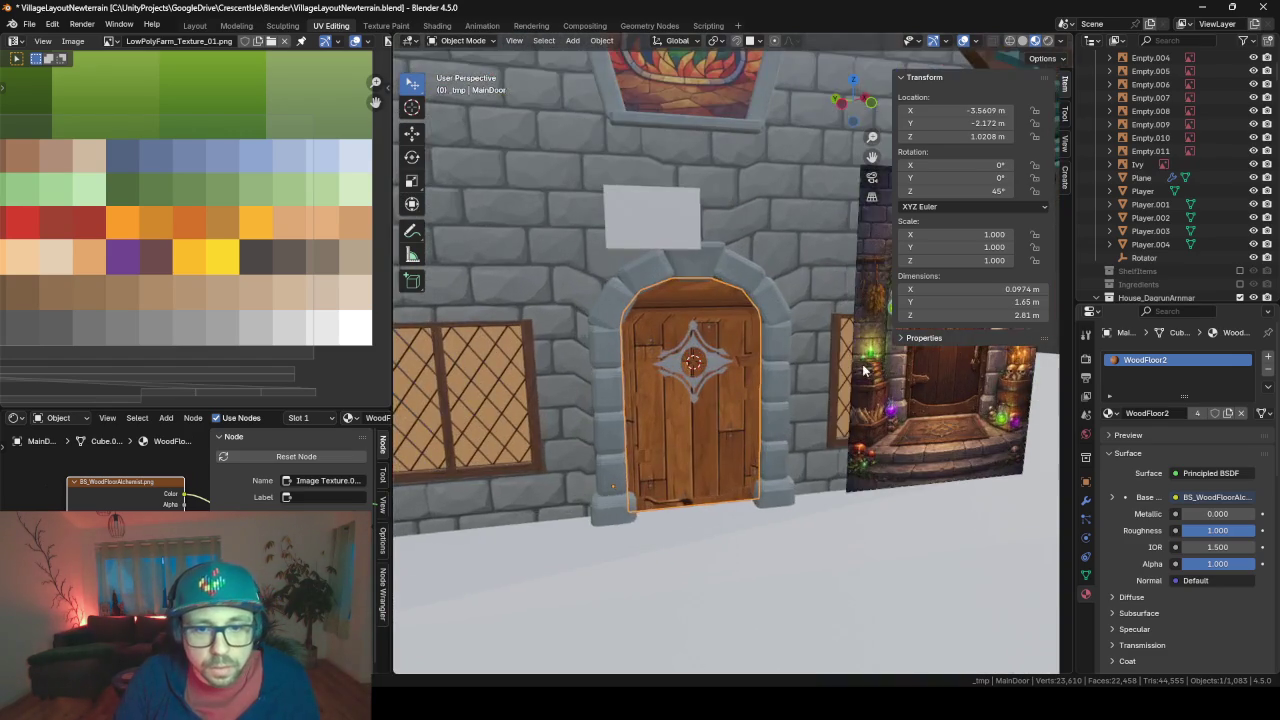
middle_drag(650, 300, 600, 360)
scroll(588, 374, up, 2)
middle_drag(541, 470, 775, 383)
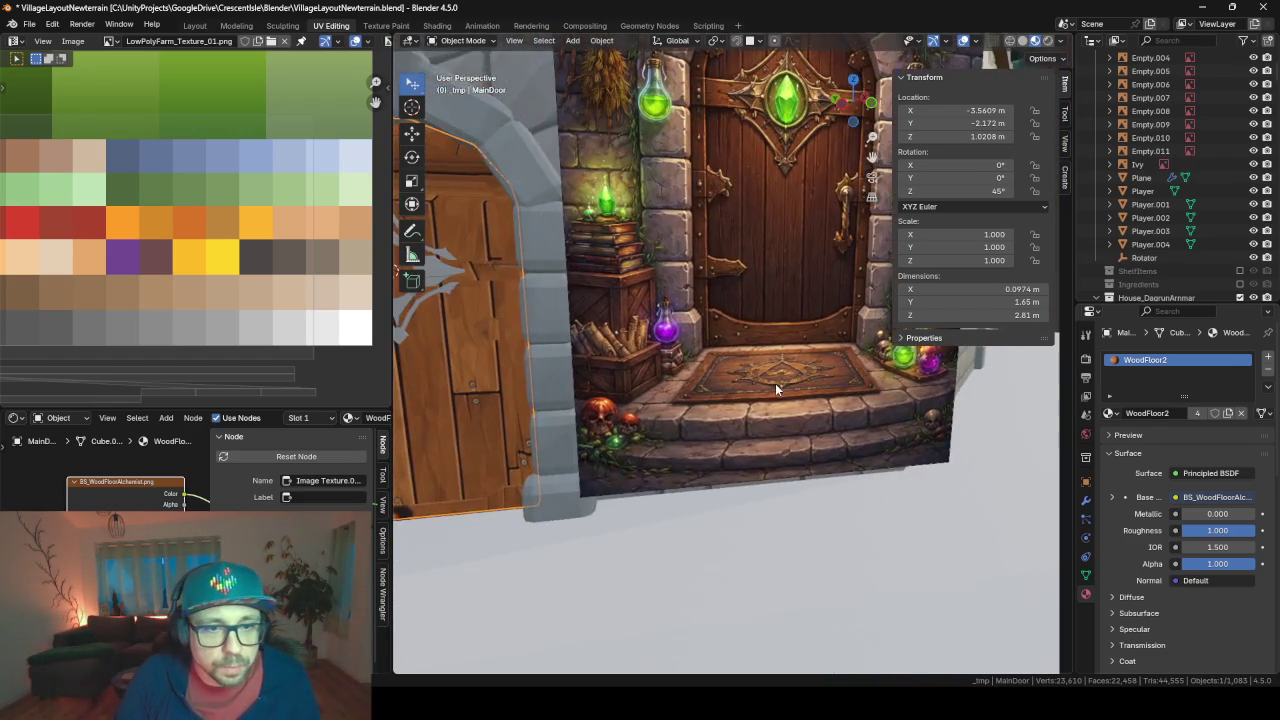
scroll(775, 383, up, 2)
middle_drag(512, 418, 646, 302)
- Smart UV Project all faces of the MainDoorFrame
click(618, 304)
key(Tab)
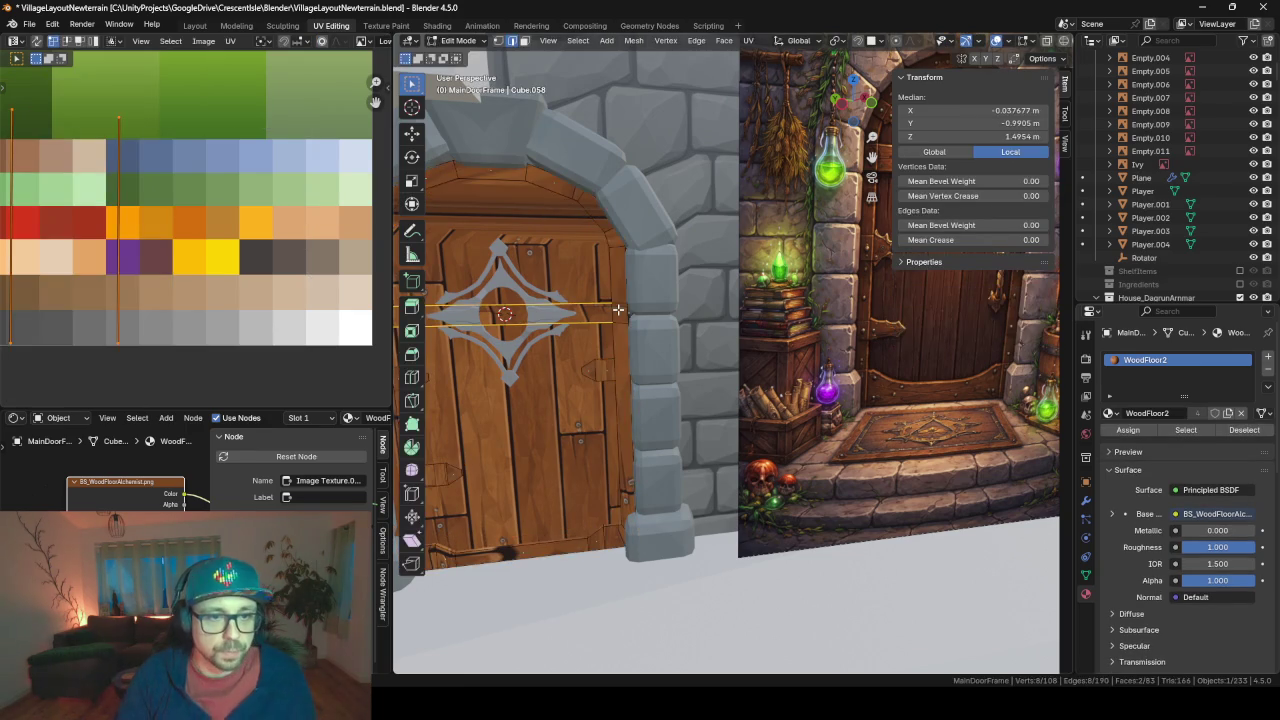
key(a)
key(u)
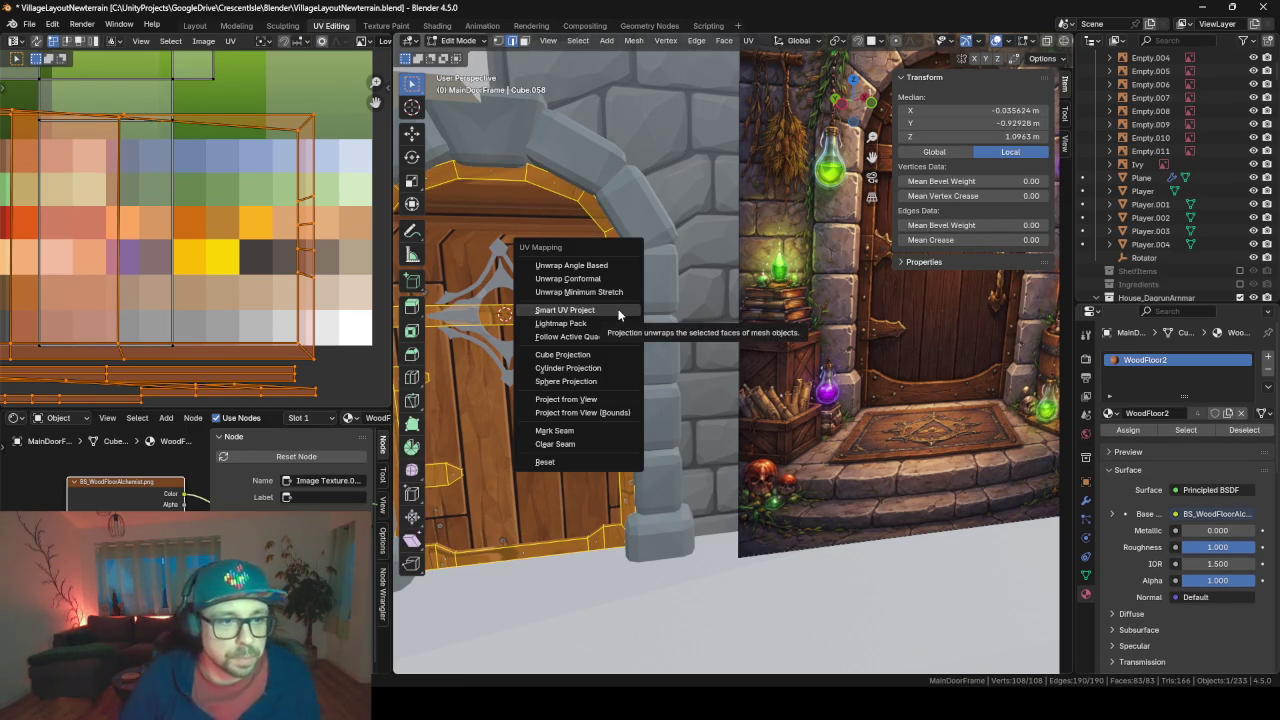
click(618, 312)
click(586, 434)
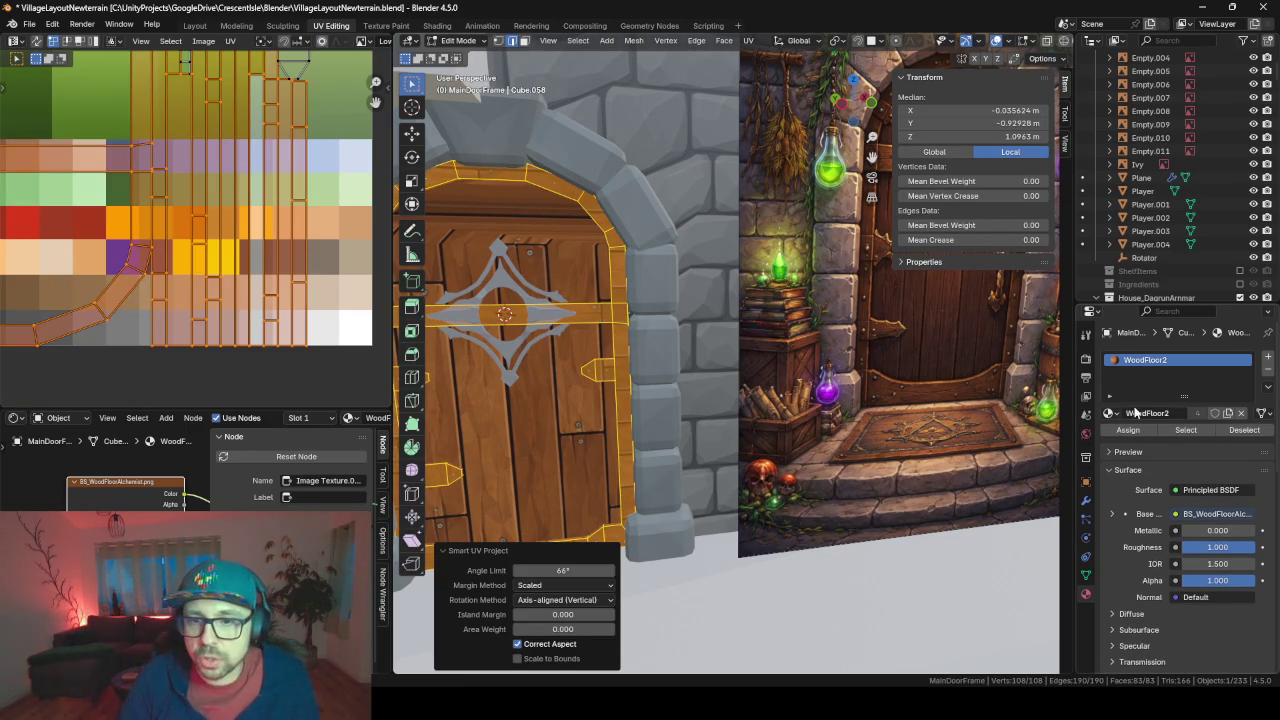
- Give the door frame the woodBase material and frame it in the view
click(1108, 413)
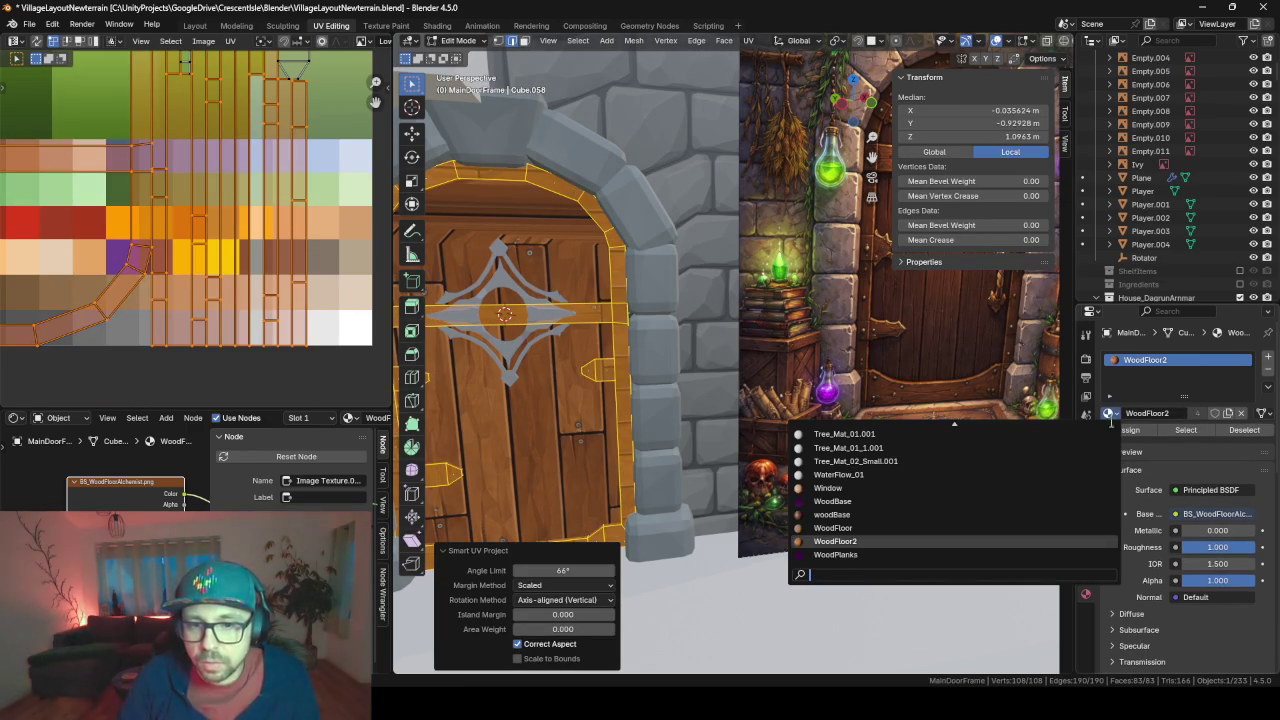
click(848, 511)
key(Tab)
key(KP_Decimal)
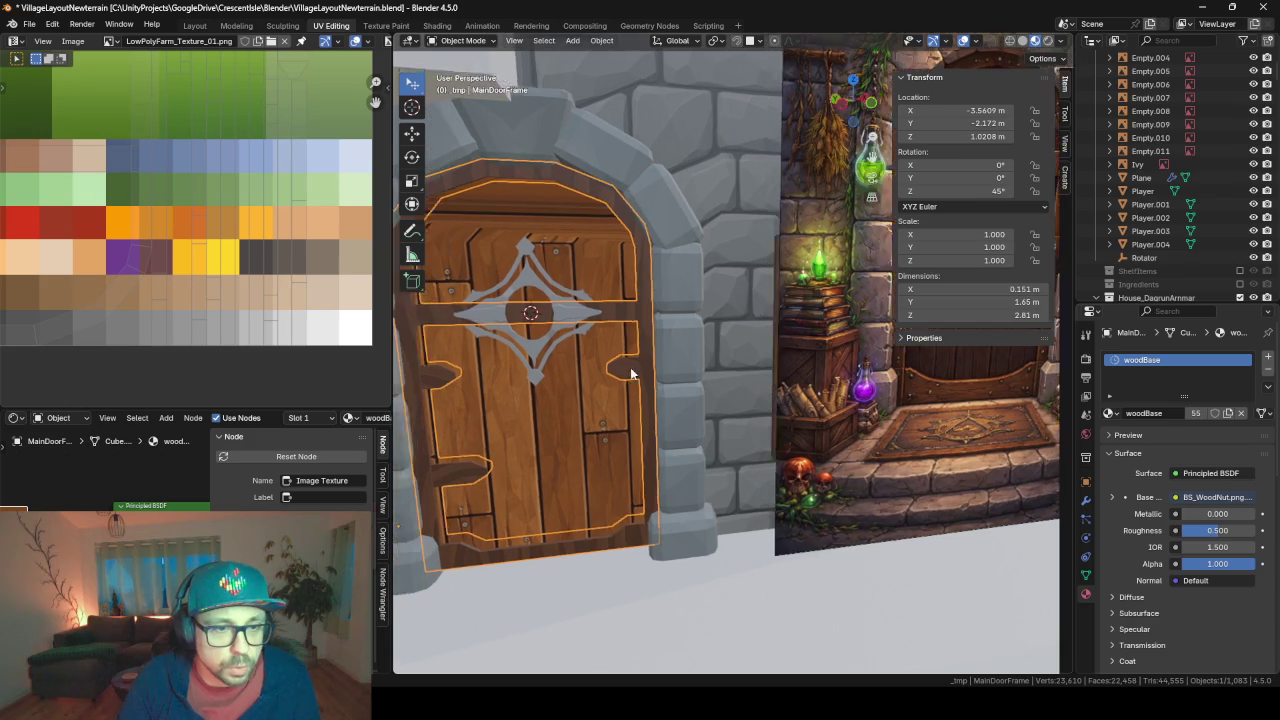
scroll(204, 204, down, 4)
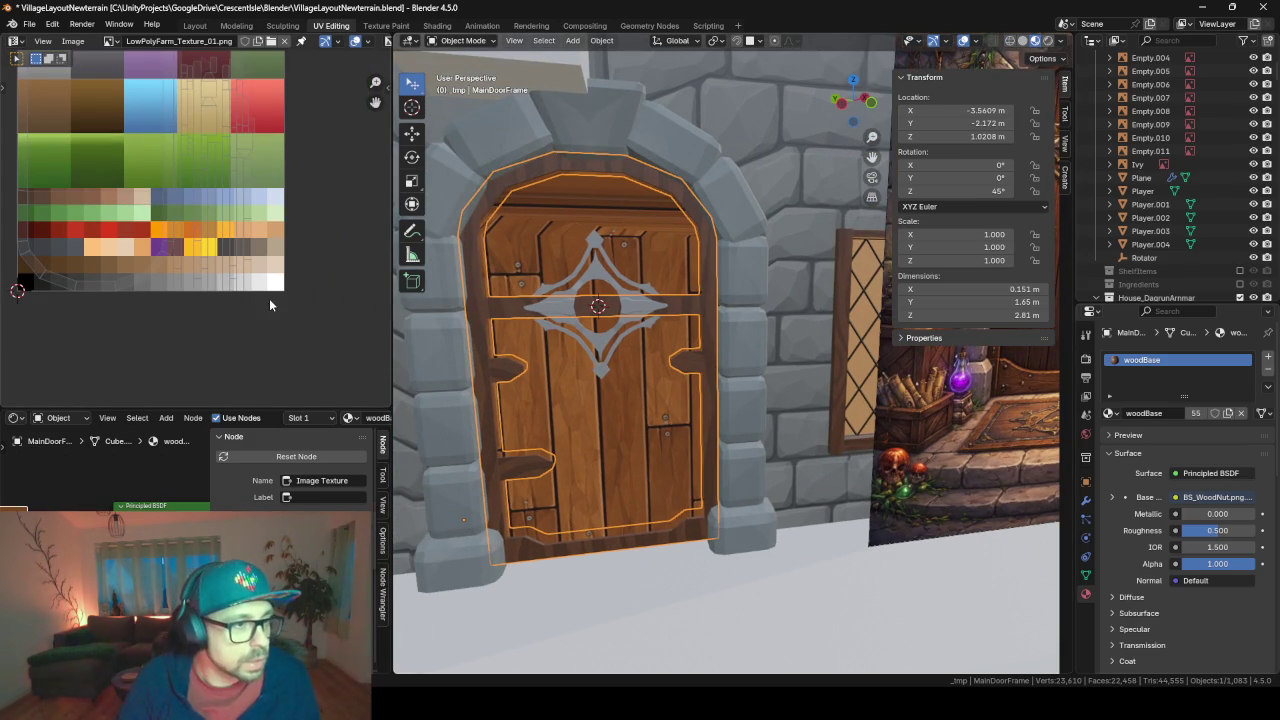
- Scale up the door frame's entire UV layout in the UV editor
key(Tab)
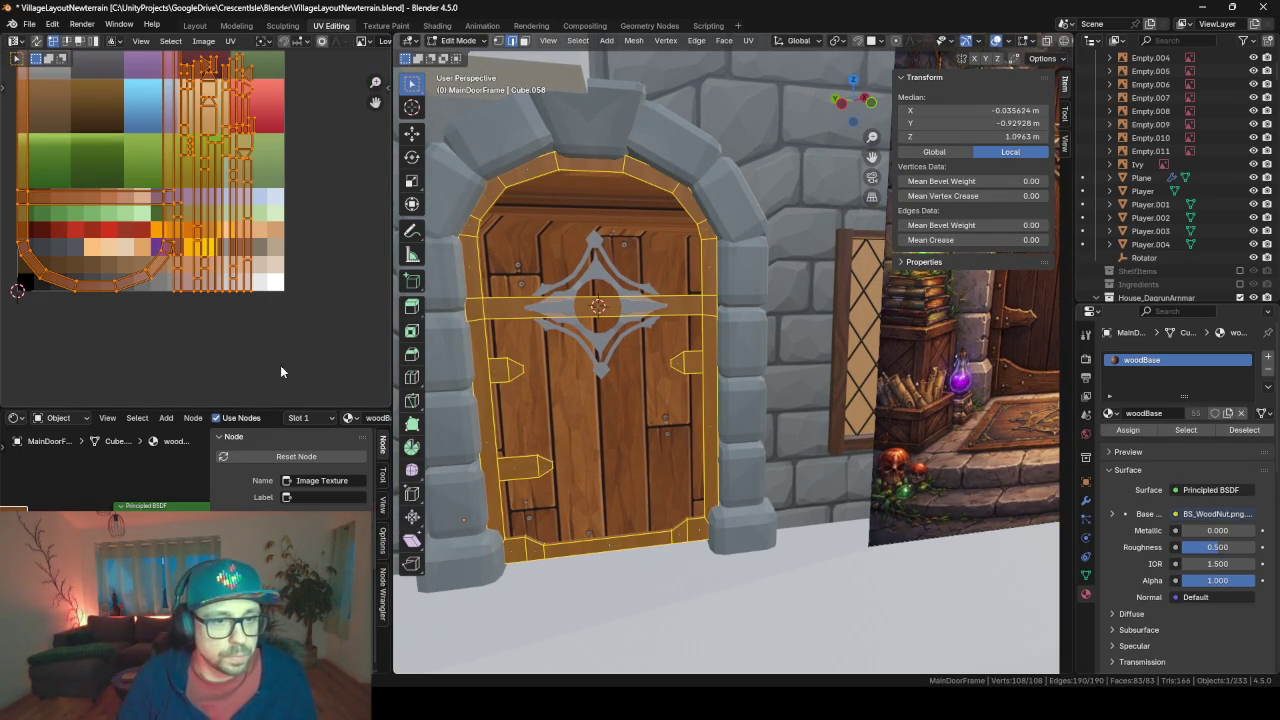
key(s)
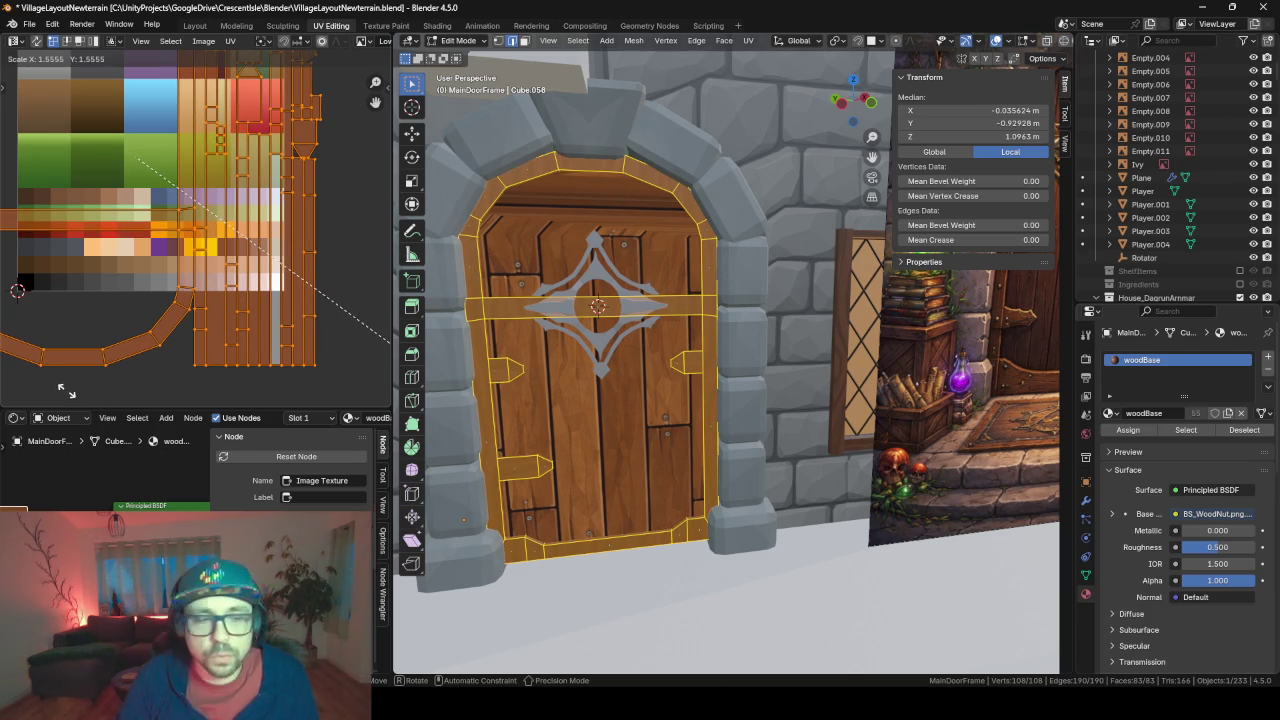
click(67, 394)
scroll(624, 322, up, 2)
key(Tab)
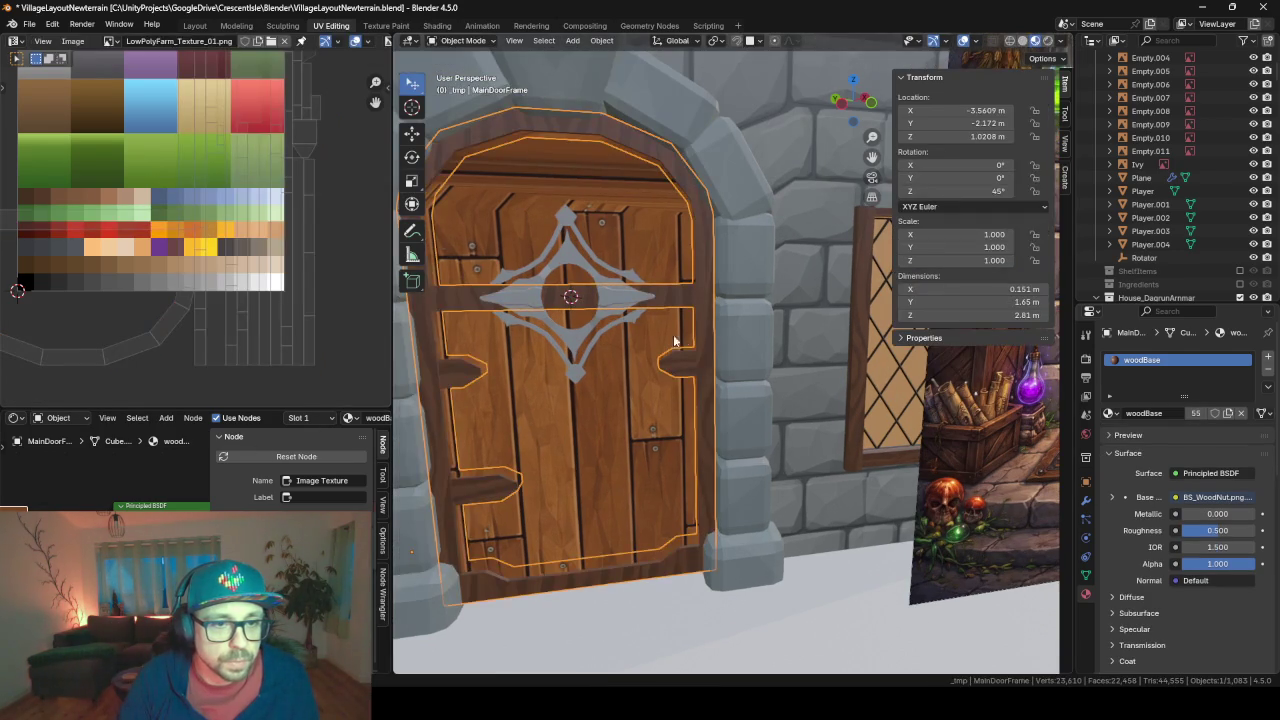
- Rotate the UVs of the frame's horizontal crossbar face in face select mode
key(Tab)
click(470, 300)
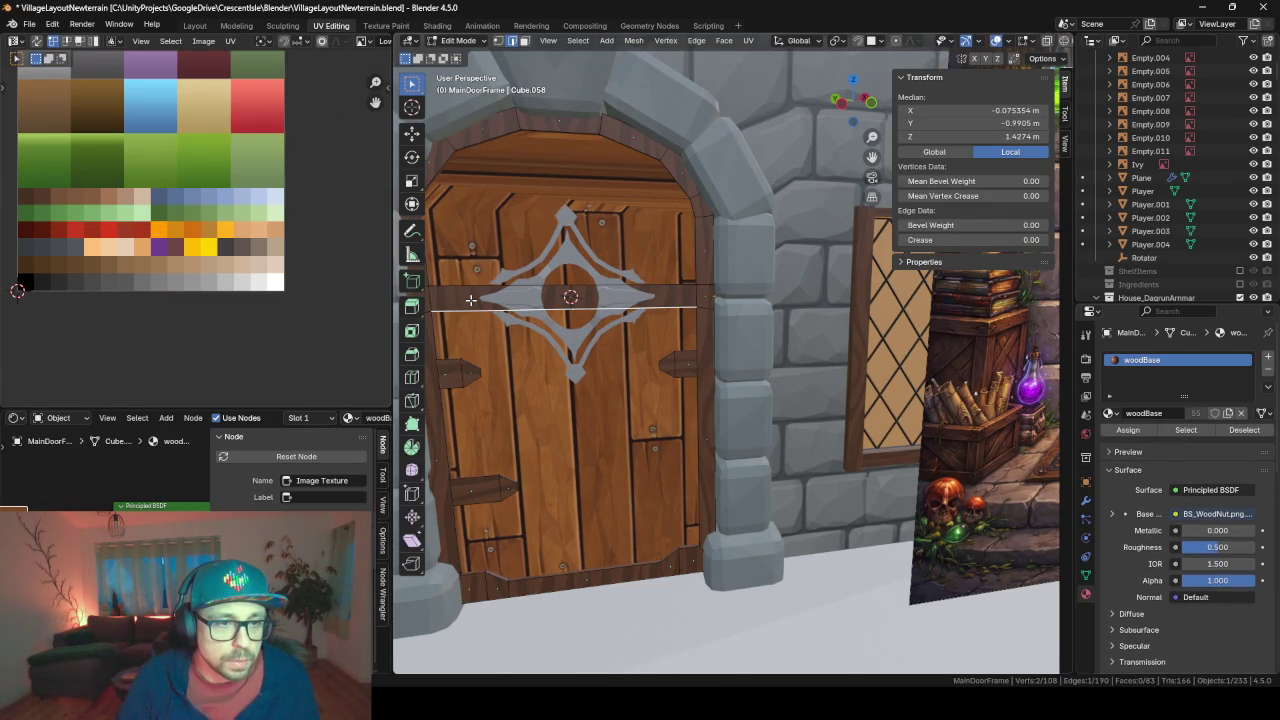
click(525, 41)
click(465, 297)
scroll(192, 257, down, 2)
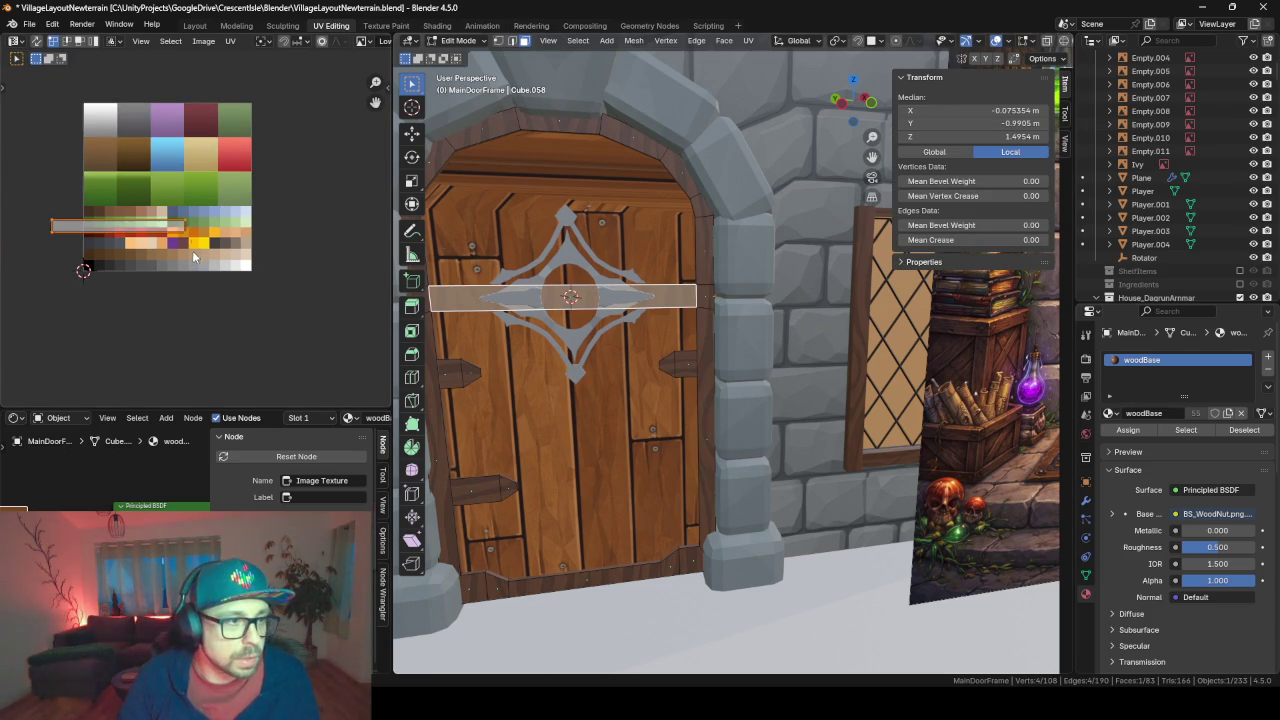
key(r)
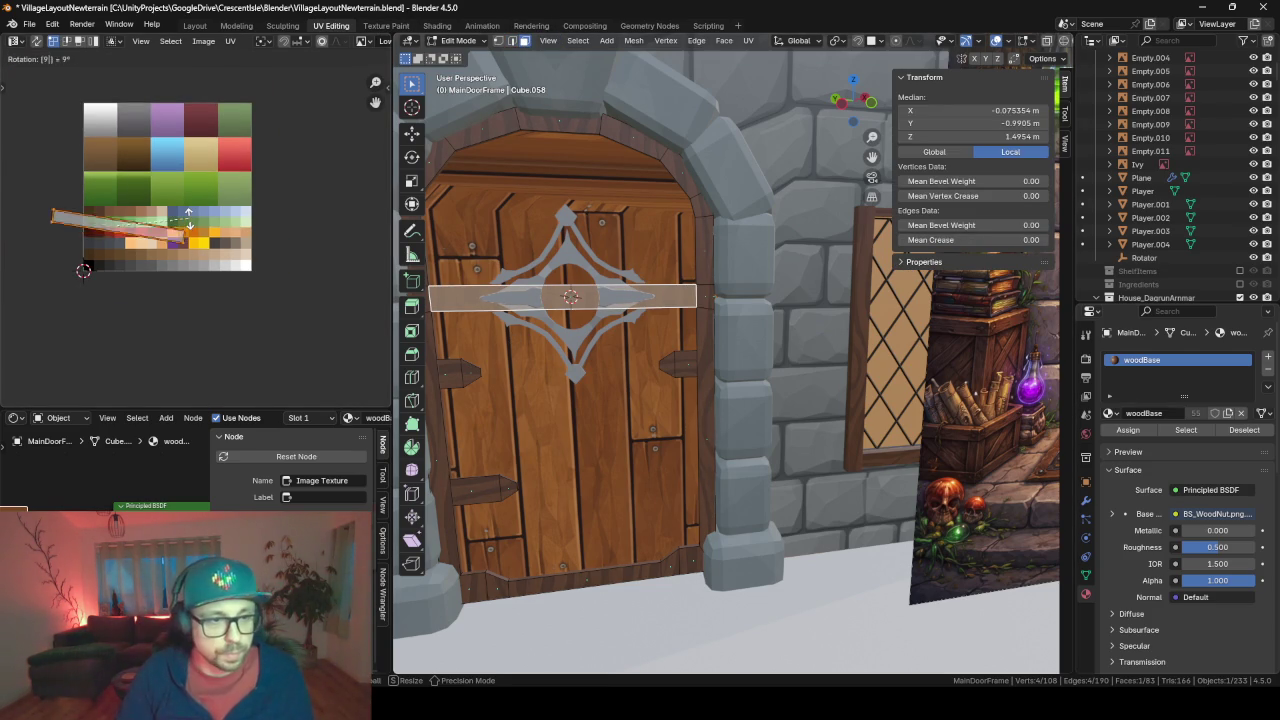
key(Return)
key(Tab)
- Select the frame's bottom strip and its small corner faces and rotate their UVs 90°
middle_drag(525, 317, 724, 260)
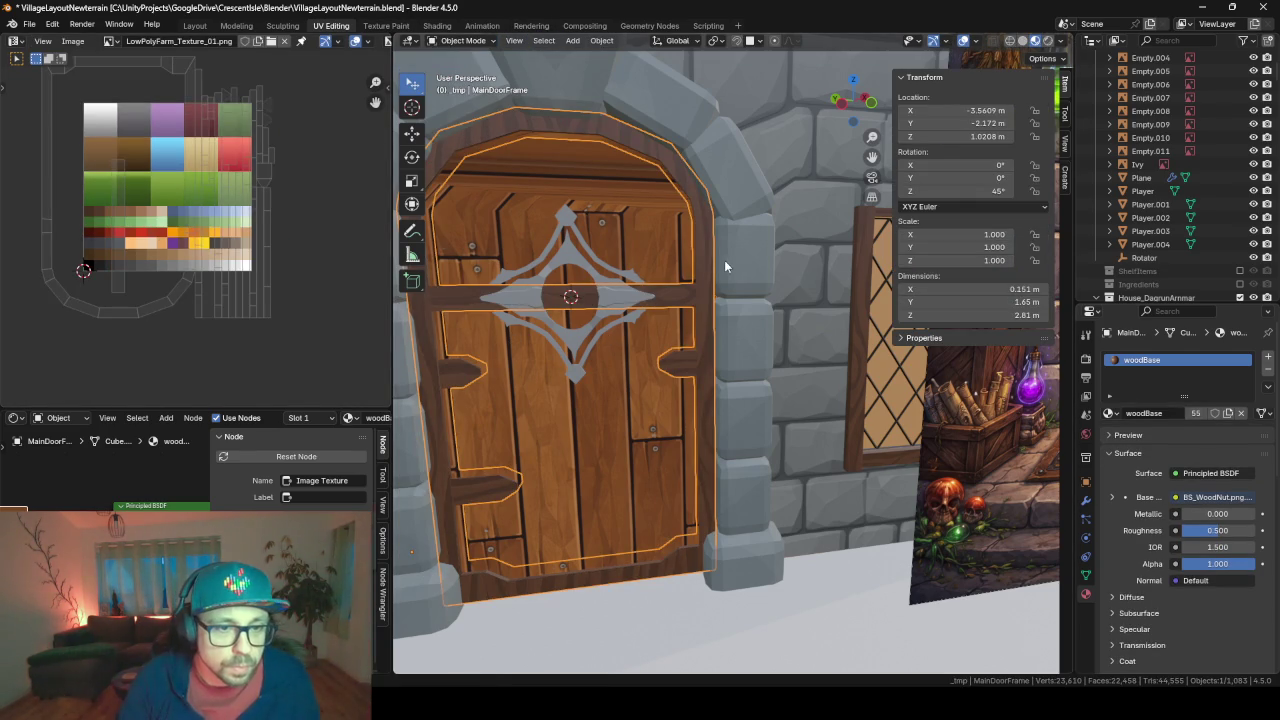
middle_drag(506, 408, 616, 342)
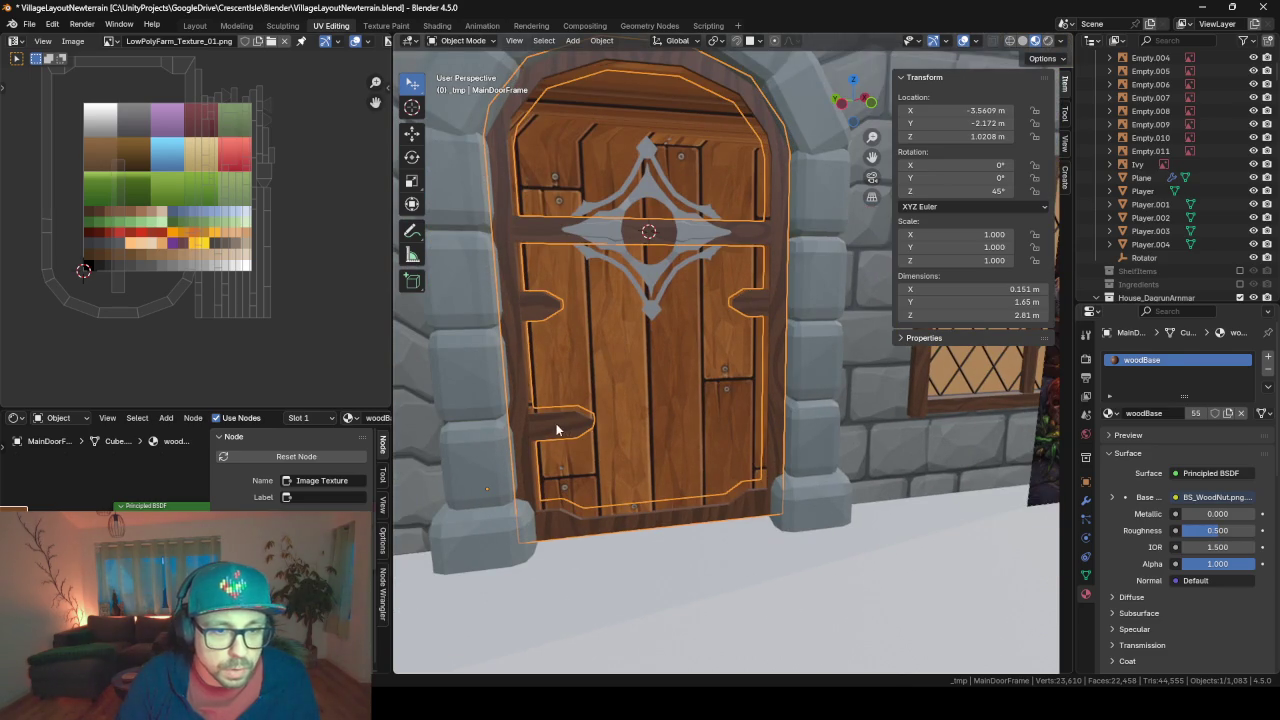
click(567, 525)
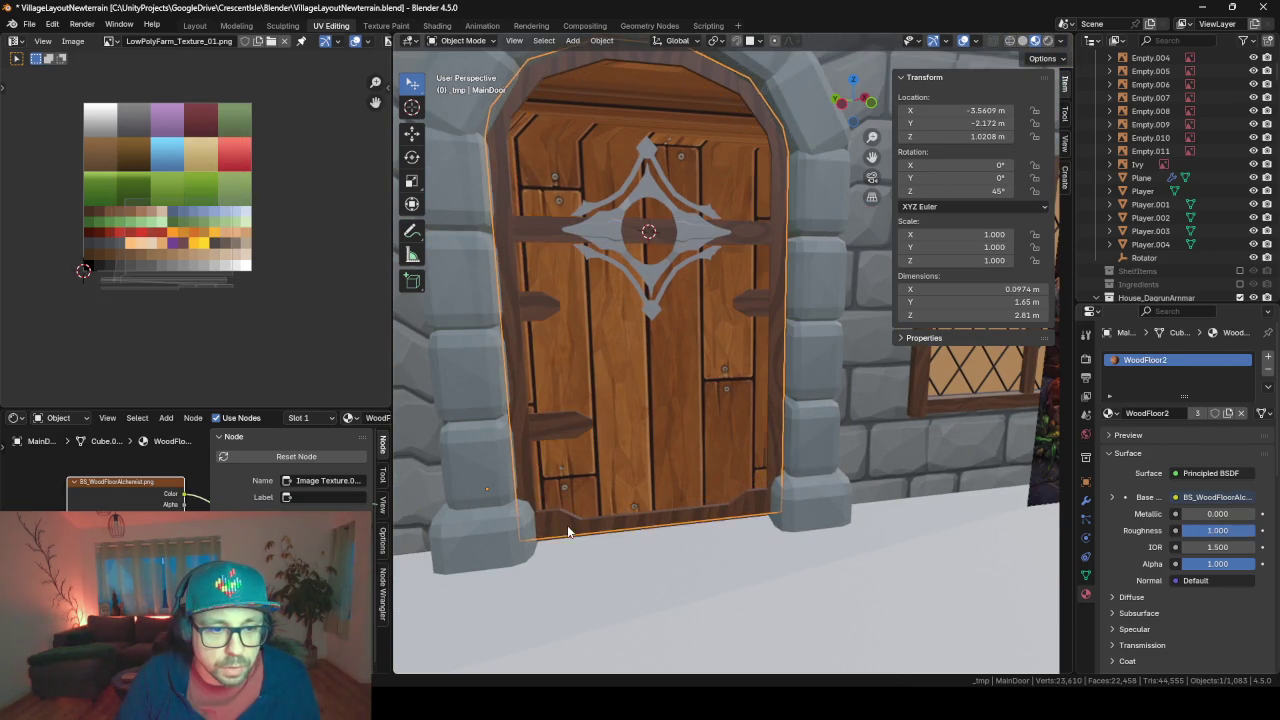
click(557, 537)
key(Tab)
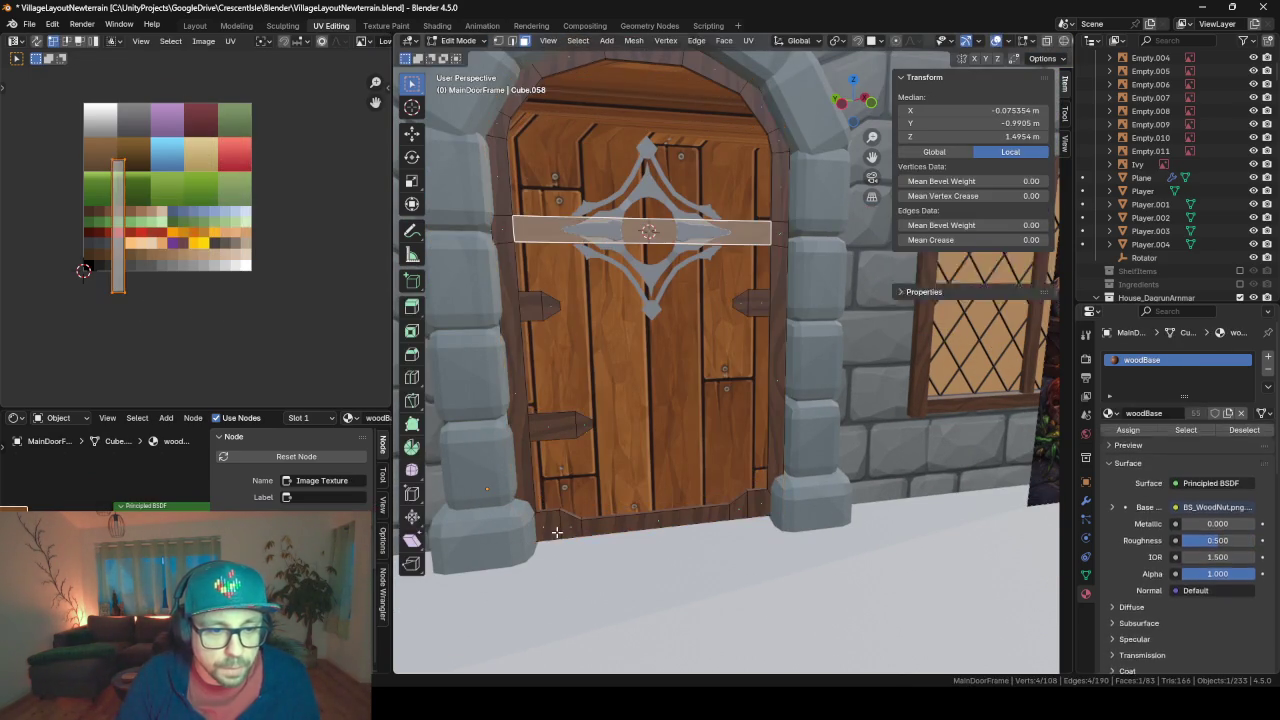
click(556, 528)
shift+click(571, 527)
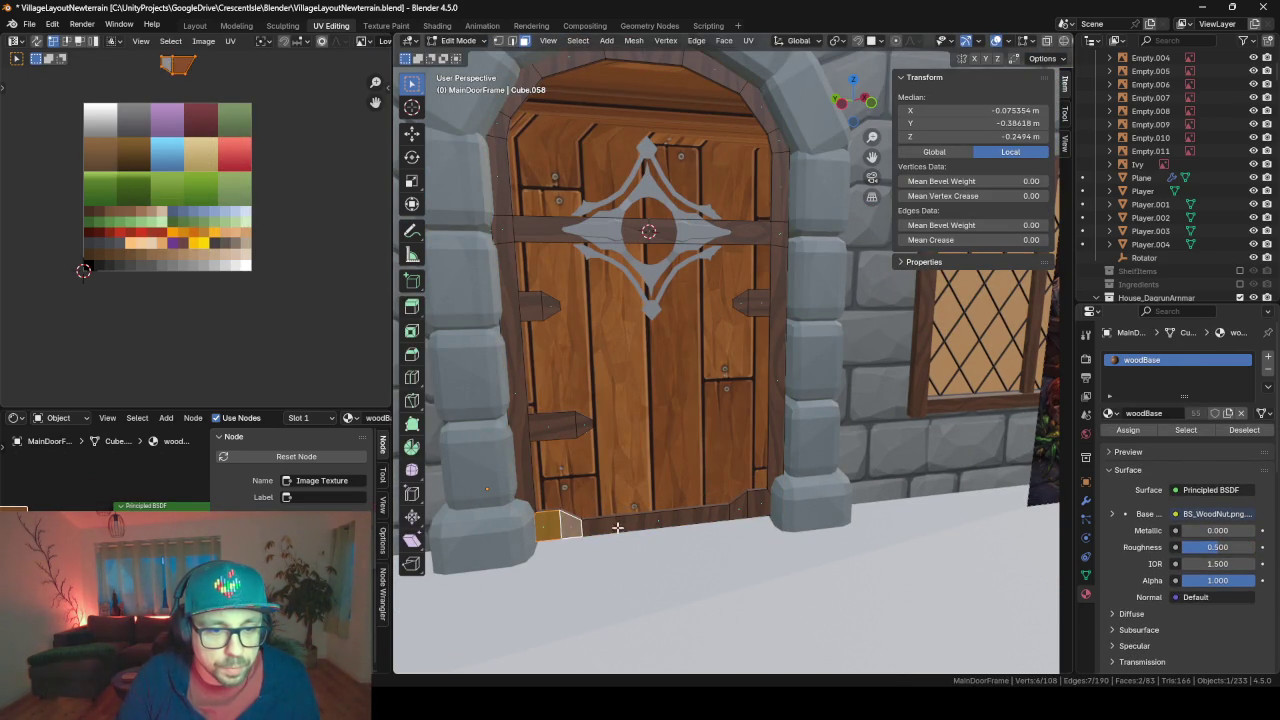
shift+click(715, 520)
shift+click(756, 510)
shift+click(758, 500)
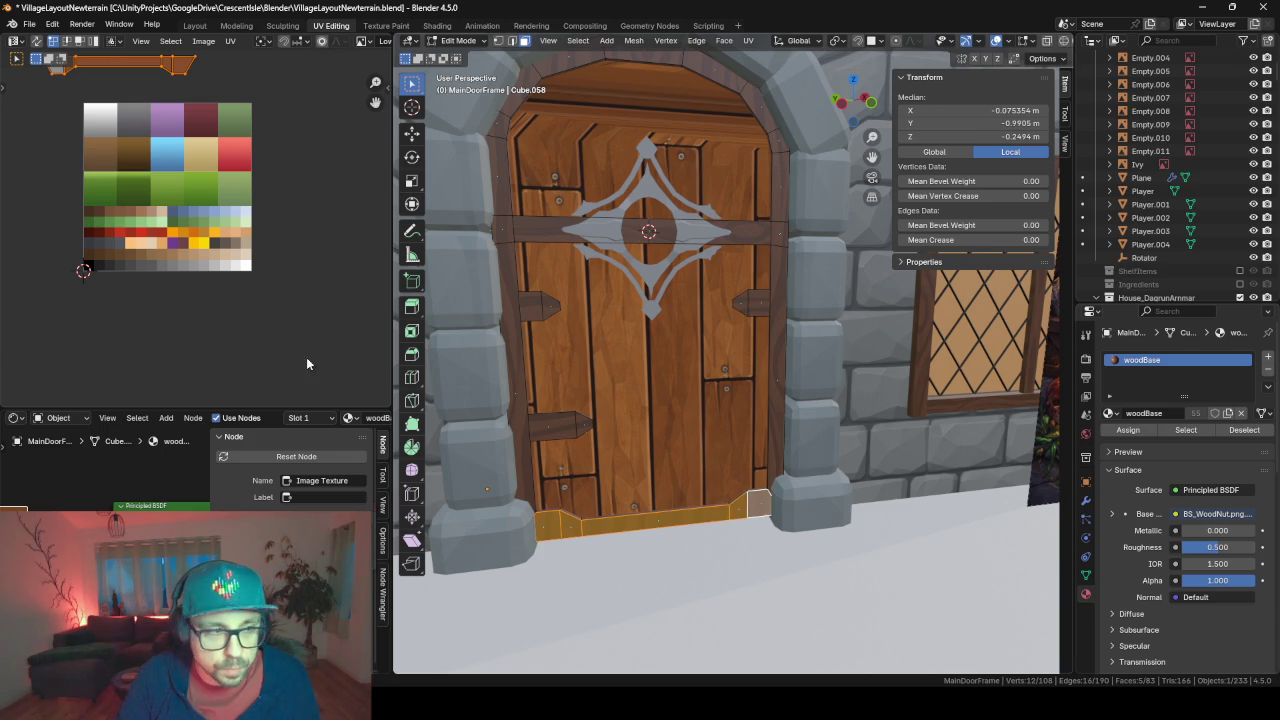
scroll(246, 146, down, 2)
text(r)
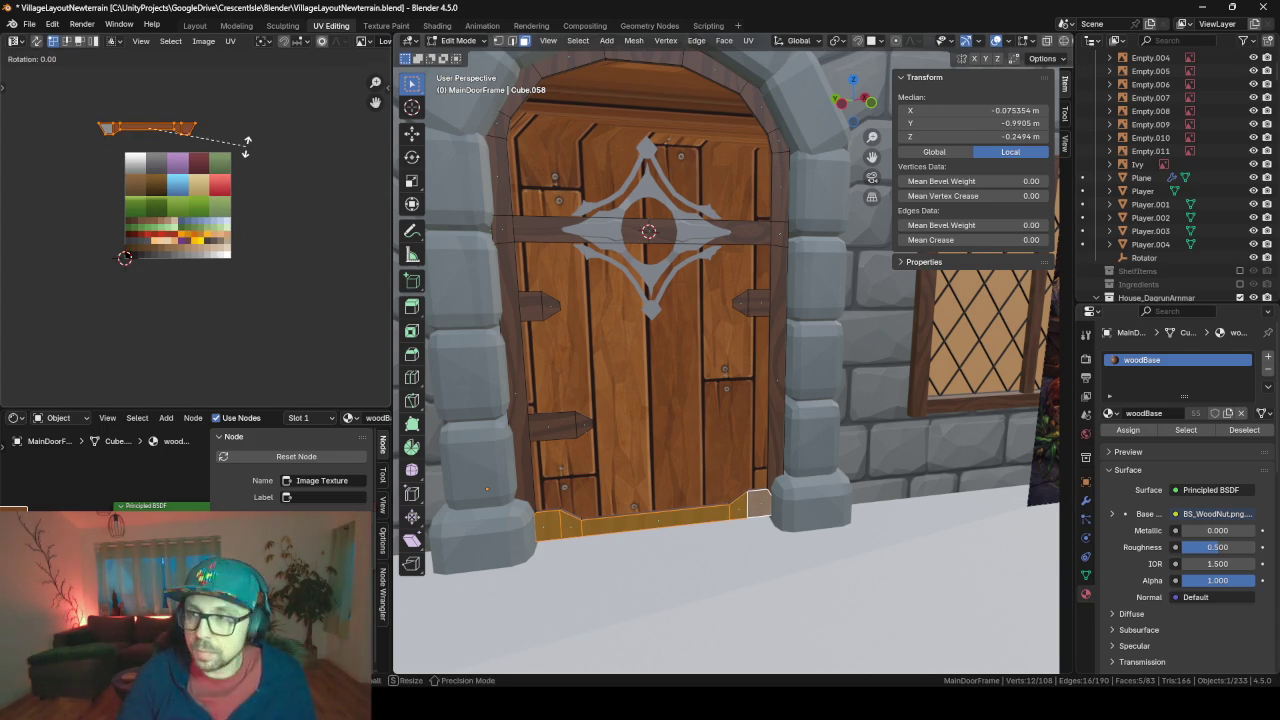
text(90)
key(Return)
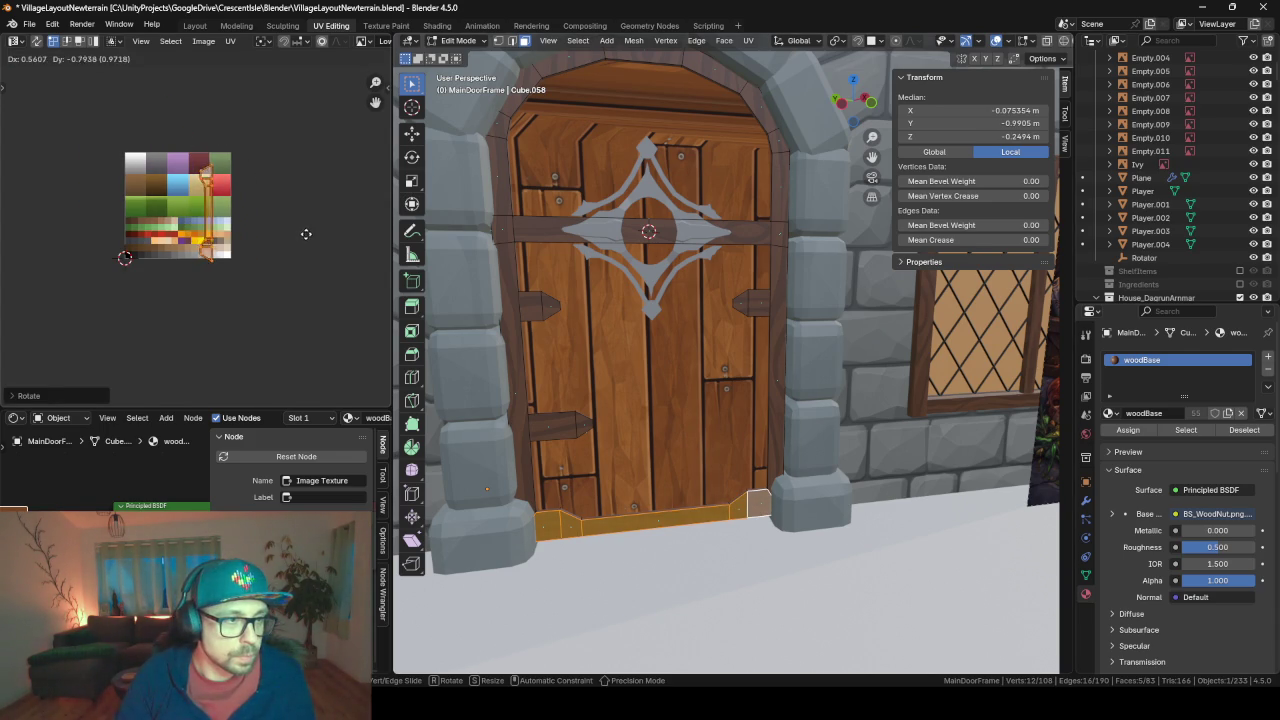
- Return to Object Mode and bring the whole arched door into view
key(Tab)
scroll(731, 461, up, 3)
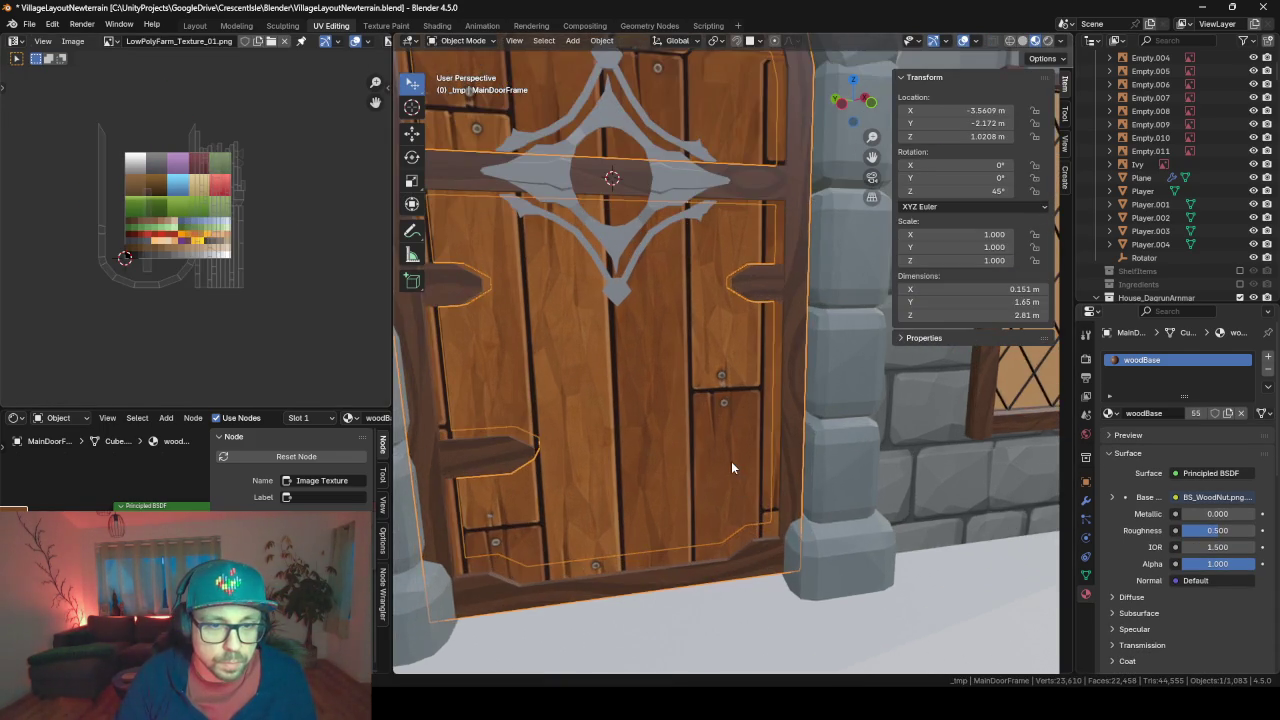
scroll(722, 355, up, 2)
scroll(708, 290, up, 2)
shift+middle_drag(708, 290, 708, 481)
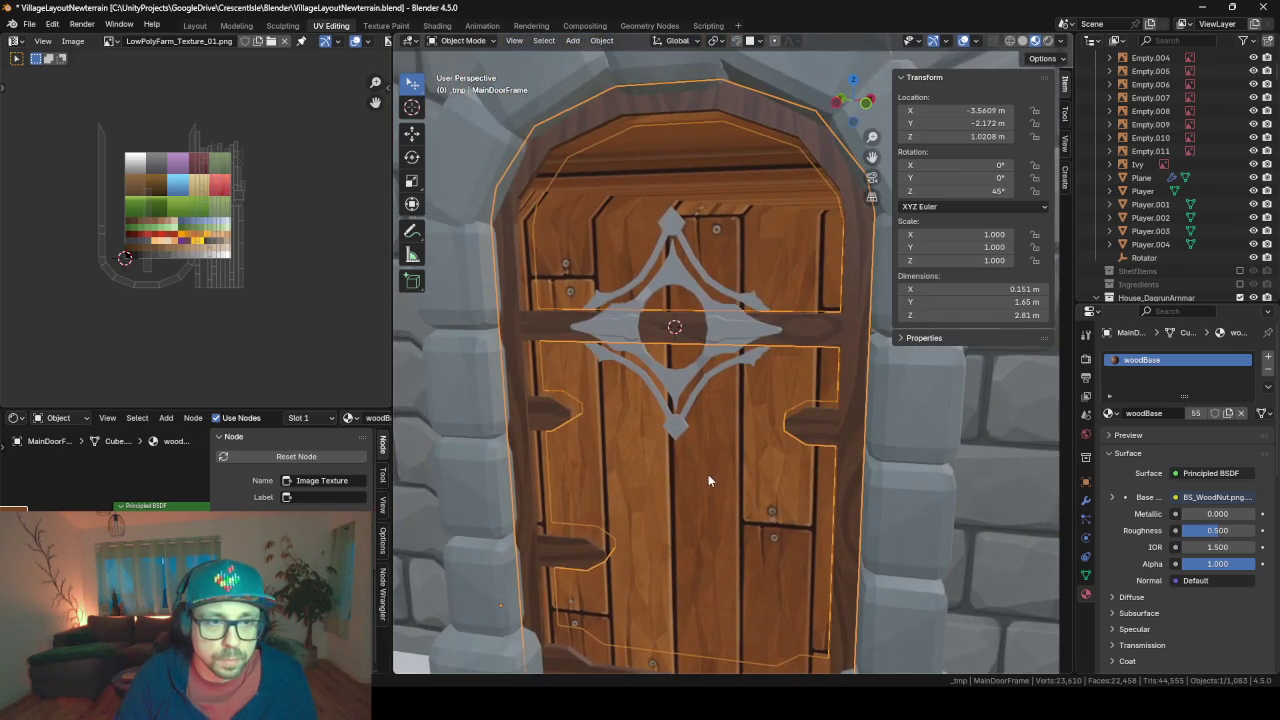
scroll(610, 341, down, 1)
scroll(675, 346, down, 7)
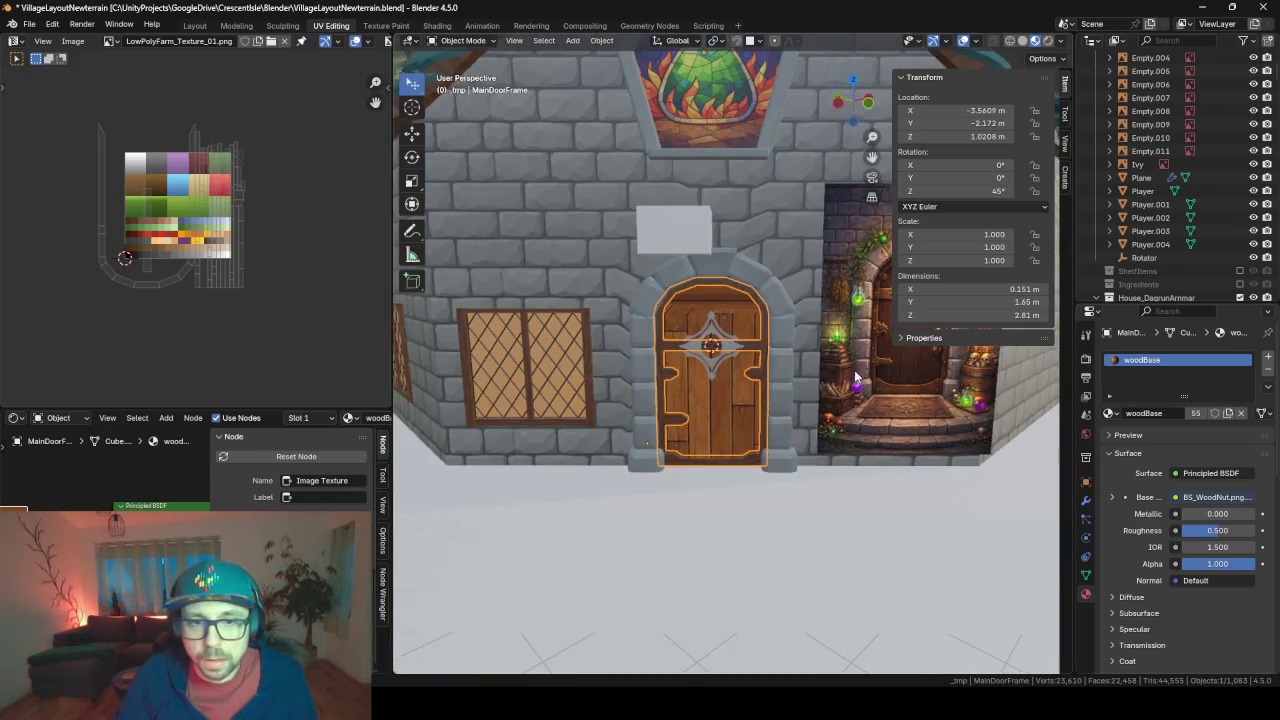
scroll(681, 312, up, 1)
scroll(681, 312, up, 7)
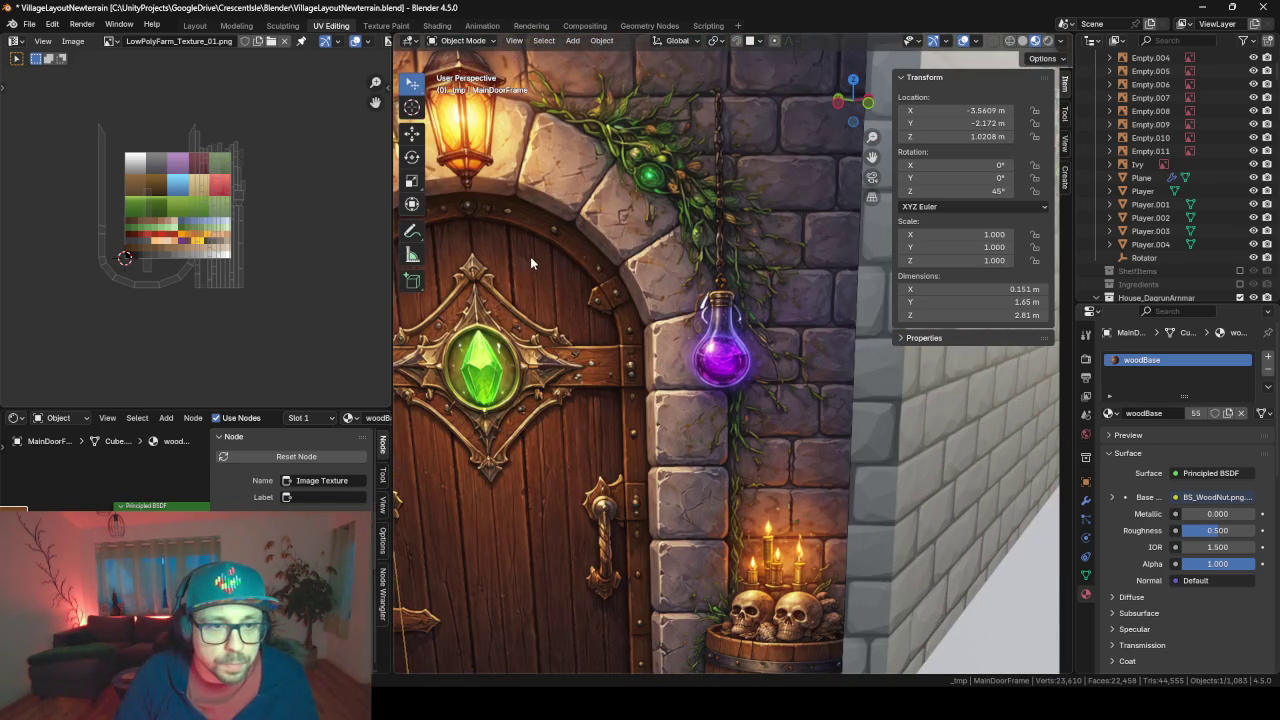
- Rotate the UVs of the left arch faces so their islands stand upright
scroll(530, 256, down, 5)
scroll(678, 303, down, 1)
scroll(550, 403, up, 2)
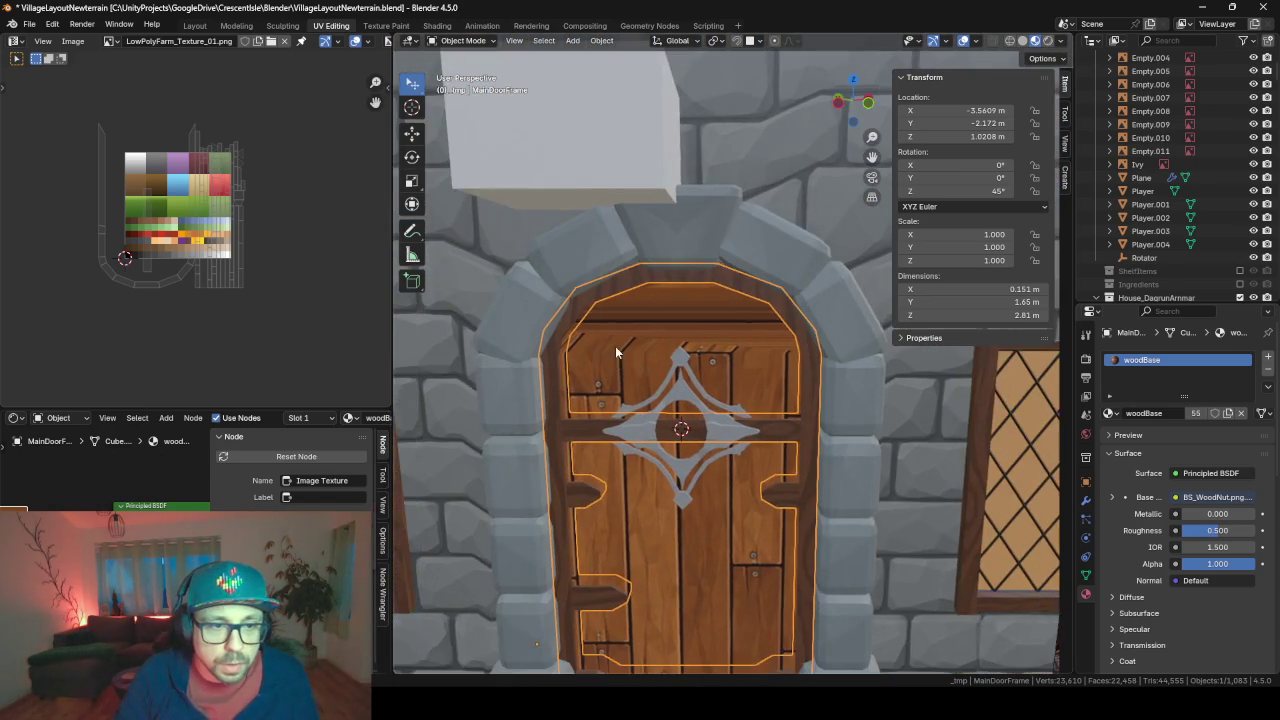
key(Tab)
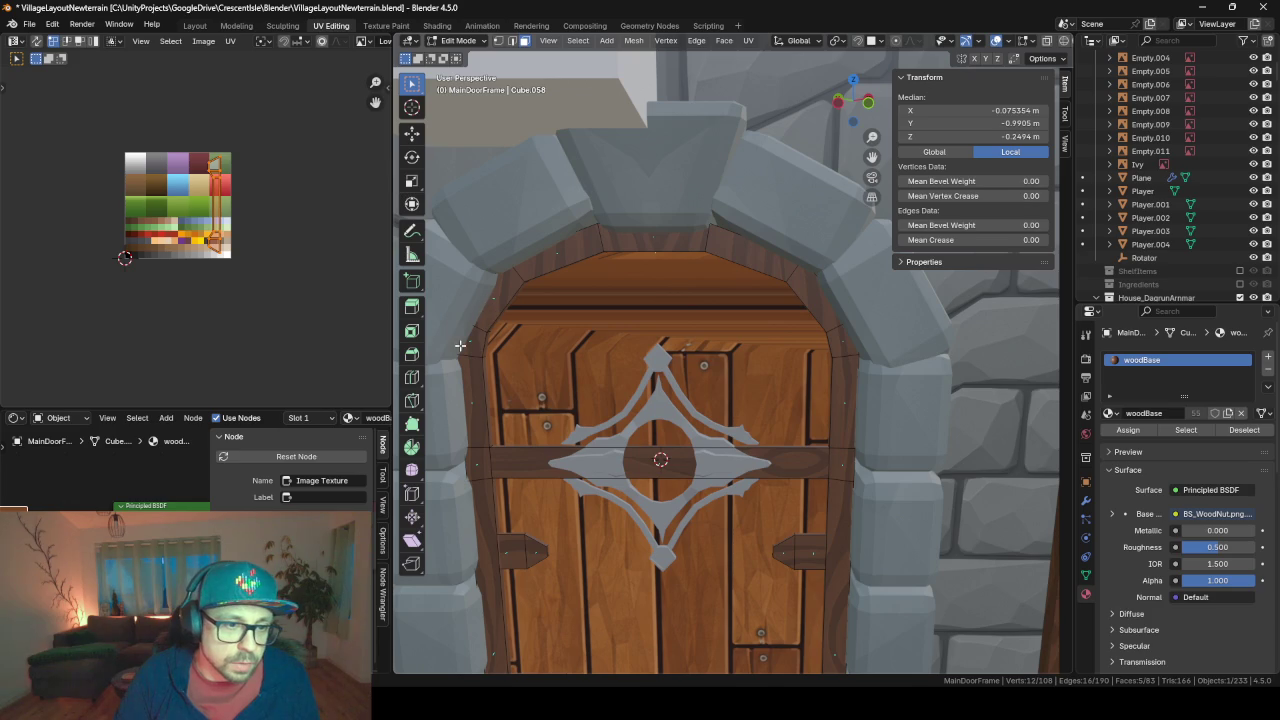
click(470, 342)
shift+click(497, 298)
key(r)
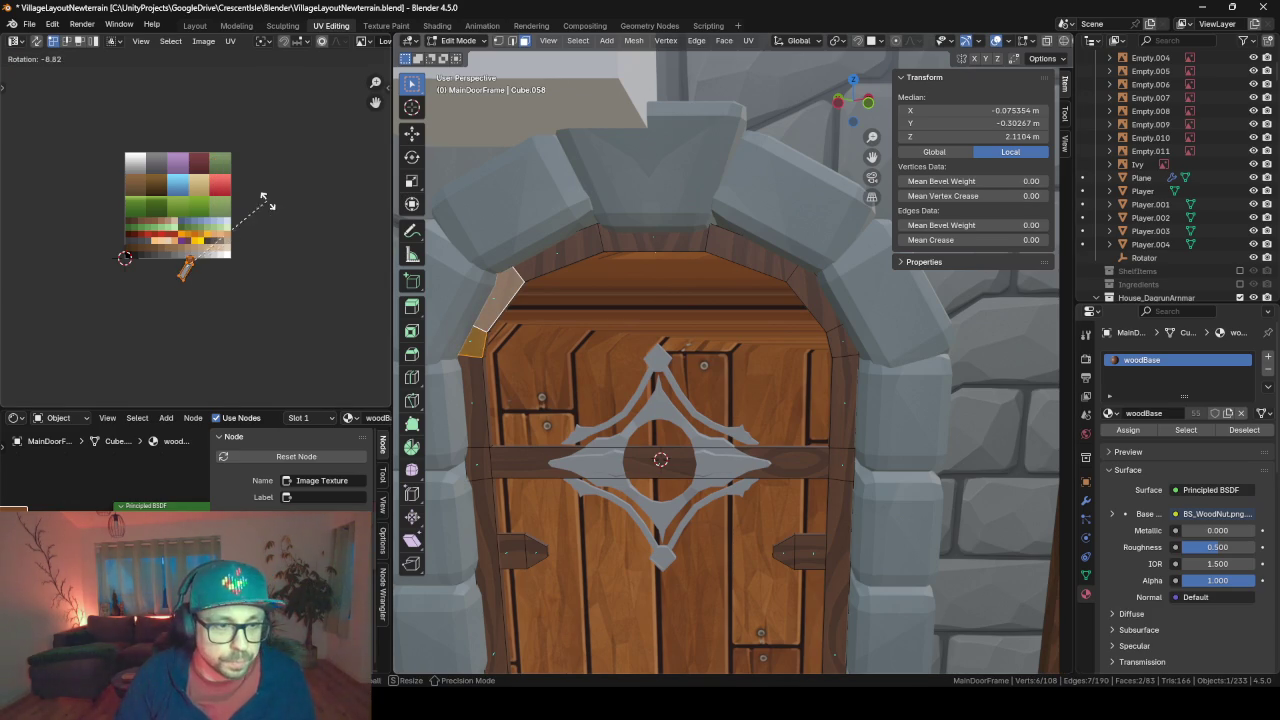
click(349, 202)
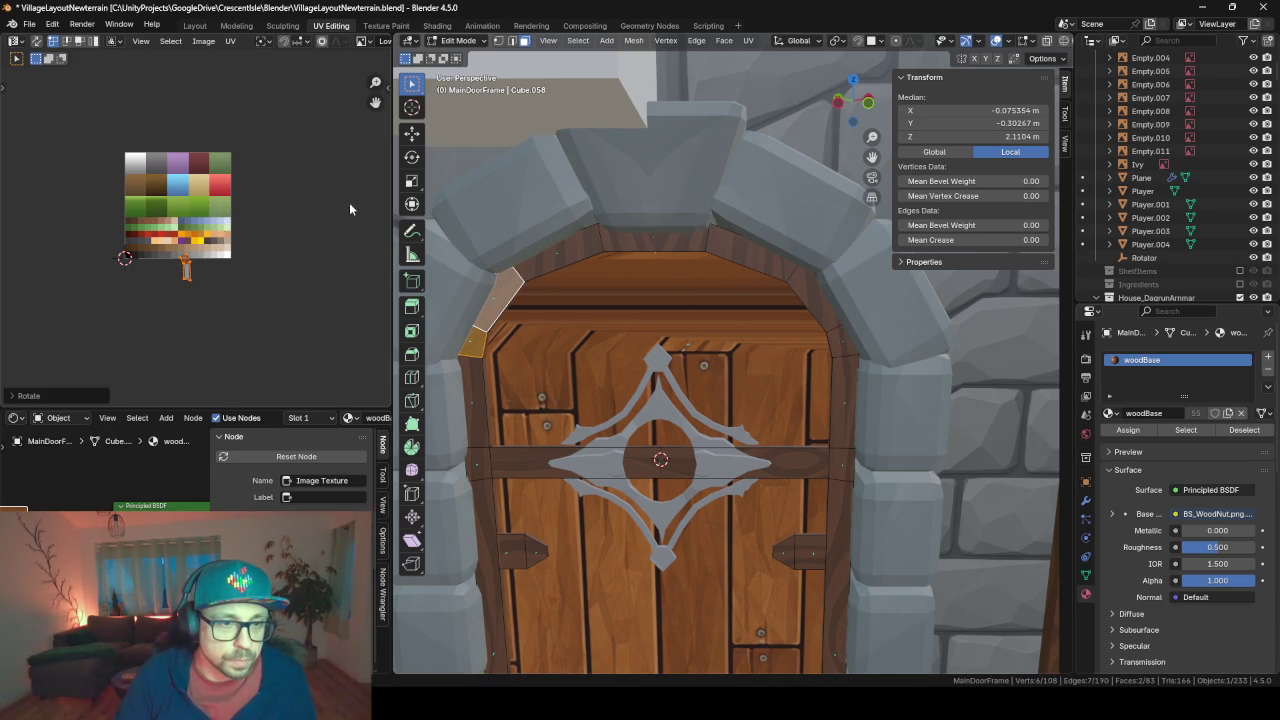
click(565, 246)
key(r)
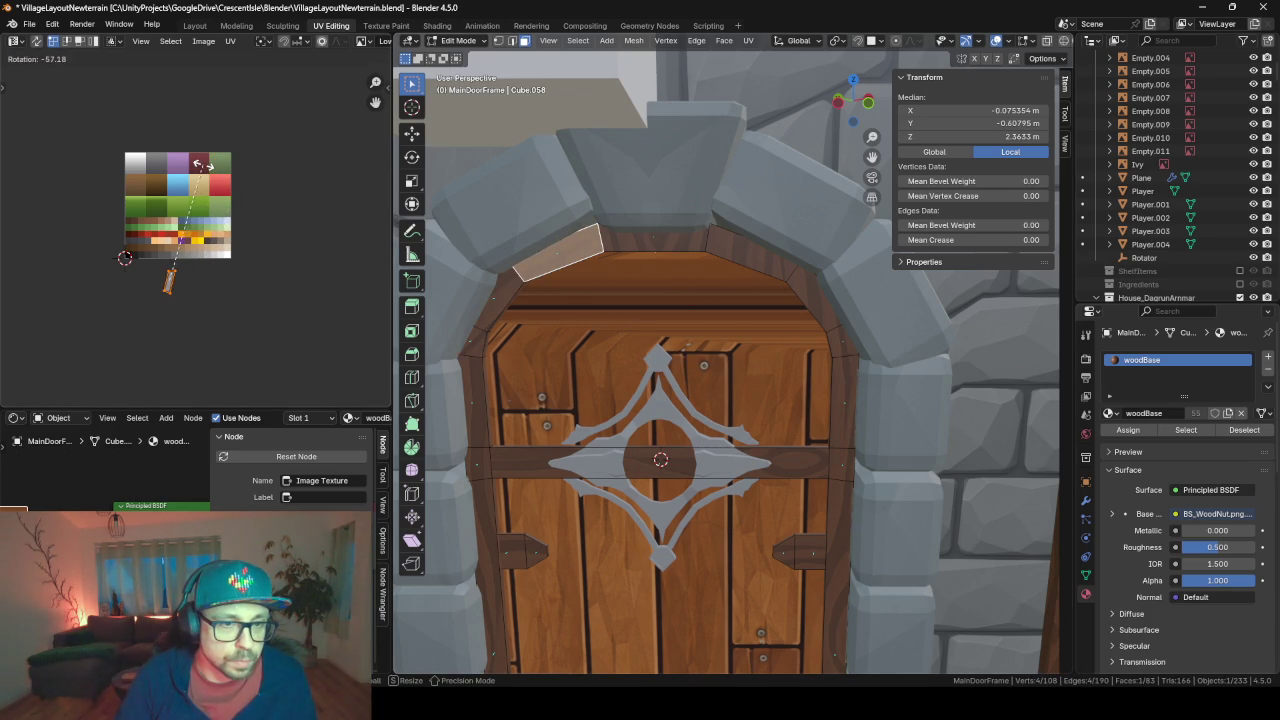
click(205, 165)
- Turn the top-centre and right-side arch faces' UV islands vertical, including a -90° rotation
click(647, 236)
key(r)
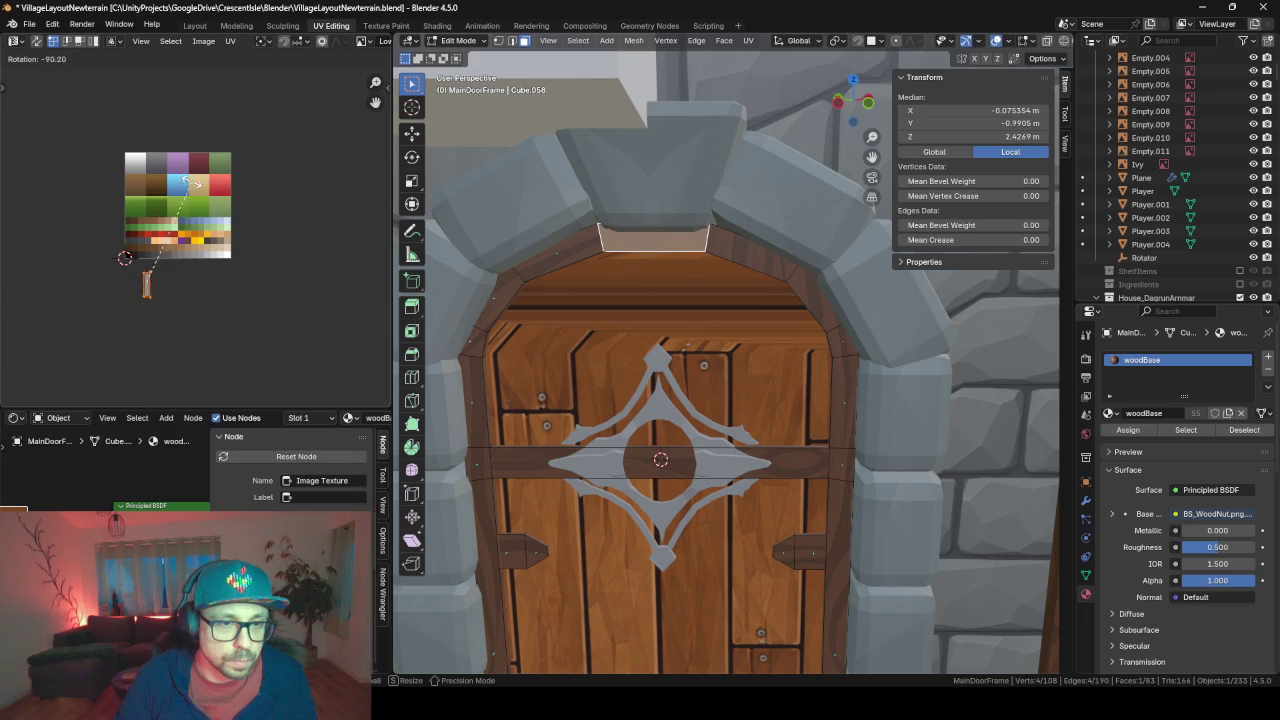
click(190, 179)
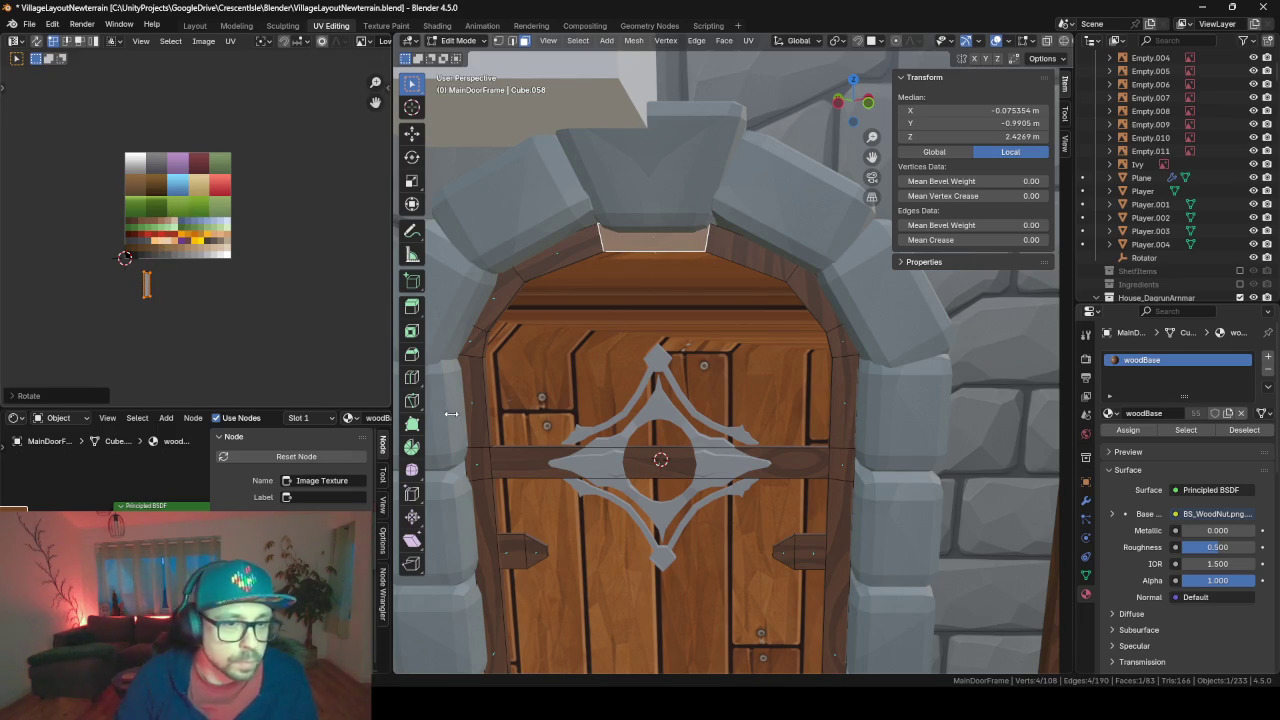
click(755, 248)
key(r)
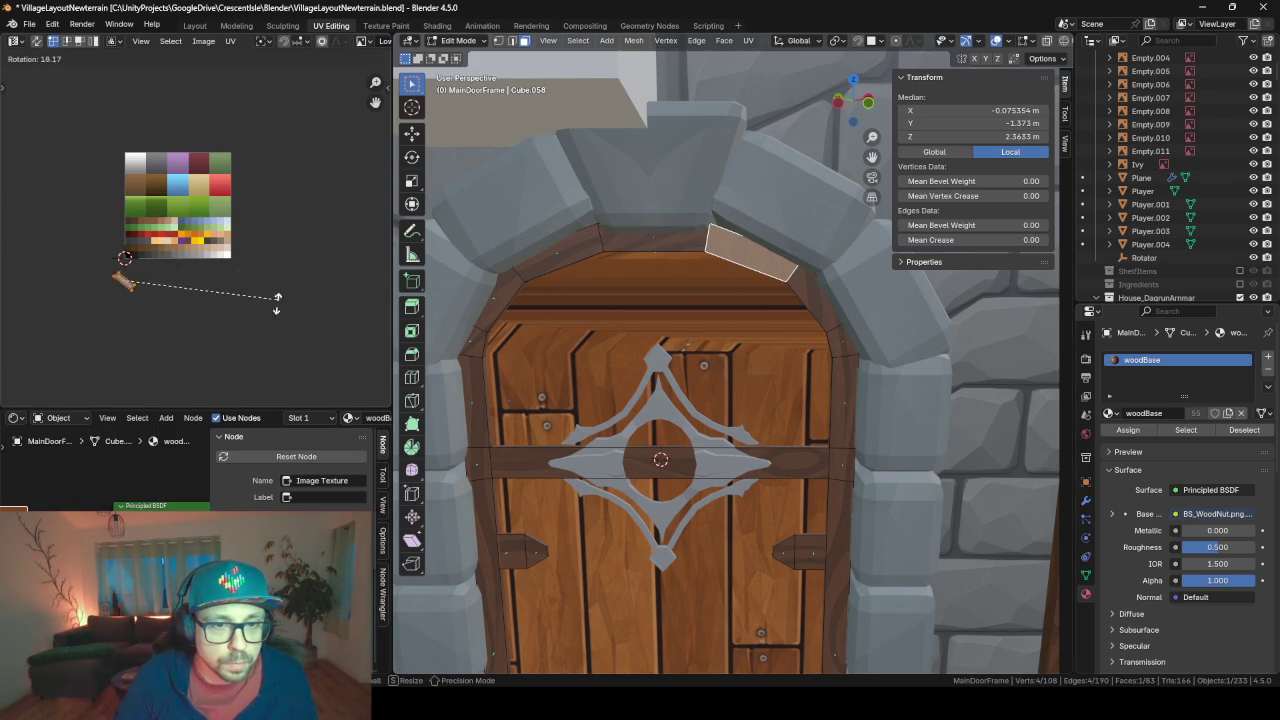
click(246, 120)
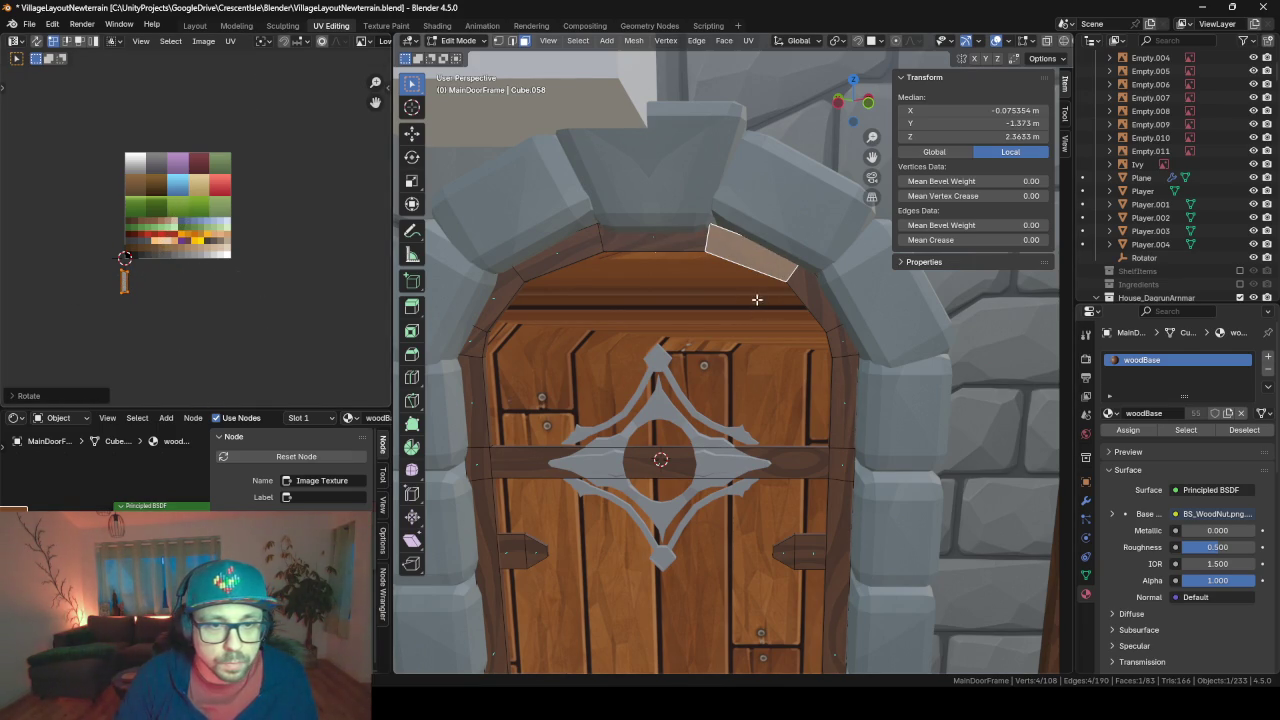
click(815, 293)
shift+click(838, 344)
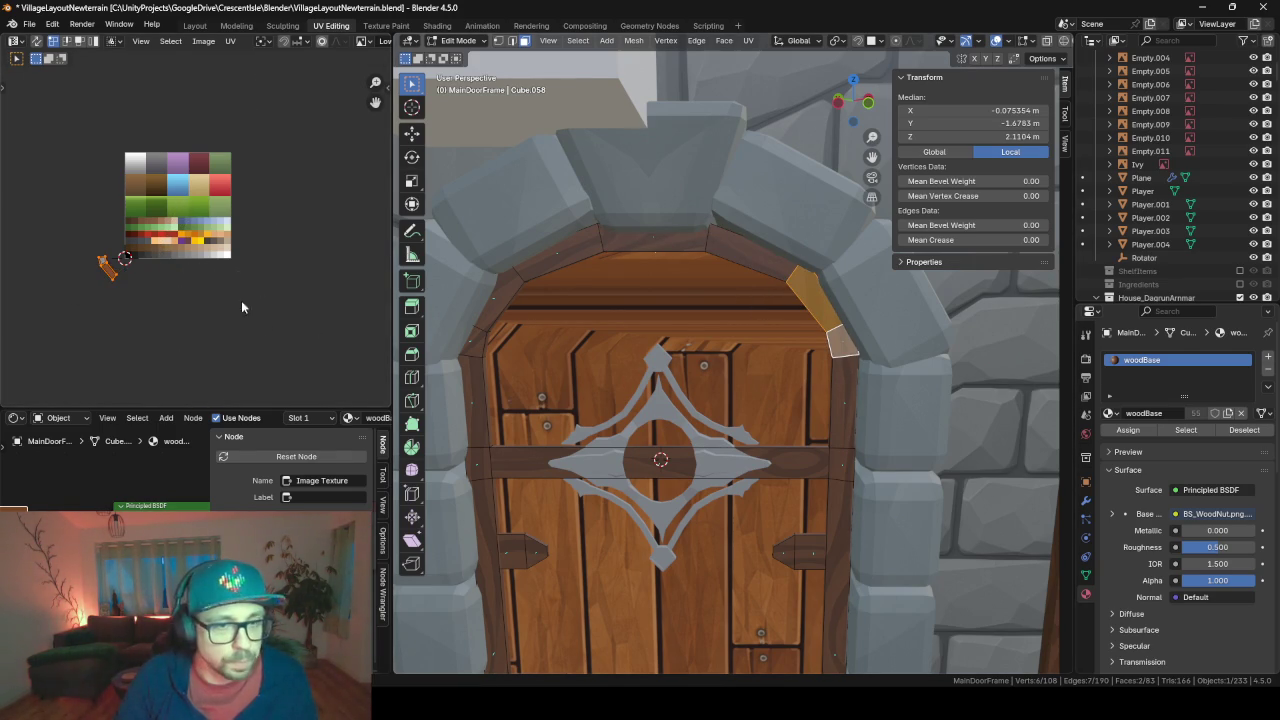
key(r)
click(248, 384)
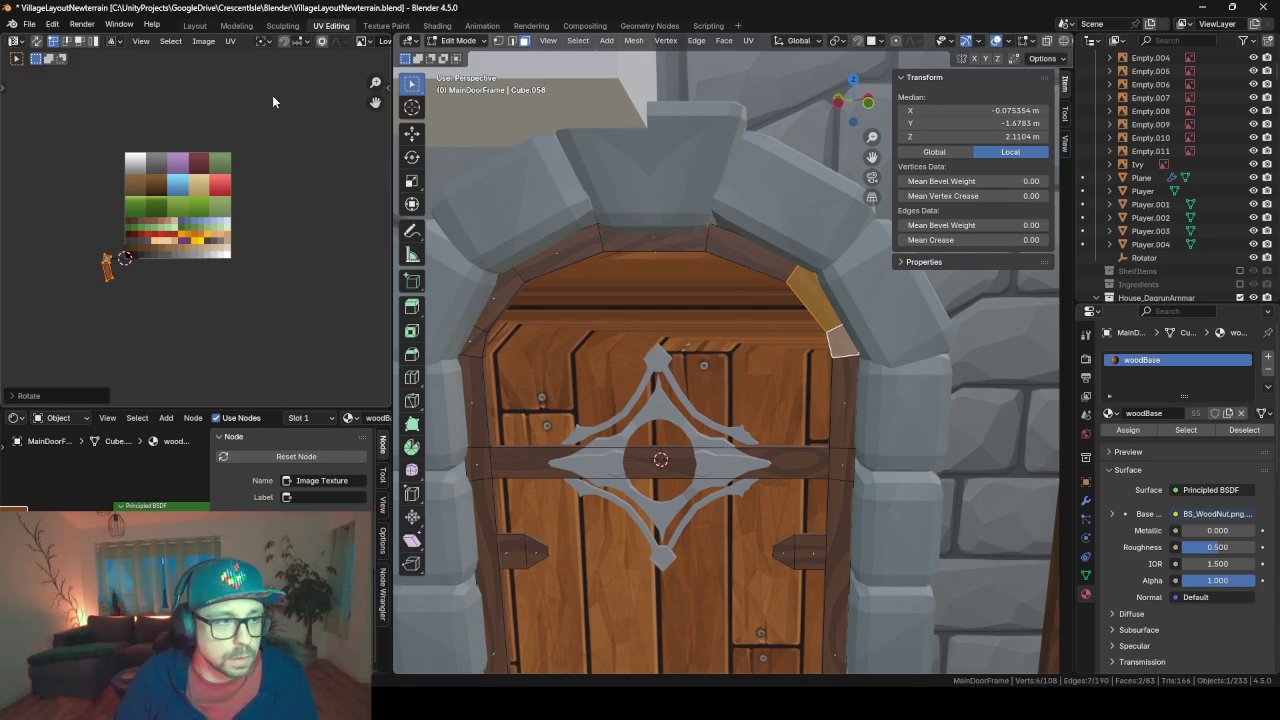
- Select all frame faces, scale the UV islands much larger, and exit to Object Mode
key(a)
key(s)
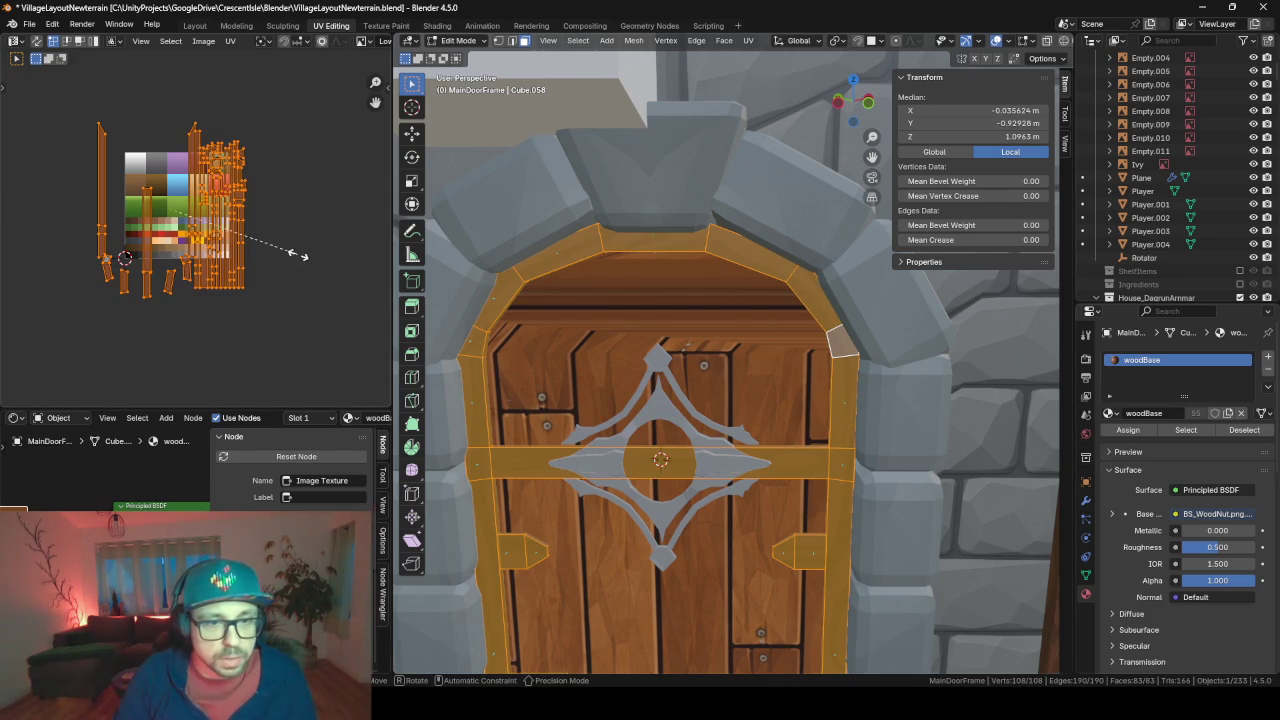
click(28, 322)
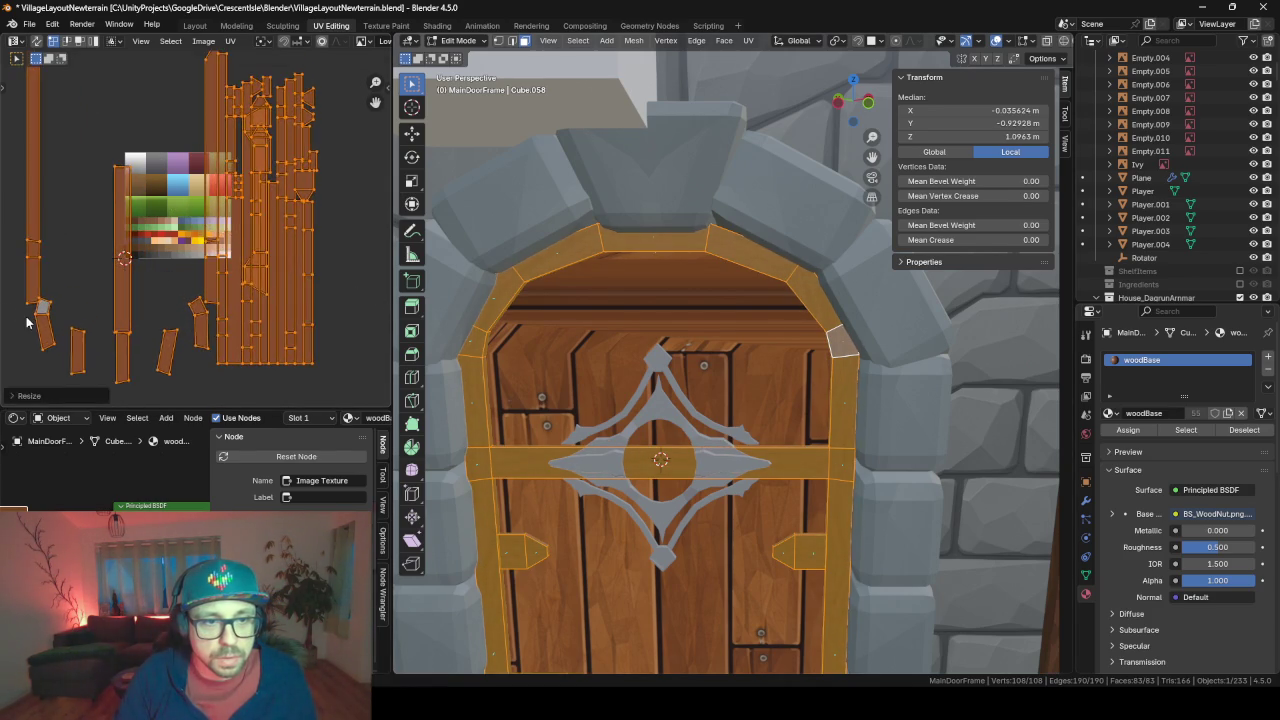
key(Tab)
scroll(326, 299, up, 2)
- Frame the door and zoom in and out to inspect the frame's woodBase grain
key(KP_Decimal)
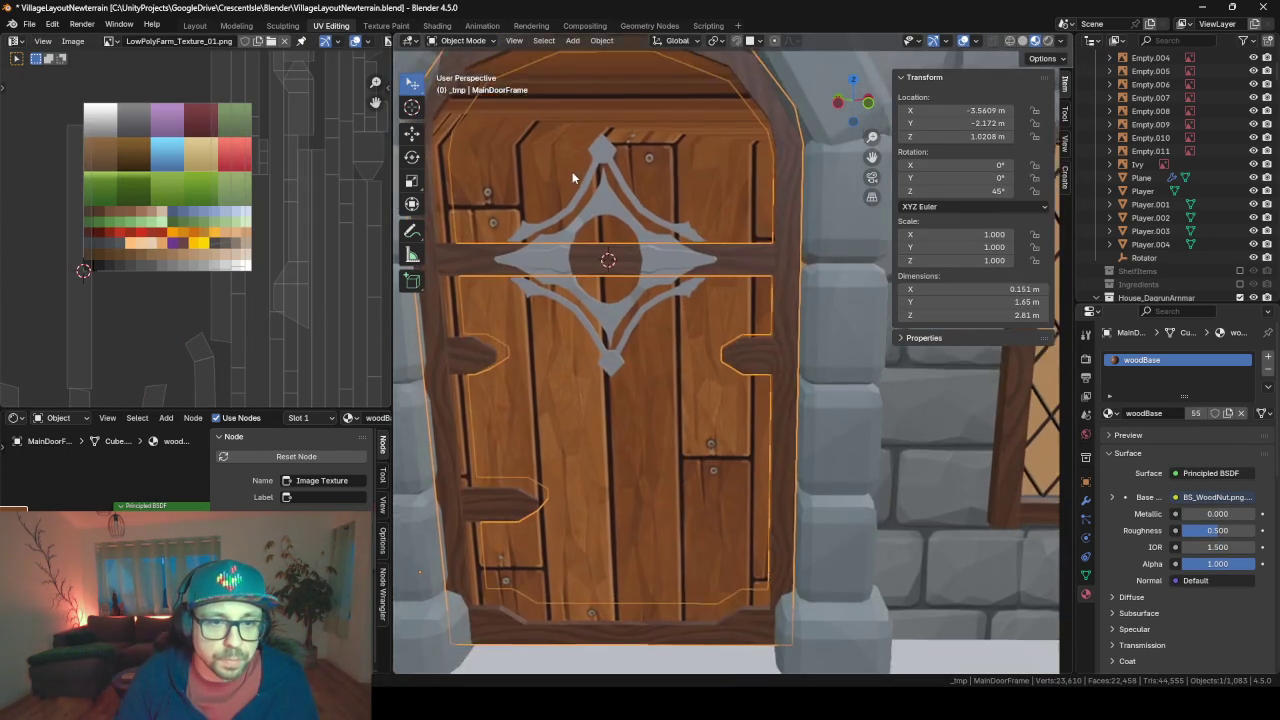
scroll(572, 171, down, 3)
scroll(580, 271, down, 1)
scroll(580, 271, down, 1)
scroll(588, 278, down, 1)
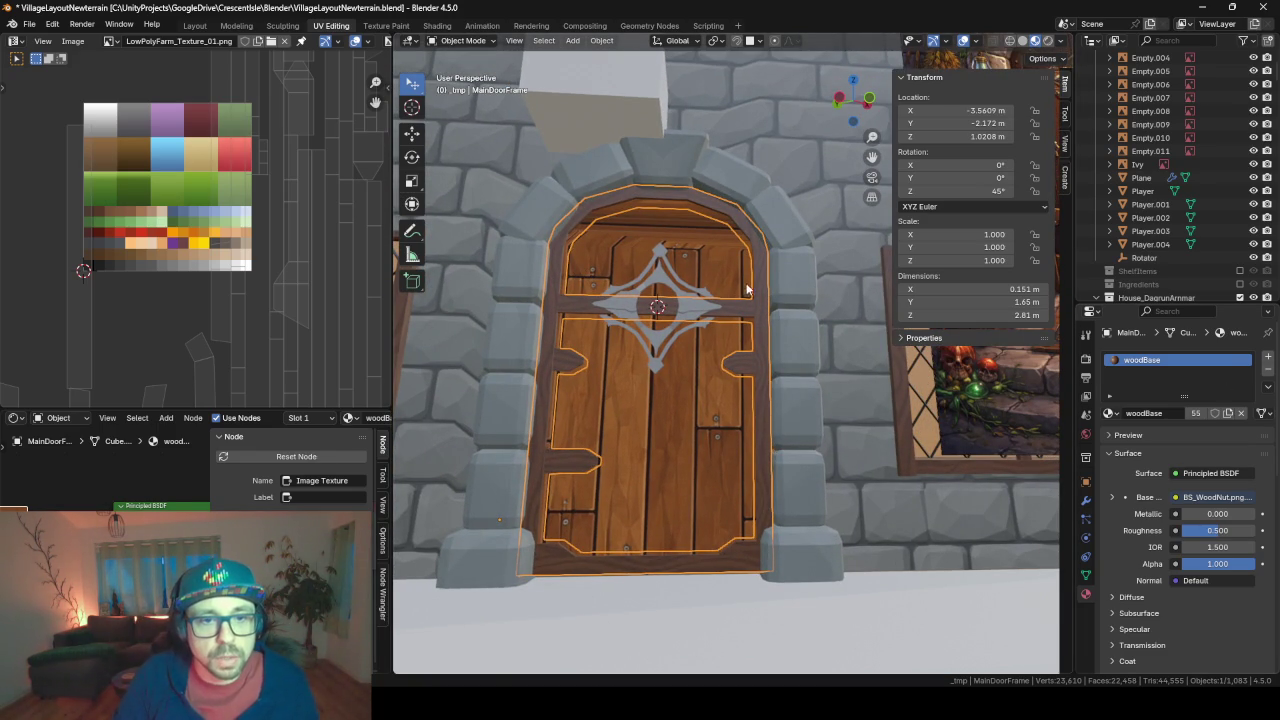
scroll(758, 300, up, 3)
scroll(750, 370, up, 1)
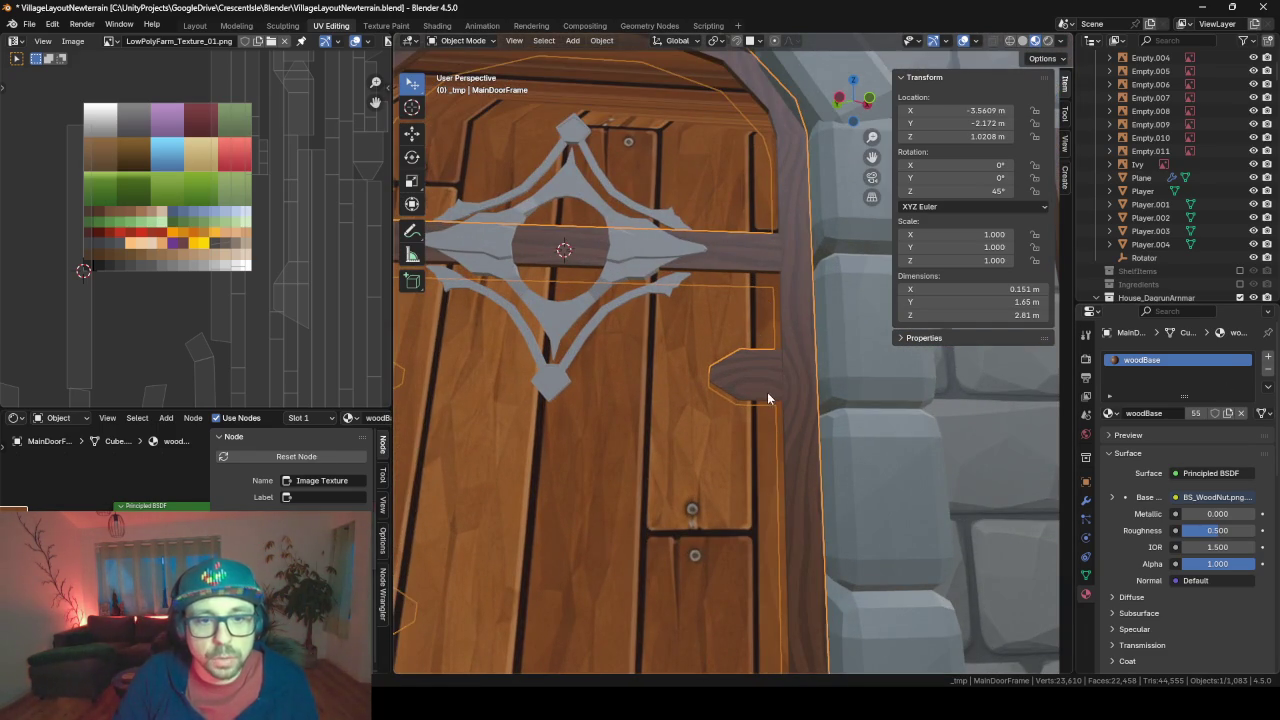
scroll(767, 393, up, 2)
scroll(748, 400, up, 3)
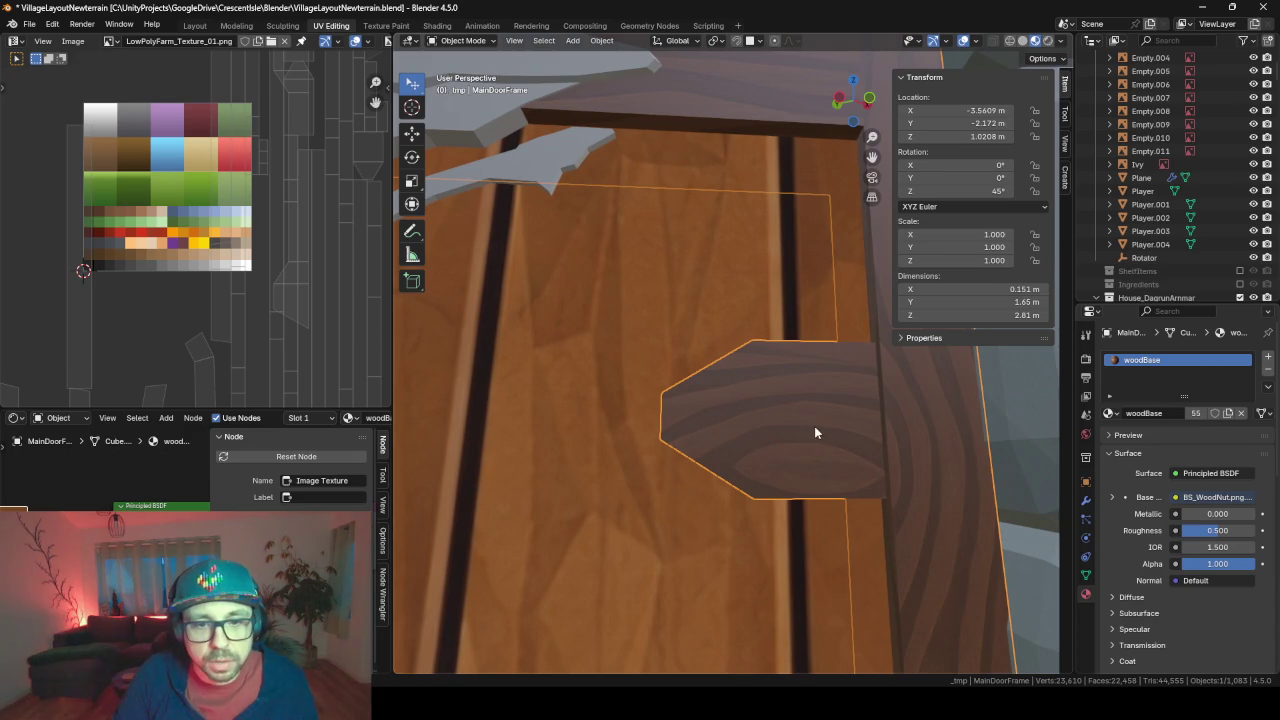
scroll(771, 440, down, 1)
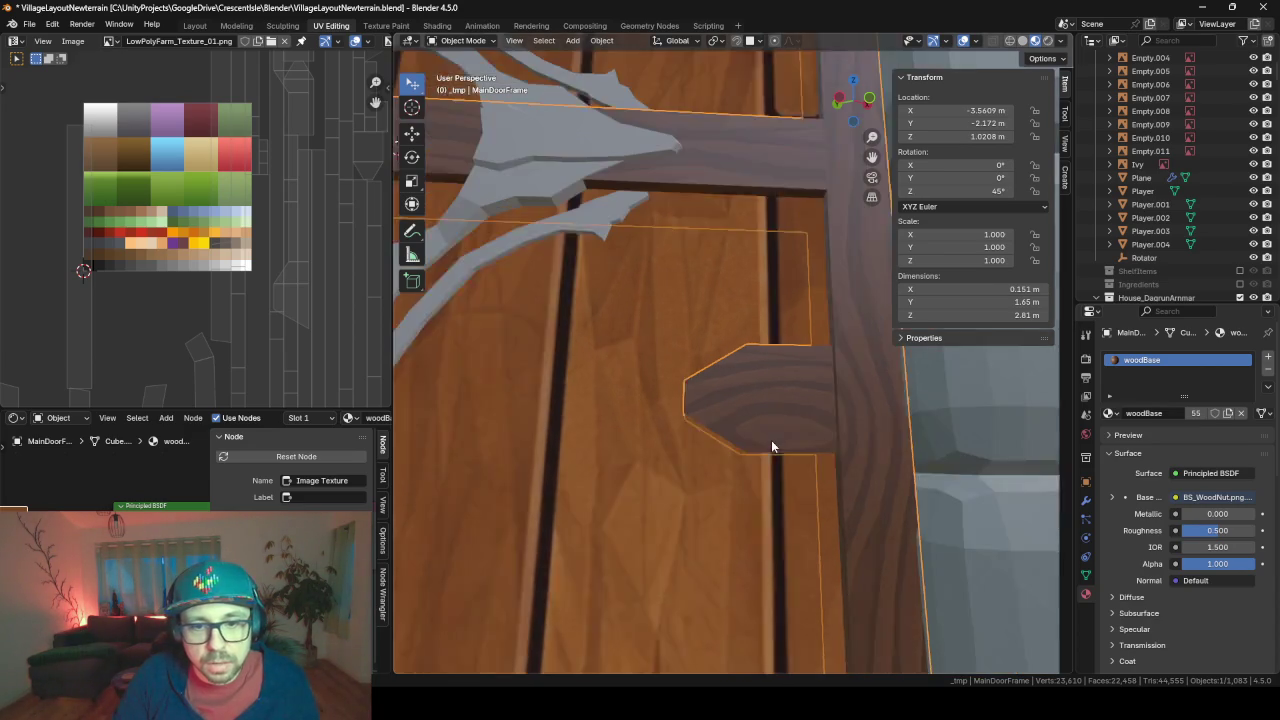
scroll(771, 440, down, 1)
scroll(680, 360, down, 1)
scroll(661, 340, down, 2)
scroll(661, 337, down, 1)
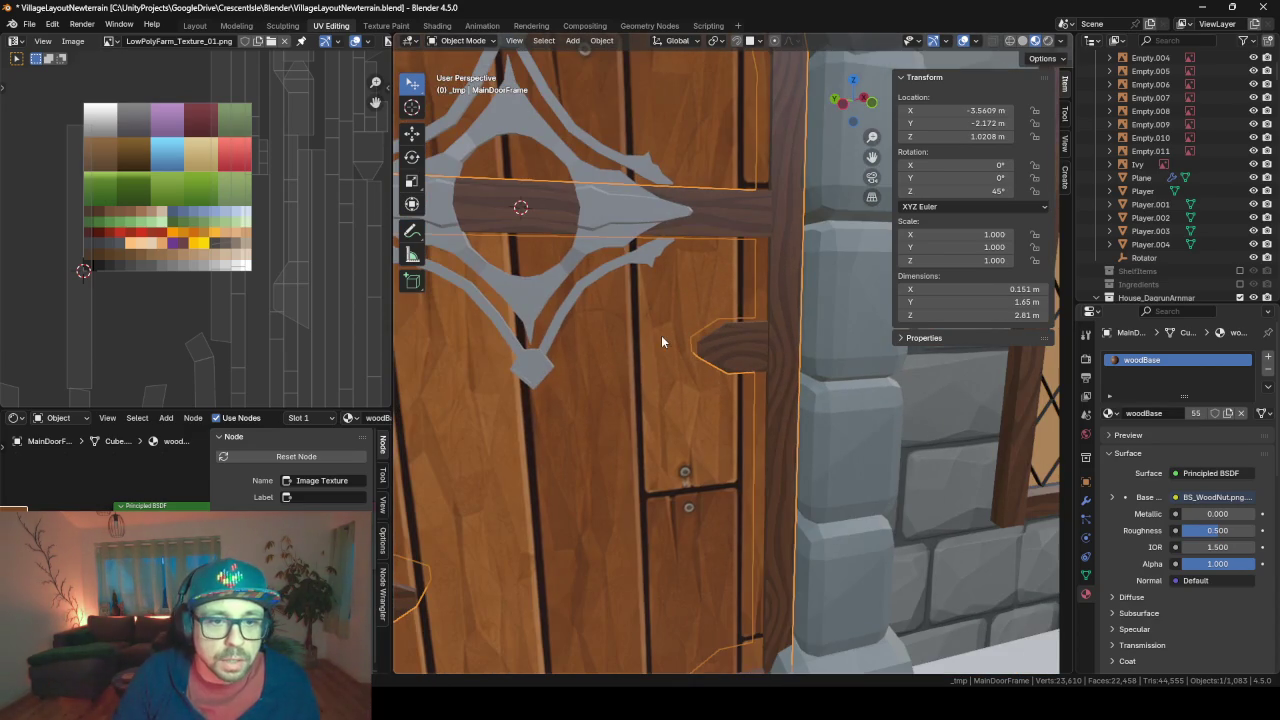
scroll(613, 267, down, 1)
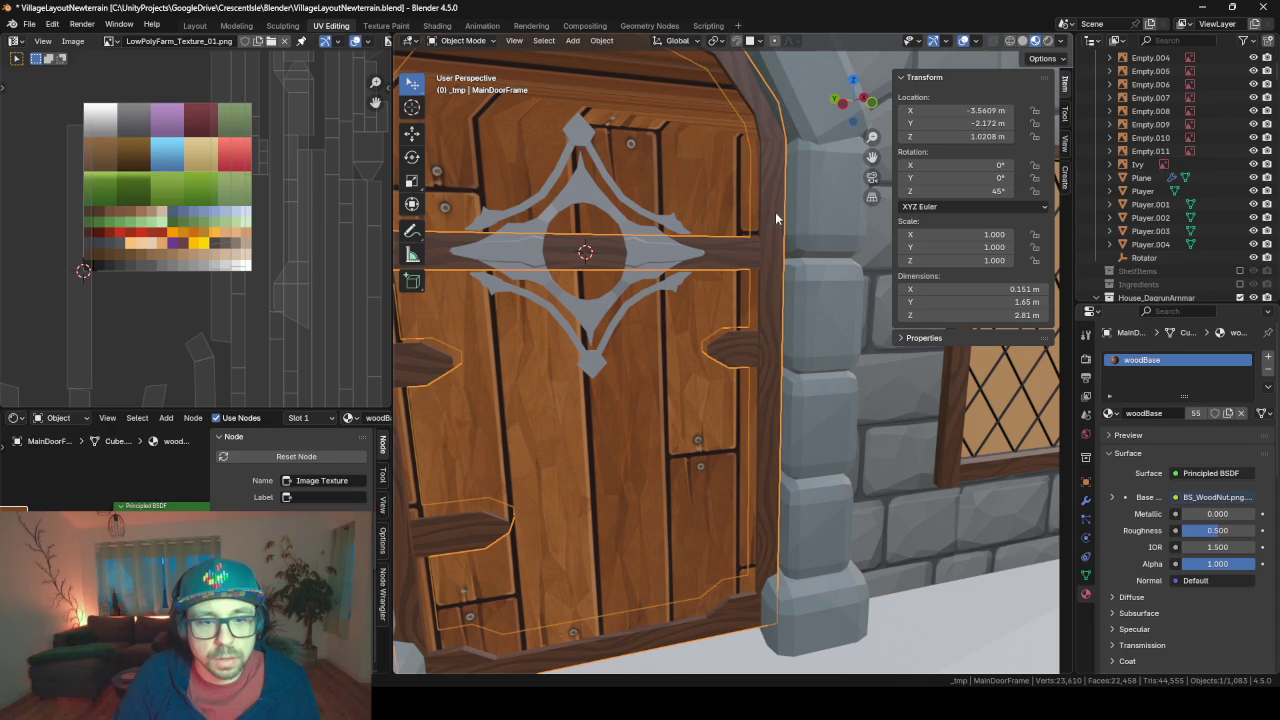
- Orbit to a head-on arch view, select MainDoor and orbit close to its painted surface
middle_drag(774, 135, 724, 138)
mouse_move(593, 175)
middle_down()
mouse_move(568, 205)
mouse_move(711, 209)
middle_up()
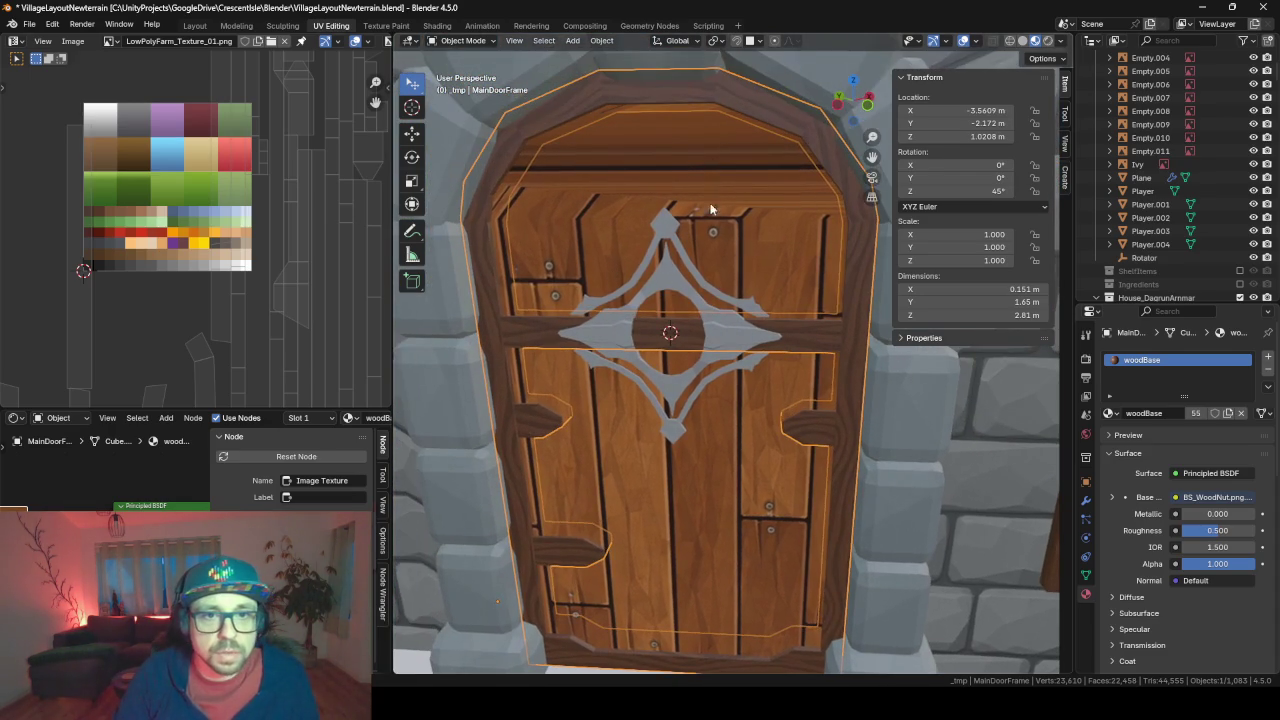
middle_drag(564, 128, 620, 312)
scroll(620, 312, down, 2)
scroll(629, 266, down, 2)
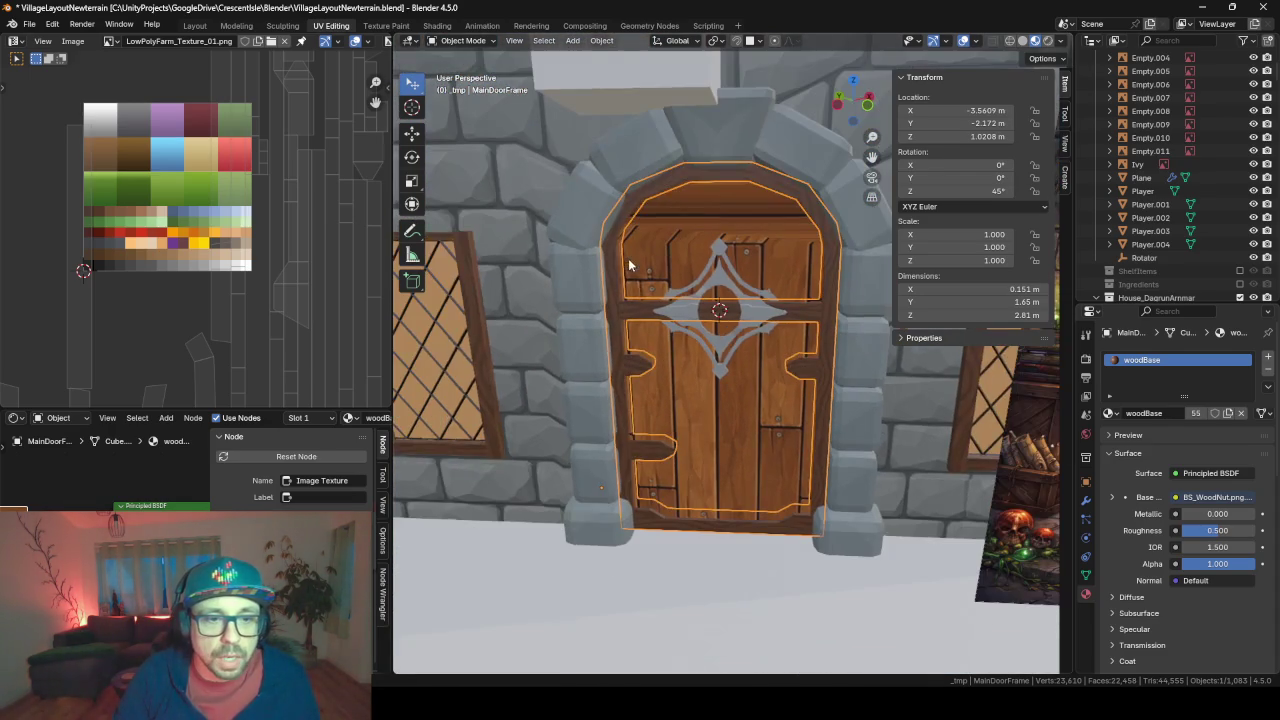
scroll(697, 420, down, 1)
click(697, 420)
mouse_move(841, 509)
middle_down()
mouse_move(749, 422)
mouse_move(666, 392)
mouse_move(1029, 444)
mouse_move(463, 433)
middle_up()
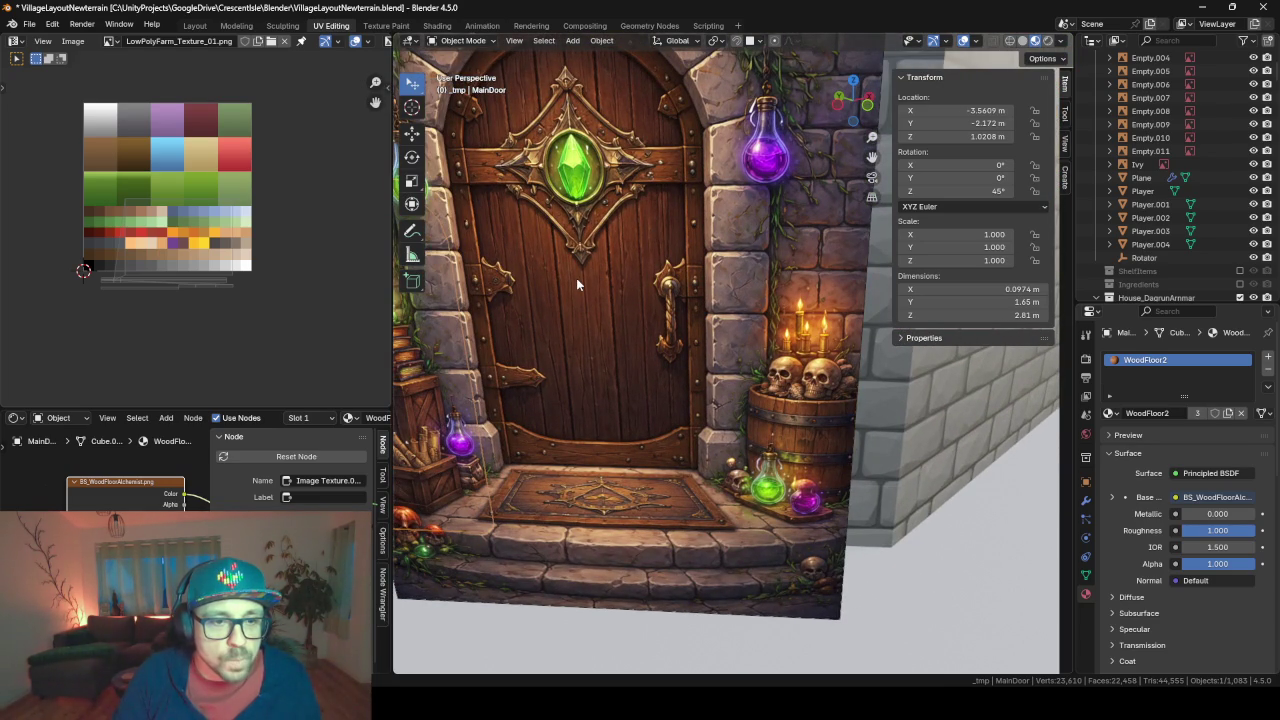
- In the browser, open a new chat from the GameDev project in another tab
key(alt+Tab)
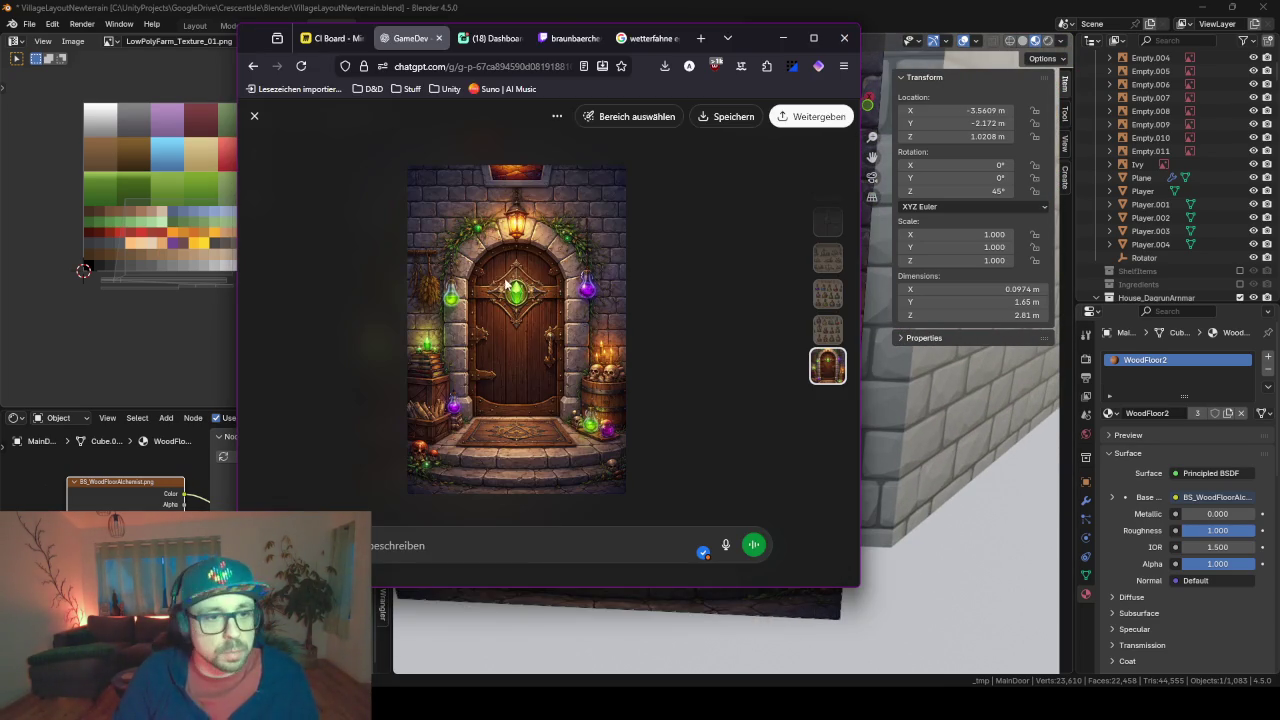
click(254, 117)
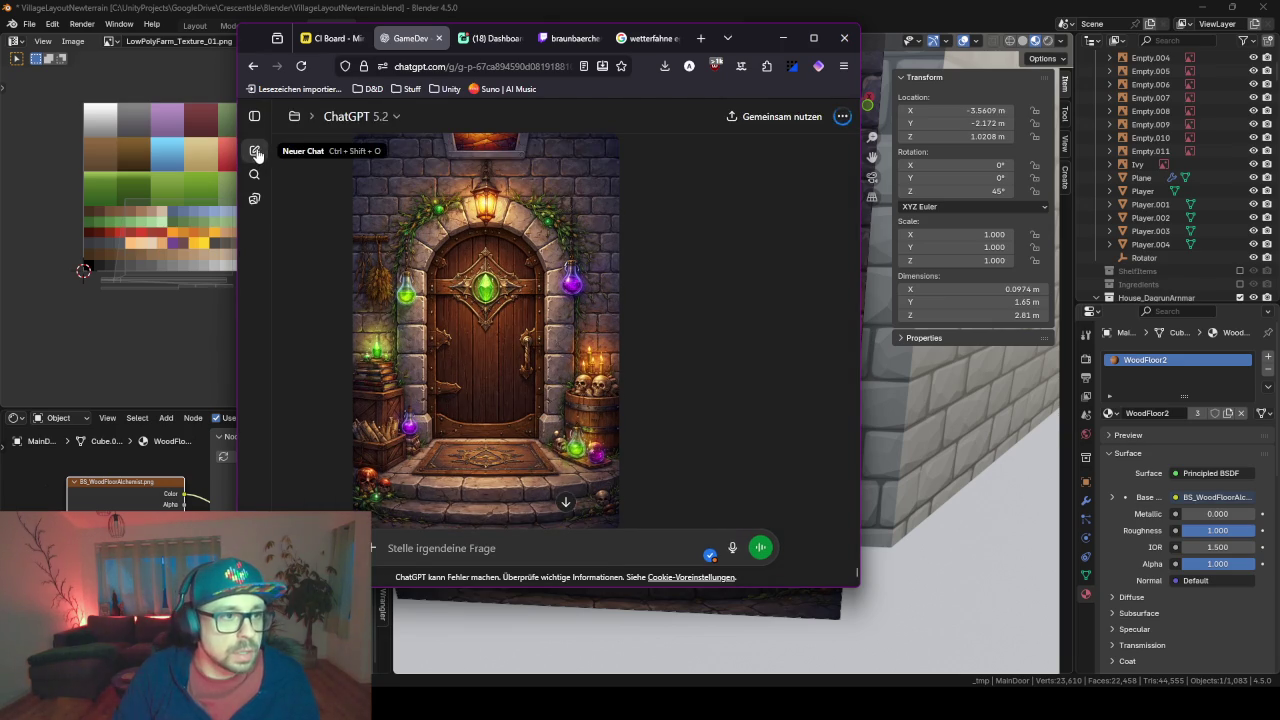
click(255, 151)
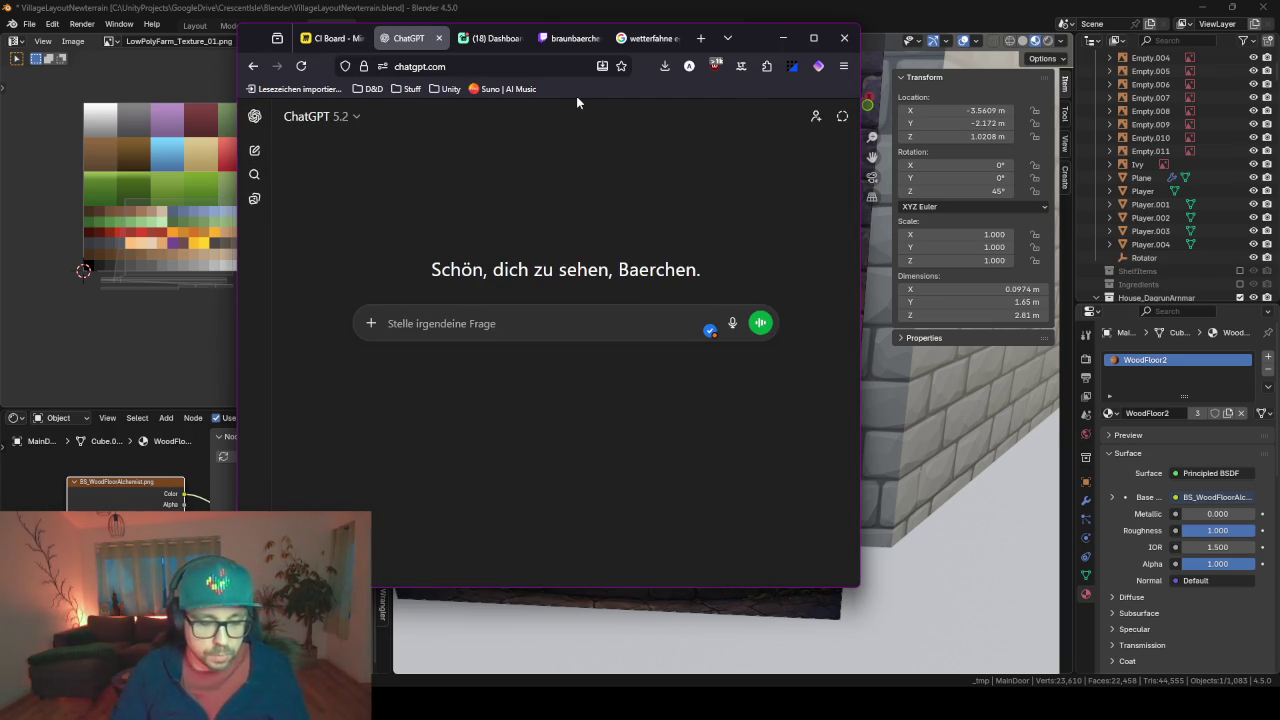
click(253, 66)
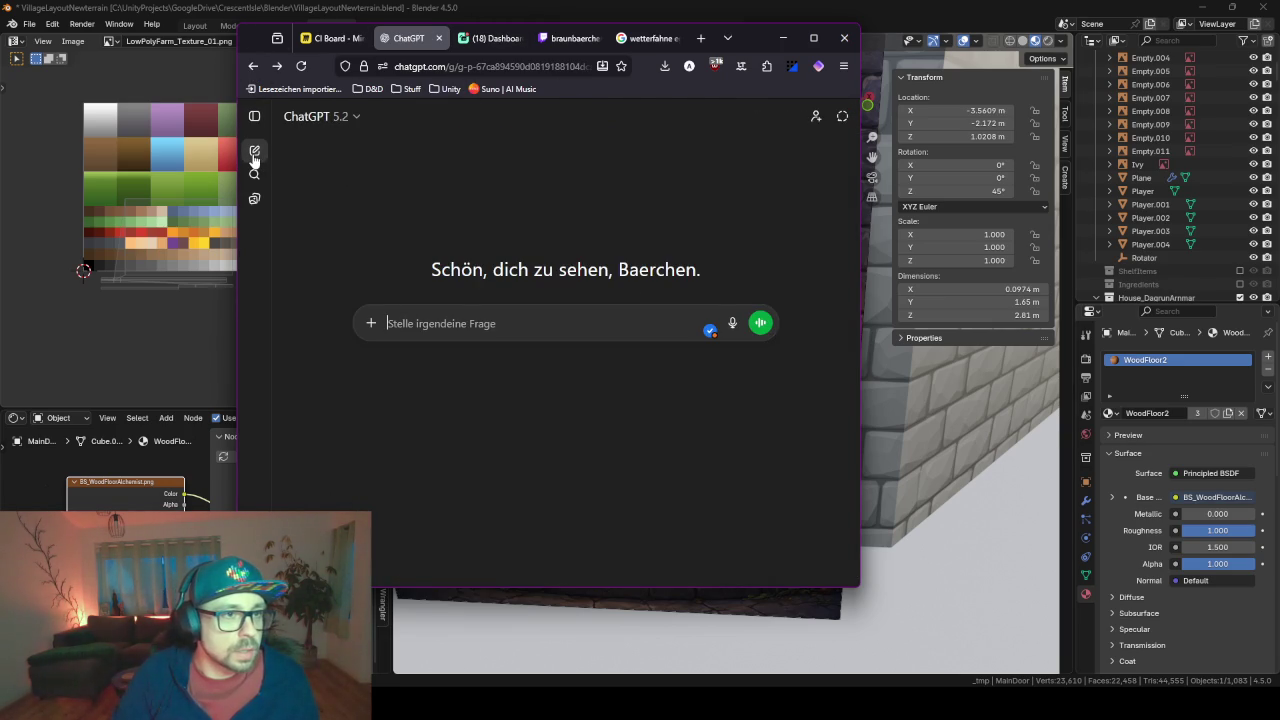
middle_click(253, 160)
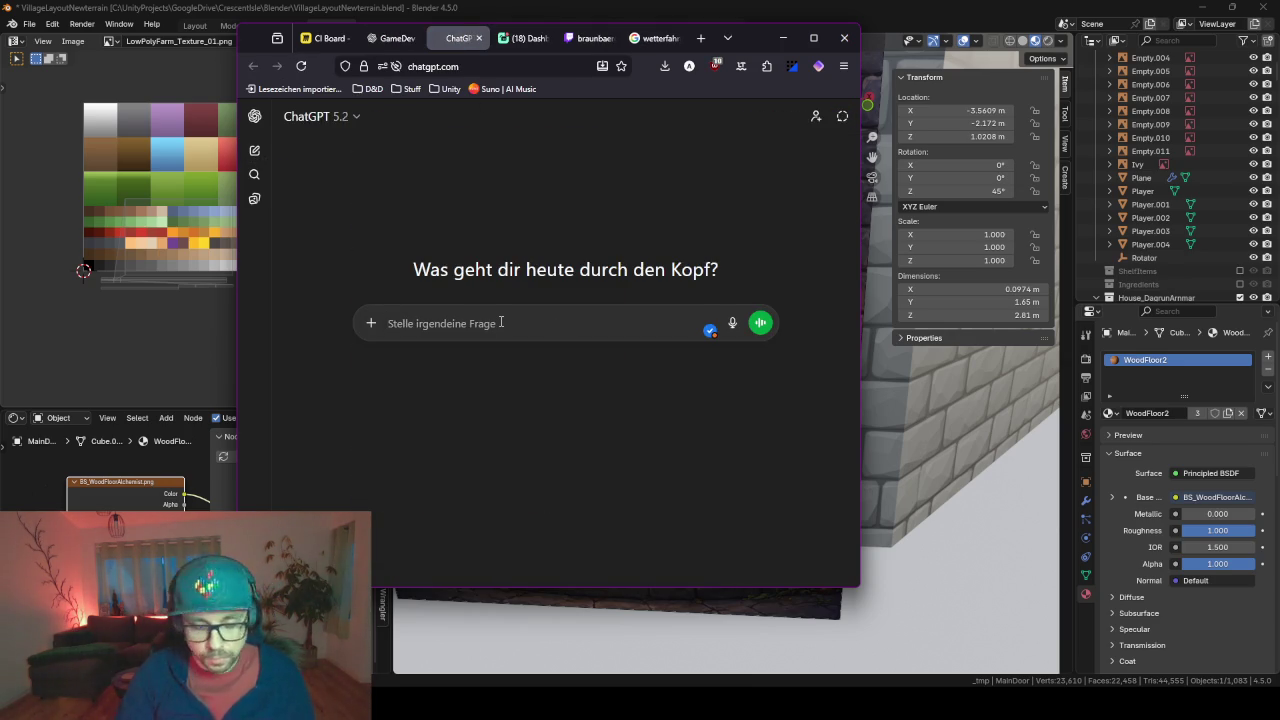
- Ask ChatGPT in German for a seamless 1024x102 Synty Low Poly wood-plank texture, grain, no nails
text(erstelle eine seamless )
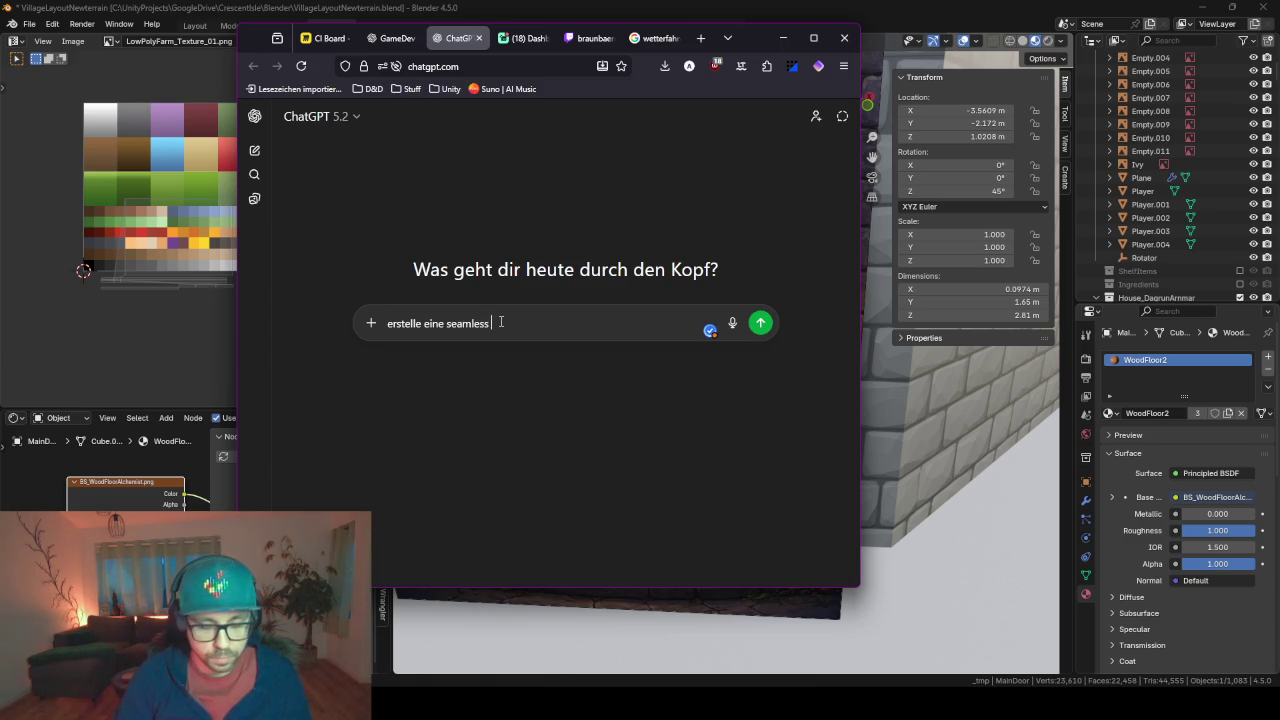
text(texture 1)
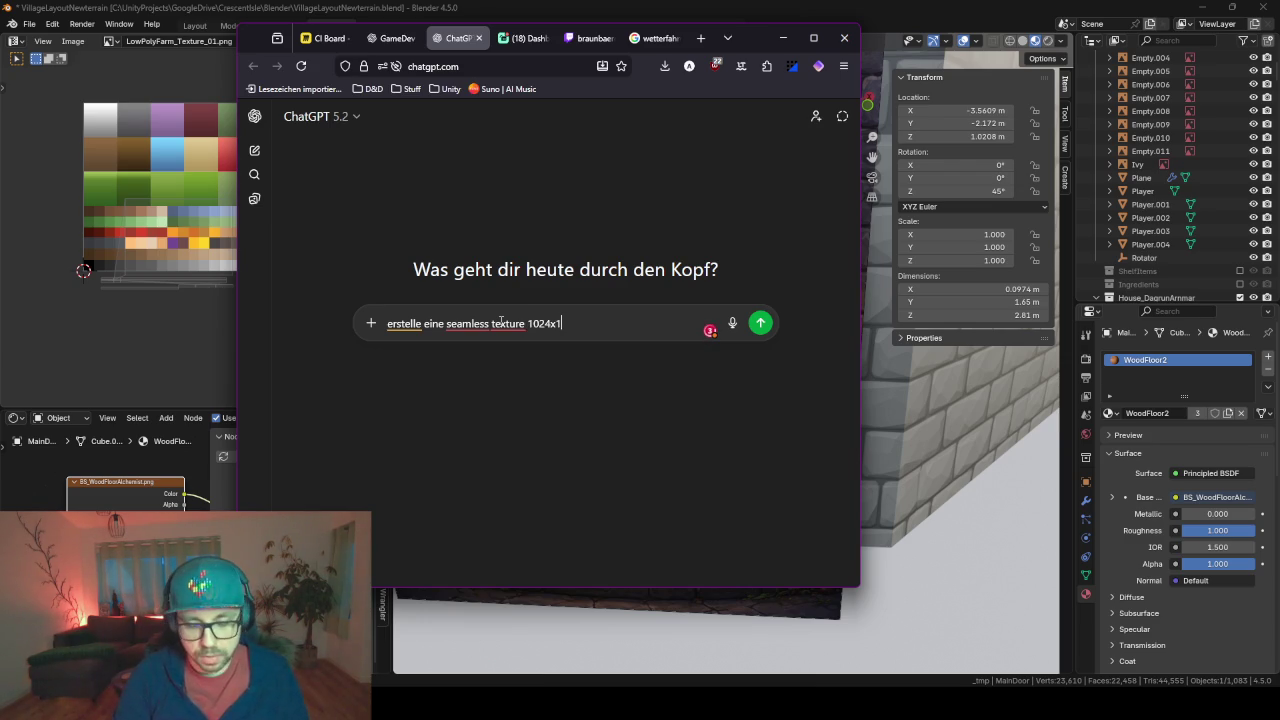
text(024)
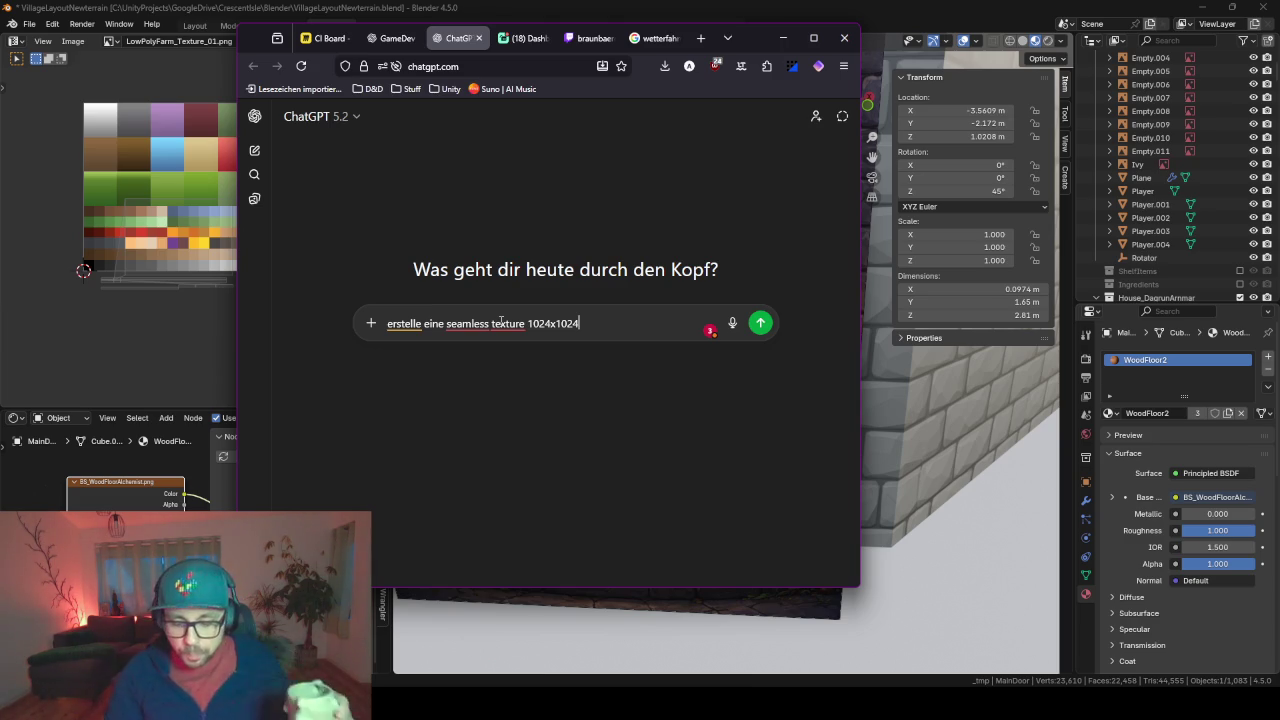
key(BackSpace)
text(. di)
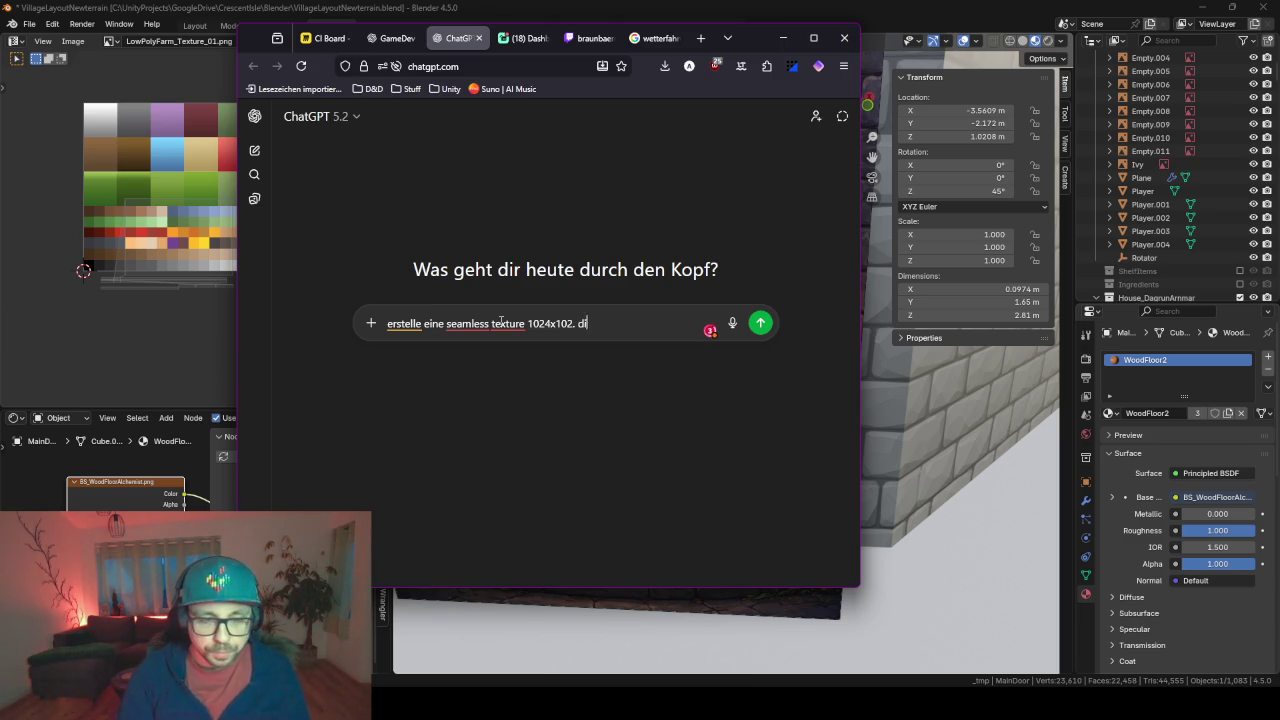
text(e Texture )
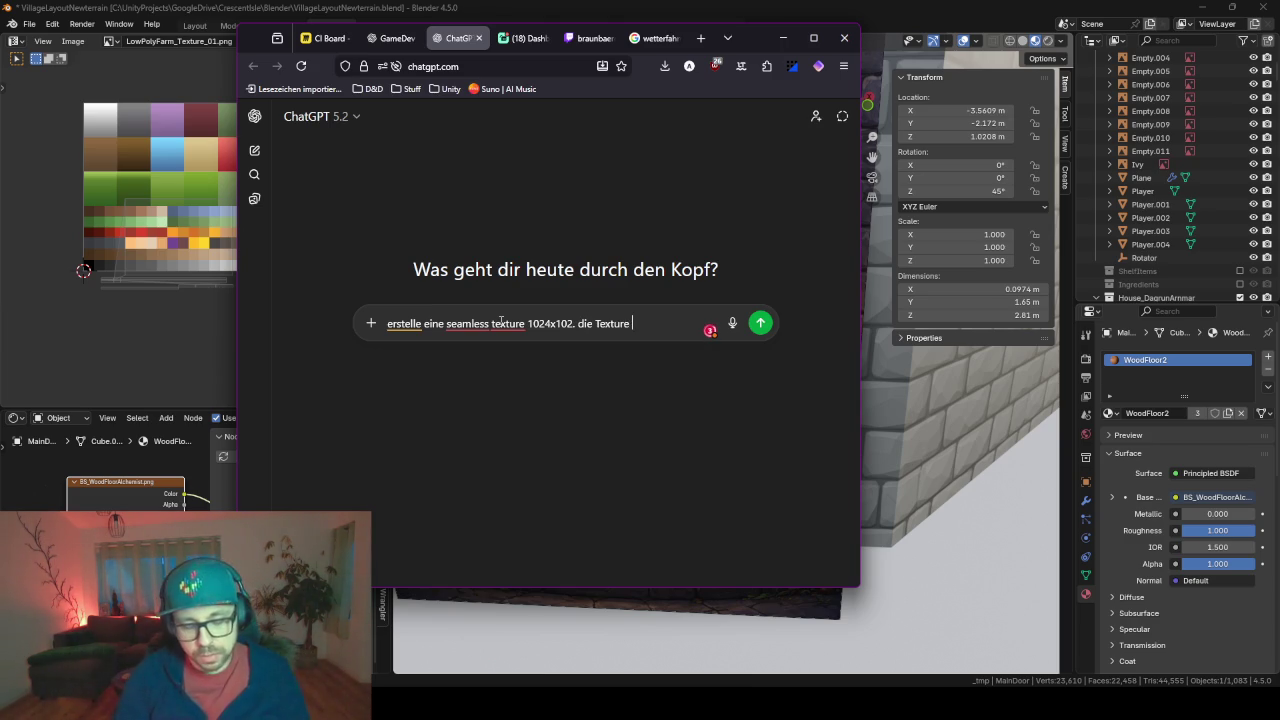
text(soll ic)
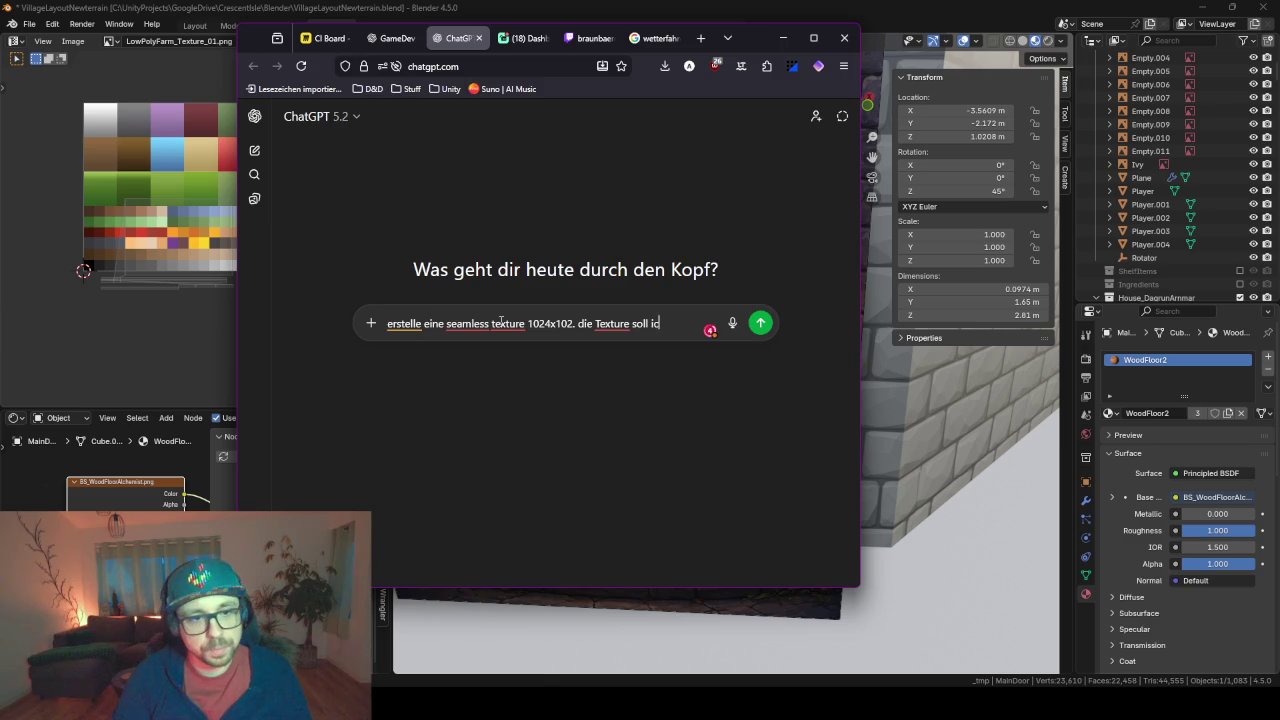
text(hch)
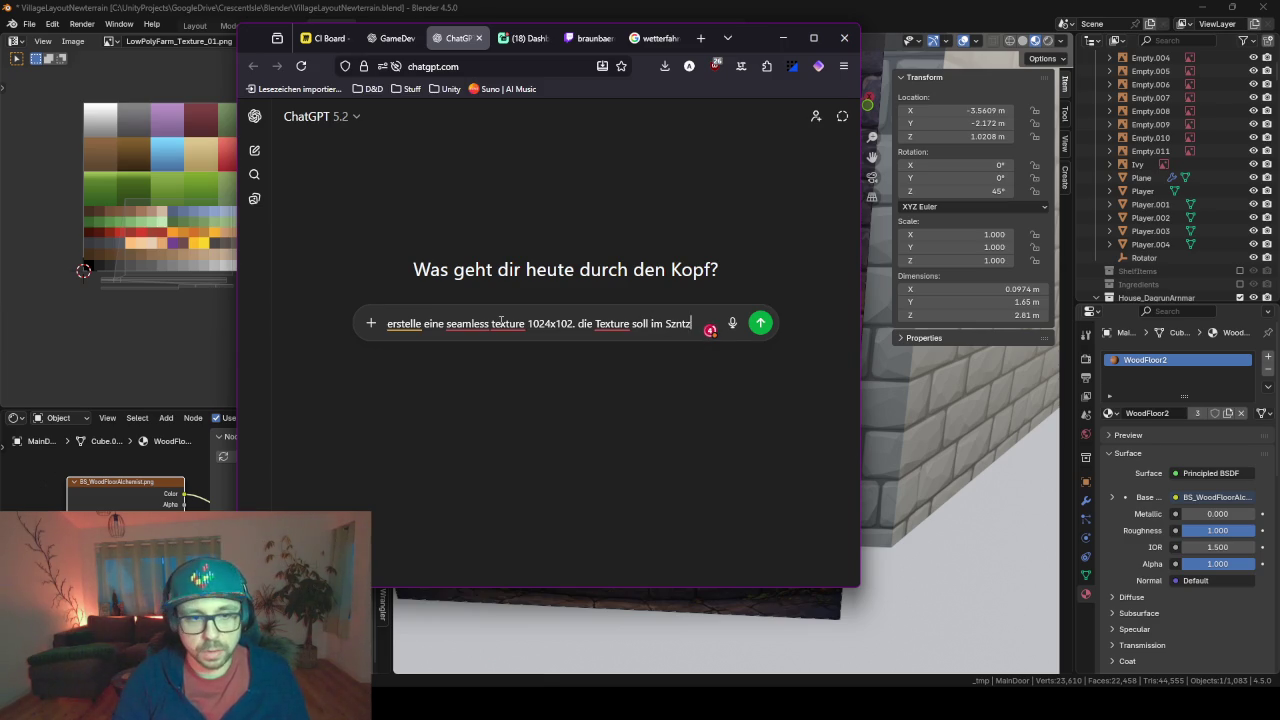
text(e)
key(BackSpace)
key(BackSpace)
key(BackSpace)
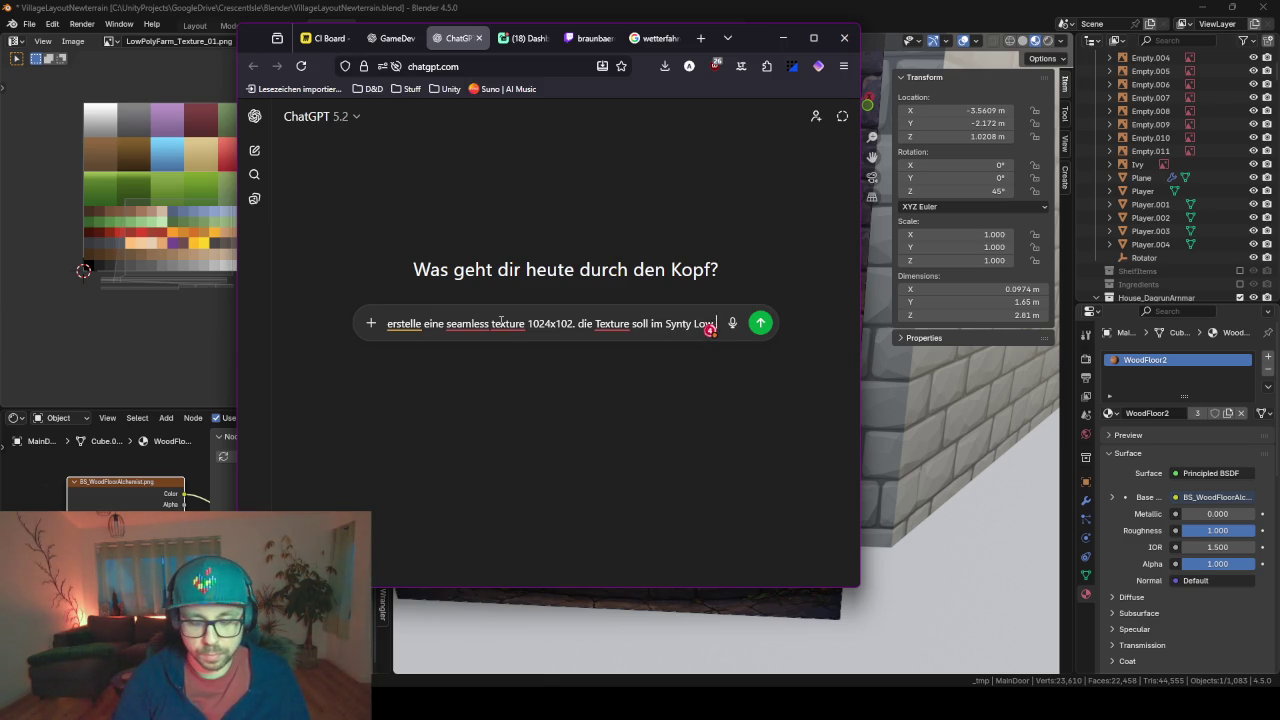
text(Poly sein.)
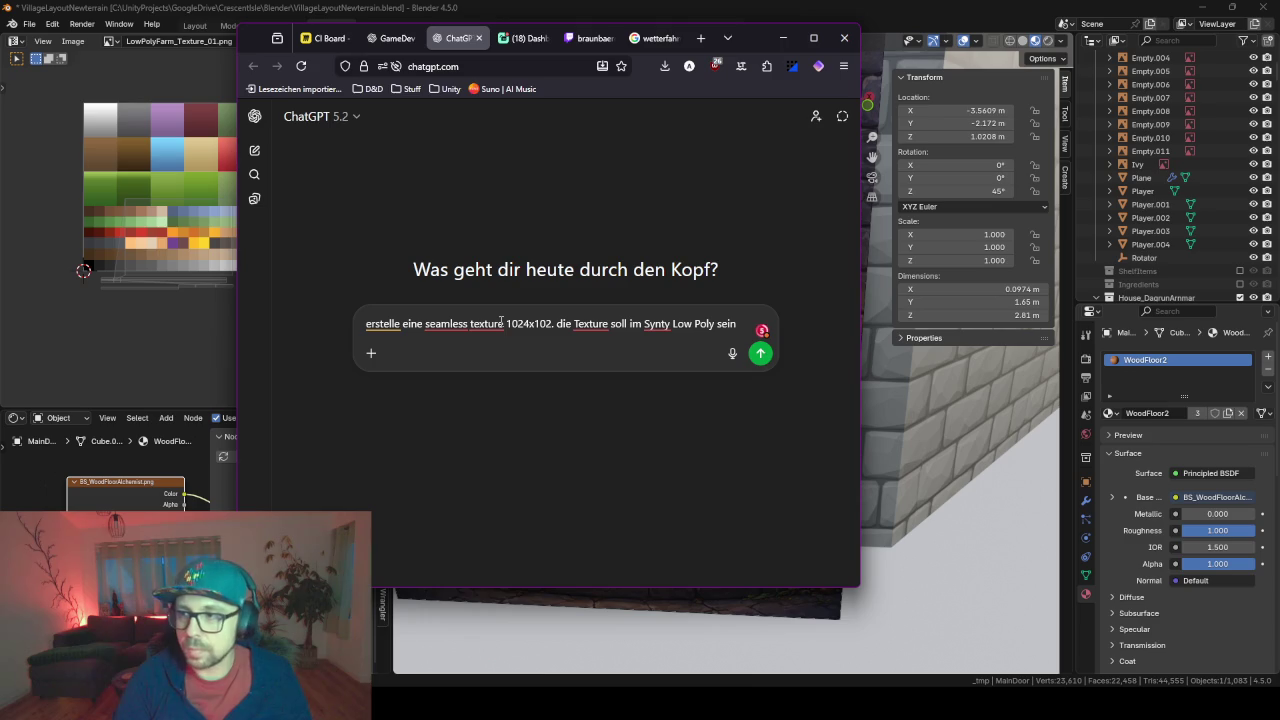
text( Zu s)
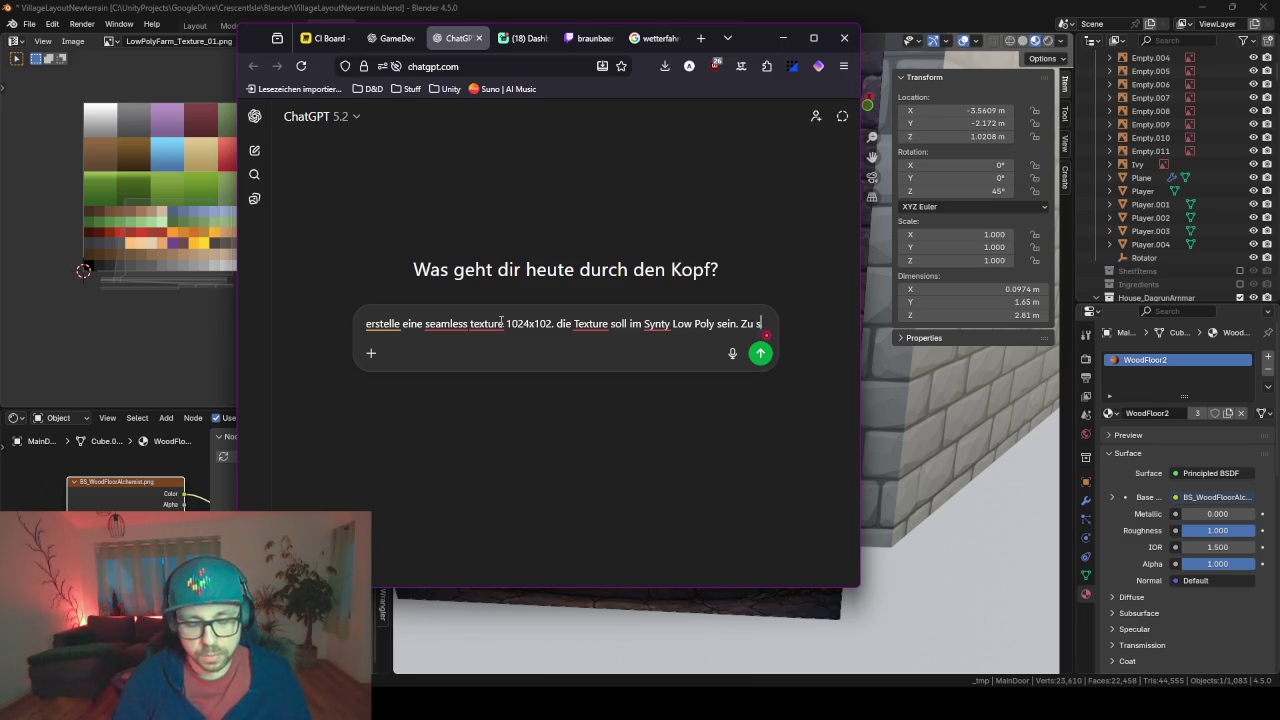
text(ehen sein sollen )
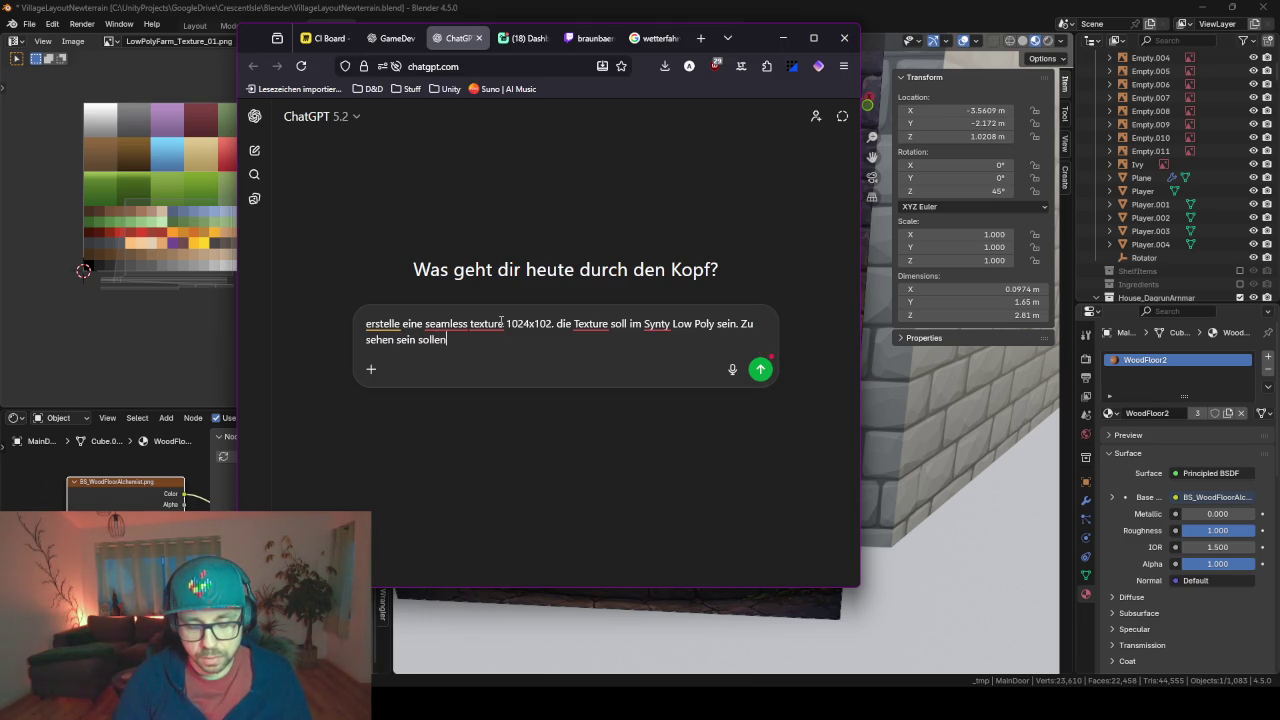
text(Holzba)
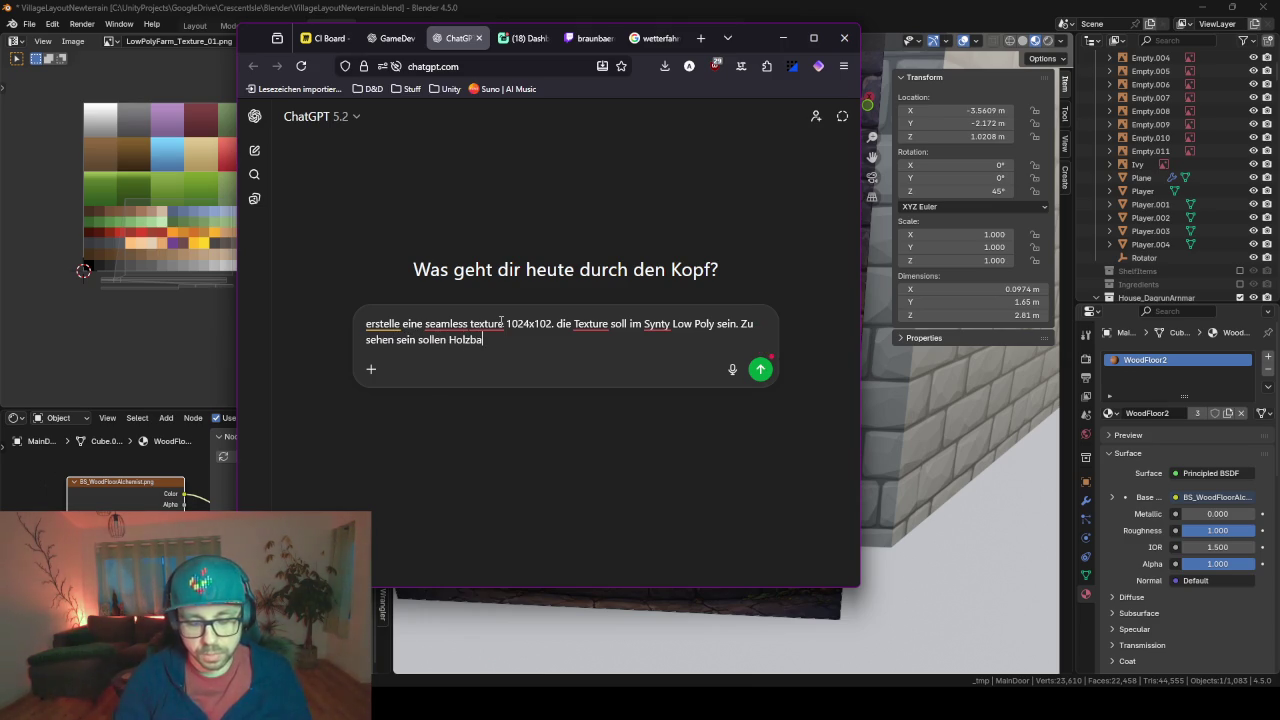
text(lken mit)
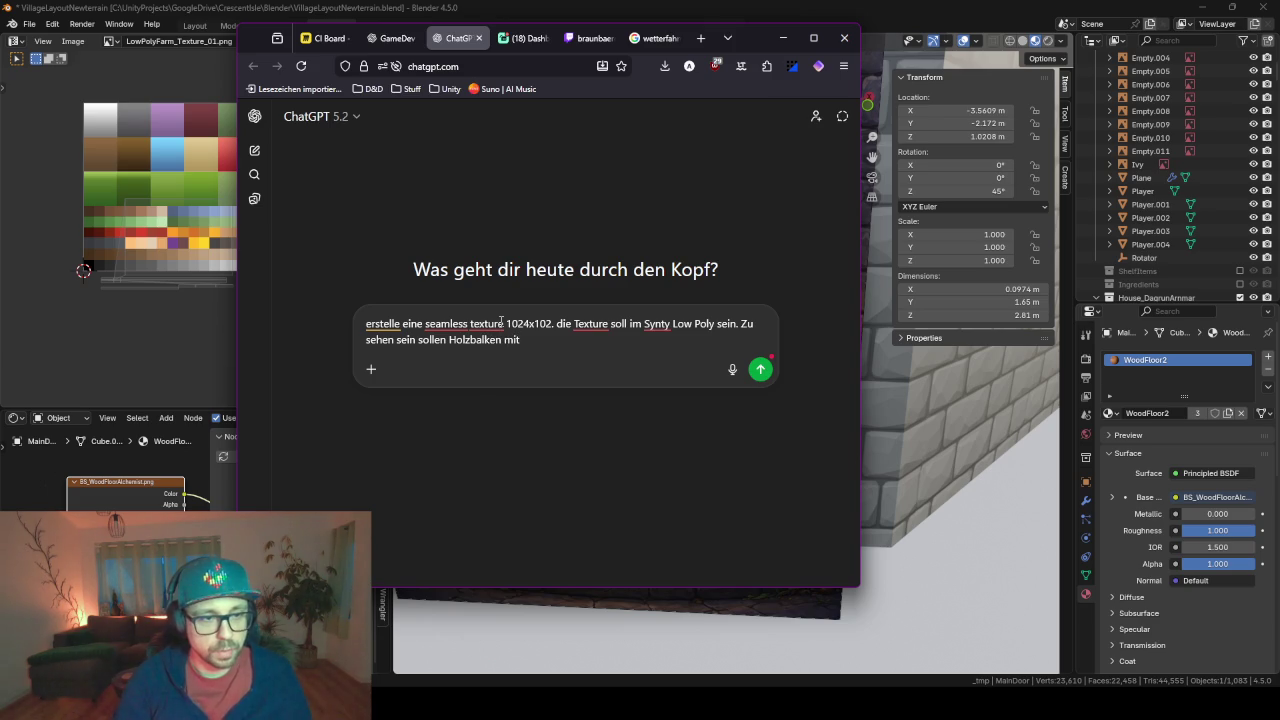
key(BackSpace)
key(BackSpace)
key(BackSpace)
text(ret)
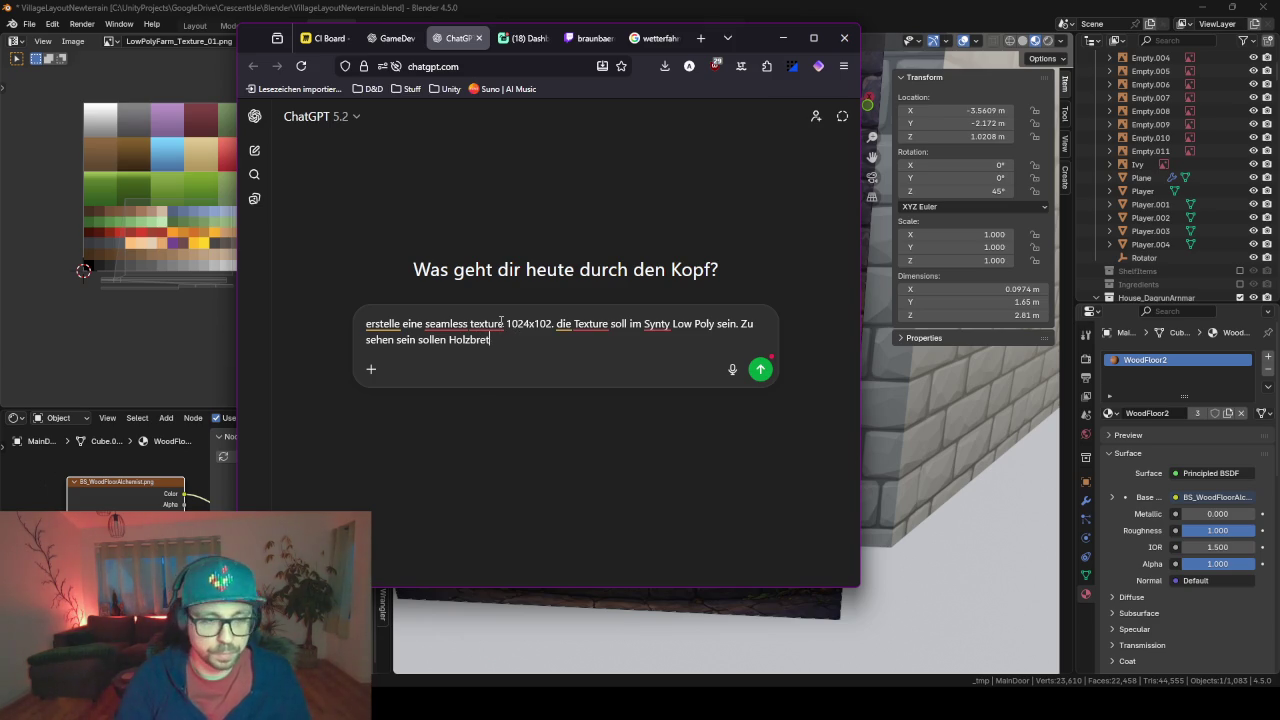
text(termit Mas)
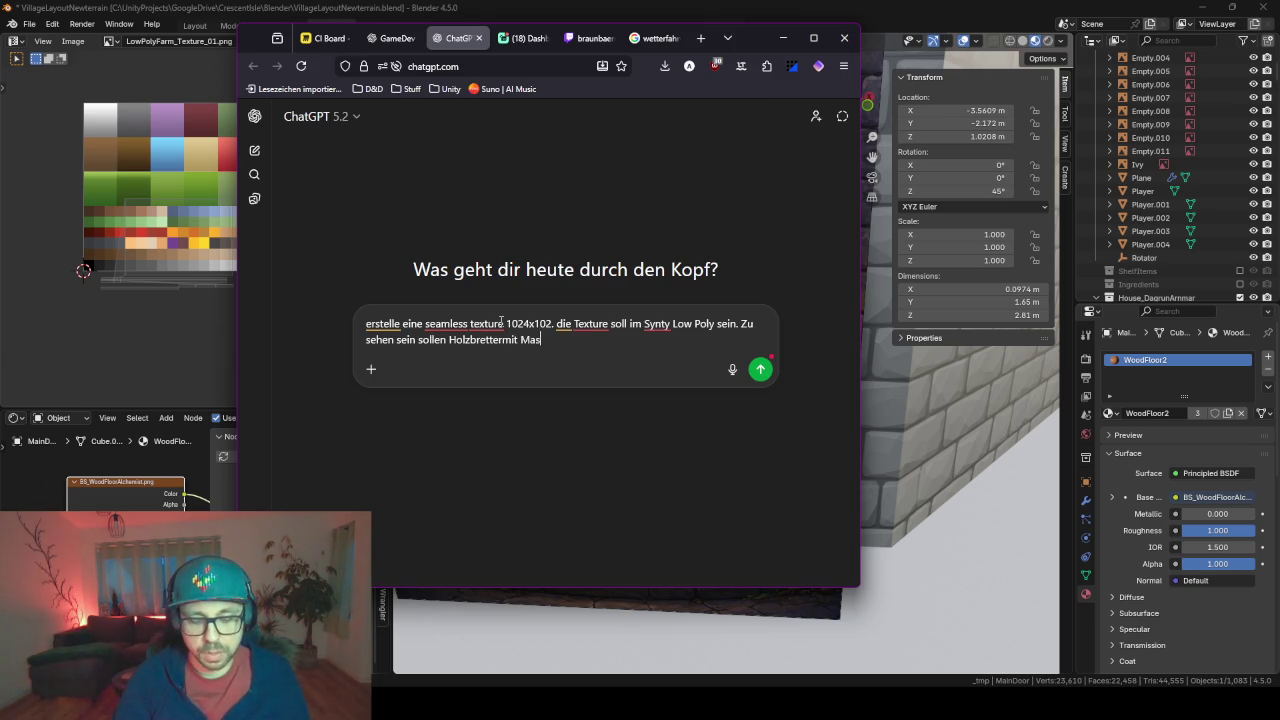
text(erung, ab)
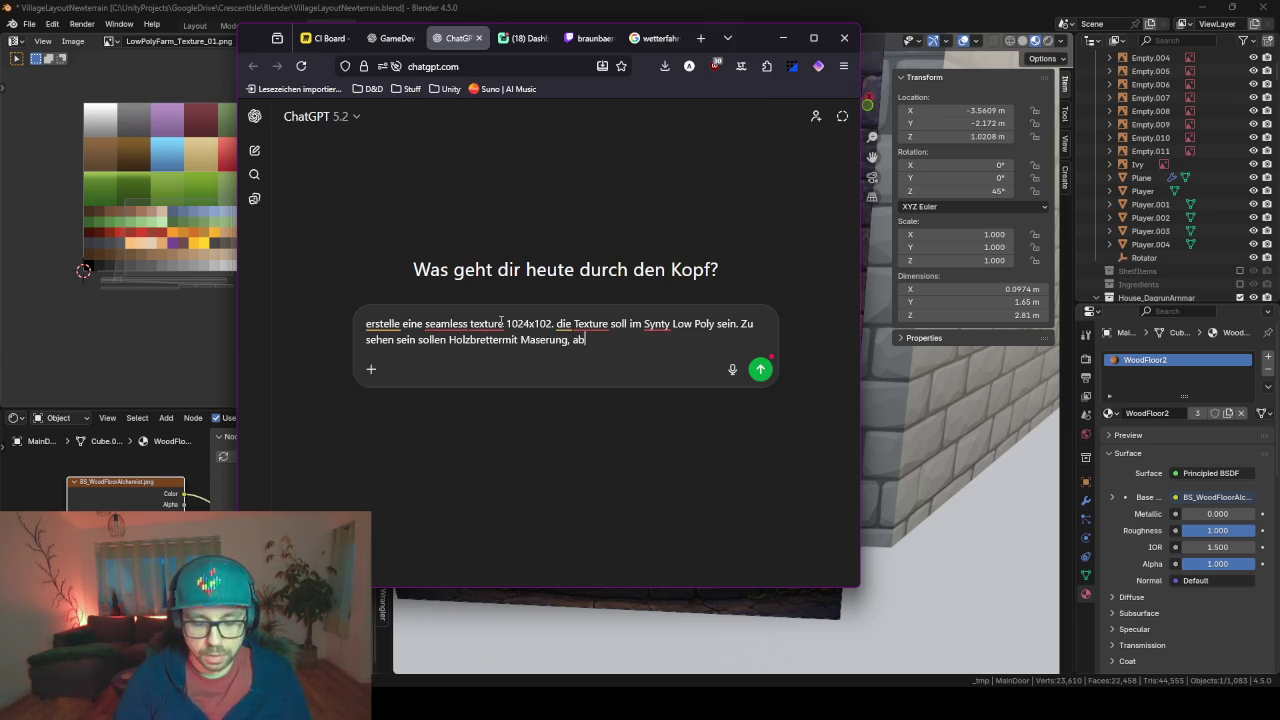
text(er ohne naeg)
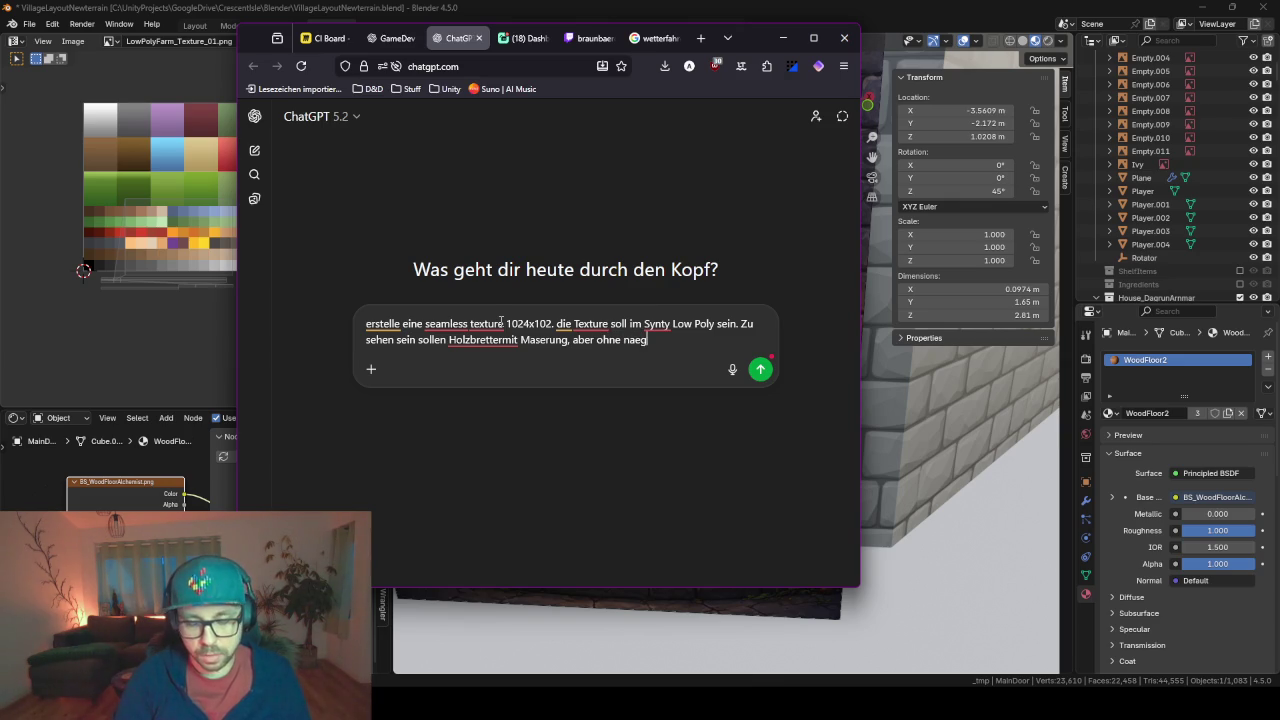
text(el.)
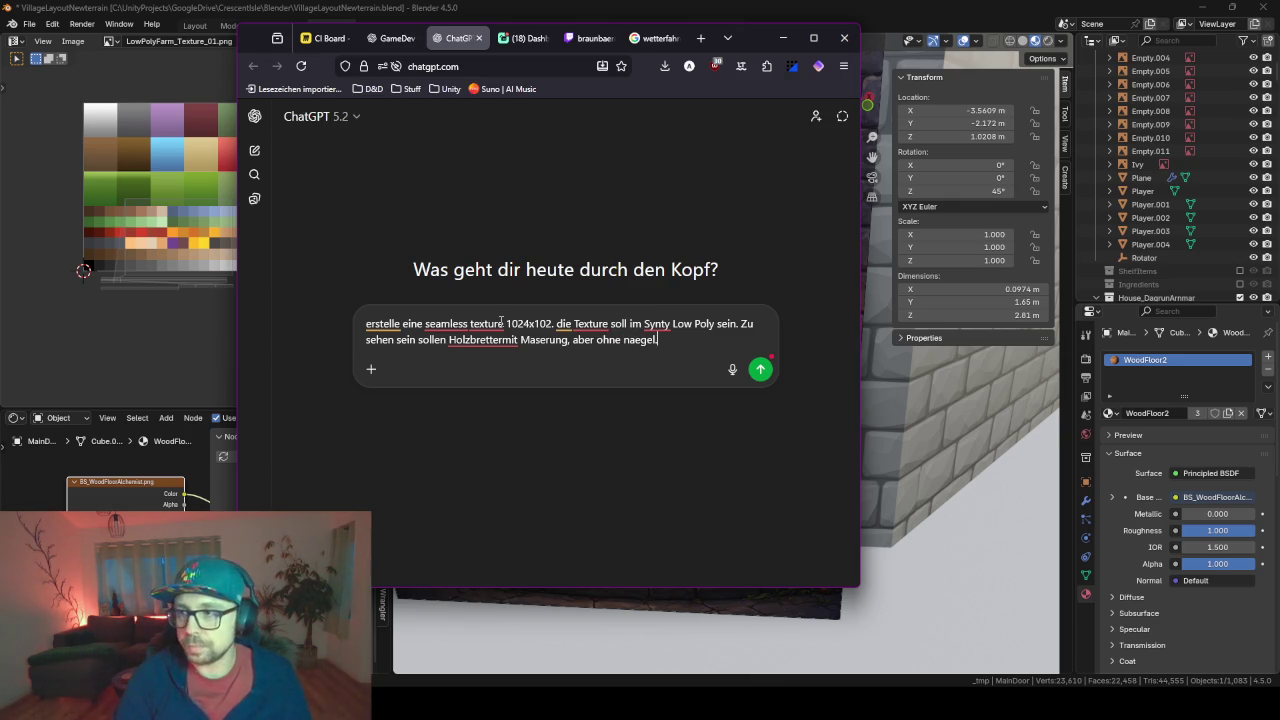
key(Return)
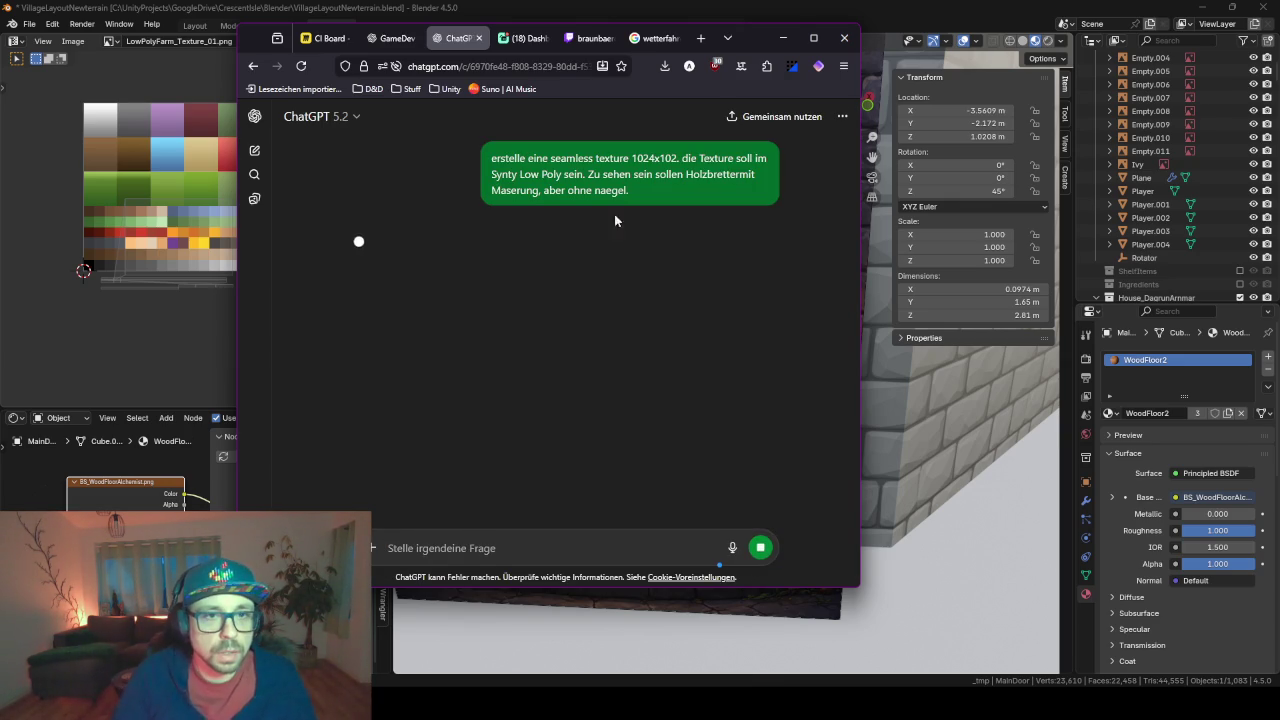
click(783, 38)
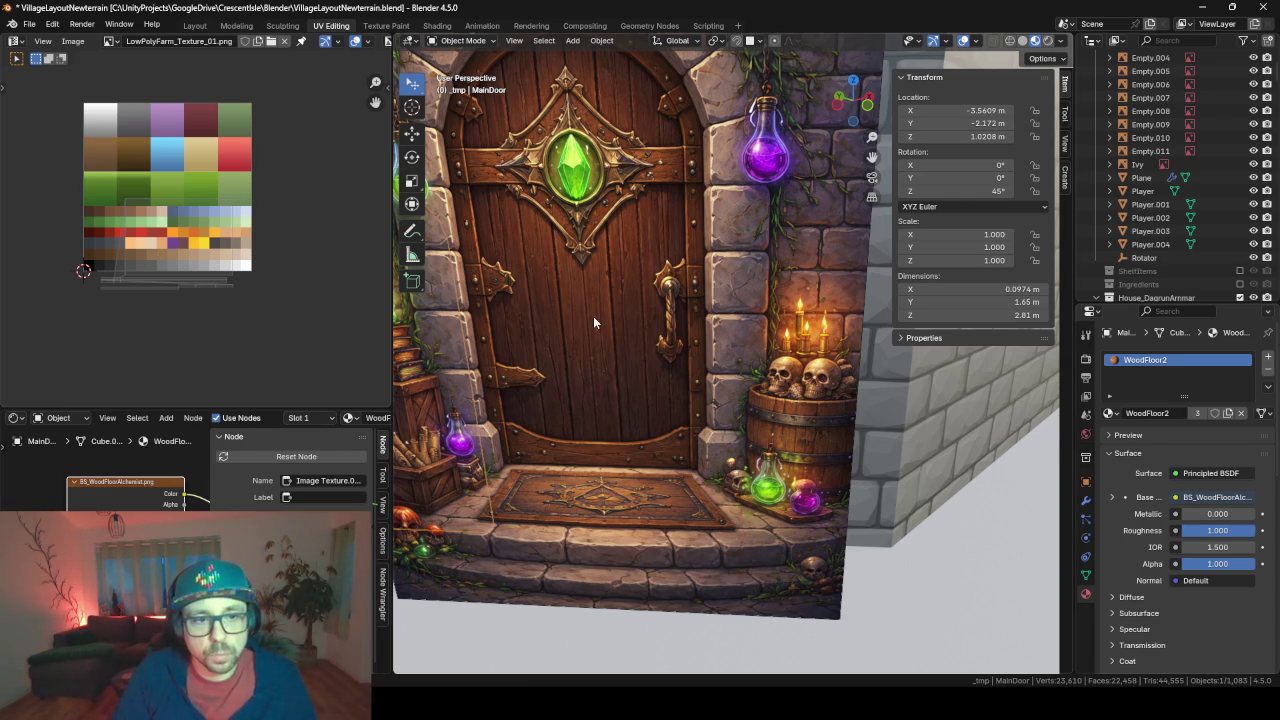
- Orbit to show the door's arch head-on and save the village layout file
middle_drag(543, 298, 563, 294)
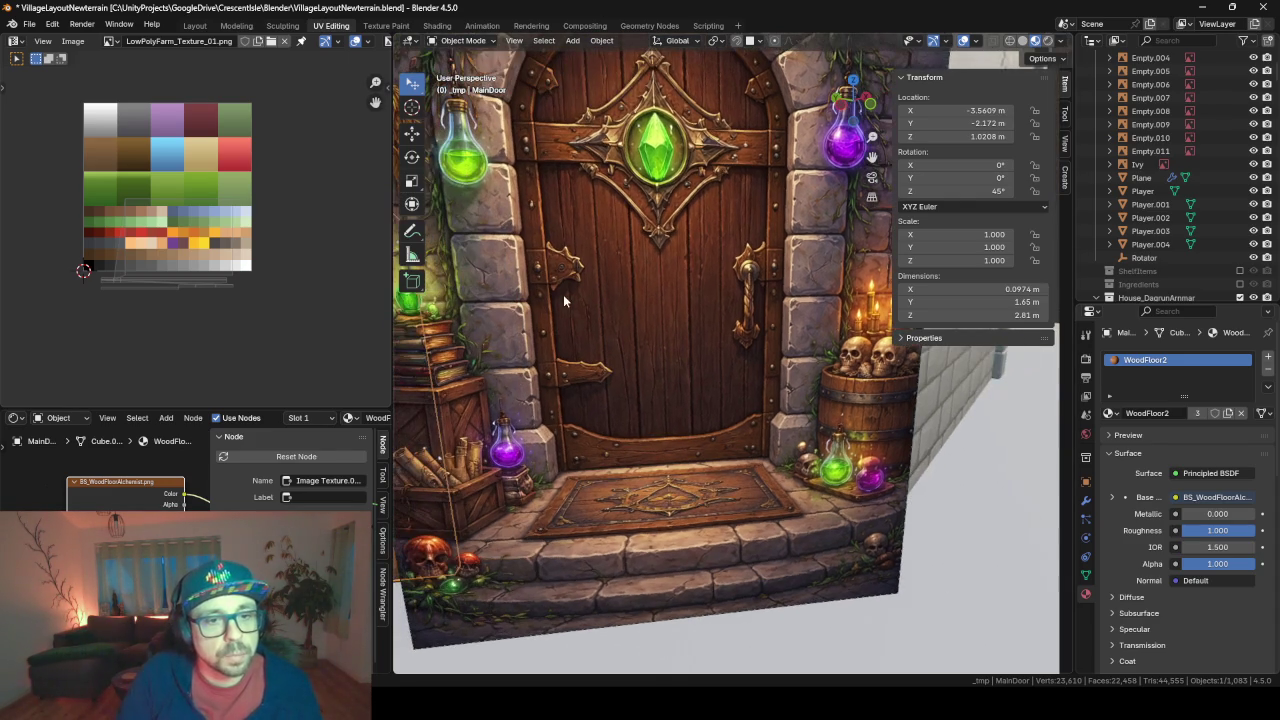
middle_drag(687, 200, 683, 93)
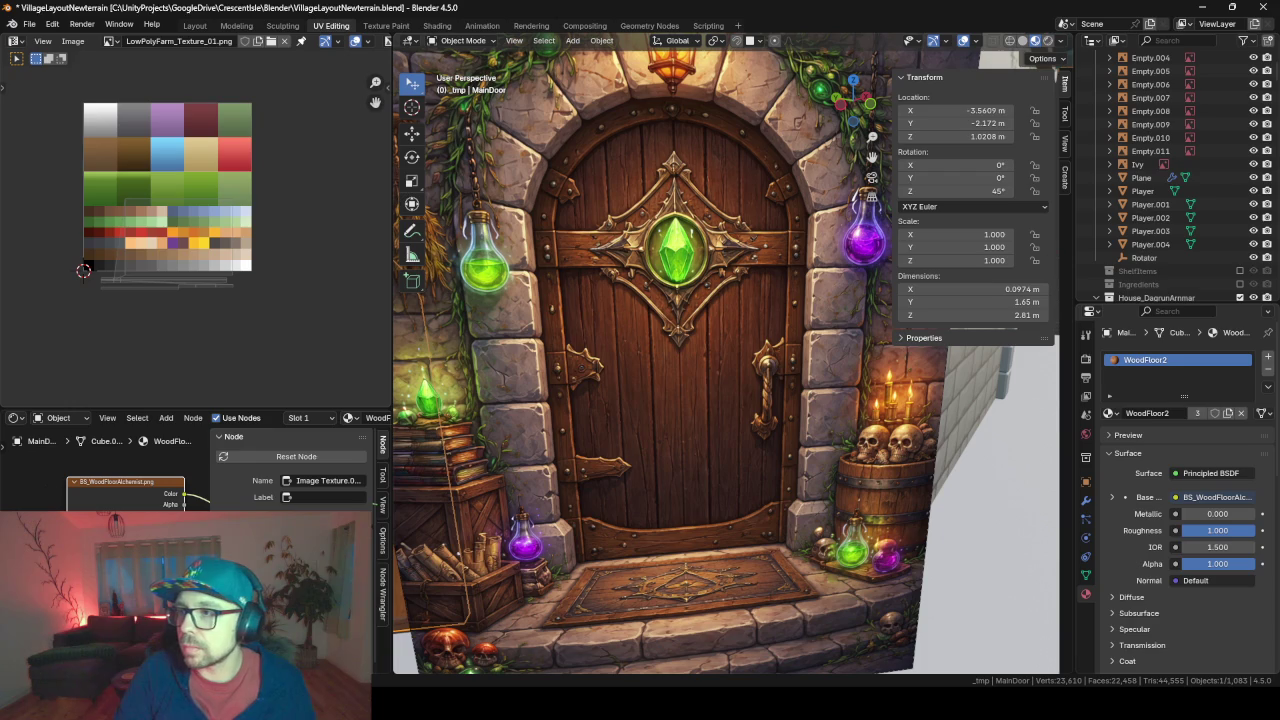
key(ctrl+s)
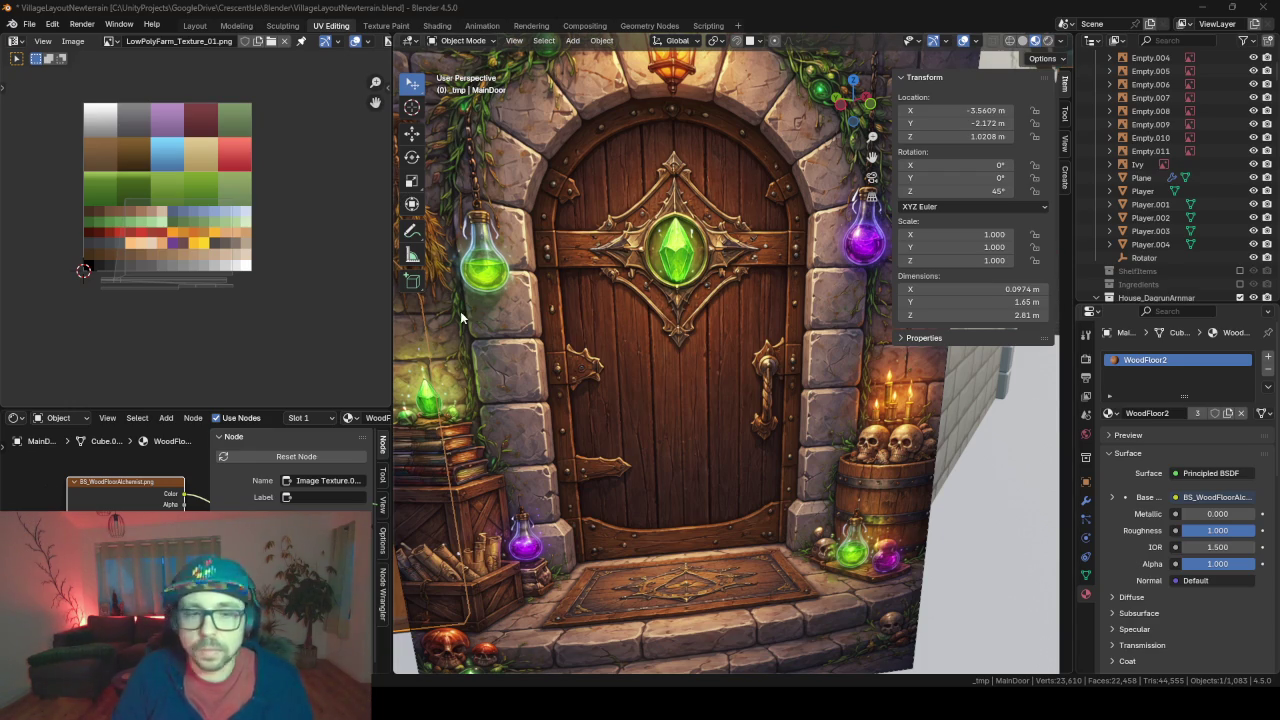
key(alt+Tab)
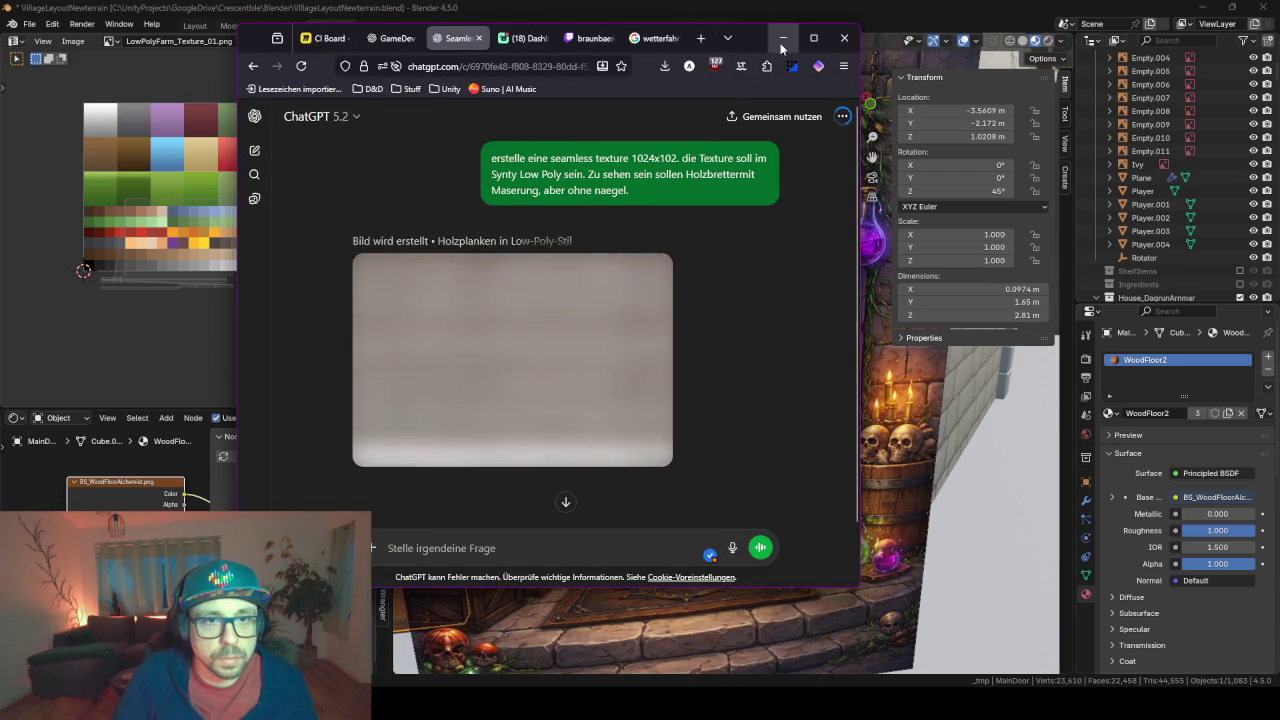
click(783, 38)
scroll(674, 481, down, 1)
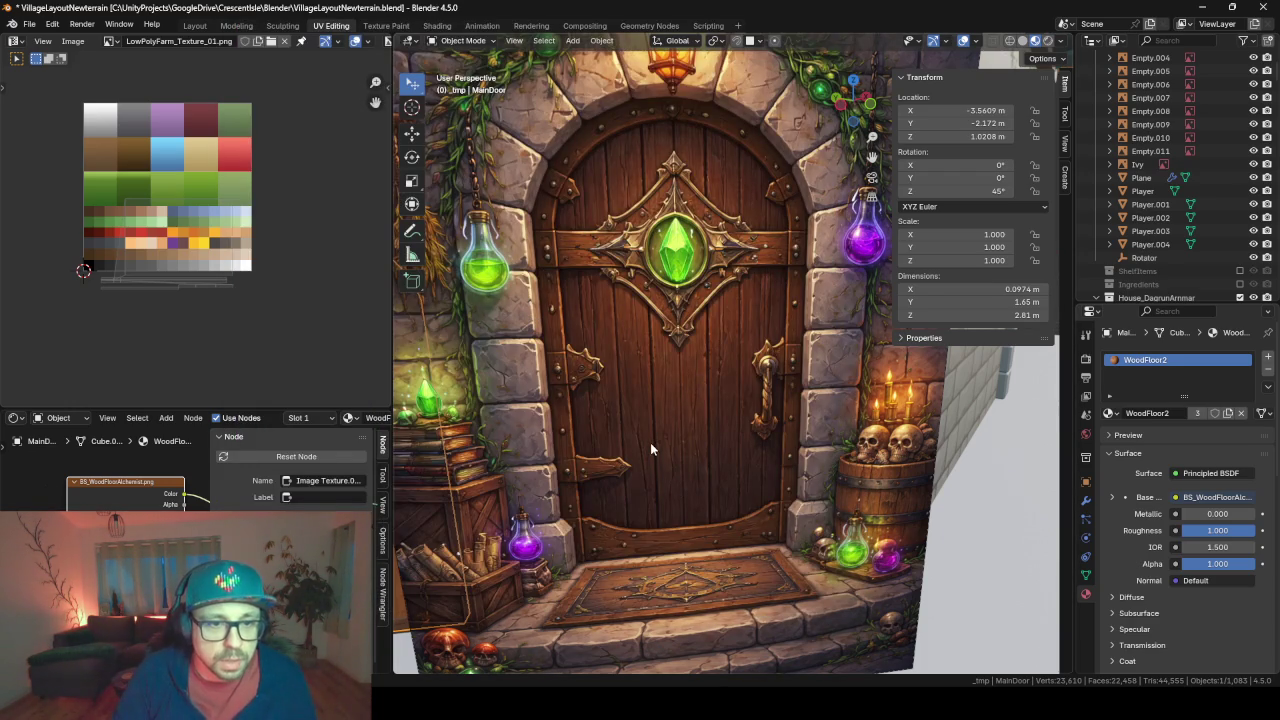
scroll(650, 442, down, 6)
- Unwrap all of the door's faces with Smart UV Project in Edit Mode
key(Tab)
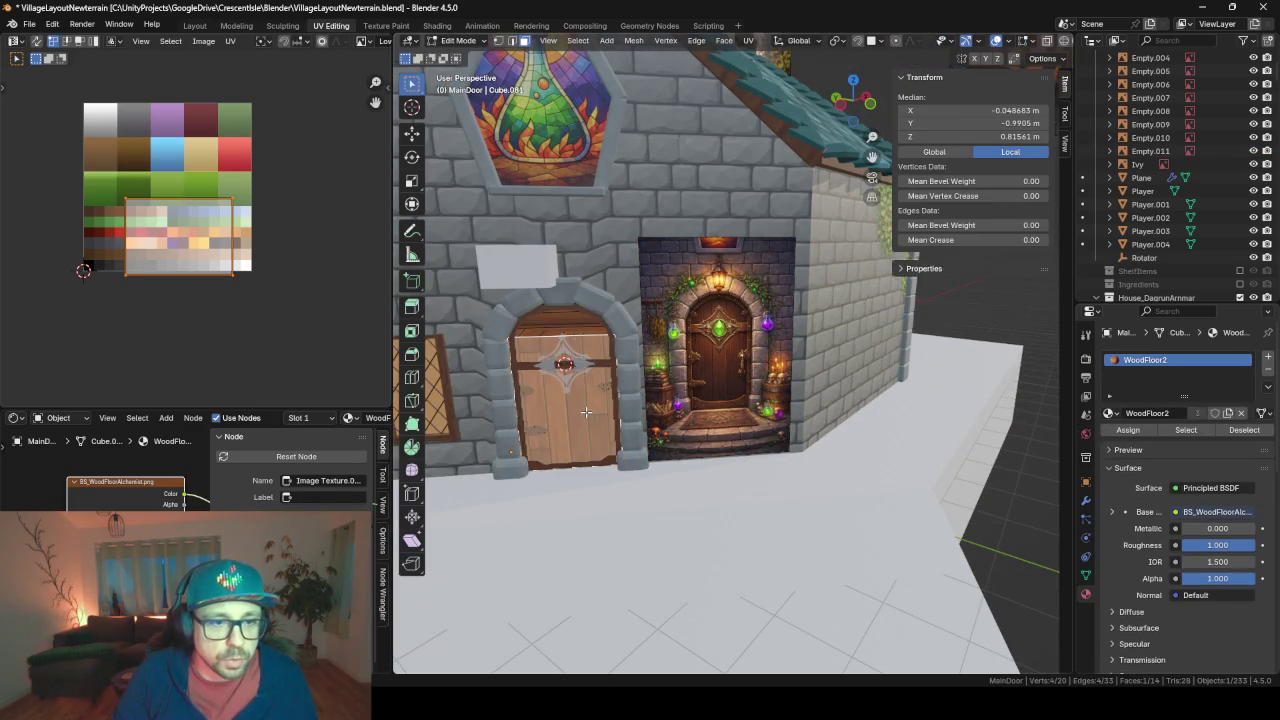
key(a)
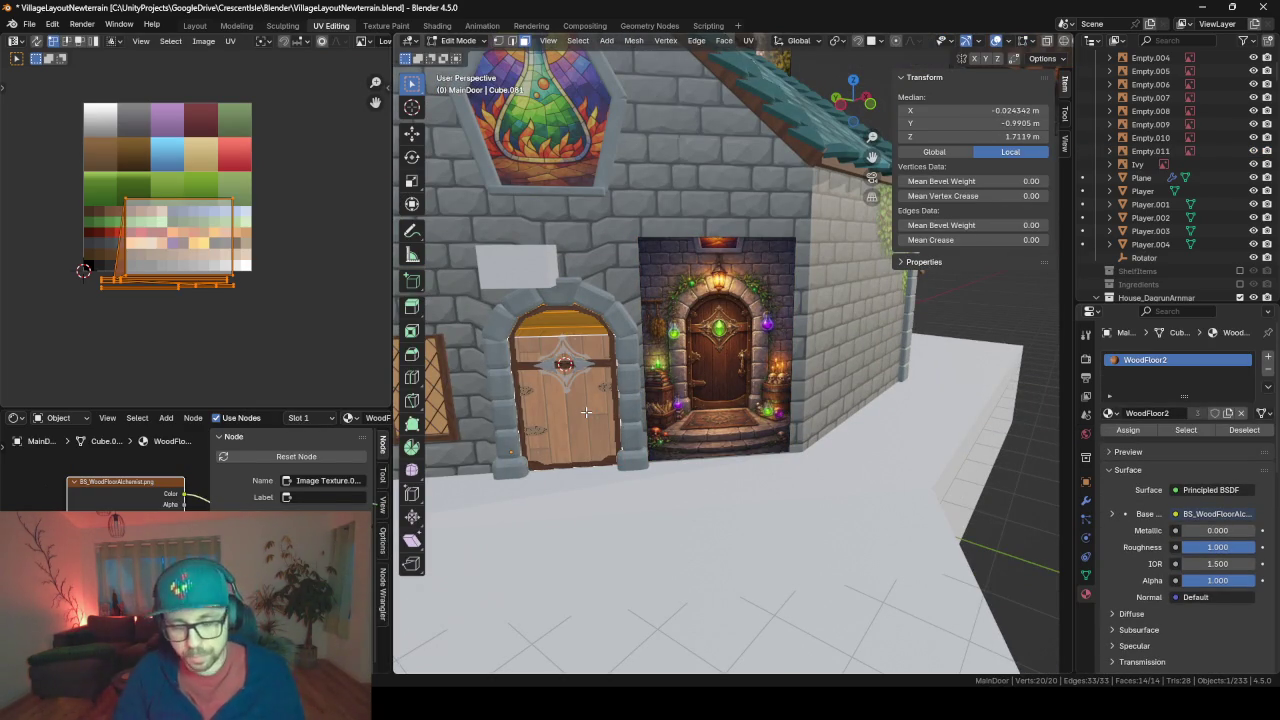
key(u)
key(Return)
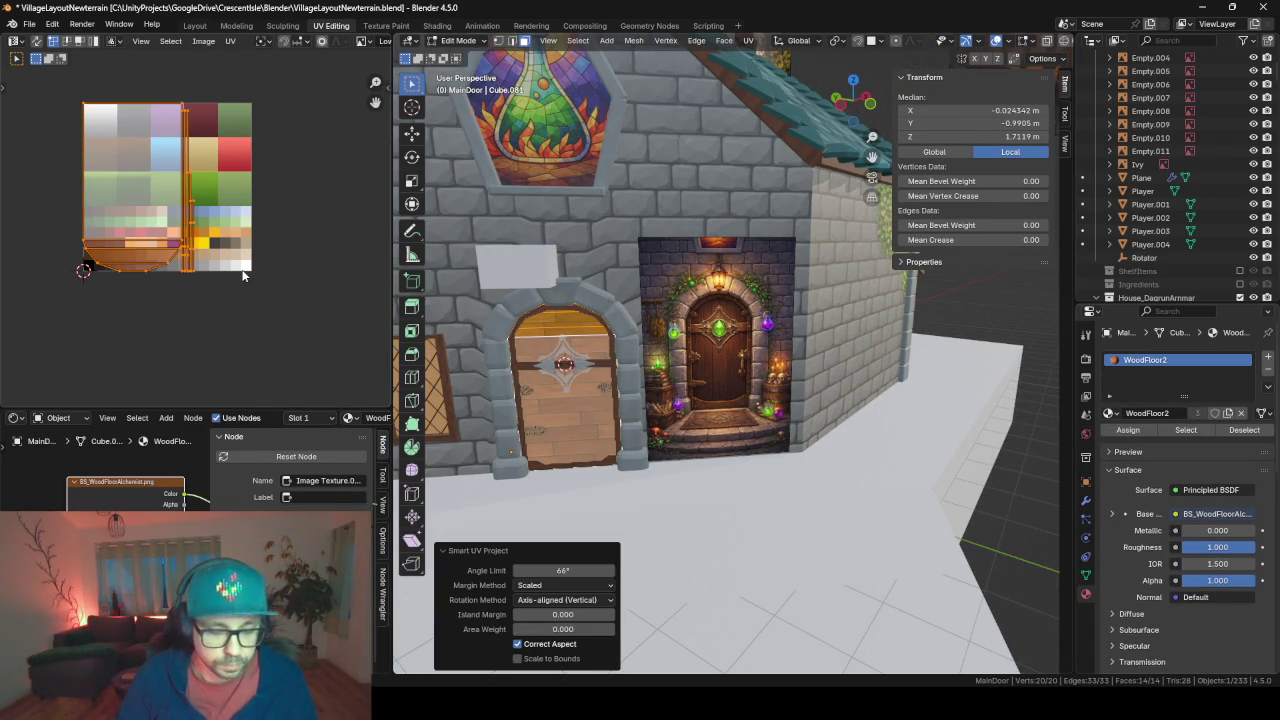
- Rotate the door's UV island 90° and move it further right on the palette
text(r90)
key(Return)
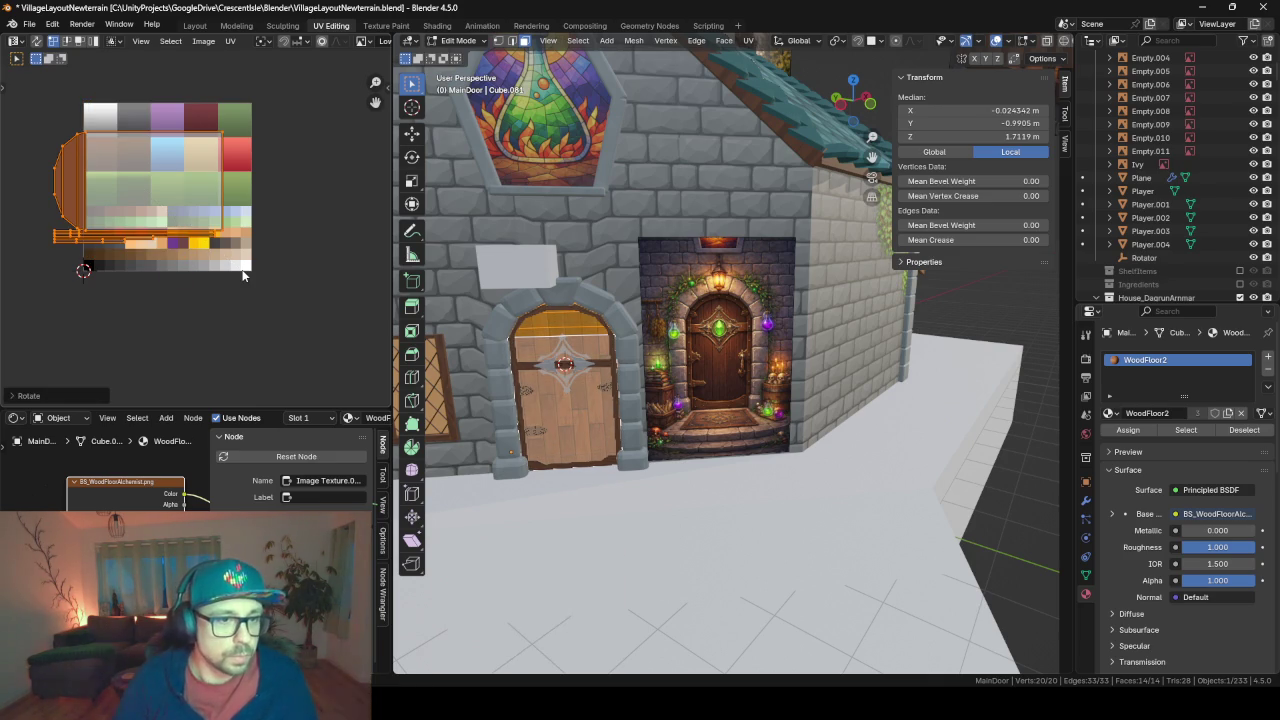
key(g)
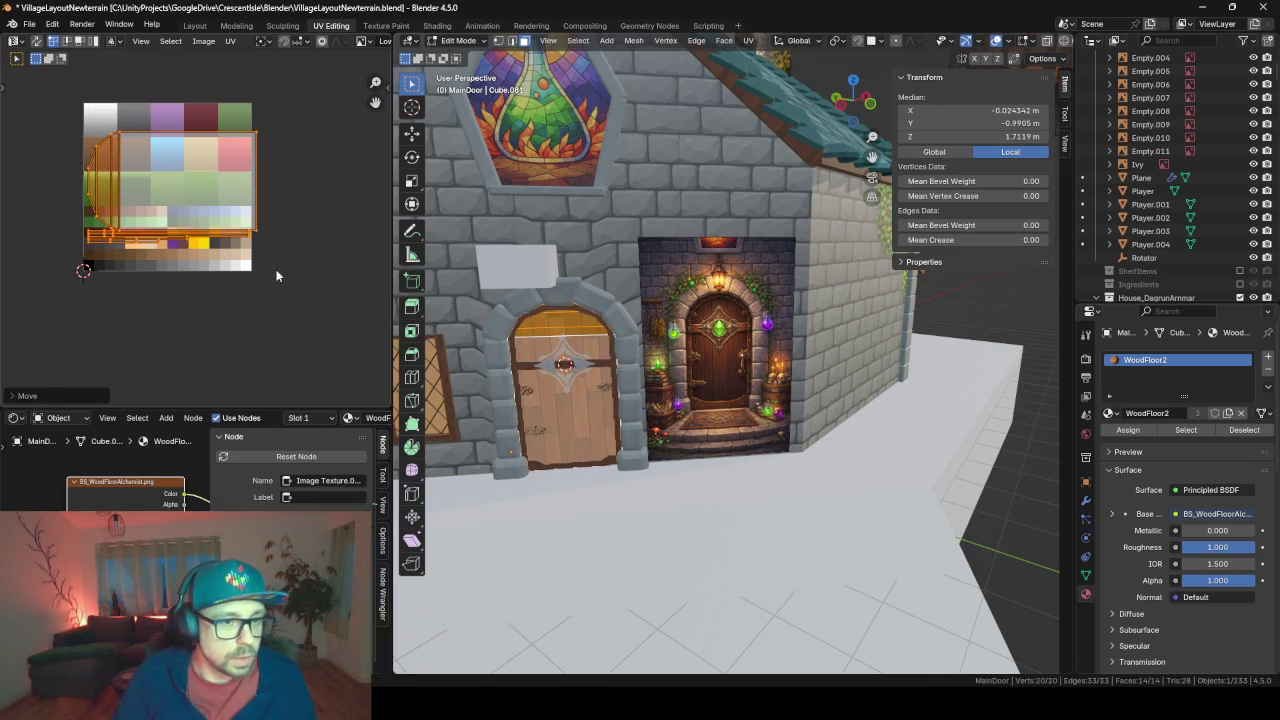
click(276, 269)
scroll(513, 320, up, 5)
shift+middle_drag(513, 320, 744, 378)
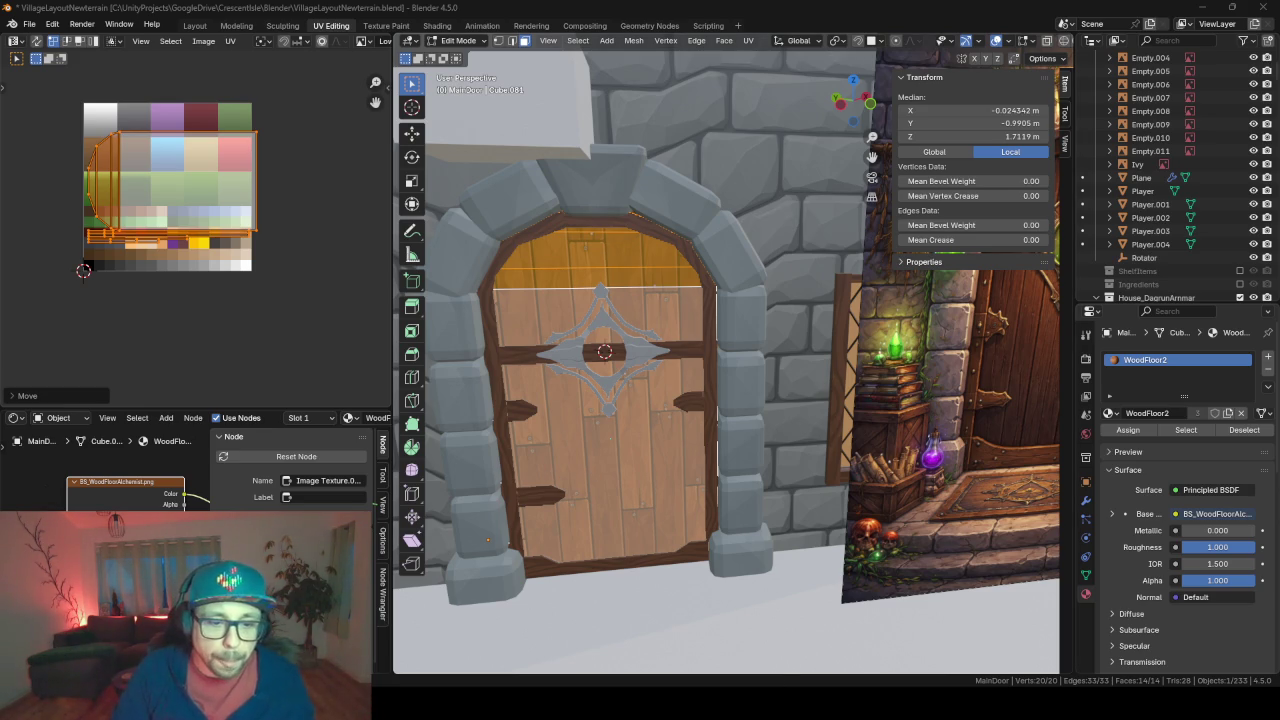
key(alt+Tab)
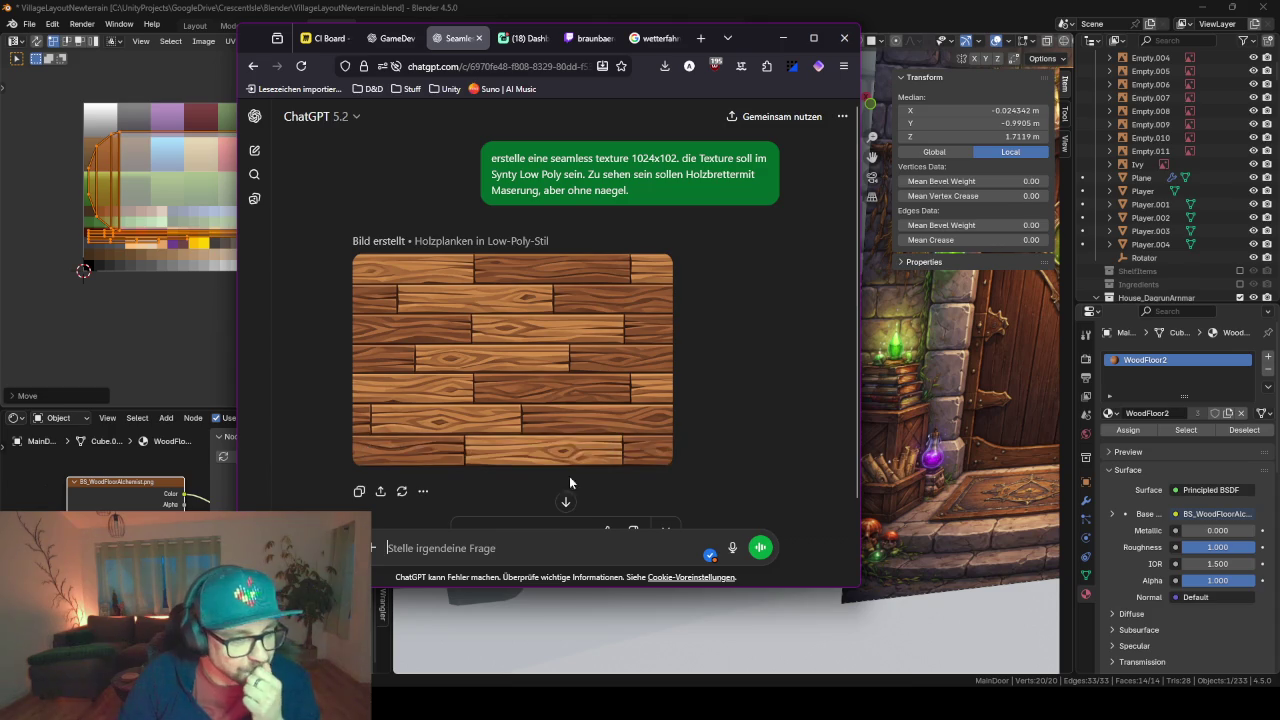
- Ask ChatGPT for a darker version with planks running continuously horizontally
scroll(597, 418, down, 1)
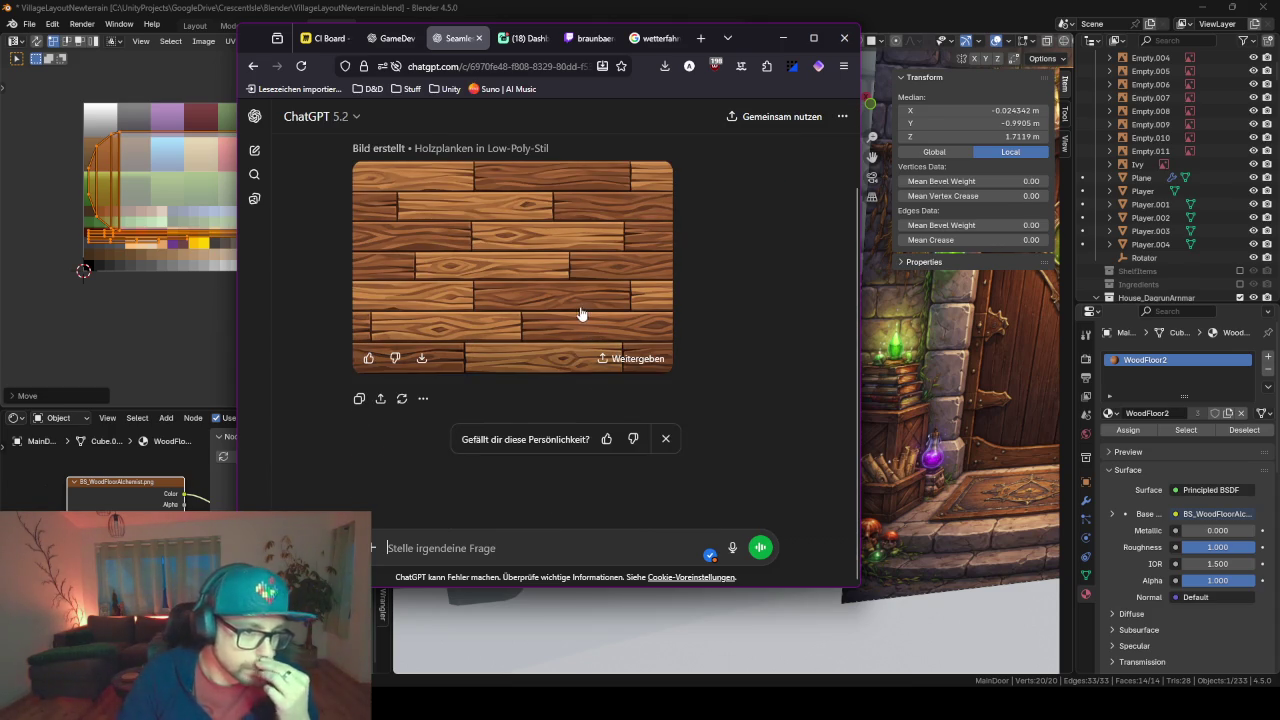
click(546, 548)
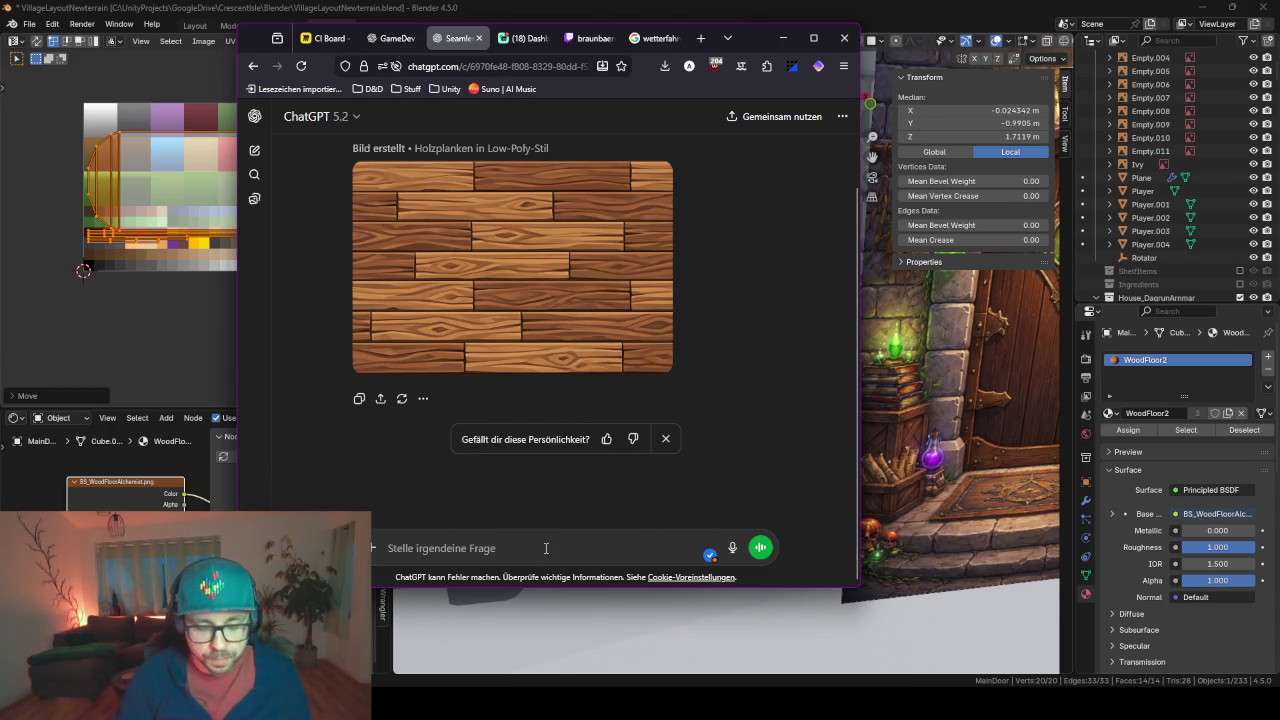
text(es soll etwas dunkler s)
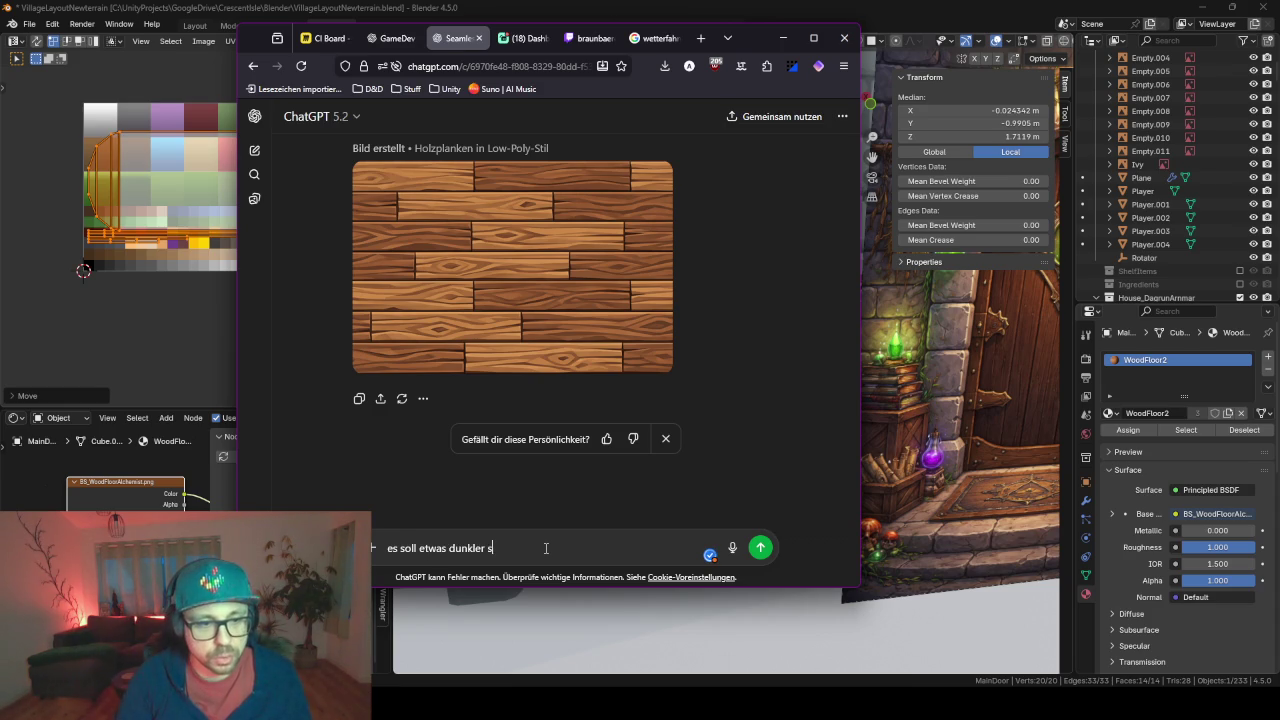
text(ein und die)
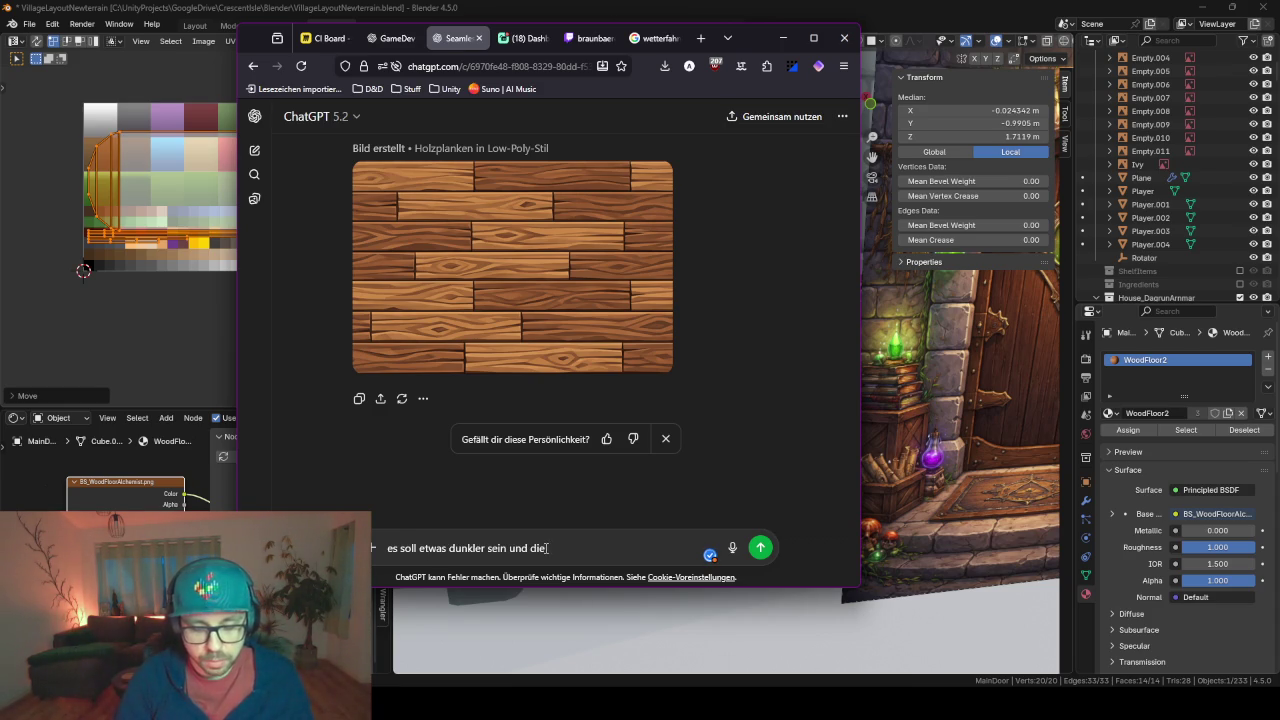
text( bretter sollen waa)
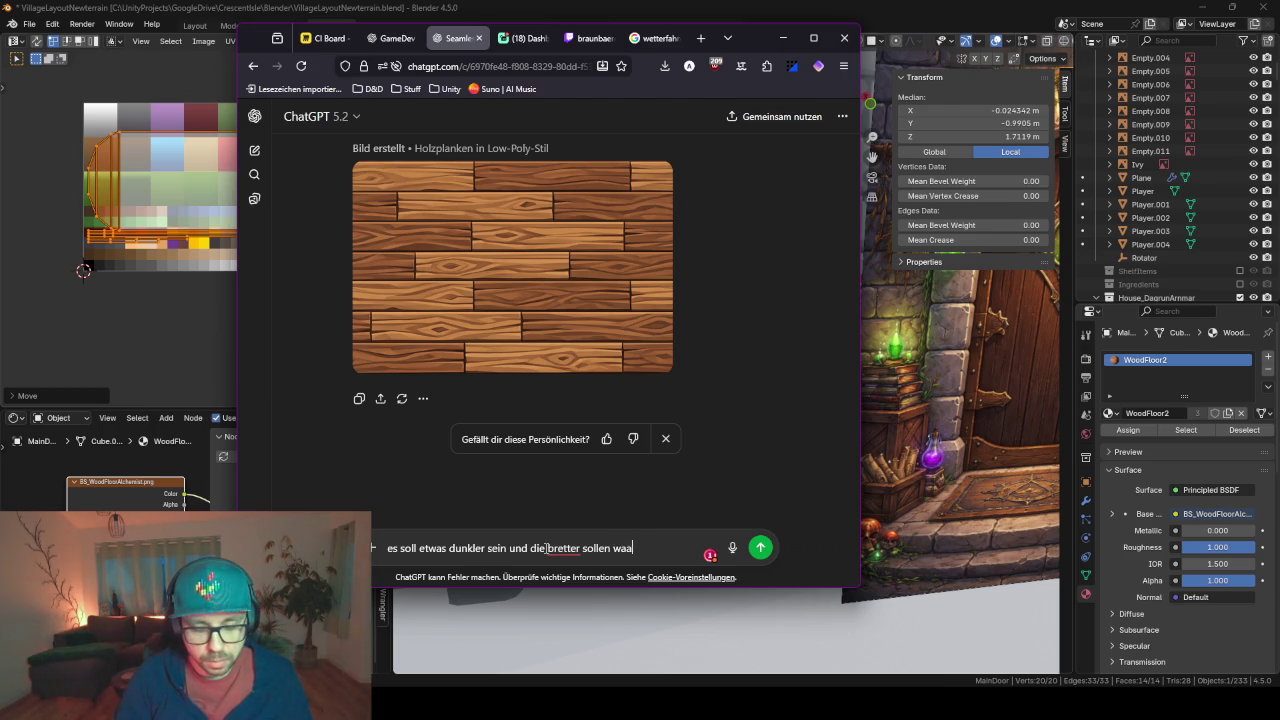
text(gerecht durchg)
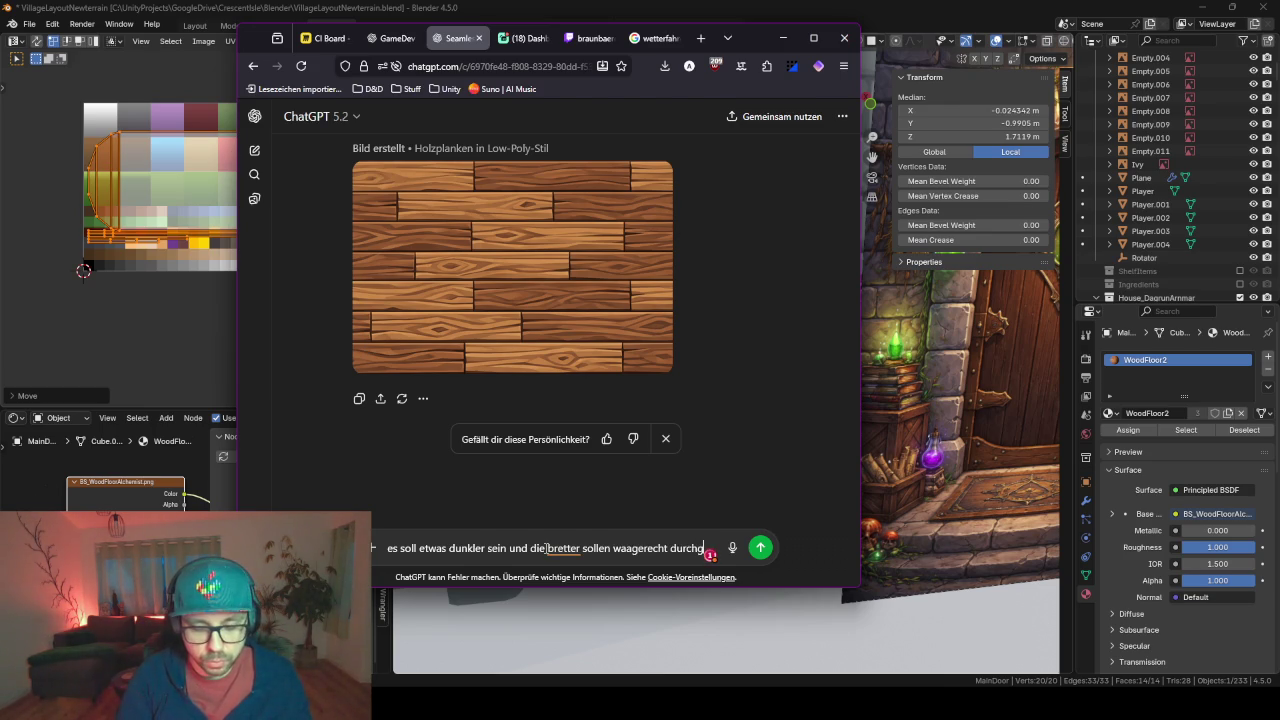
text(aengig sein)
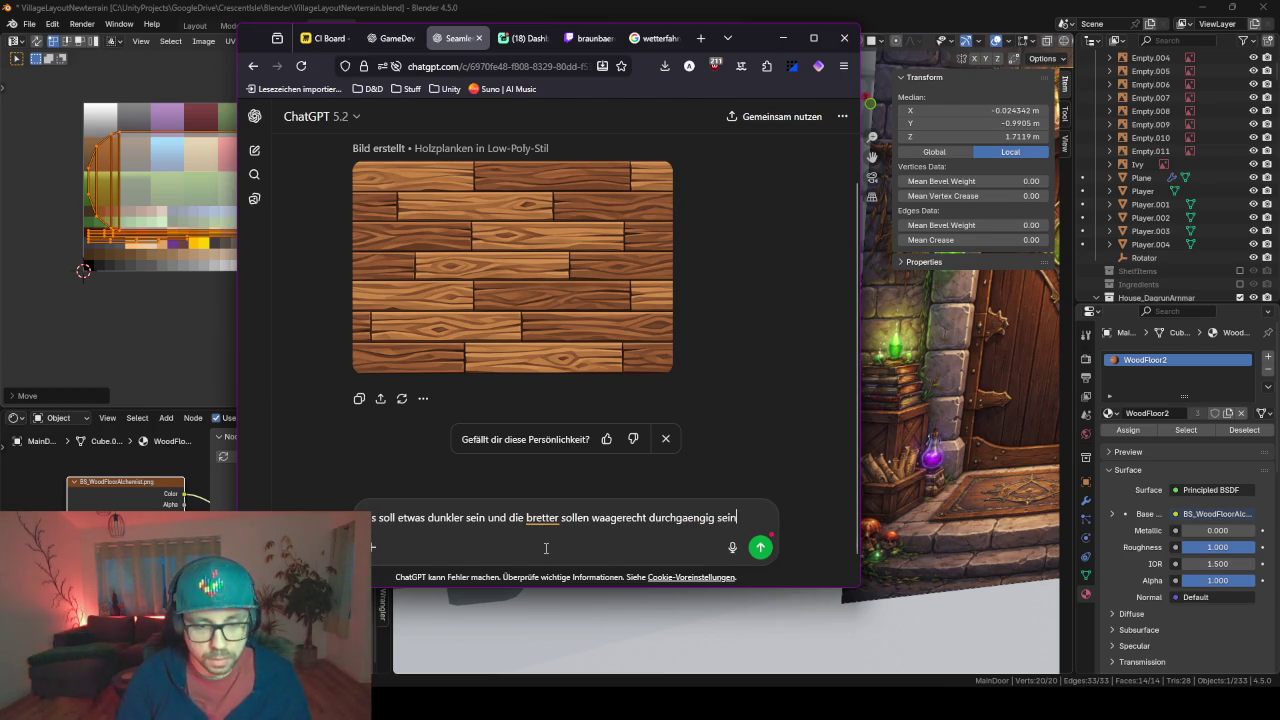
text(.)
key(Return)
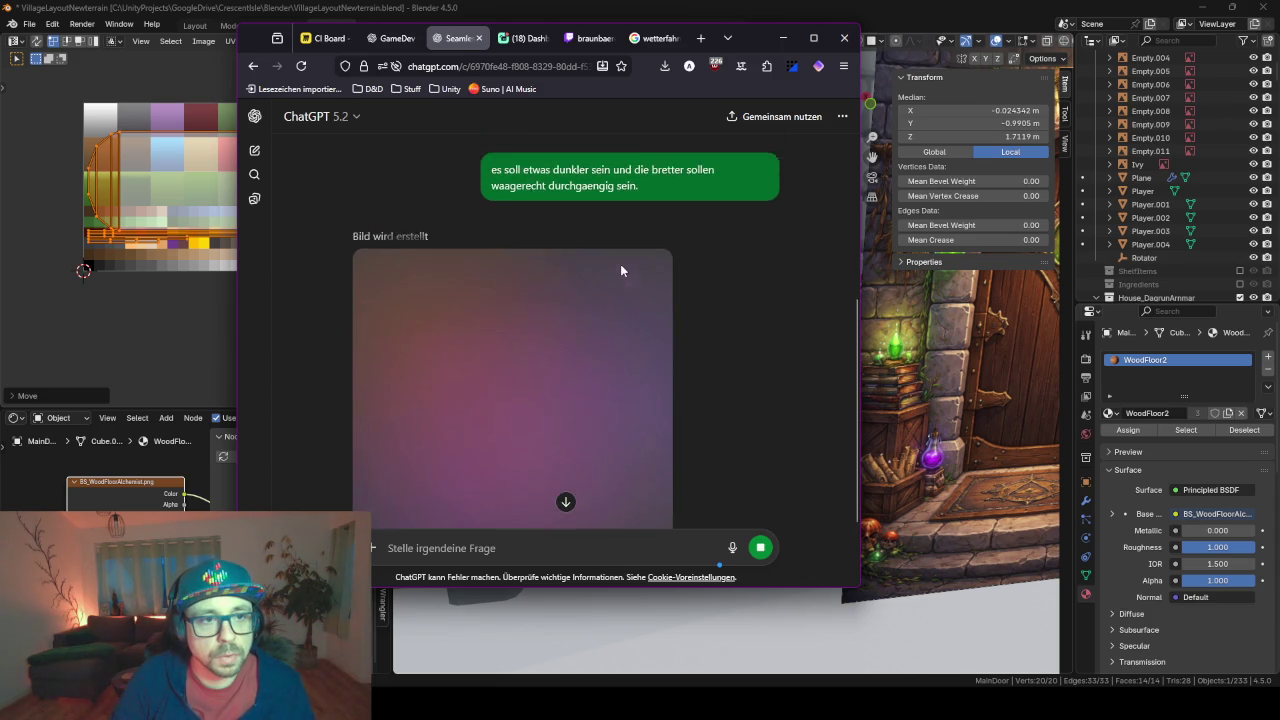
- Open the first wood-plank image at full size and download it with Speichern
scroll(620, 264, up, 3)
scroll(621, 271, up, 1)
click(571, 284)
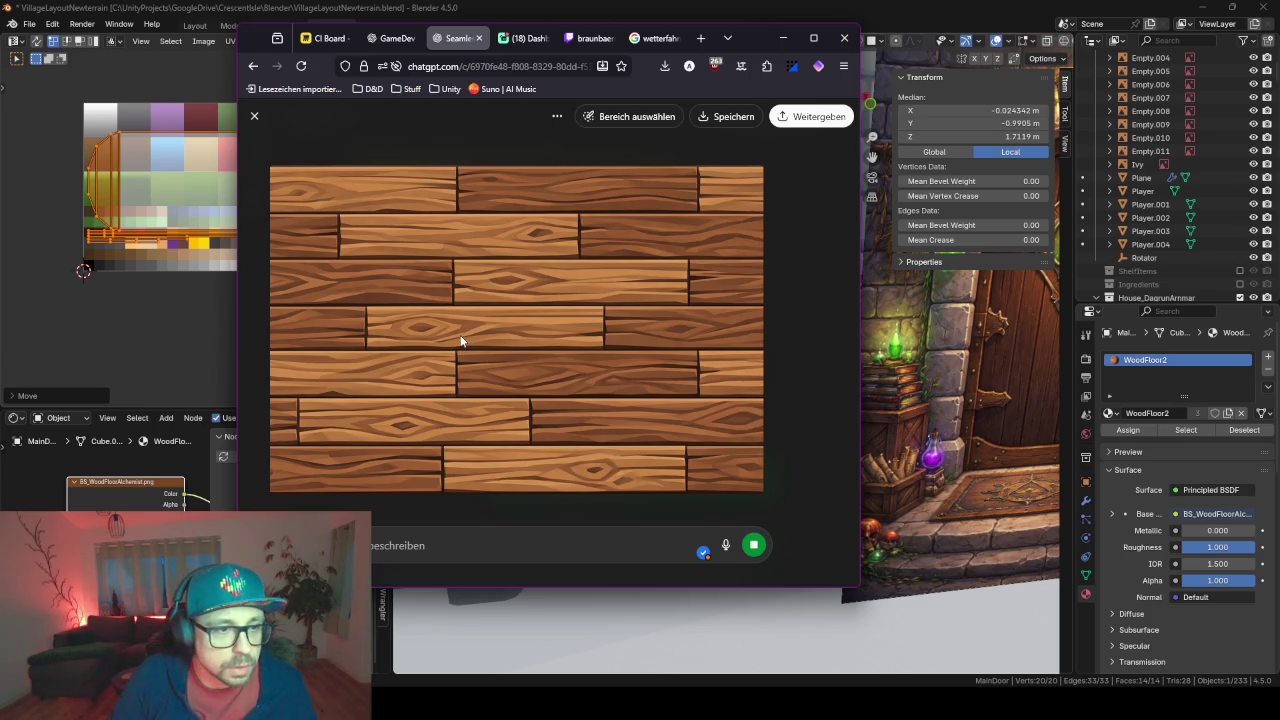
click(728, 116)
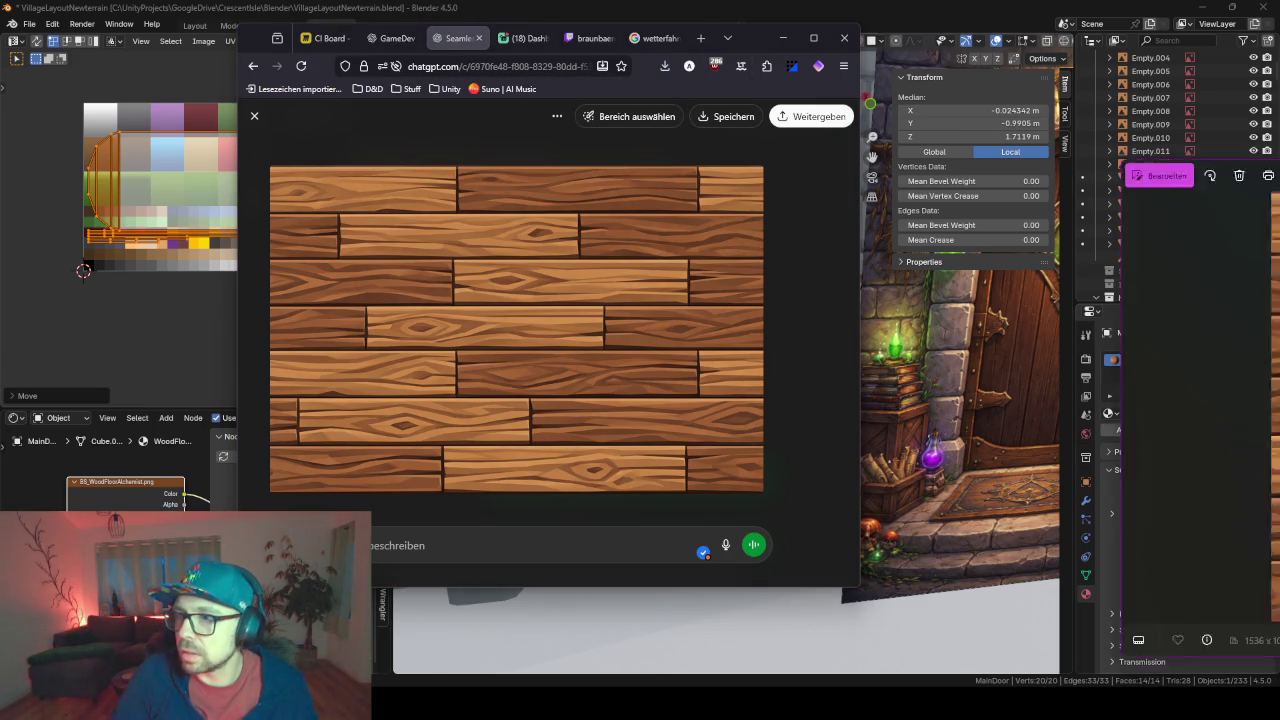
- Zoom and pan across the downloaded plank PNG in Photos to check its grain detail
scroll(590, 293, up, 5)
scroll(590, 293, up, 3)
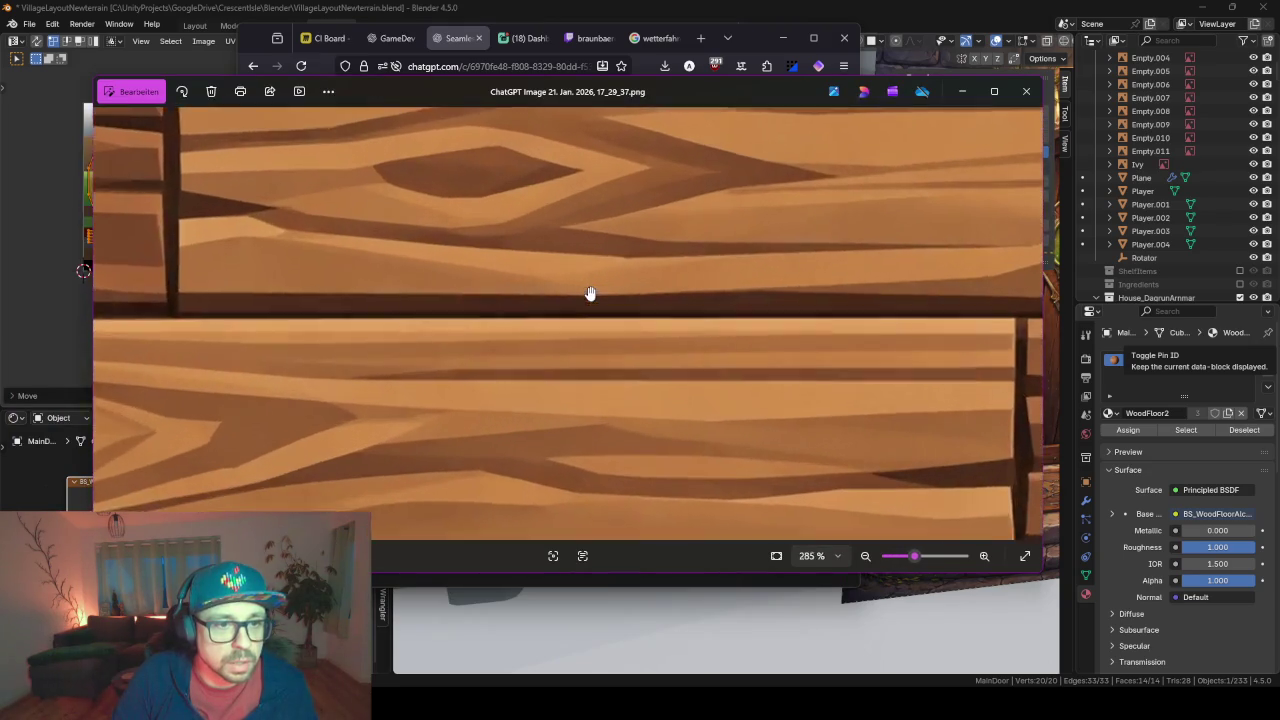
scroll(588, 294, up, 2)
scroll(586, 251, up, 2)
scroll(676, 380, up, 1)
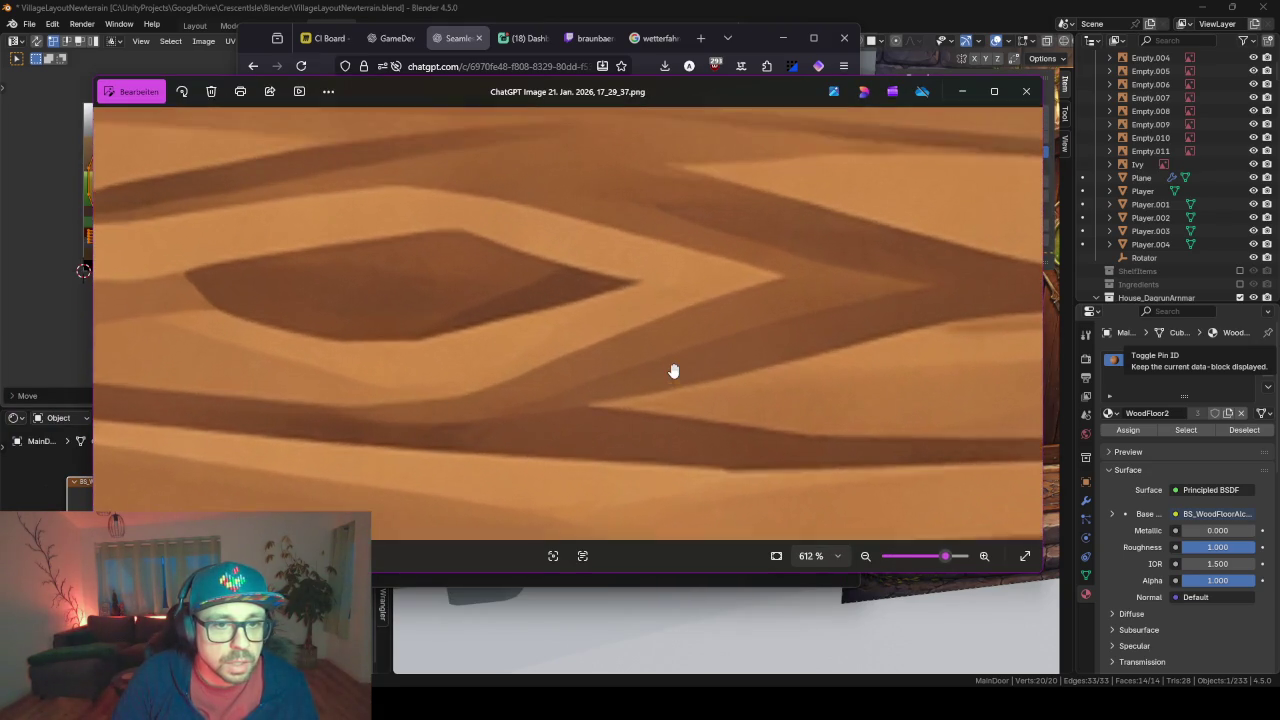
scroll(666, 363, up, 1)
scroll(465, 333, up, 1)
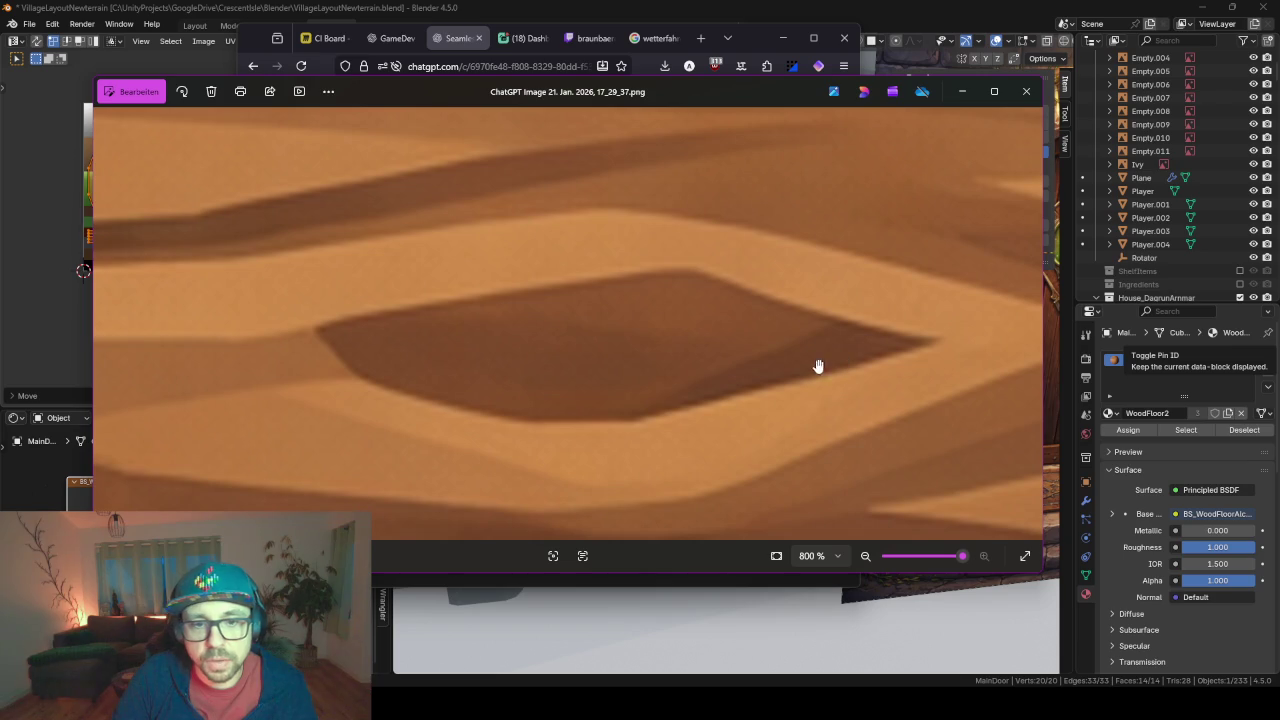
scroll(810, 342, down, 1)
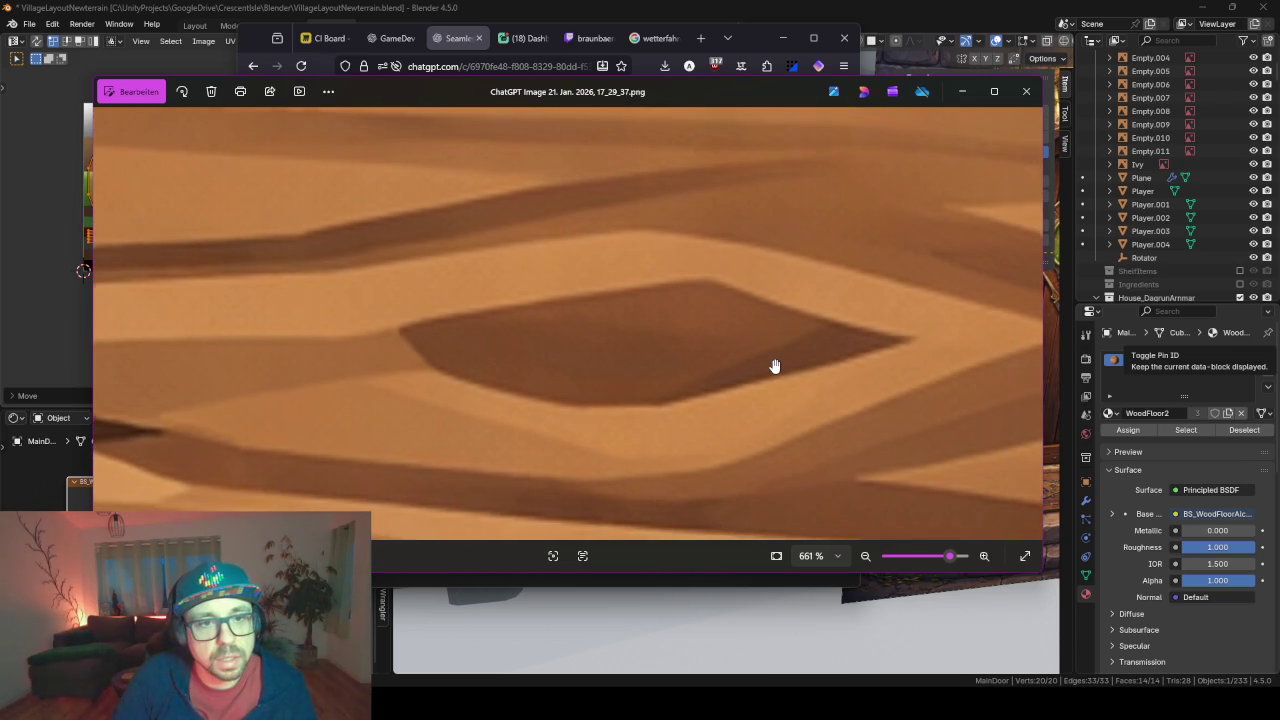
scroll(772, 366, down, 1)
scroll(774, 366, down, 1)
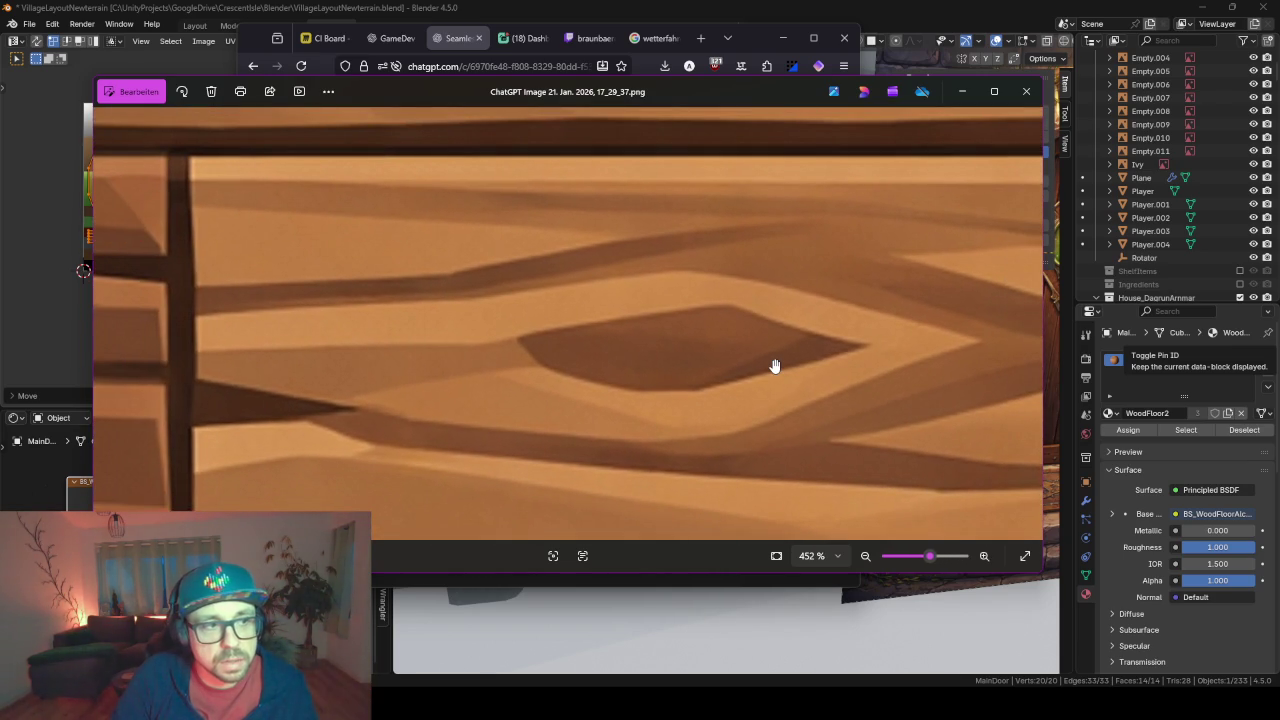
scroll(774, 366, down, 2)
scroll(774, 366, down, 2)
mouse_move(774, 366)
mouse_down()
mouse_move(786, 249)
mouse_move(547, 347)
mouse_up()
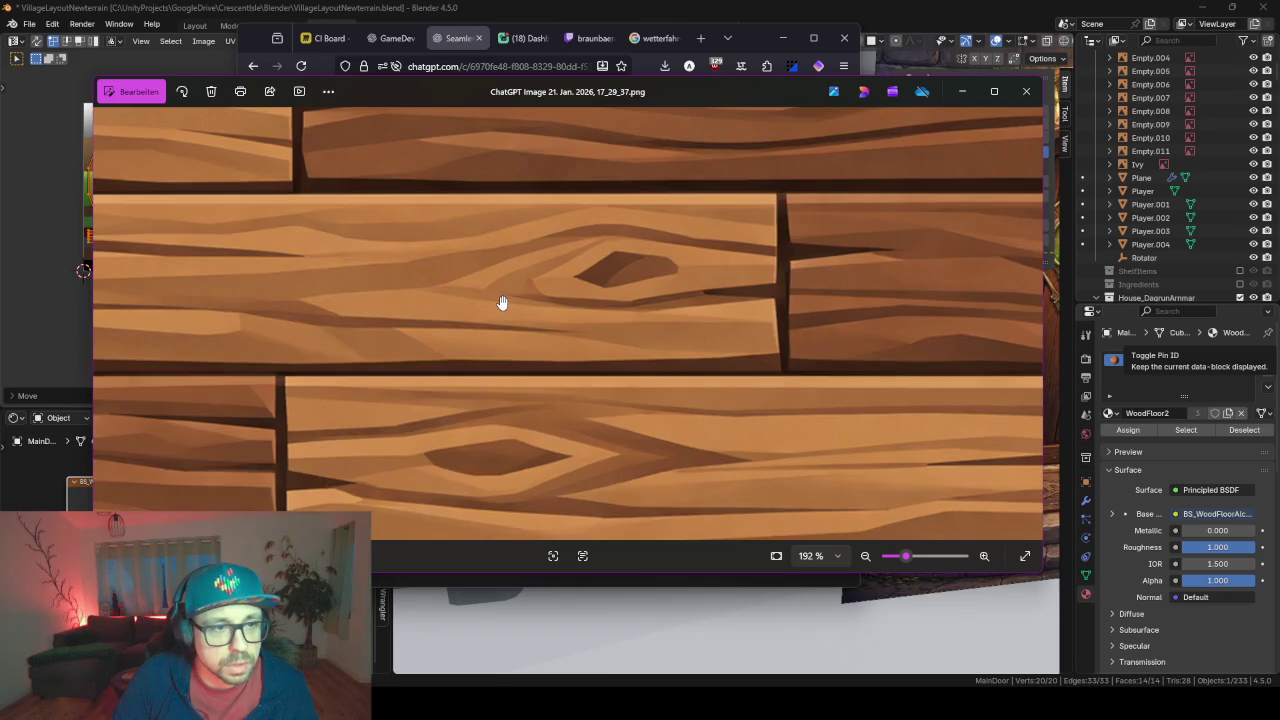
scroll(502, 302, down, 3)
scroll(502, 302, down, 1)
scroll(502, 302, down, 1)
scroll(502, 302, up, 1)
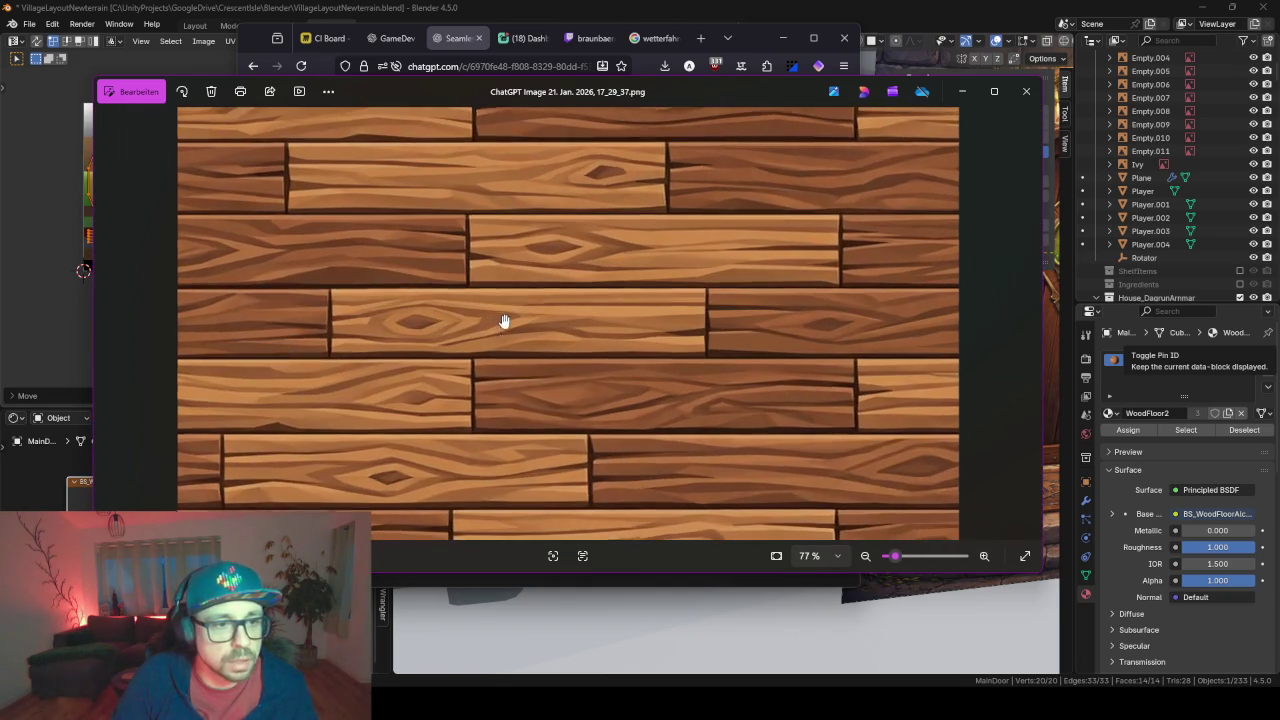
drag(744, 408, 696, 360)
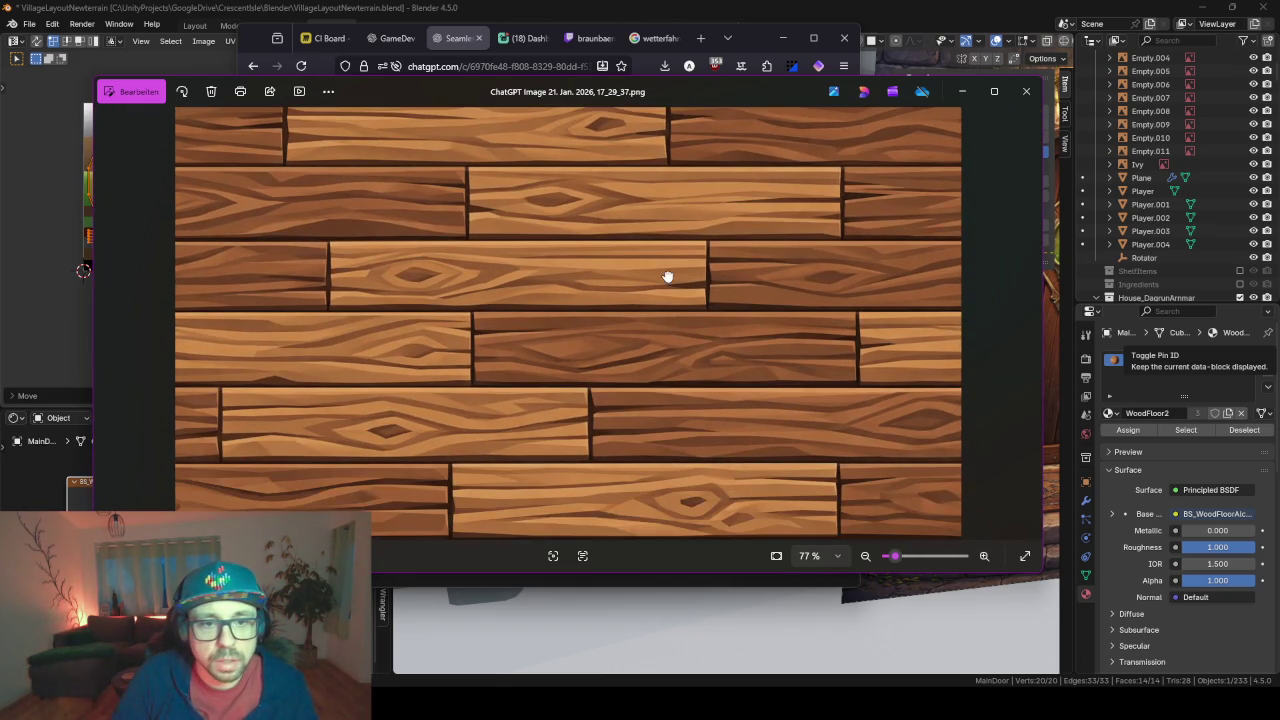
scroll(443, 400, up, 2)
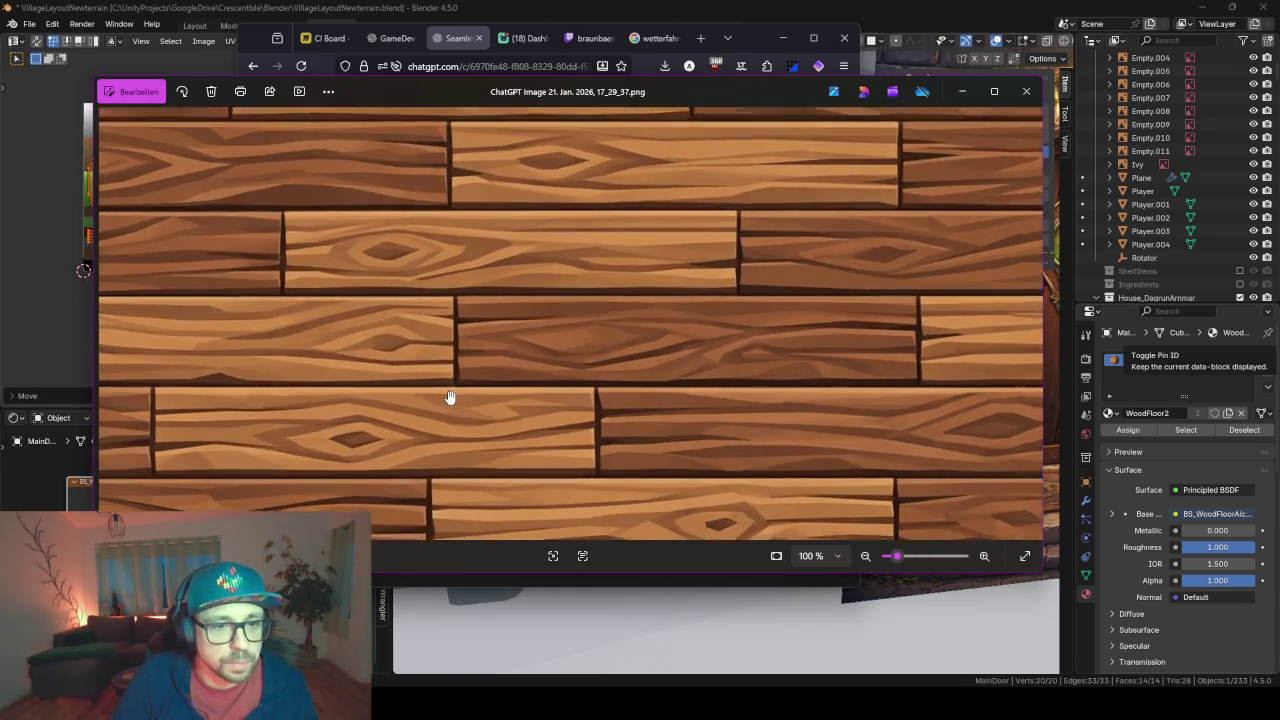
scroll(449, 400, up, 1)
scroll(470, 410, up, 1)
scroll(534, 343, up, 1)
scroll(706, 314, up, 1)
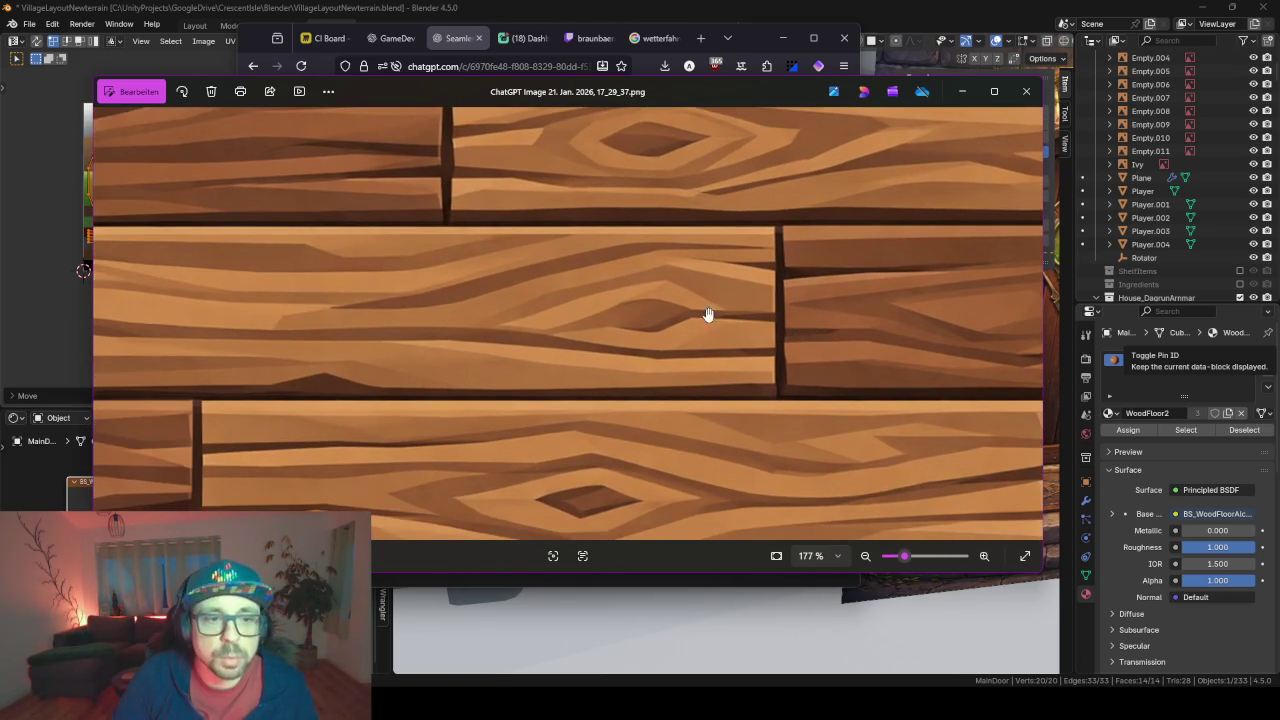
scroll(660, 299, down, 2)
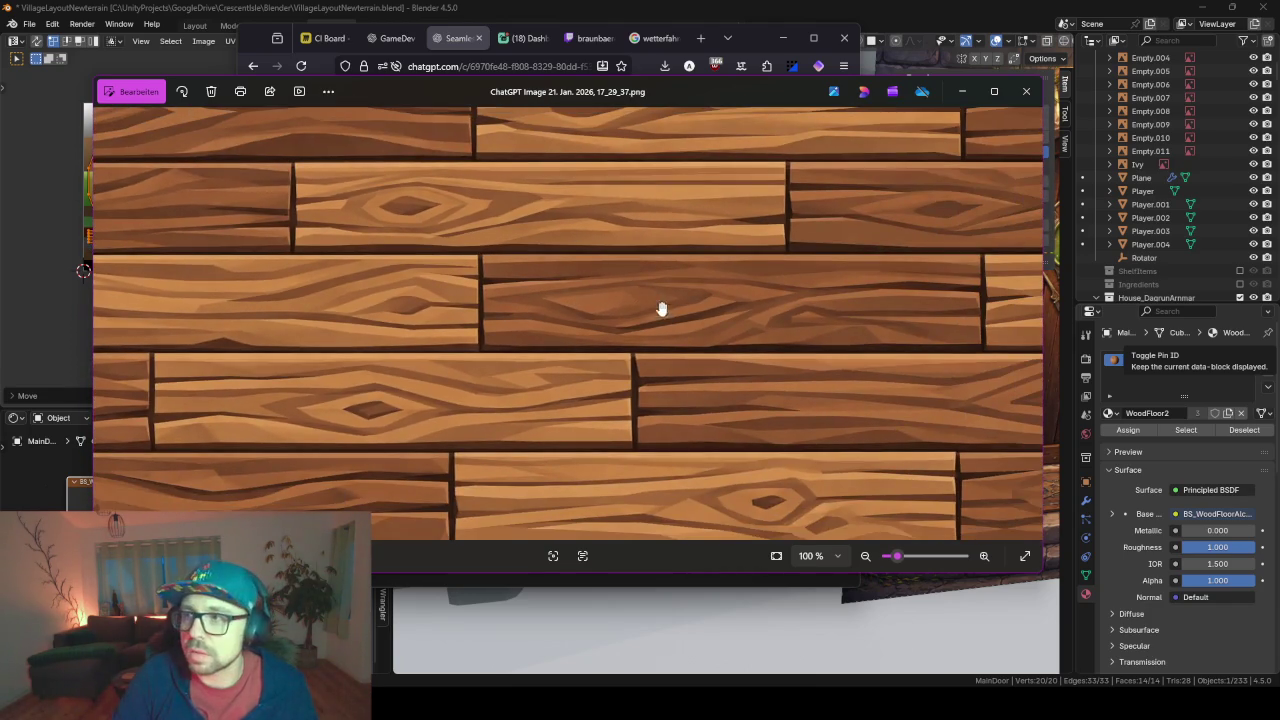
scroll(668, 360, up, 1)
scroll(677, 360, down, 1)
scroll(681, 315, down, 1)
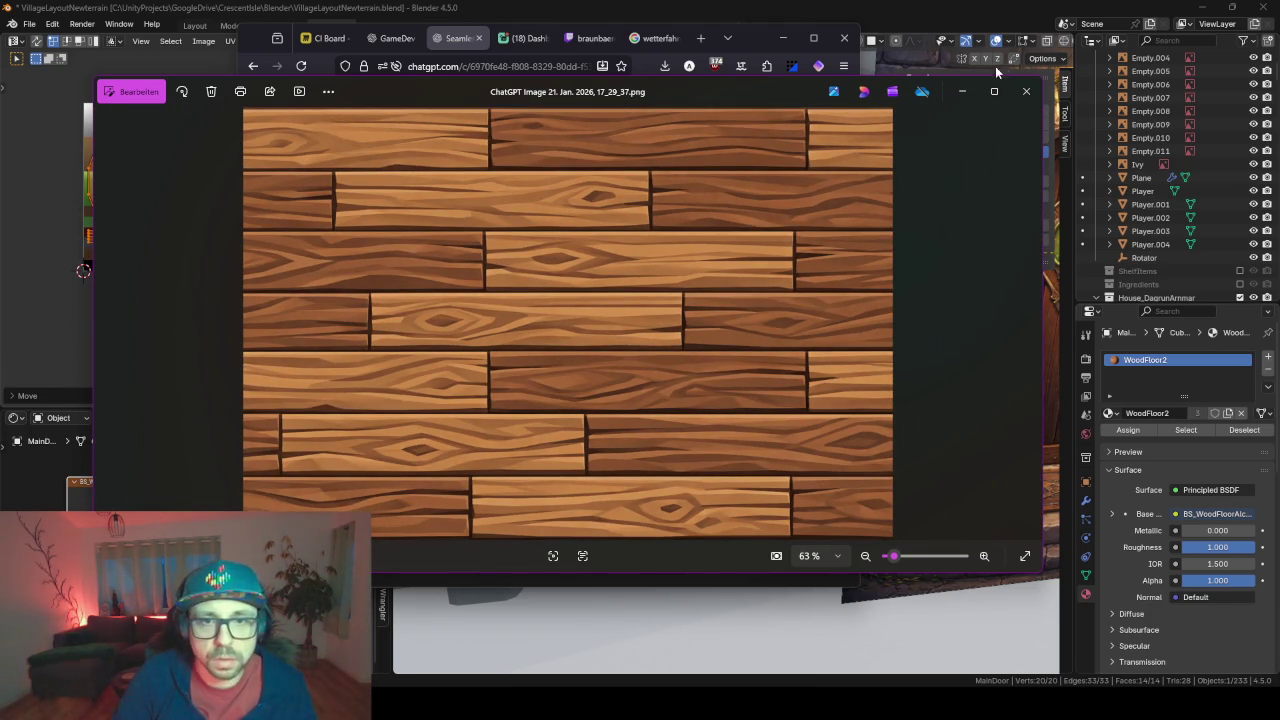
- Close Photos and ChatGPT's image viewer, then scroll down to the new dark plank image
click(962, 91)
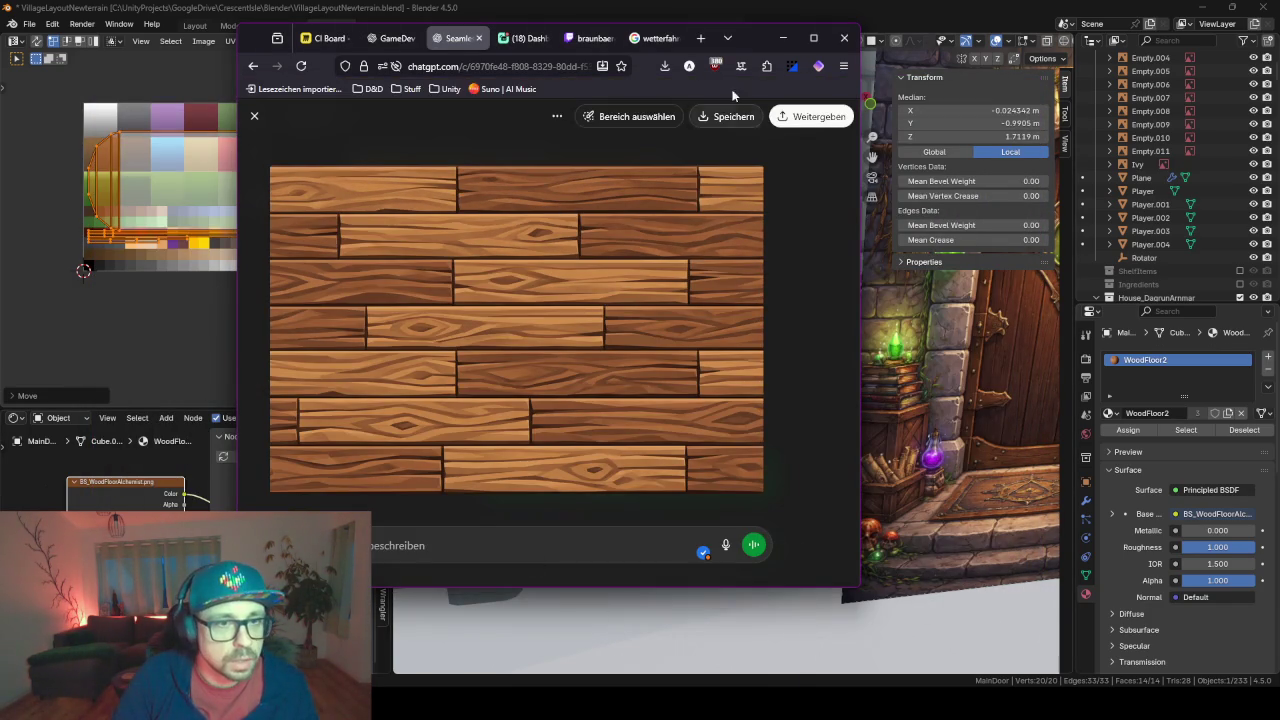
click(255, 117)
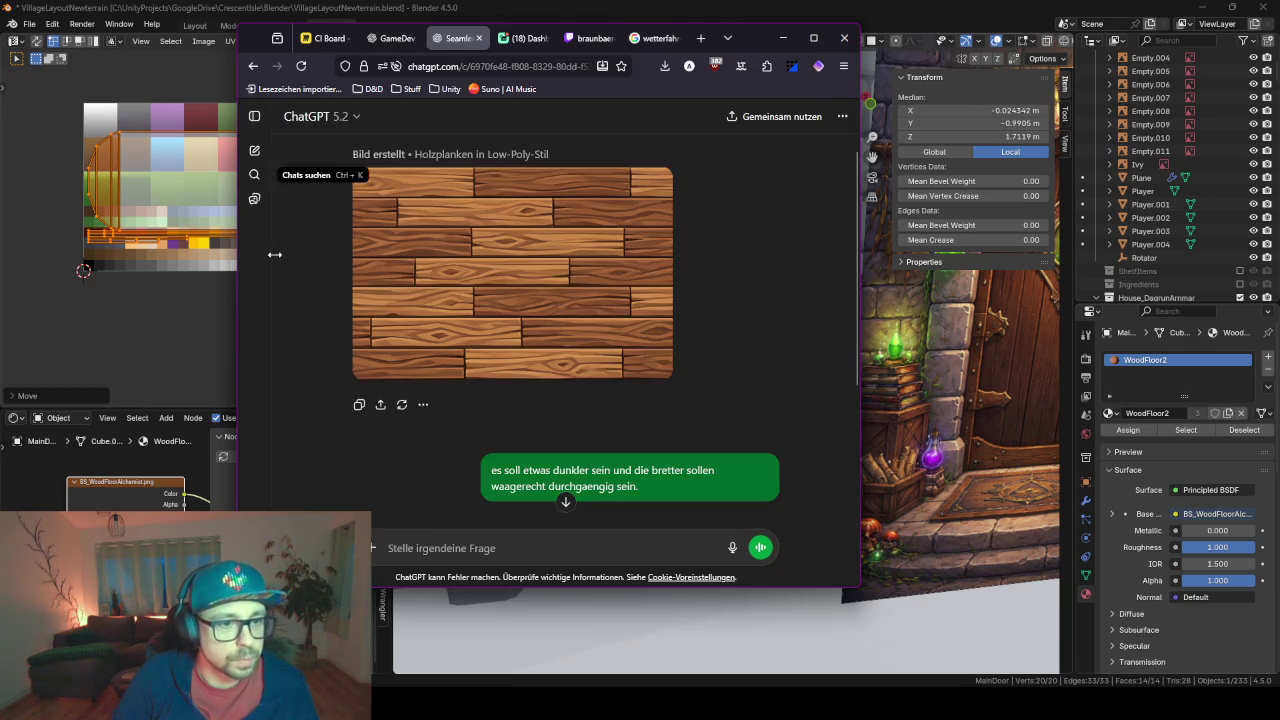
scroll(546, 454, down, 1)
scroll(546, 454, down, 4)
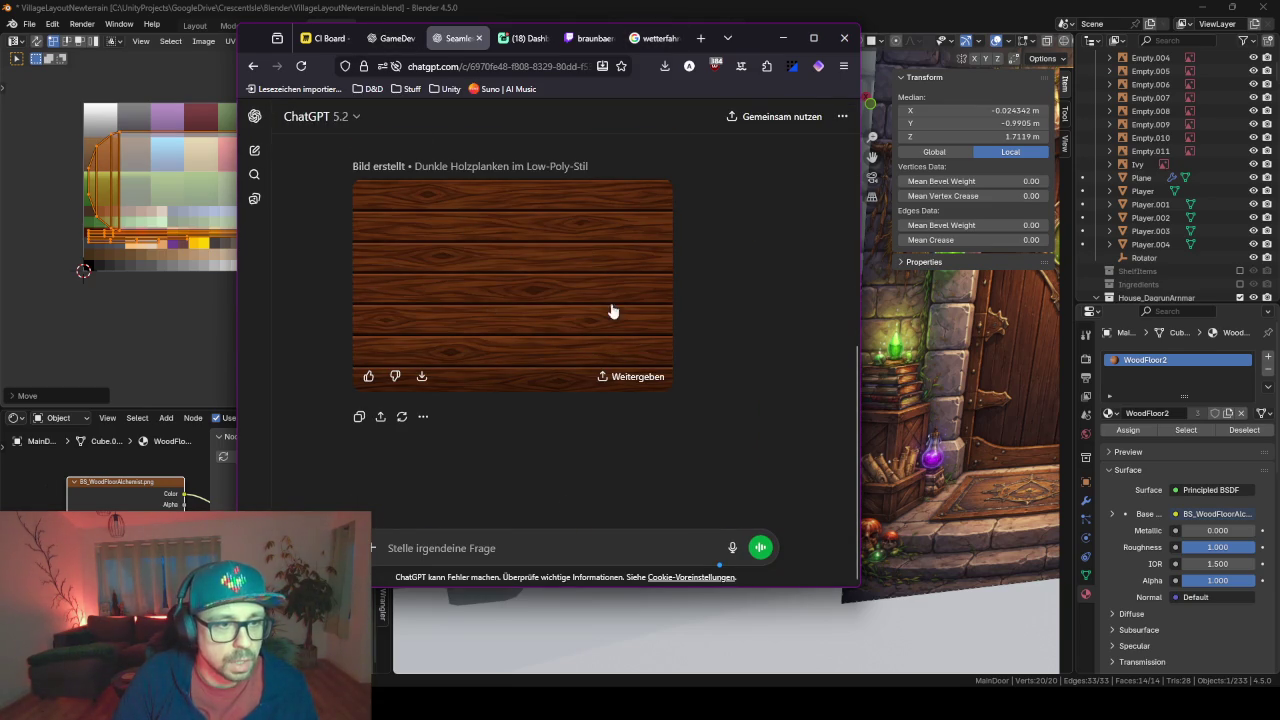